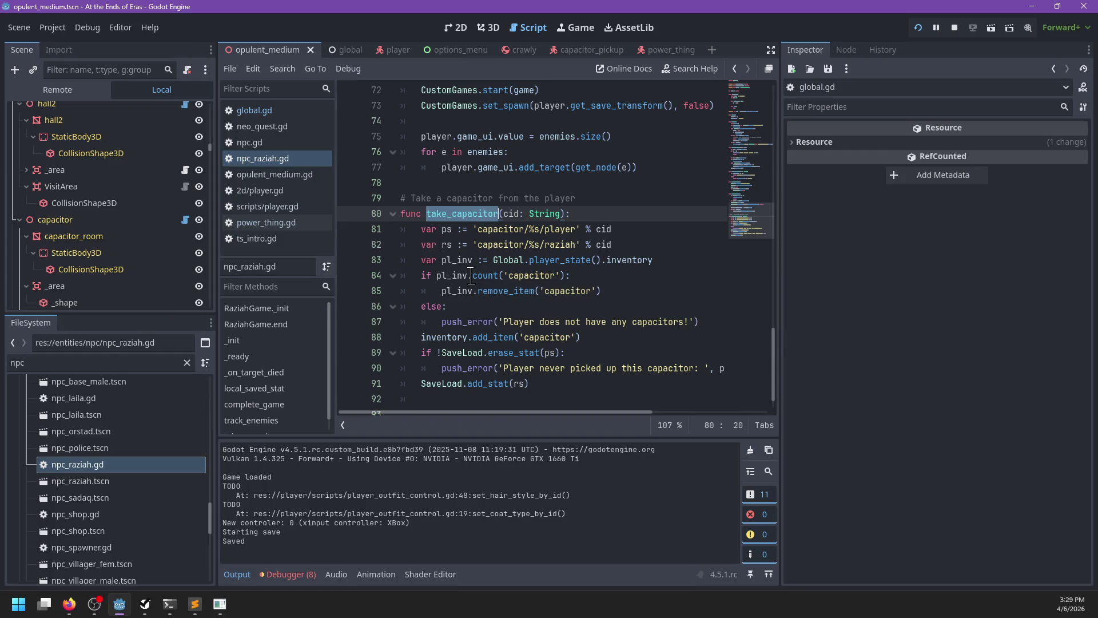
# Duplicate the raziah stat path line and rename the copy's variable to ts.
pyautogui.click(552, 380)
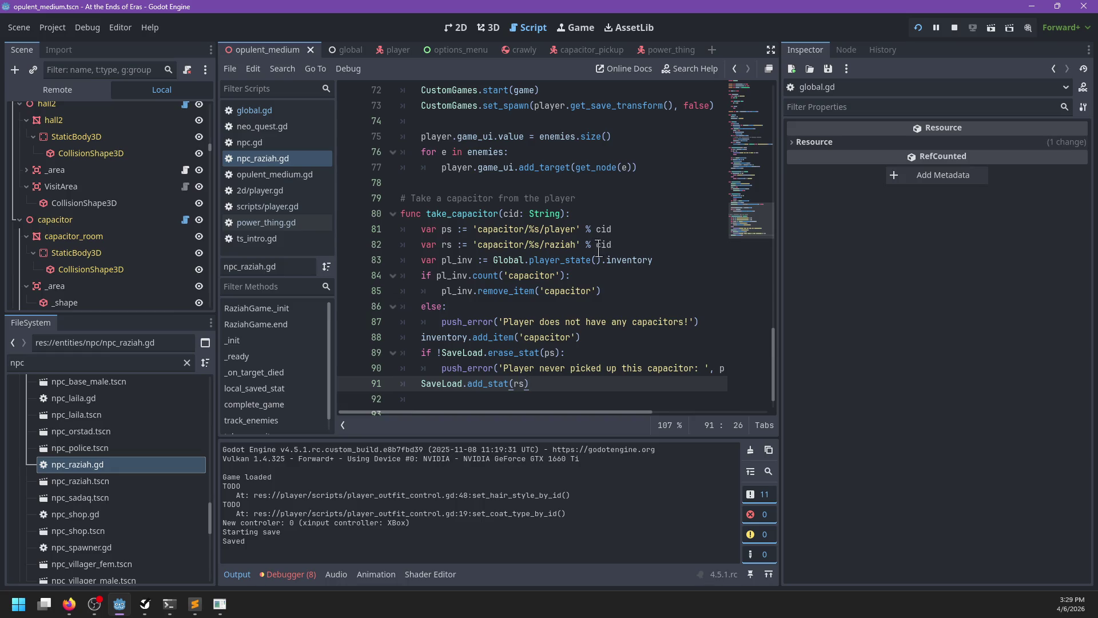
pyautogui.click(612, 245)
pyautogui.hotkey('ctrl', 'shift', 'd')
pyautogui.click(457, 259)
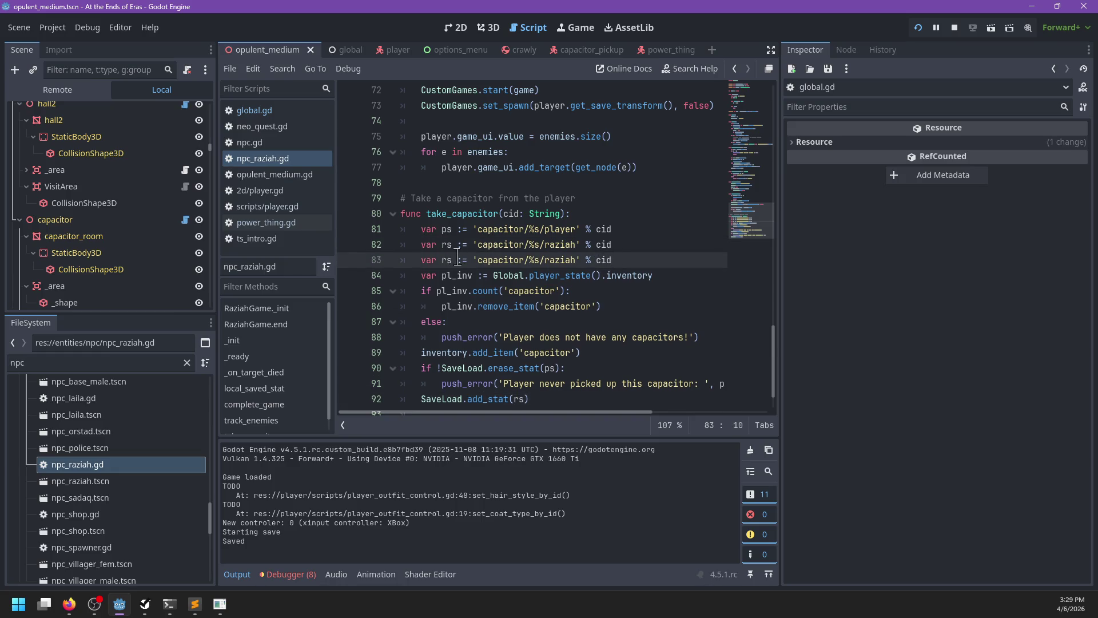
pyautogui.press('BackSpace')
pyautogui.press('BackSpace')
pyautogui.press('BackSpace')
pyautogui.write('tra')
pyautogui.write('nsferred')
# Change the copied path to 'capacitor/%s/transferred', correcting the 'transfered' misspelling.
pyautogui.press('BackSpace')
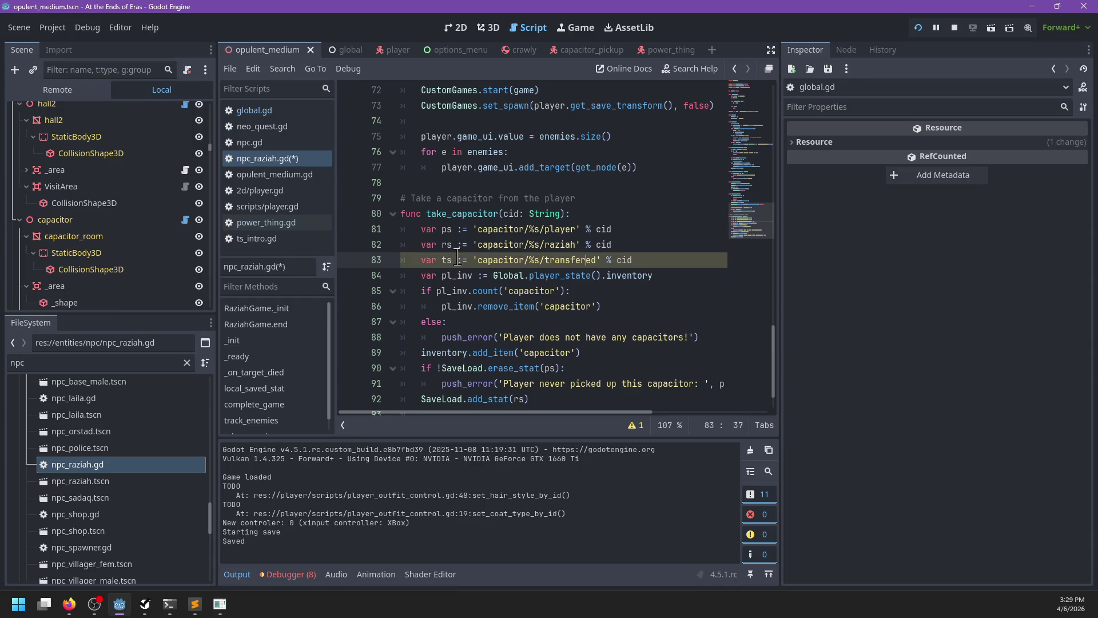
pyautogui.doubleClick(592, 260)
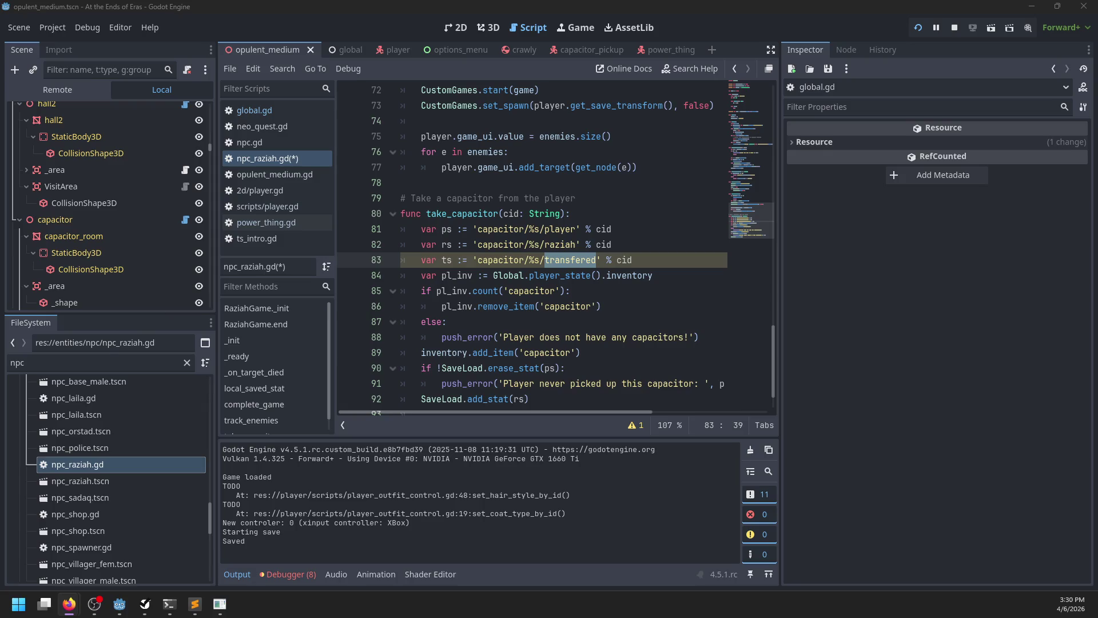
pyautogui.write('transferred')
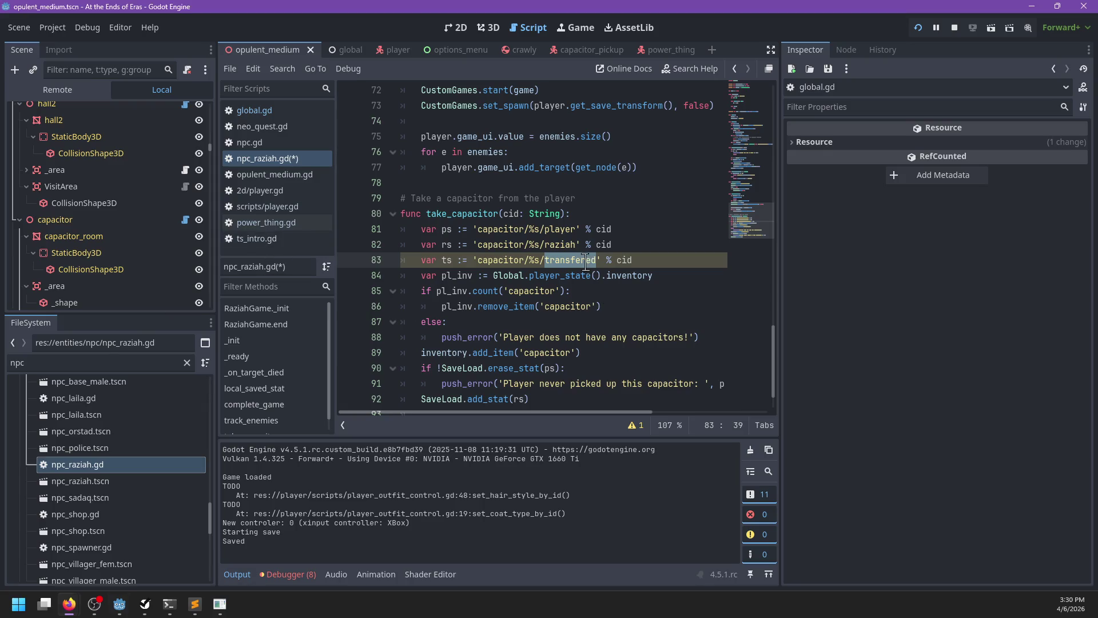
pyautogui.press('End')
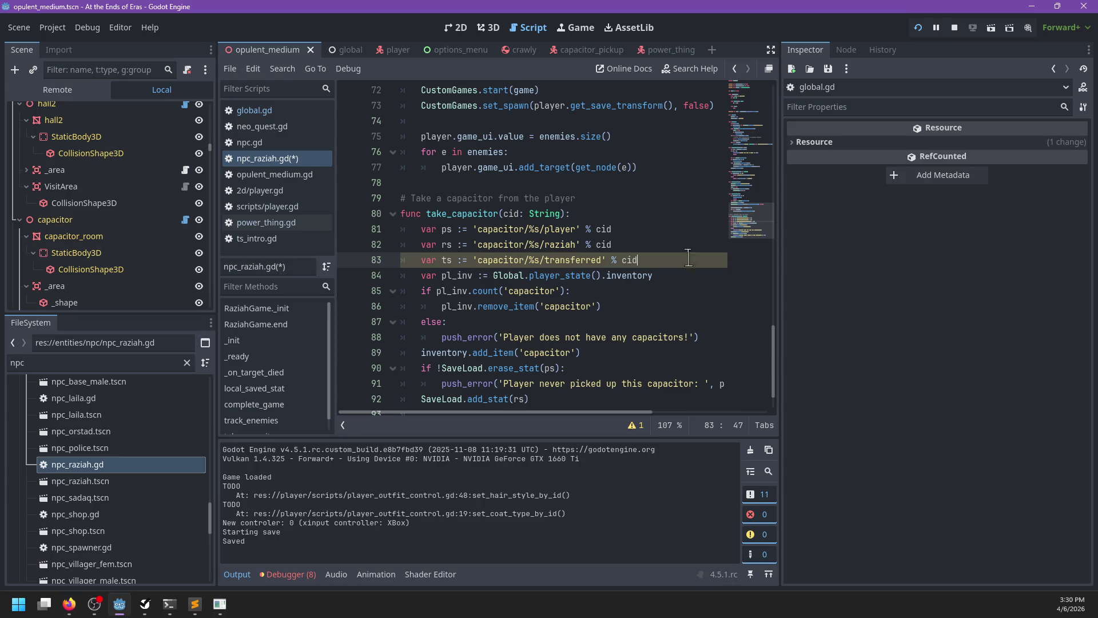
pyautogui.scroll(-1, 615, 316)
pyautogui.click(570, 353)
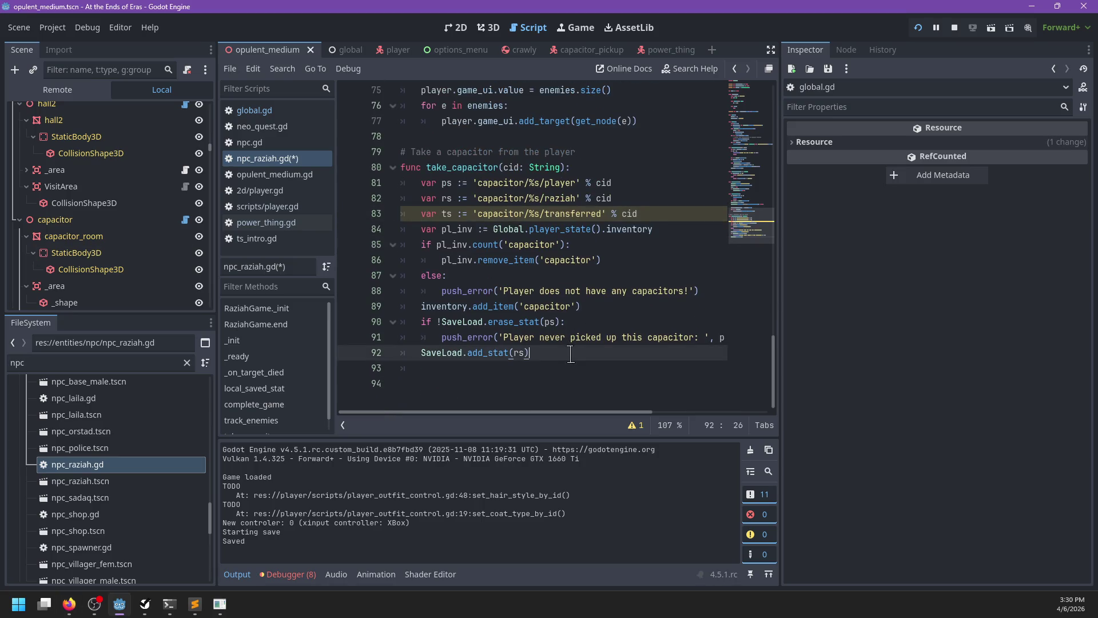
# Add SaveLoad.add_stat(ts) at the end of take_capacitor and save the script.
pyautogui.press('Return')
pyautogui.write('SaveLod.')
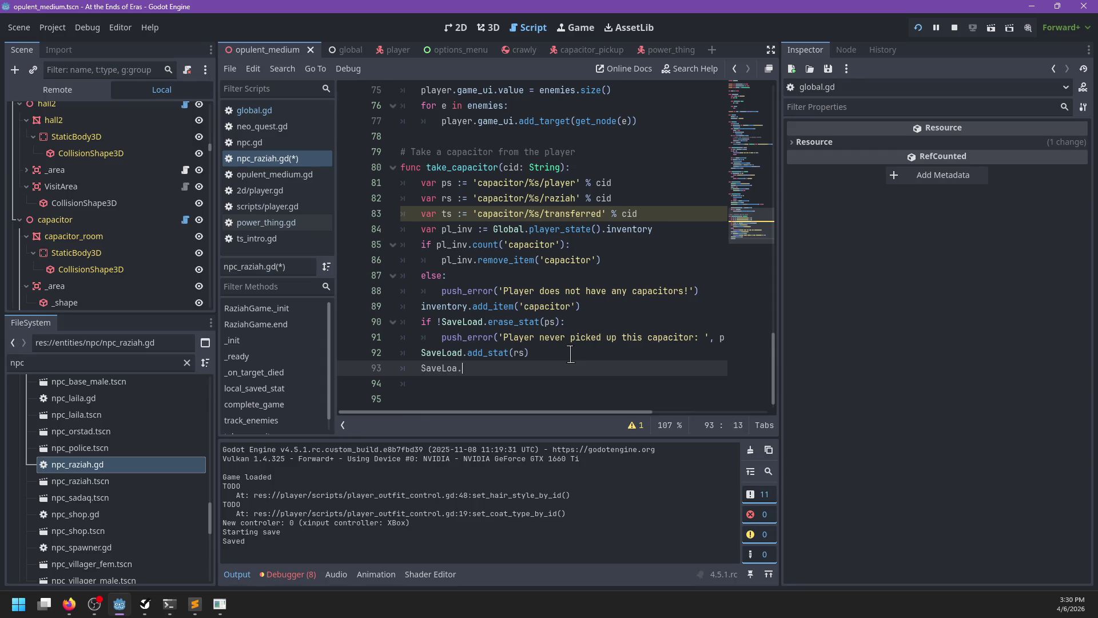
pyautogui.press('BackSpace')
pyautogui.press('BackSpace')
pyautogui.write('ad.add')
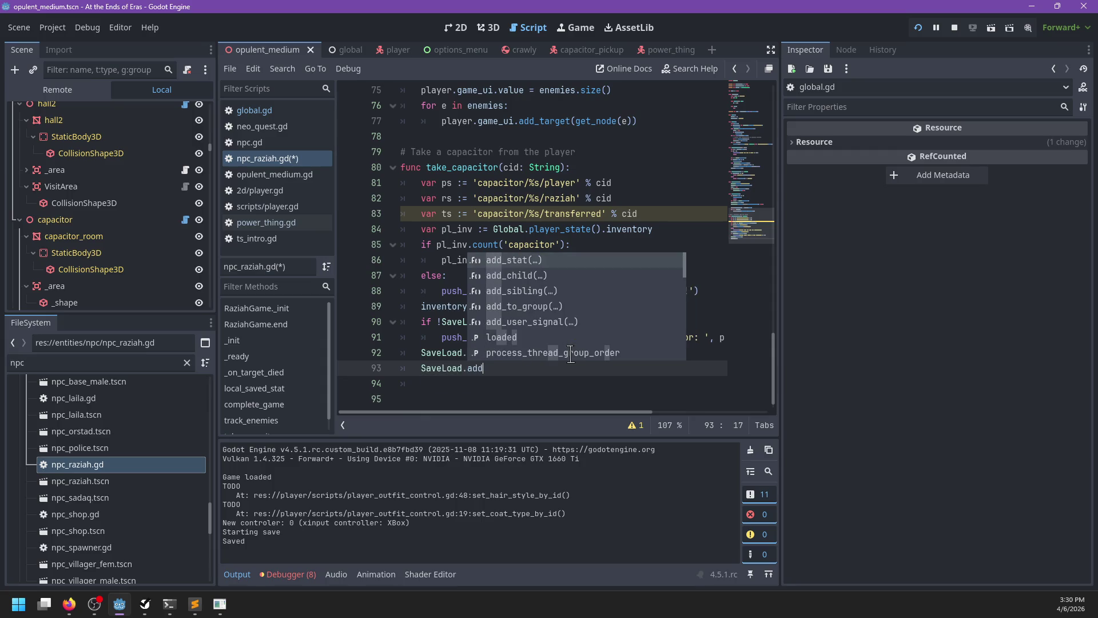
pyautogui.press('Return')
pyautogui.write("'t")
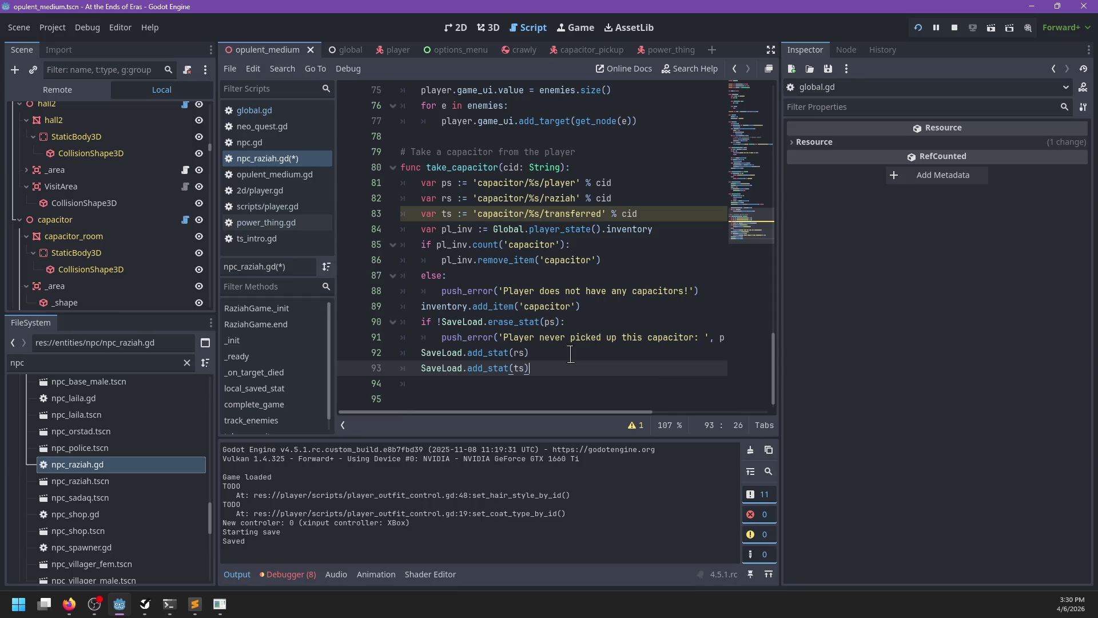
pyautogui.hotkey('ctrl', 's')
# Separate the path variables, inventory line and stat updates with blank lines.
pyautogui.click(678, 203)
pyautogui.press('Return')
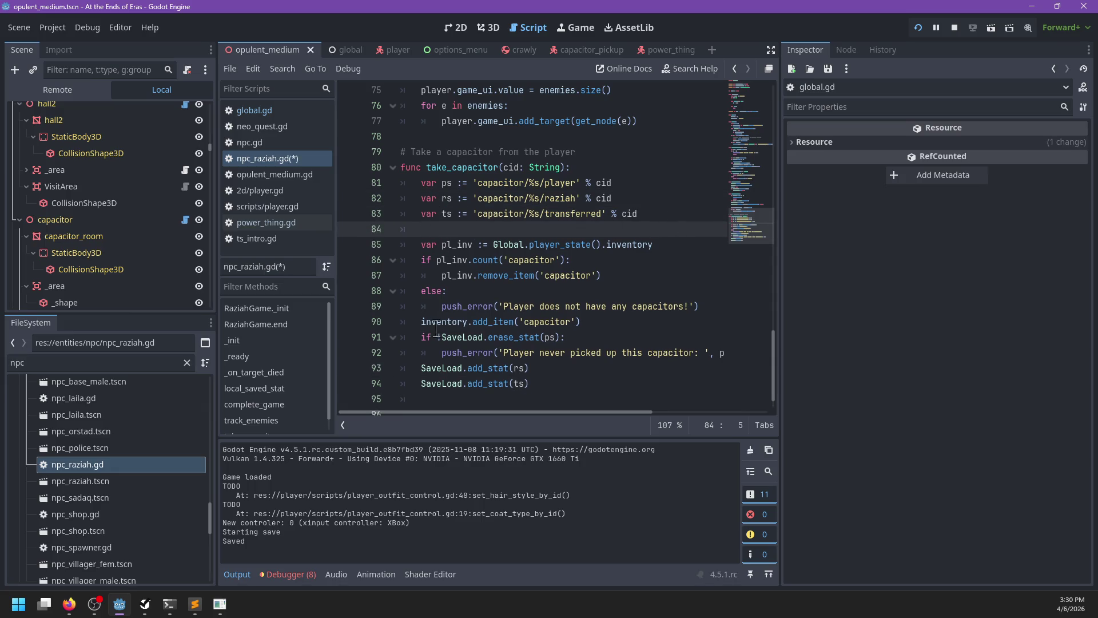
pyautogui.click(609, 324)
pyautogui.press('Return')
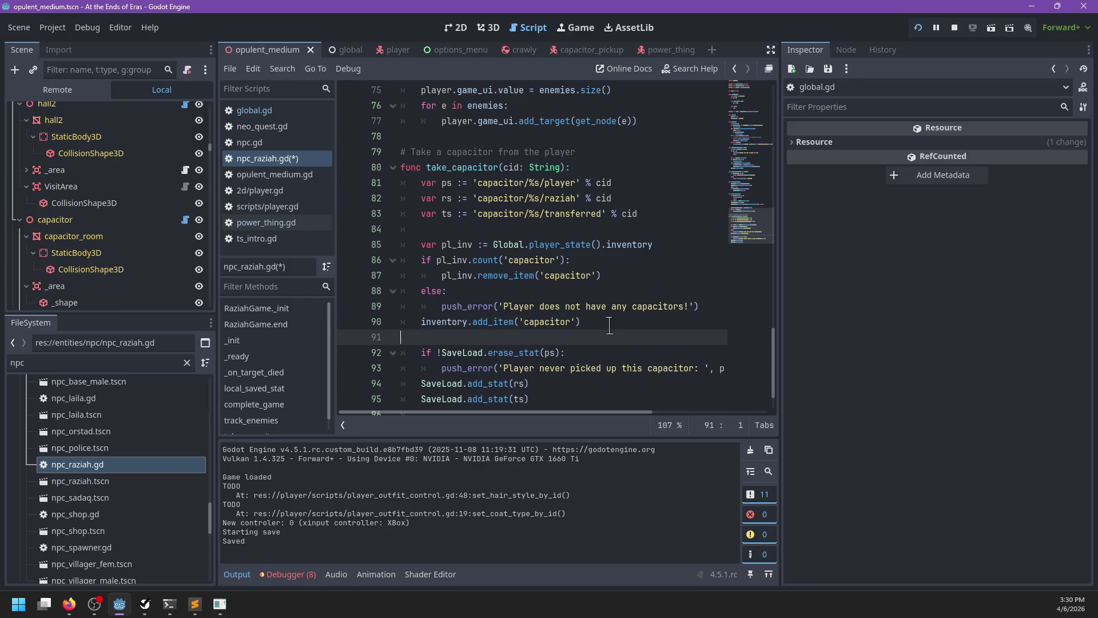
pyautogui.scroll(-1, 615, 330)
pyautogui.doubleClick(485, 337)
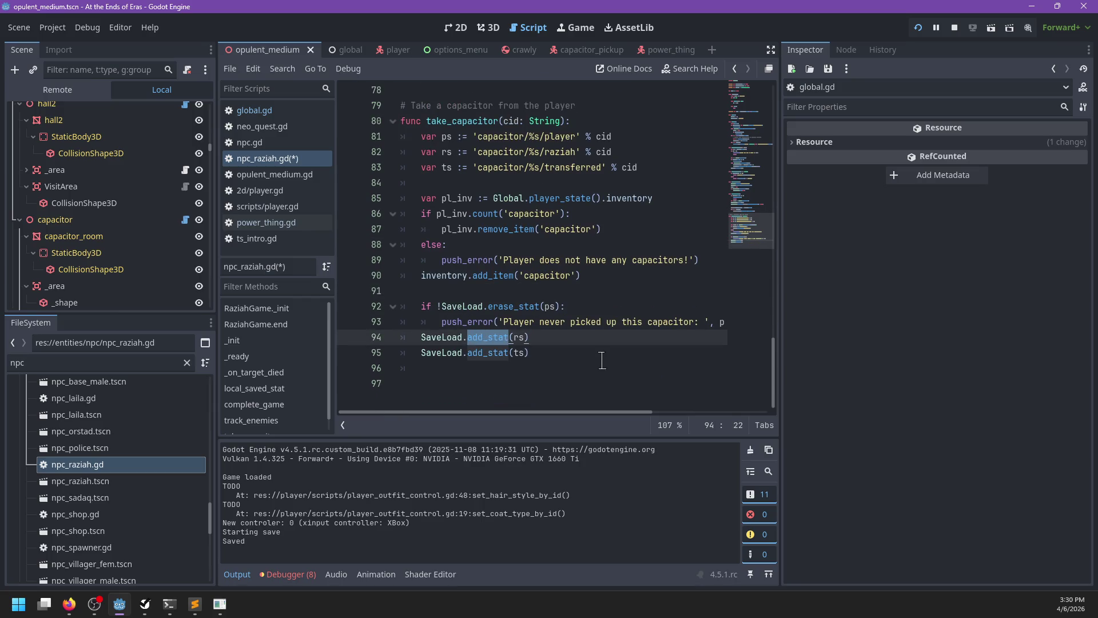
# Remove the trailing empty lines from take_capacitor and save the scene and script.
pyautogui.click(491, 383)
pyautogui.press('BackSpace')
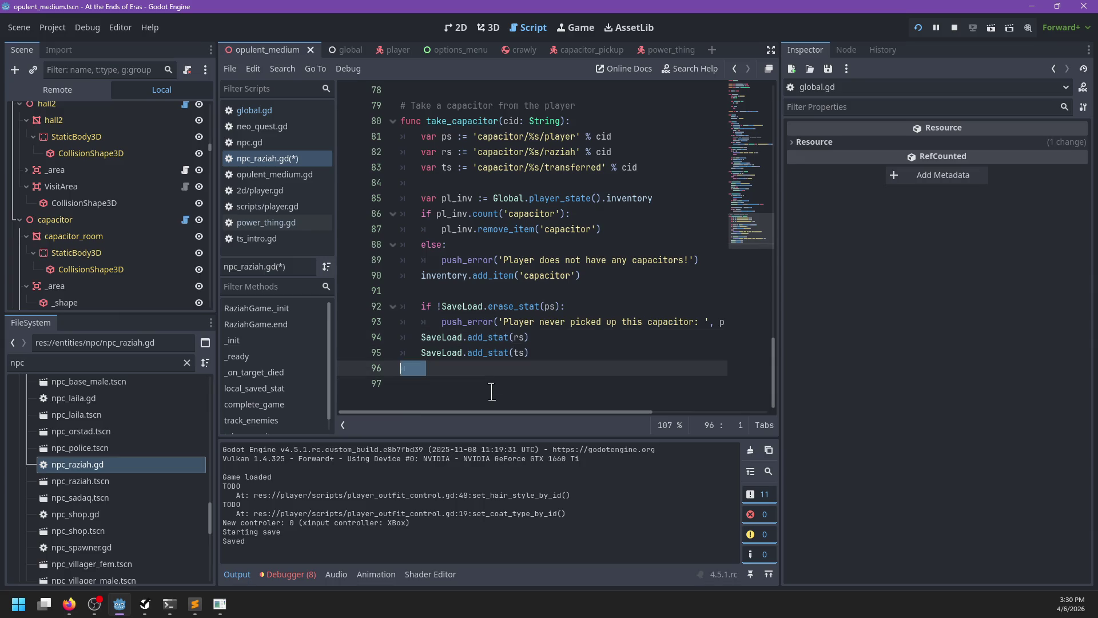
pyautogui.press('BackSpace')
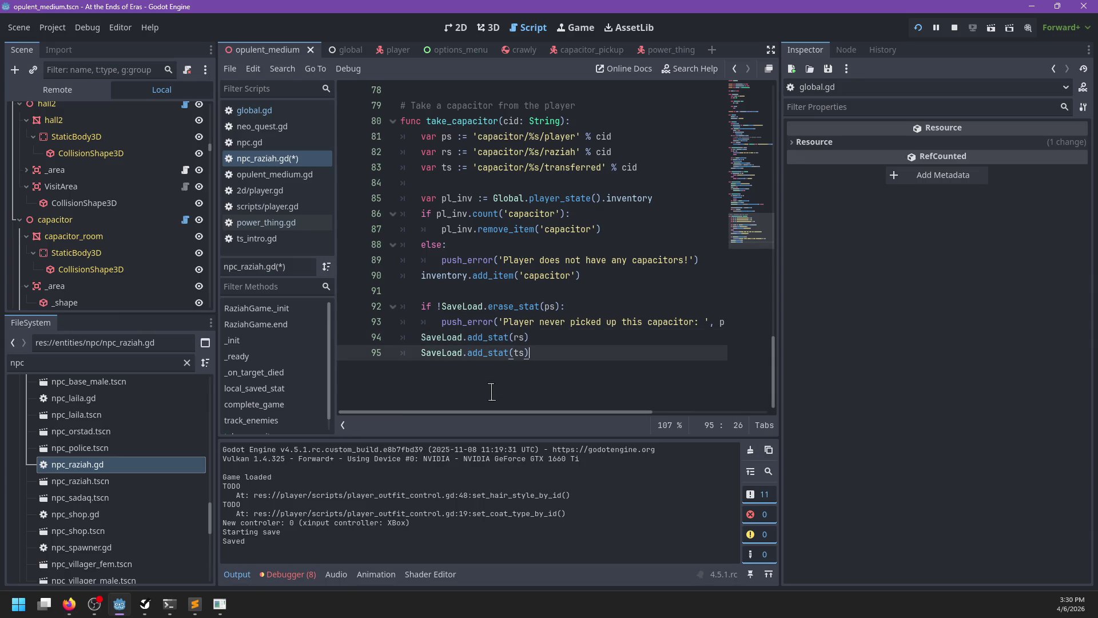
pyautogui.moveTo(420, 353); pyautogui.dragTo(578, 354)
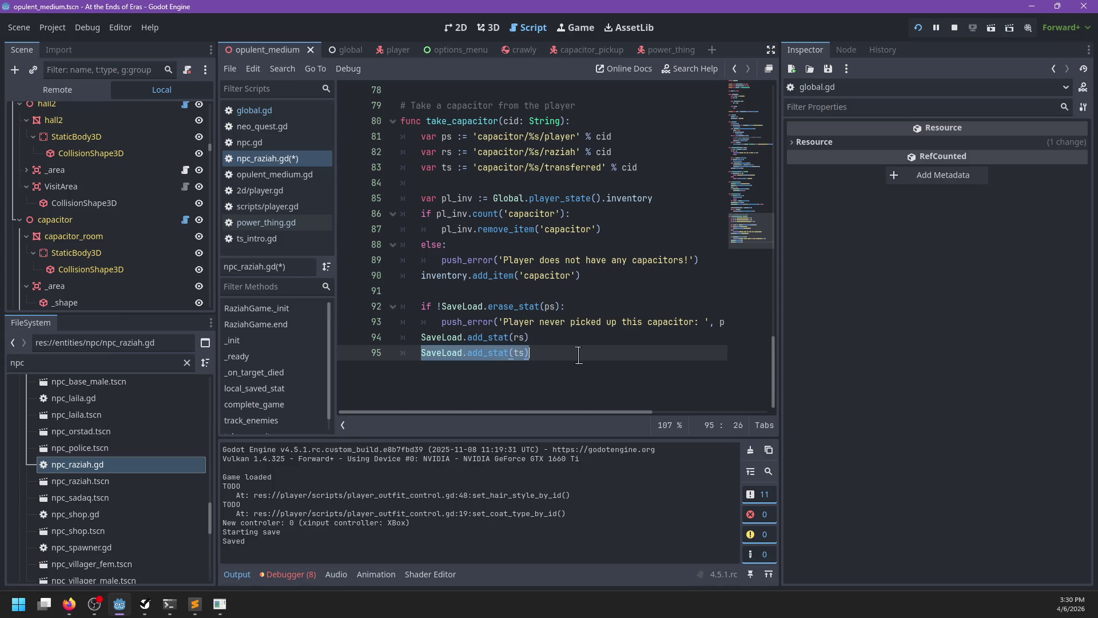
pyautogui.hotkey('ctrl', 's')
# Add '[state get_stat: capacitor/opulent/transferred]' under the shutdown check in raziah.dialog.
pyautogui.click(195, 603)
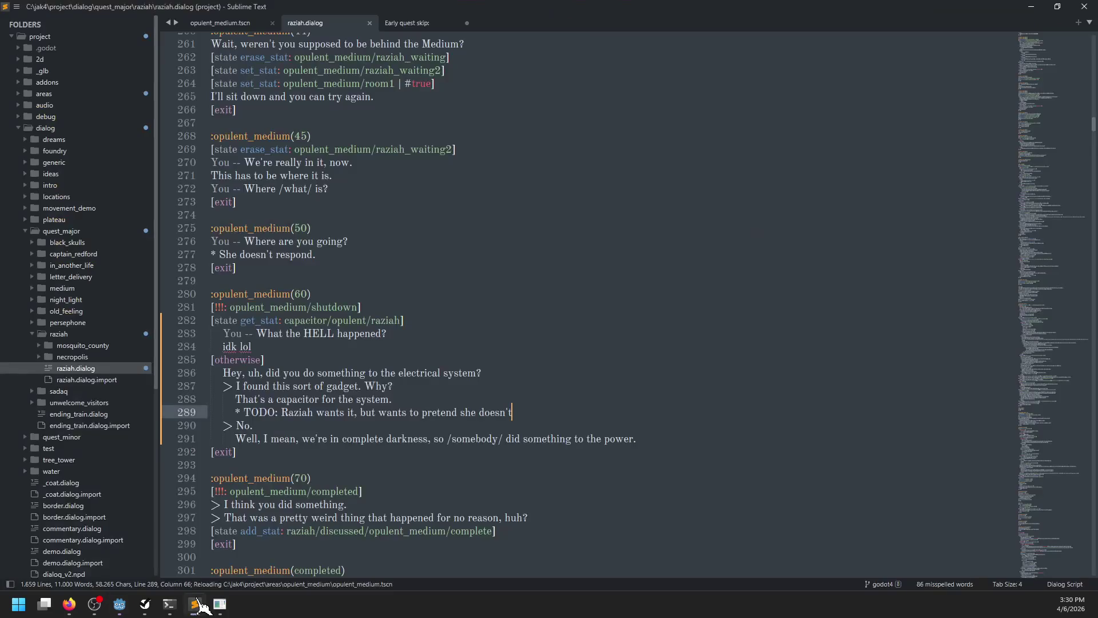
pyautogui.click(408, 307)
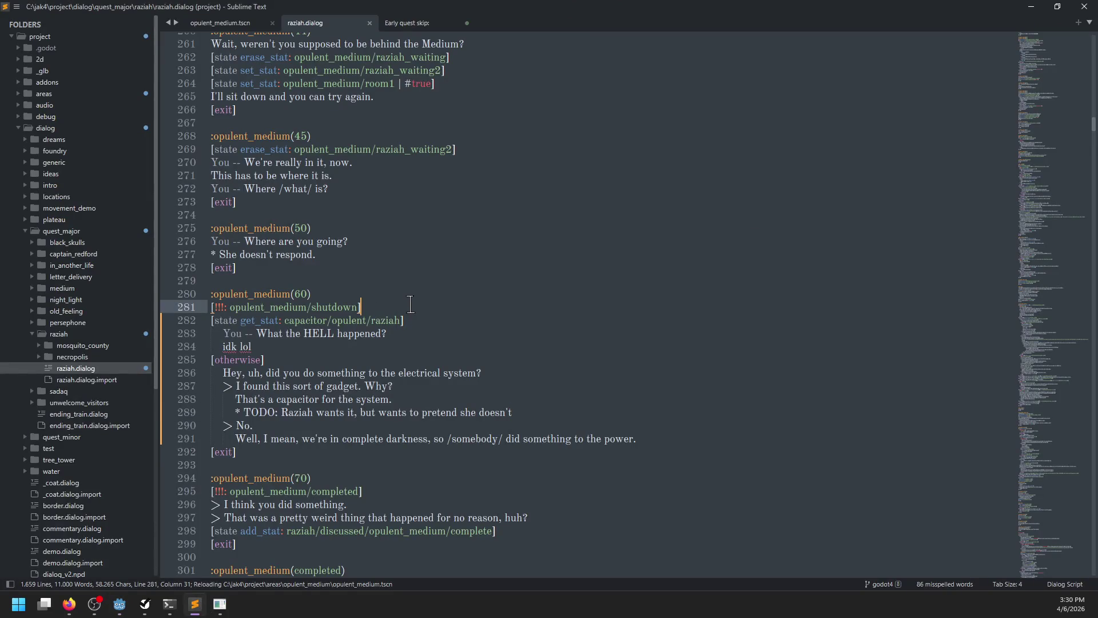
pyautogui.press('Return')
pyautogui.write('[')
pyautogui.write('state get_stat')
pyautogui.write('t')
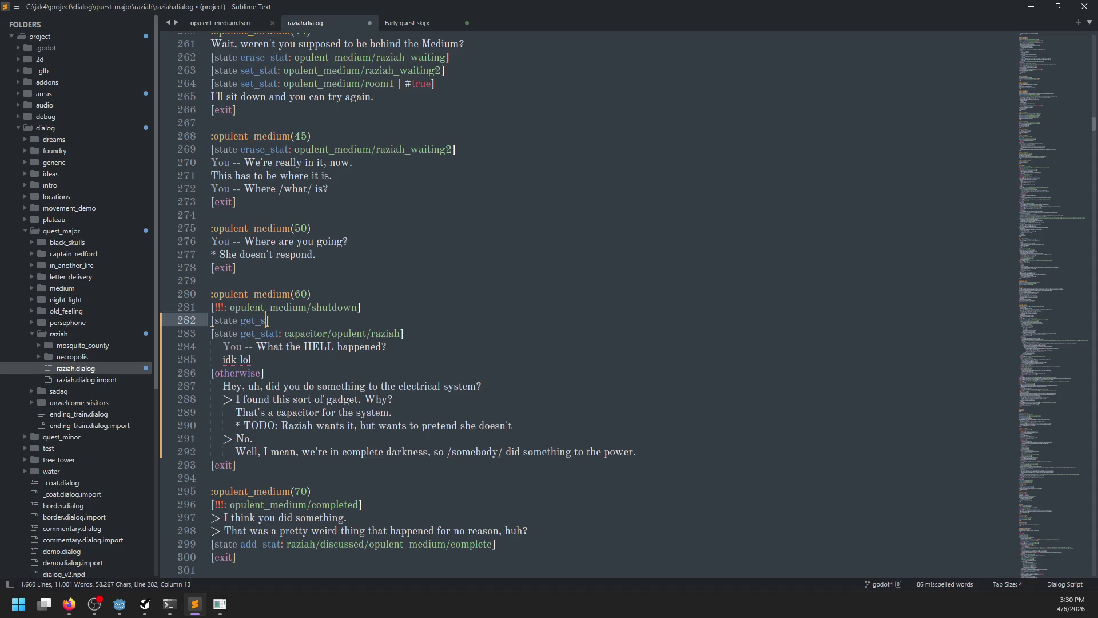
pyautogui.write(': capacitor/opulent/transferred]')
pyautogui.press('Return')
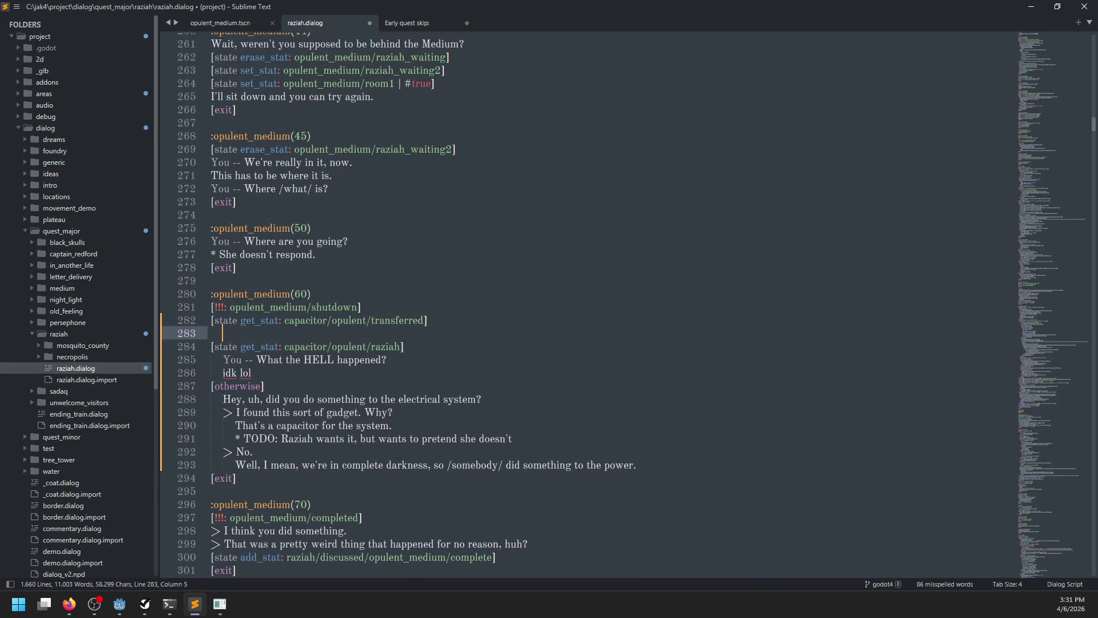
pyautogui.write('are you goi')
pyautogui.write('ng to put that capacitor back?')
# Write the put-the-capacitor-back choice and Raziah's reply 'Well, uh, I don't really know how.'.
pyautogui.press('Return')
pyautogui.press('Up')
pyautogui.press('Down')
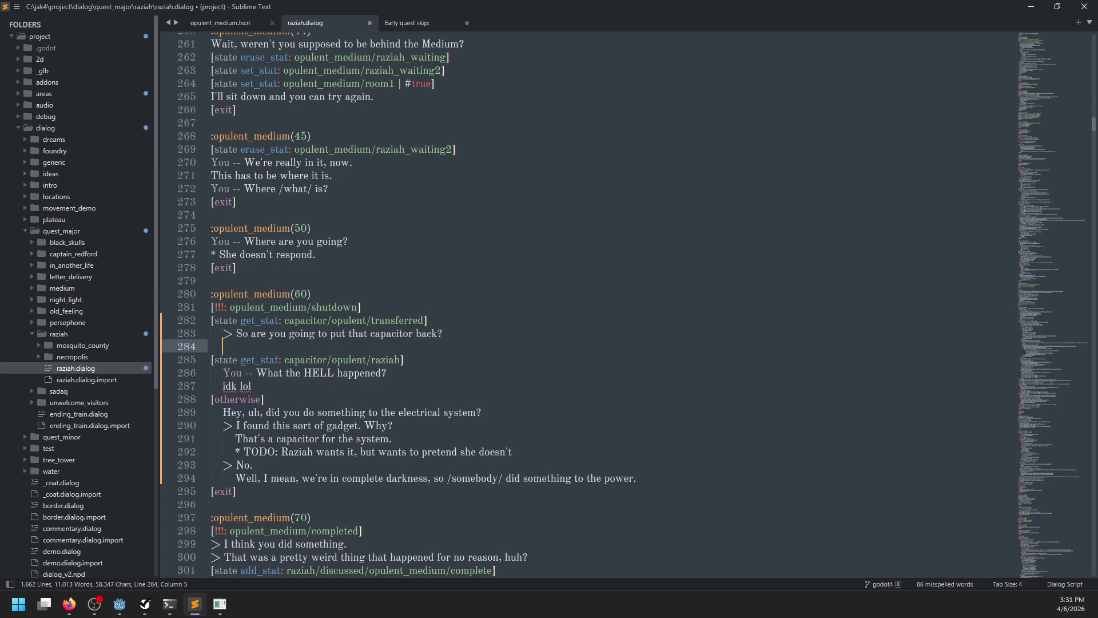
pyautogui.write('Well, uh, I do')
pyautogui.press('BackSpace')
pyautogui.press('BackSpace')
pyautogui.write('really know how/.')
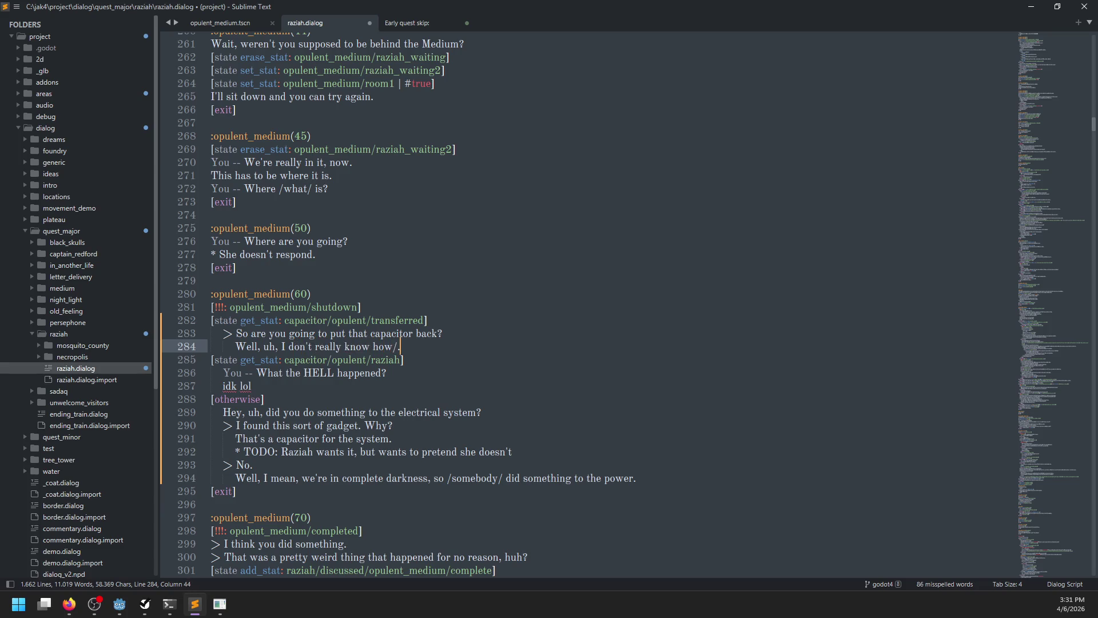
pyautogui.press('Return')
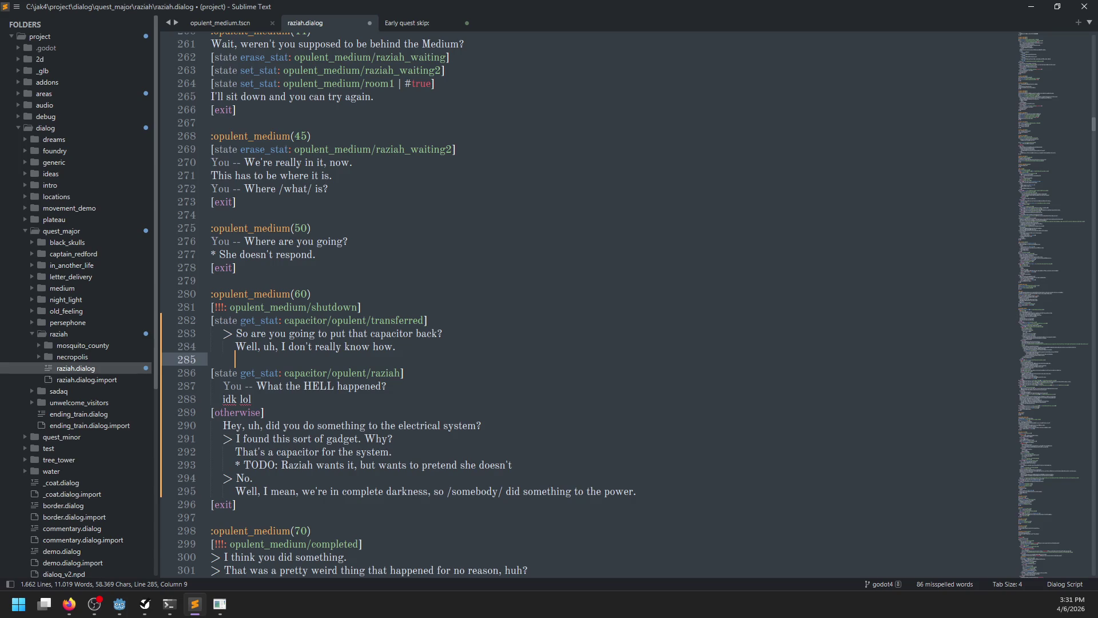
pyautogui.write('It cou')
# Rewrite Raziah's follow-up as the dangerous high-voltage explanation and save.
pyautogui.press('BackSpace')
pyautogui.press('BackSpace')
pyautogui.press('BackSpace')
pyautogui.press('BackSpace')
pyautogui.press('BackSpace')
pyautogui.press('BackSpace')
pyautogui.write('They havbe')
pyautogui.press('BackSpace')
pyautogui.press('BackSpace')
pyautogui.press('BackSpace')
pyautogui.write('e so much energy')
pyautogui.hotkey('ctrl', 'BackSpace')
pyautogui.hotkey('ctrl', 'BackSpace')
pyautogui.hotkey('ctrl', 'BackSpace')
pyautogui.hotkey('ctrl', 'BackSpace')
pyautogui.write('use such high v')
pyautogui.write("oltage that it's dangerous to plug it back in.")
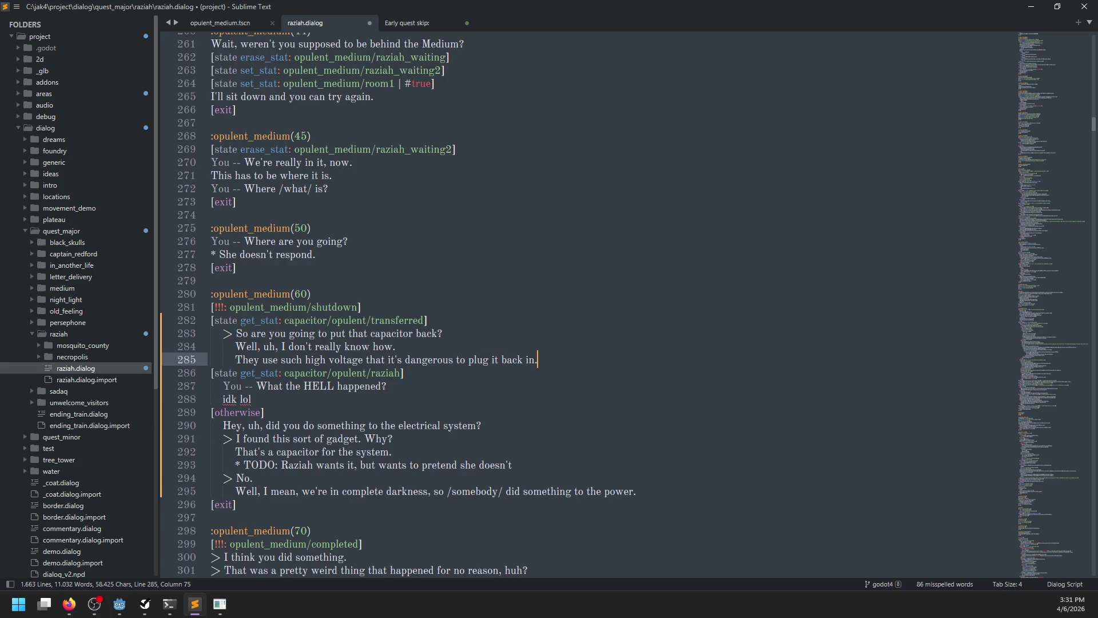
pyautogui.hotkey('ctrl', 's')
# Add '* TODO: note how strange this is.', '> What are we doing now?' and its answer, then save.
pyautogui.press('Return')
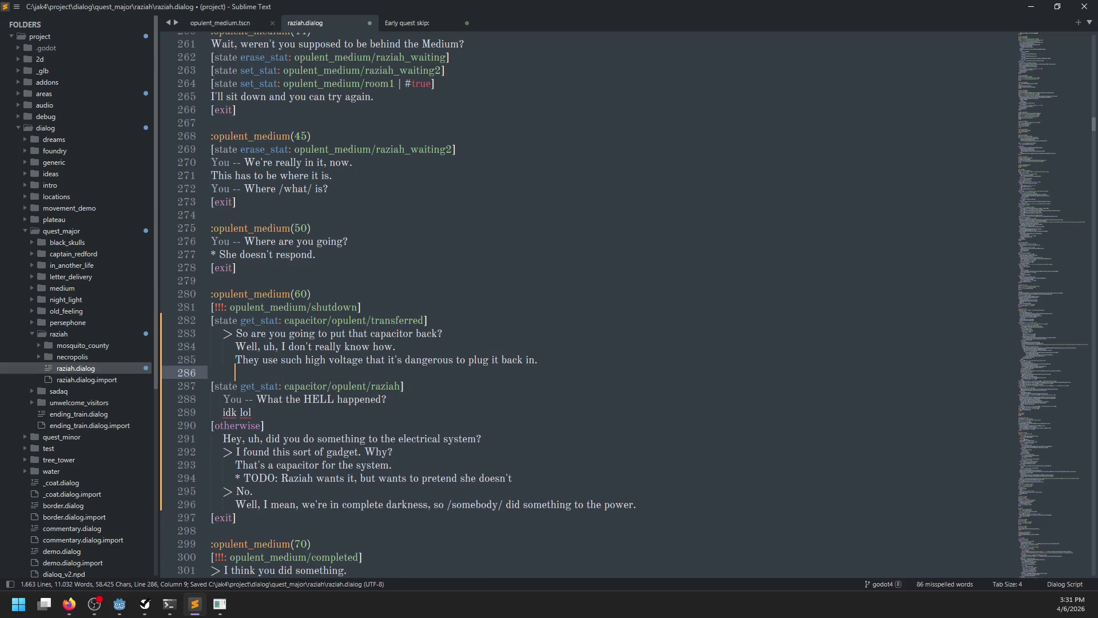
pyautogui.write('* TODO: ')
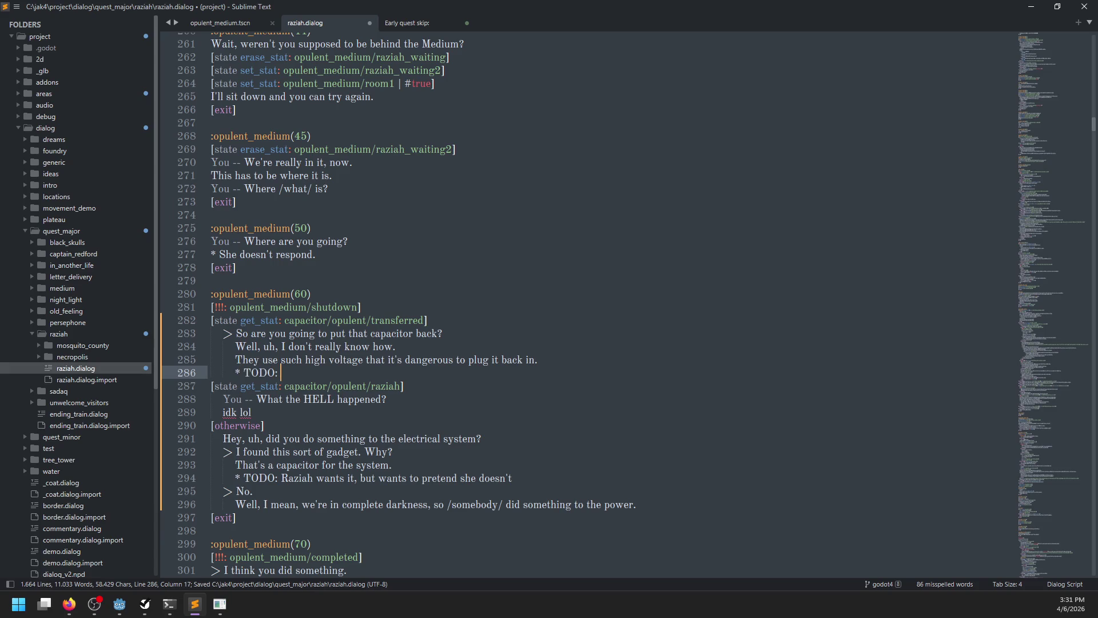
pyautogui.write('note how s')
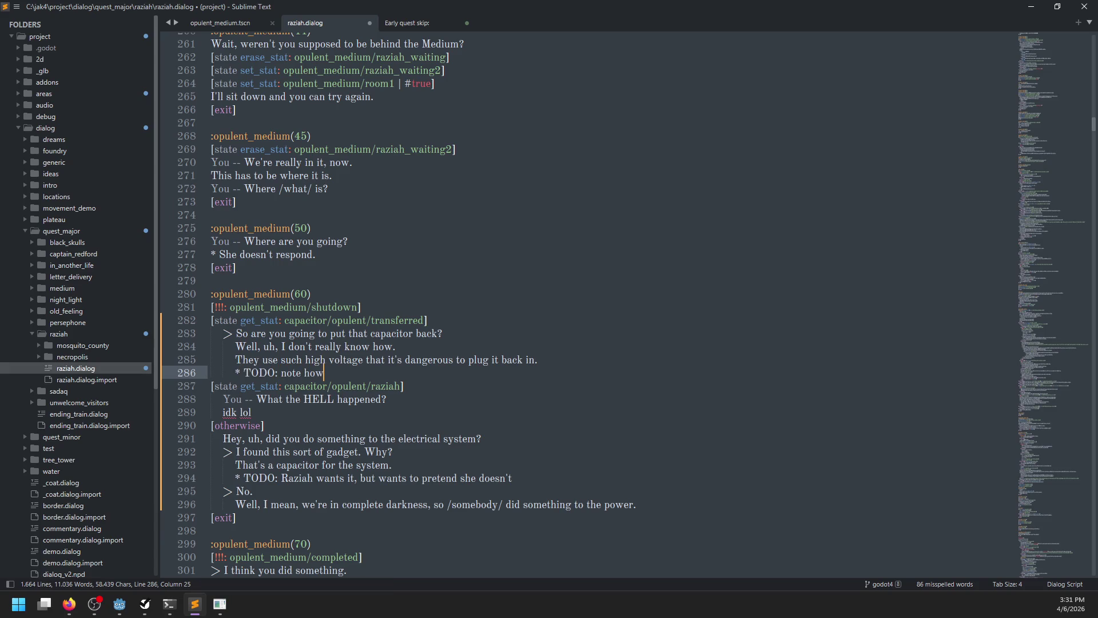
pyautogui.write('trange this is.')
pyautogui.press('Return')
pyautogui.write('Whe')
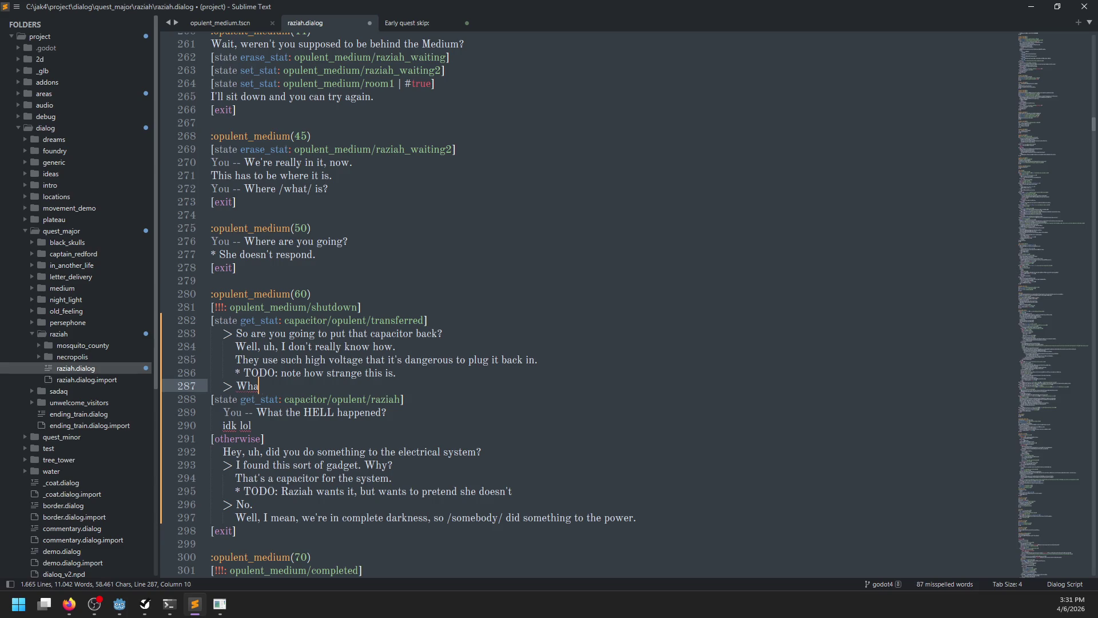
pyautogui.write('e we doing now?')
pyautogui.press('Return')
pyautogui.write('uess we should get out of here.')
pyautogui.hotkey('ctrl', 's')
pyautogui.scroll(-4, 385, 306)
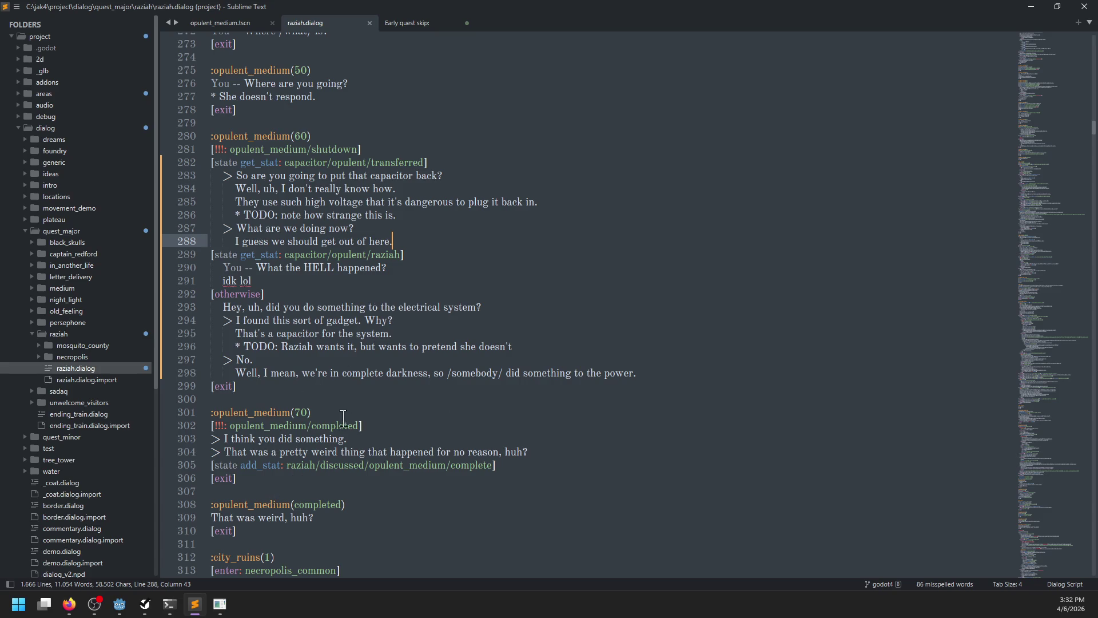
pyautogui.click(345, 415)
pyautogui.click(390, 424)
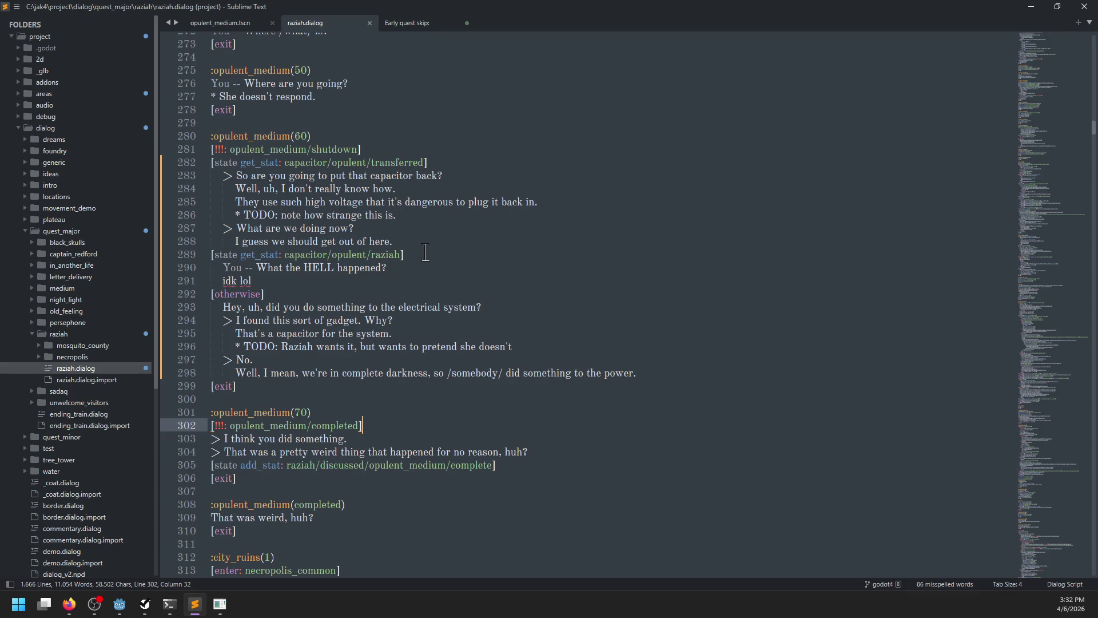
# Prefix the Raziah capacitor condition line 289 with [otherwise] and save.
pyautogui.moveTo(422, 241); pyautogui.dragTo(432, 256)
pyautogui.hotkey('ctrl', 'c')
pyautogui.press('Home')
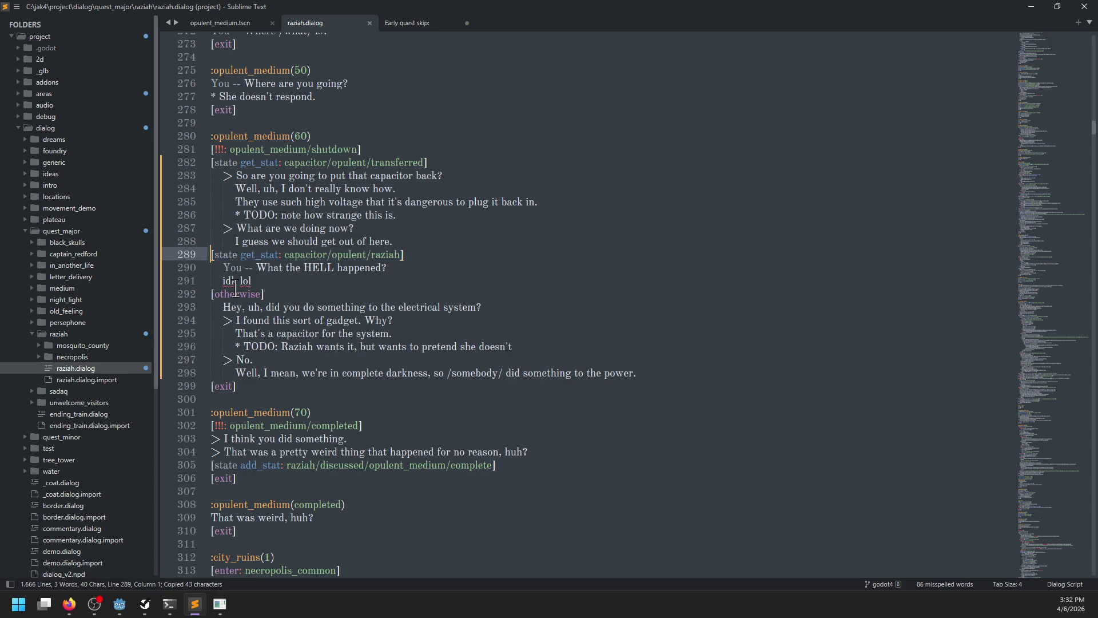
pyautogui.write('[otherwise')
pyautogui.hotkey('ctrl', 's')
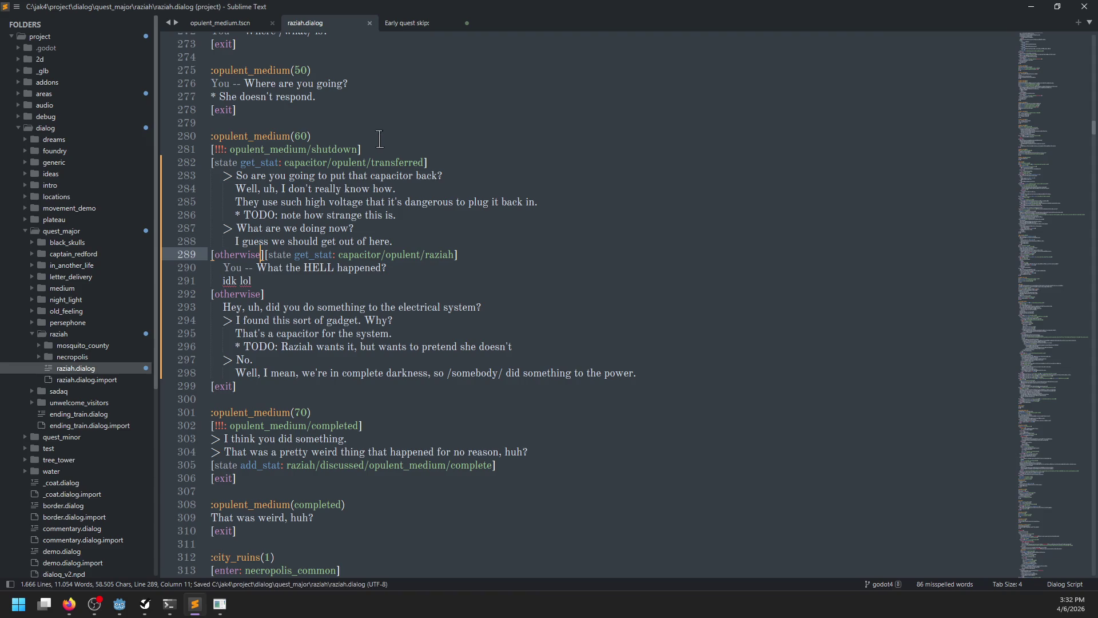
# Paste the transferred-capacitor condition under the completed marker of opulent_medium(70).
pyautogui.click(447, 163)
pyautogui.hotkey('ctrl', 'c')
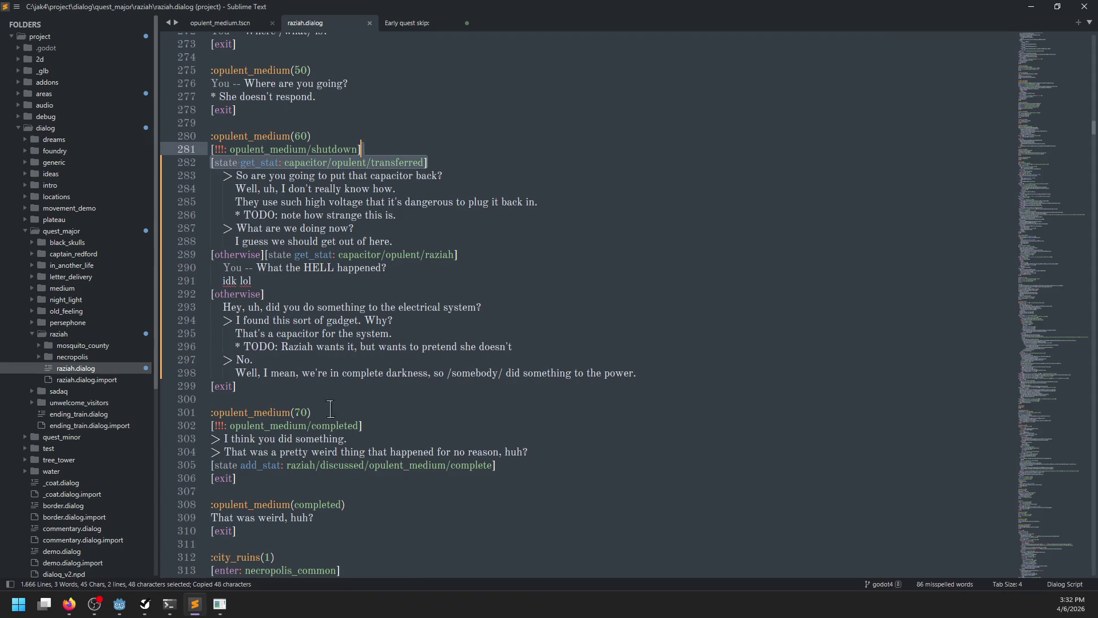
pyautogui.click(378, 425)
pyautogui.press('Return')
pyautogui.hotkey('ctrl', 'v')
pyautogui.click(285, 435)
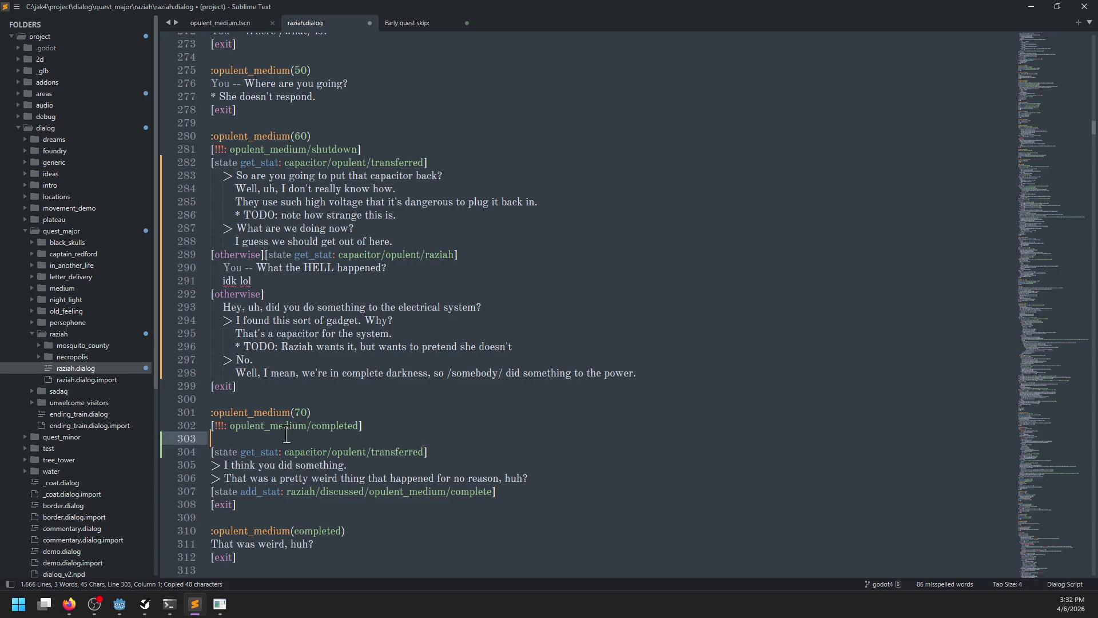
pyautogui.press('BackSpace')
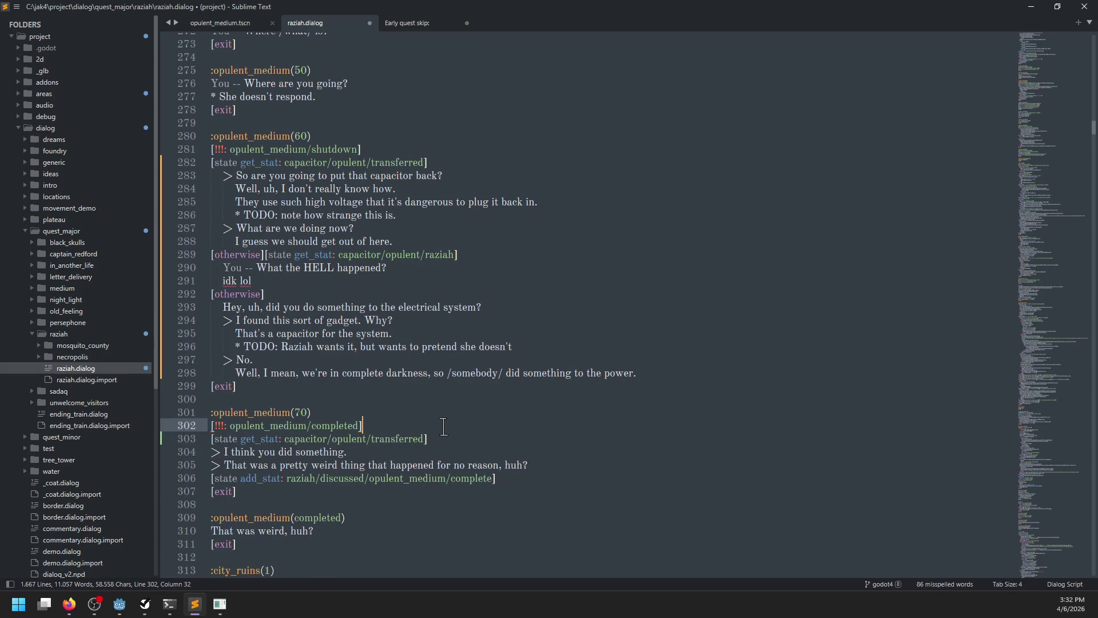
# Paste the Raziah capacitor condition as the next branch of opulent_medium(70).
pyautogui.click(483, 250)
pyautogui.hotkey('shift', 'Home')
pyautogui.hotkey('ctrl', 'c')
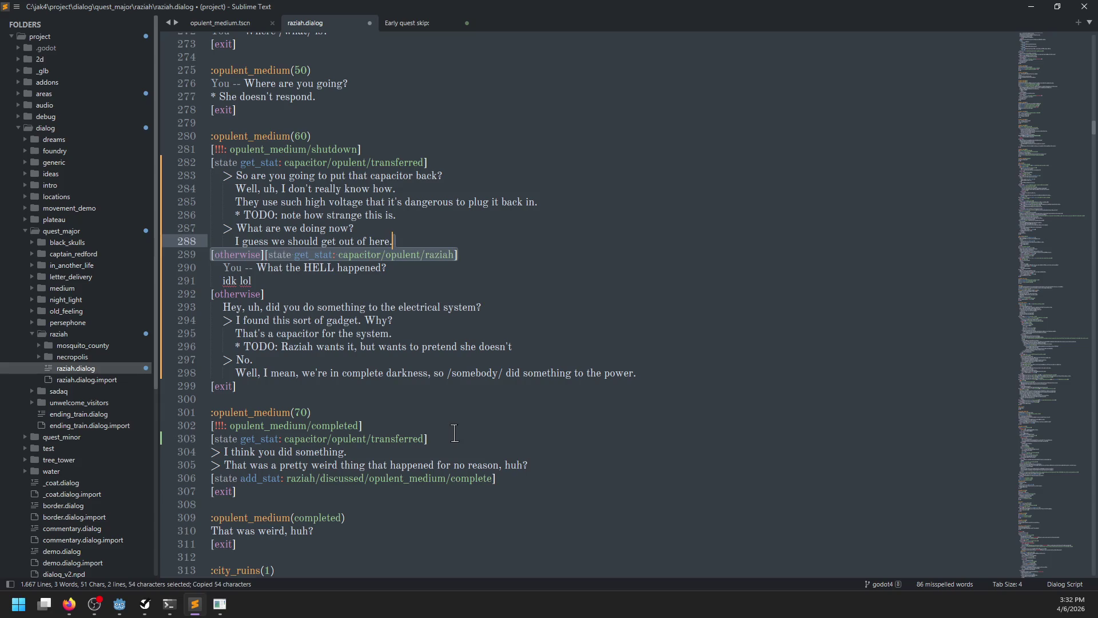
pyautogui.click(452, 438)
pyautogui.press('Return')
pyautogui.hotkey('ctrl', 'v')
# Paste the otherwise marker after the last choice line of opulent_medium(70).
pyautogui.click(390, 297)
pyautogui.hotkey('shift', 'Home')
pyautogui.hotkey('ctrl', 'c')
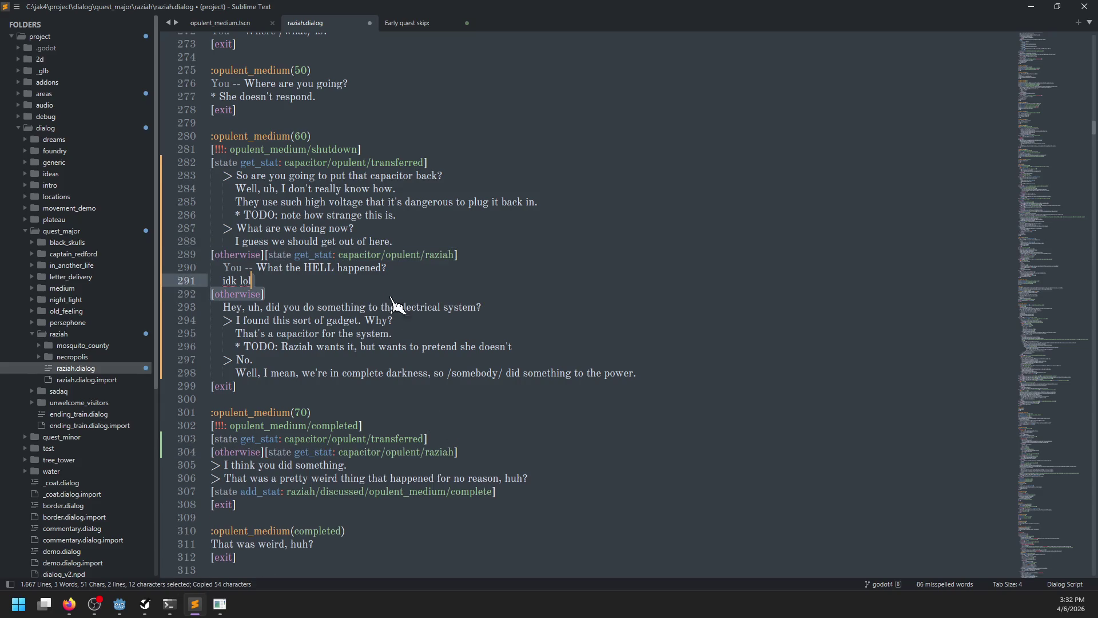
pyautogui.click(539, 477)
pyautogui.press('Return')
pyautogui.hotkey('ctrl', 'v')
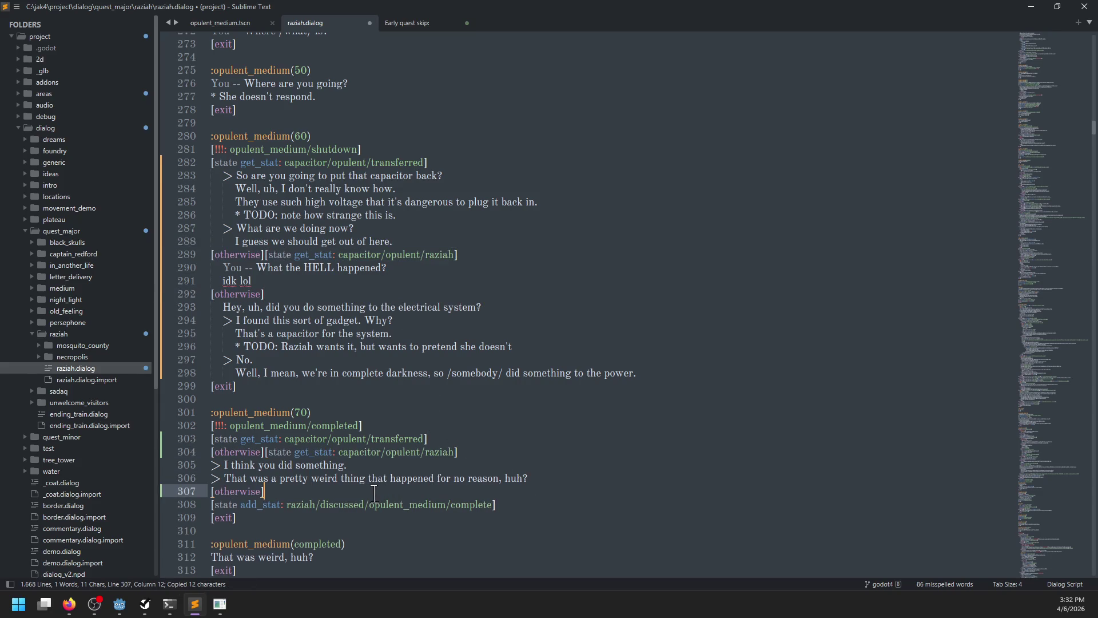
pyautogui.moveTo(545, 502); pyautogui.dragTo(545, 490)
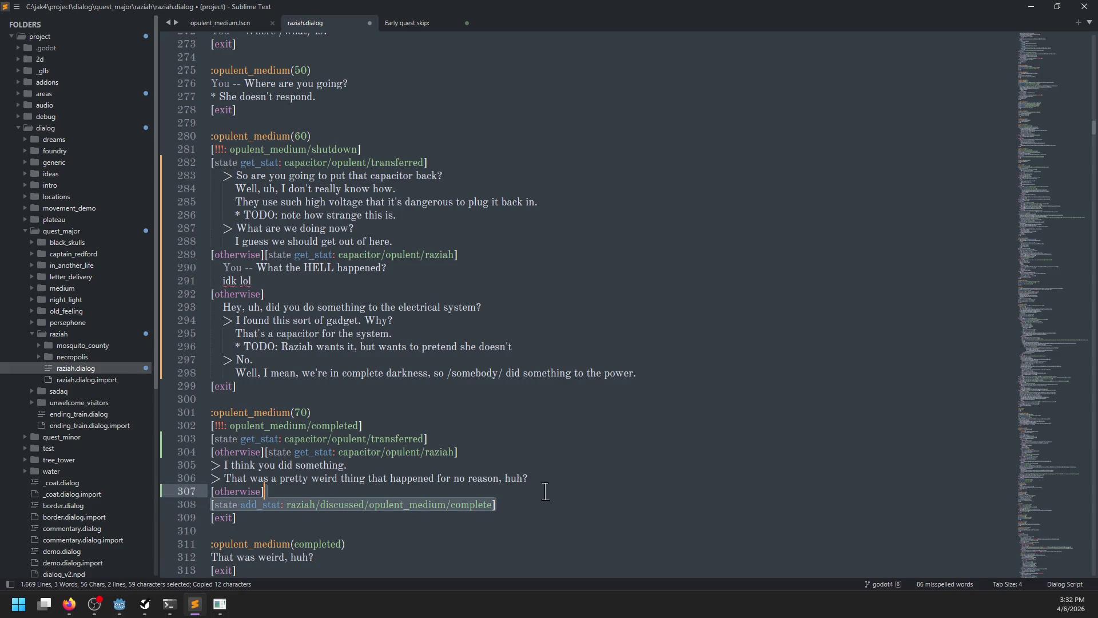
# Indent the two existing choices under the Raziah branch and save.
pyautogui.click(290, 478)
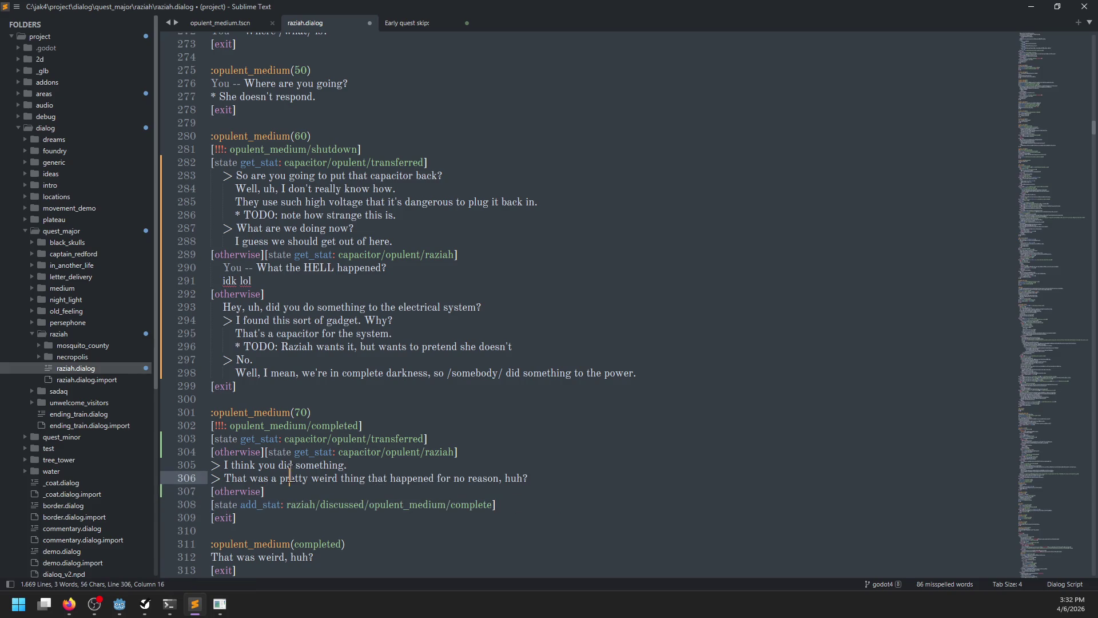
pyautogui.moveTo(290, 478); pyautogui.dragTo(290, 465)
pyautogui.press('Tab')
pyautogui.click(297, 490)
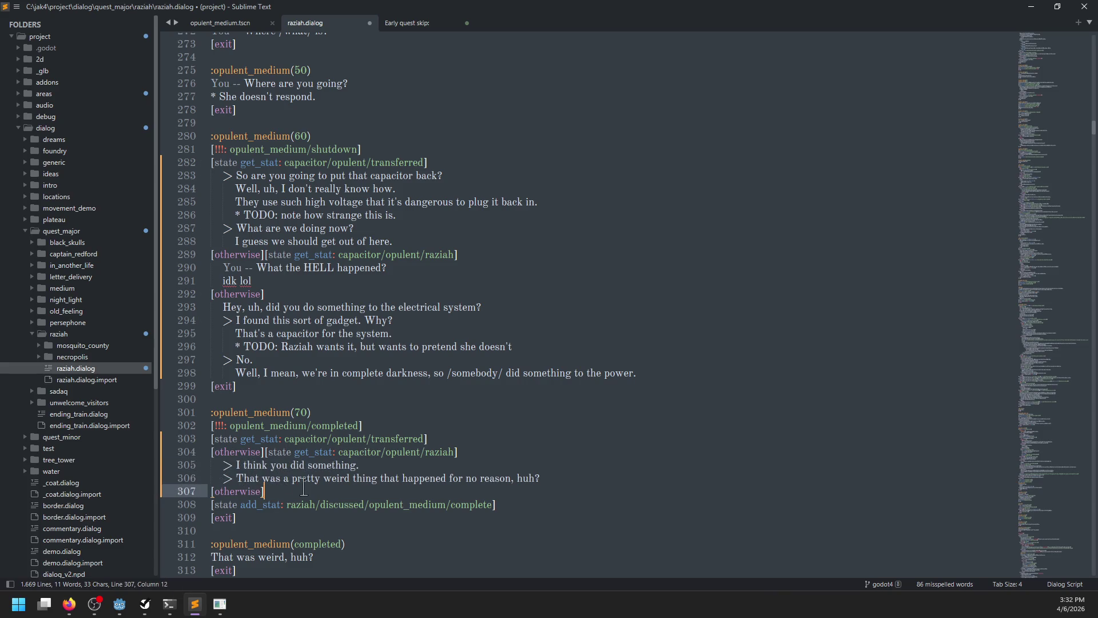
pyautogui.click(446, 436)
pyautogui.hotkey('ctrl', 's')
pyautogui.press('Return')
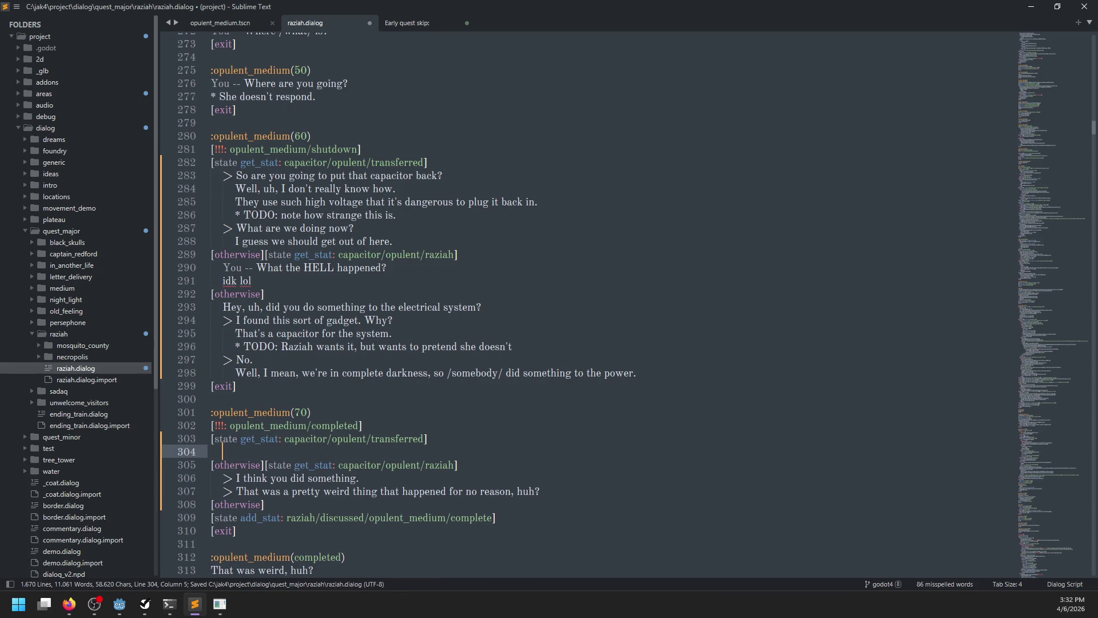
# Copy the section-60 transferred branch dialogue under the new transferred condition.
pyautogui.click(479, 171)
pyautogui.moveTo(479, 170); pyautogui.dragTo(479, 160)
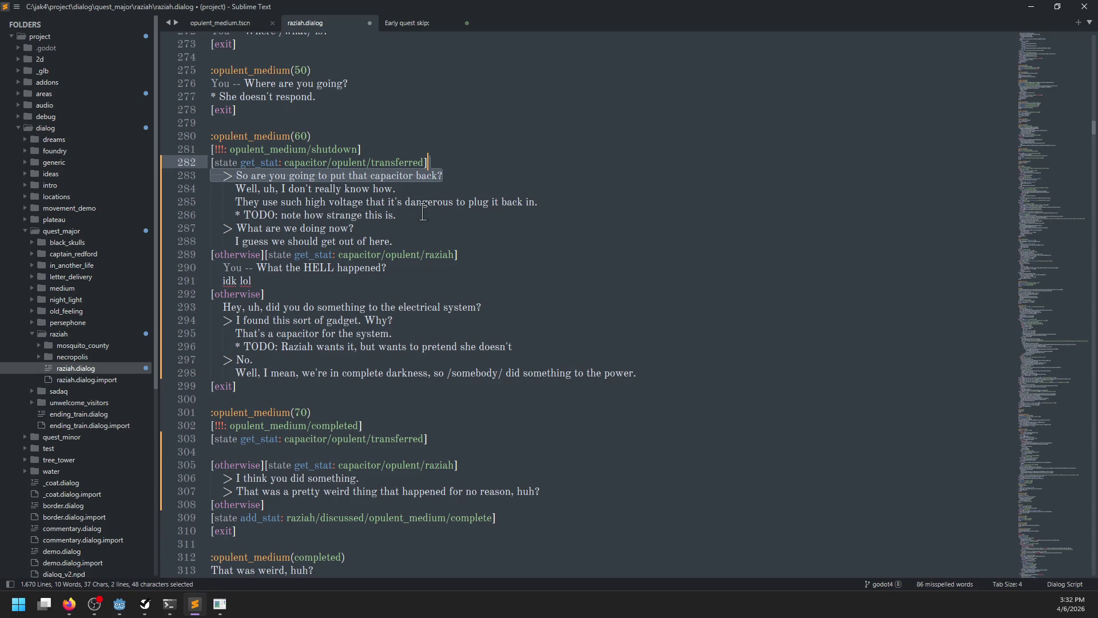
pyautogui.click(410, 228)
pyautogui.hotkey('shift', 'Down')
pyautogui.keyDown('shift'); pyautogui.click(471, 162); pyautogui.keyUp('shift')
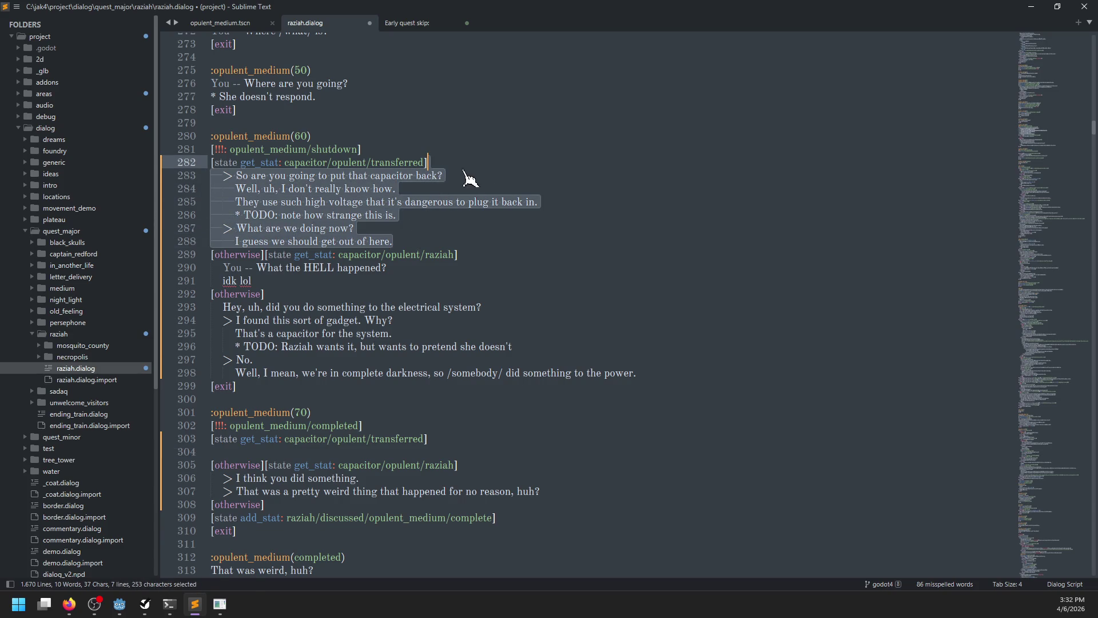
pyautogui.hotkey('ctrl', 'c')
pyautogui.click(444, 441)
pyautogui.hotkey('ctrl', 'v')
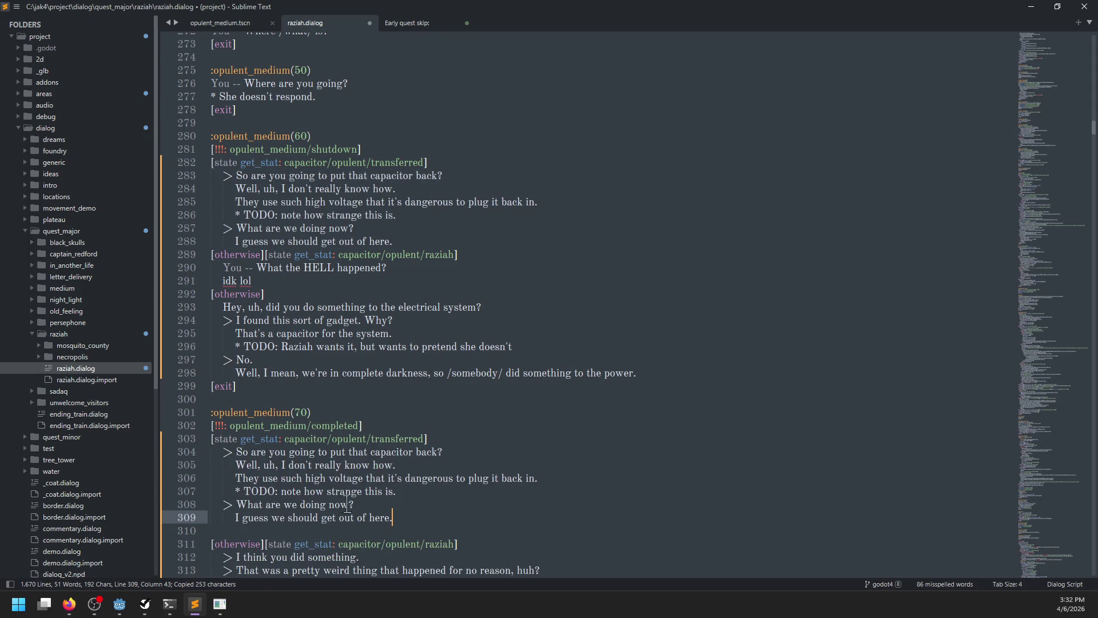
# Reword the pasted choice and Raziah's 'Yeah, uh,' reply for section 70, drop the empty line, save.
pyautogui.moveTo(369, 505); pyautogui.dragTo(233, 505)
pyautogui.write('Well, that was exciting')
pyautogui.write('.')
pyautogui.press('Down')
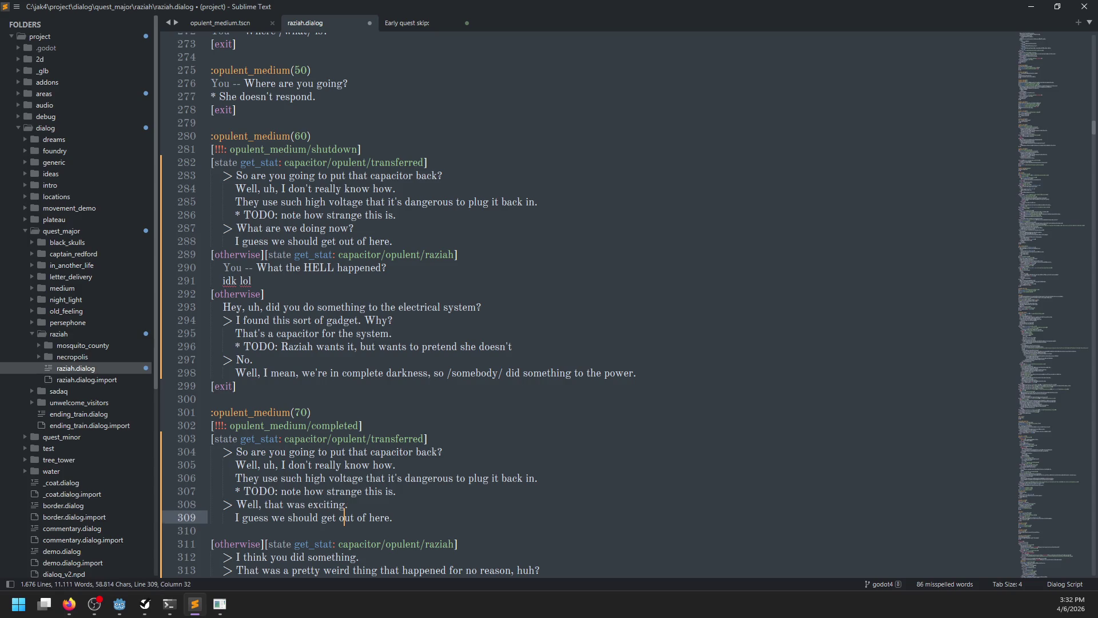
pyautogui.hotkey('ctrl', 'v')
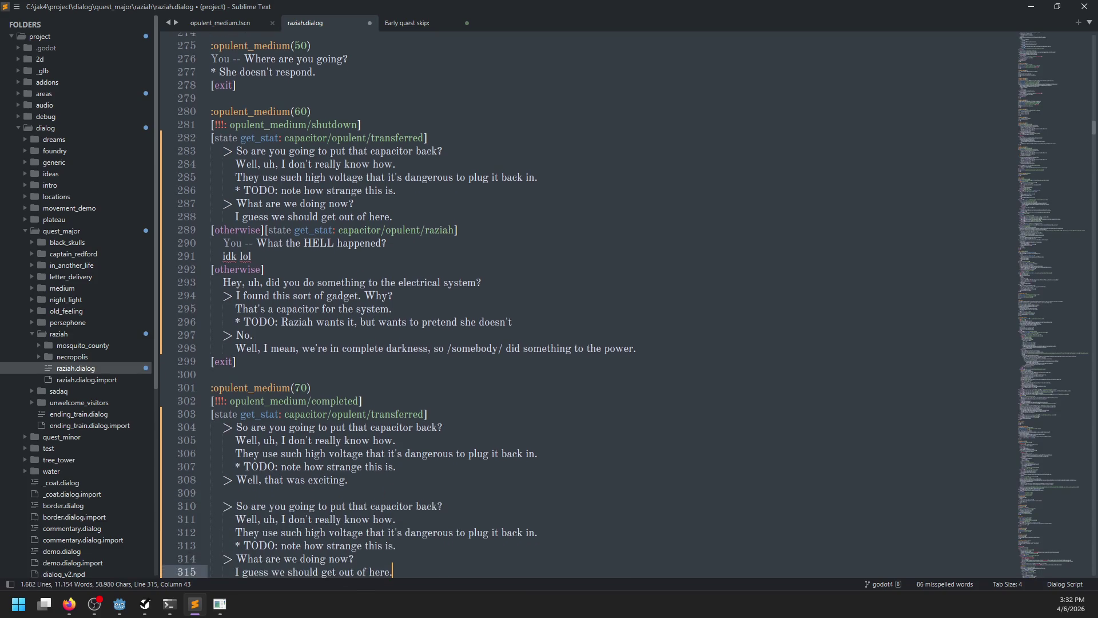
pyautogui.write('Yeah, u')
pyautogui.write(' we should probably w')
pyautogui.hotkey('ctrl', 'BackSpace')
pyautogui.hotkey('ctrl', 'BackSpace')
pyautogui.hotkey('ctrl', 'BackSpace')
pyautogui.hotkey('ctrl', 'BackSpace')
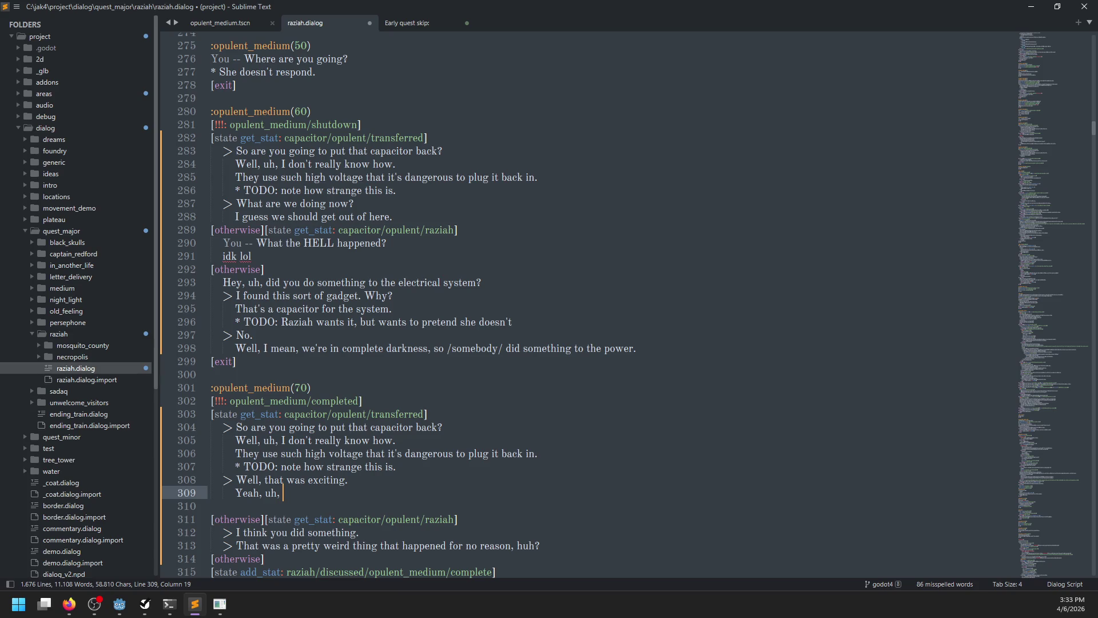
pyautogui.write("hopefully you don't take strange electrical components next time.")
pyautogui.press('Delete')
pyautogui.hotkey('ctrl', 's')
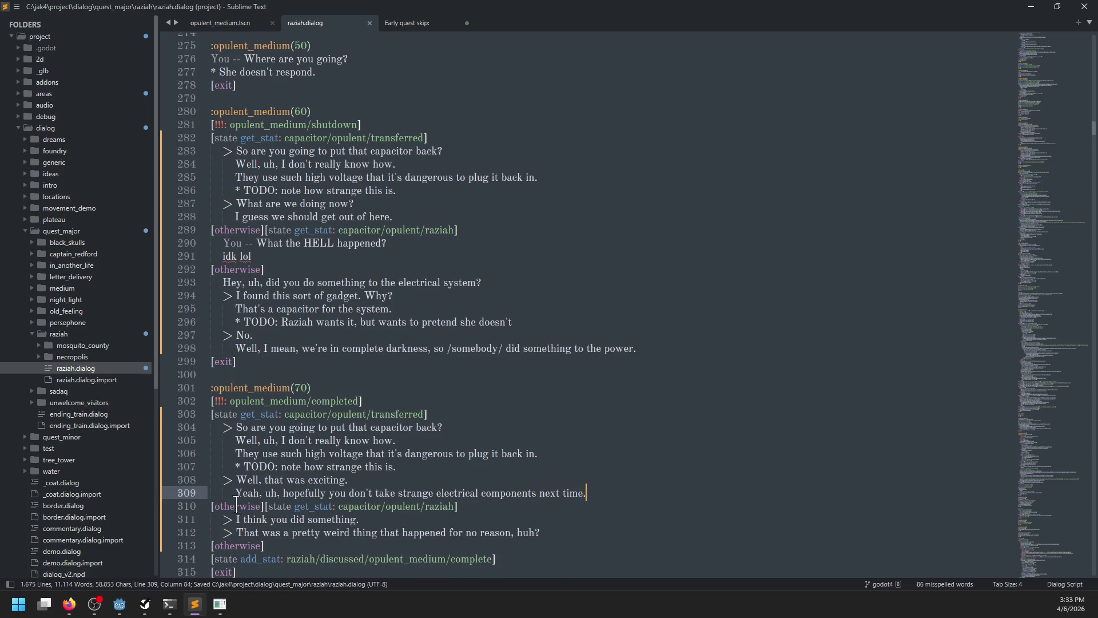
pyautogui.scroll(-3, 250, 420)
pyautogui.doubleClick(416, 375)
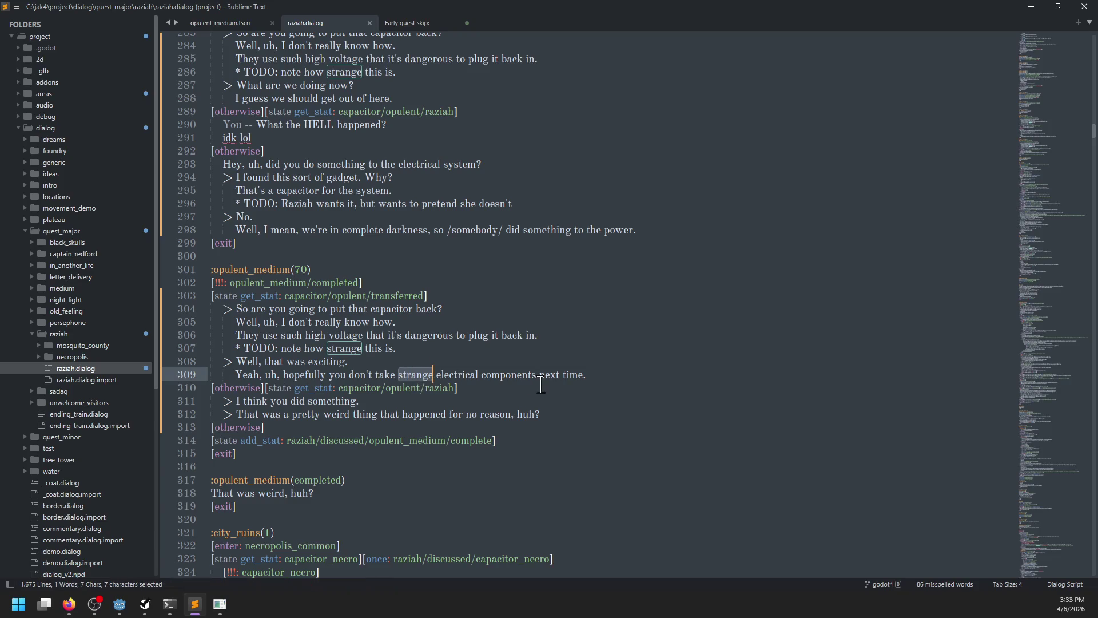
# Add Raziah's capacitor demand line under the otherwise branch, save, and return to Godot.
pyautogui.click(300, 427)
pyautogui.press('Return')
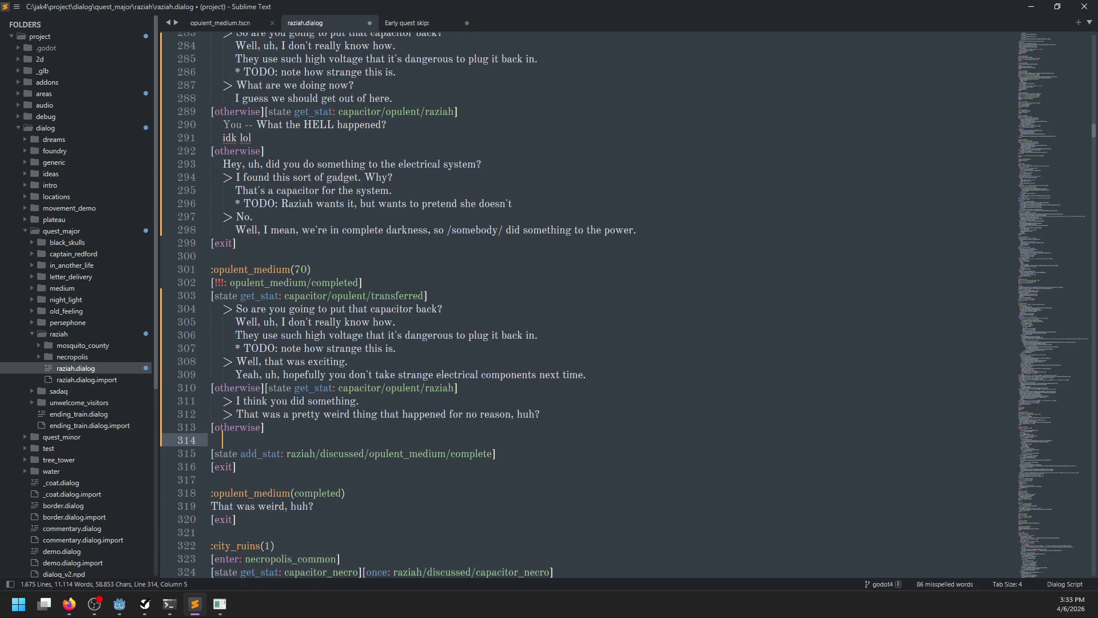
pyautogui.write('IVE ME THECAPACITO')
pyautogui.write('BITC')
pyautogui.press('BackSpace')
pyautogui.press('BackSpace')
pyautogui.press('BackSpace')
pyautogui.write('ITCH ')
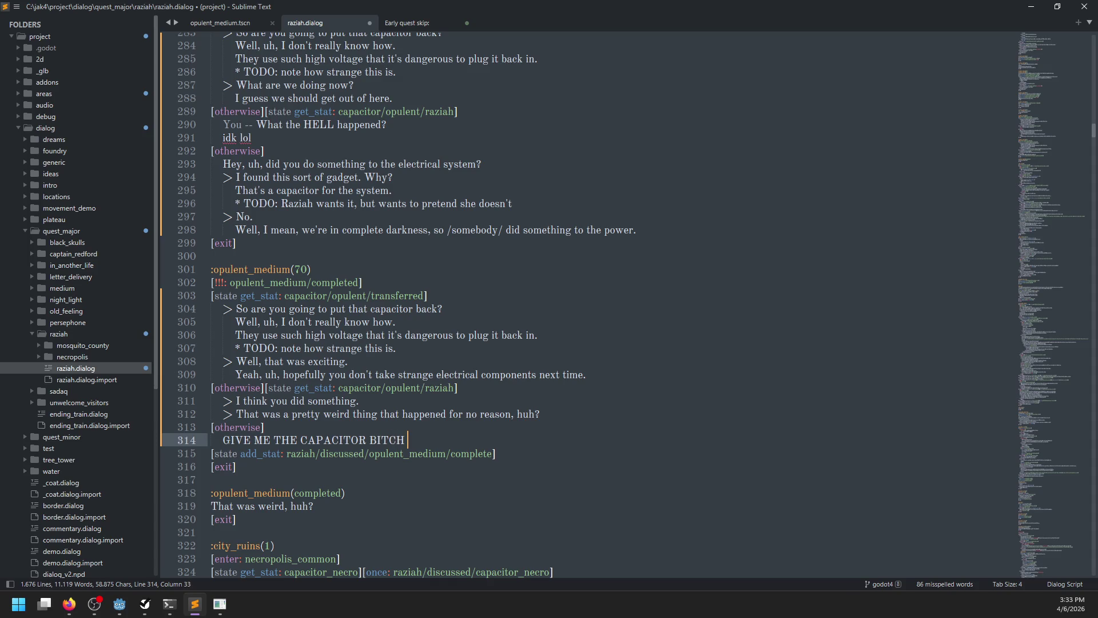
pyautogui.write('!!')
pyautogui.press('Return')
pyautogui.write('mean, please.')
pyautogui.hotkey('ctrl', 's')
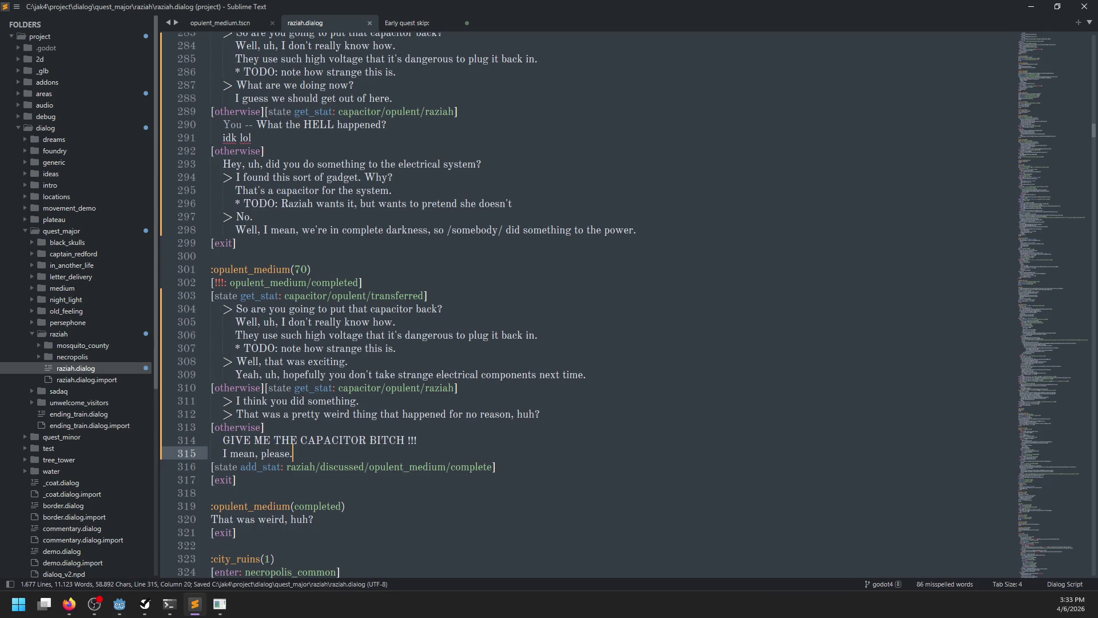
pyautogui.hotkey('alt', 'Tab')
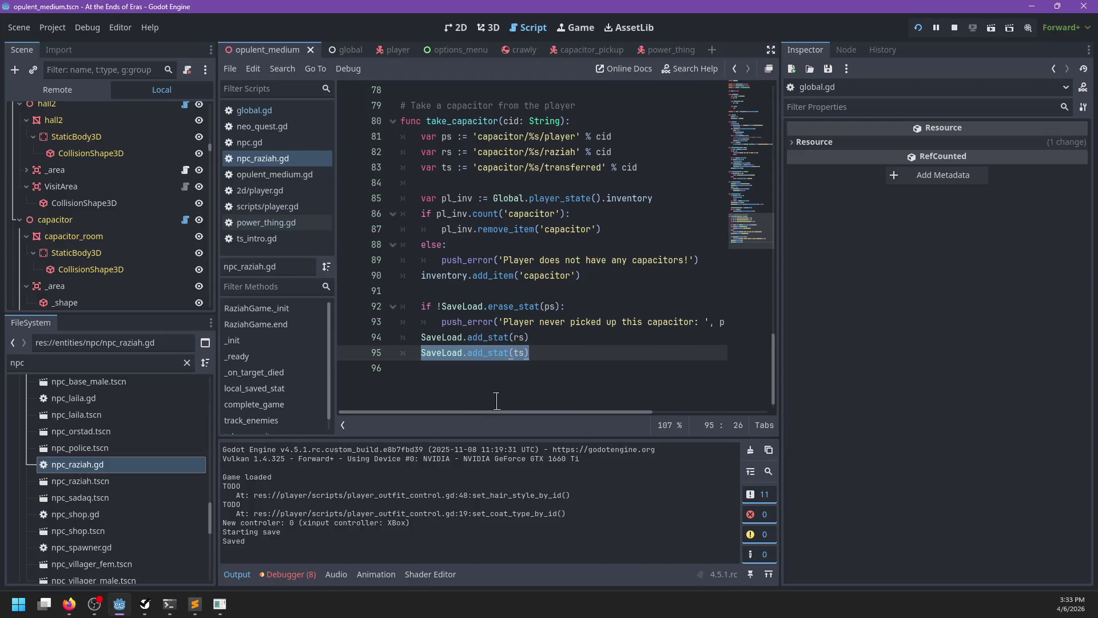
# Playtest: talk to Raziah, pick 'I found this sort of gadget. Why?', then quit the game.
pyautogui.click(573, 373)
pyautogui.press('F5')
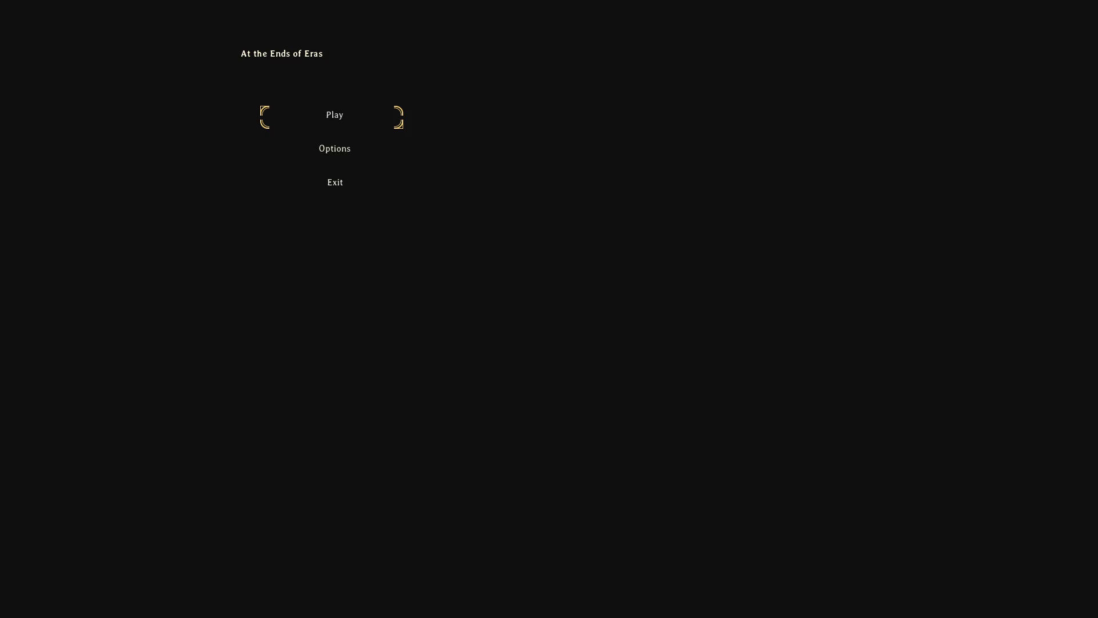
pyautogui.press('Return')
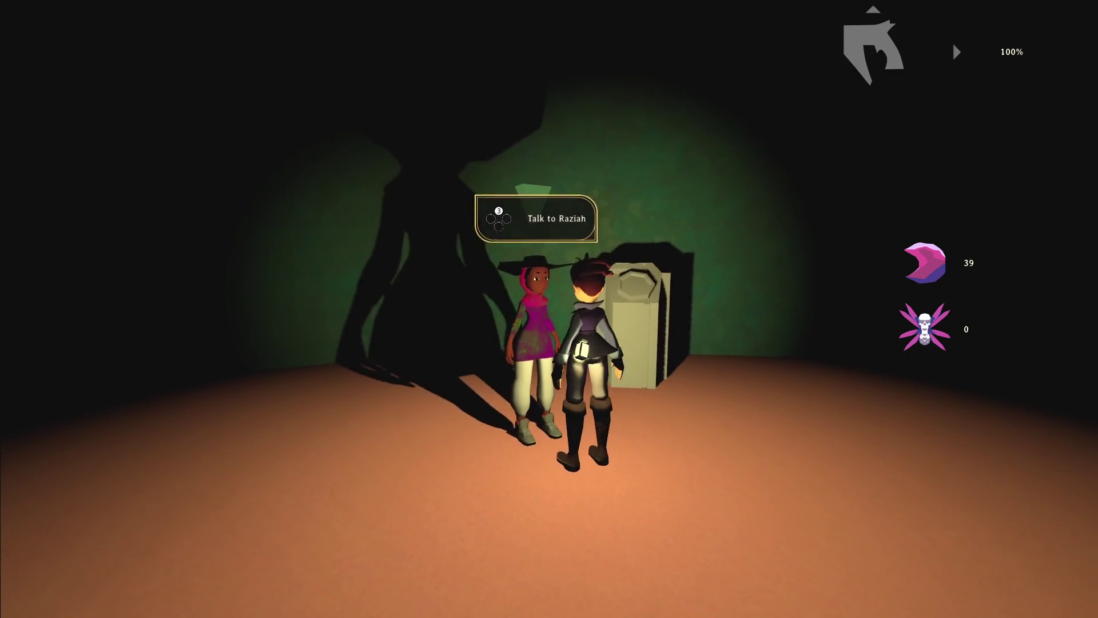
pyautogui.press('e')
pyautogui.press('Down')
pyautogui.press('Up')
pyautogui.press('Return')
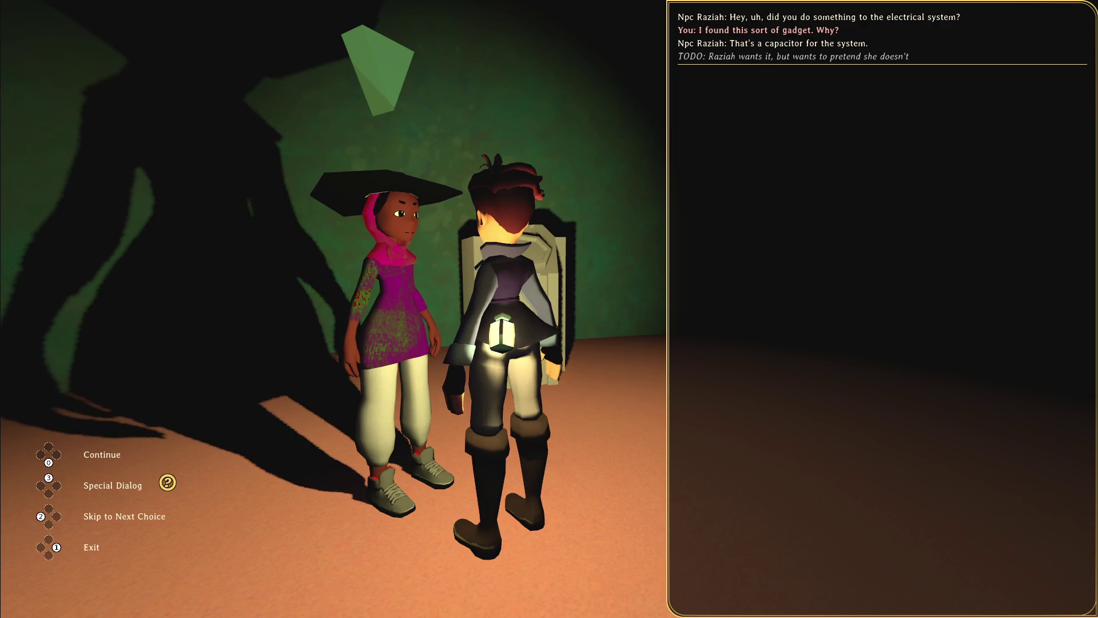
pyautogui.hotkey('alt', 'F4')
pyautogui.hotkey('alt', 'Tab')
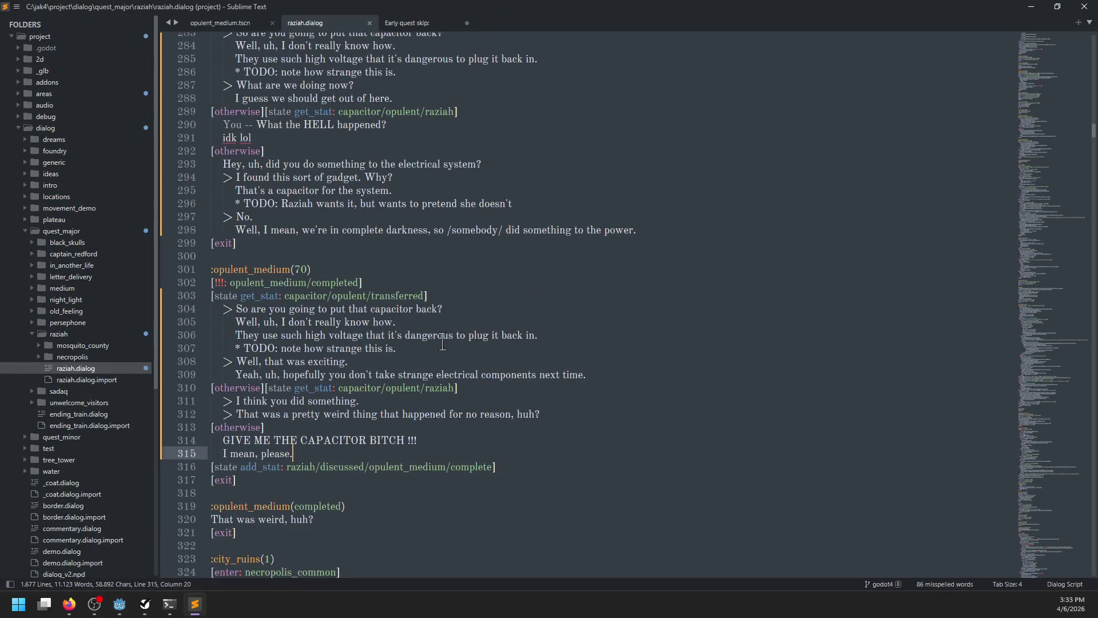
# Replace the TODO note with Raziah's question about the capacitor.
pyautogui.click(444, 342)
pyautogui.scroll(5, 450, 341)
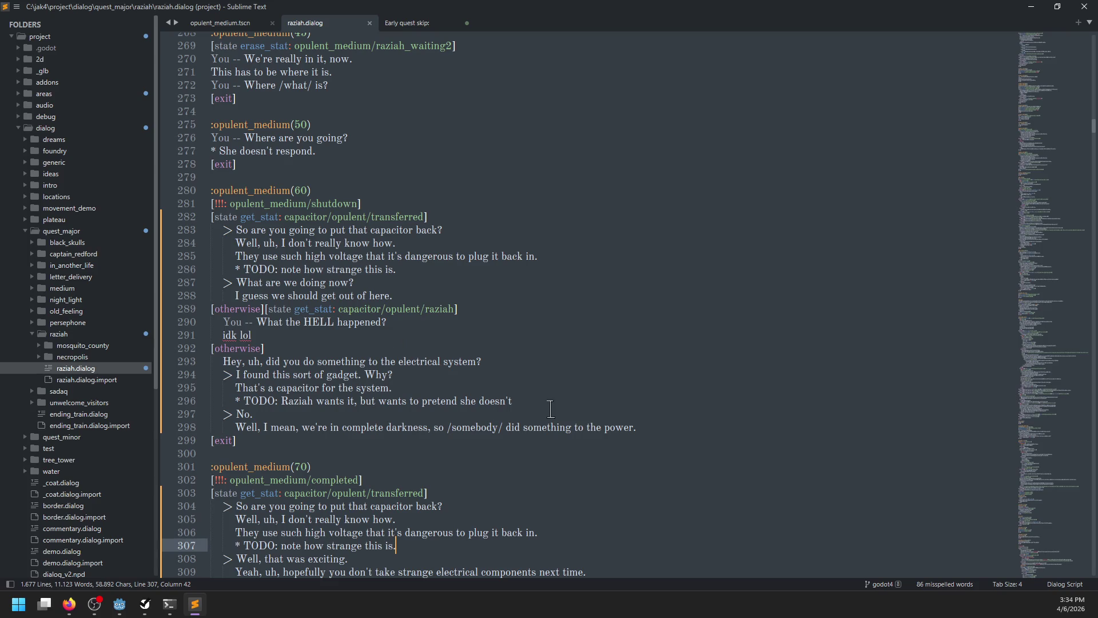
pyautogui.click(587, 397)
pyautogui.press('Return')
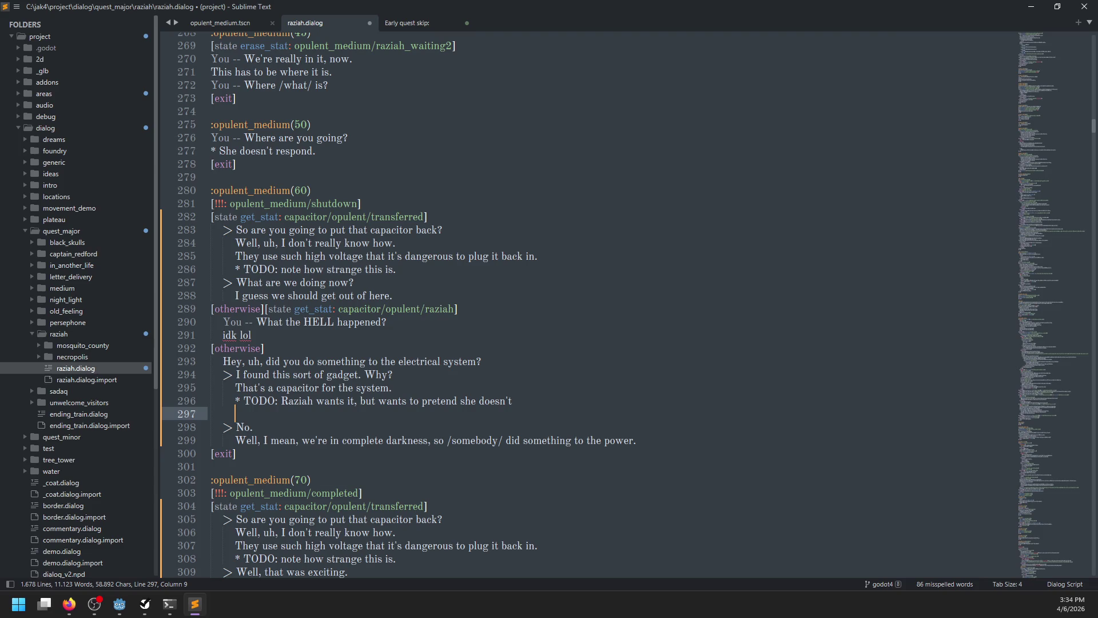
pyautogui.write('> I ca')
pyautogui.click(275, 401)
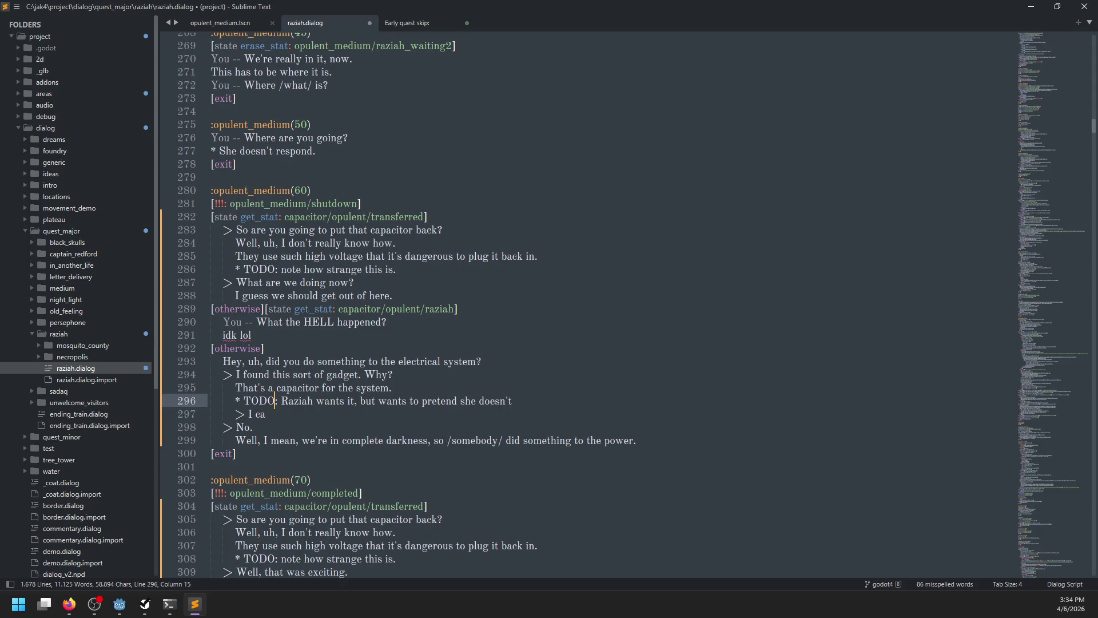
pyautogui.hotkey('ctrl', 'Right')
pyautogui.hotkey('ctrl', 'Right')
pyautogui.hotkey('ctrl', 'Right')
pyautogui.press('End')
pyautogui.hotkey('shift', 'Home')
pyautogui.press('BackSpace')
pyautogui.write('Did')
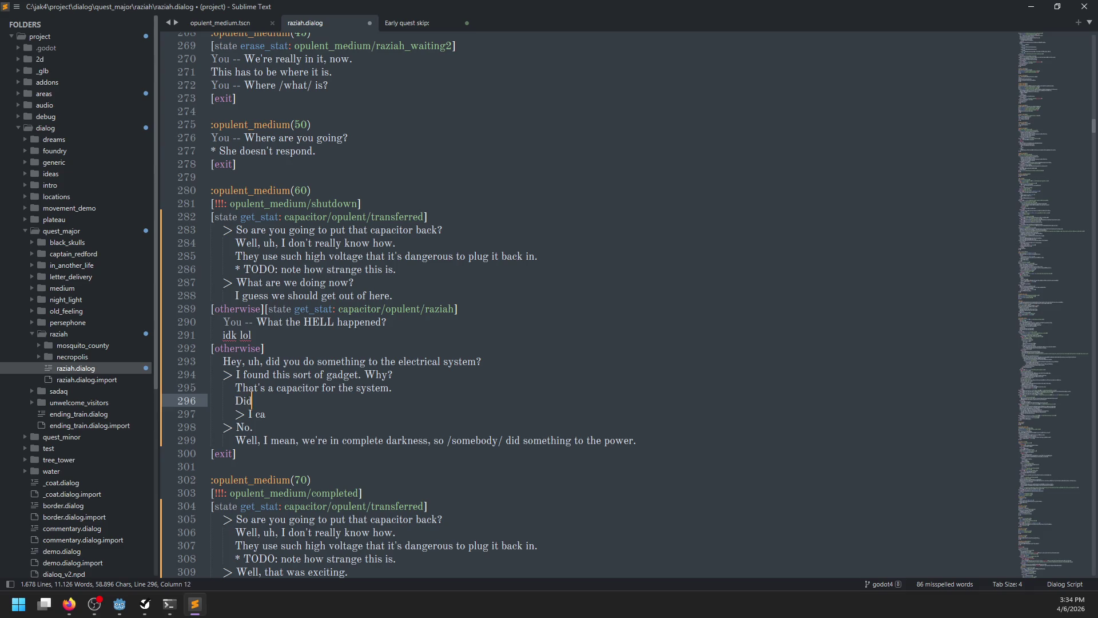
pyautogui.write(' you just, like, pull it out? Why?')
pyautogui.press('Down')
# Add the two player replies and start Raziah's dangerous-capacitor answer.
pyautogui.press('BackSpace')
pyautogui.press('BackSpace')
pyautogui.write("don't know, really.")
pyautogui.press('Return')
pyautogui.write('> It seemed important.')
pyautogui.press('Return')
pyautogui.write("Well, you shouldn't")
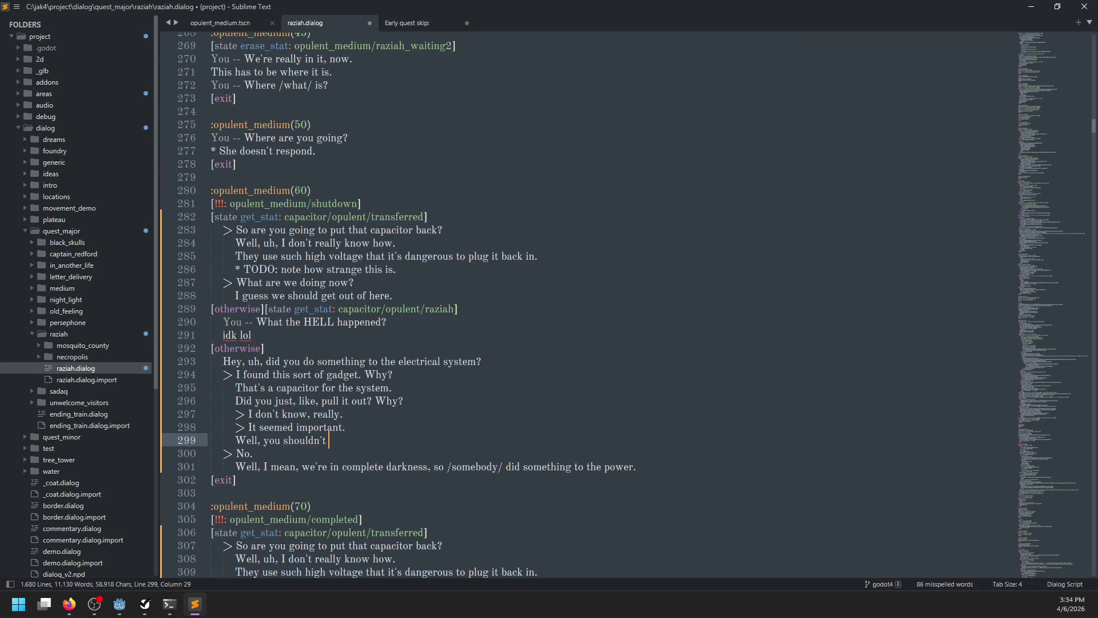
pyautogui.hotkey('ctrl', 'BackSpace')
pyautogui.hotkey('ctrl', 'BackSpace')
pyautogui.hotkey('ctrl', 'BackSpace')
pyautogui.hotkey('ctrl', 'BackSpace')
pyautogui.write("Those things are pretty dangerous.andt's already taken out the power for the building/..")
# Finish with 'How about you give it to me, and I'll put it back.' and discard a stray reply start.
pyautogui.press('Return')
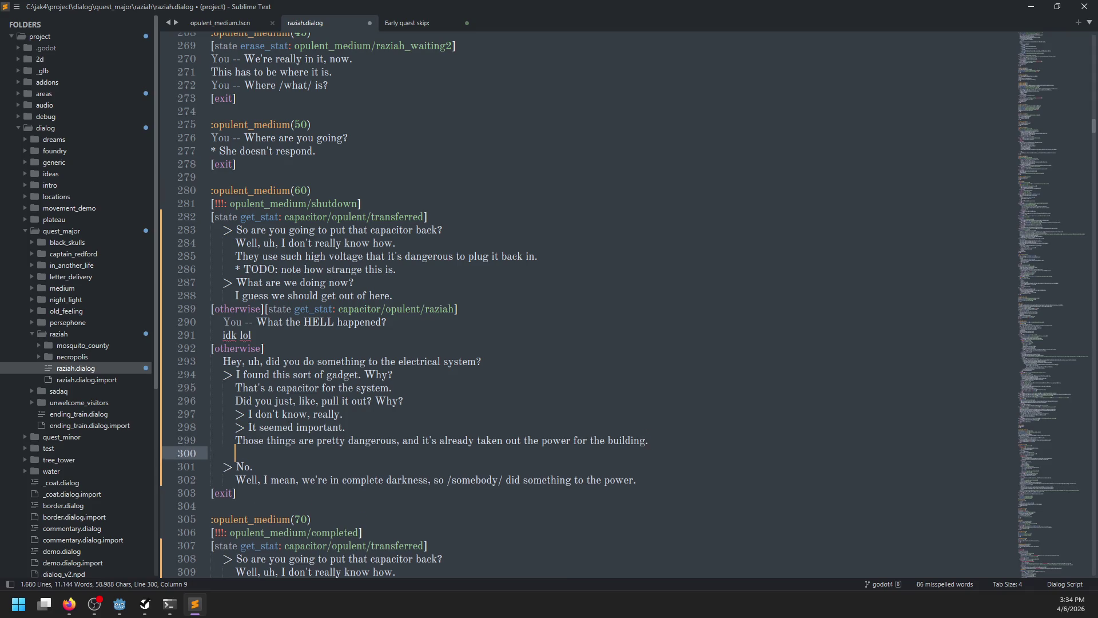
pyautogui.write('How about you ghi')
pyautogui.press('BackSpace')
pyautogui.press('BackSpace')
pyautogui.press('BackSpace')
pyautogui.write('give it to me, and ')
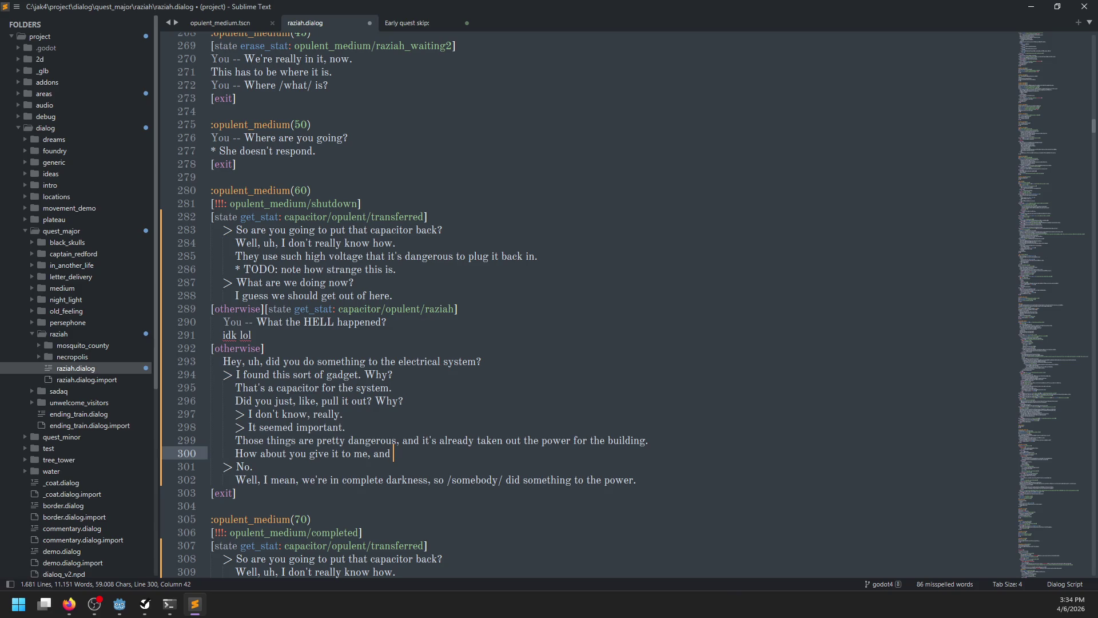
pyautogui.write("I'll put it back")
pyautogui.press('Return')
pyautogui.write('N')
pyautogui.press('BackSpace')
pyautogui.write('Well')
pyautogui.press('BackSpace')
pyautogui.press('BackSpace')
pyautogui.press('BackSpace')
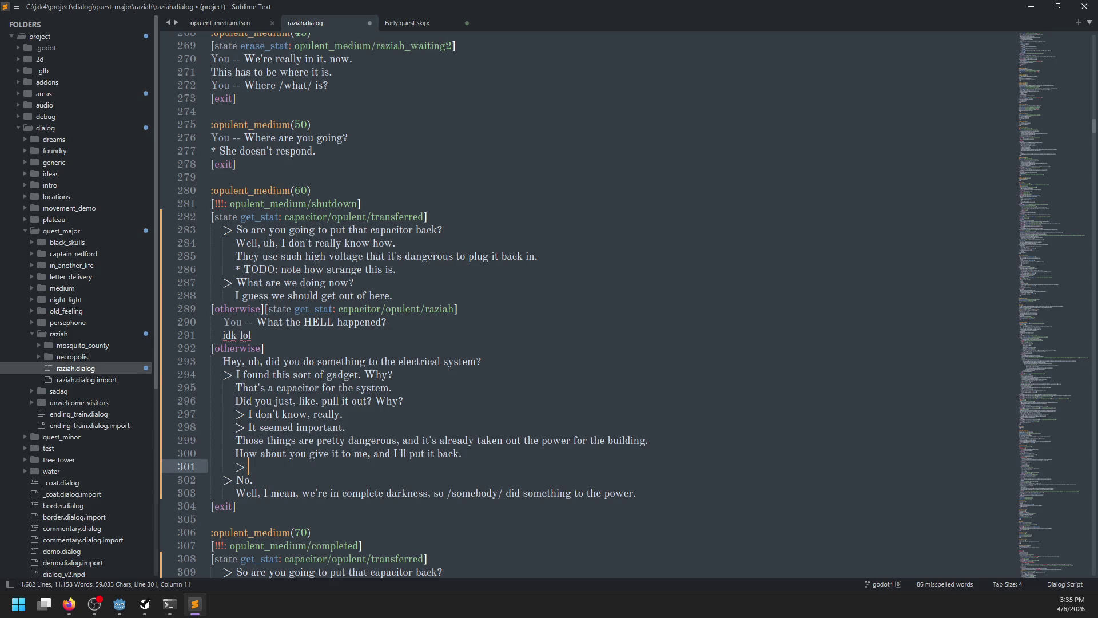
pyautogui.write('s')
pyautogui.write("uppose you're ")
pyautogui.write('the expert.')
# Add the hand-it-over reply with '[main_speaker take_capacitor: opulent]' and Raziah's thank-you.
pyautogui.press('Return')
pyautogui.press('Tab')
pyautogui.write('>')
pyautogui.write('[')
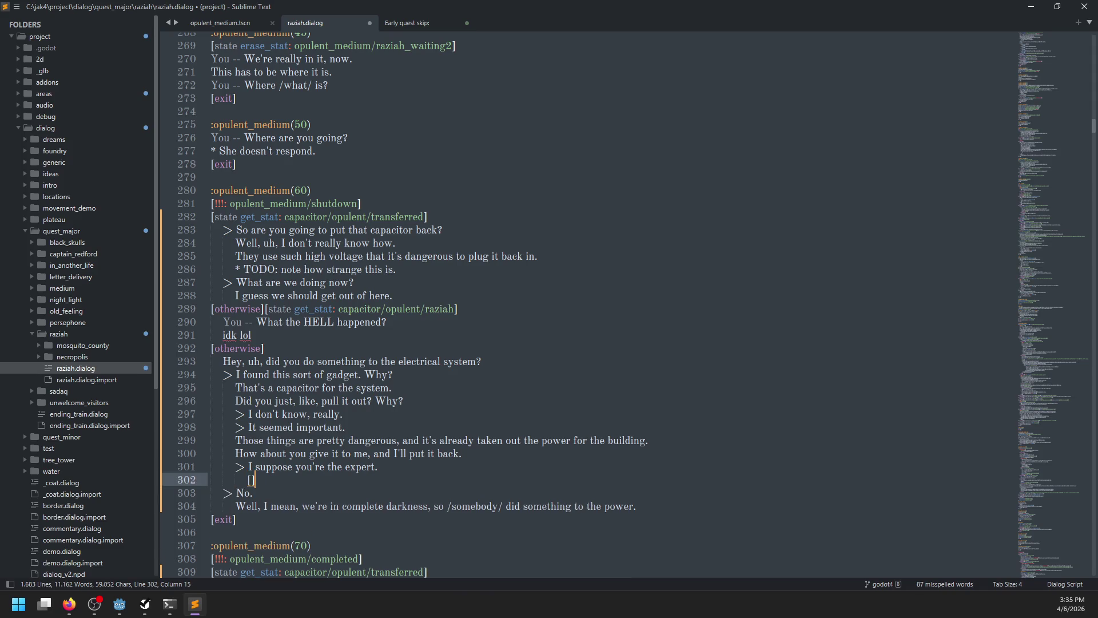
pyautogui.write('main_speaker transfer')
pyautogui.hotkey('ctrl', 'BackSpace')
pyautogui.write('take_capacitor: opulent')
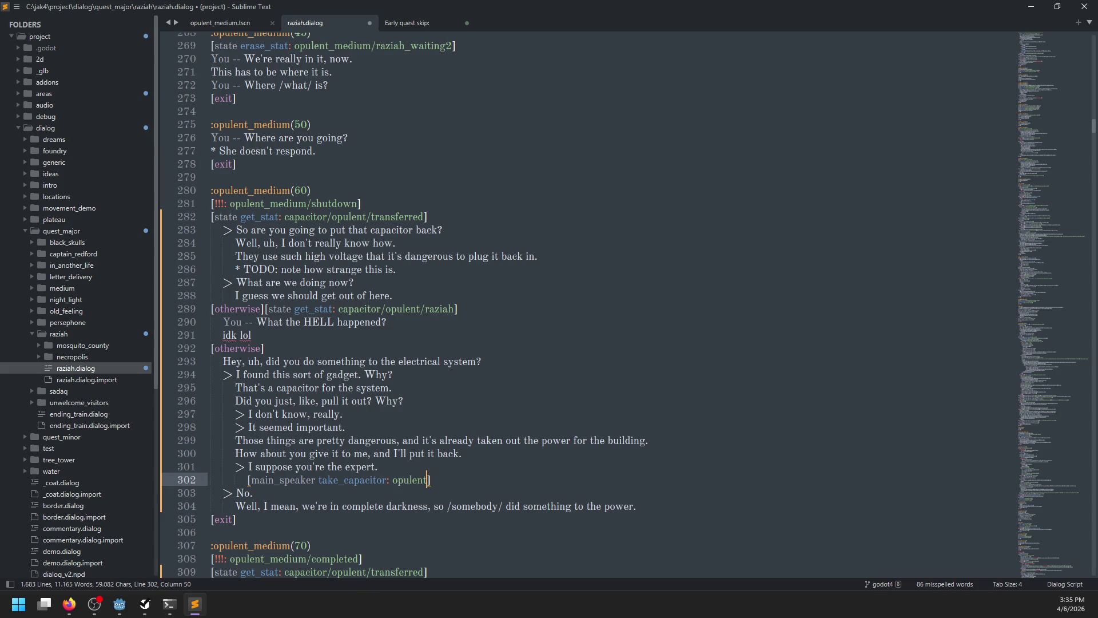
pyautogui.press('Right')
pyautogui.press('Return')
pyautogui.write('Thank you!')
pyautogui.press('Return')
# Add the put-it-back reply answered 'Do you know how? It's really high voltage.', save, return to Godot.
pyautogui.press('BackSpace')
pyautogui.write('> ')
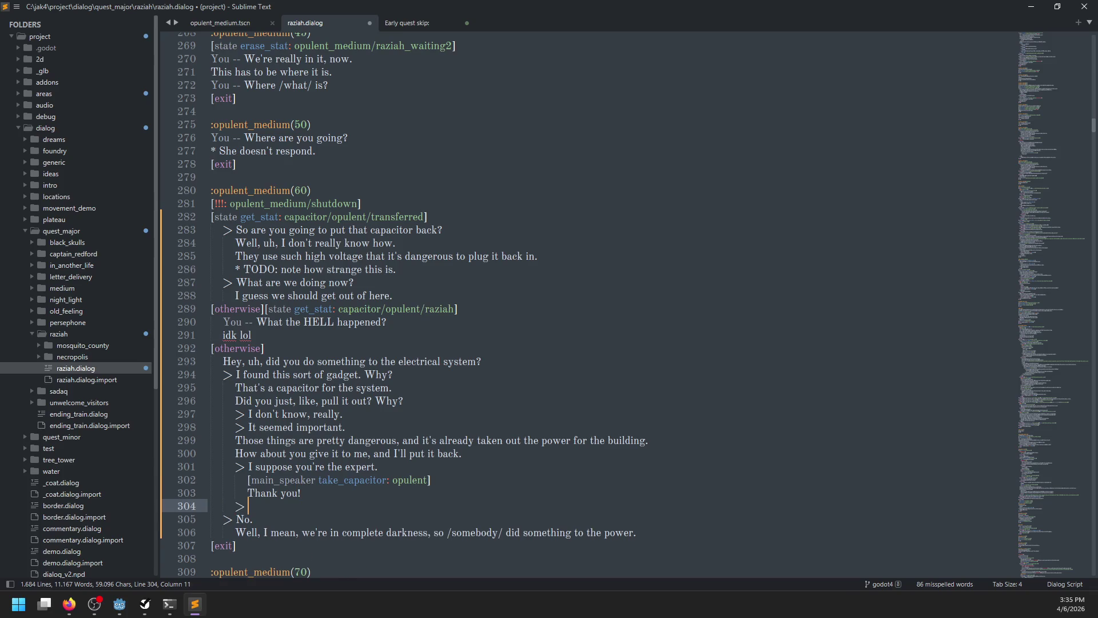
pyautogui.write("Why don't I j")
pyautogui.write('ust put')
pyautogui.write(' it back.')
pyautogui.press('Return')
pyautogui.press('Tab')
pyautogui.write('Do you know how?')
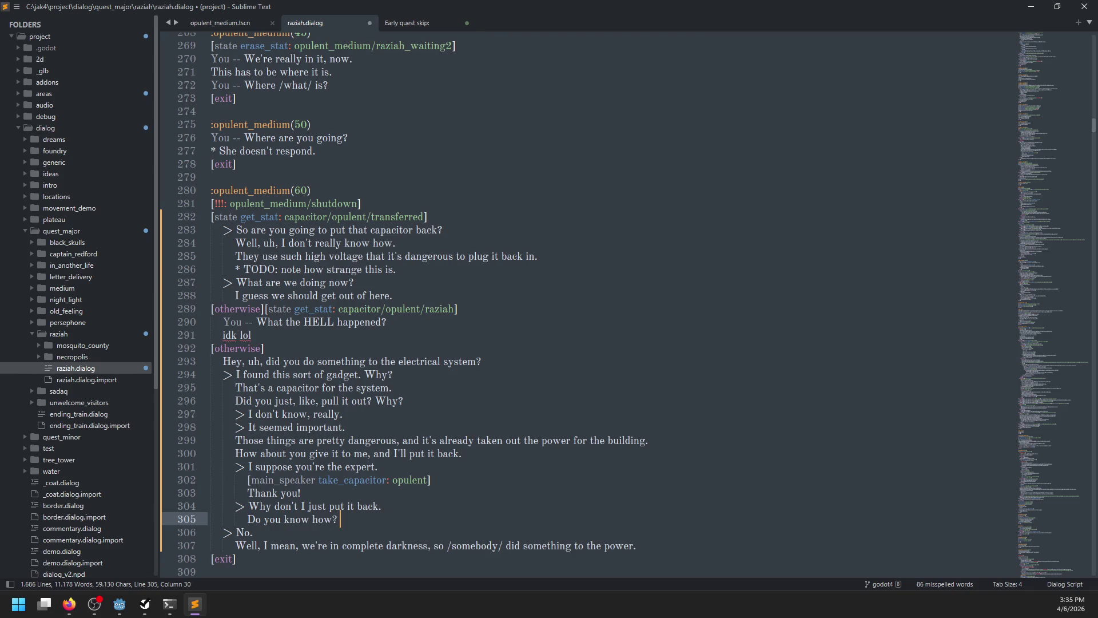
pyautogui.write(" It's really high voltage.")
pyautogui.hotkey('ctrl', 's')
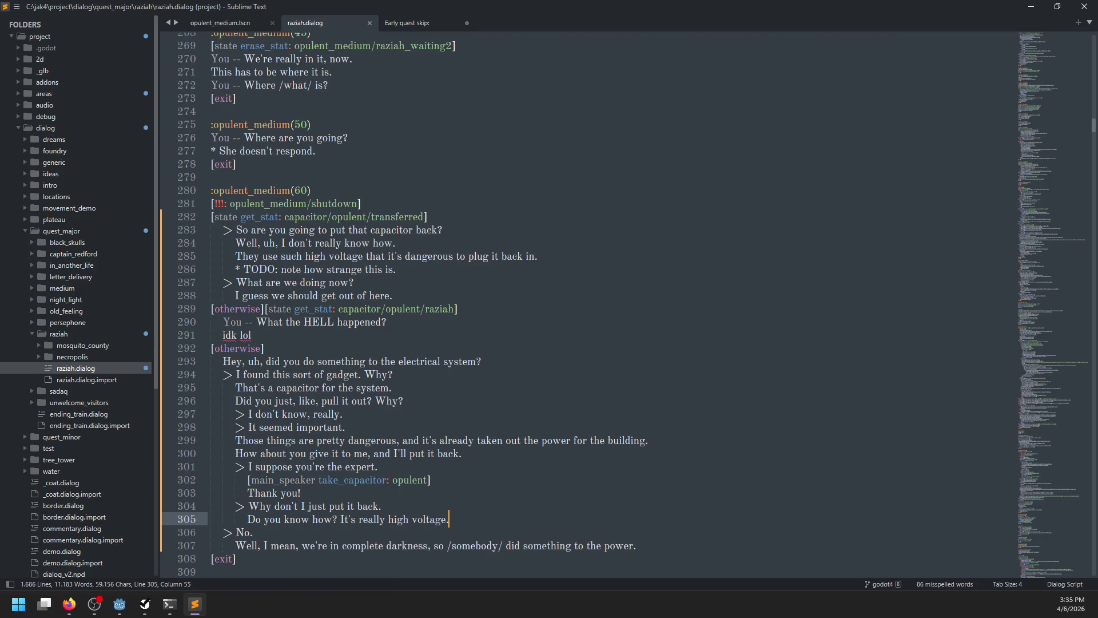
pyautogui.hotkey('alt', 'Tab')
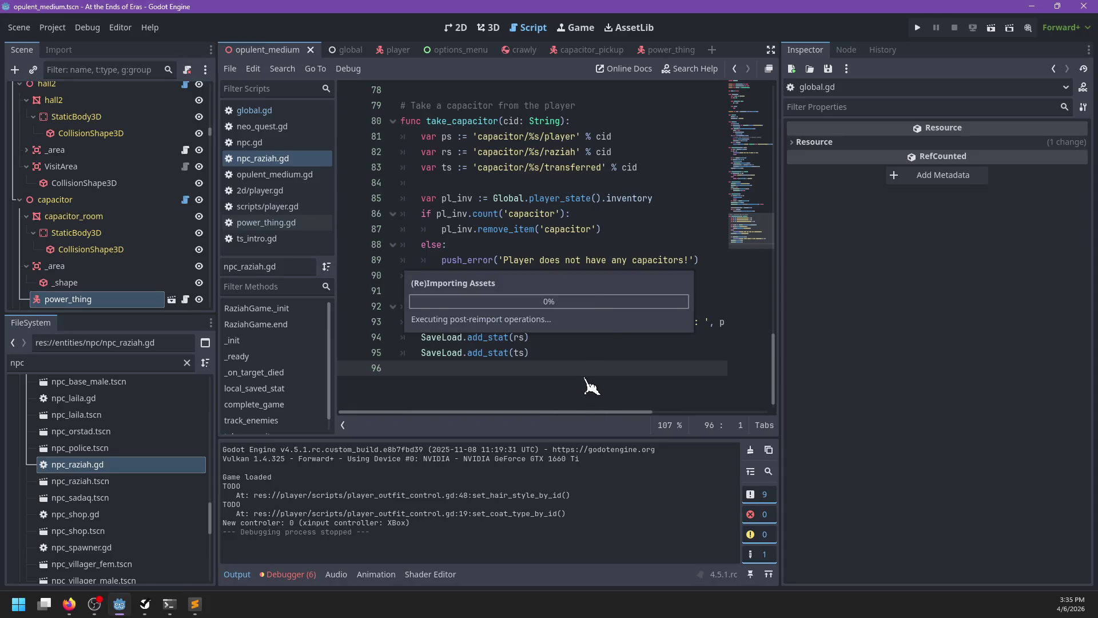
# Playtest Raziah's conversation through 'I don't know, really' and 'I suppose you're the expert' until the game_state.gd error.
pyautogui.hotkey('alt', 'Tab')
pyautogui.hotkey('alt', 'Tab')
pyautogui.press('F5')
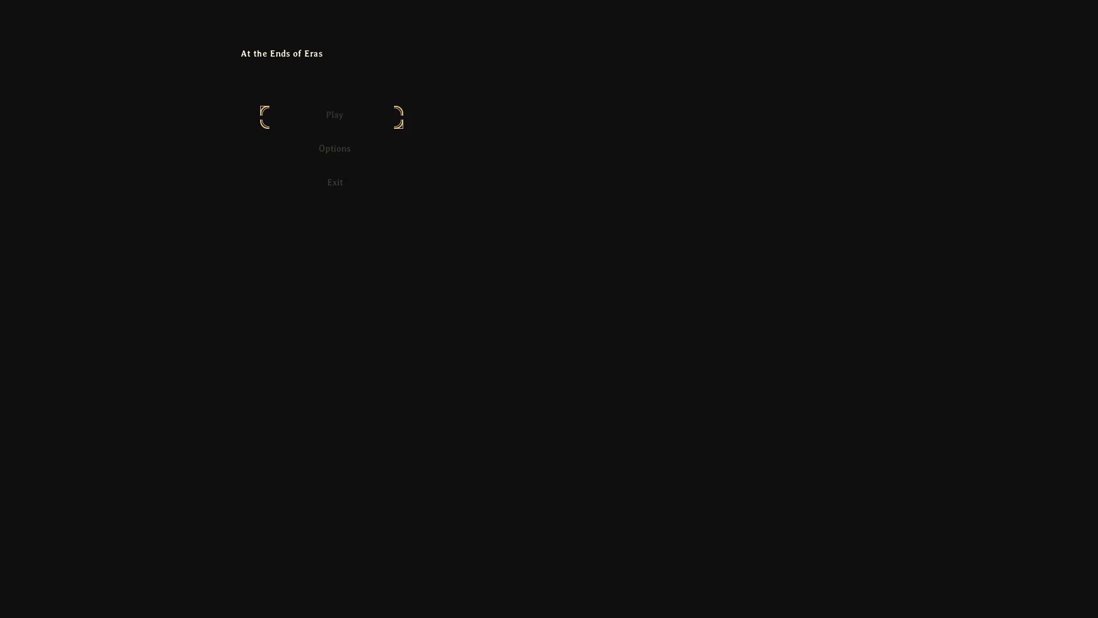
pyautogui.press('Return')
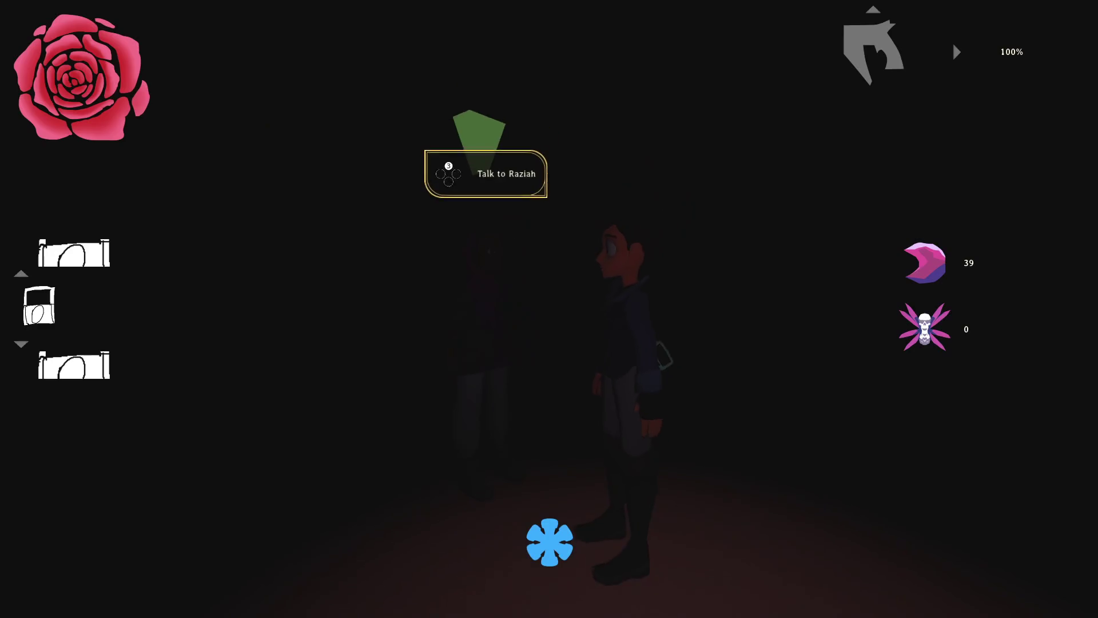
pyautogui.press('Return')
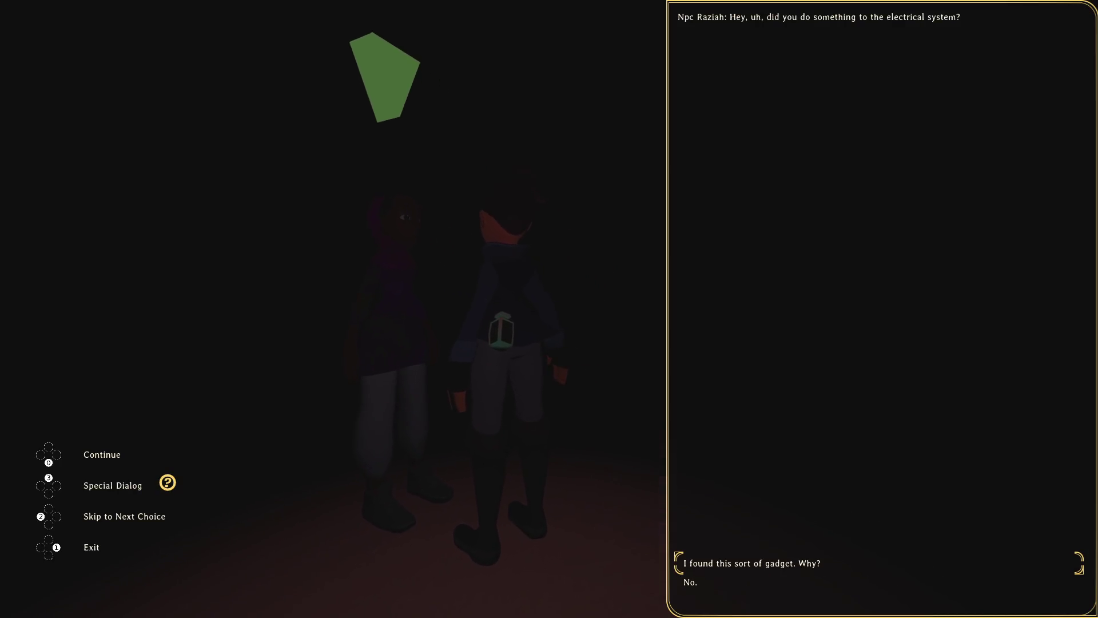
pyautogui.press('Return')
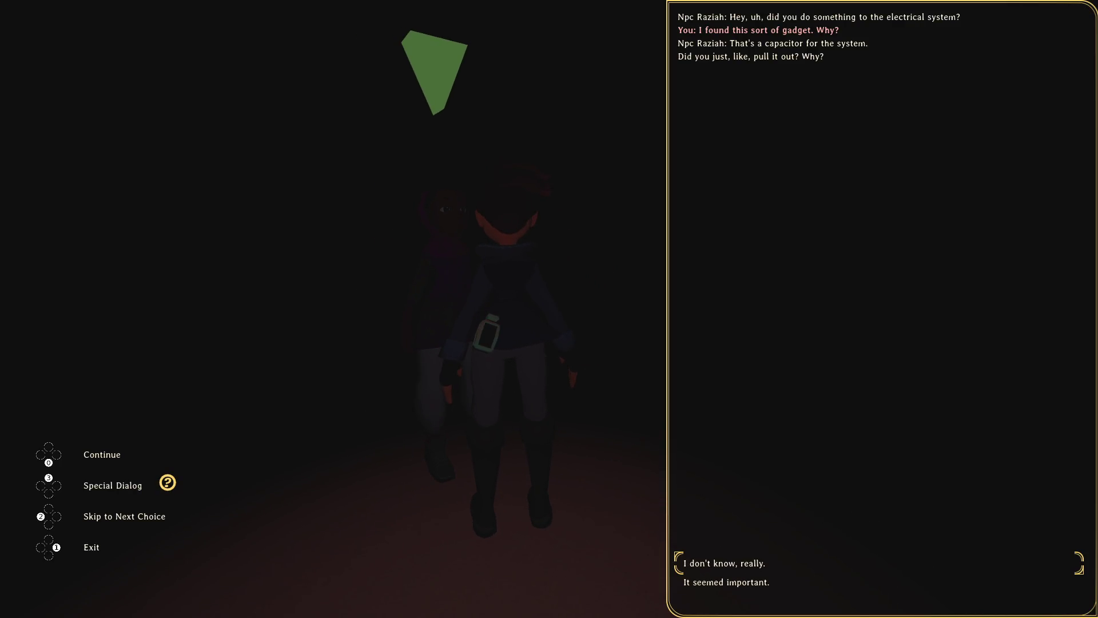
pyautogui.press('Up')
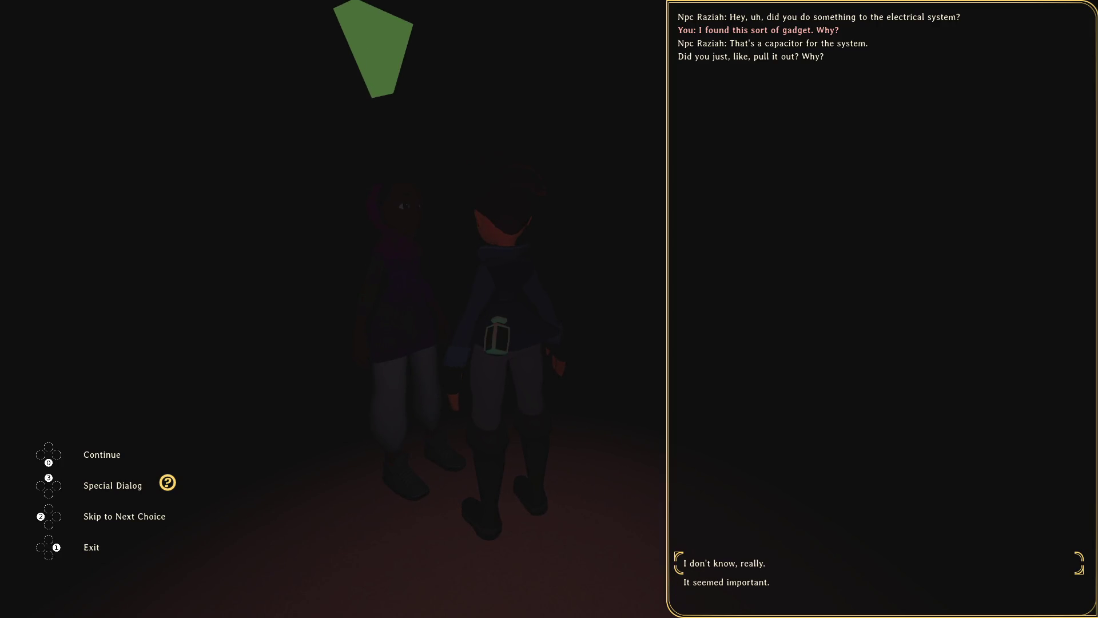
pyautogui.press('Return')
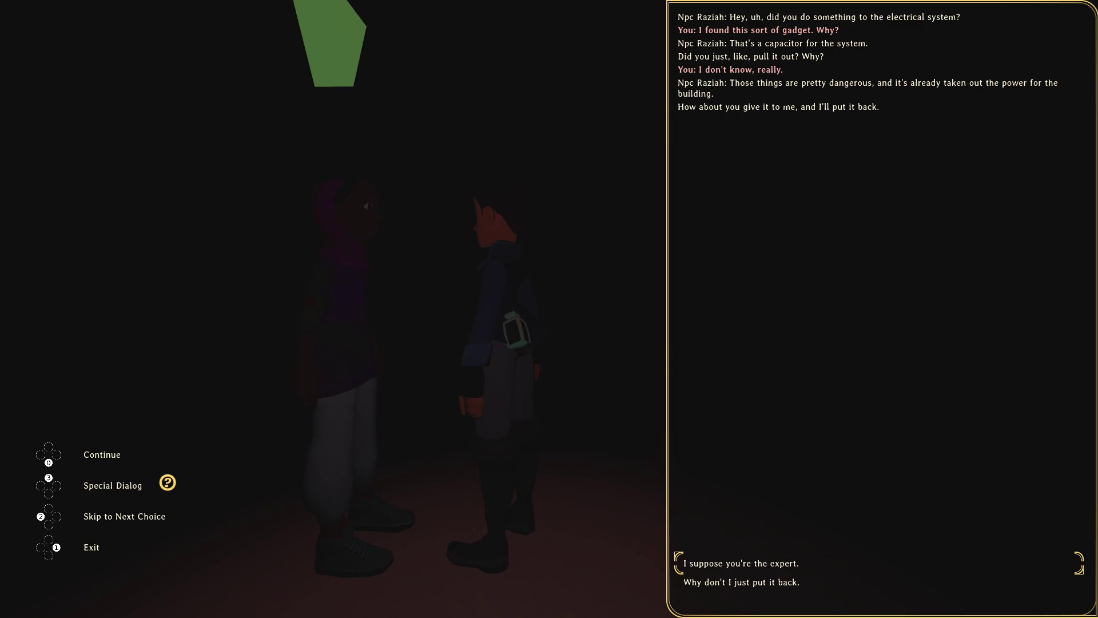
pyautogui.press('Return')
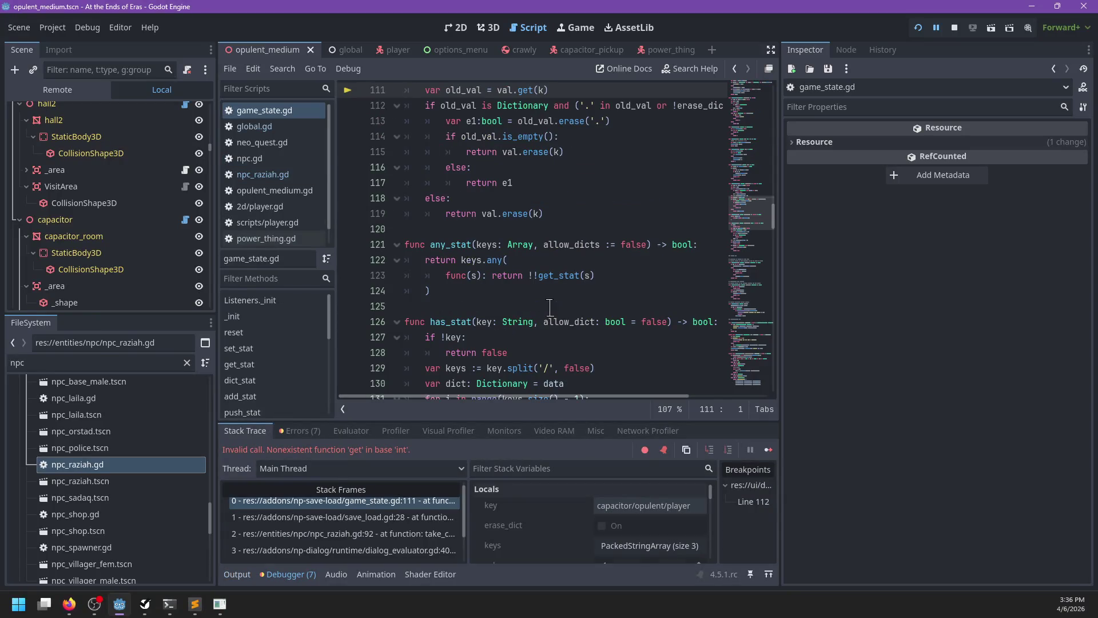
pyautogui.scroll(2, 587, 259)
pyautogui.scroll(3, 580, 296)
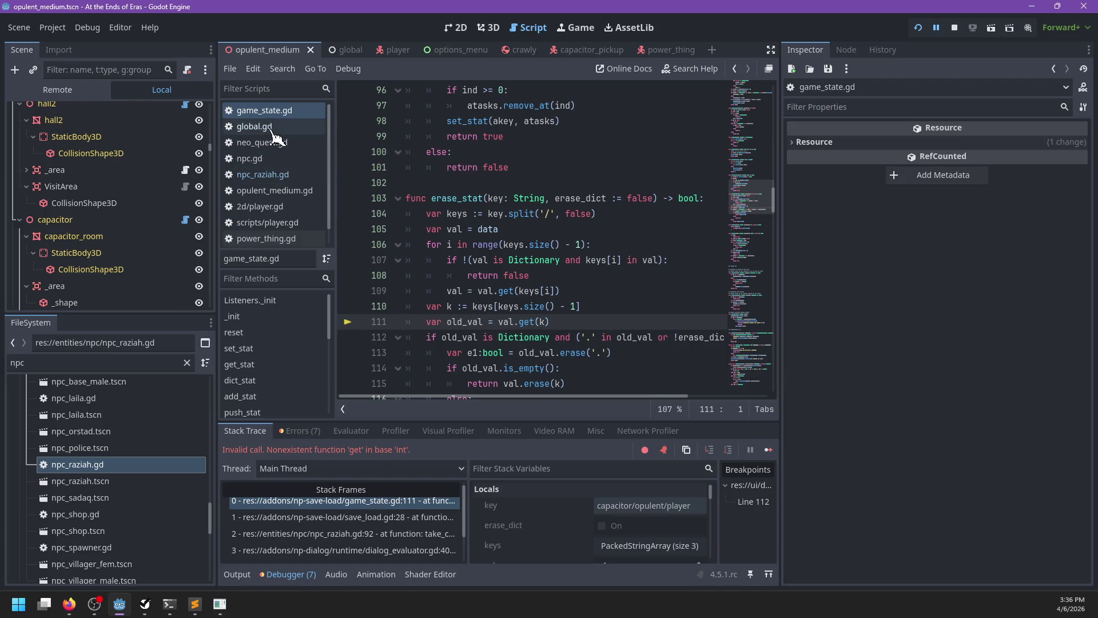
# Make erase_stat return false unless val is a Dictionary containing the key.
pyautogui.click(705, 198)
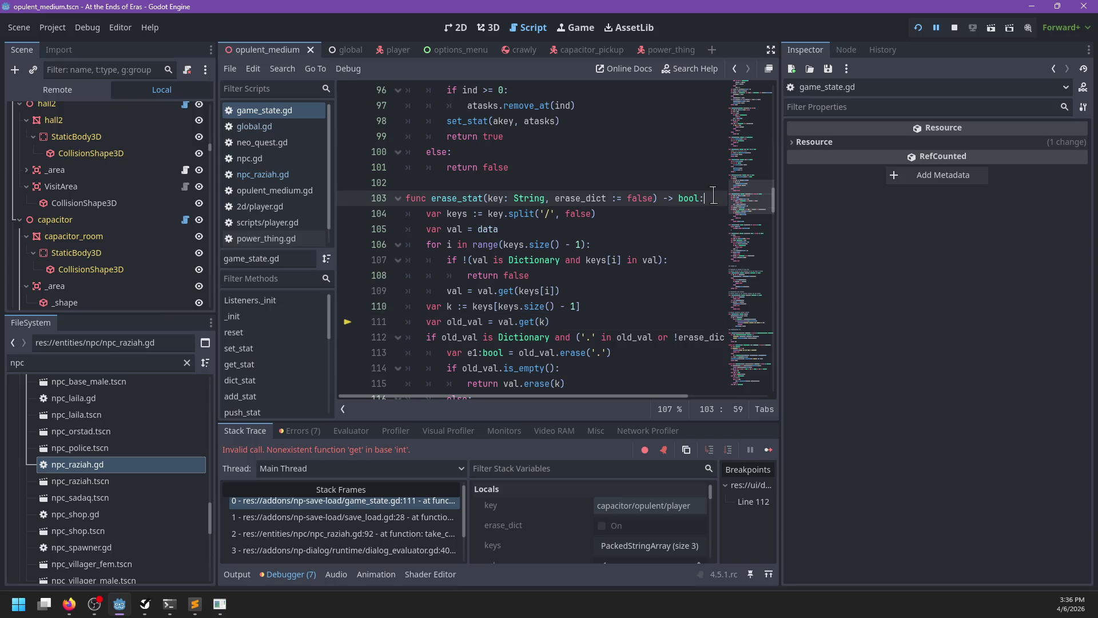
pyautogui.scroll(-2, 634, 274)
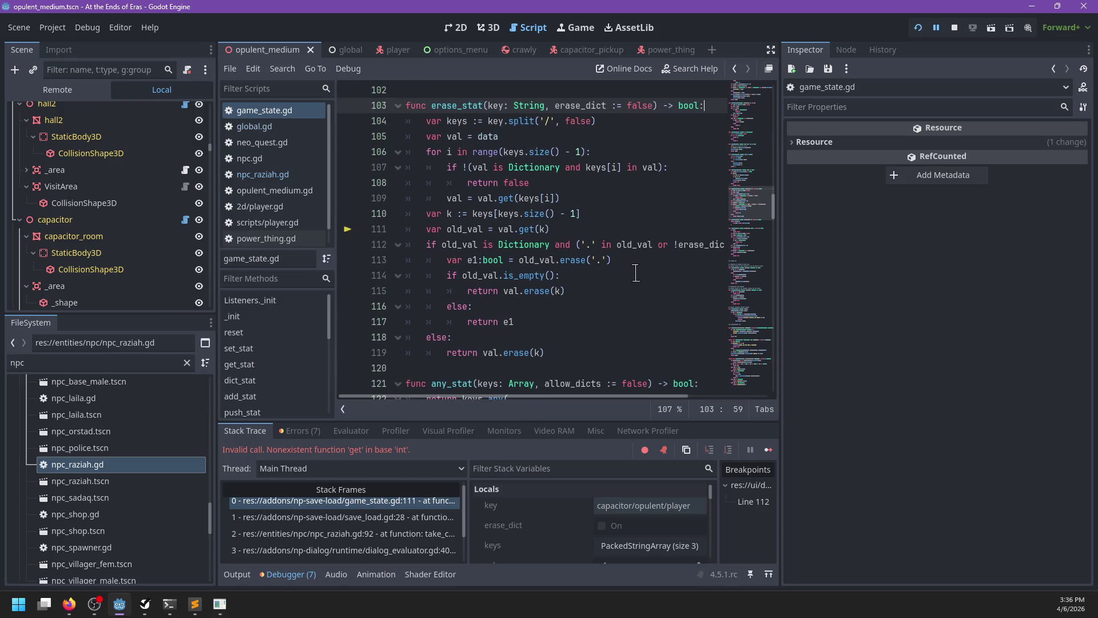
pyautogui.click(543, 230)
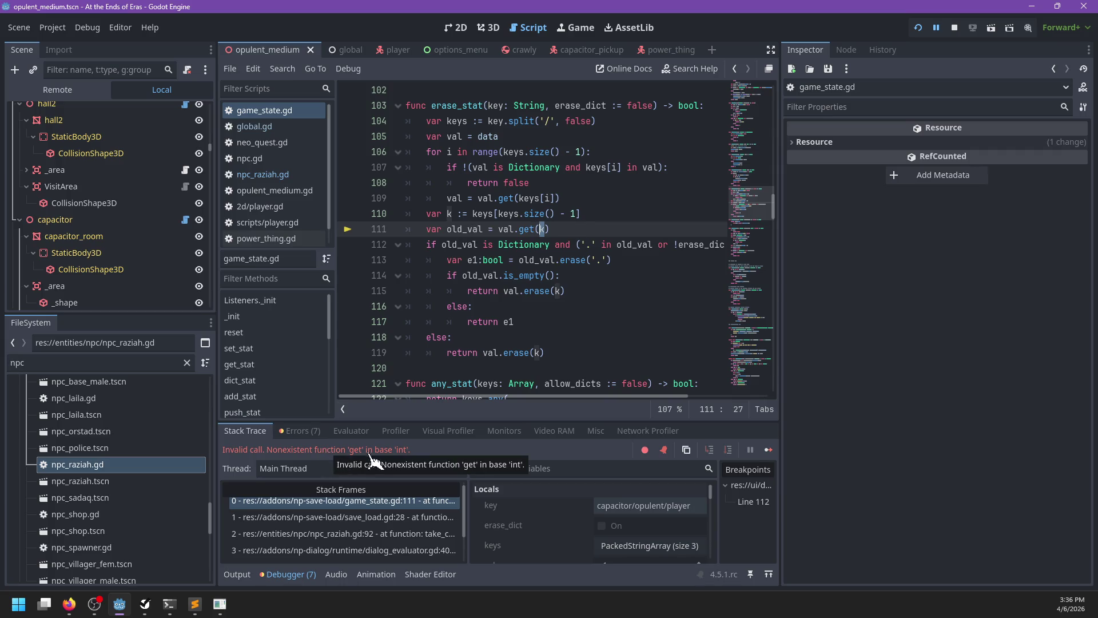
pyautogui.doubleClick(506, 229)
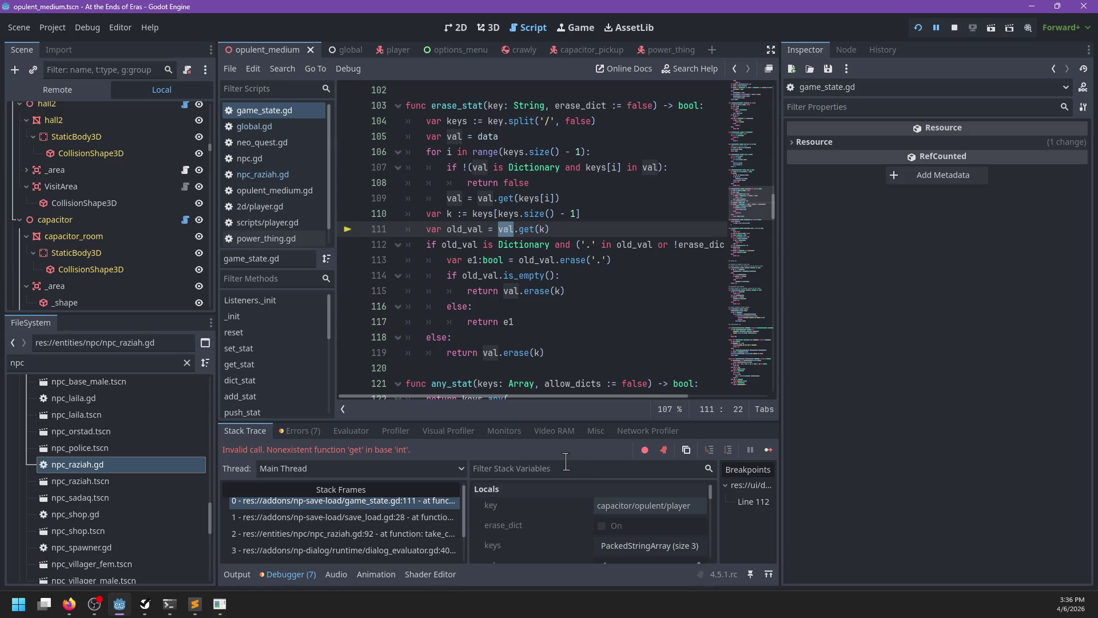
pyautogui.scroll(-1, 553, 536)
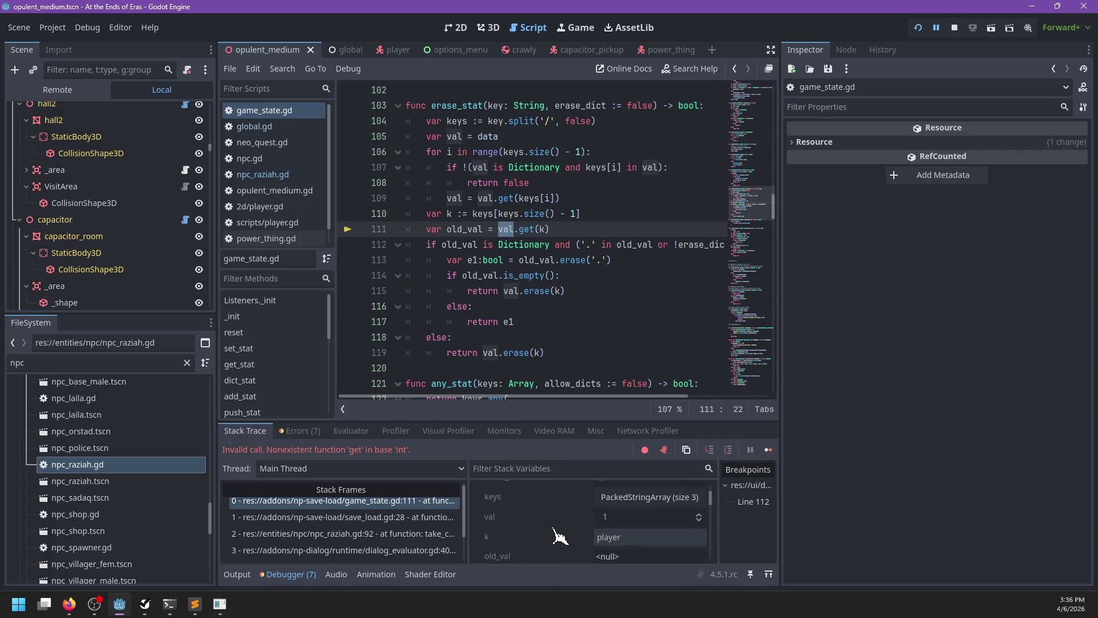
pyautogui.scroll(1, 553, 536)
pyautogui.click(614, 216)
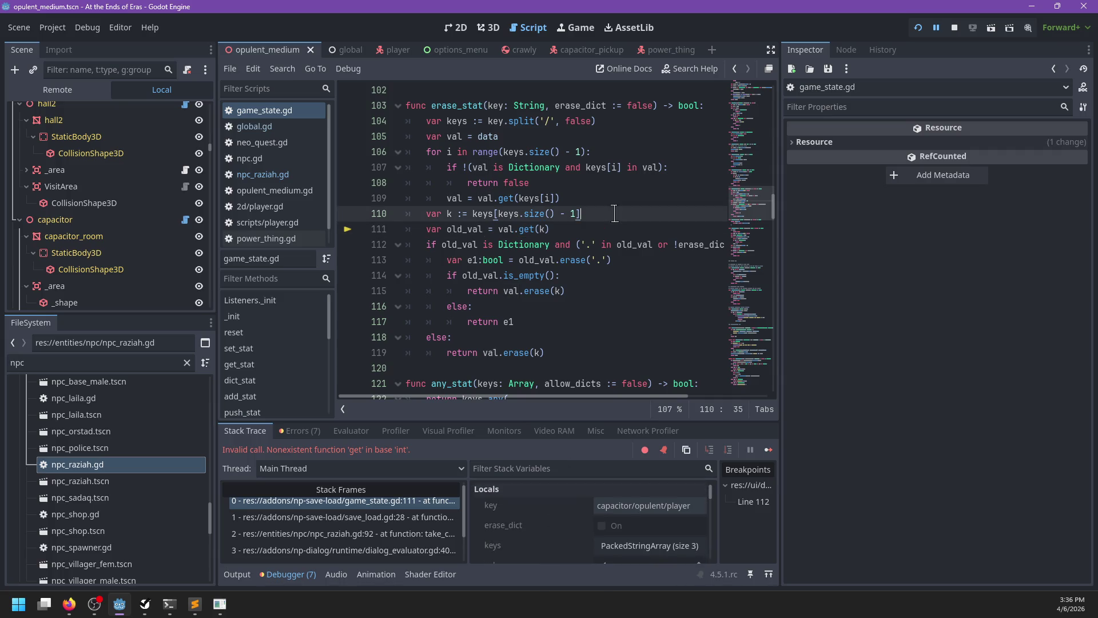
pyautogui.press('Return')
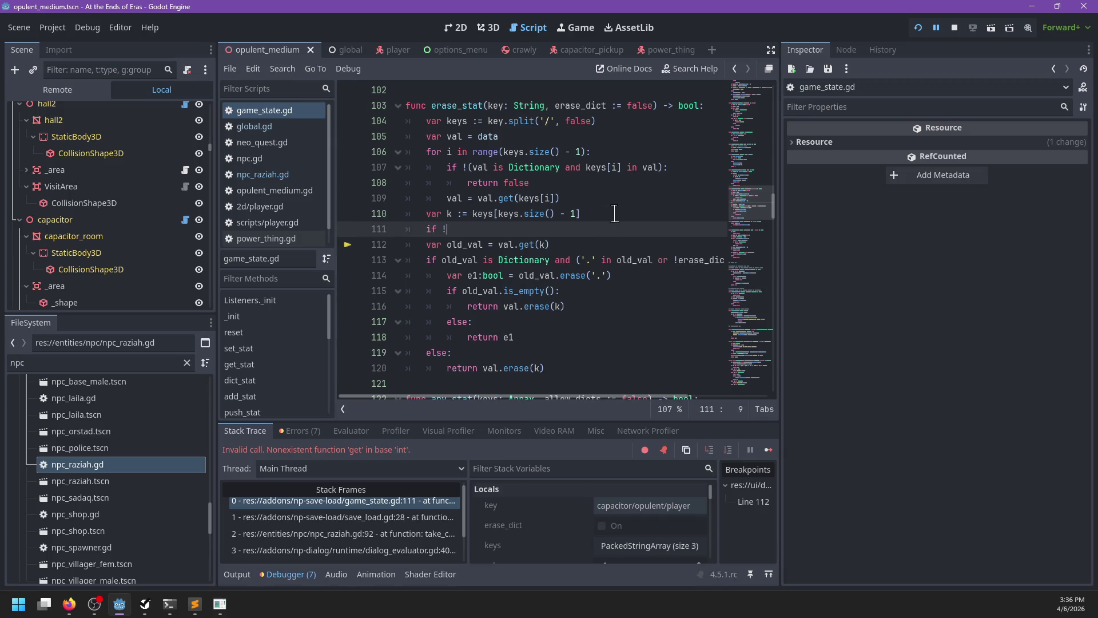
pyautogui.press('BackSpace')
pyautogui.press('BackSpace')
pyautogui.press('BackSpace')
pyautogui.write('val')
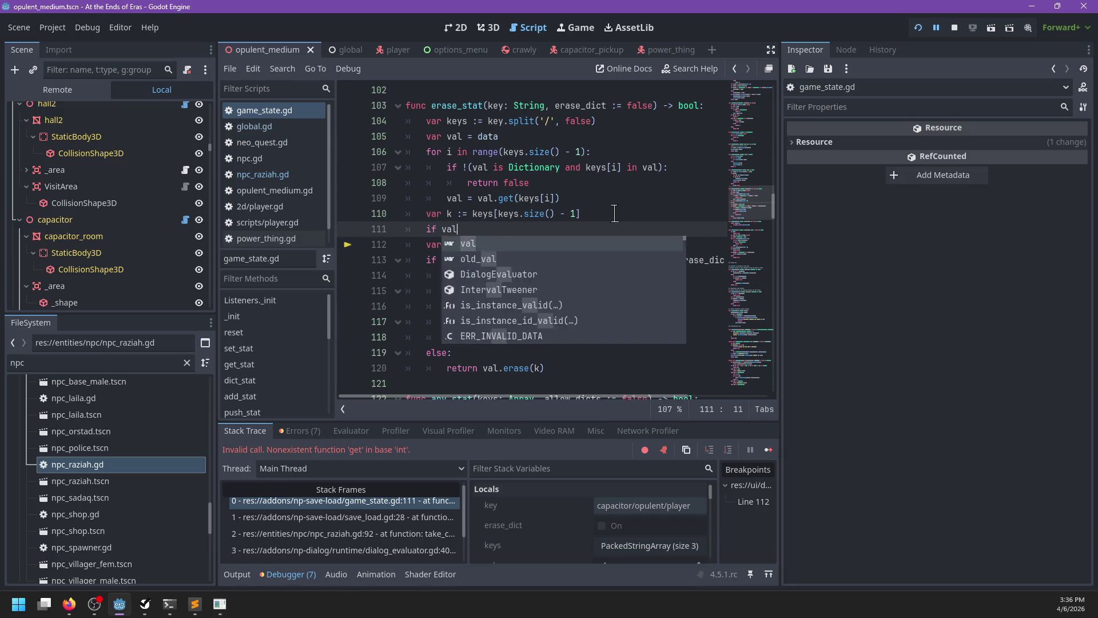
pyautogui.write(' is not dictionary:')
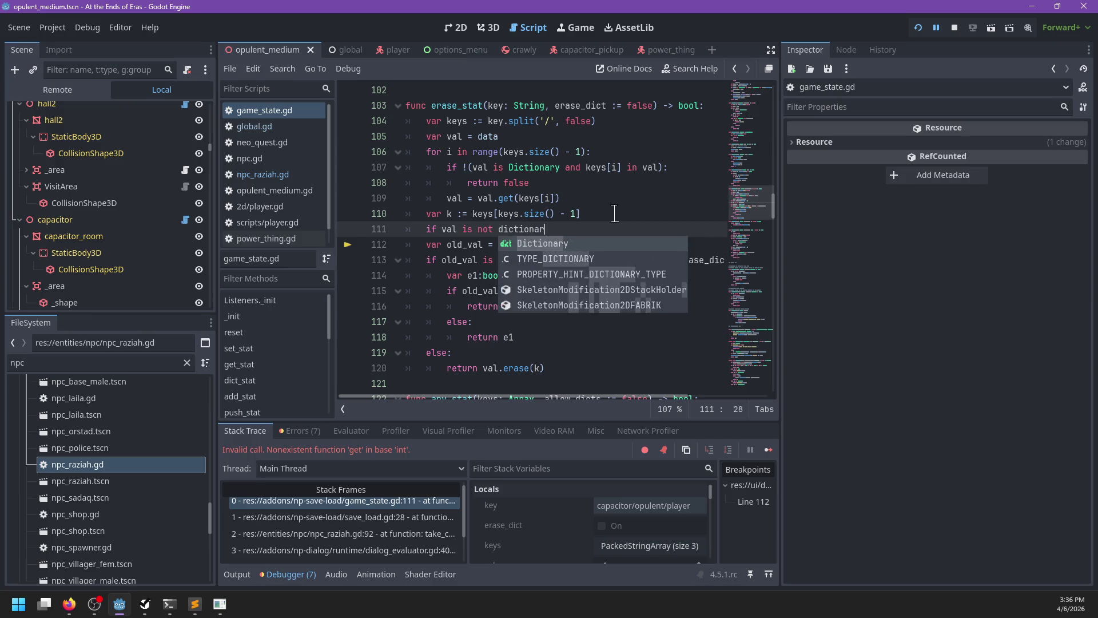
pyautogui.press('Return')
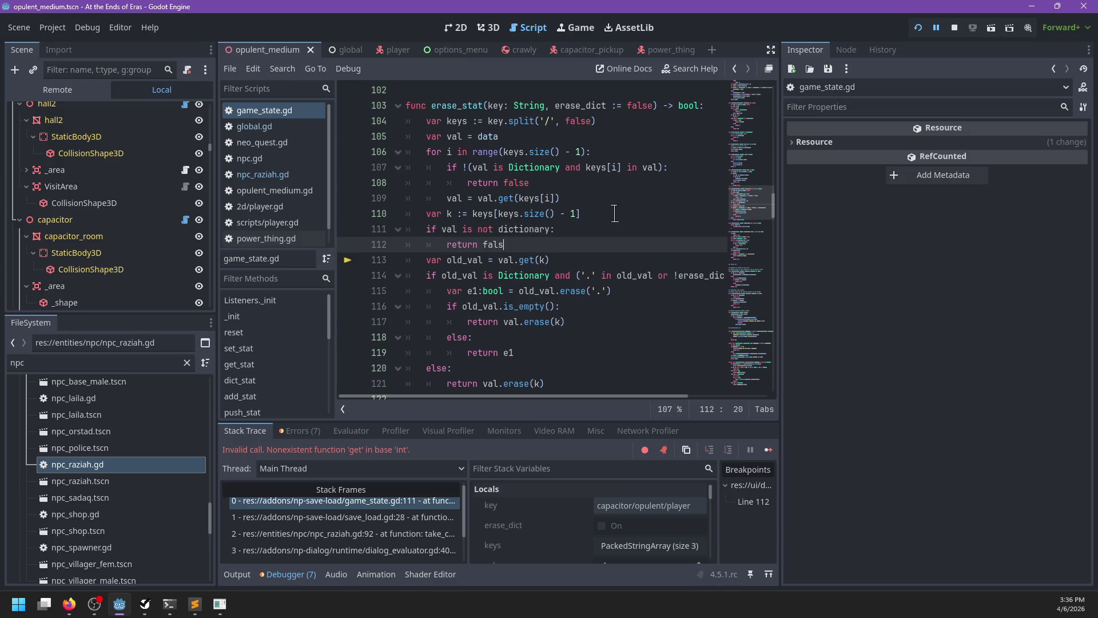
pyautogui.press('Escape')
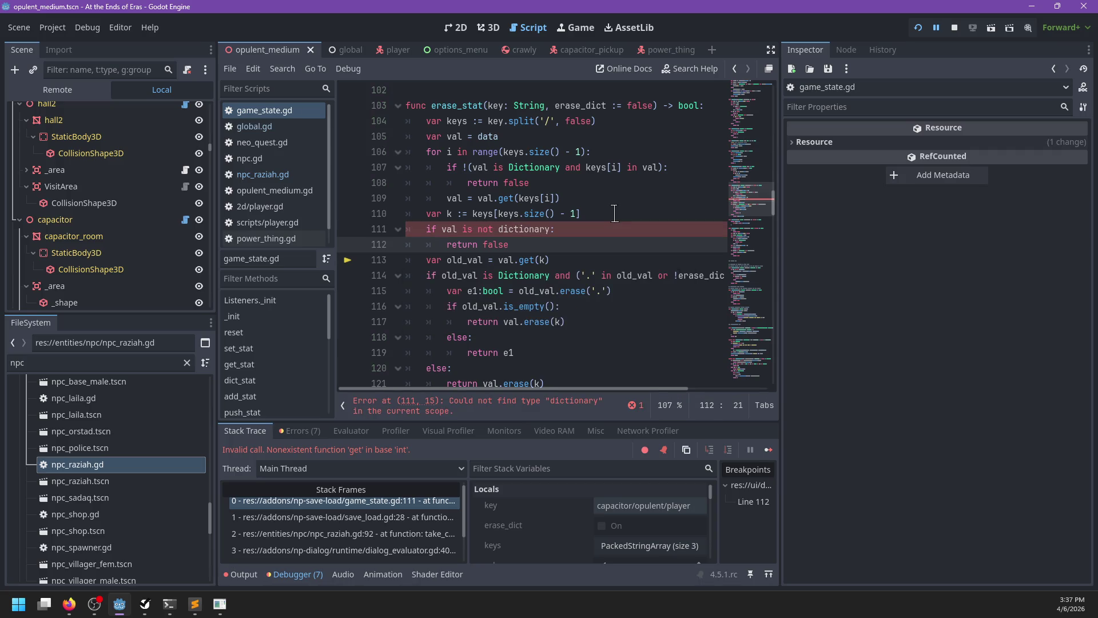
pyautogui.press('Up')
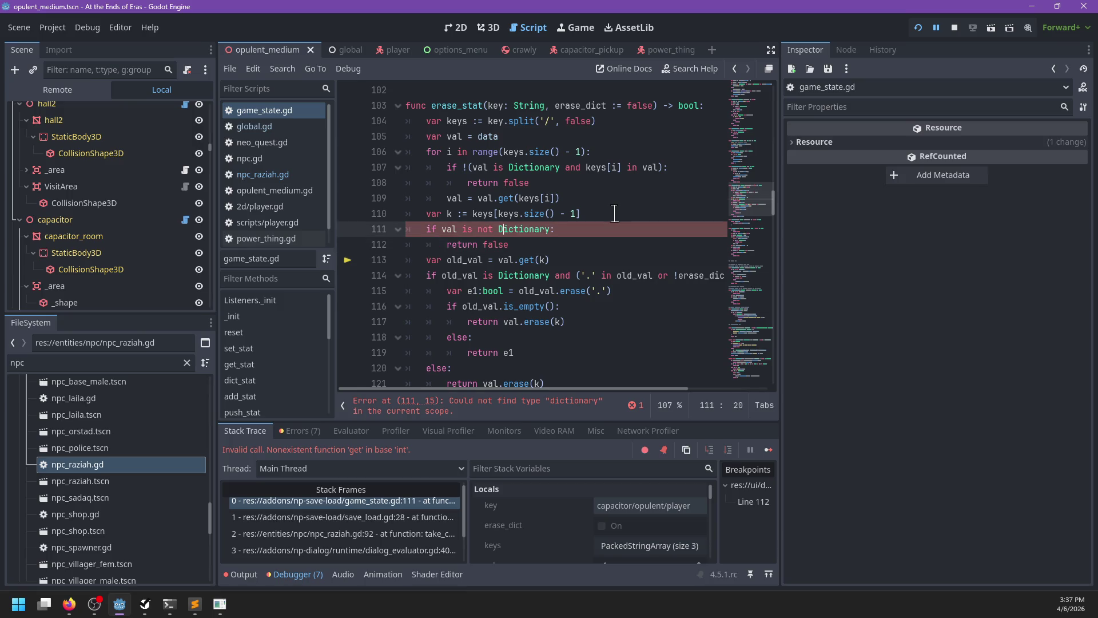
pyautogui.press('Escape')
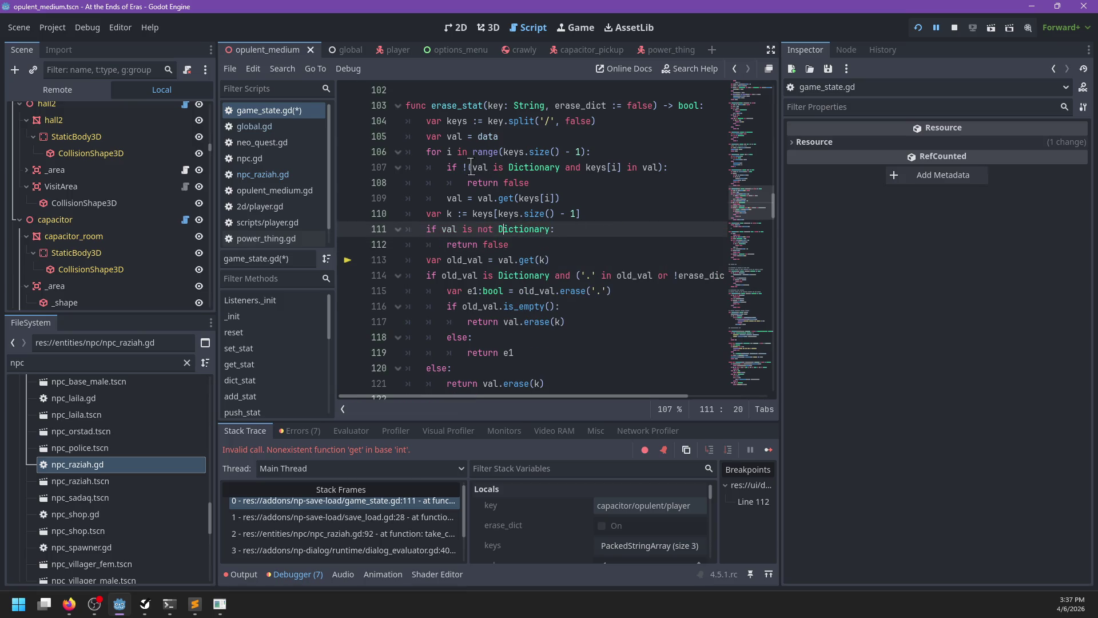
# Correct the line 107 condition to Dictionary and save game_state.gd.
pyautogui.click(468, 168)
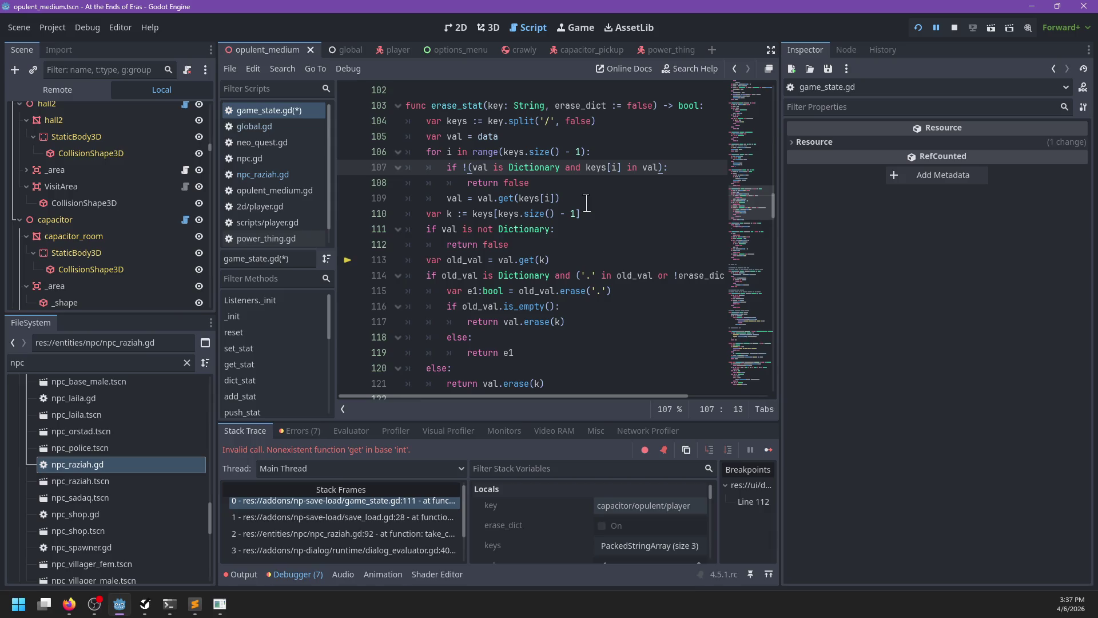
pyautogui.hotkey('ctrl', 's')
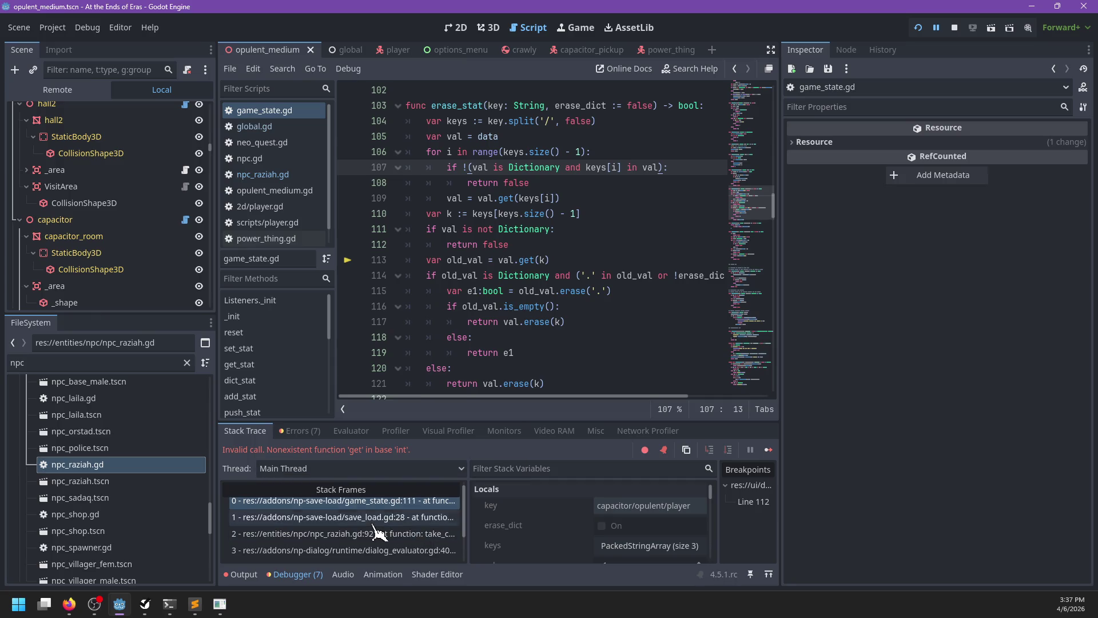
pyautogui.click(569, 252)
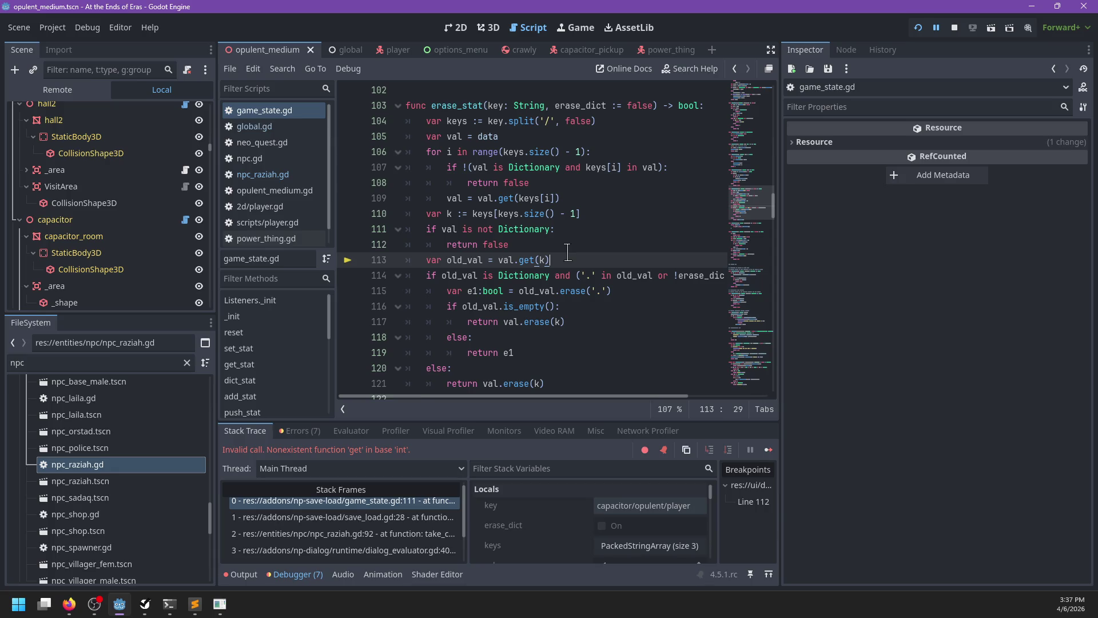
# Resume the game, ask Raziah whether she'll put the capacitor back, and end the conversation.
pyautogui.press('F12')
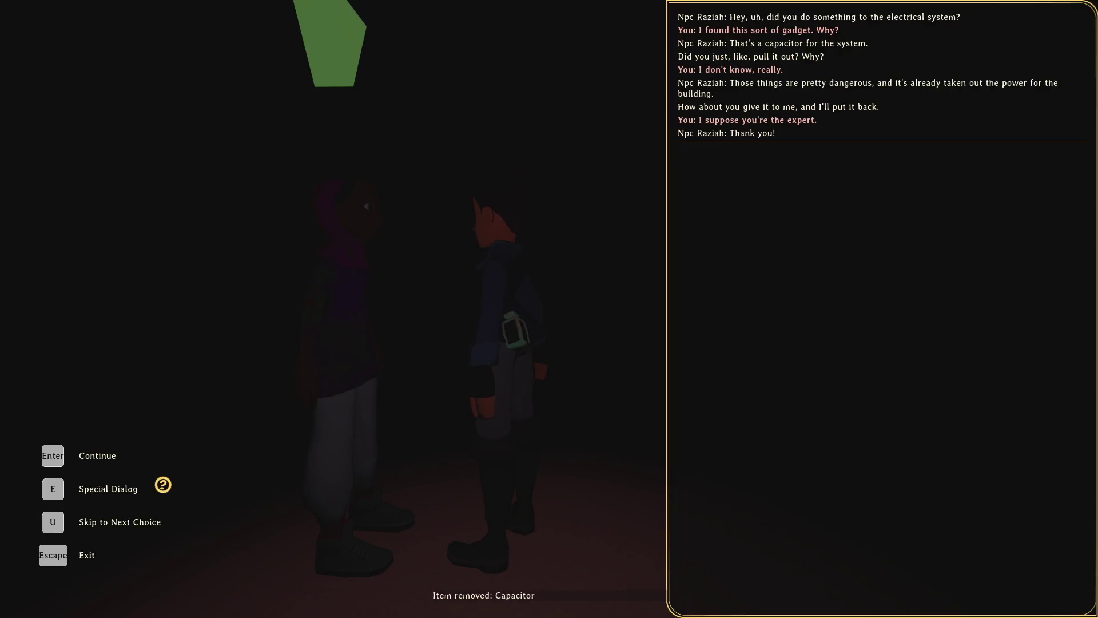
pyautogui.press('Return')
pyautogui.press('Return')
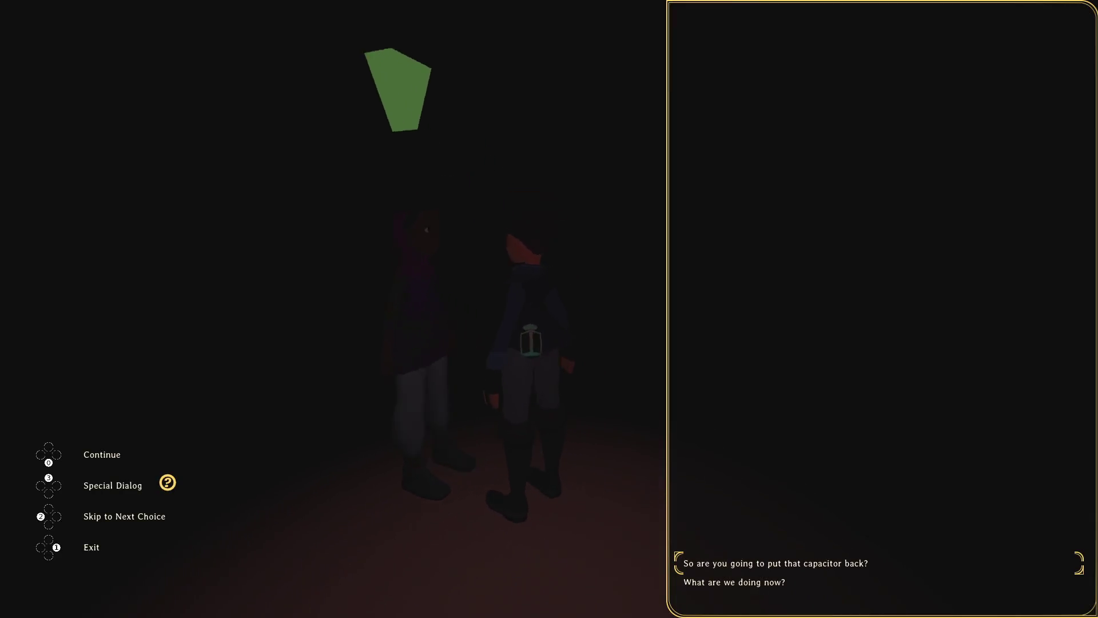
pyautogui.press('Return')
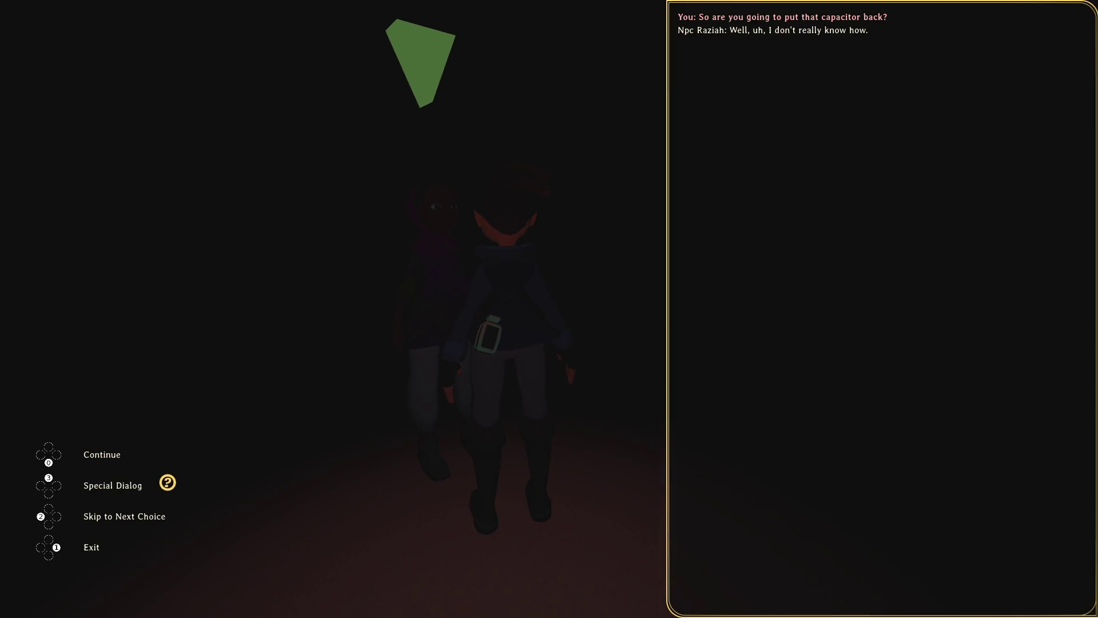
pyautogui.press('Return')
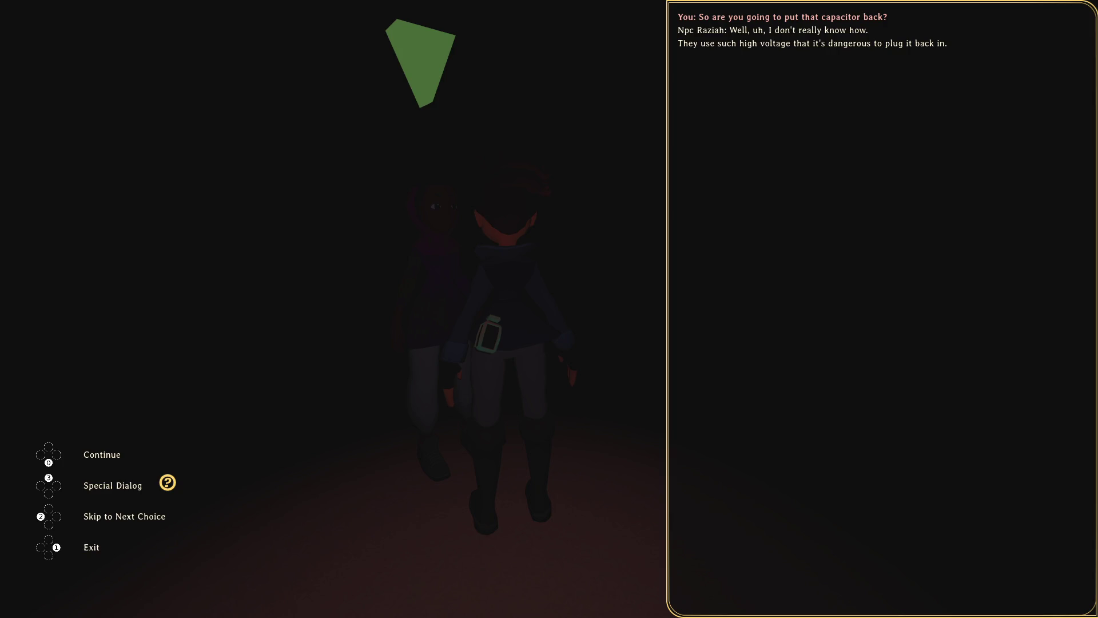
pyautogui.press('Return')
pyautogui.press('Return')
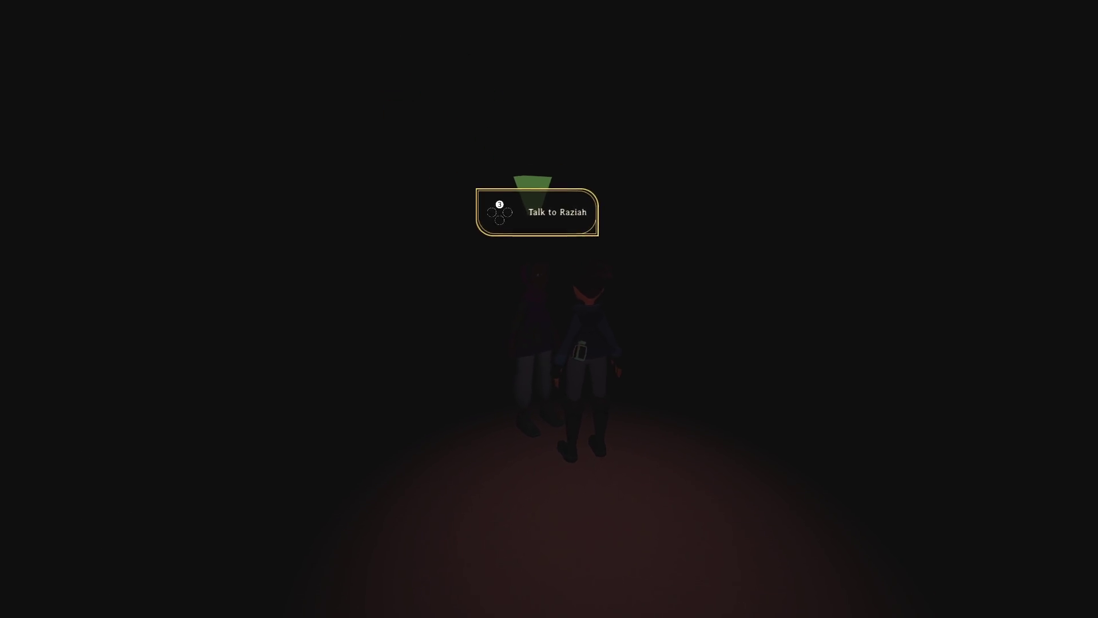
pyautogui.press('`')
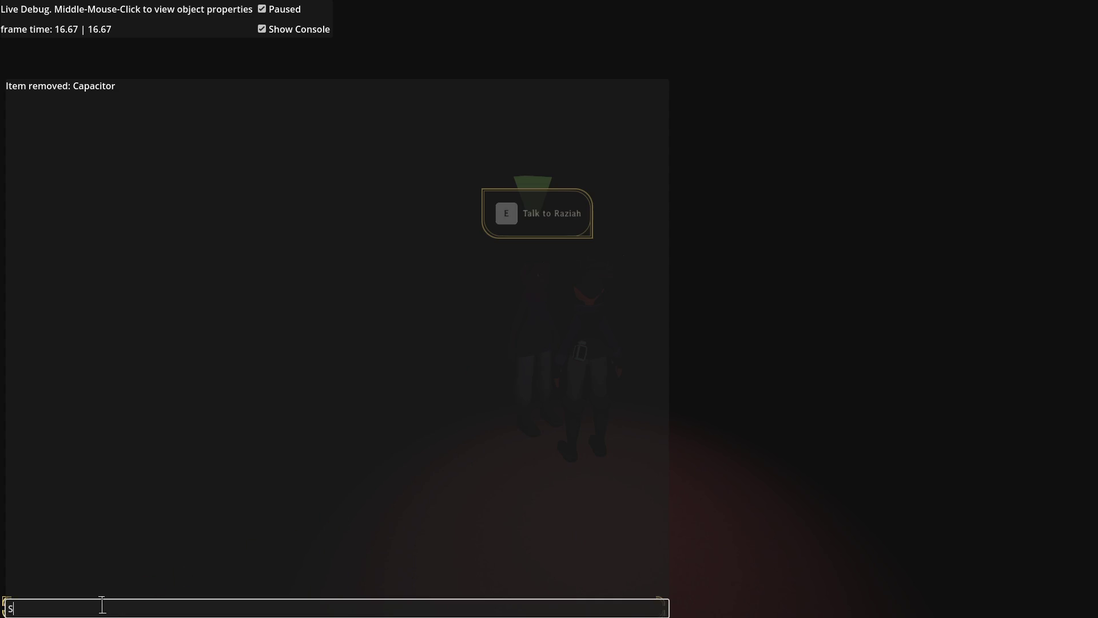
pyautogui.write('oad.s')
pyautogui.write('tate.da')
# Run the SaveLoad stat dump and confirm Raziah's inventory holds the capacitor.
pyautogui.press('Return')
pyautogui.click(16, 106)
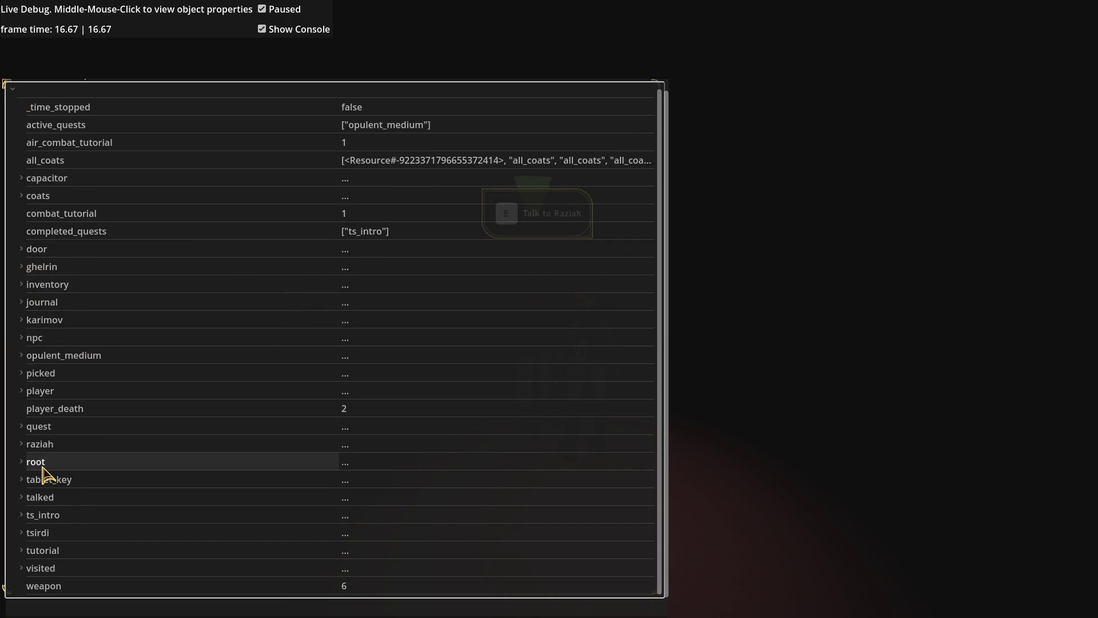
pyautogui.click(23, 445)
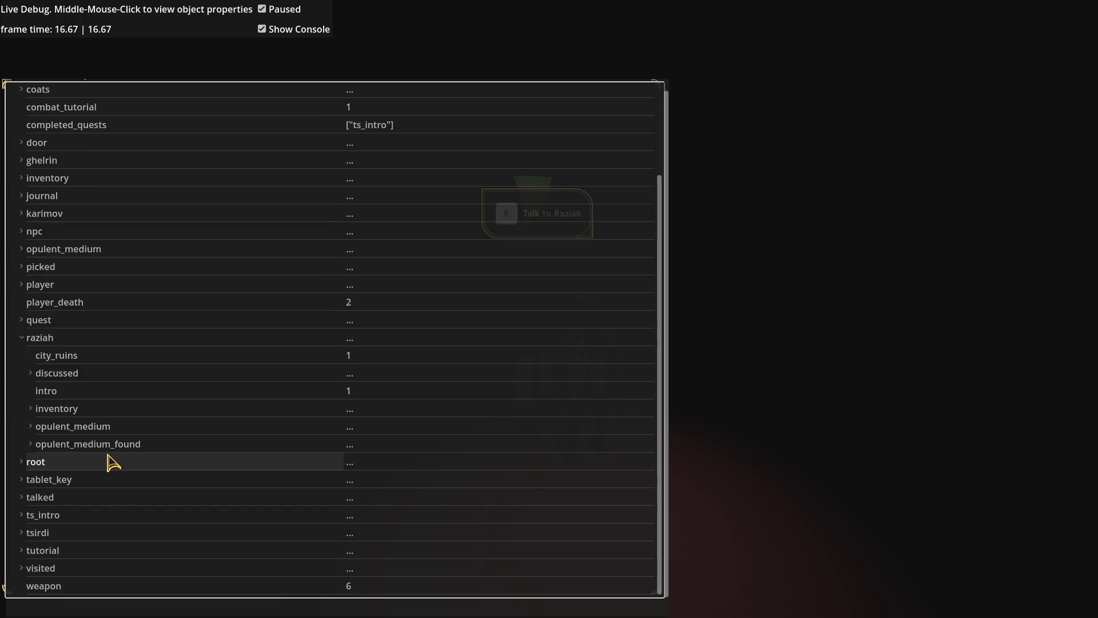
pyautogui.click(35, 408)
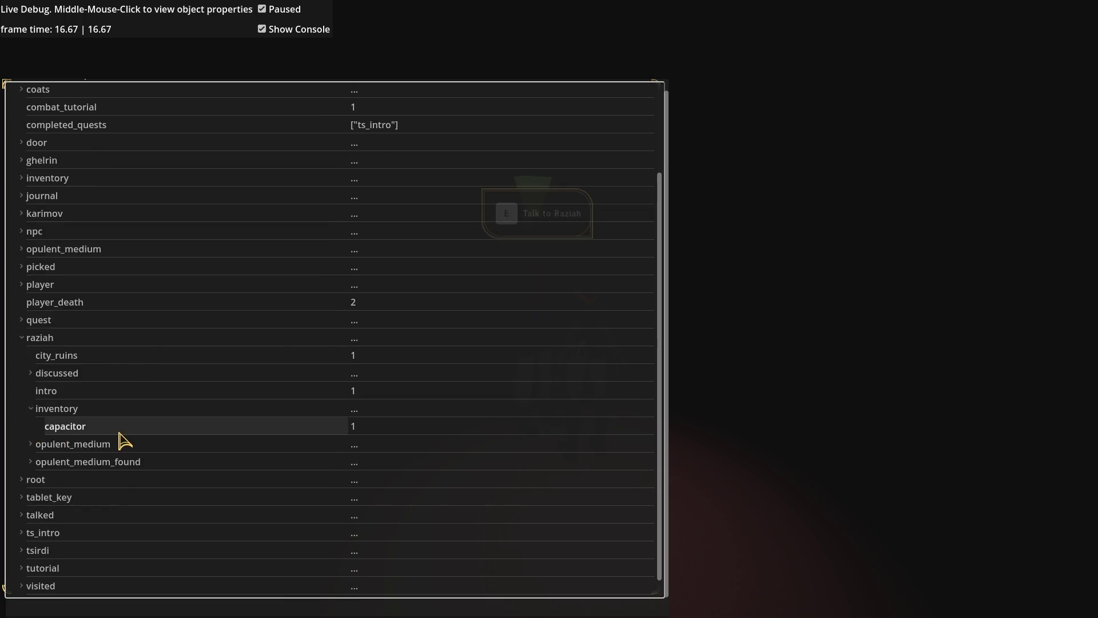
pyautogui.scroll(-1, 111, 498)
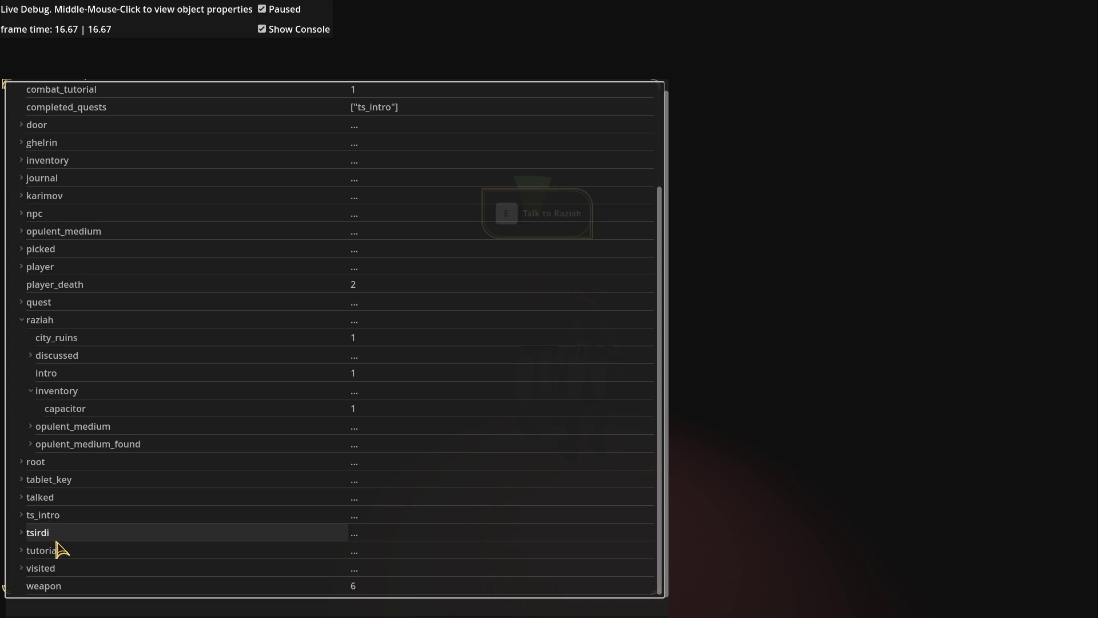
pyautogui.click(23, 457)
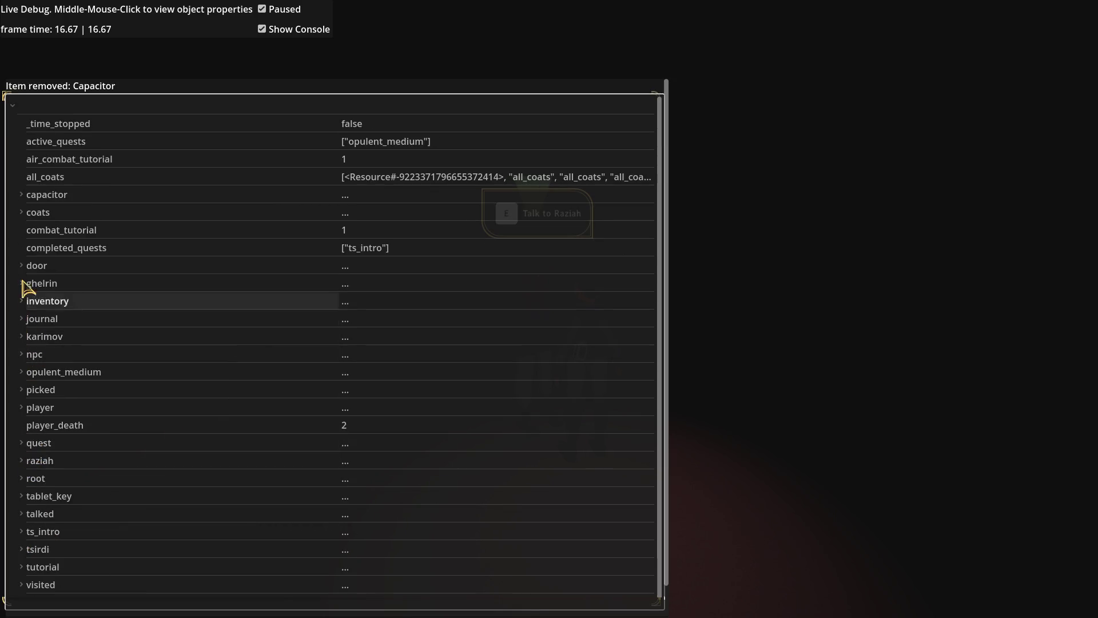
# Confirm capacitor/opulent/transferred is set to 1, then return to the Godot editor.
pyautogui.click(22, 195)
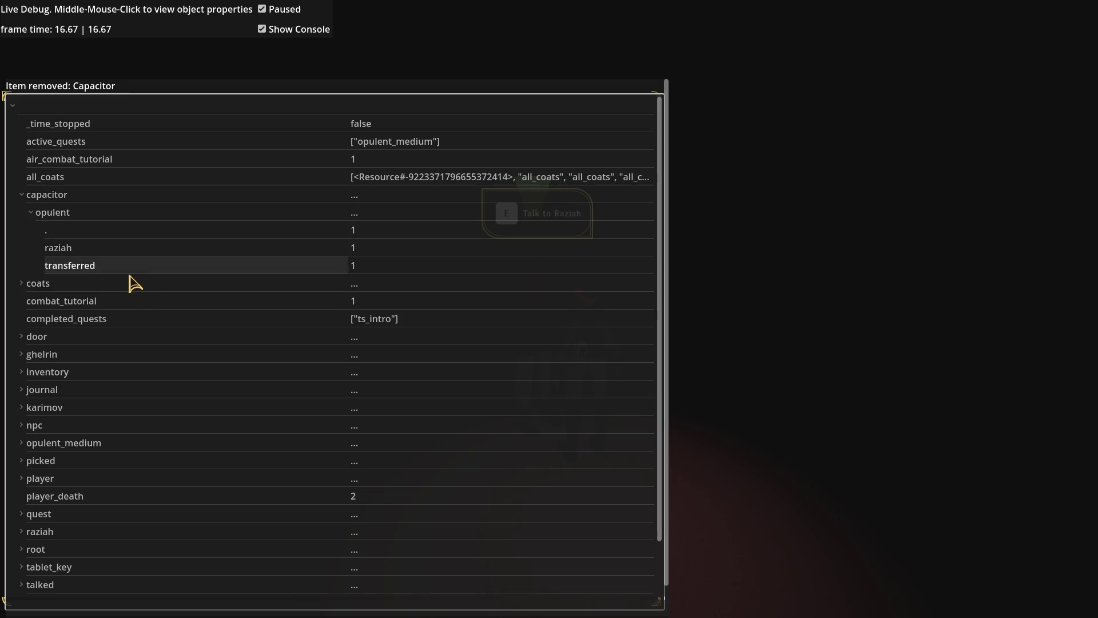
pyautogui.click(89, 250)
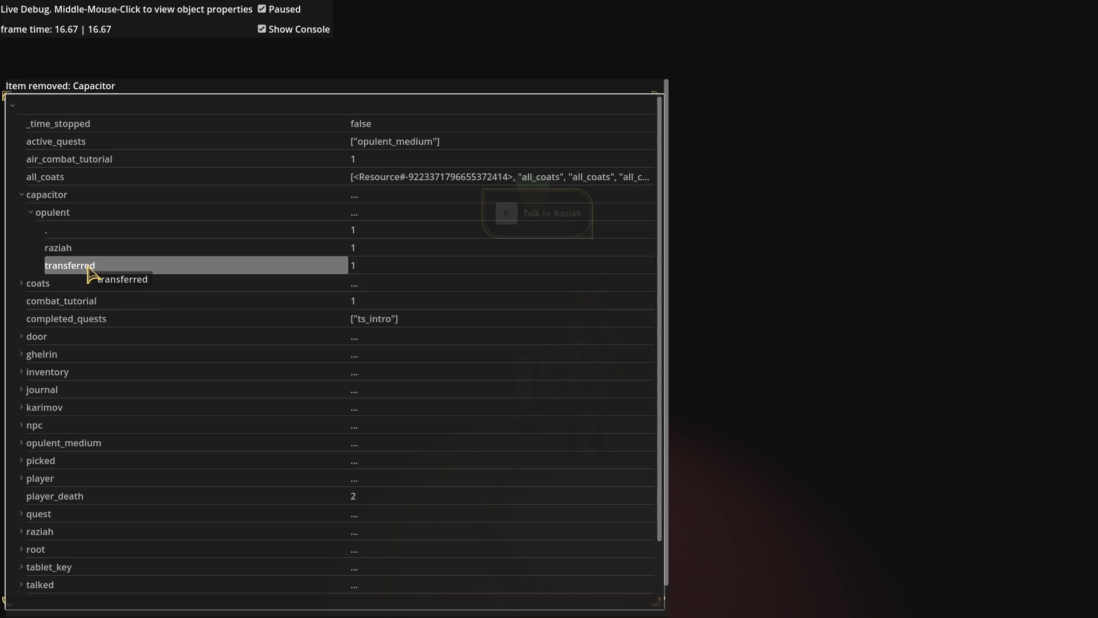
pyautogui.scroll(-3, 91, 283)
pyautogui.hotkey('alt', 'Tab')
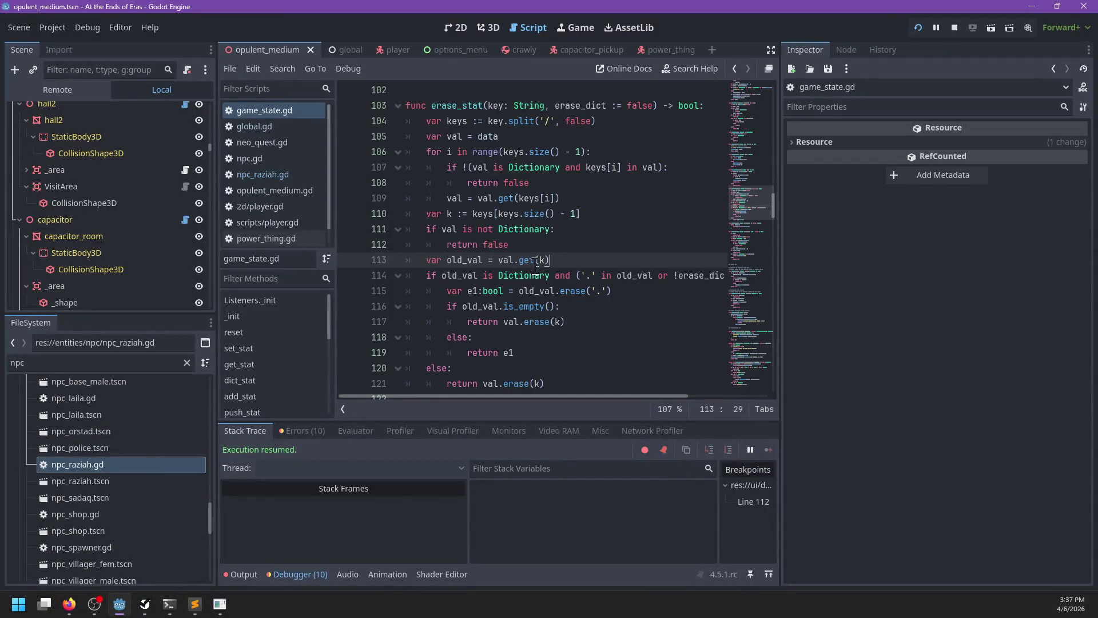
# Show the Output log's parse error and switch through 2d/player.gd to npc_raziah.gd.
pyautogui.click(236, 575)
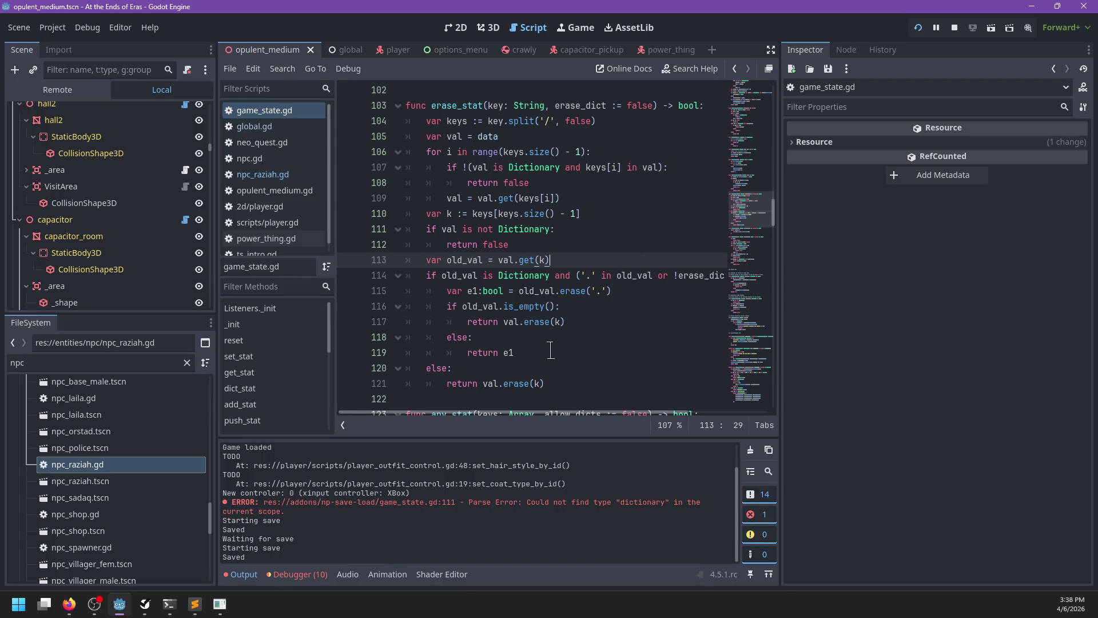
pyautogui.scroll(-1, 284, 198)
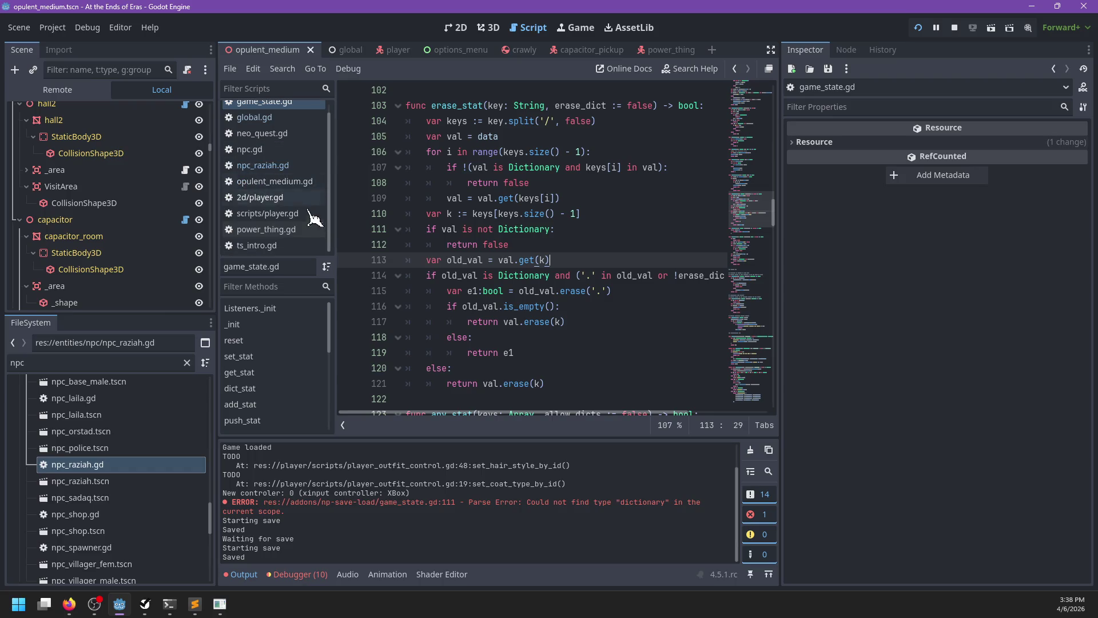
pyautogui.click(276, 229)
pyautogui.click(278, 197)
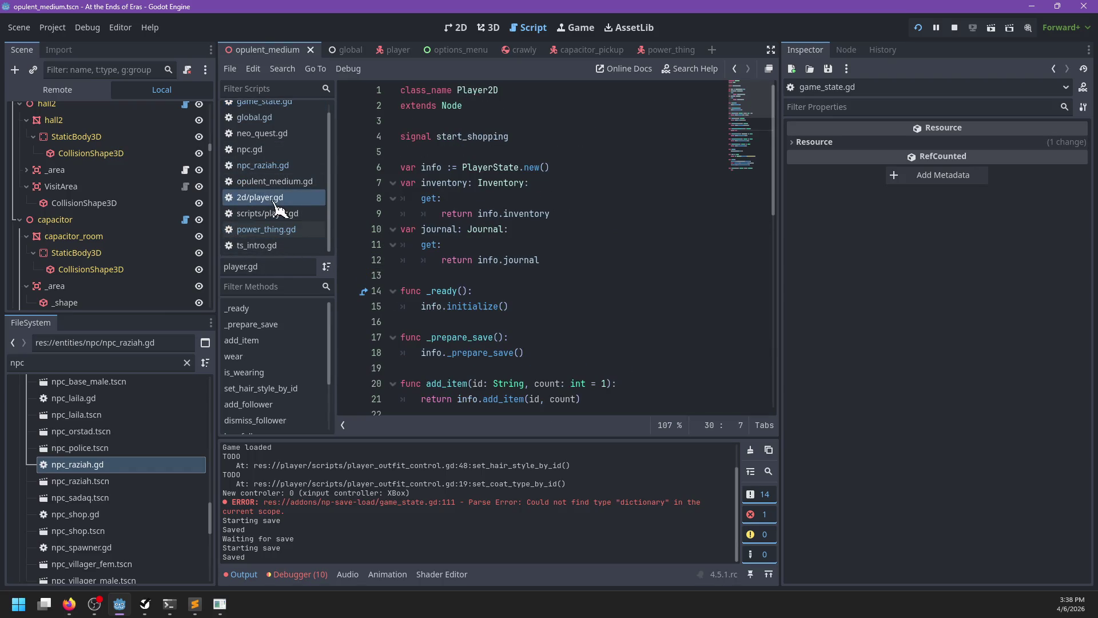
pyautogui.scroll(2, 553, 240)
pyautogui.scroll(6, 429, 245)
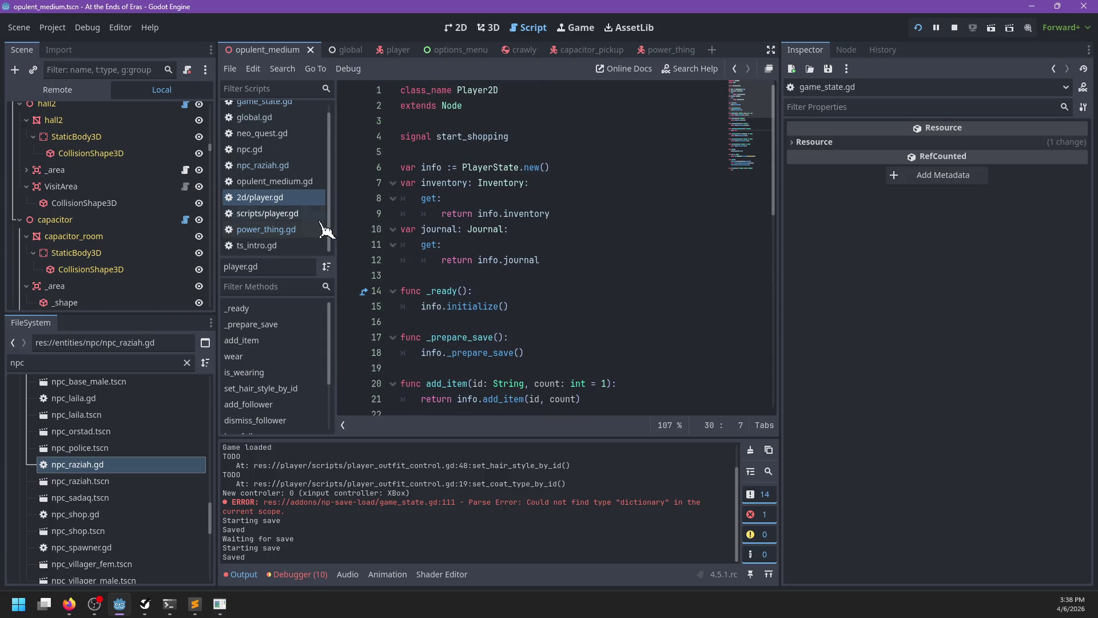
pyautogui.scroll(1, 292, 235)
pyautogui.click(271, 176)
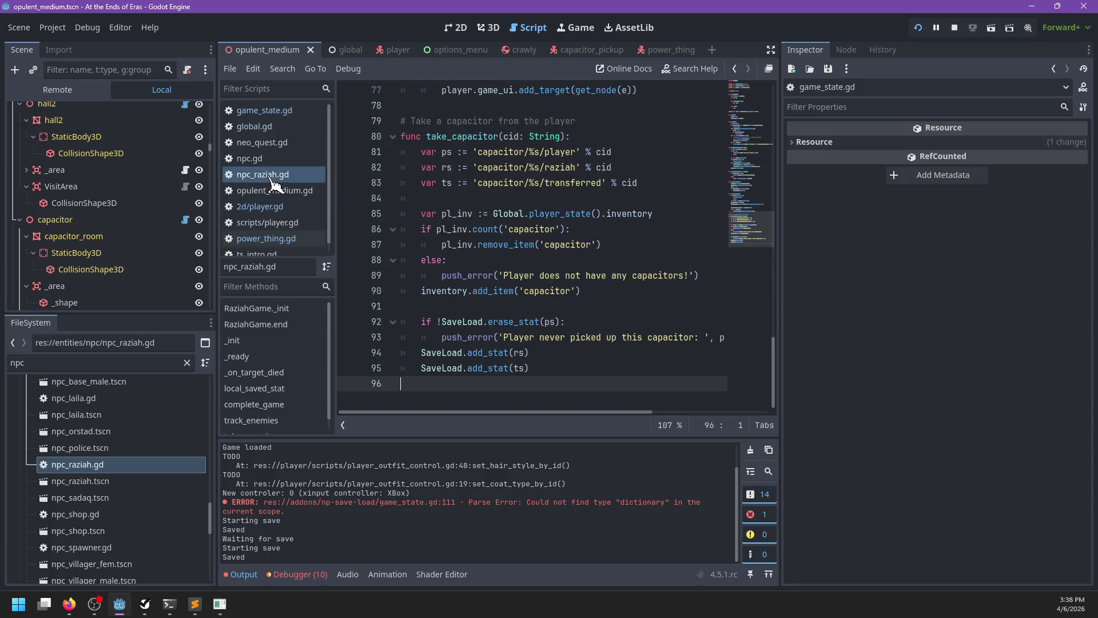
# Review take_capacitor's erase_stat and add_stat(ts) calls on lines 93–95.
pyautogui.click(524, 324)
pyautogui.click(456, 337)
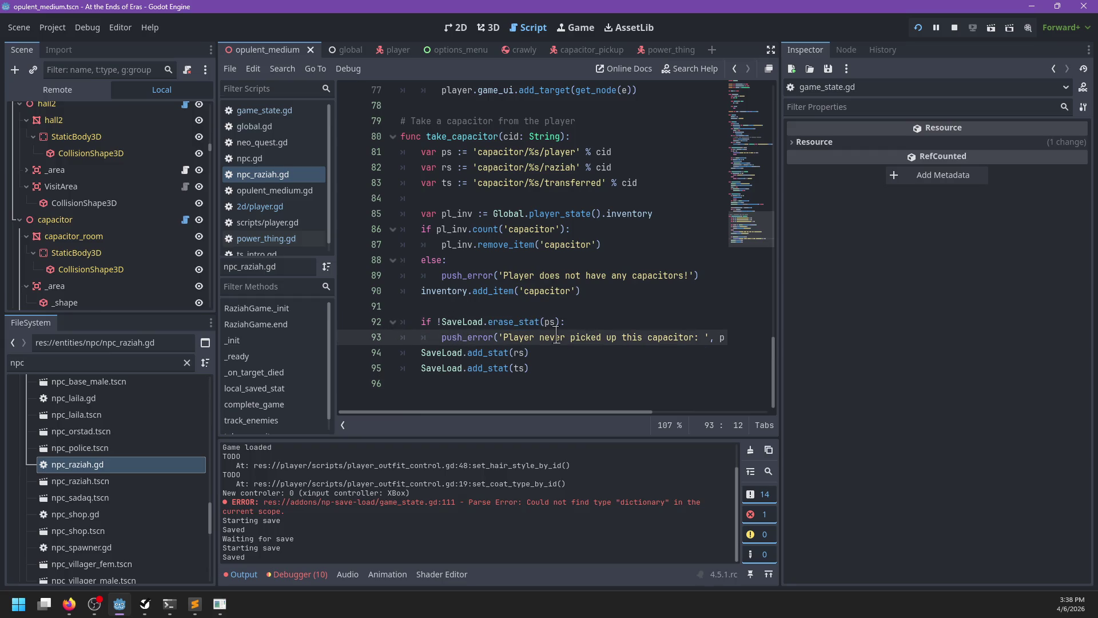
pyautogui.click(494, 354)
pyautogui.click(538, 369)
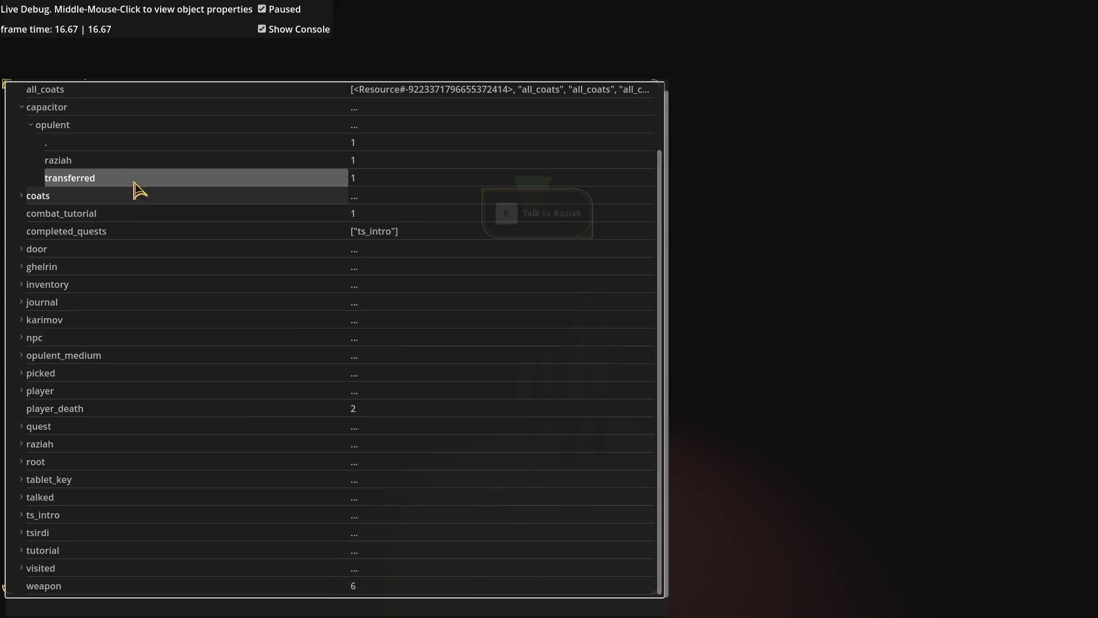
# Talk to Raziah again with the what-are-we-doing-now reply, then quit the game.
pyautogui.hotkey('alt', 'Tab')
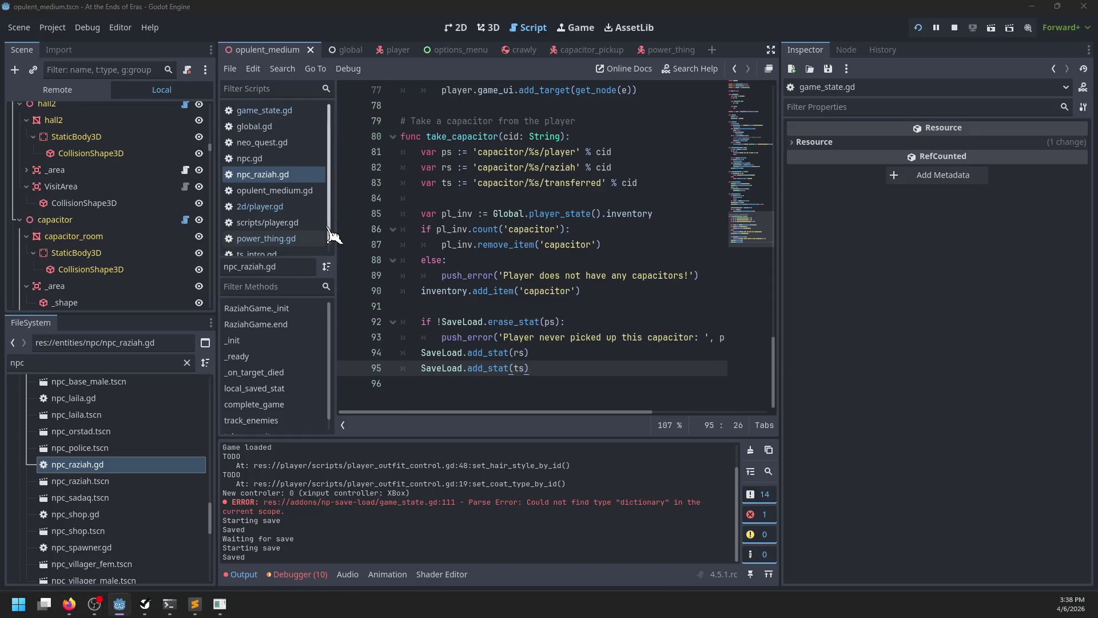
pyautogui.hotkey('alt', 'Tab')
pyautogui.press('Escape')
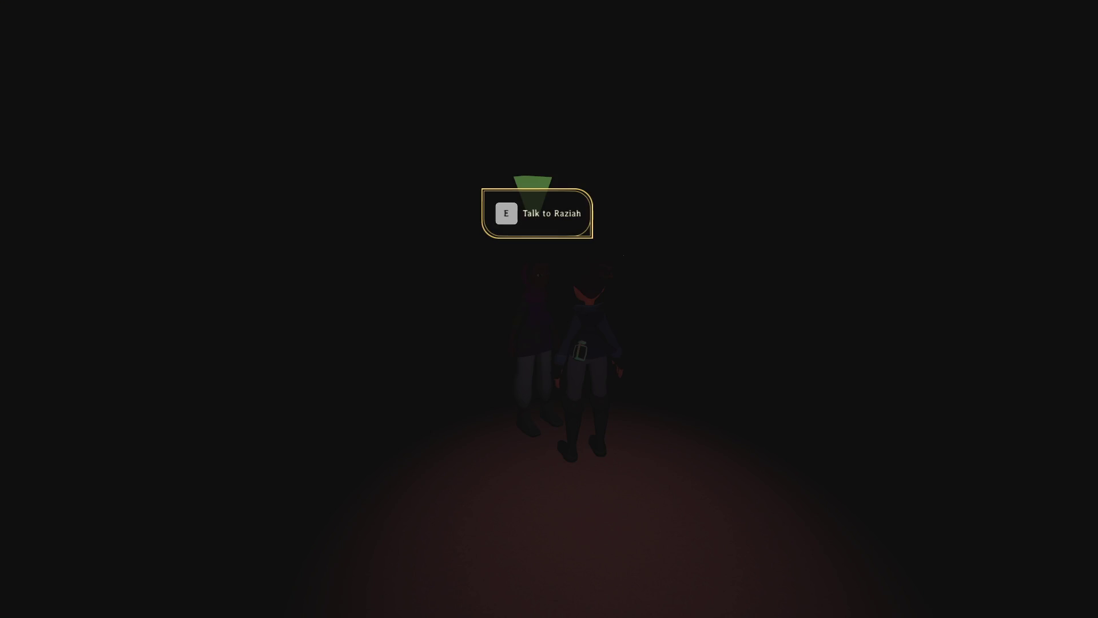
pyautogui.press('e')
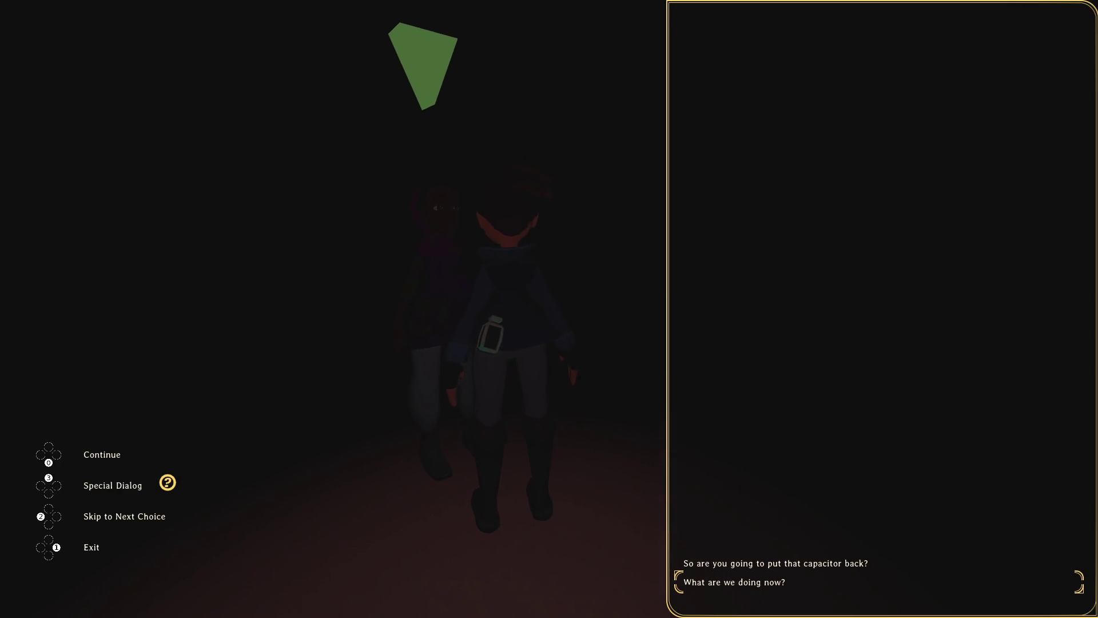
pyautogui.press('e')
pyautogui.press('e')
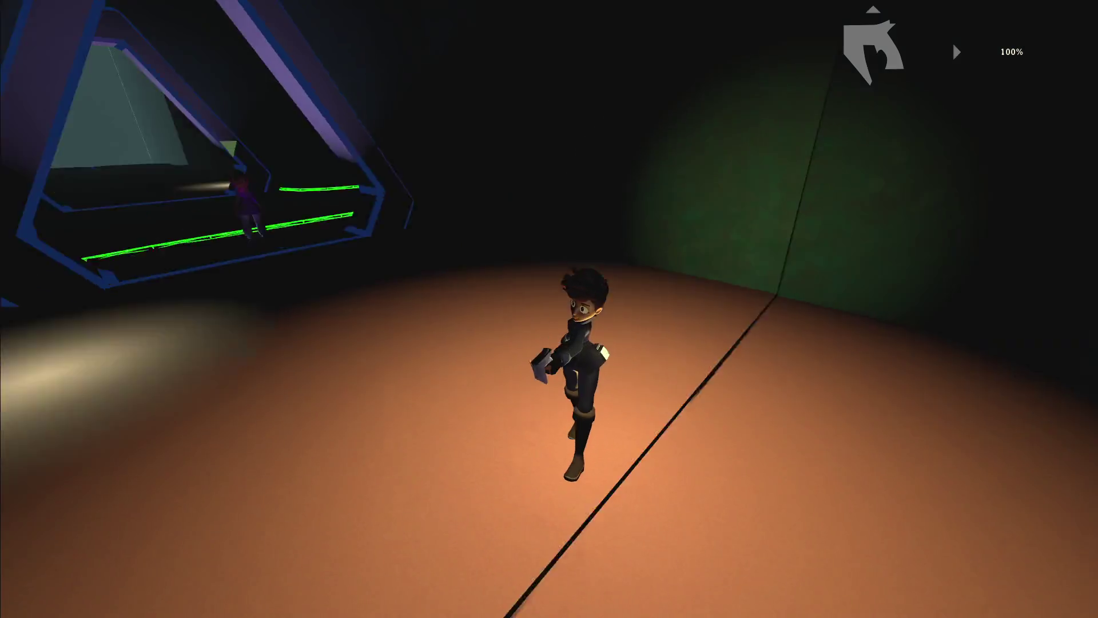
pyautogui.press('F8')
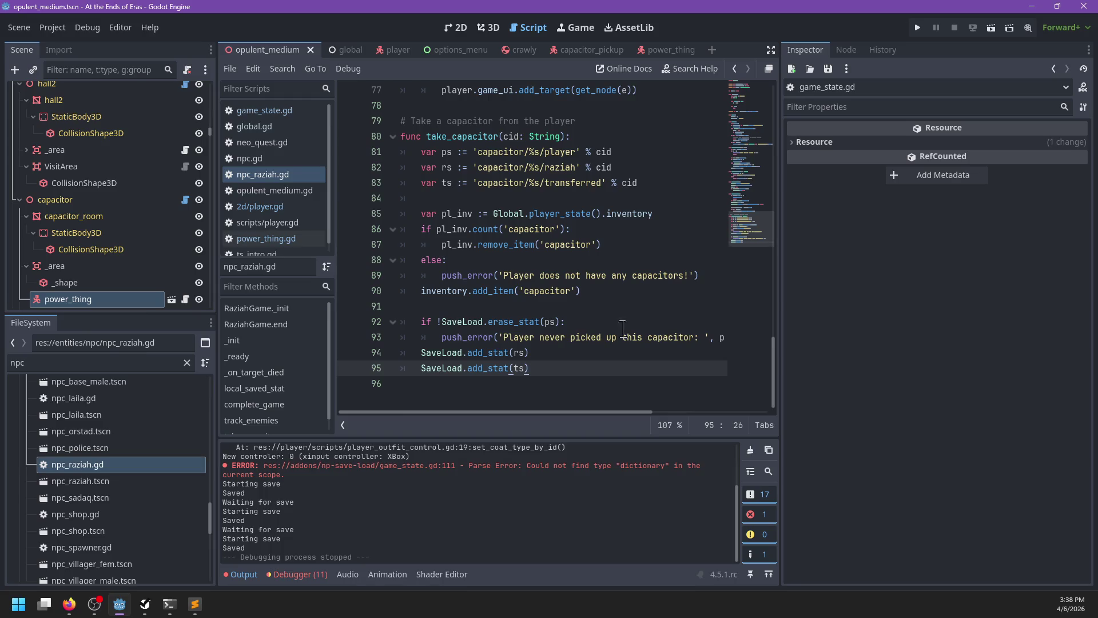
pyautogui.scroll(6, 621, 324)
pyautogui.scroll(6, 626, 333)
pyautogui.scroll(6, 632, 341)
pyautogui.scroll(6, 634, 347)
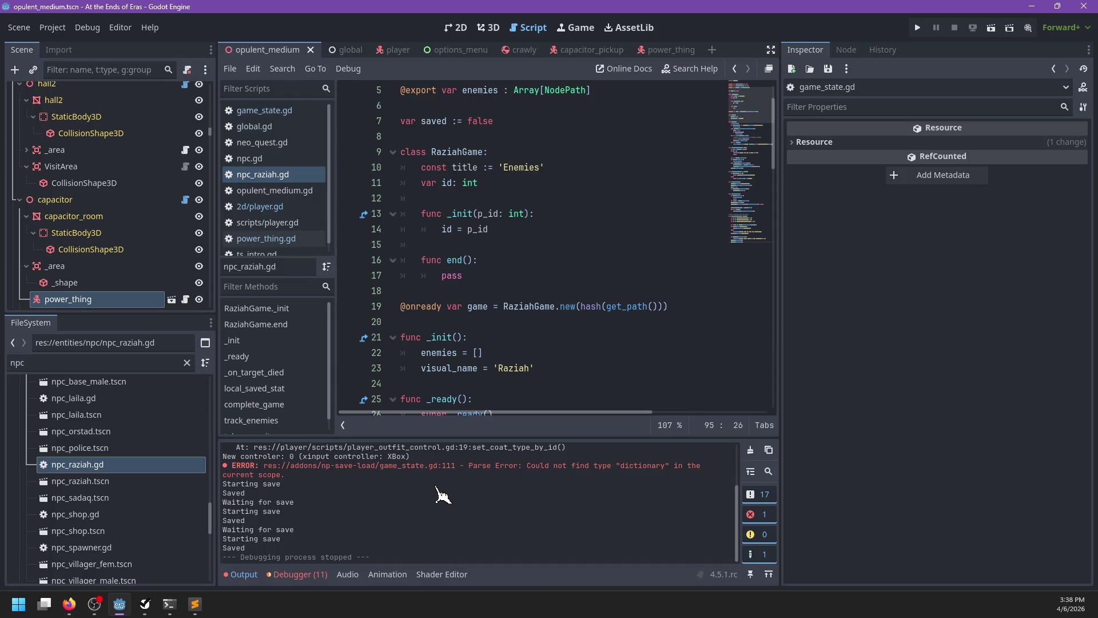
# Review the Debugger Errors list and jump to player.gd line 1455's shadowed id warning.
pyautogui.click(315, 576)
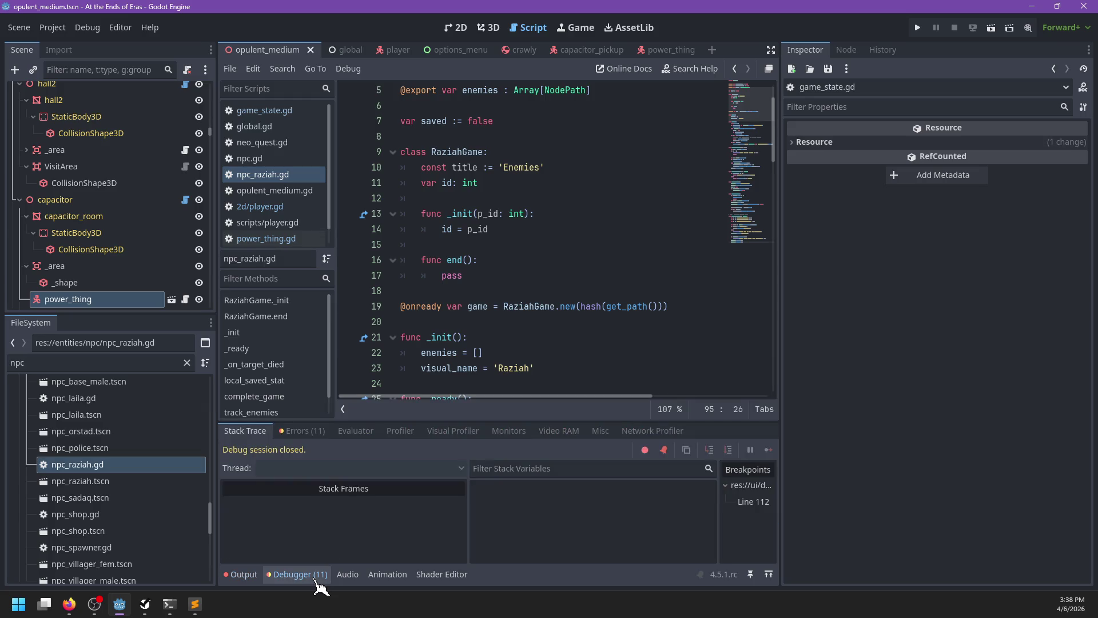
pyautogui.click(318, 431)
pyautogui.scroll(-2, 386, 502)
pyautogui.scroll(-2, 395, 508)
pyautogui.scroll(-1, 397, 510)
pyautogui.scroll(-1, 398, 511)
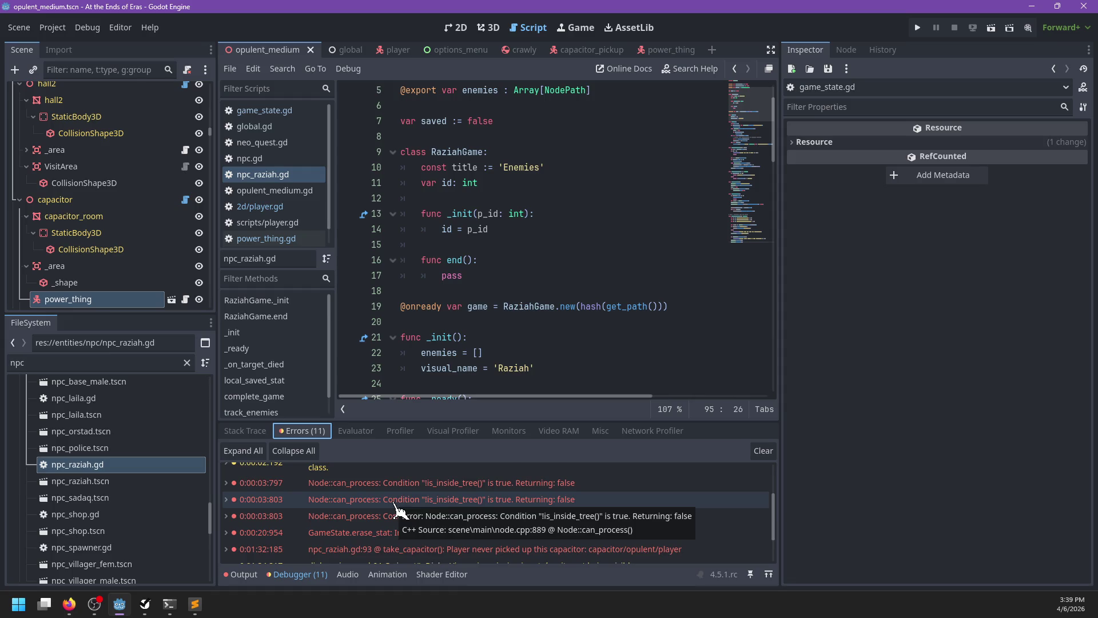
pyautogui.scroll(-1, 391, 515)
pyautogui.moveTo(382, 525)
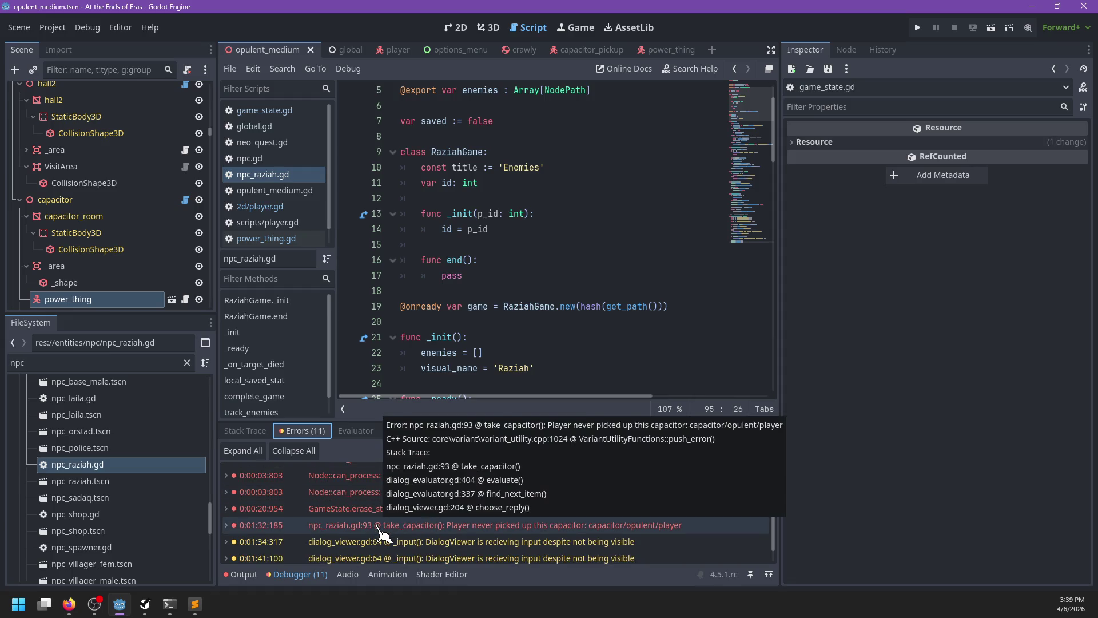
pyautogui.scroll(-1, 380, 534)
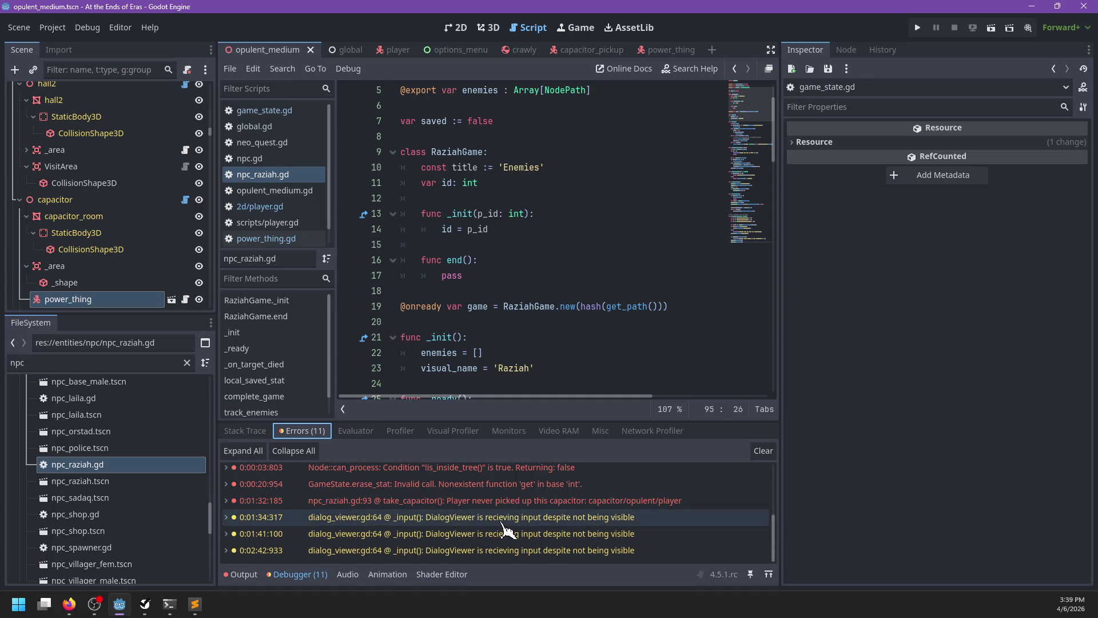
pyautogui.scroll(2, 504, 531)
pyautogui.scroll(2, 505, 530)
pyautogui.scroll(1, 505, 531)
pyautogui.scroll(1, 503, 527)
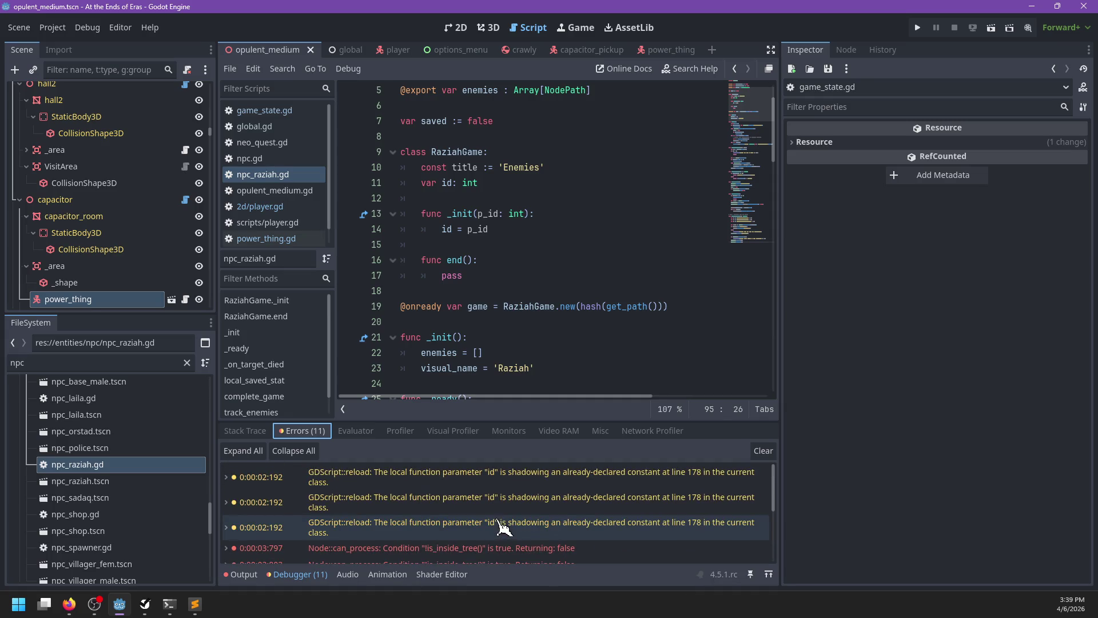
pyautogui.scroll(-3, 501, 526)
pyautogui.scroll(-2, 498, 524)
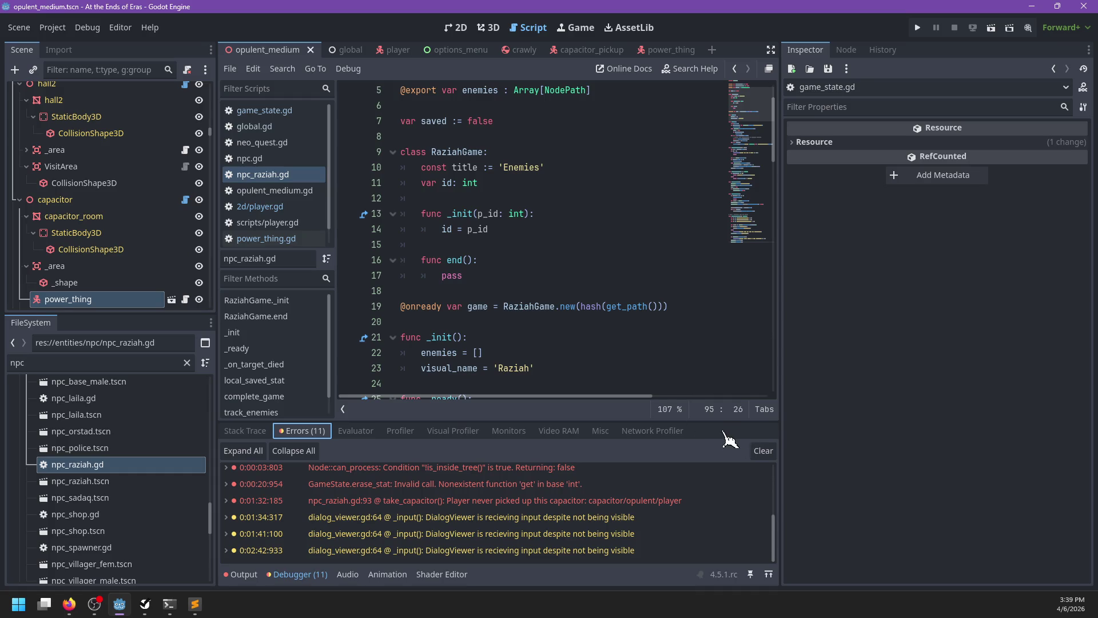
pyautogui.scroll(2, 681, 502)
pyautogui.scroll(3, 679, 502)
pyautogui.scroll(2, 681, 505)
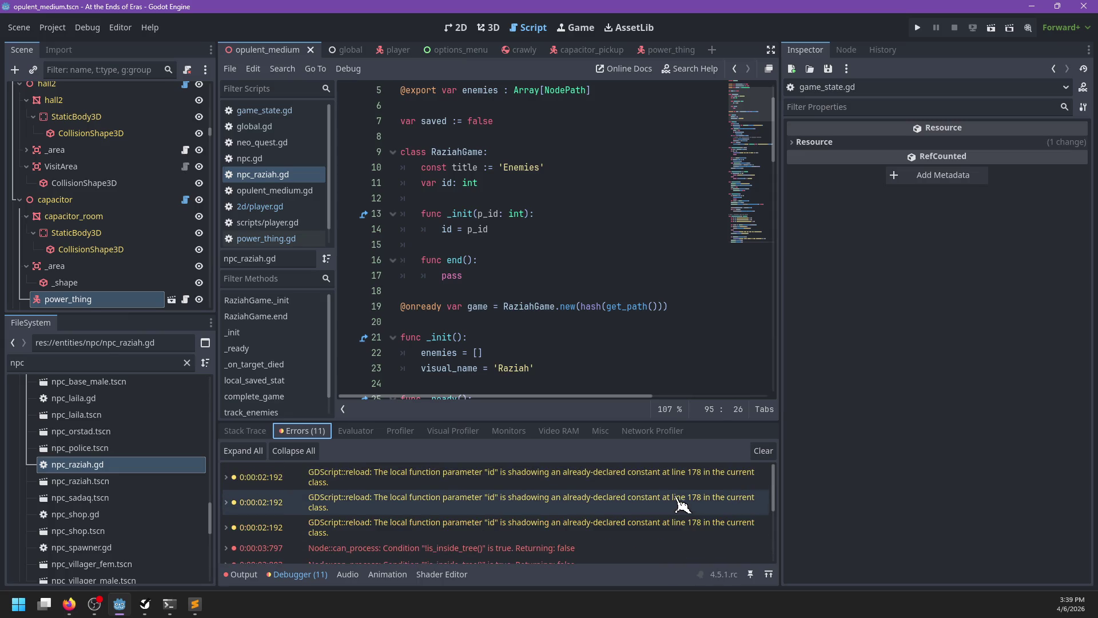
pyautogui.click(525, 485)
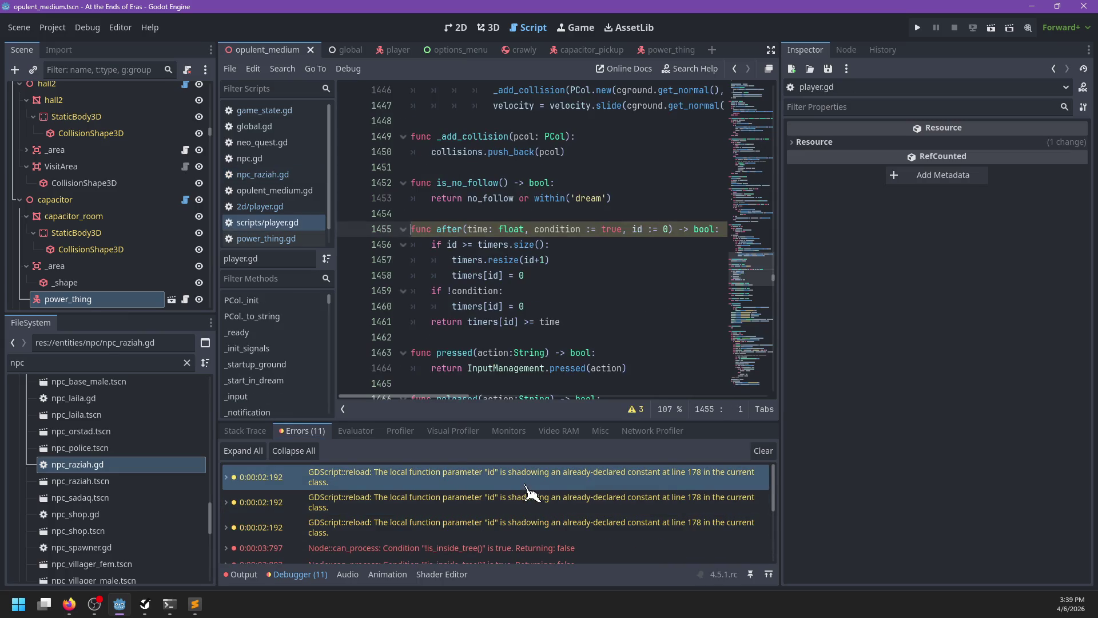
pyautogui.write('p_')
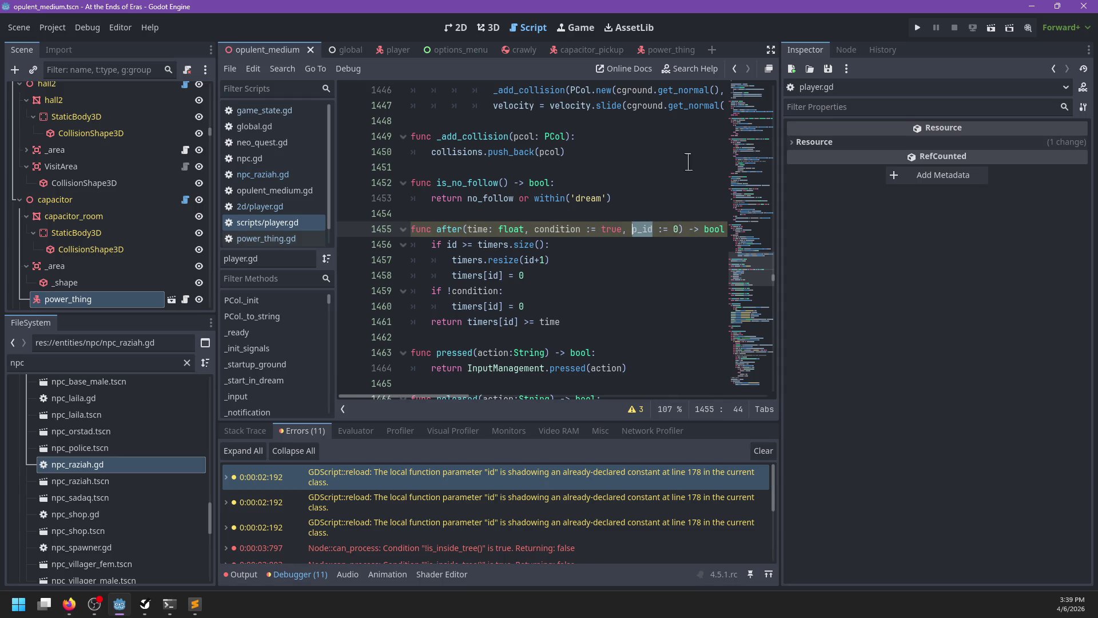
# Rename the shadowing id parameter in after() to p_id and save.
pyautogui.doubleClick(450, 244)
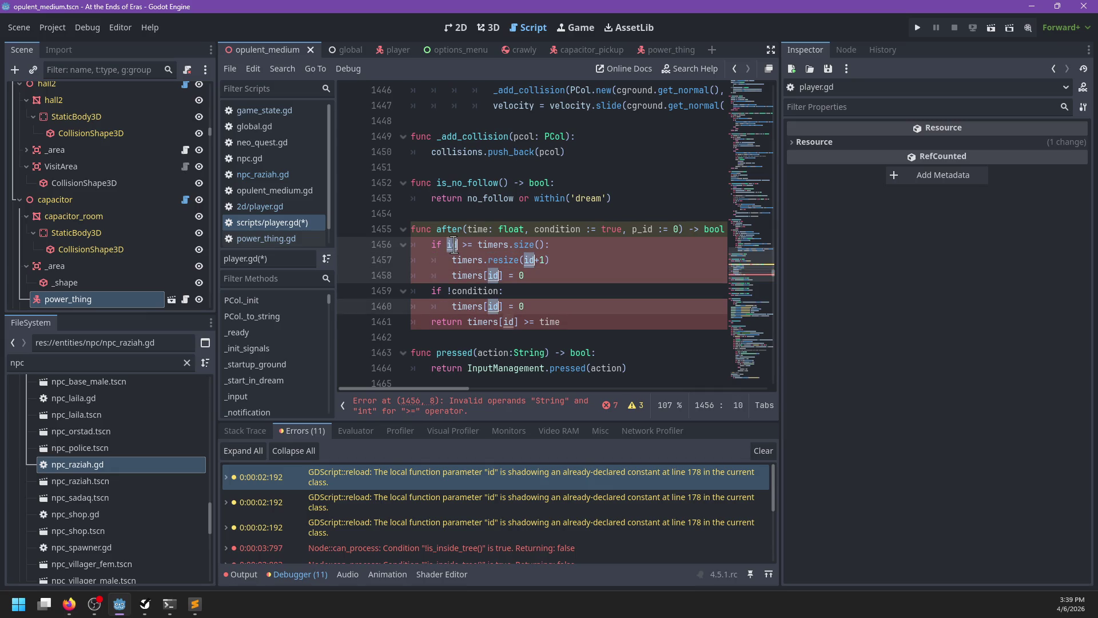
pyautogui.hotkey('ctrl', 'd')
pyautogui.hotkey('ctrl', 'd')
pyautogui.hotkey('ctrl', 'd')
pyautogui.write('p_')
pyautogui.hotkey('ctrl', 's')
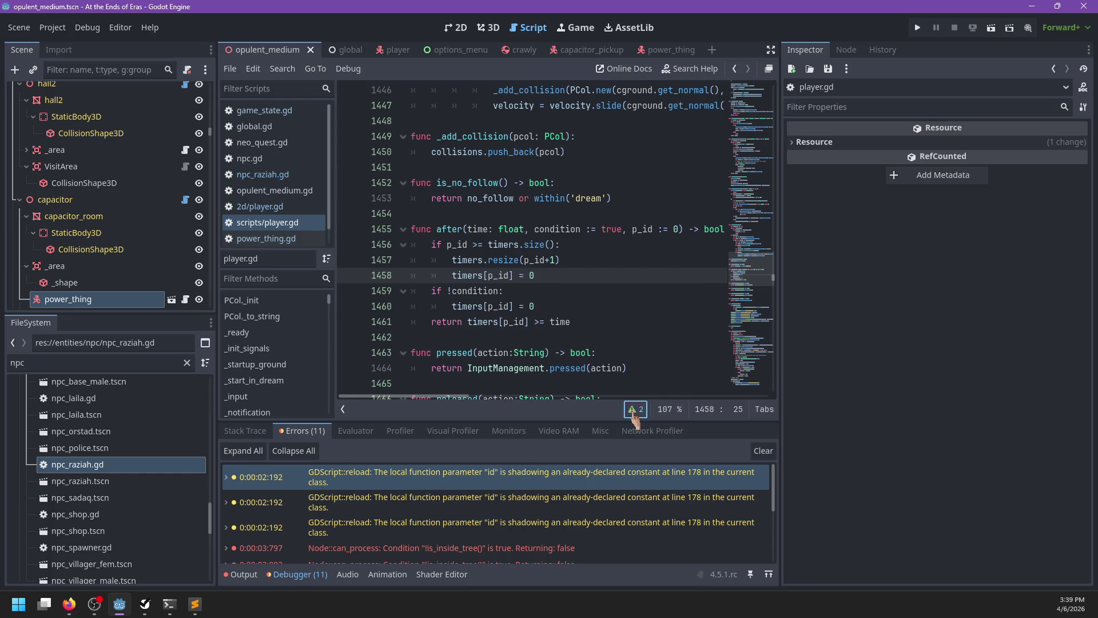
# Rename id to p_id in _on_dialog_event (line 2169) and add_item, save, and return to npc_raziah.gd.
pyautogui.click(633, 409)
pyautogui.click(451, 370)
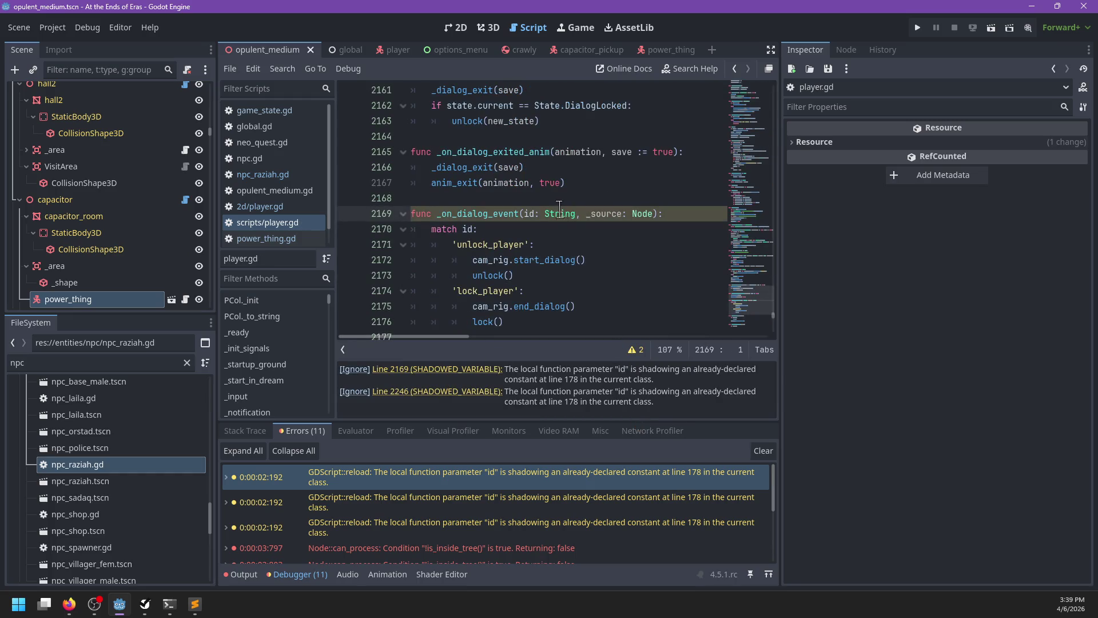
pyautogui.click(530, 213)
pyautogui.scroll(-3, 600, 219)
pyautogui.scroll(-2, 618, 225)
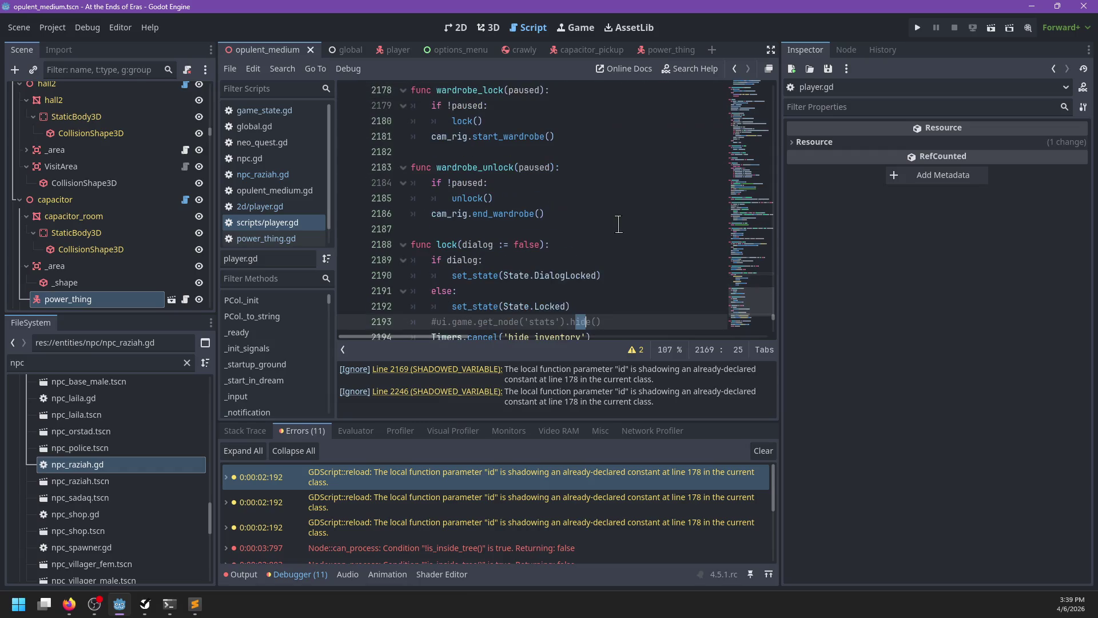
pyautogui.click(461, 371)
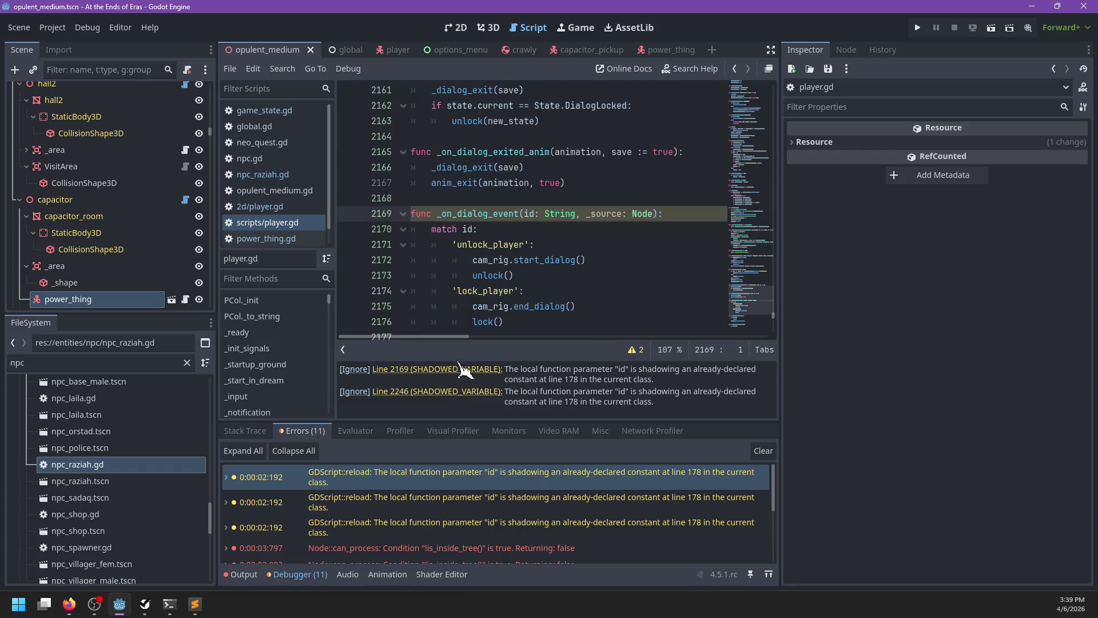
pyautogui.write('p_id')
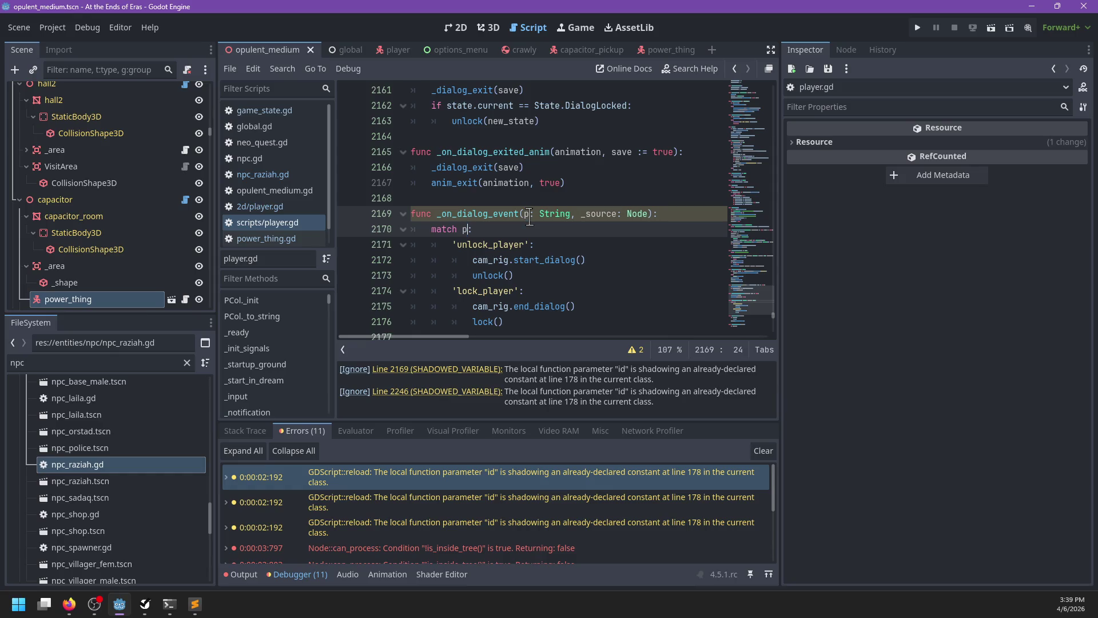
pyautogui.click(474, 392)
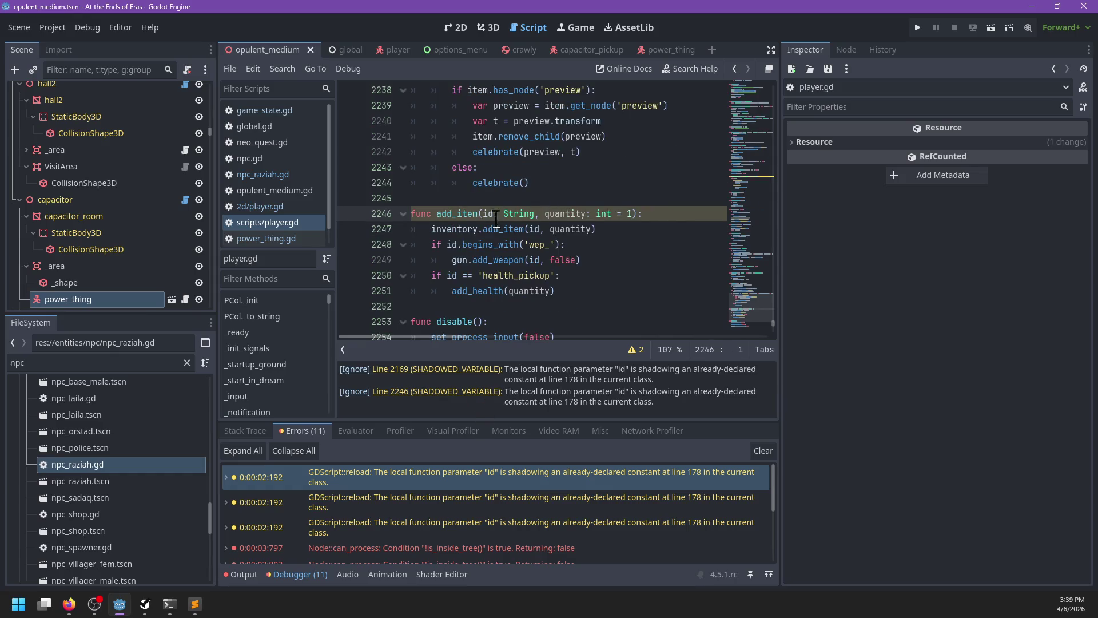
pyautogui.write('p_id')
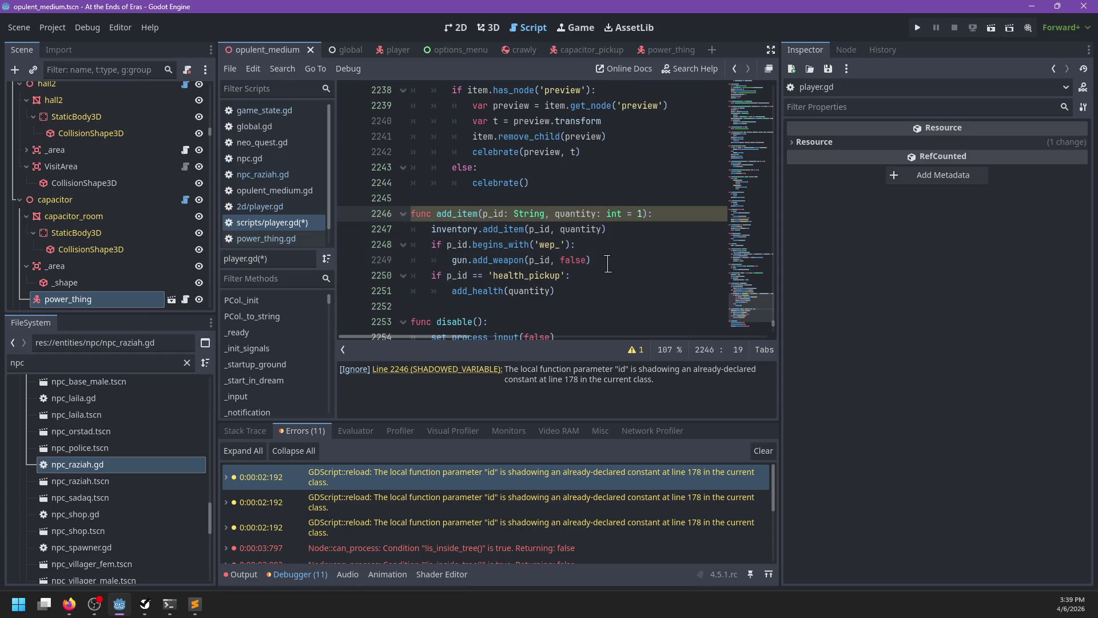
pyautogui.click(607, 261)
pyautogui.hotkey('ctrl', 's')
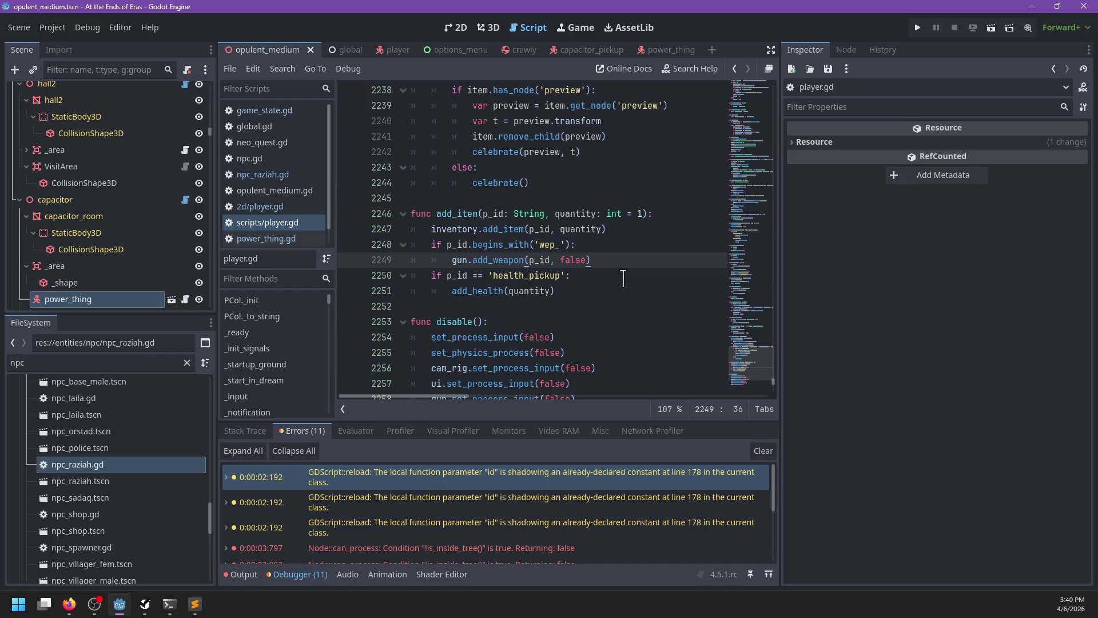
pyautogui.click(266, 176)
pyautogui.scroll(-5, 360, 219)
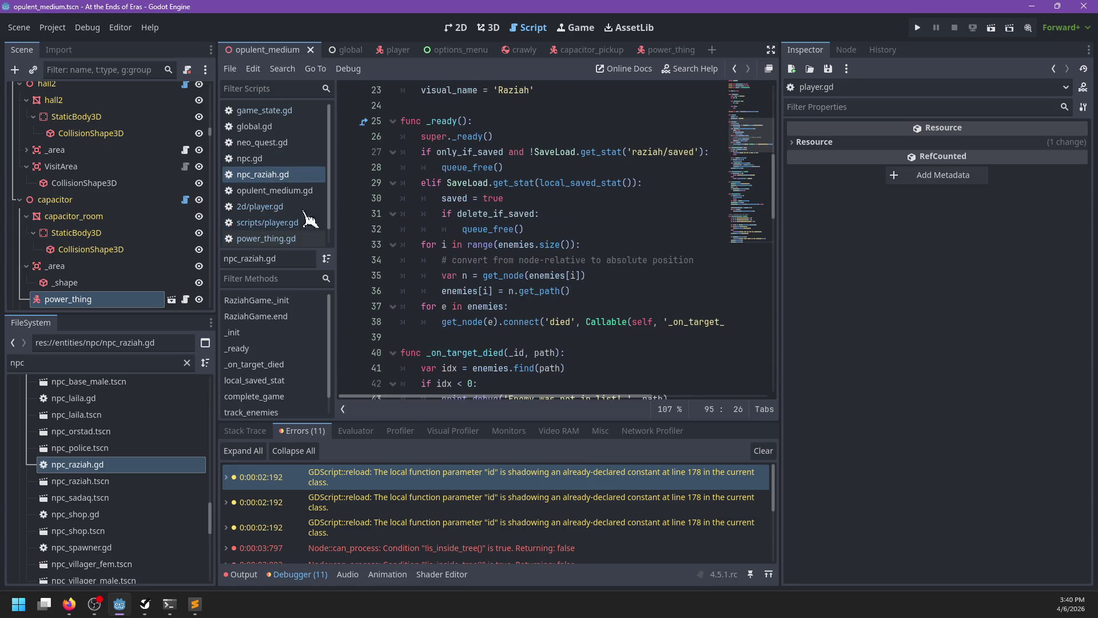
pyautogui.scroll(-1, 270, 205)
# Duplicate near_capacitor into a capacitor_taken StageSkip using Completion.stat instead of visit.
pyautogui.click(273, 174)
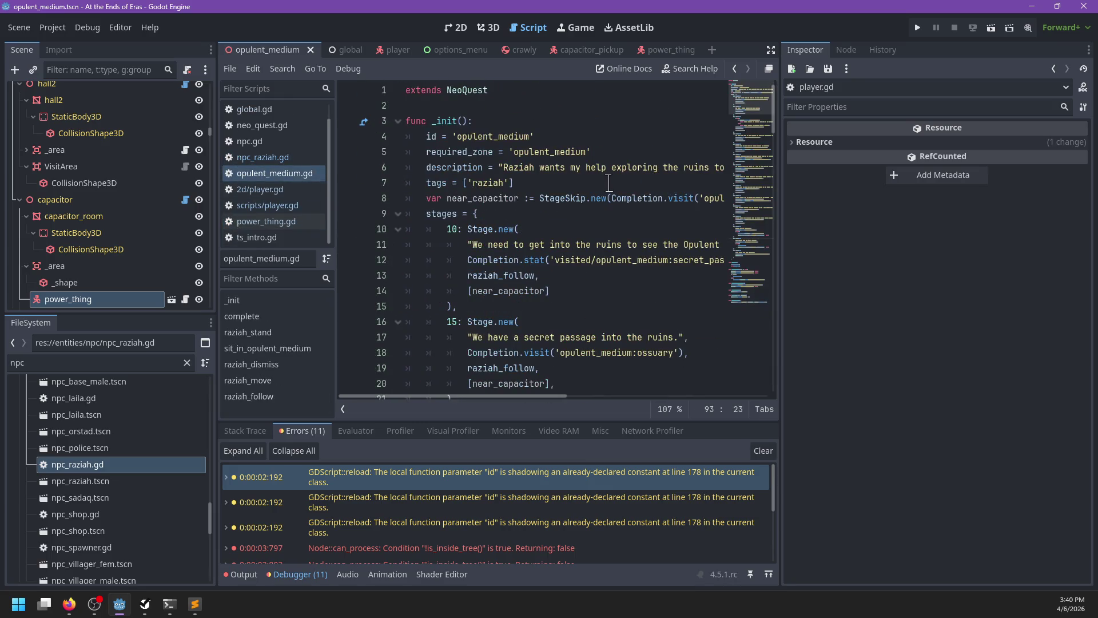
pyautogui.click(511, 182)
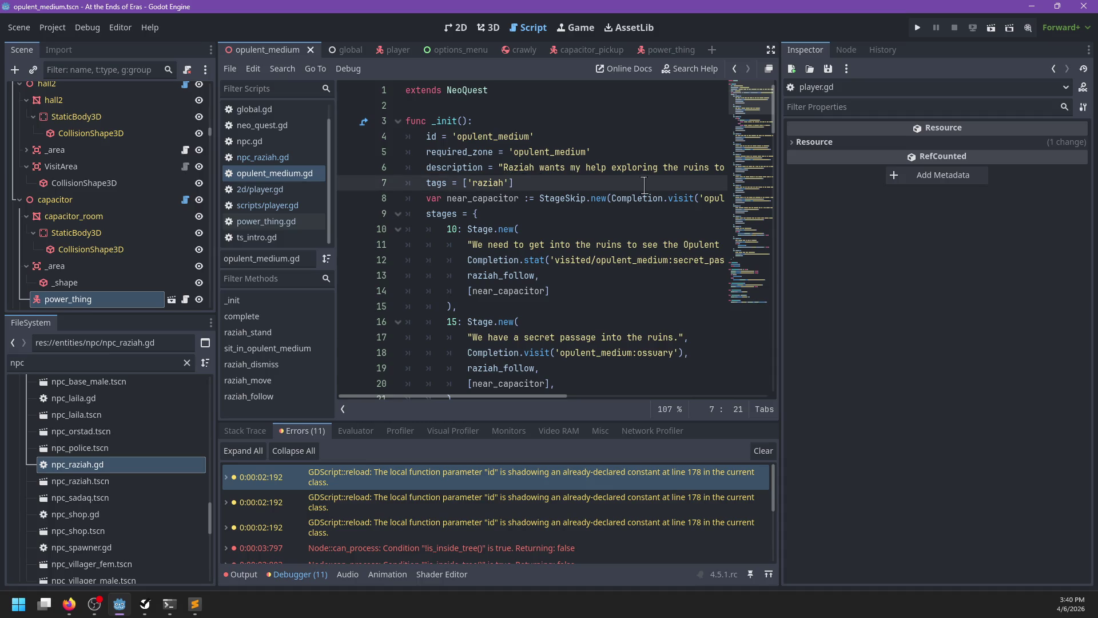
pyautogui.click(563, 199)
pyautogui.hotkey('ctrl', 'shift', 'd')
pyautogui.doubleClick(508, 214)
pyautogui.write('capaci')
pyautogui.write('tor_power')
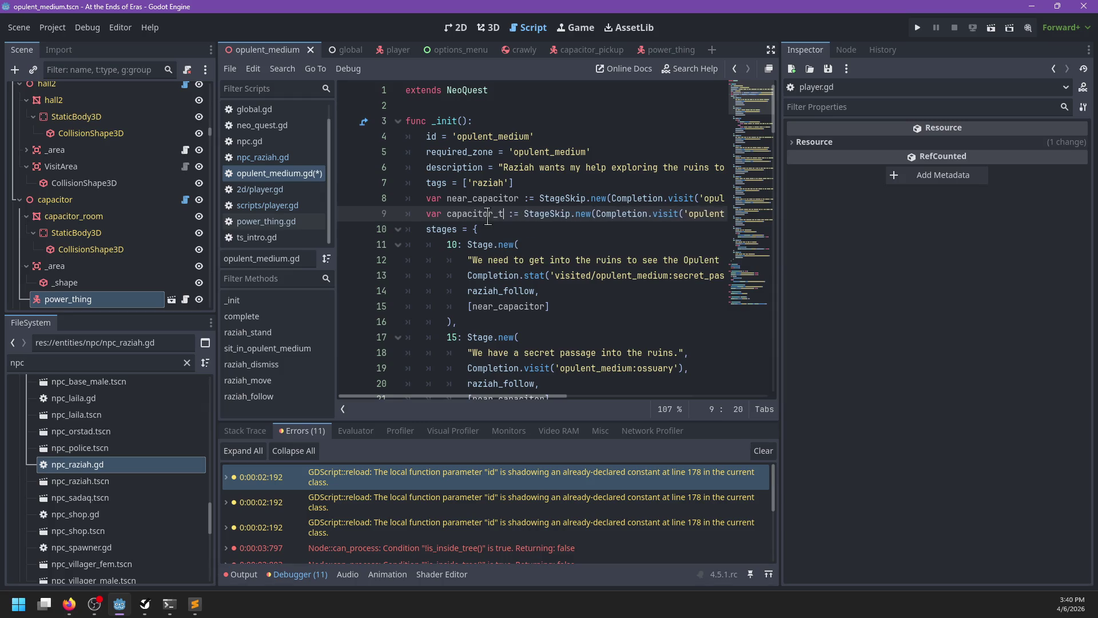
pyautogui.hscroll(3, 505, 214)
pyautogui.doubleClick(561, 213)
pyautogui.write('stat')
pyautogui.click(674, 214)
pyautogui.press('End')
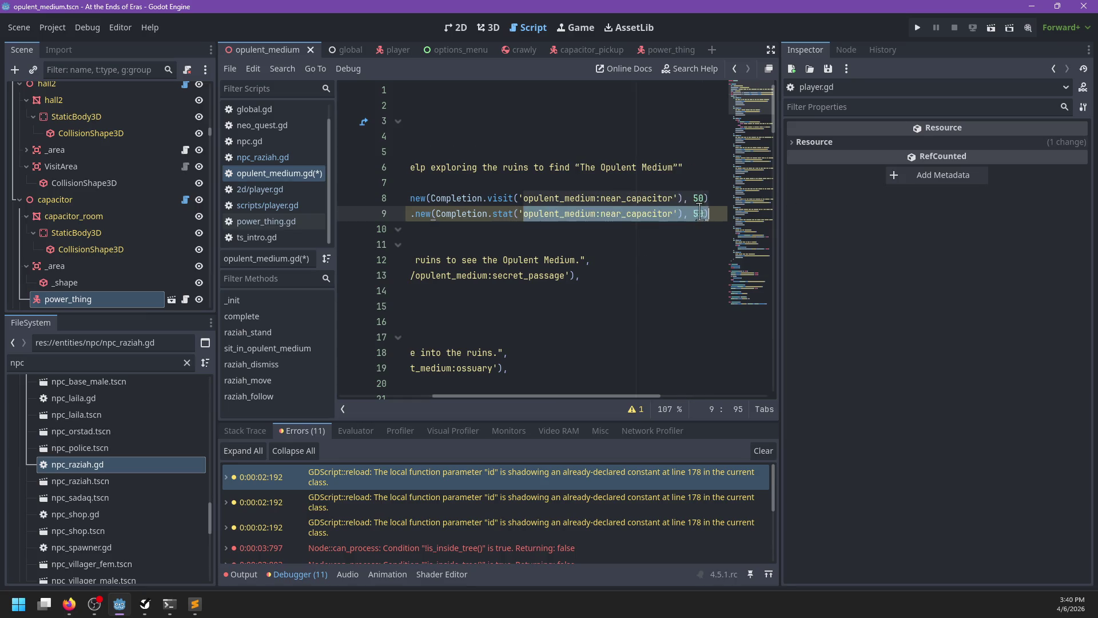
pyautogui.scroll(-5, 571, 266)
pyautogui.hscroll(-3, 570, 266)
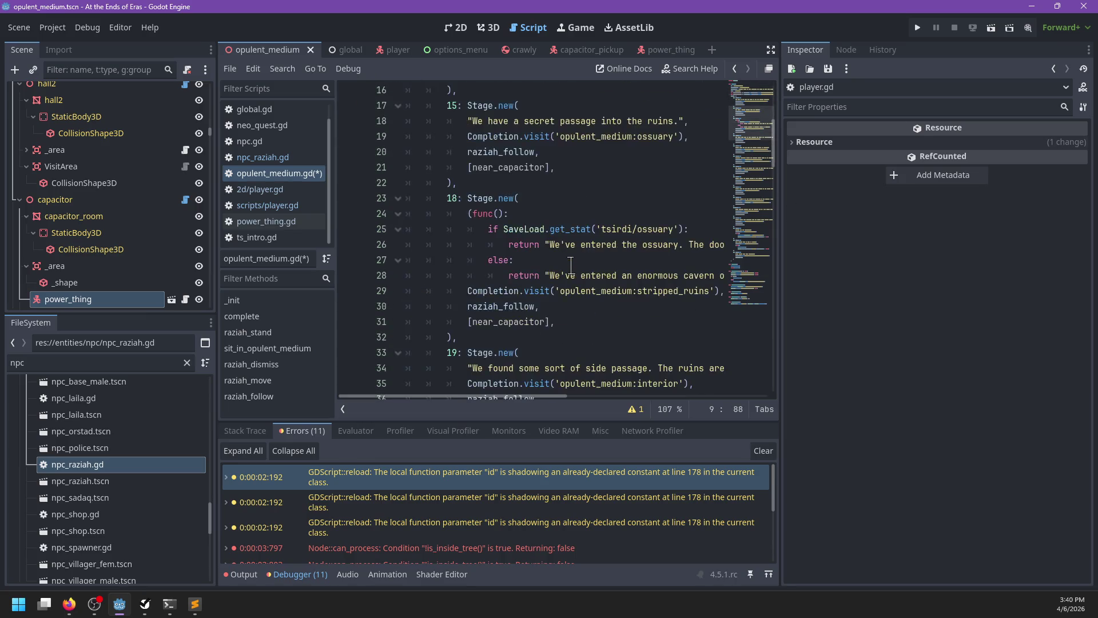
pyautogui.scroll(-4, 570, 266)
pyautogui.scroll(-2, 571, 266)
pyautogui.scroll(-2, 571, 267)
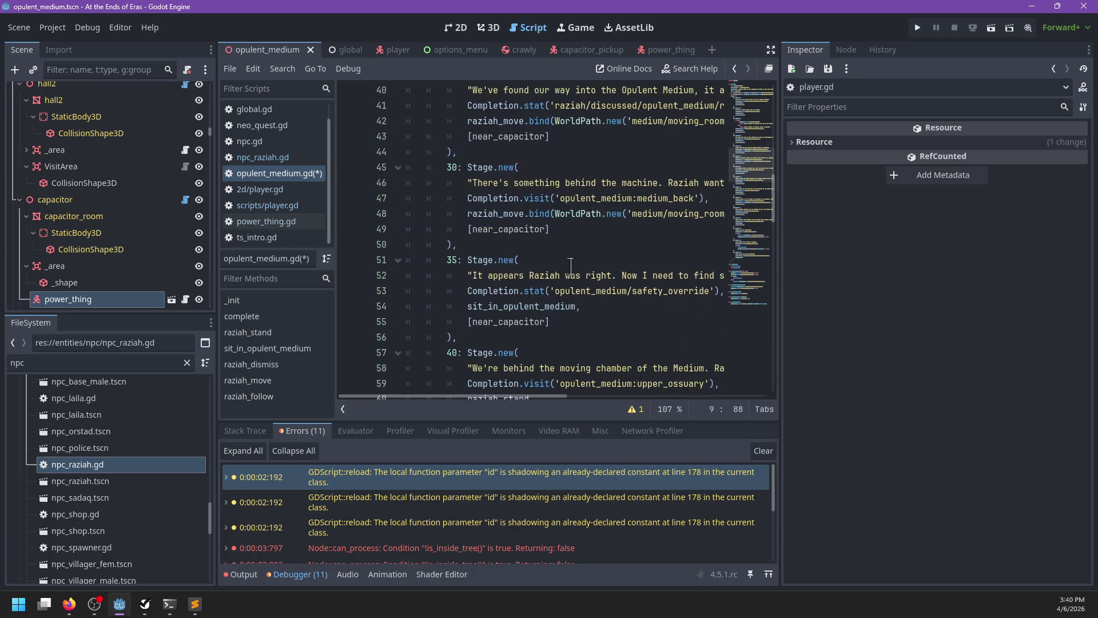
pyautogui.scroll(-3, 570, 266)
pyautogui.scroll(-3, 571, 266)
pyautogui.scroll(-2, 570, 266)
pyautogui.scroll(-1, 570, 266)
pyautogui.scroll(-1, 571, 267)
pyautogui.scroll(-3, 571, 266)
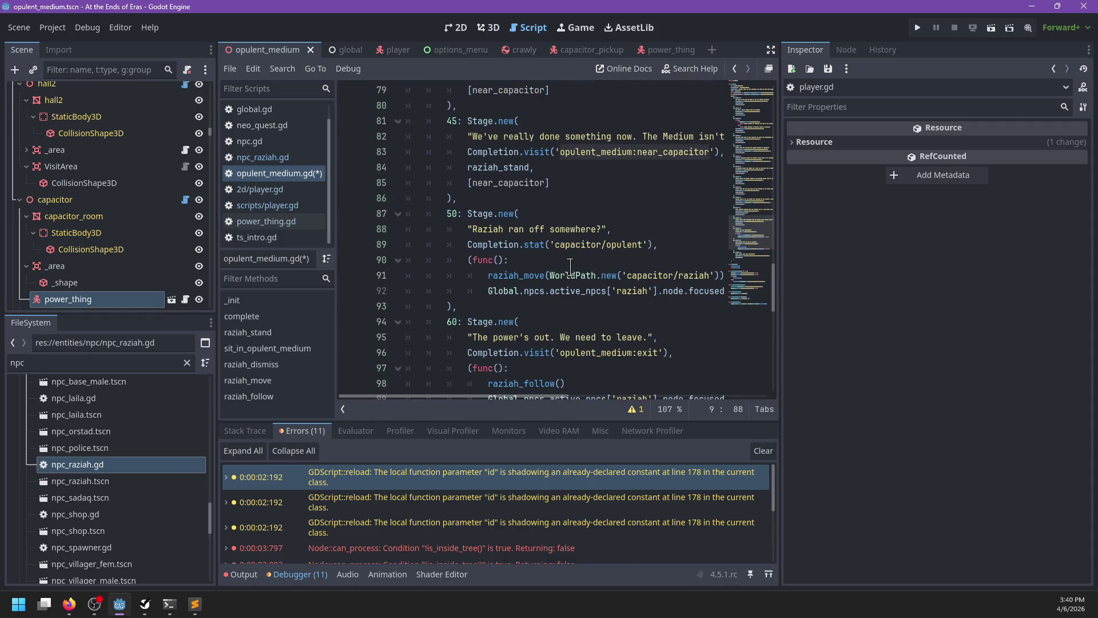
# Check the unused capacitor_taken warning and close the search and warnings panels.
pyautogui.press('BackSpace')
pyautogui.press('BackSpace')
pyautogui.press('BackSpace')
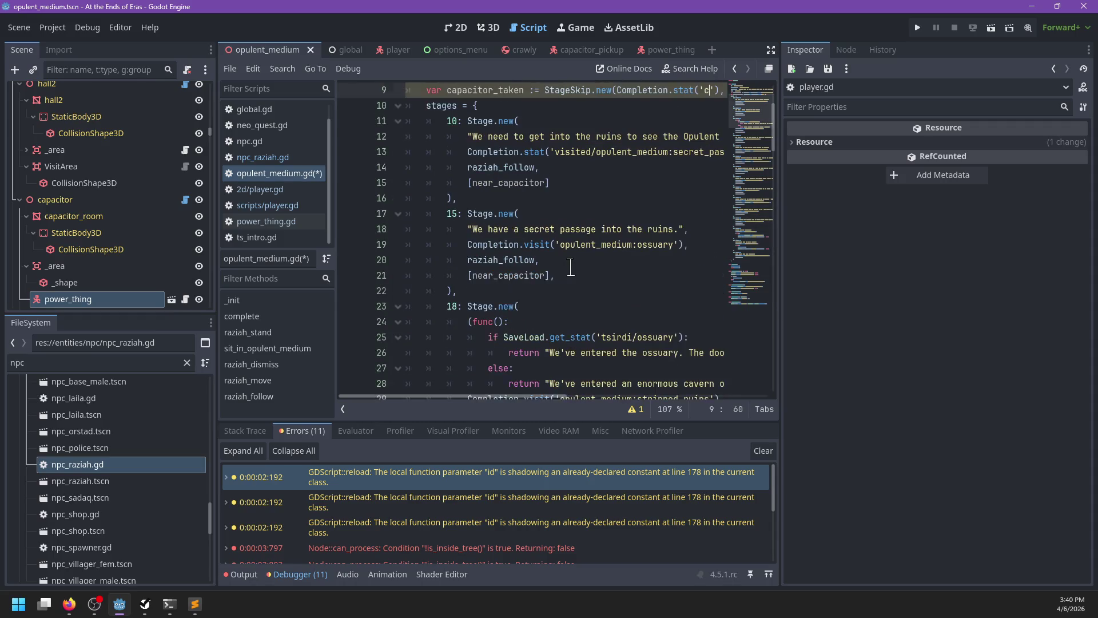
pyautogui.write('opulent')
pyautogui.hotkey('ctrl', 'f')
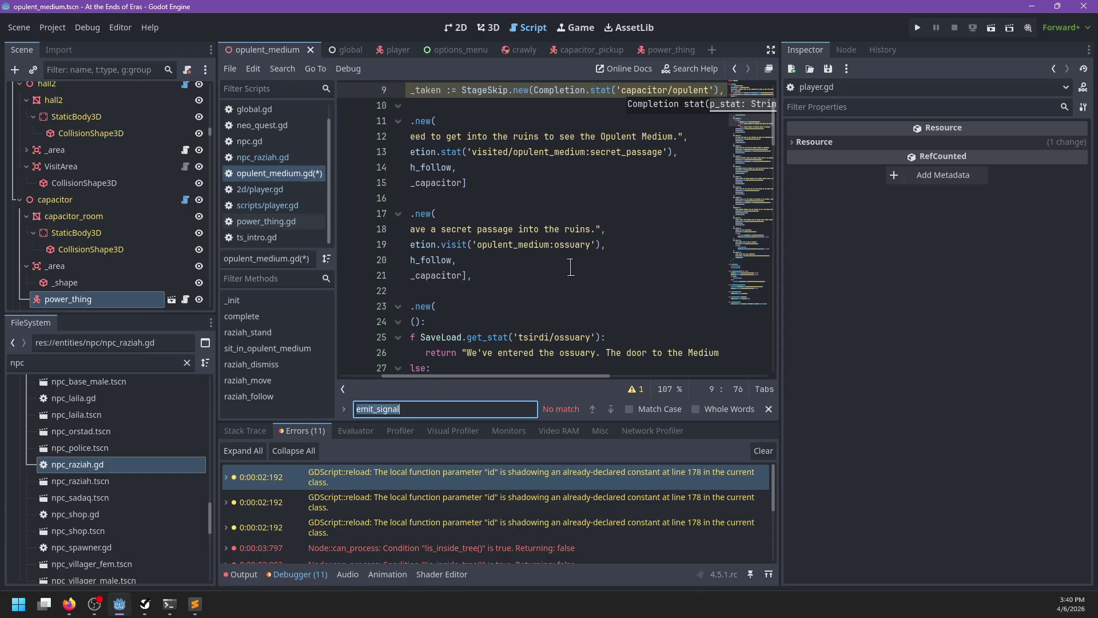
pyautogui.write('capacitor/raziah')
pyautogui.press('Escape')
pyautogui.hotkey('ctrl', 'f')
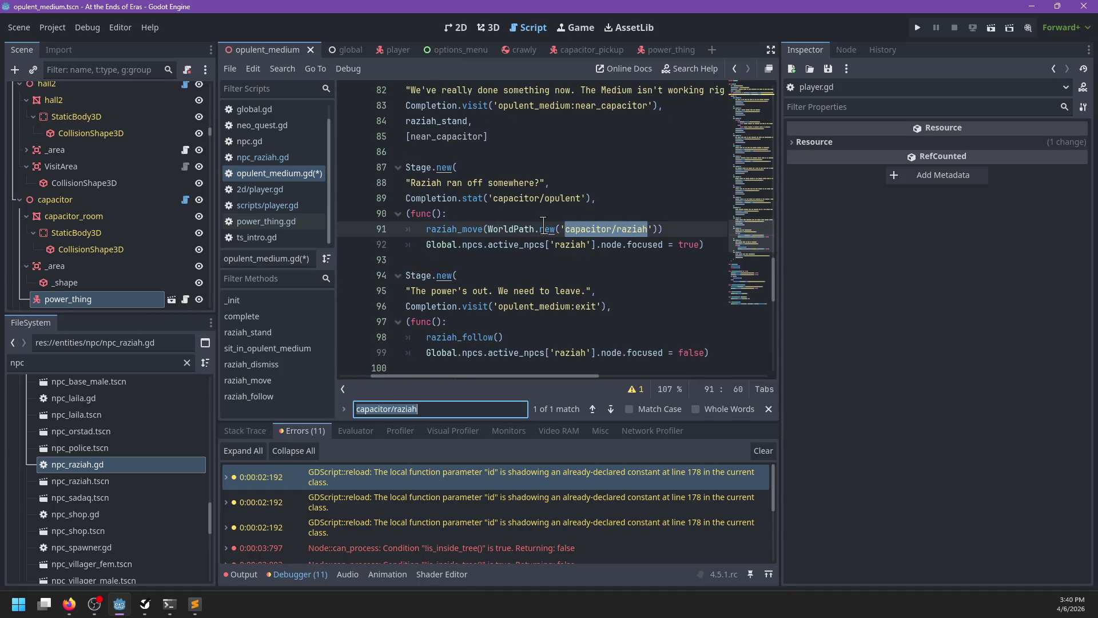
pyautogui.press('Escape')
pyautogui.scroll(6, 580, 207)
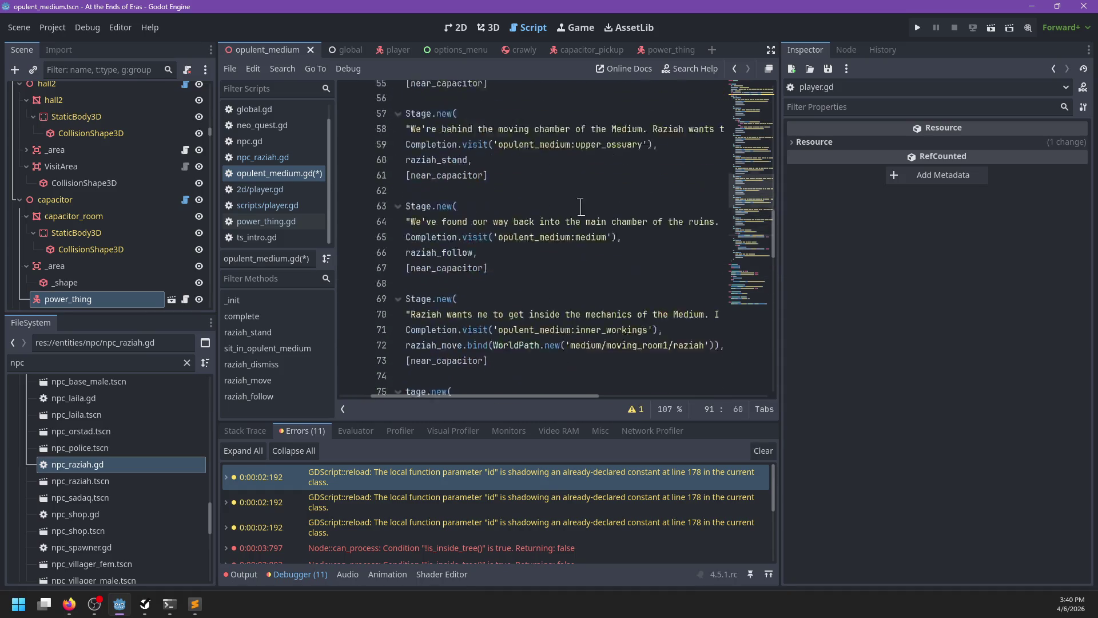
pyautogui.click(634, 409)
pyautogui.click(468, 370)
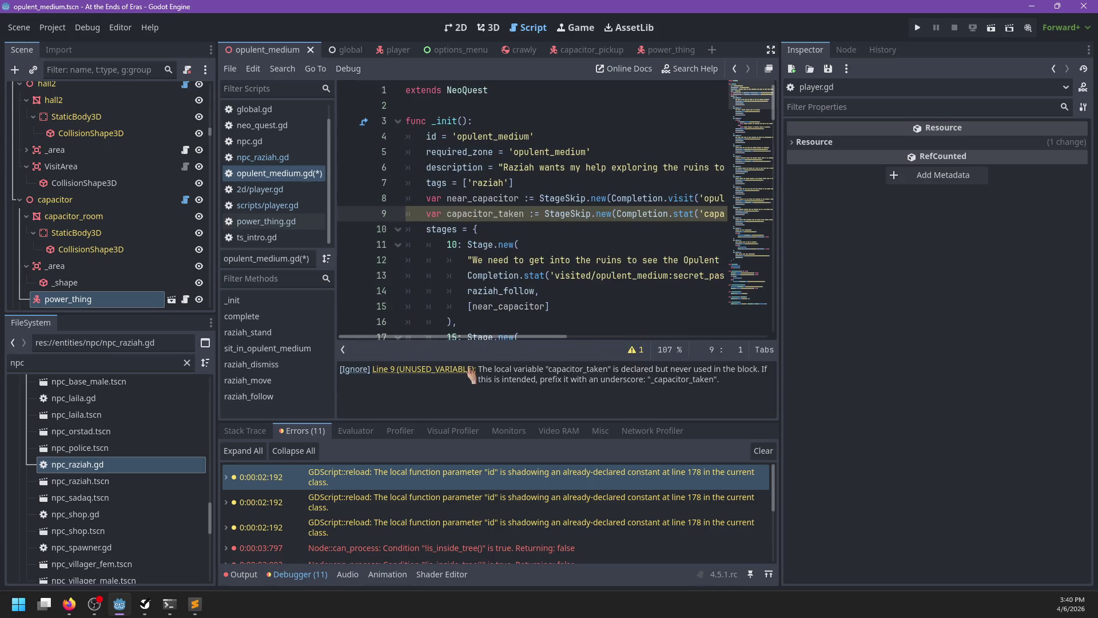
pyautogui.click(635, 350)
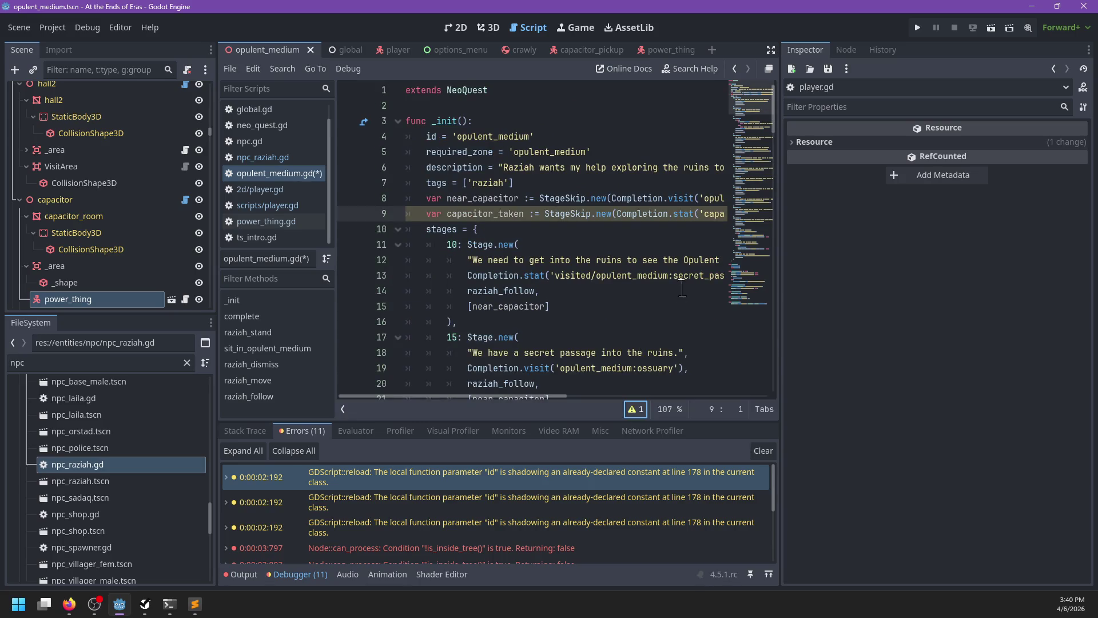
# Review lines 9–10 and save opulent_medium.gd with capacitor_taken checking 'capacitor/opulent' at stage 60.
pyautogui.click(633, 230)
pyautogui.hscroll(3, 634, 225)
pyautogui.hscroll(2, 633, 223)
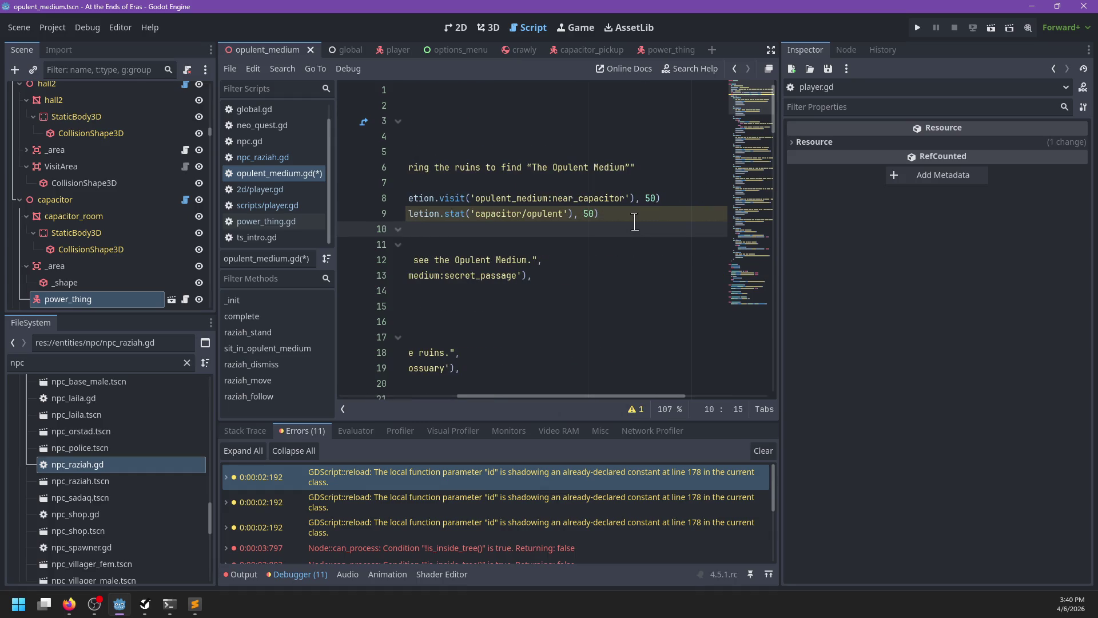
pyautogui.click(594, 214)
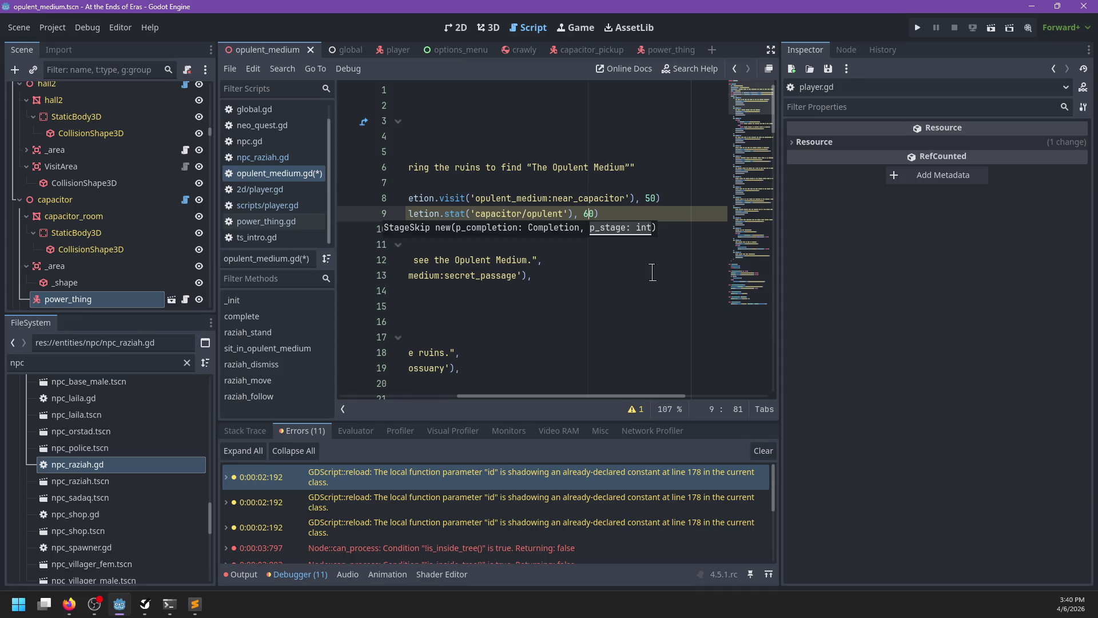
pyautogui.hscroll(-5, 653, 272)
pyautogui.click(540, 214)
pyautogui.hotkey('ctrl', 's')
pyautogui.scroll(-1, 574, 283)
pyautogui.scroll(-1, 576, 282)
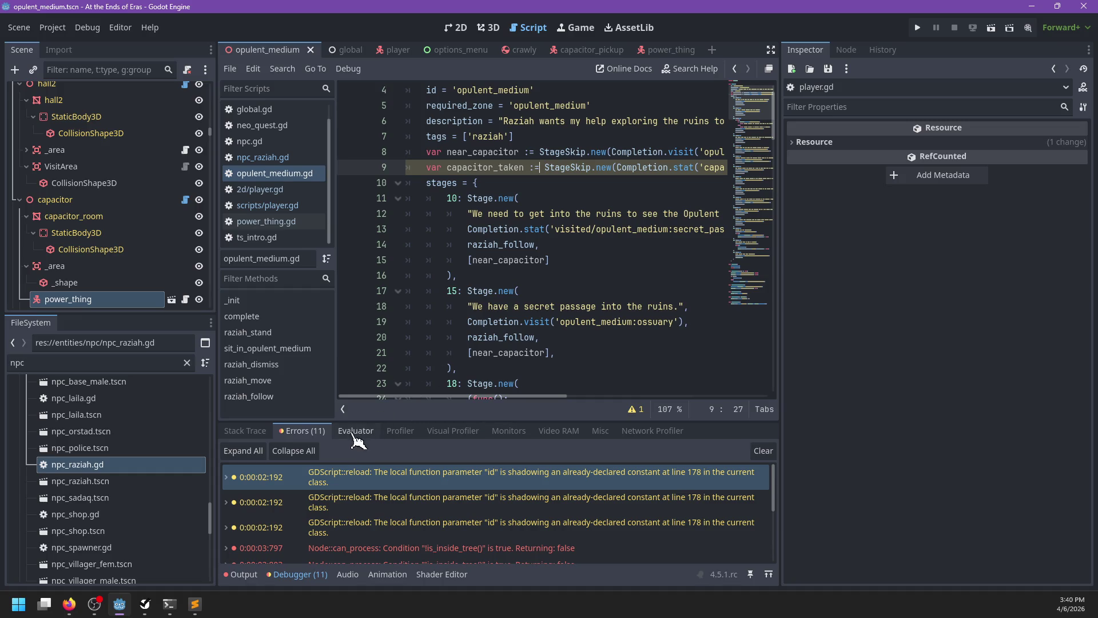
# Declare following_skips: Array[StageSkip] = [near_capacitor, capacitor_taken], moving stage 10's skip list into it.
pyautogui.click(296, 574)
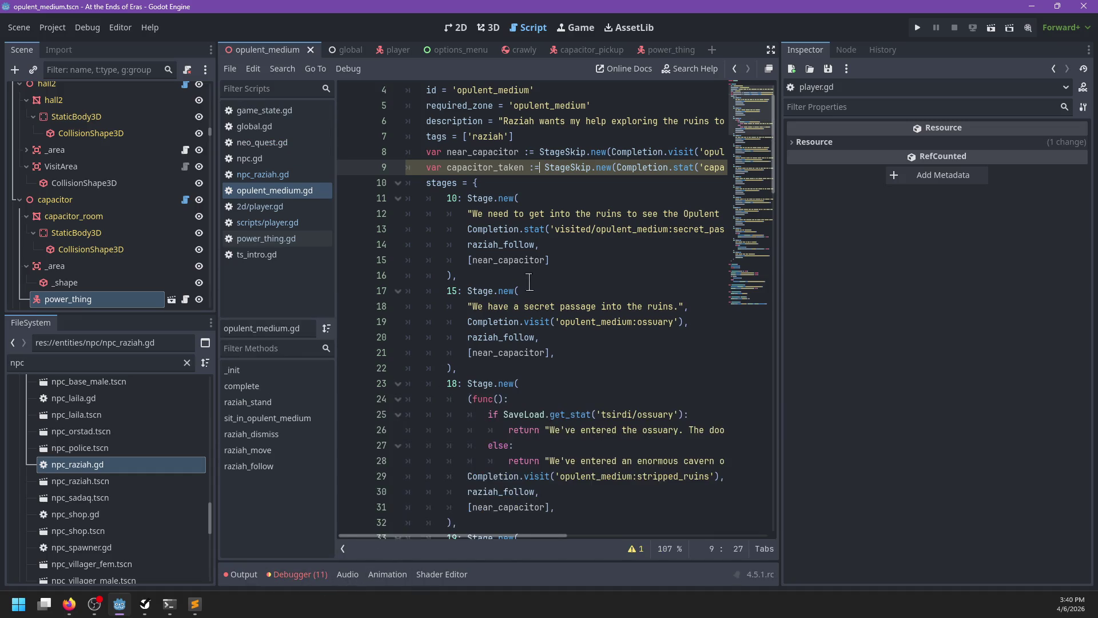
pyautogui.click(635, 259)
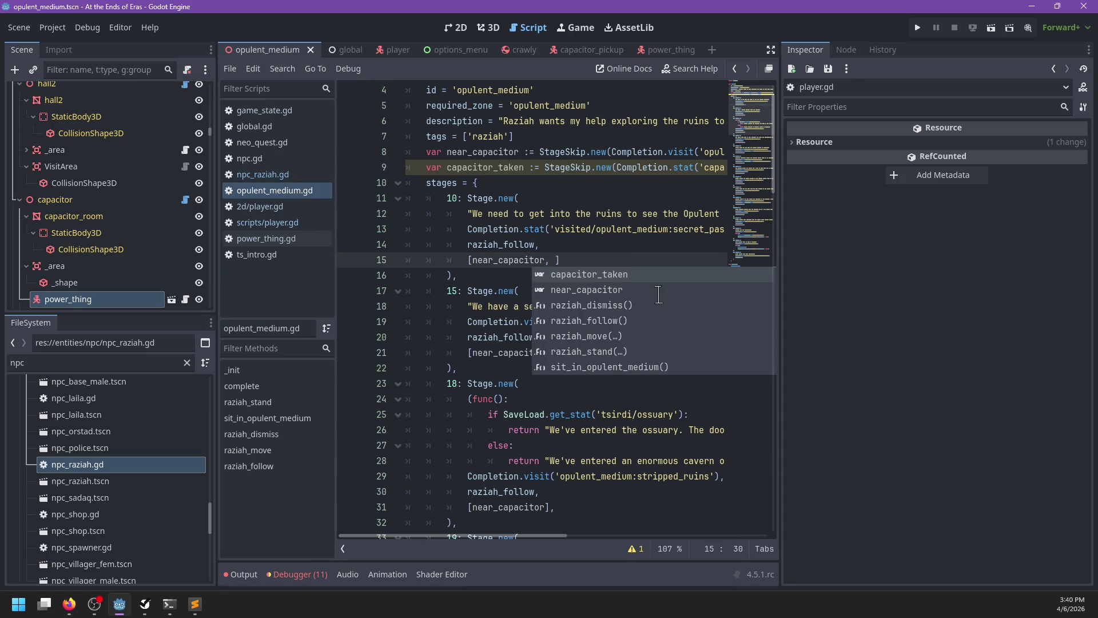
pyautogui.write('r')
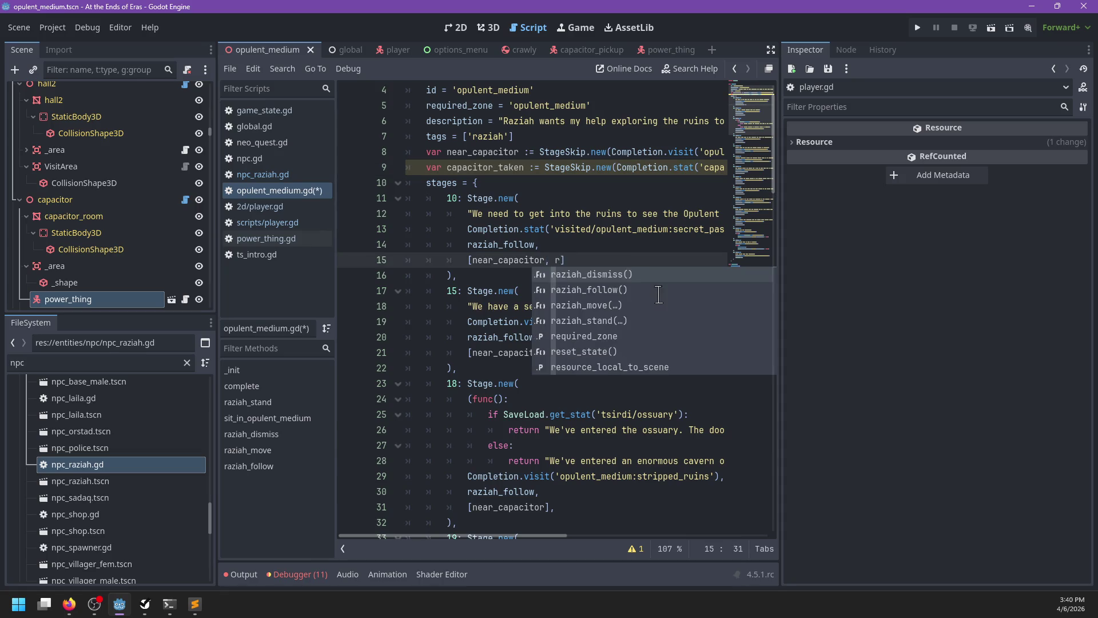
pyautogui.press('BackSpace')
pyautogui.press('Up')
pyautogui.press('Up')
pyautogui.press('Up')
pyautogui.press('Up')
pyautogui.press('Up')
pyautogui.press('Up')
pyautogui.press('End')
pyautogui.press('Return')
pyautogui.write('v')
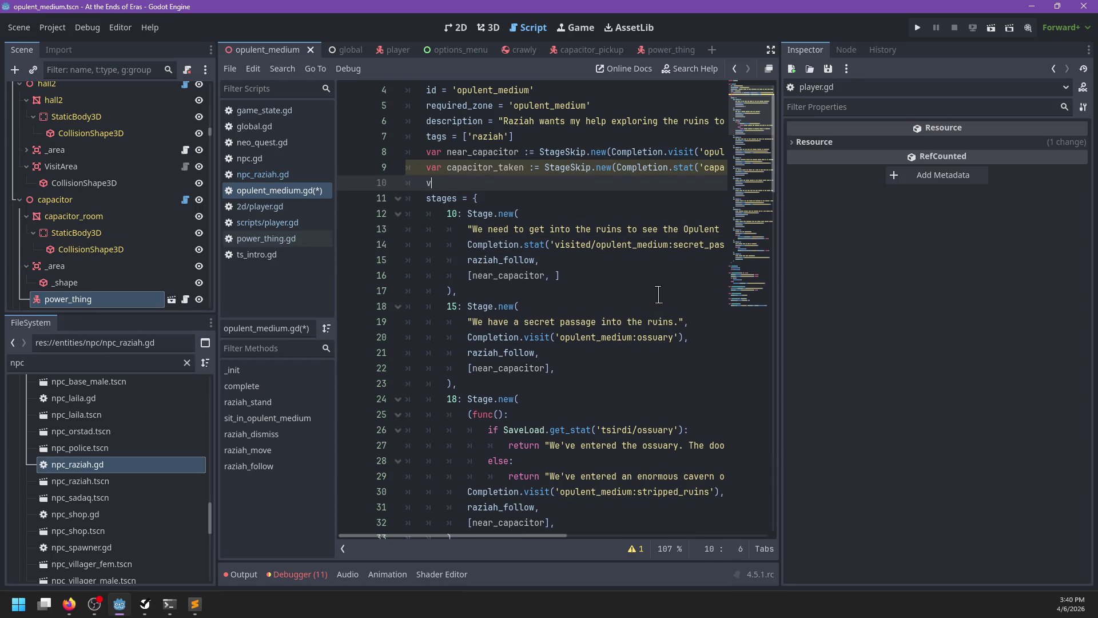
pyautogui.write('ar de')
pyautogui.press('BackSpace')
pyautogui.press('BackSpace')
pyautogui.press('BackSpace')
pyautogui.write('following')
pyautogui.moveTo(560, 276); pyautogui.dragTo(468, 275)
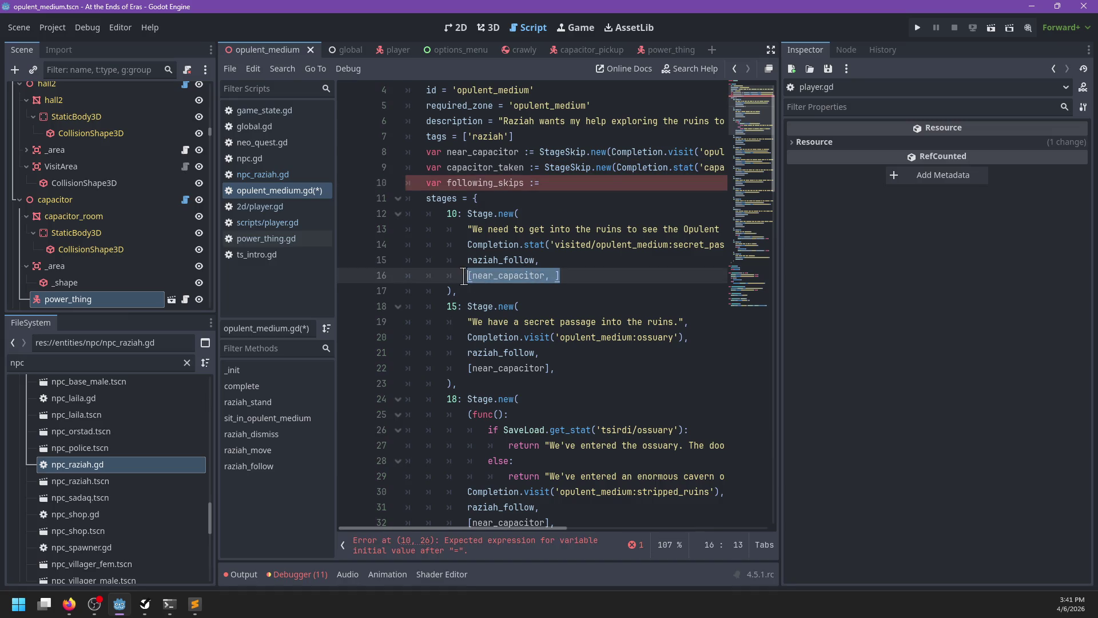
pyautogui.hotkey('ctrl', 'x')
pyautogui.click(562, 182)
pyautogui.hotkey('ctrl', 'v')
pyautogui.click(533, 183)
pyautogui.write('Array[StageSkip]')
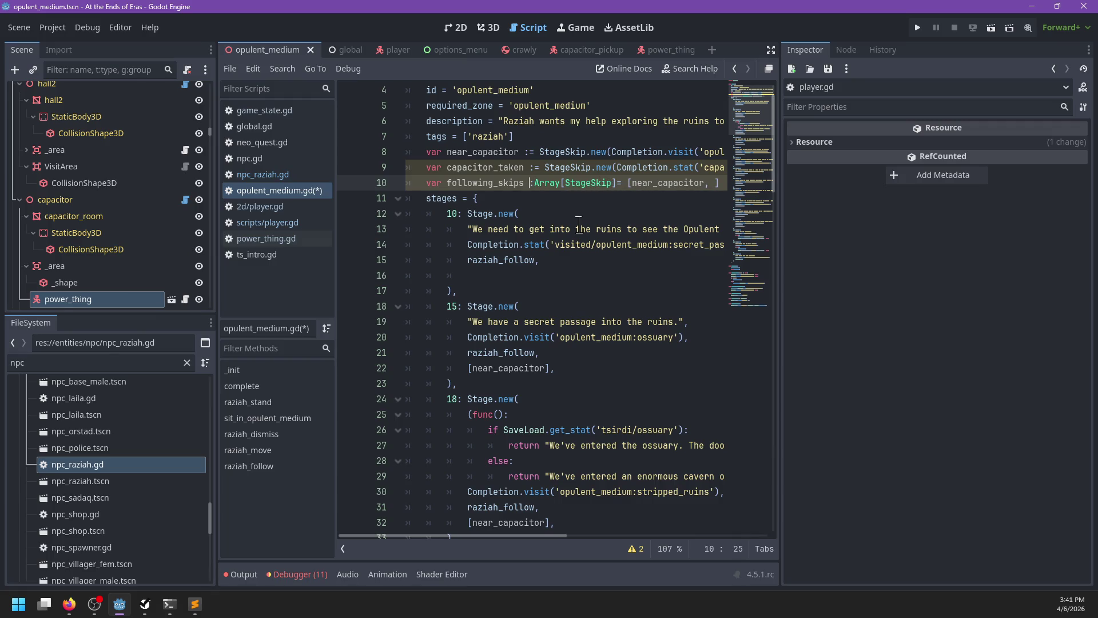
pyautogui.press('BackSpace')
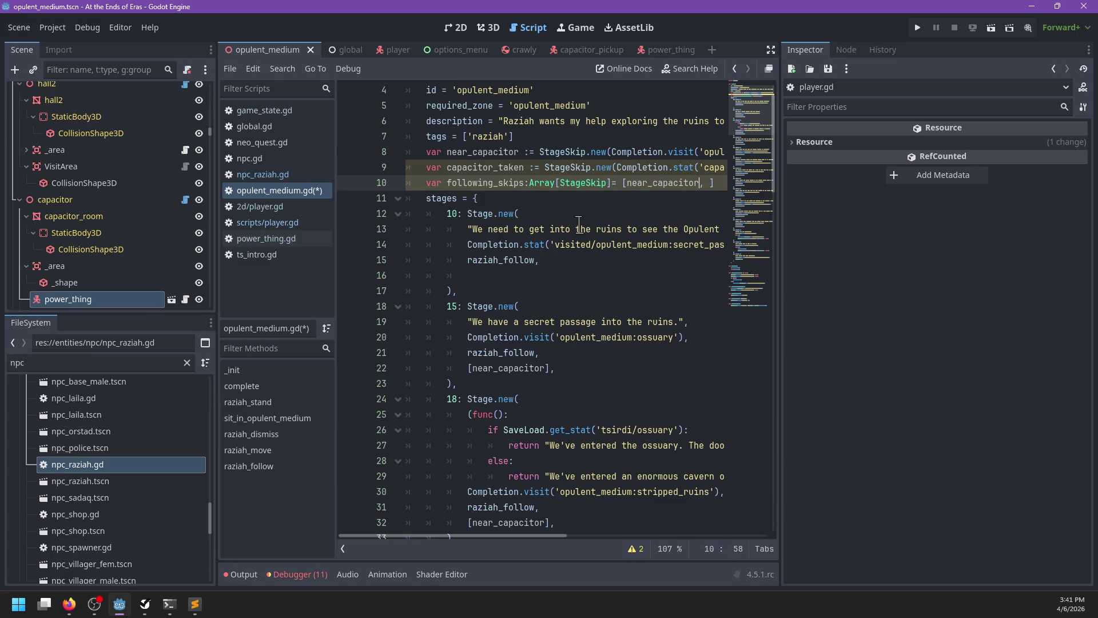
pyautogui.press('End')
pyautogui.press('Left')
pyautogui.write('capacitor_taken')
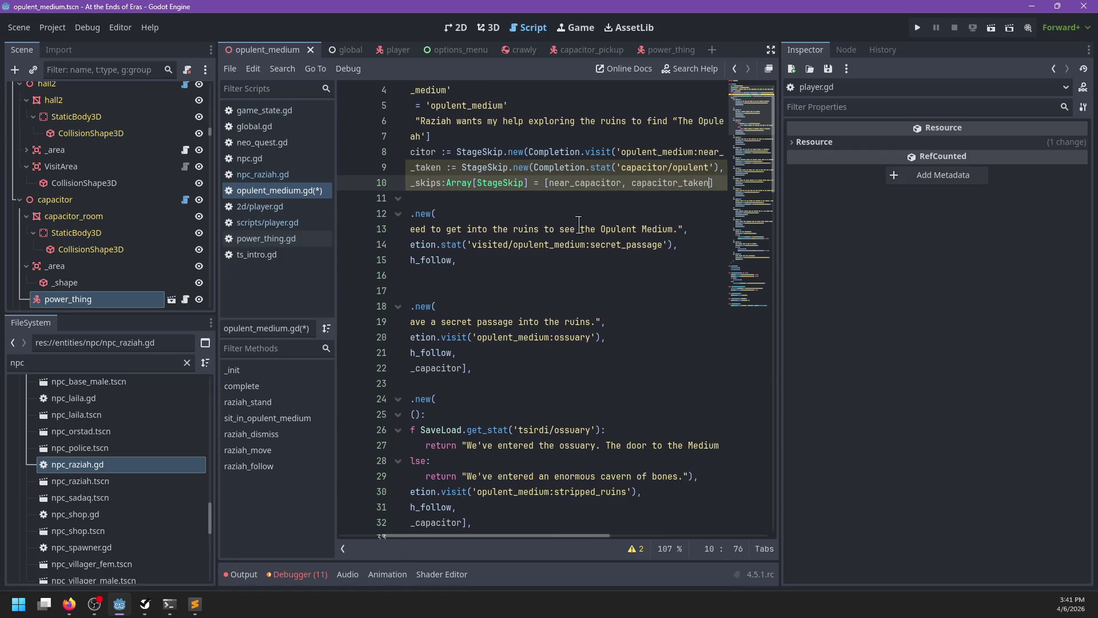
# Duplicate the declaration as cap_skips holding only capacitor_taken.
pyautogui.hotkey('ctrl', 'shift', 'd')
pyautogui.hscroll(-3, 578, 224)
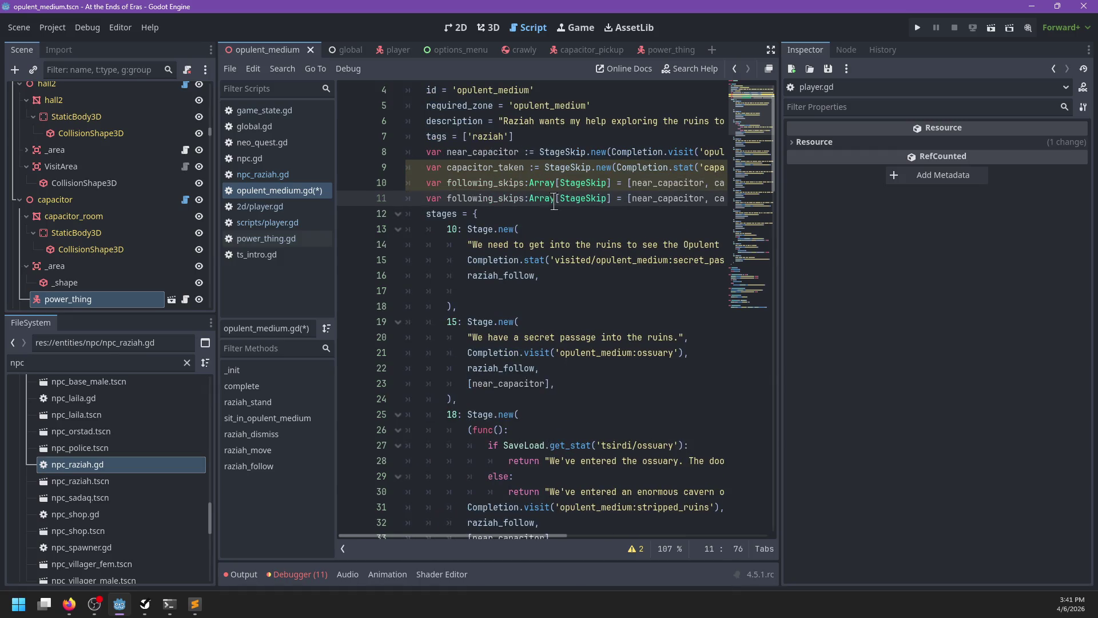
pyautogui.click(527, 198)
pyautogui.doubleClick(583, 198)
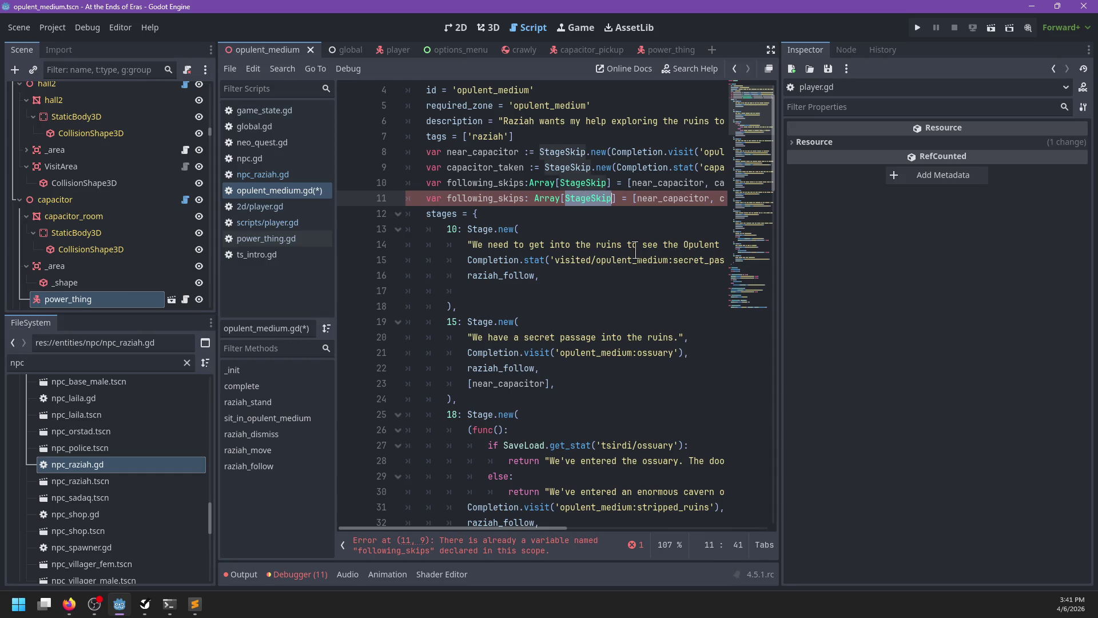
pyautogui.doubleClick(481, 199)
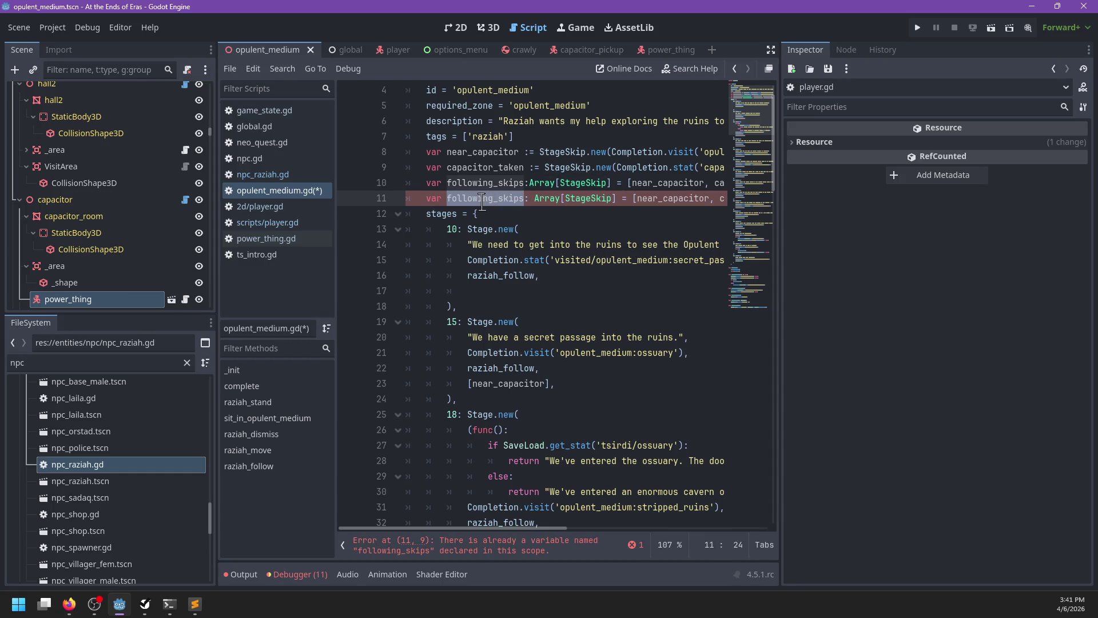
pyautogui.write('ca')
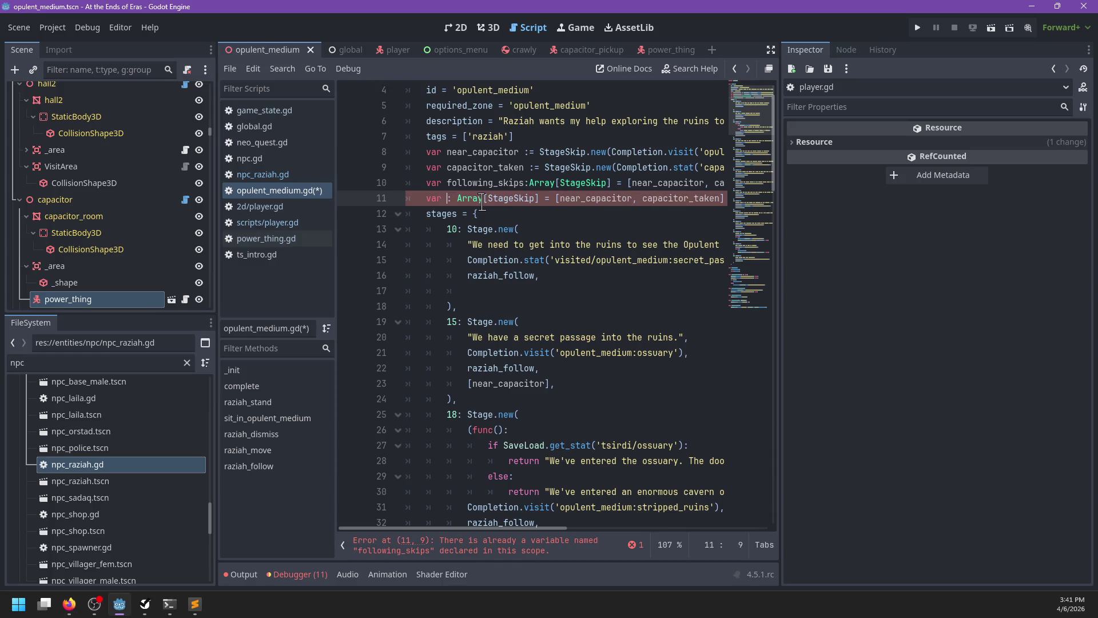
pyautogui.write('p_skips')
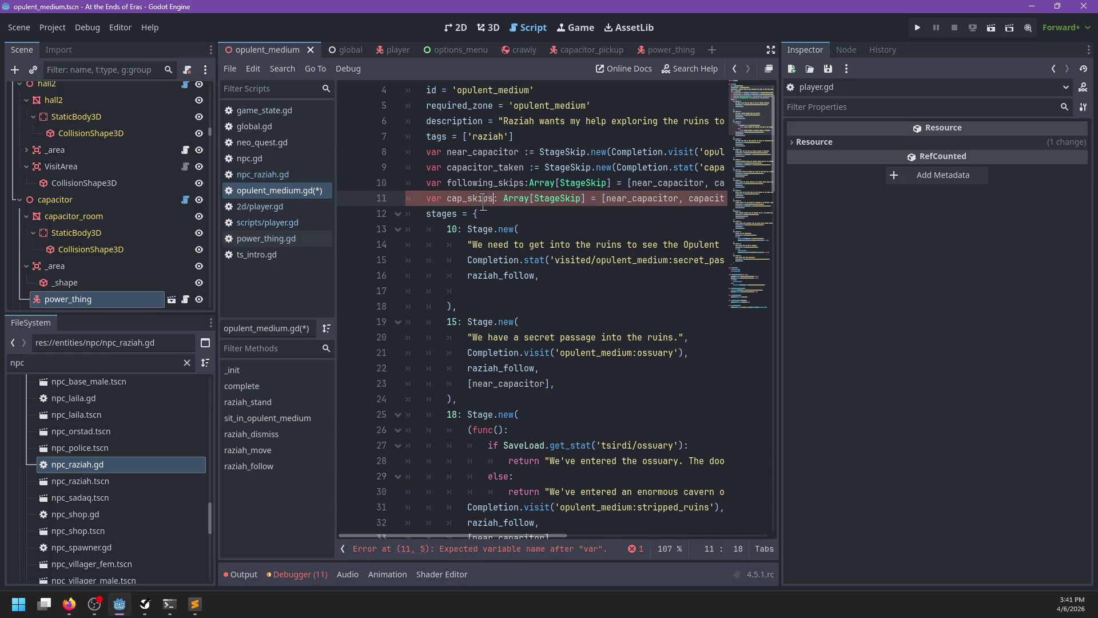
pyautogui.click(684, 198)
pyautogui.hotkey('ctrl', 'BackSpace')
pyautogui.hotkey('ctrl', 'BackSpace')
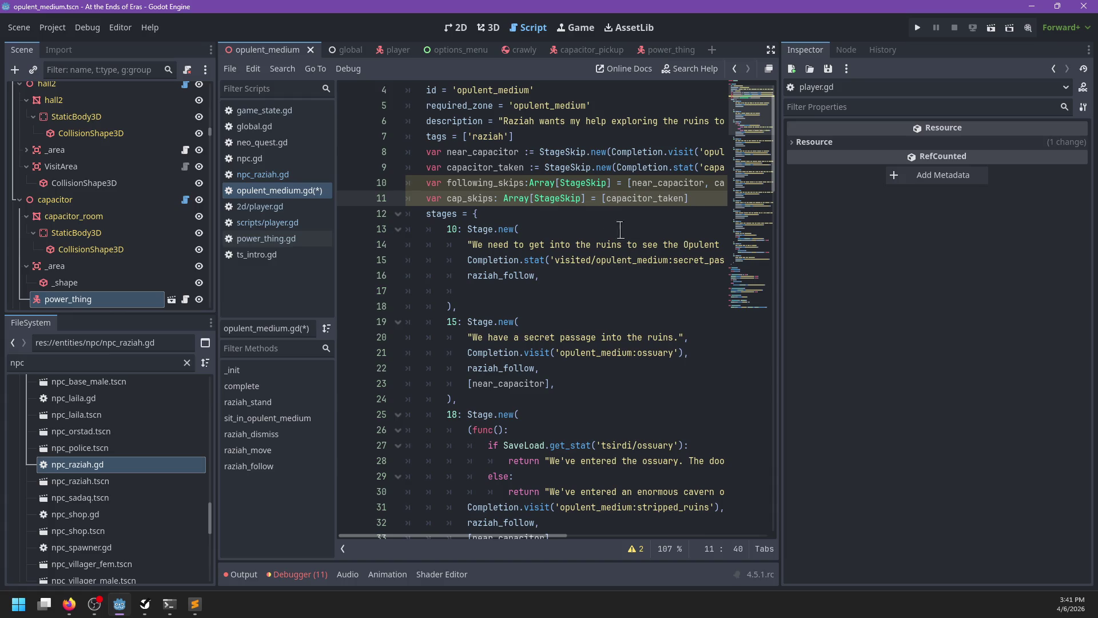
# Fill the empty skip lines in stages 10 and 41 with following_skips.
pyautogui.click(482, 291)
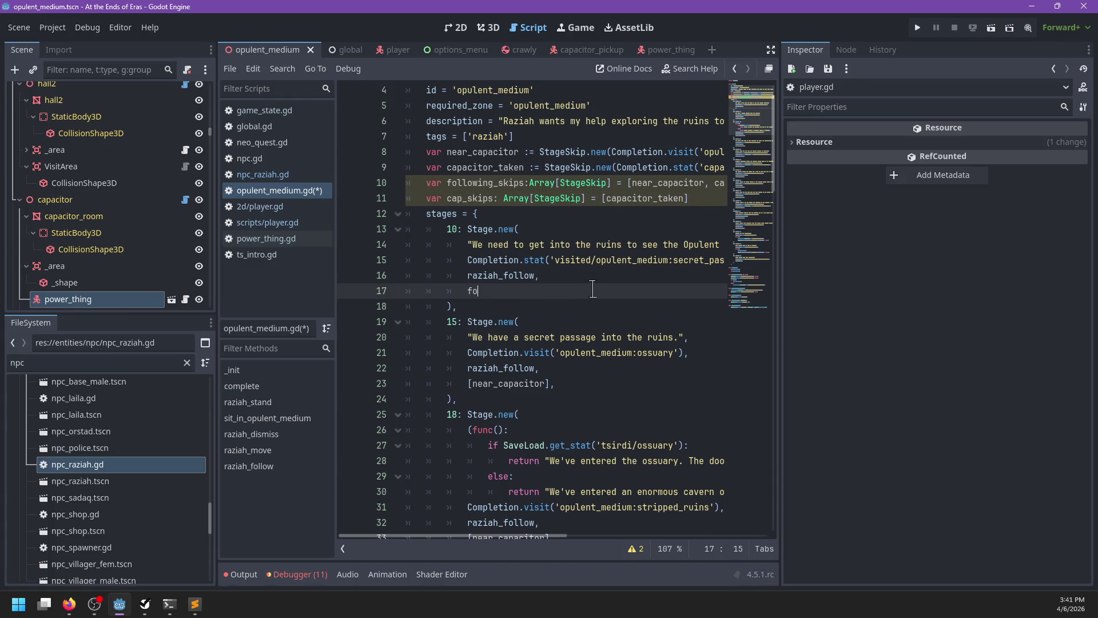
pyautogui.write('owing')
pyautogui.moveTo(550, 384); pyautogui.dragTo(467, 383)
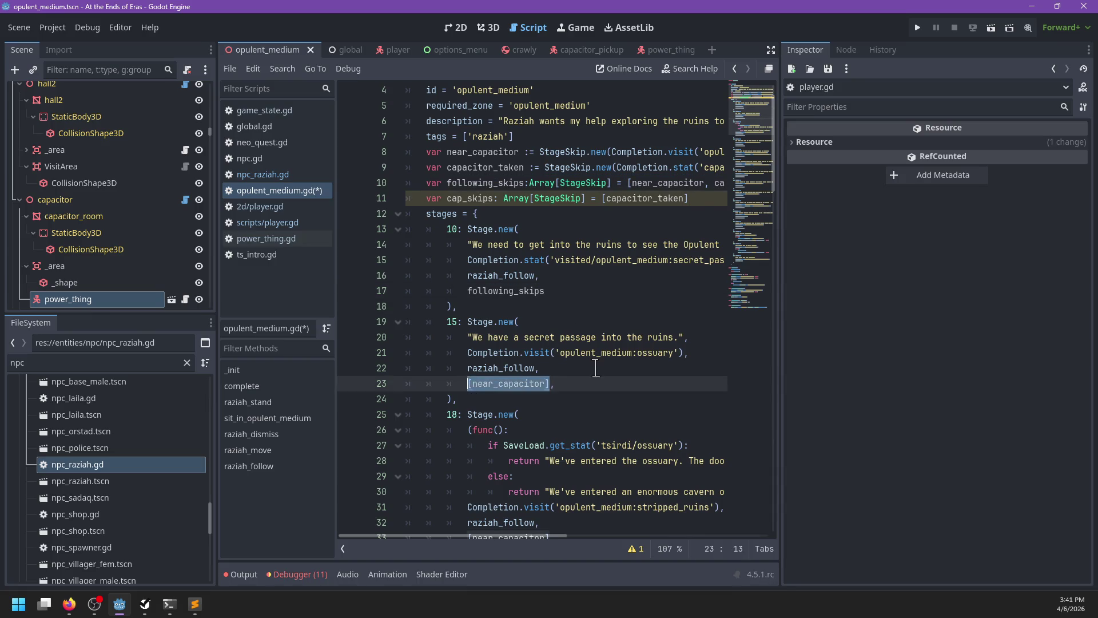
pyautogui.scroll(-3, 592, 369)
pyautogui.scroll(-3, 605, 360)
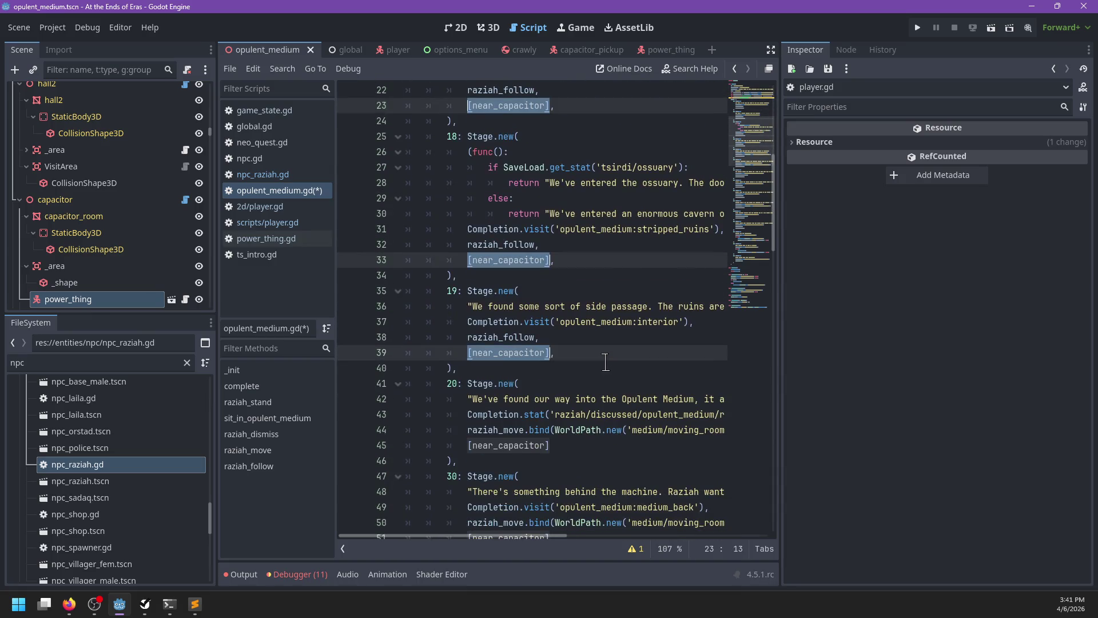
pyautogui.scroll(-1, 605, 360)
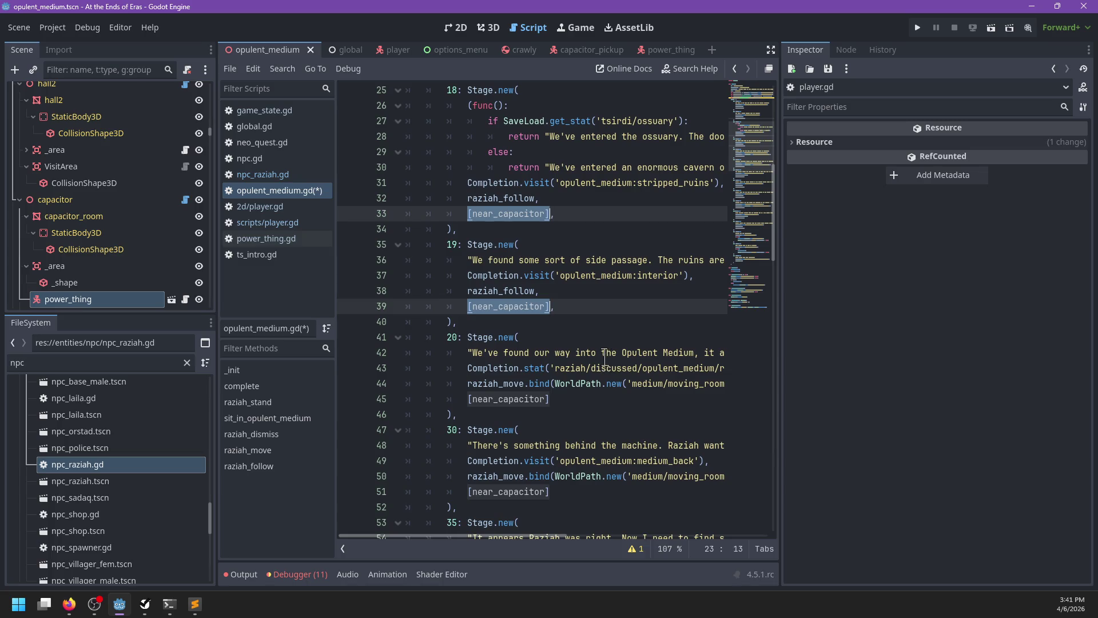
pyautogui.scroll(5, 605, 355)
pyautogui.write('following_skips,')
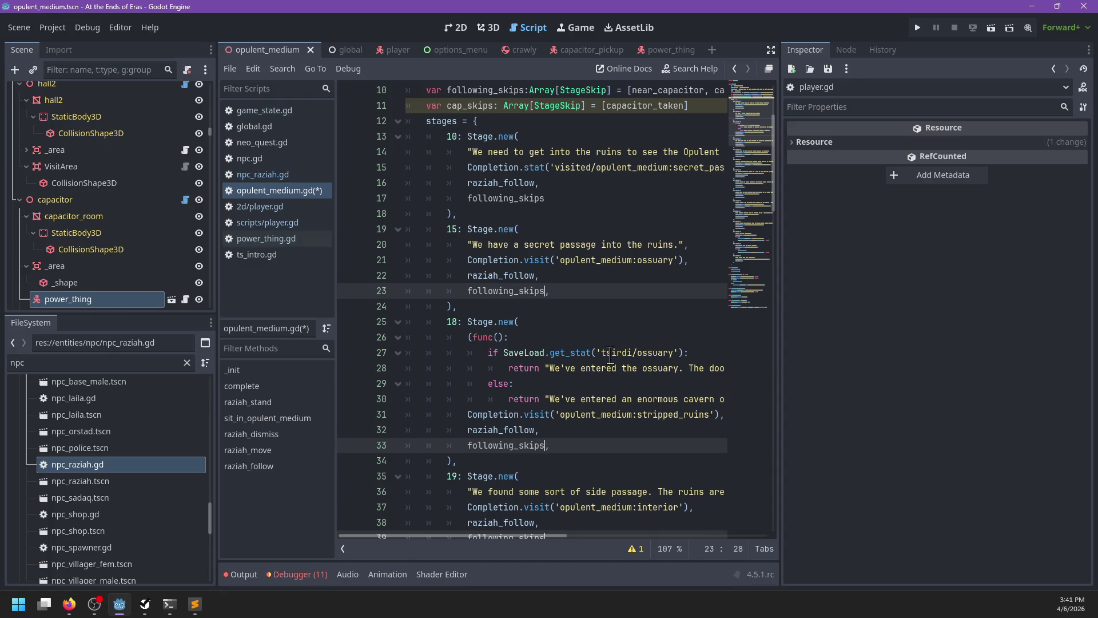
pyautogui.scroll(-5, 592, 352)
pyautogui.scroll(-1, 587, 352)
pyautogui.scroll(-2, 549, 363)
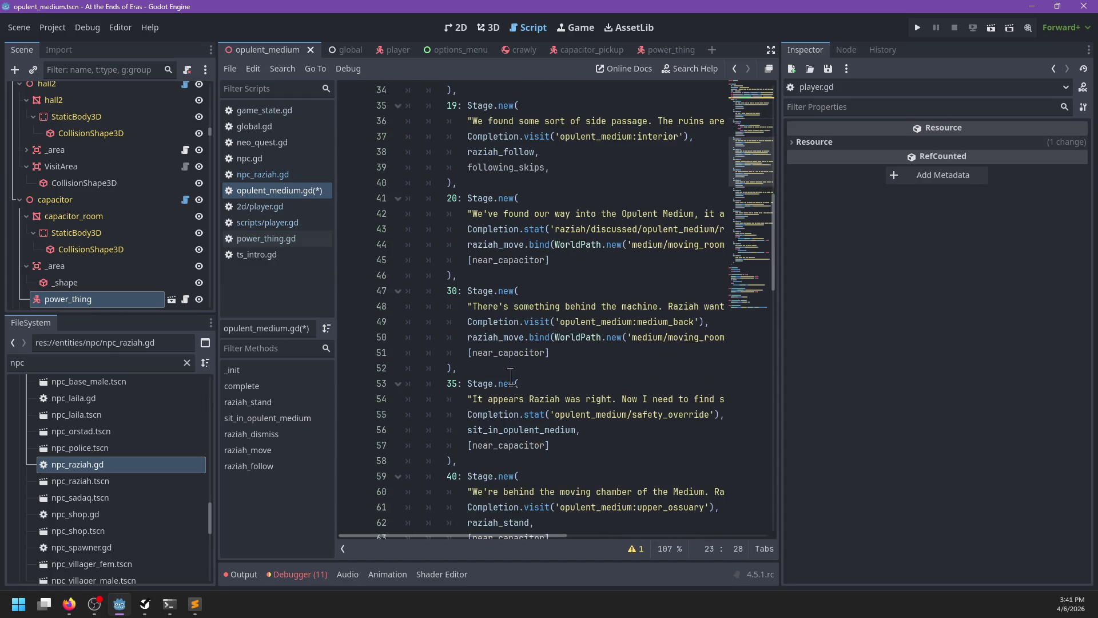
pyautogui.scroll(-2, 510, 376)
pyautogui.scroll(-1, 486, 353)
pyautogui.scroll(-2, 489, 360)
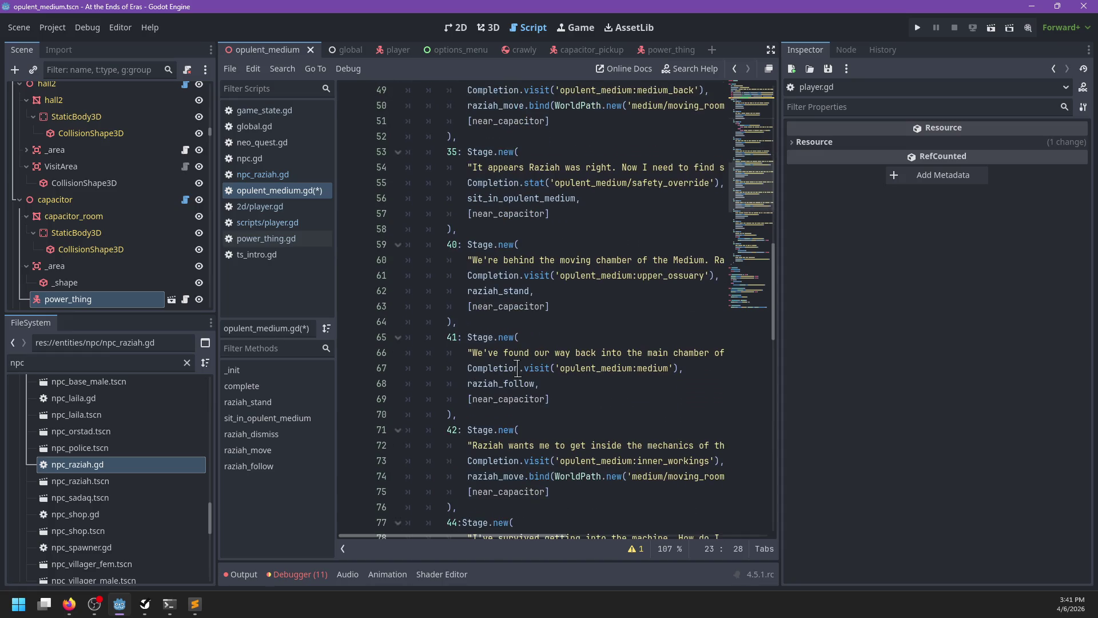
pyautogui.click(549, 399)
pyautogui.moveTo(493, 403); pyautogui.dragTo(467, 400)
pyautogui.scroll(-2, 515, 386)
pyautogui.scroll(-1, 541, 378)
pyautogui.scroll(-2, 571, 372)
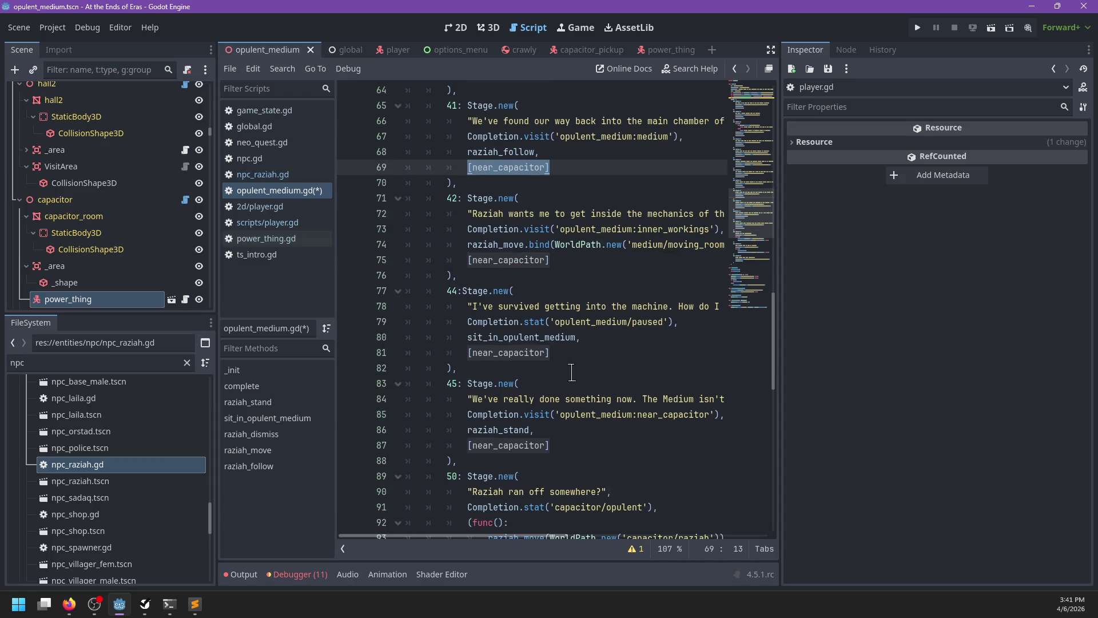
pyautogui.write('foll')
pyautogui.press('Return')
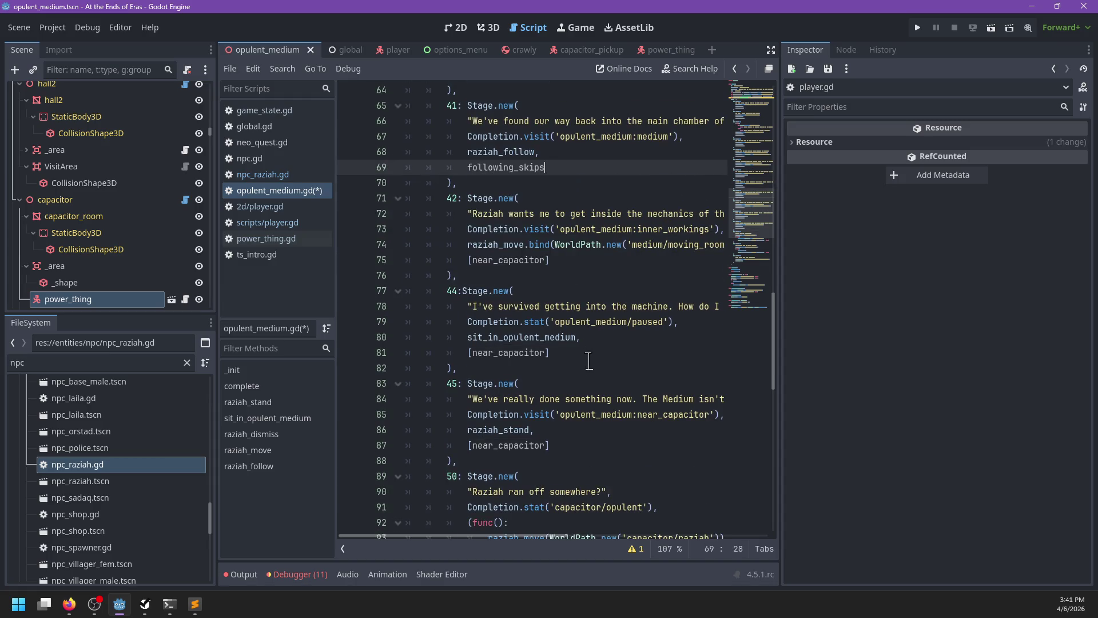
pyautogui.scroll(-2, 589, 360)
pyautogui.scroll(-1, 586, 364)
pyautogui.scroll(-2, 584, 361)
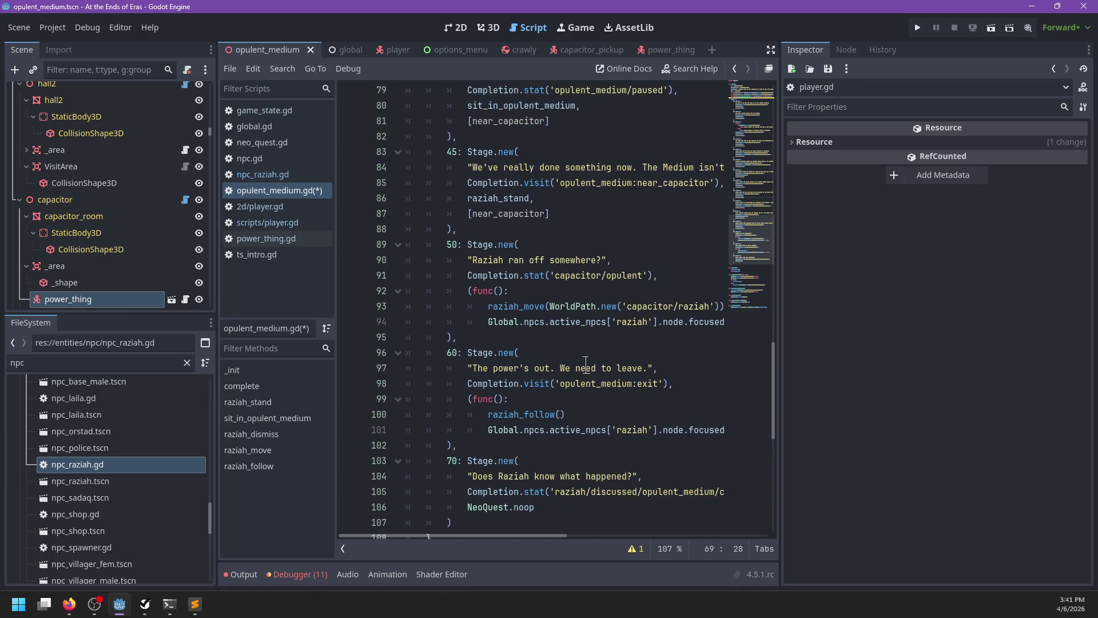
pyautogui.hscroll(2, 636, 426)
pyautogui.hscroll(-2, 600, 426)
pyautogui.scroll(1, 564, 384)
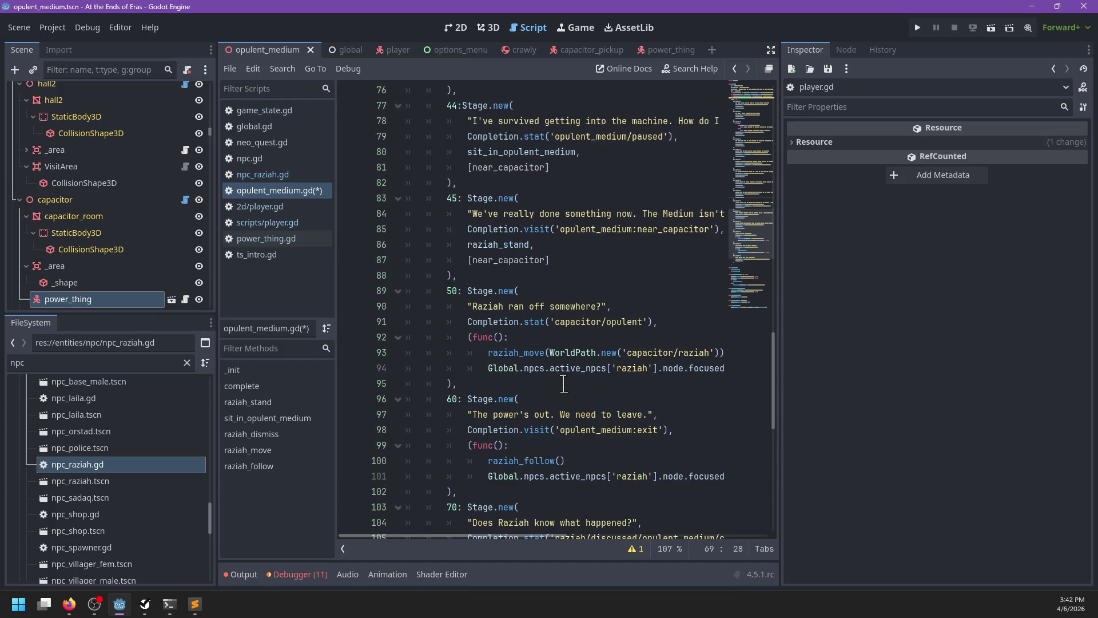
pyautogui.hscroll(2, 533, 369)
pyautogui.hscroll(-2, 533, 370)
pyautogui.scroll(1, 533, 367)
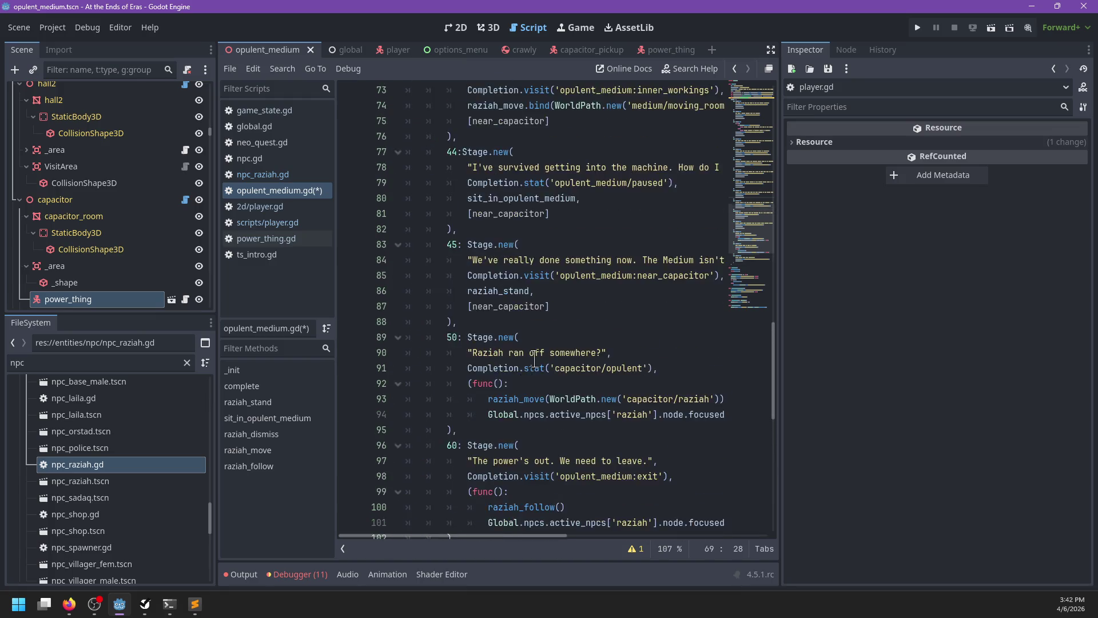
pyautogui.scroll(3, 533, 362)
pyautogui.scroll(4, 534, 363)
pyautogui.scroll(4, 535, 364)
pyautogui.scroll(2, 538, 366)
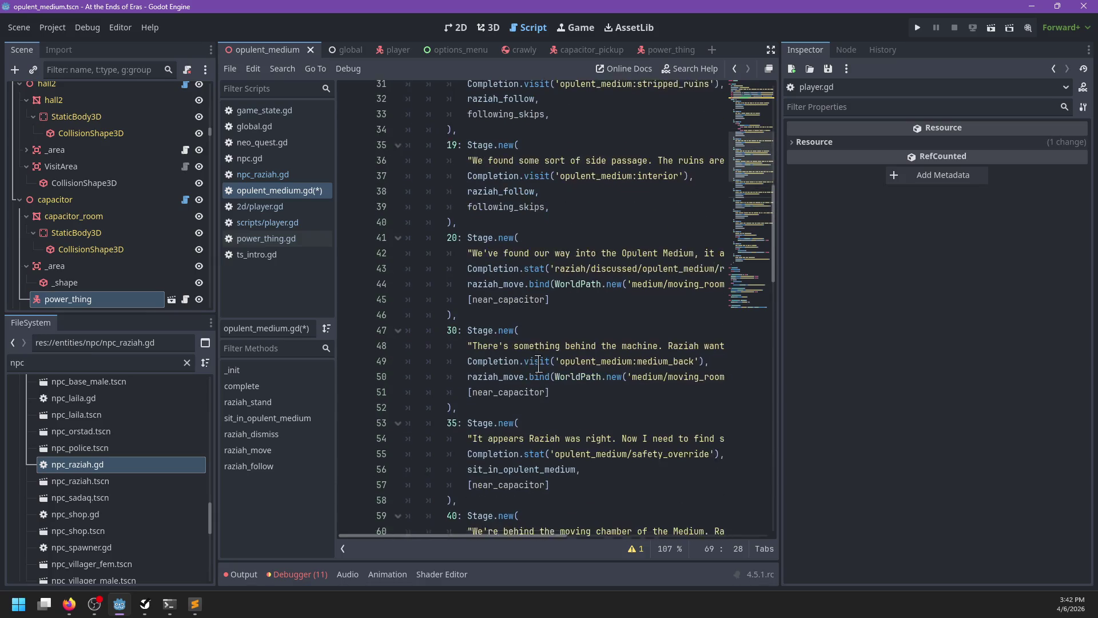
pyautogui.scroll(3, 539, 367)
# Select [near_capacitor] in stage 20 and begin editing the cap_skips declaration name on line 11.
pyautogui.moveTo(550, 399); pyautogui.dragTo(469, 385)
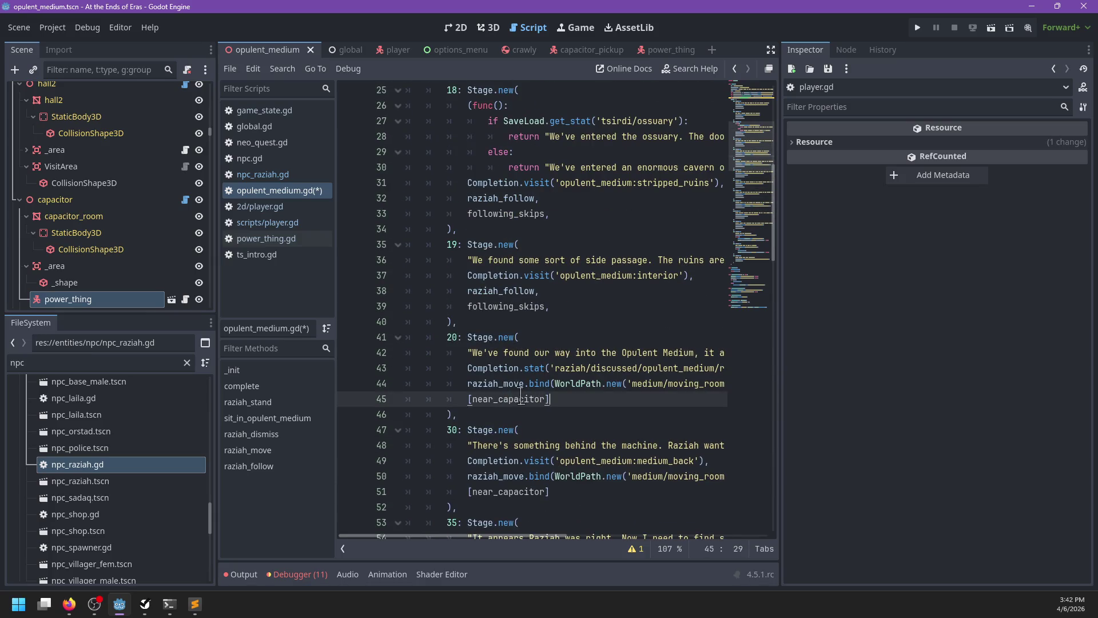
pyautogui.hotkey('shift', 'Down')
pyautogui.scroll(5, 502, 370)
pyautogui.scroll(2, 513, 365)
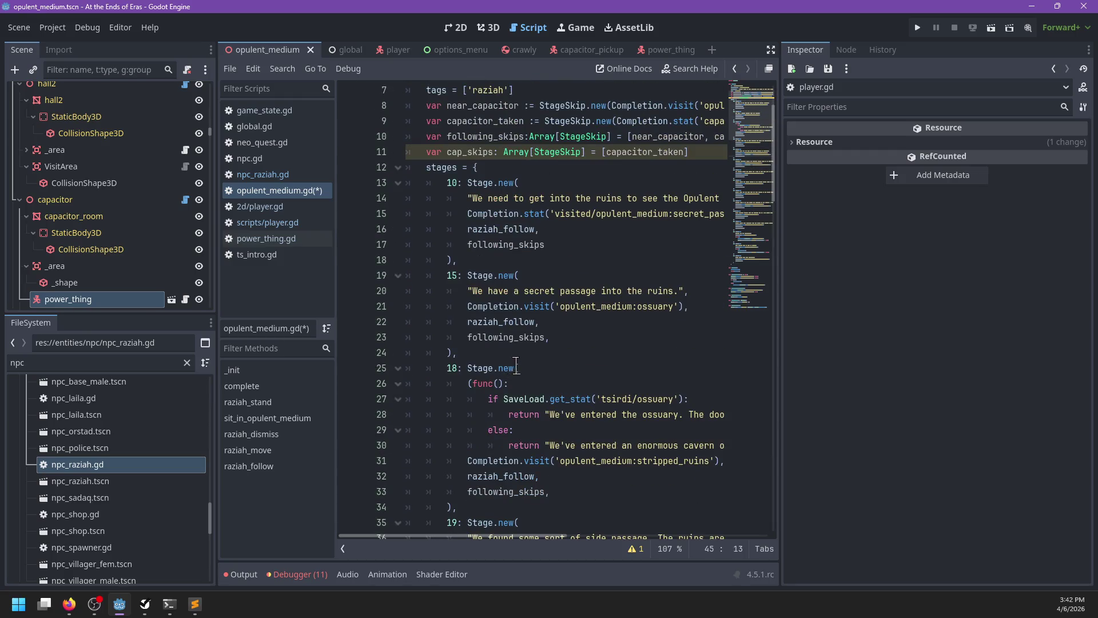
pyautogui.scroll(-5, 518, 360)
pyautogui.scroll(-8, 519, 360)
pyautogui.scroll(6, 519, 360)
pyautogui.scroll(5, 519, 360)
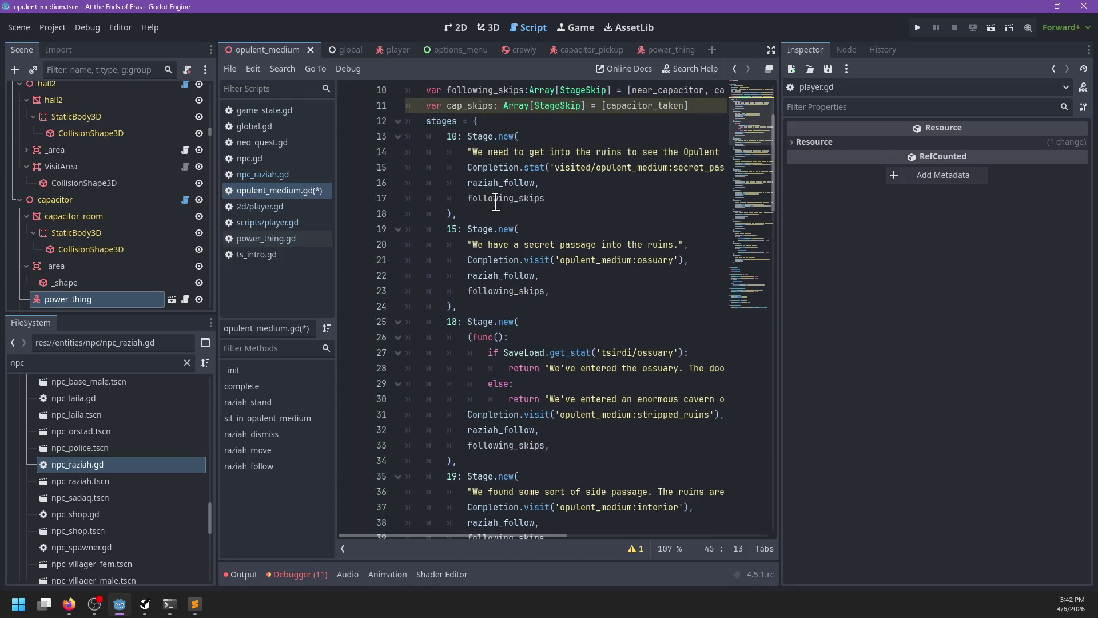
pyautogui.click(492, 112)
pyautogui.press('BackSpace')
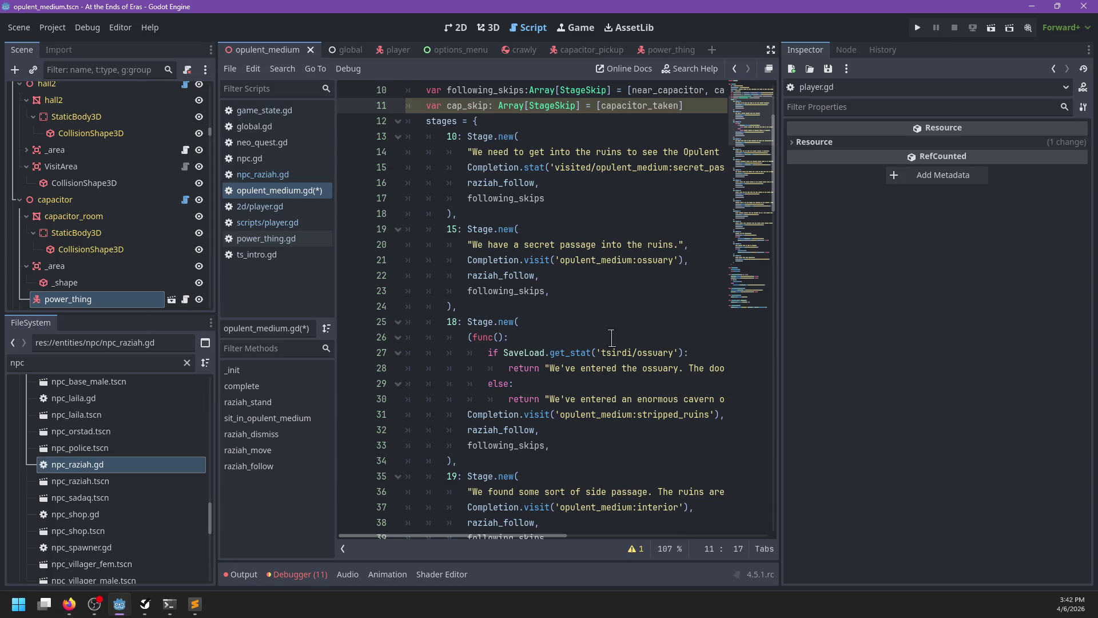
pyautogui.write('s')
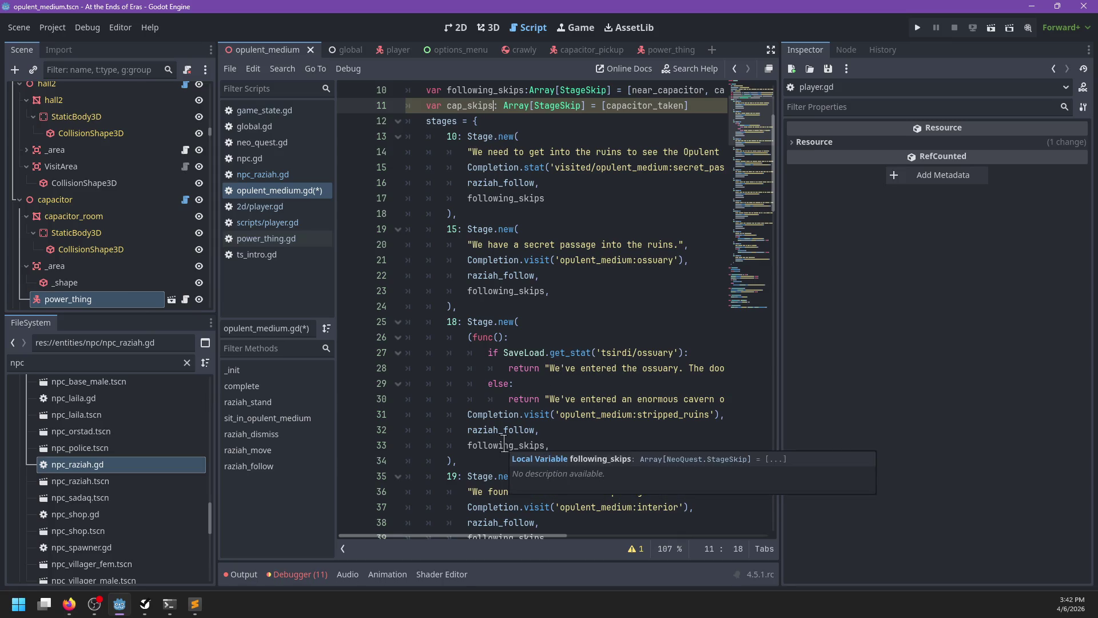
pyautogui.scroll(-3, 550, 403)
pyautogui.scroll(-2, 553, 403)
# Replace stage 20's [near_capacitor] with cap_skips and start a cap_skips argument line in stage 50.
pyautogui.moveTo(549, 399); pyautogui.dragTo(467, 399)
pyautogui.scroll(-2, 577, 390)
pyautogui.scroll(-4, 588, 390)
pyautogui.scroll(-1, 598, 391)
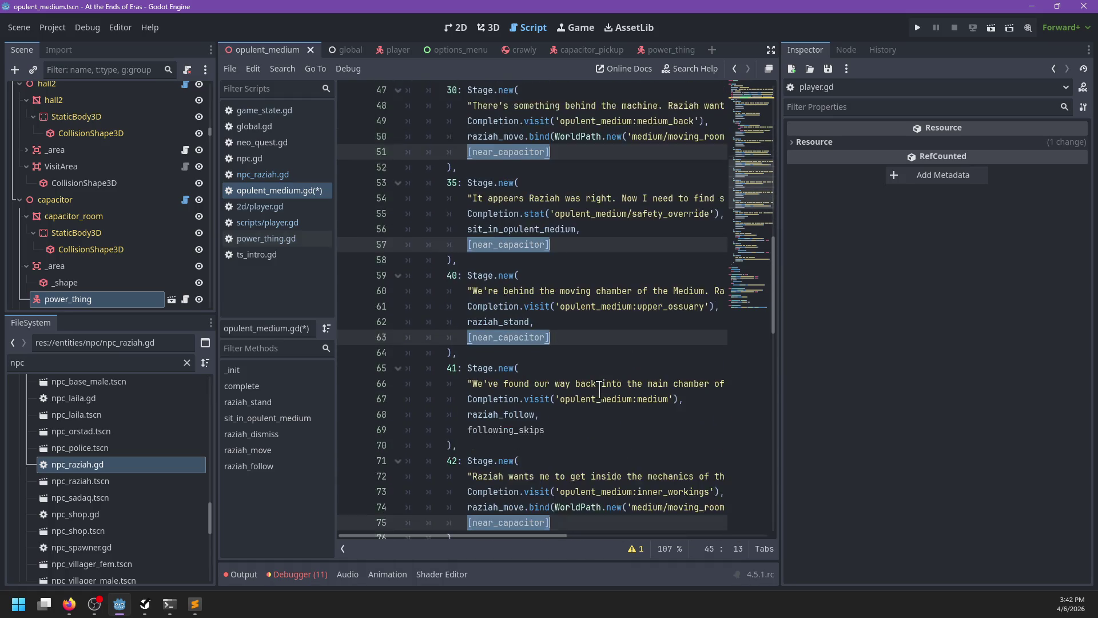
pyautogui.scroll(-4, 598, 391)
pyautogui.scroll(7, 599, 391)
pyautogui.scroll(6, 598, 390)
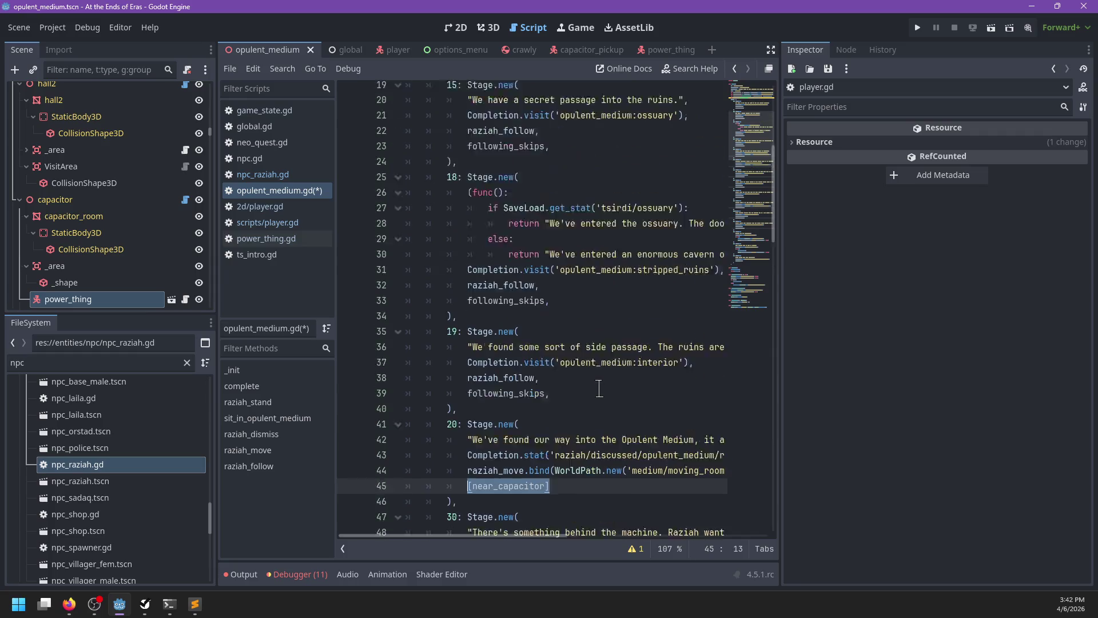
pyautogui.scroll(7, 598, 390)
pyautogui.write('cap_skips')
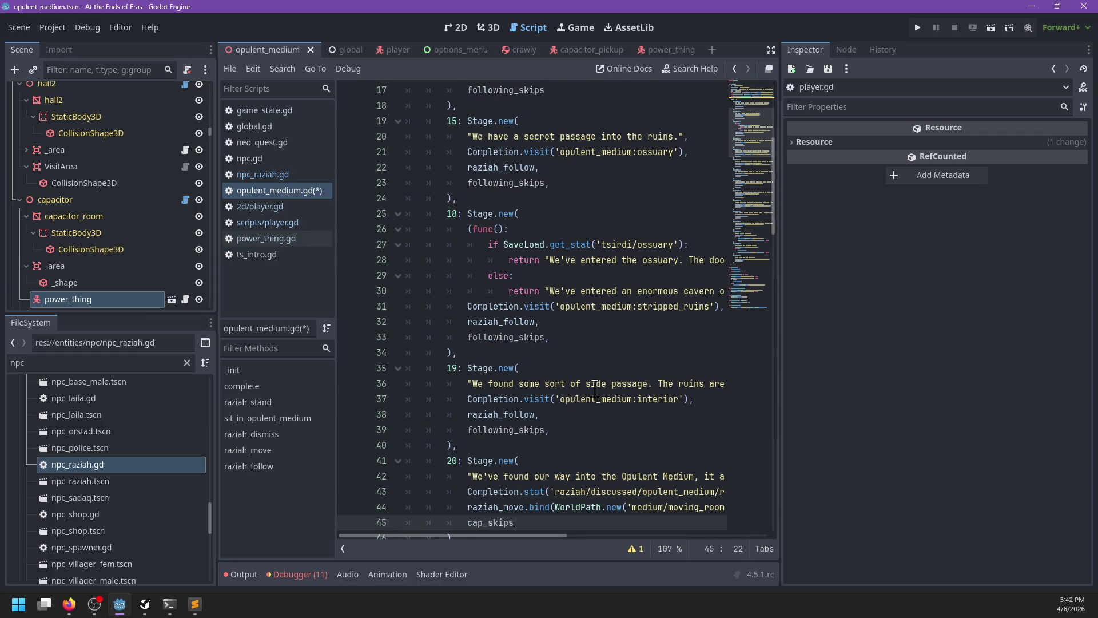
pyautogui.scroll(-7, 596, 388)
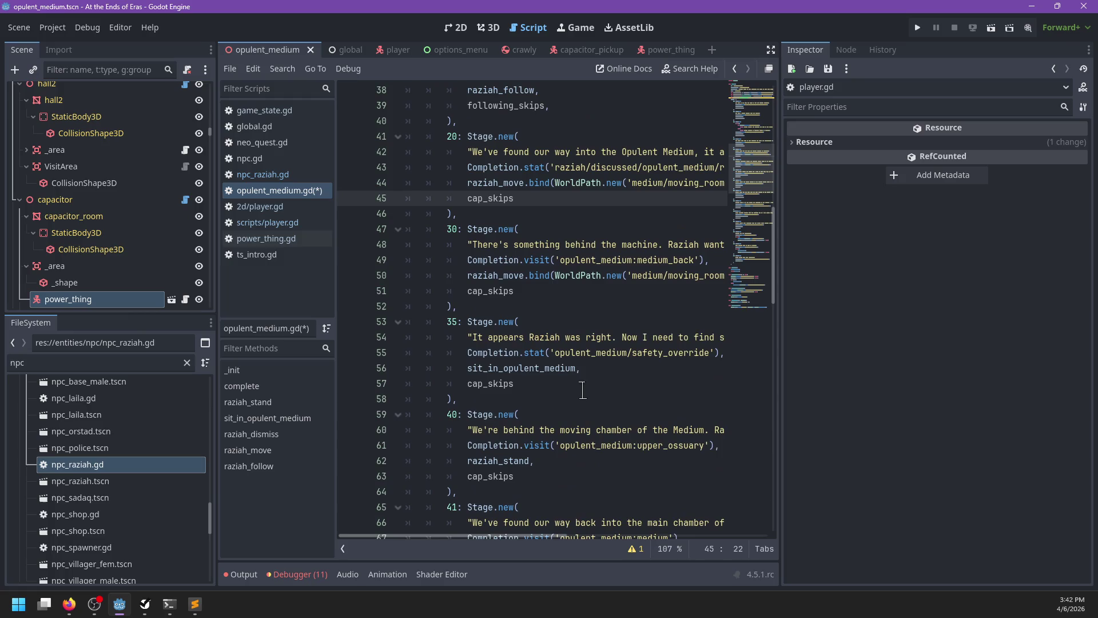
pyautogui.scroll(-3, 582, 391)
pyautogui.scroll(-4, 581, 391)
pyautogui.scroll(-3, 581, 391)
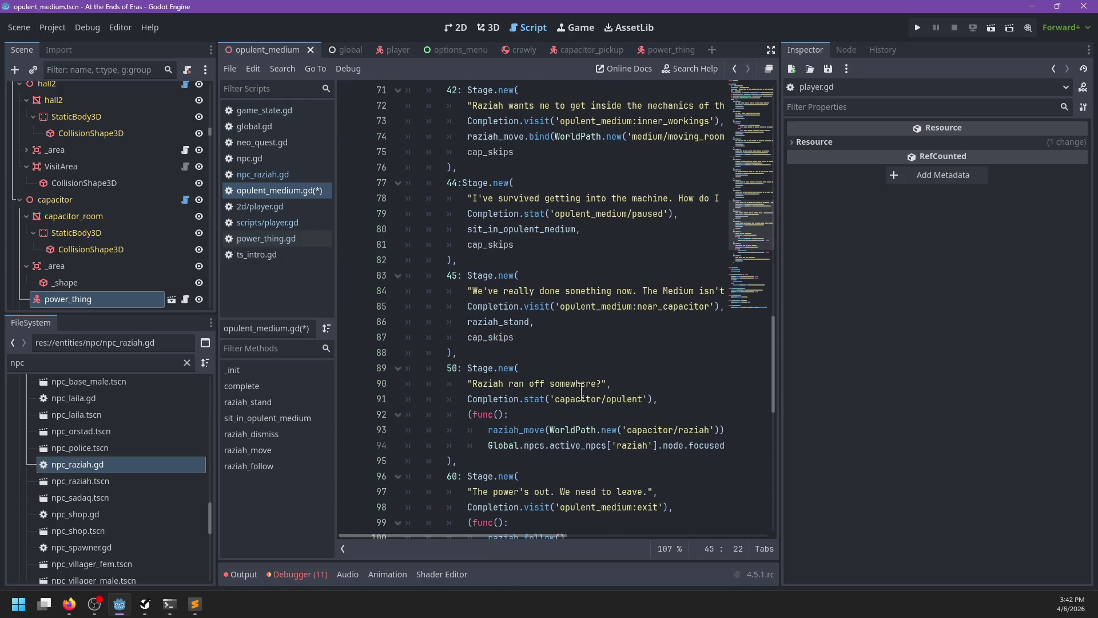
pyautogui.click(505, 441)
pyautogui.press('Down')
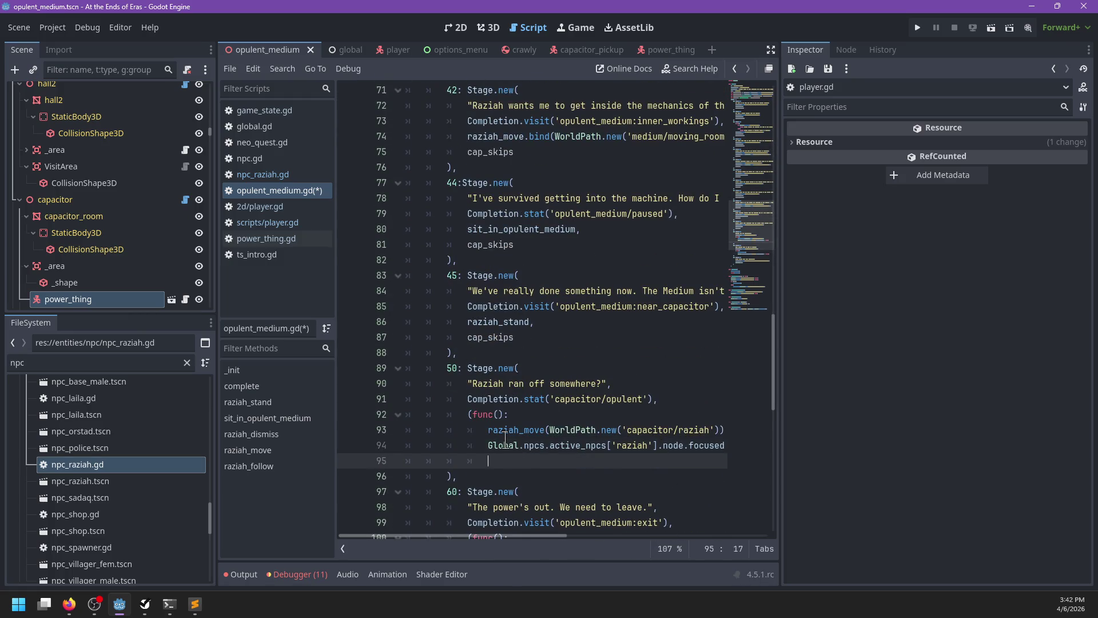
pyautogui.press('BackSpace')
pyautogui.press('BackSpace')
pyautogui.press('BackSpace')
pyautogui.press('BackSpace')
pyautogui.write('cap_skips')
pyautogui.scroll(-2, 506, 438)
# Save opulent_medium.gd, review the stages, and check the Raziah dialog file in Sublime Text.
pyautogui.hotkey('ctrl', 's')
pyautogui.scroll(-1, 558, 378)
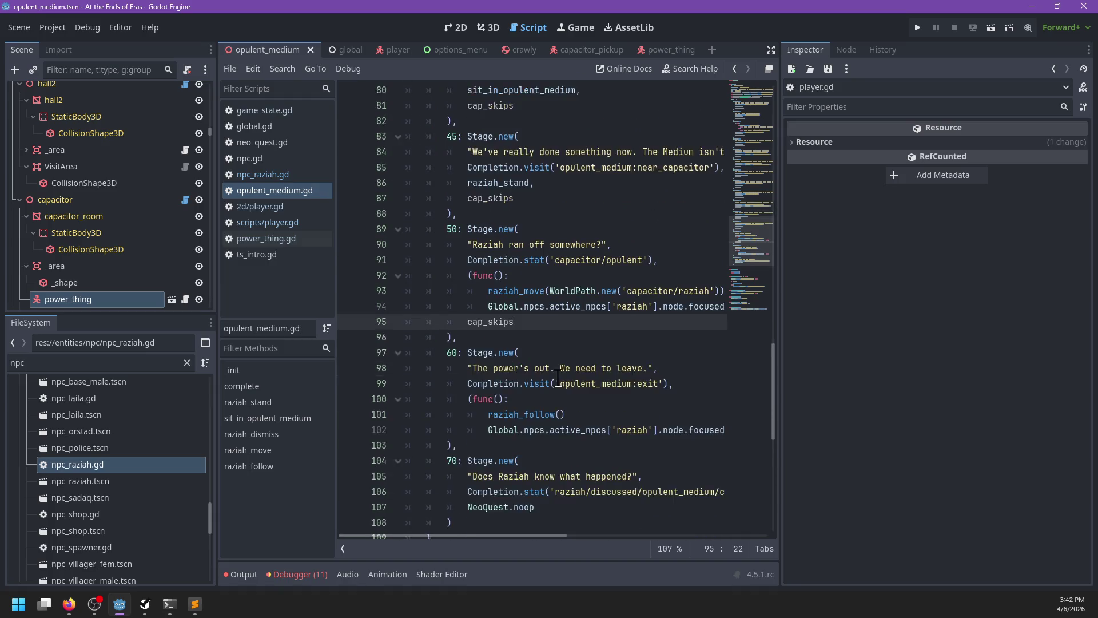
pyautogui.scroll(-1, 558, 377)
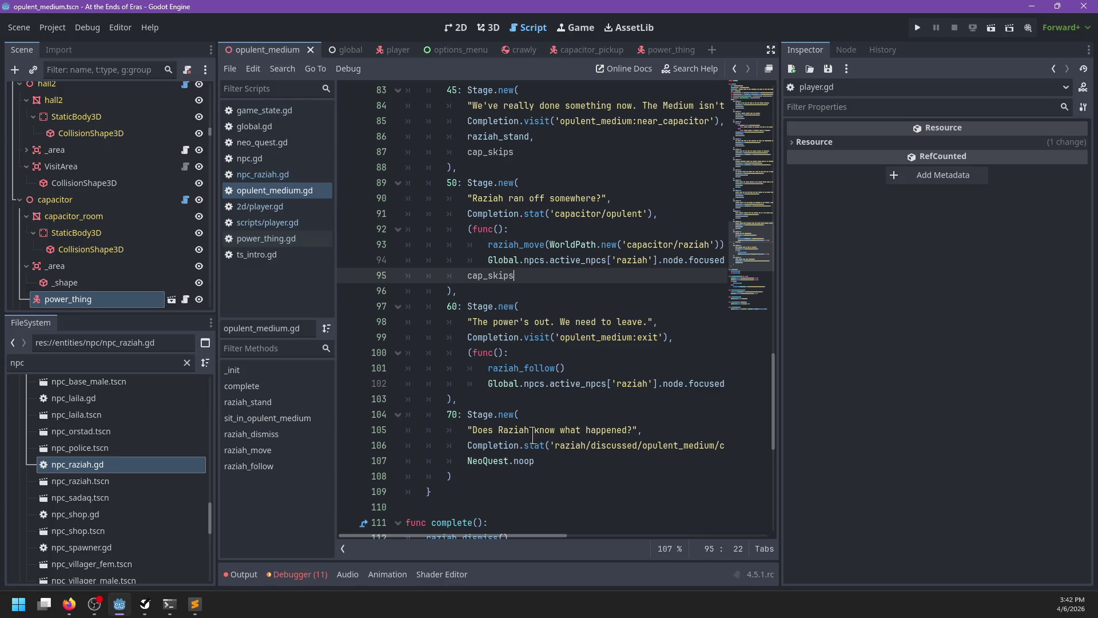
pyautogui.scroll(3, 533, 433)
pyautogui.scroll(-2, 532, 434)
pyautogui.moveTo(468, 476)
pyautogui.mouseDown()
pyautogui.moveTo(672, 491)
pyautogui.moveTo(573, 480)
pyautogui.mouseUp()
pyautogui.click(574, 476)
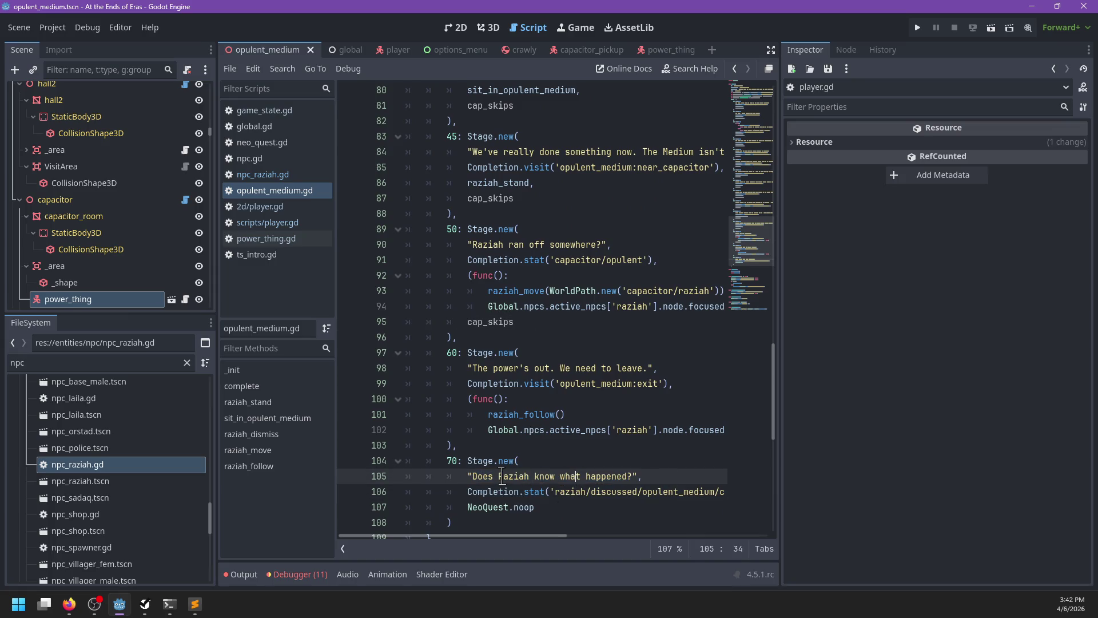
pyautogui.scroll(-1, 502, 476)
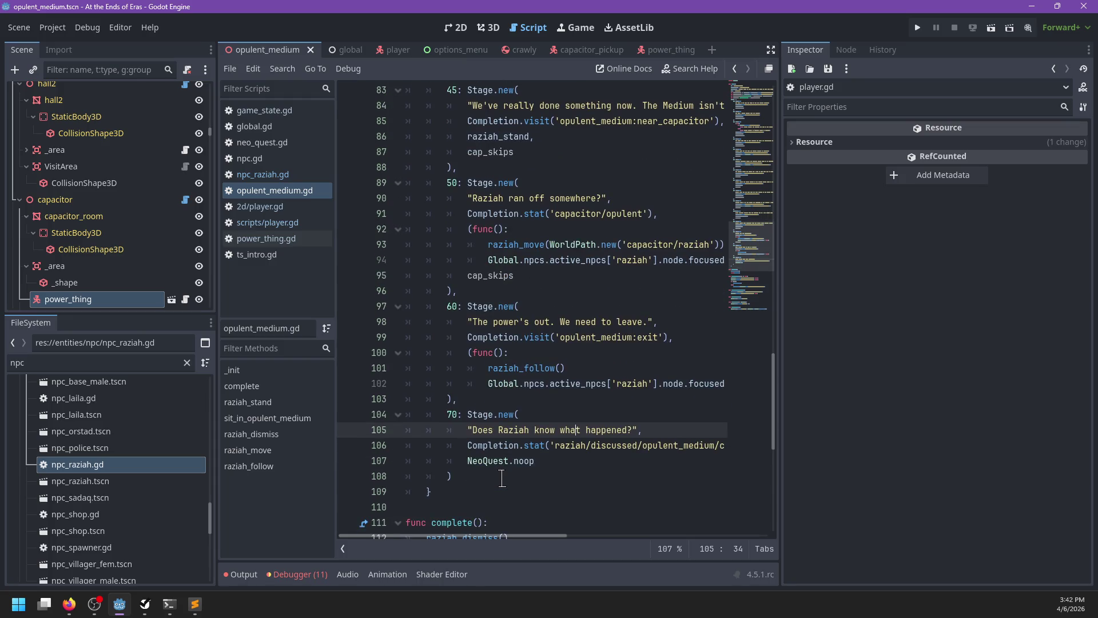
pyautogui.scroll(1, 502, 479)
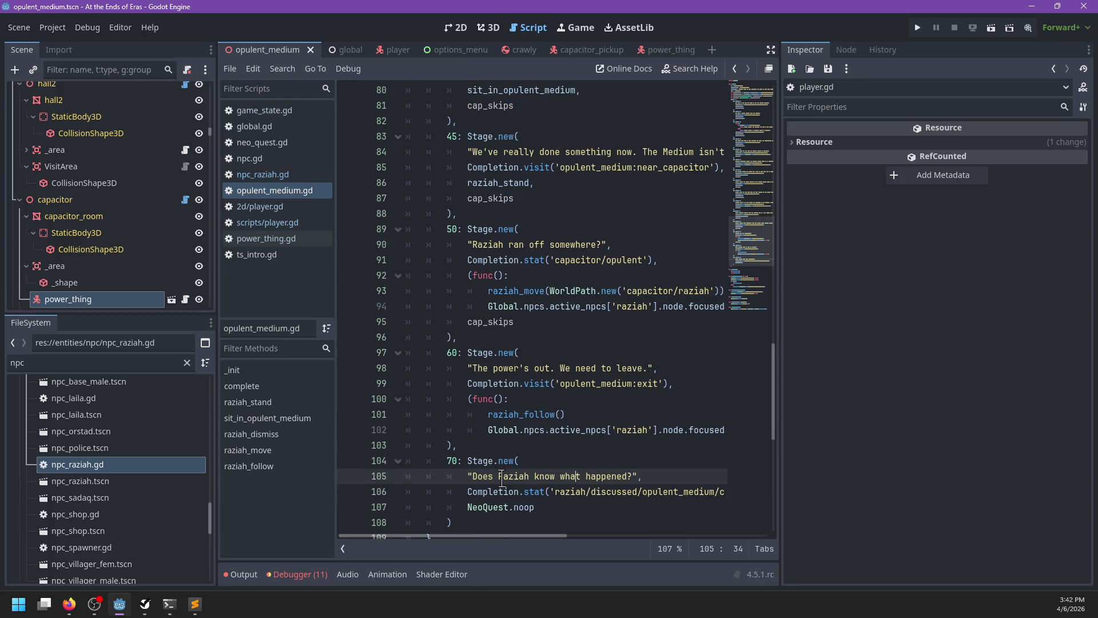
pyautogui.scroll(-2, 502, 476)
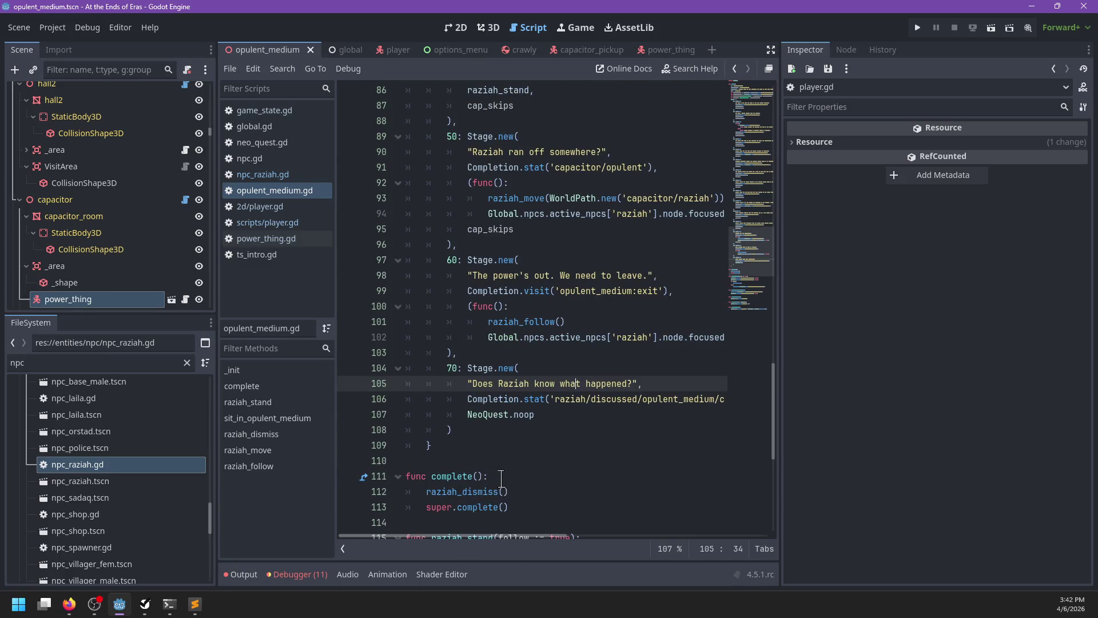
pyautogui.hscroll(3, 535, 444)
pyautogui.scroll(2, 535, 445)
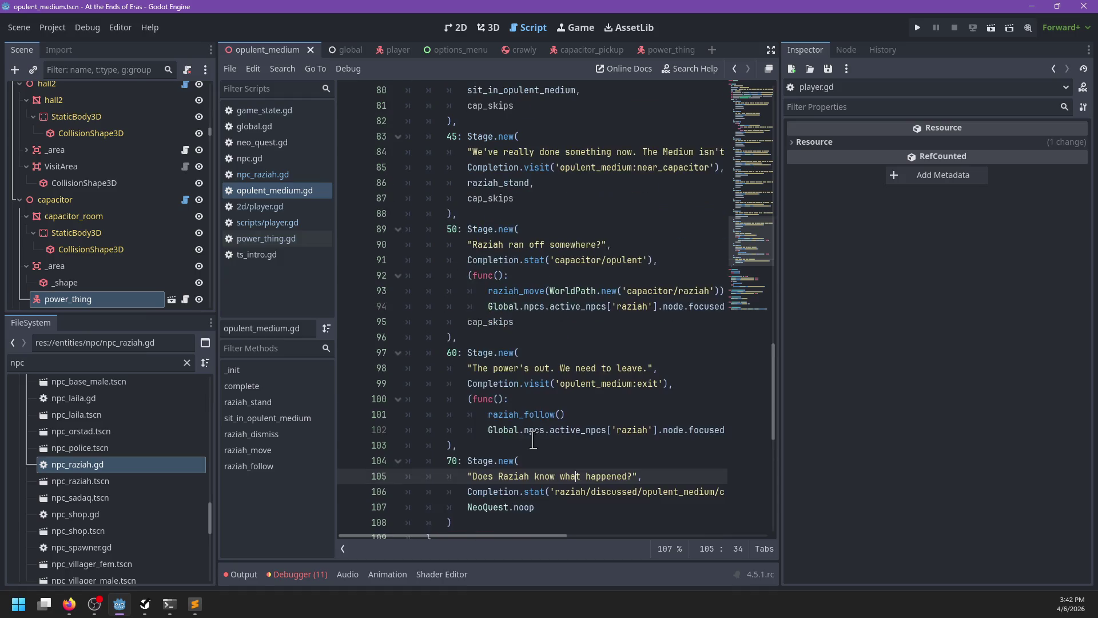
pyautogui.scroll(3, 532, 437)
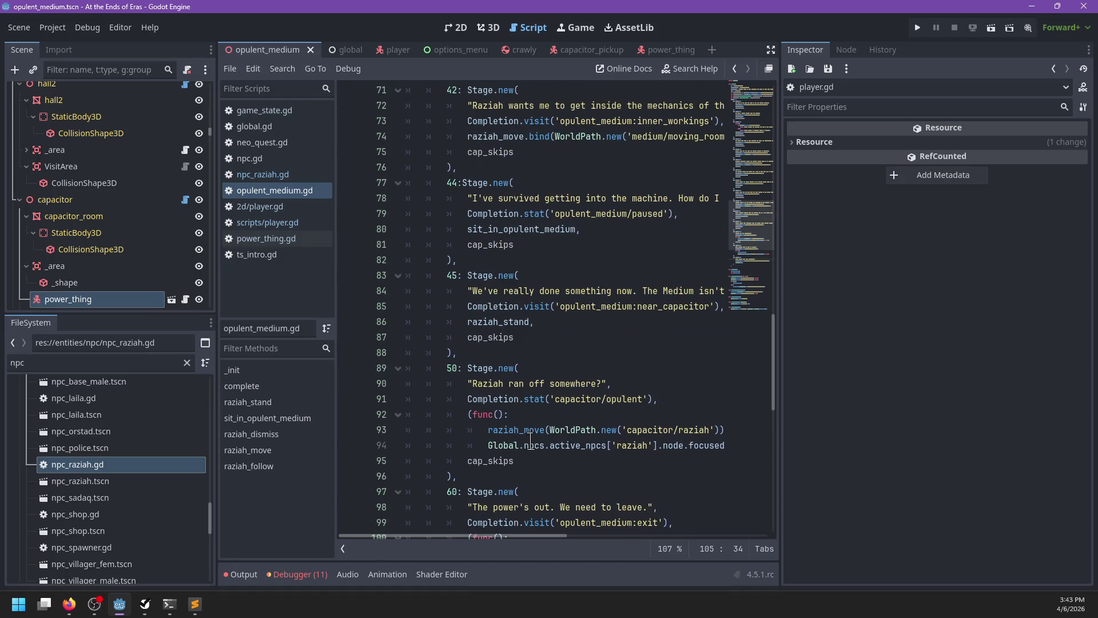
pyautogui.scroll(6, 531, 444)
pyautogui.scroll(5, 531, 442)
pyautogui.scroll(5, 531, 440)
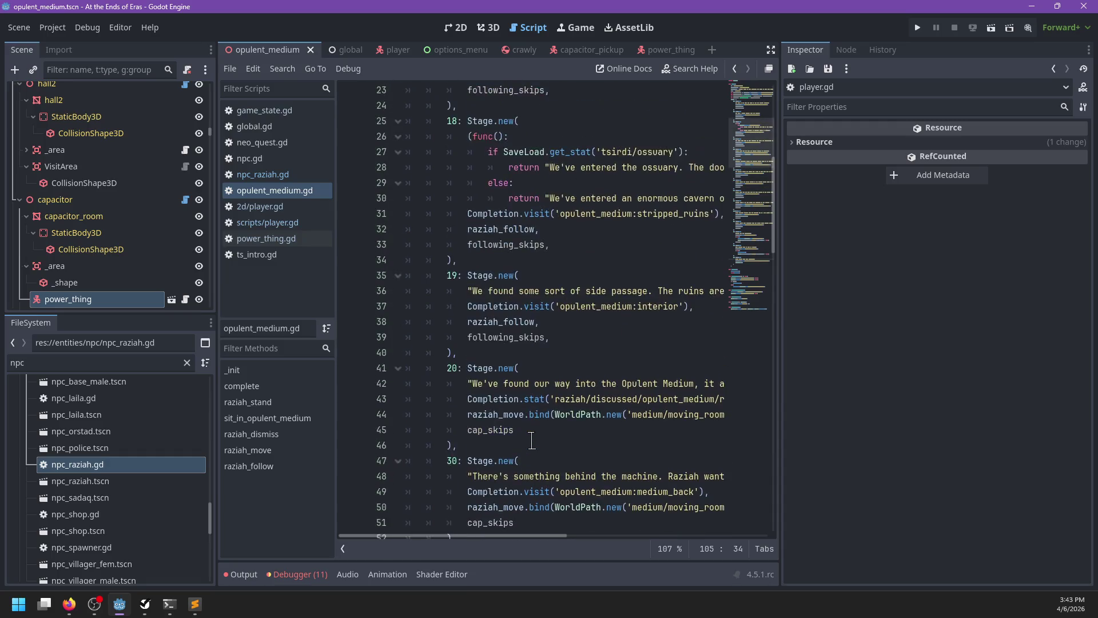
pyautogui.scroll(6, 531, 440)
pyautogui.scroll(2, 531, 440)
pyautogui.hotkey('alt', 'Tab')
pyautogui.scroll(-2, 596, 427)
pyautogui.scroll(-2, 592, 426)
pyautogui.scroll(-5, 589, 426)
pyautogui.hotkey('alt', 'Tab')
pyautogui.moveTo(619, 384); pyautogui.dragTo(619, 369)
# Launch the game with F5, start playing and talk to Raziah.
pyautogui.press('F5')
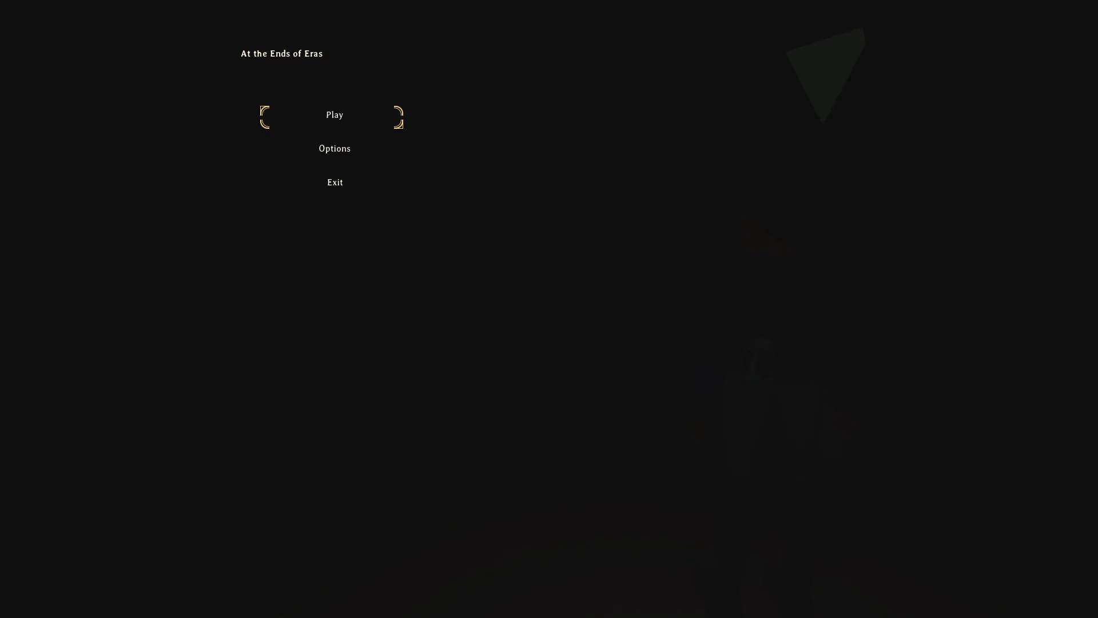
pyautogui.press('Return')
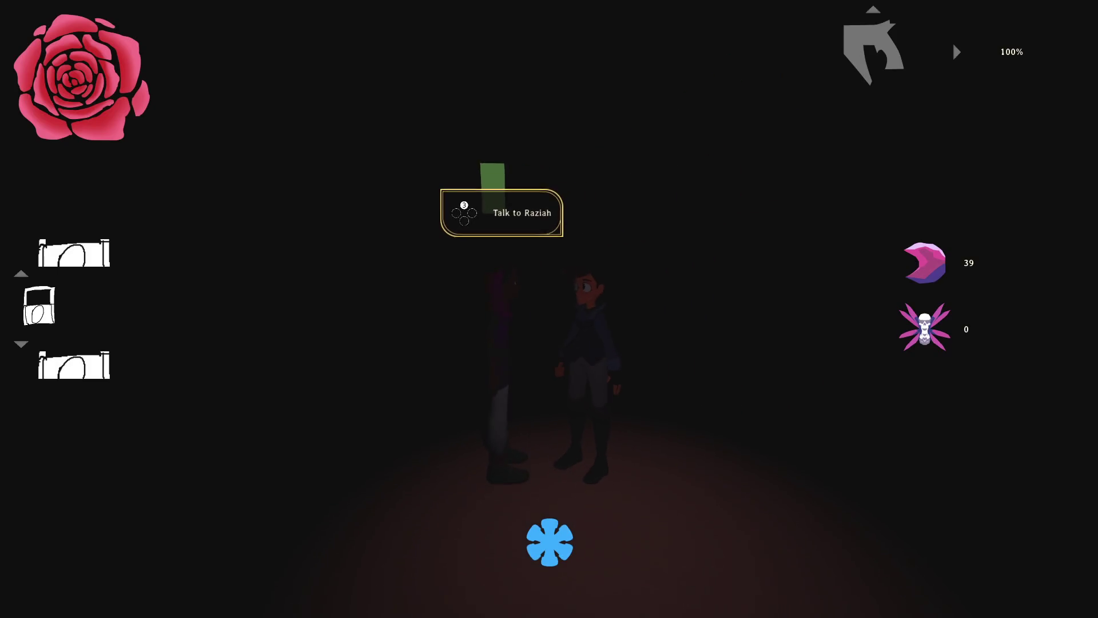
pyautogui.press('e')
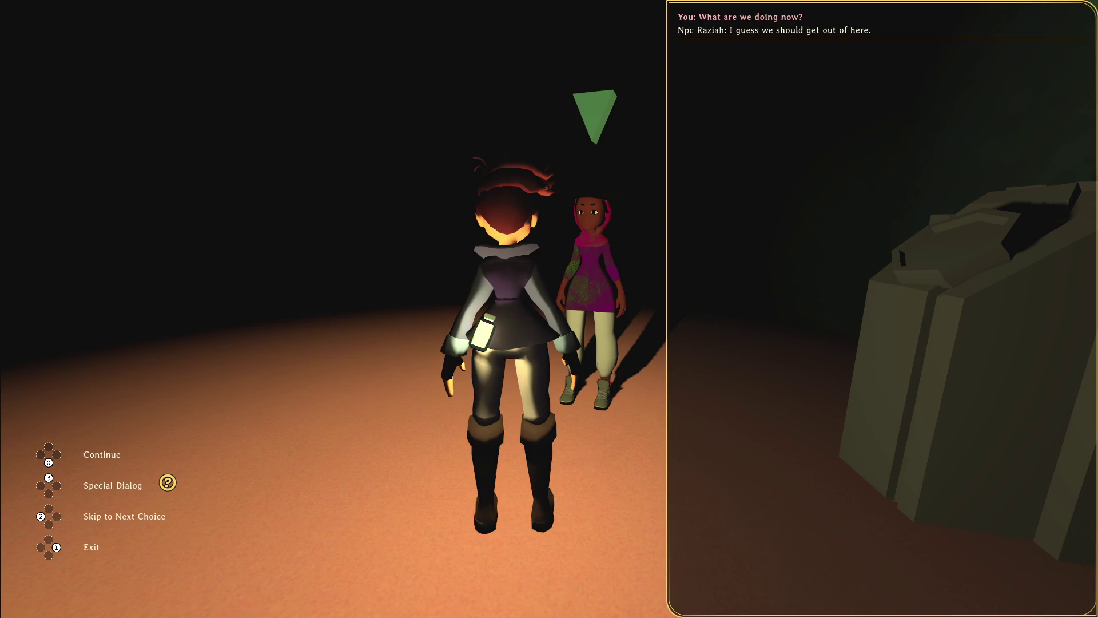
pyautogui.press('Escape')
# Run toward the far doorway and toggle the Live Debug overlay on and off.
pyautogui.press('w')
pyautogui.press('F1')
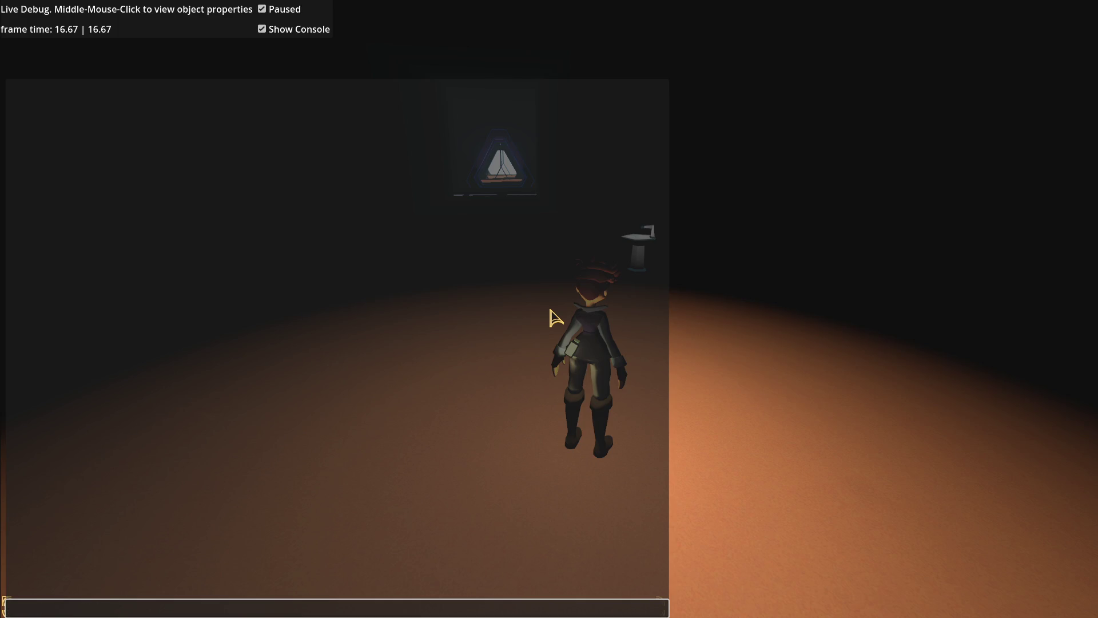
pyautogui.press('F1')
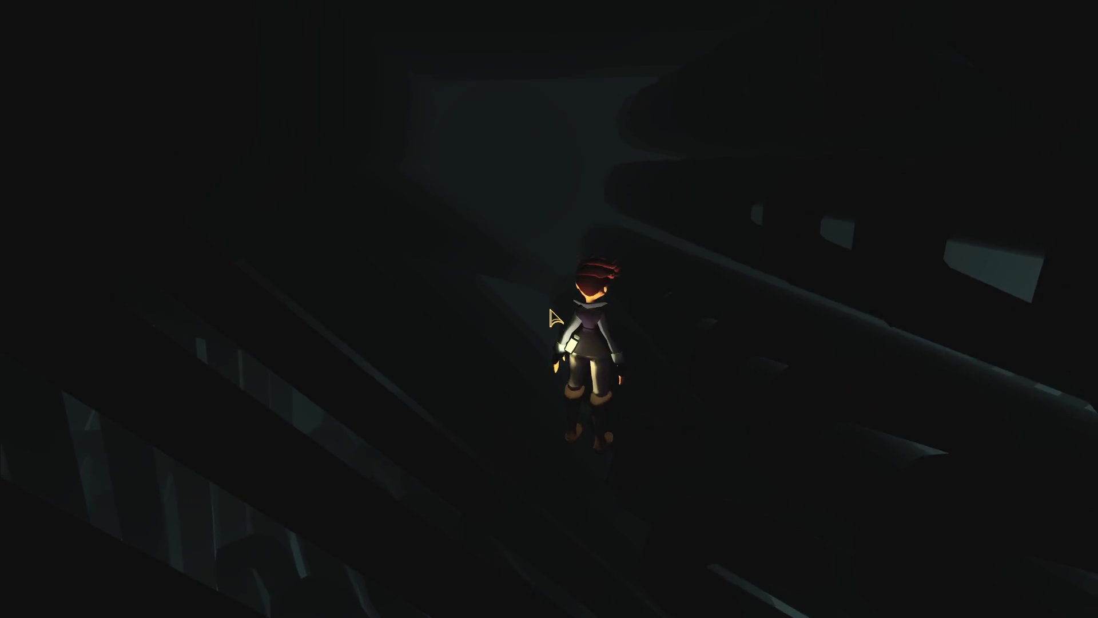
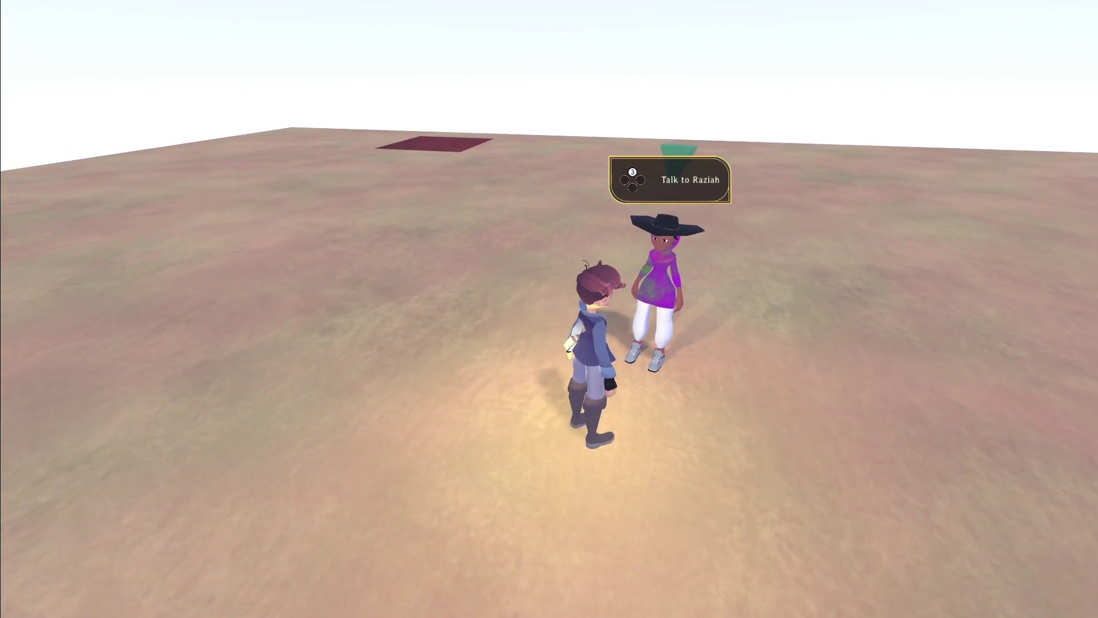
# Talk to Raziah choosing "Well, that was exciting.", then hear her follow-up line in a second chat.
pyautogui.press('e')
pyautogui.press('Return')
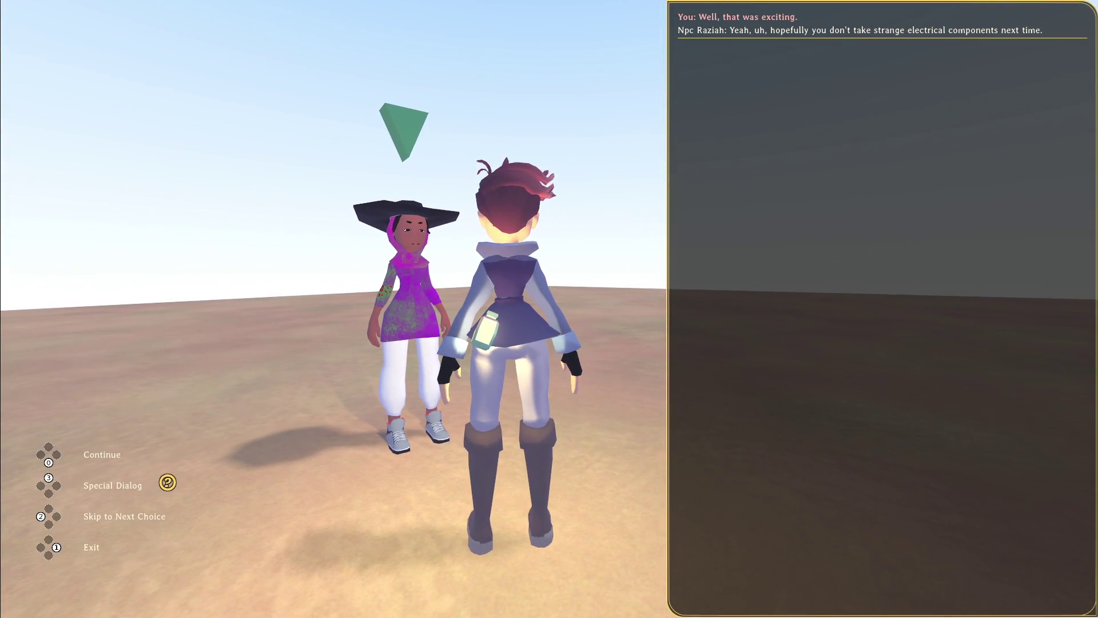
pyautogui.press('Escape')
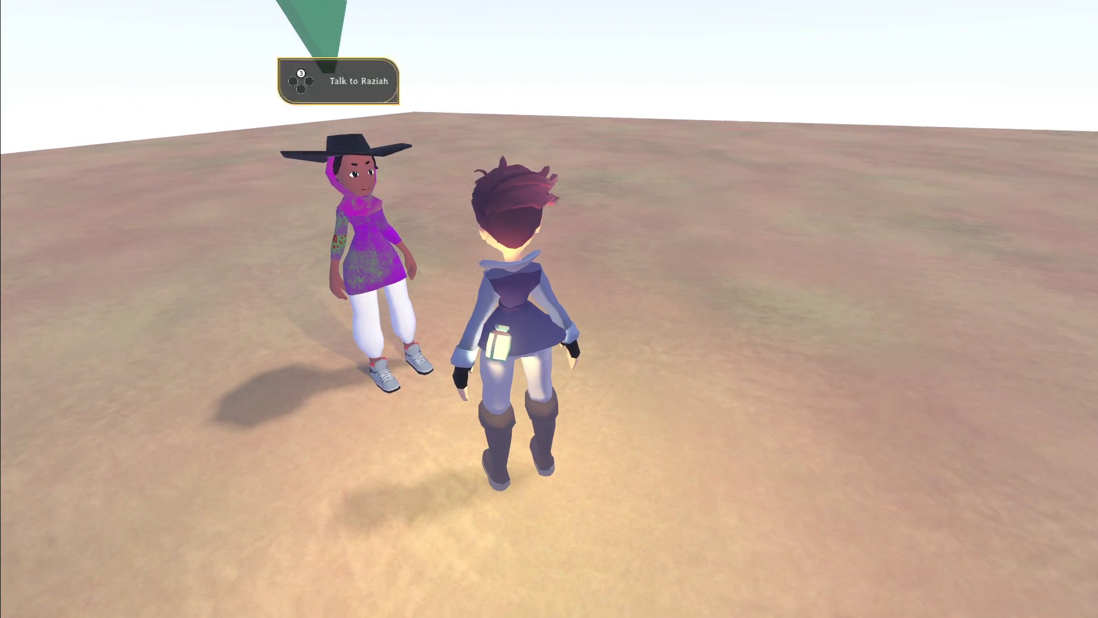
pyautogui.press('w')
pyautogui.press('e')
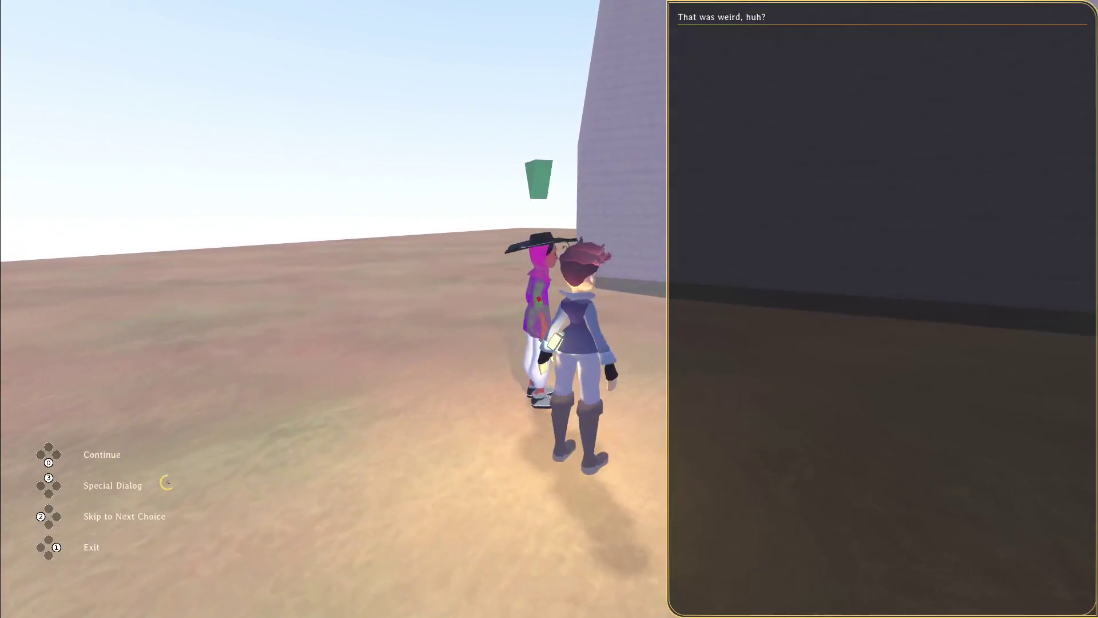
pyautogui.press('Escape')
pyautogui.press('a')
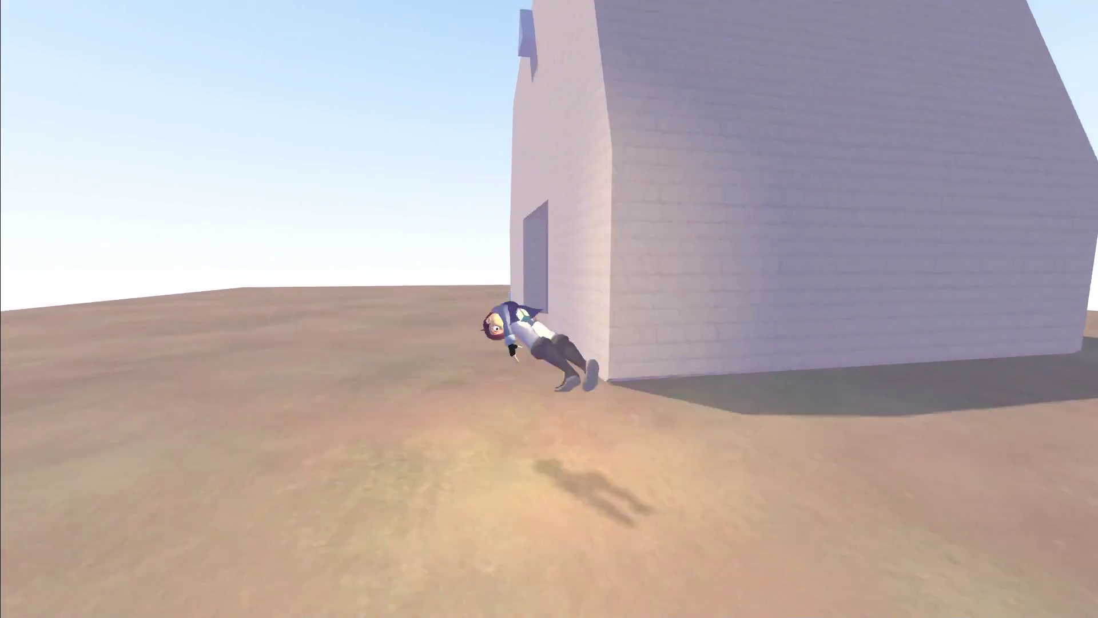
# Run the character around the building, pause the game and switch to the dialog script.
pyautogui.press('s')
pyautogui.press('w')
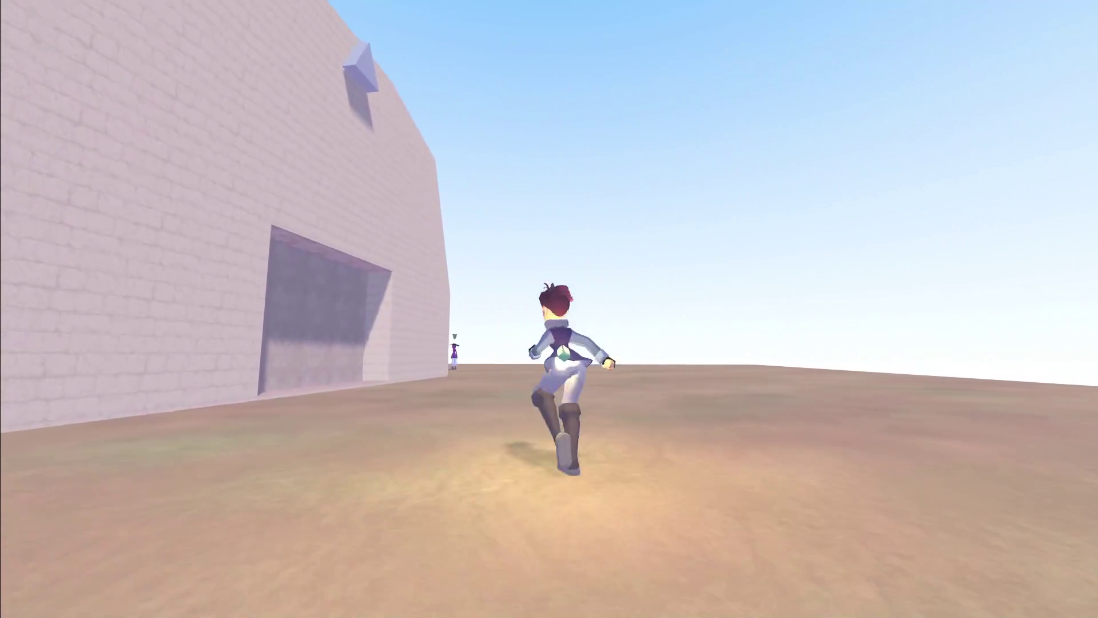
pyautogui.press('w')
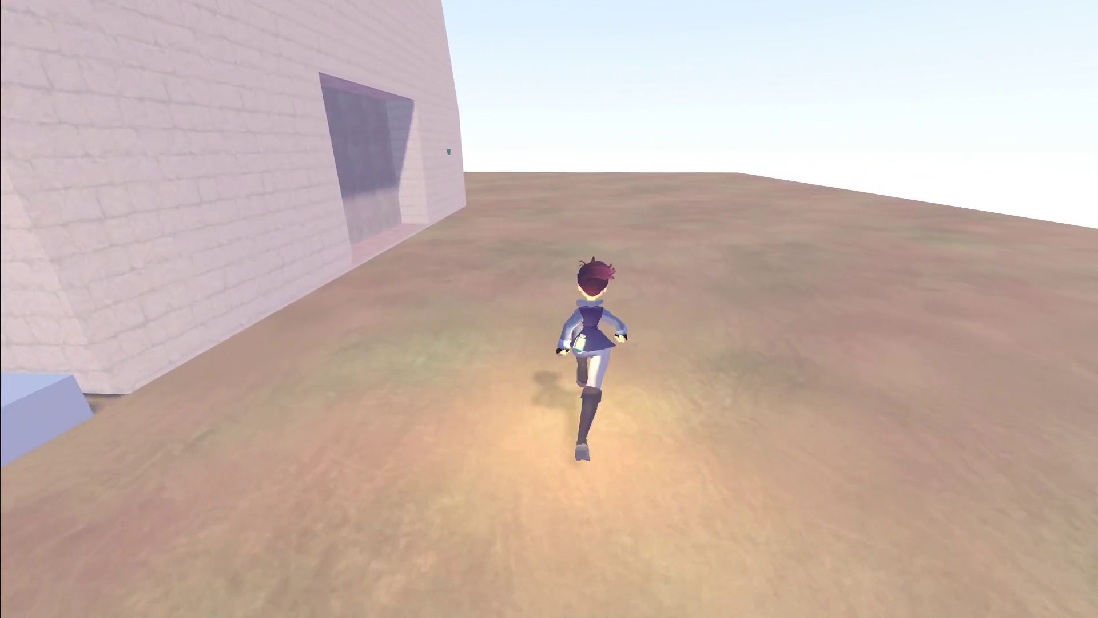
pyautogui.press('Escape')
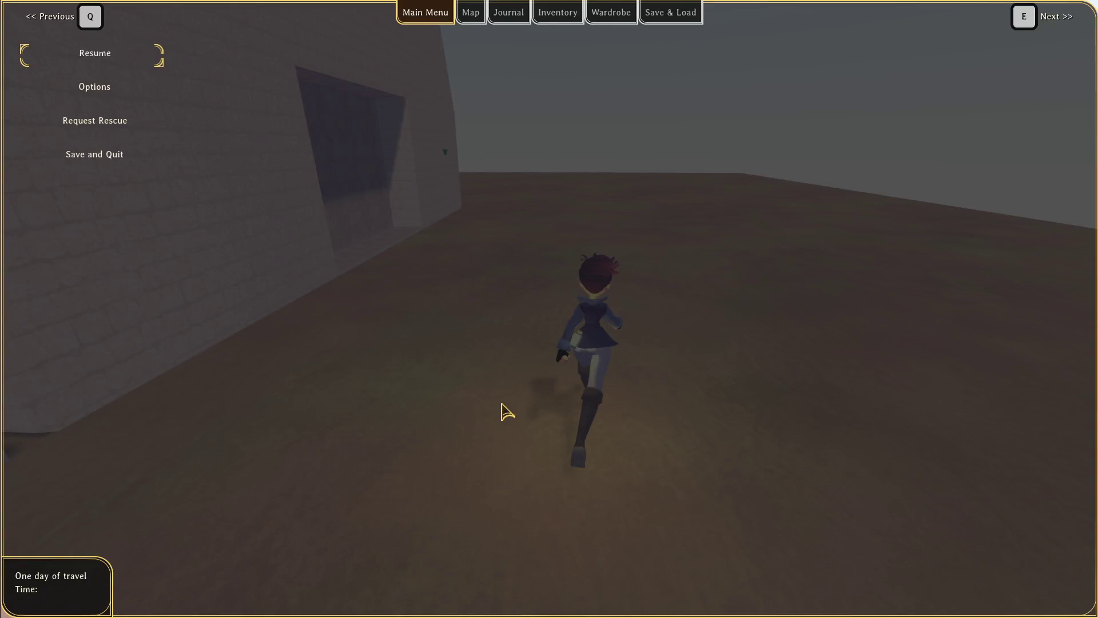
pyautogui.hotkey('alt', 'Tab')
pyautogui.hotkey('alt', 'Tab')
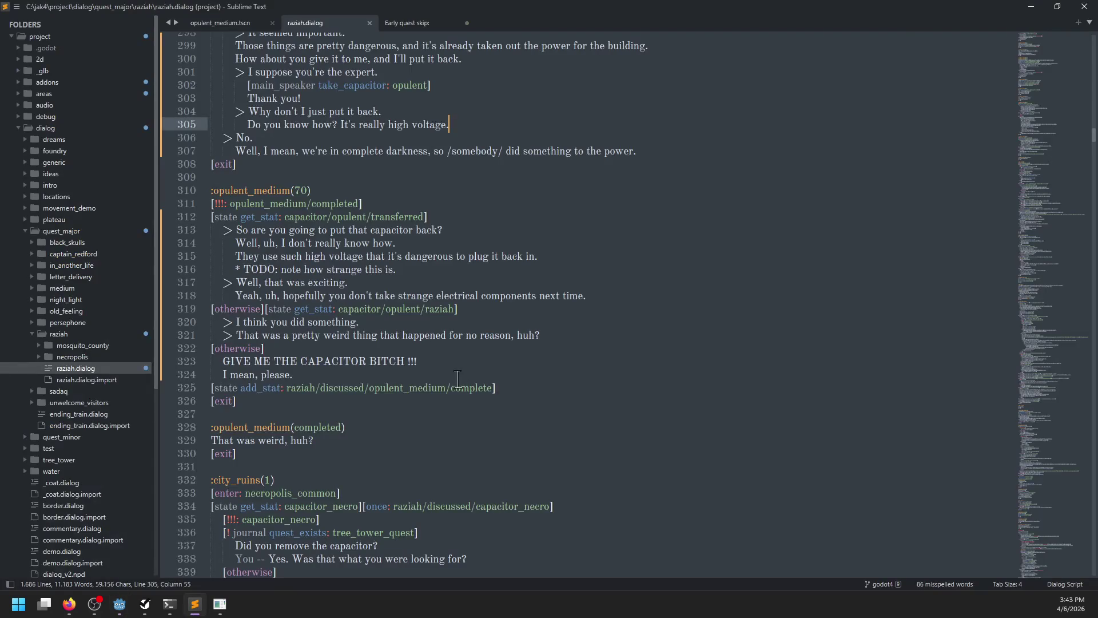
pyautogui.write('tha')
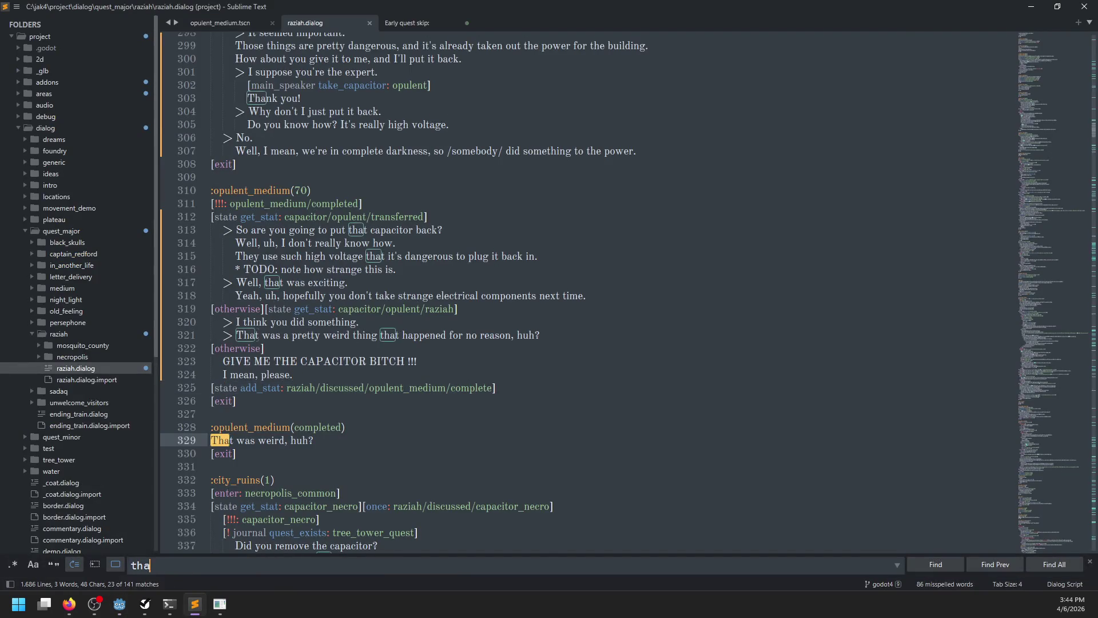
pyautogui.write('wei')
# Add the "===> It was." reply after "That was weird, huh?" and save raziah.dialog.
pyautogui.press('Escape')
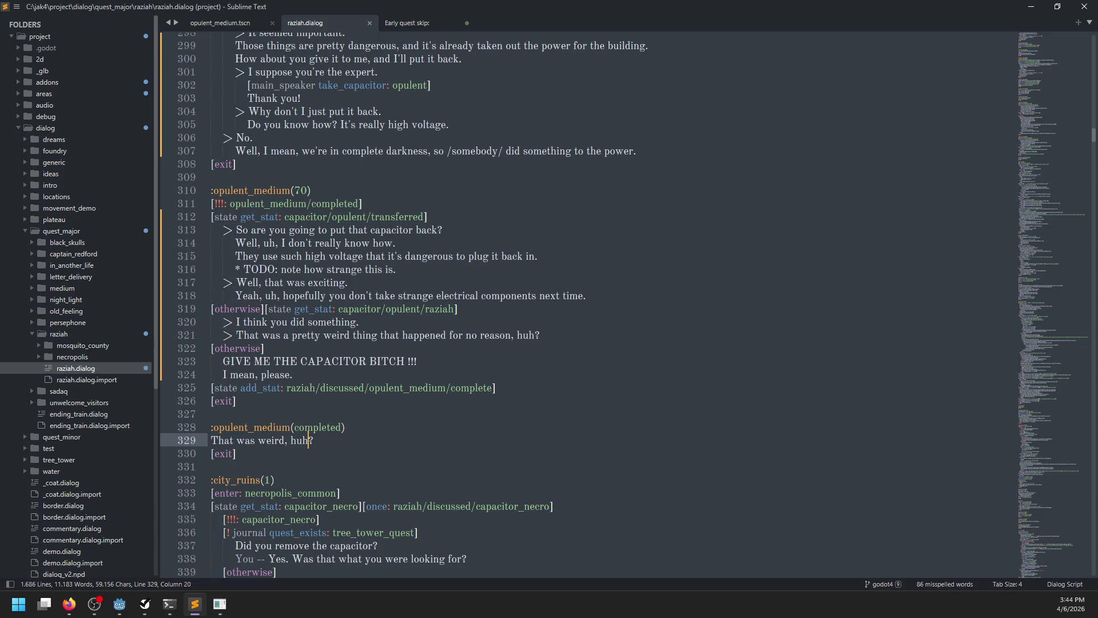
pyautogui.press('End')
pyautogui.press('Return')
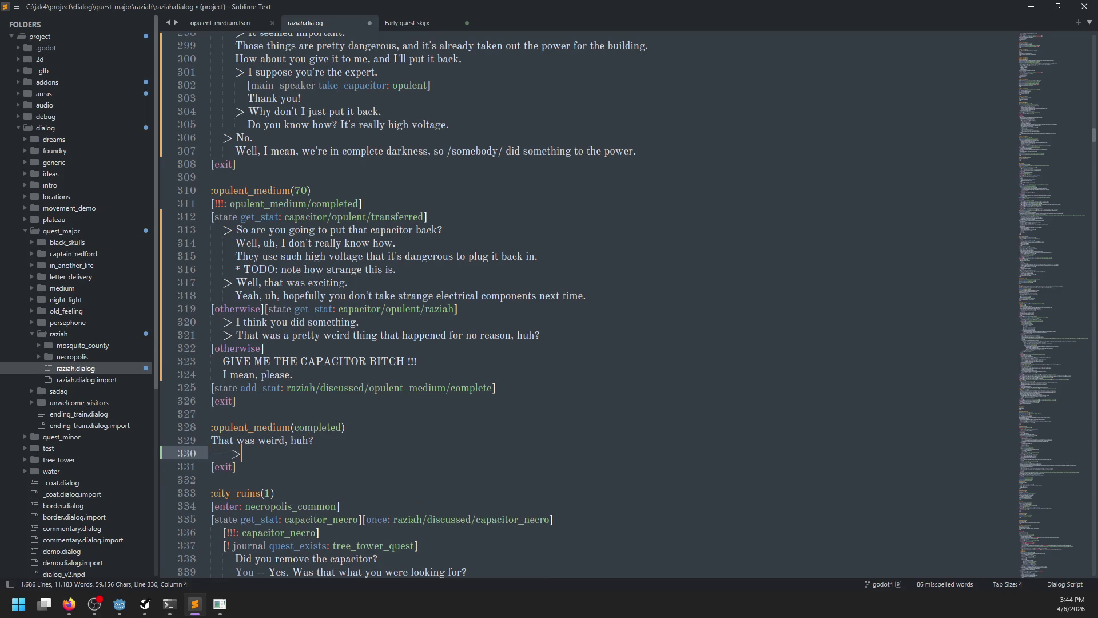
pyautogui.write('was.')
pyautogui.press('Return')
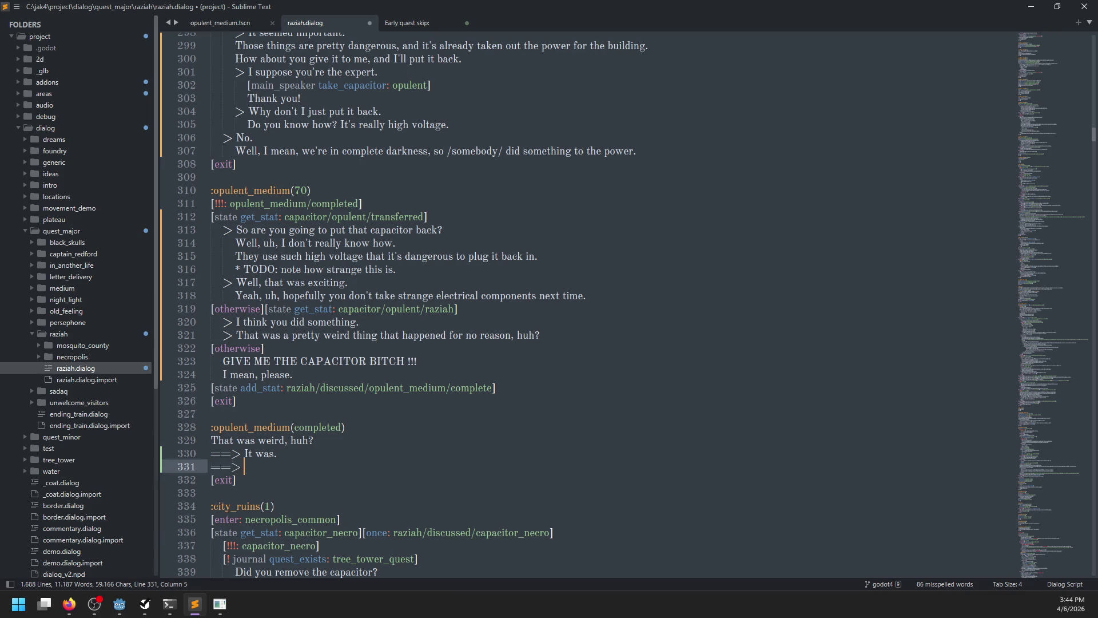
pyautogui.hotkey('ctrl', 's')
pyautogui.hotkey('alt', 'Tab')
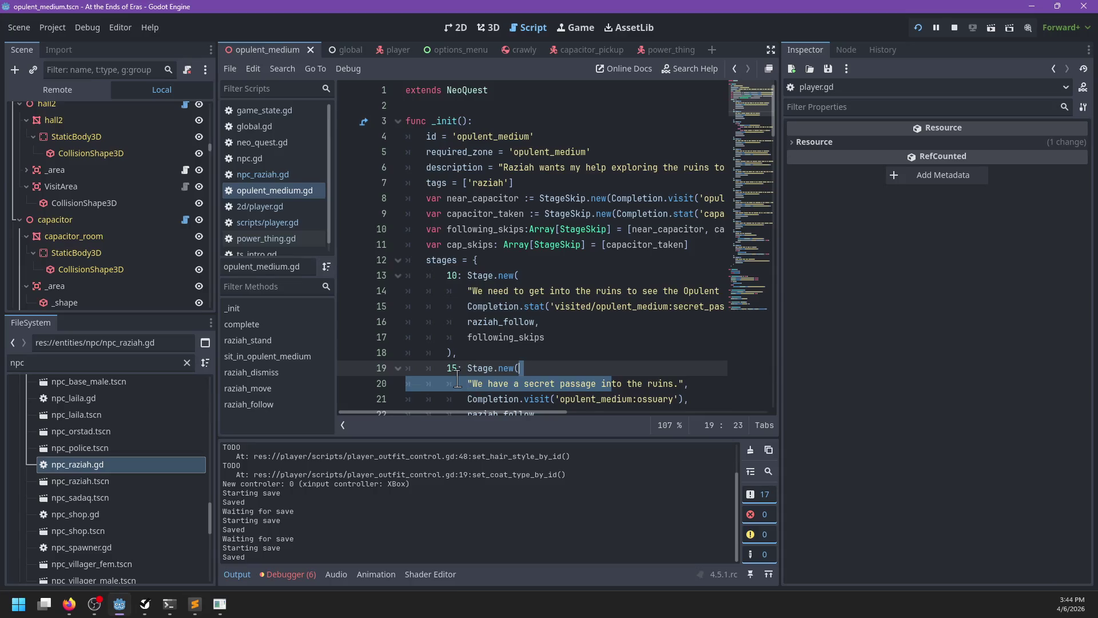
# Resume the game, talk to Raziah to read the updated dialogue and leave with "Take care.".
pyautogui.hotkey('alt', 'Tab')
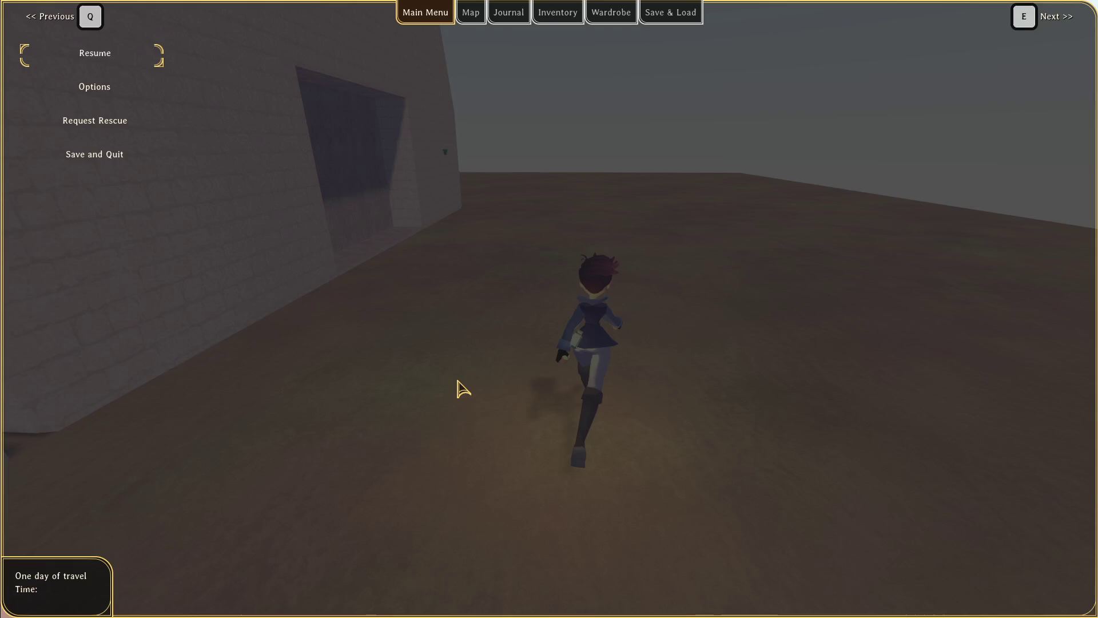
pyautogui.press('Escape')
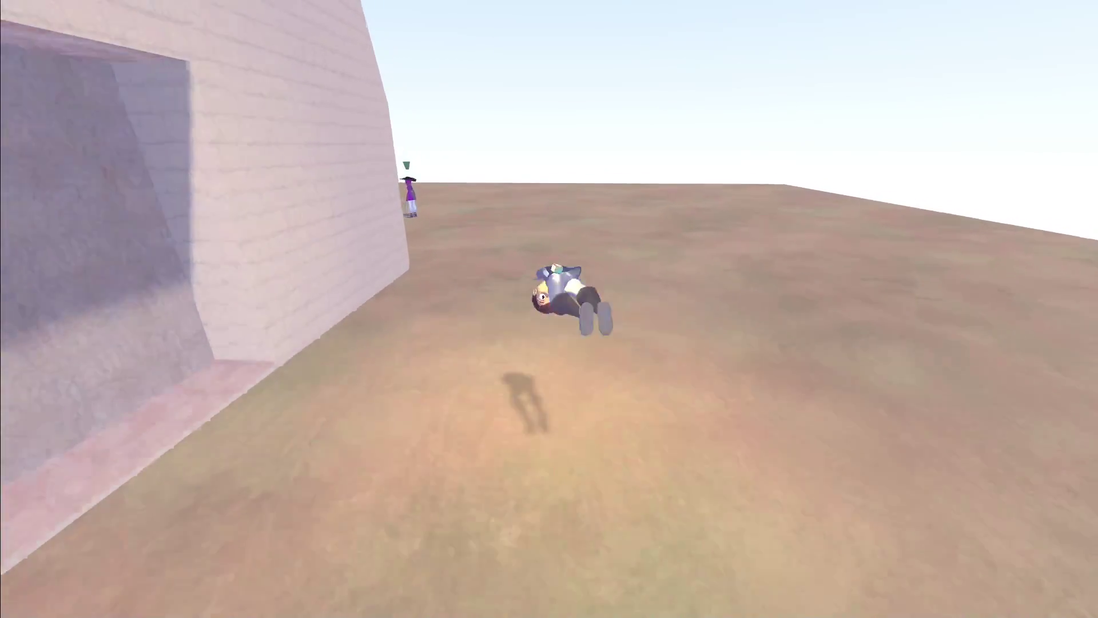
pyautogui.press('e')
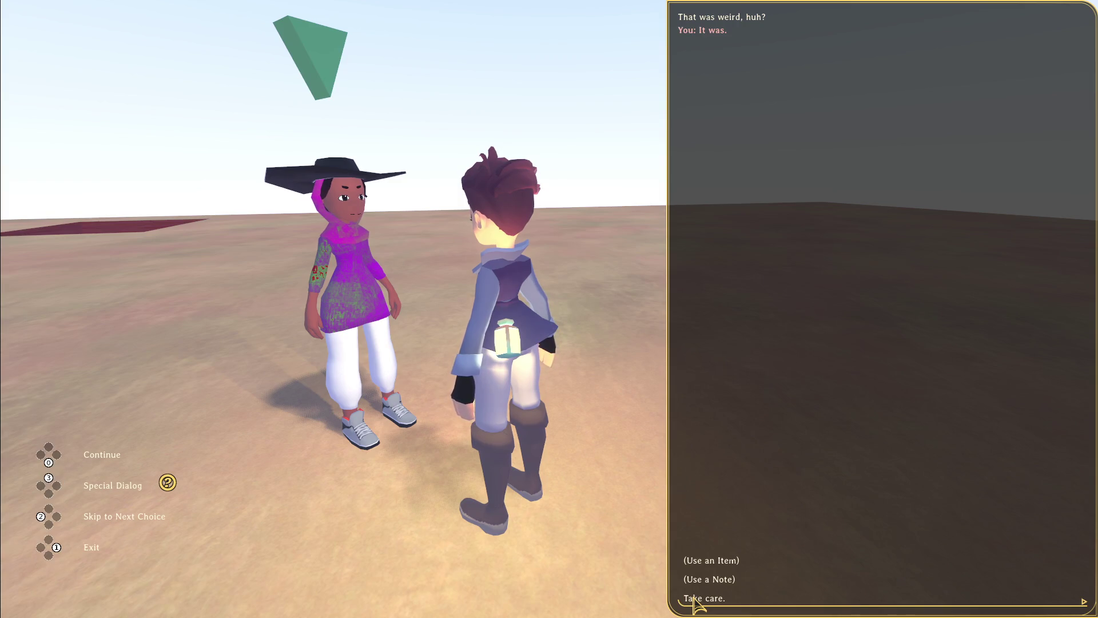
pyautogui.click(695, 604)
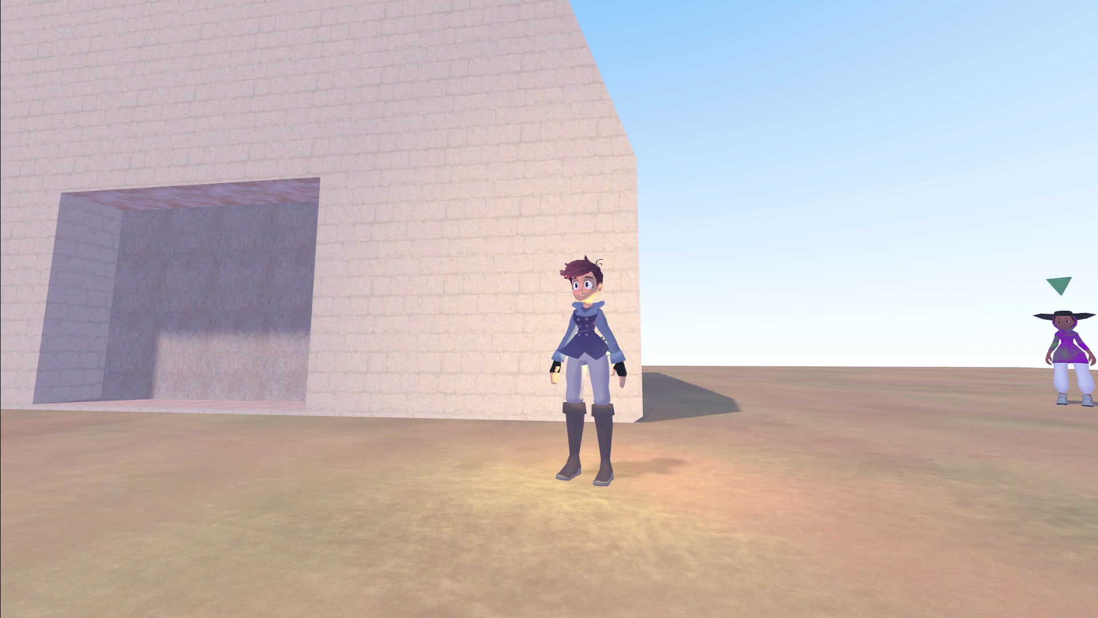
# Run past the NPC by the wall, down into the pit and climb back out.
pyautogui.press('w')
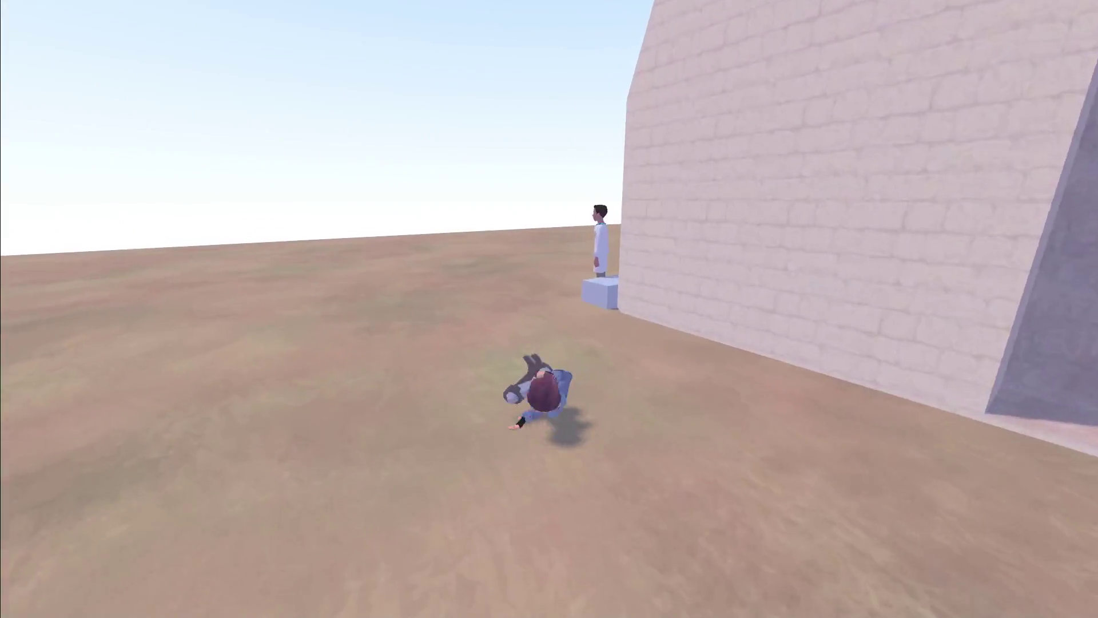
pyautogui.press('w')
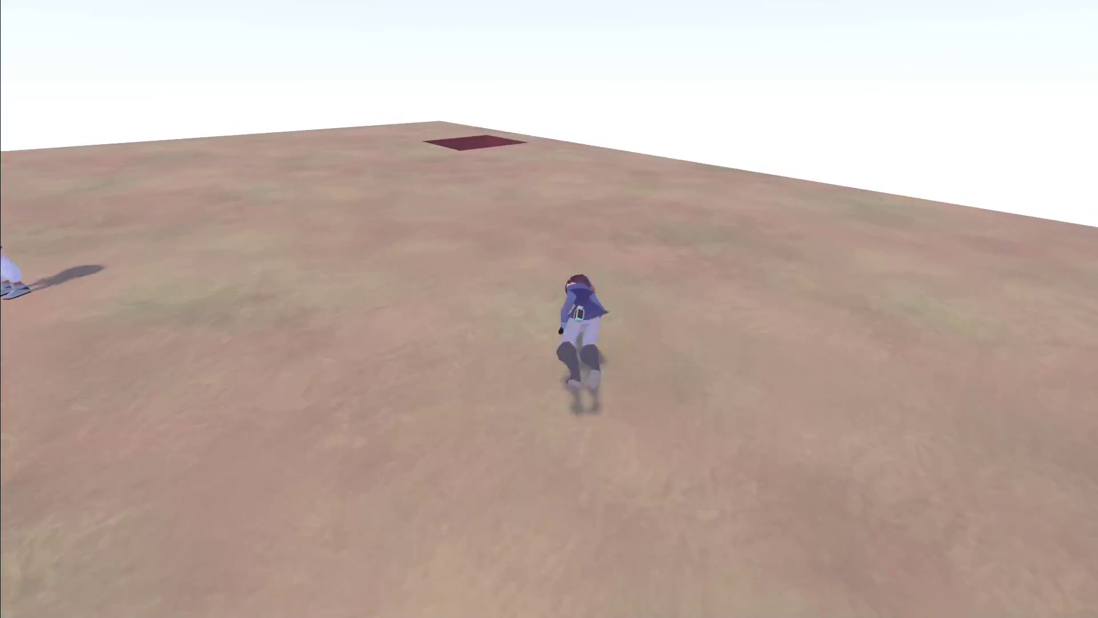
pyautogui.press('w')
pyautogui.press('space')
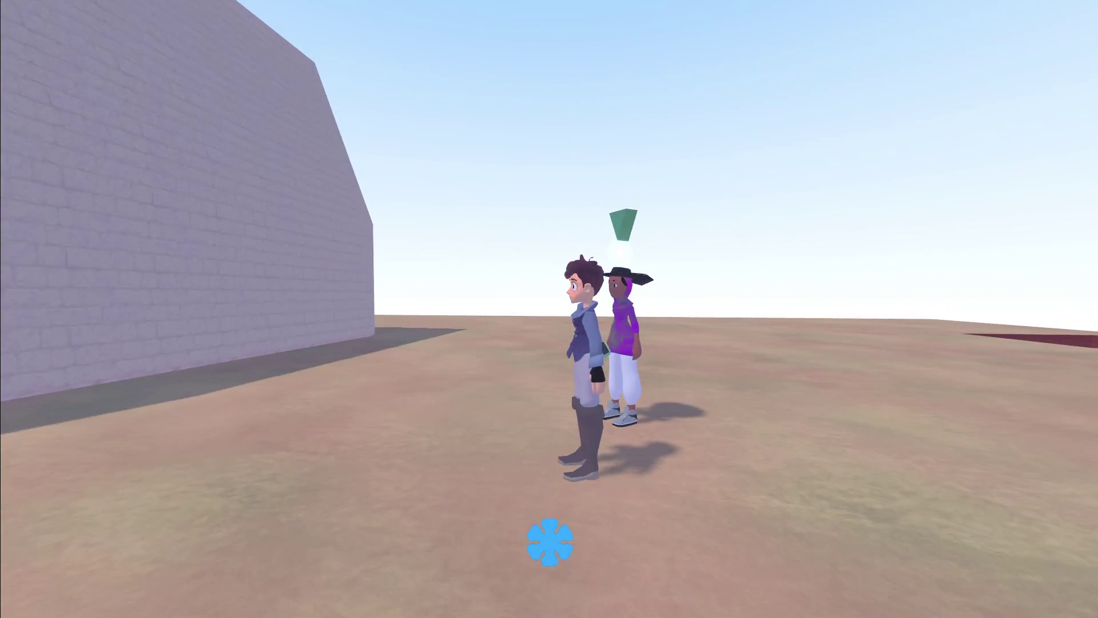
# Jump toward the building, chat briefly with the scientist, then run across the field through the pit.
pyautogui.press('w')
pyautogui.press('space')
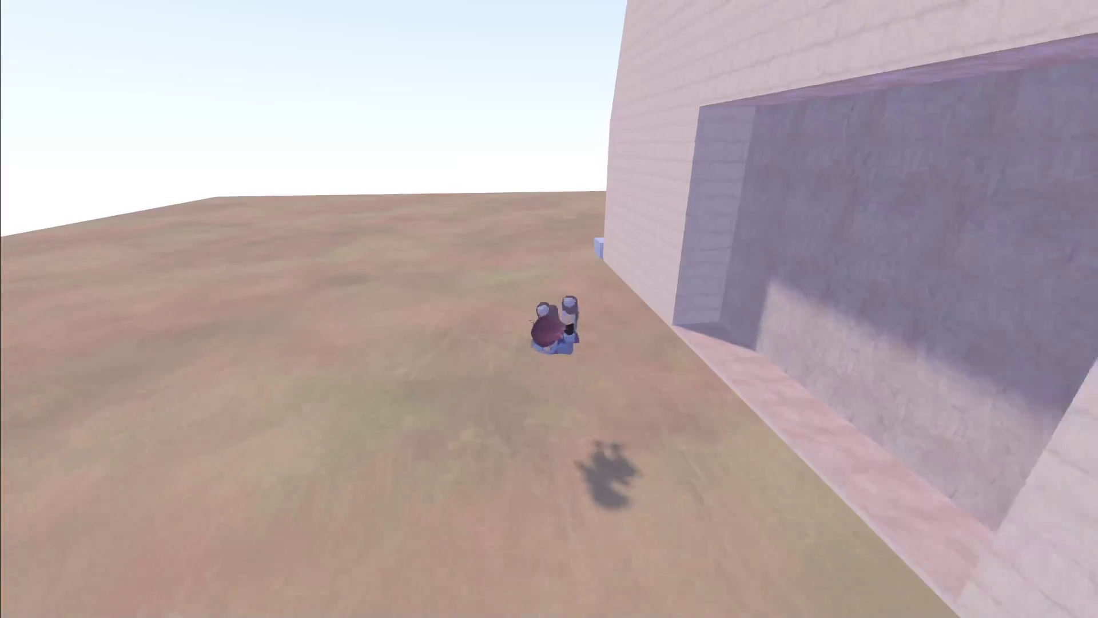
pyautogui.press('w')
pyautogui.press('e')
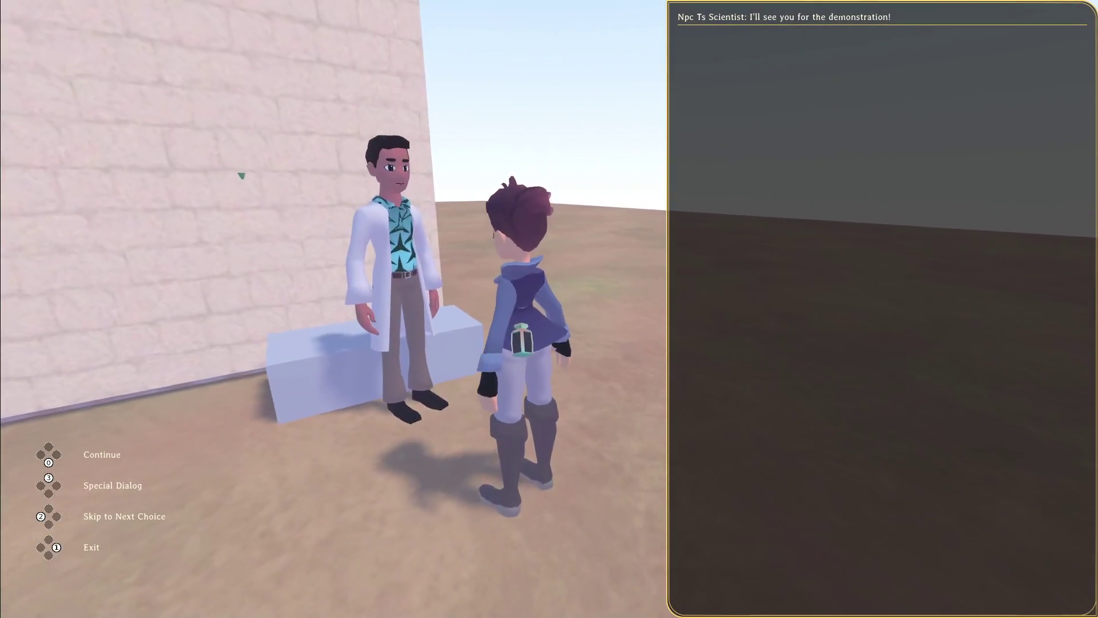
pyautogui.press('1')
pyautogui.press('w')
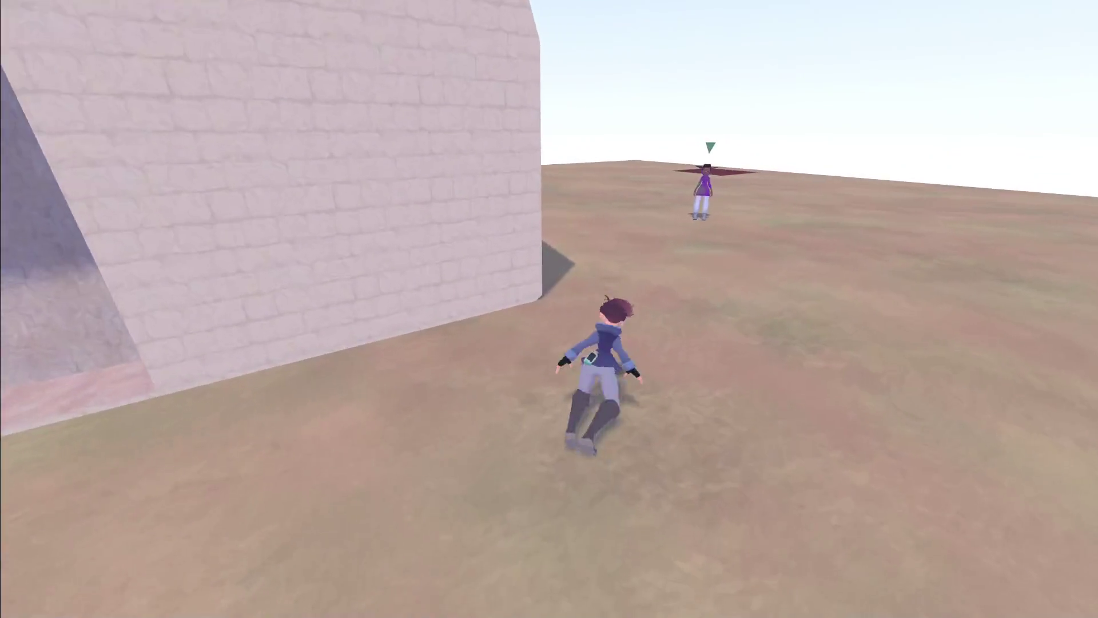
pyautogui.press('w')
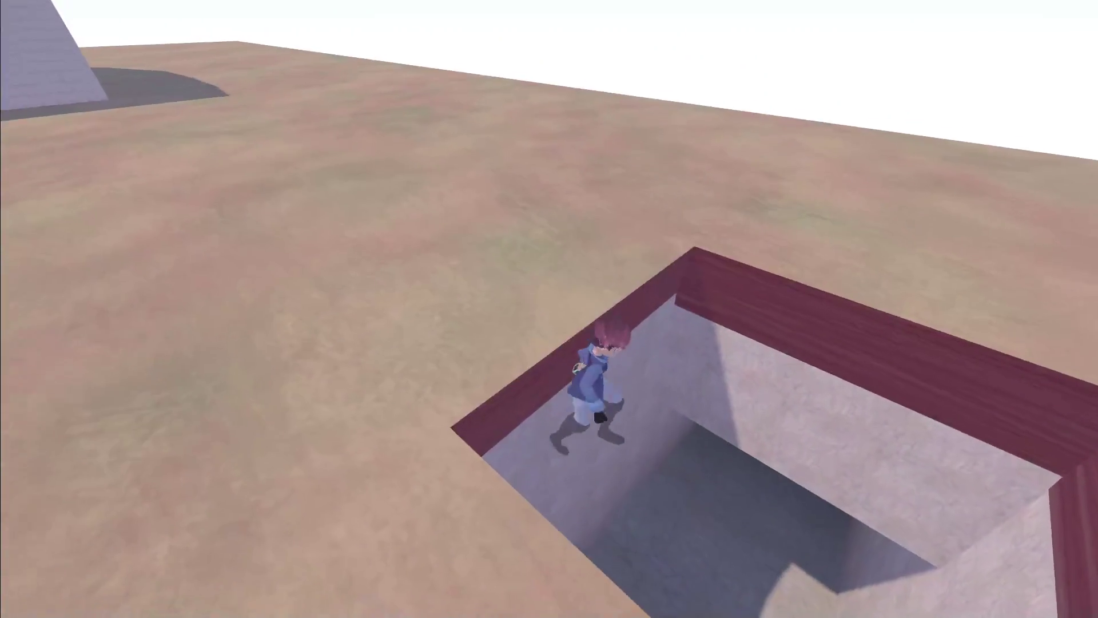
pyautogui.press('w')
# From the pause menu's Save & Load page start a New Game, confirm the reset, and stop the run with F8.
pyautogui.press('Escape')
pyautogui.press('q')
pyautogui.press('Return')
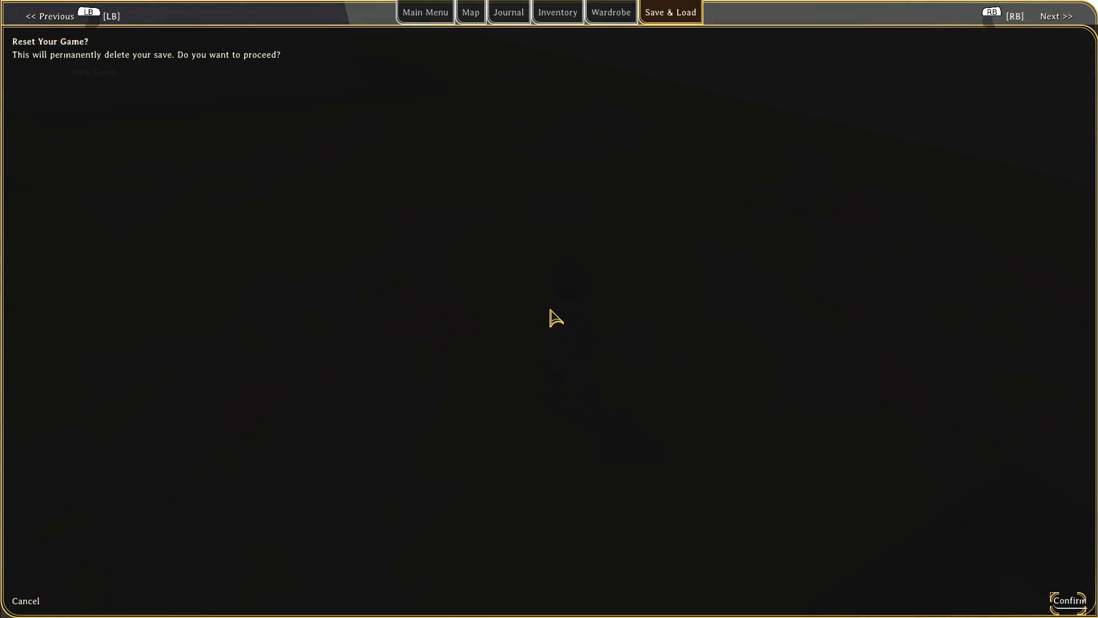
pyautogui.press('Return')
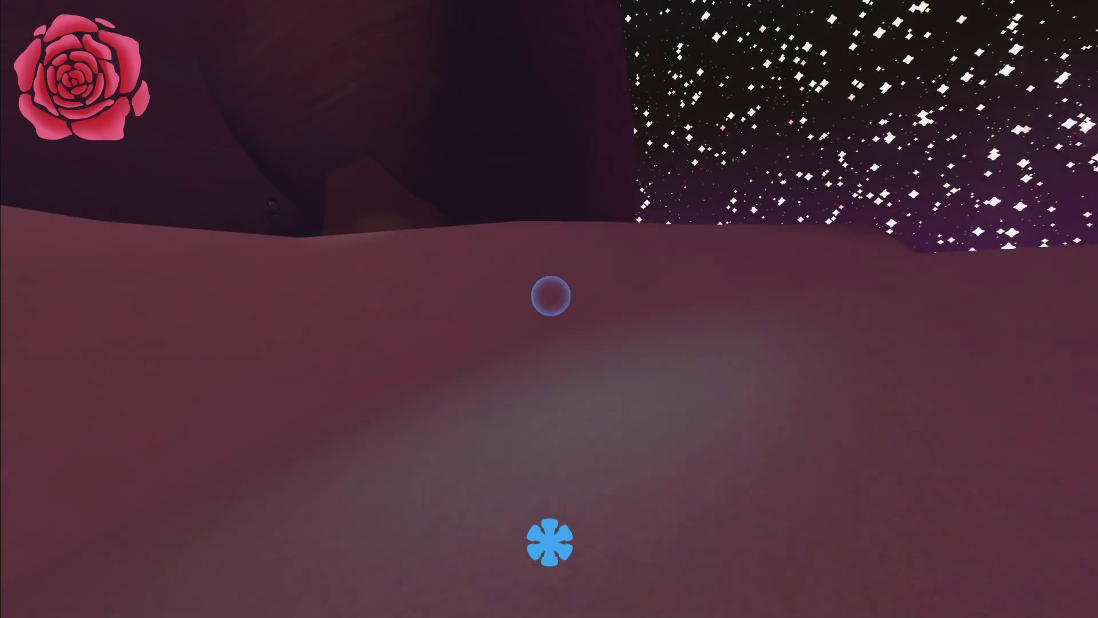
pyautogui.press('F8')
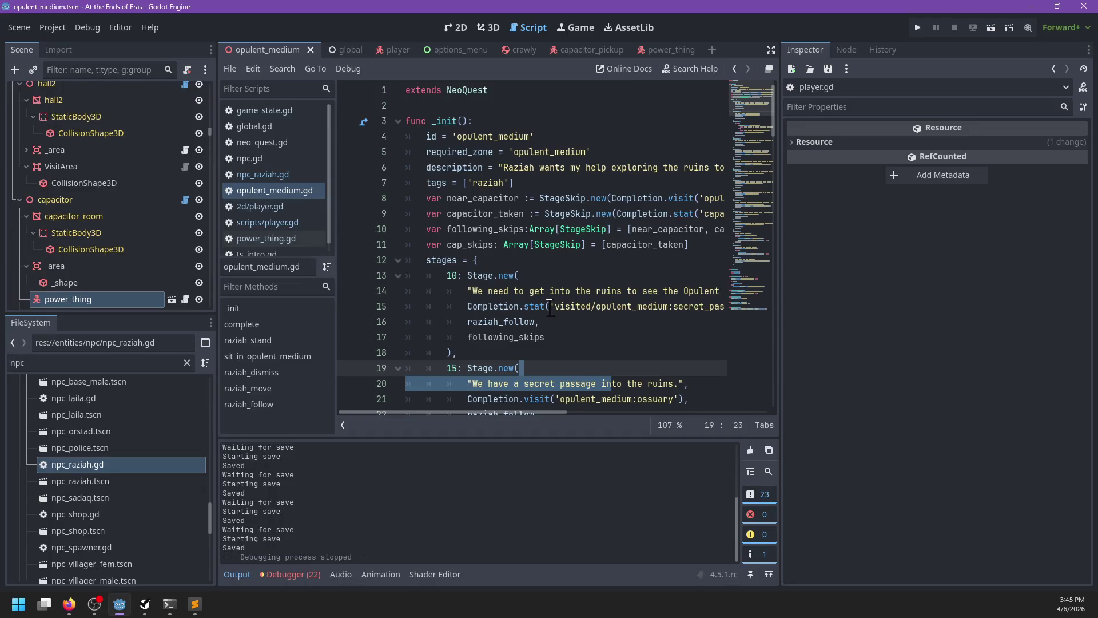
# Clear the debugger error list, launch a fresh run from the main menu, close it with Alt+F4 and open File Explorer.
pyautogui.click(292, 574)
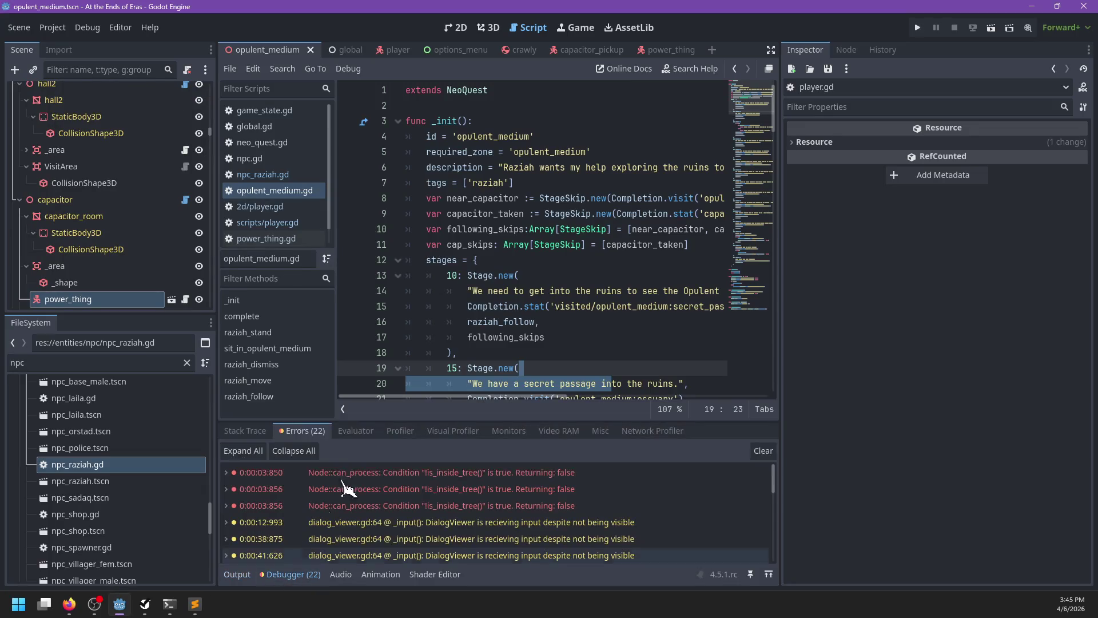
pyautogui.scroll(-2, 467, 508)
pyautogui.scroll(-2, 472, 510)
pyautogui.scroll(-2, 470, 510)
pyautogui.scroll(-2, 470, 509)
pyautogui.click(763, 452)
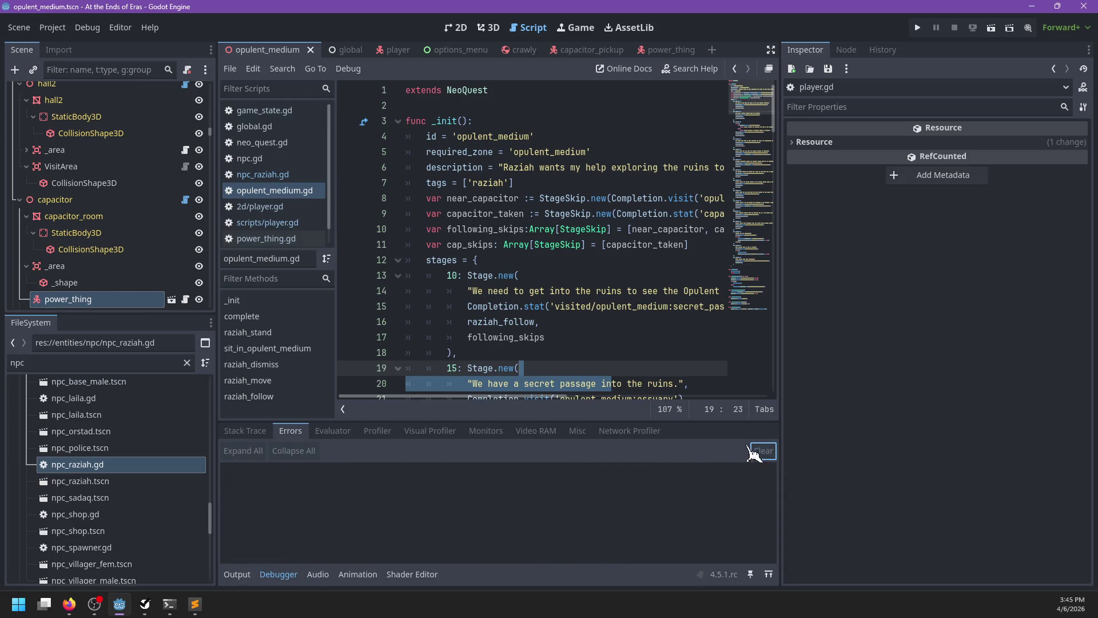
pyautogui.press('F5')
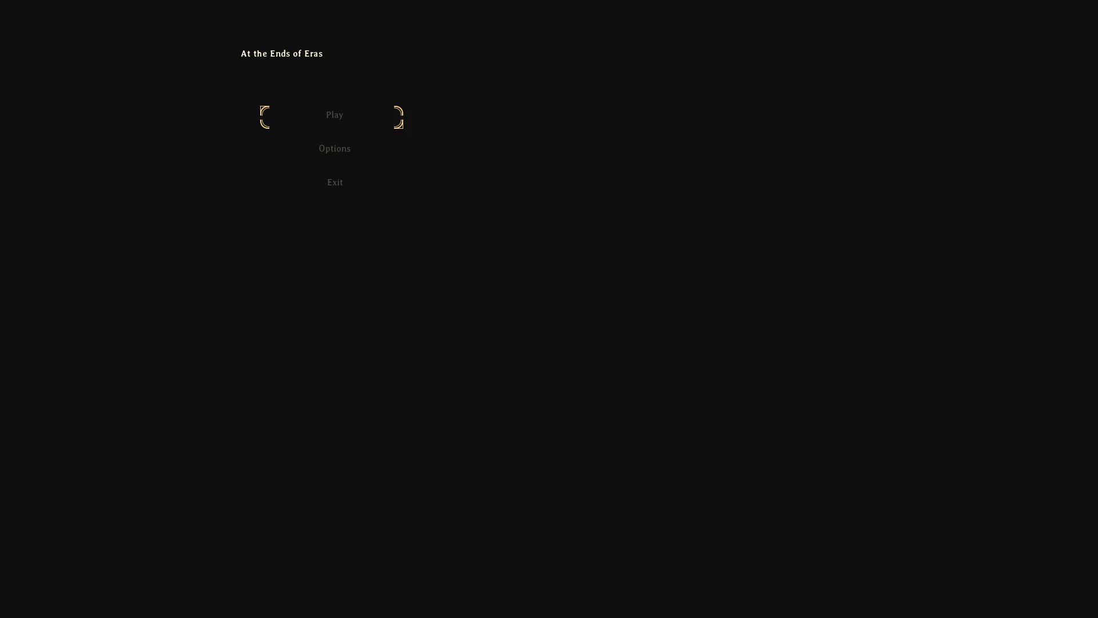
pyautogui.press('Return')
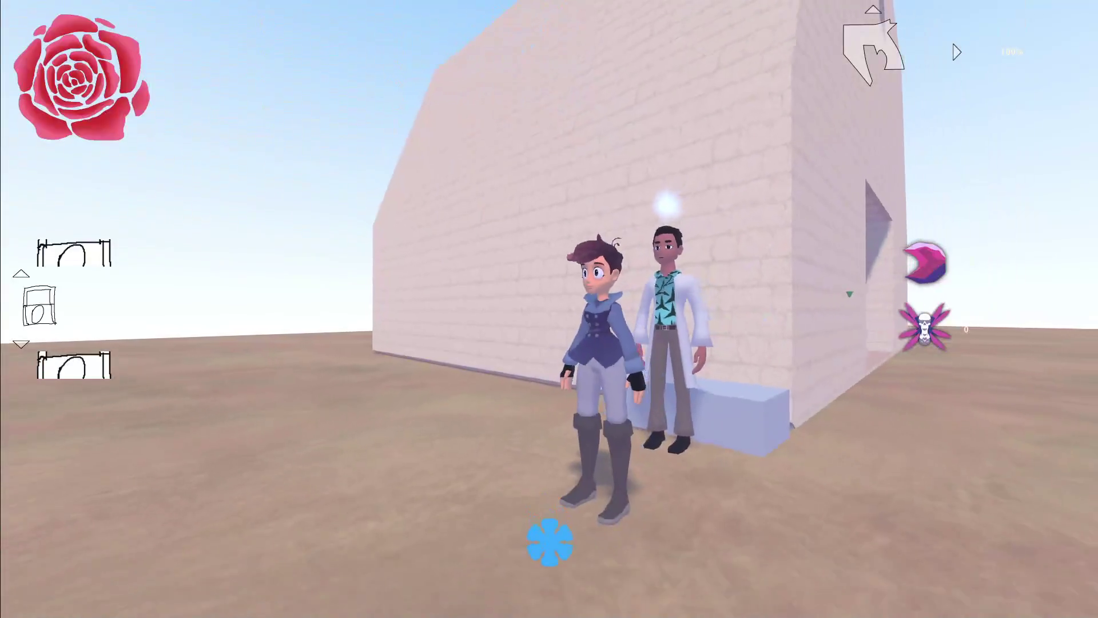
pyautogui.press('w')
pyautogui.press('s')
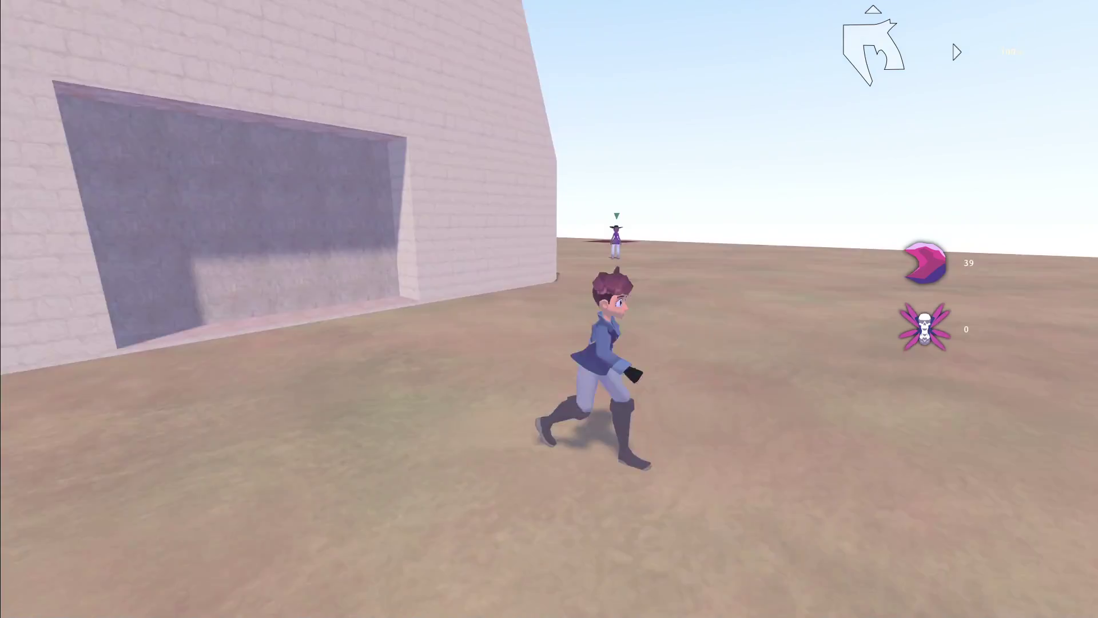
pyautogui.hotkey('alt', 'F4')
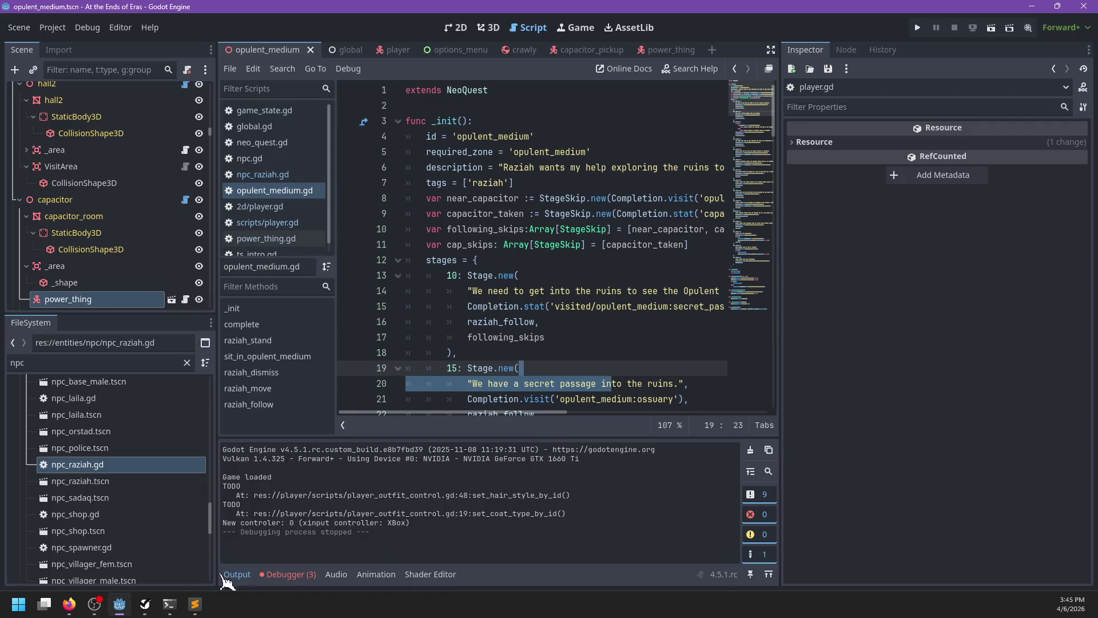
pyautogui.press('super+e')
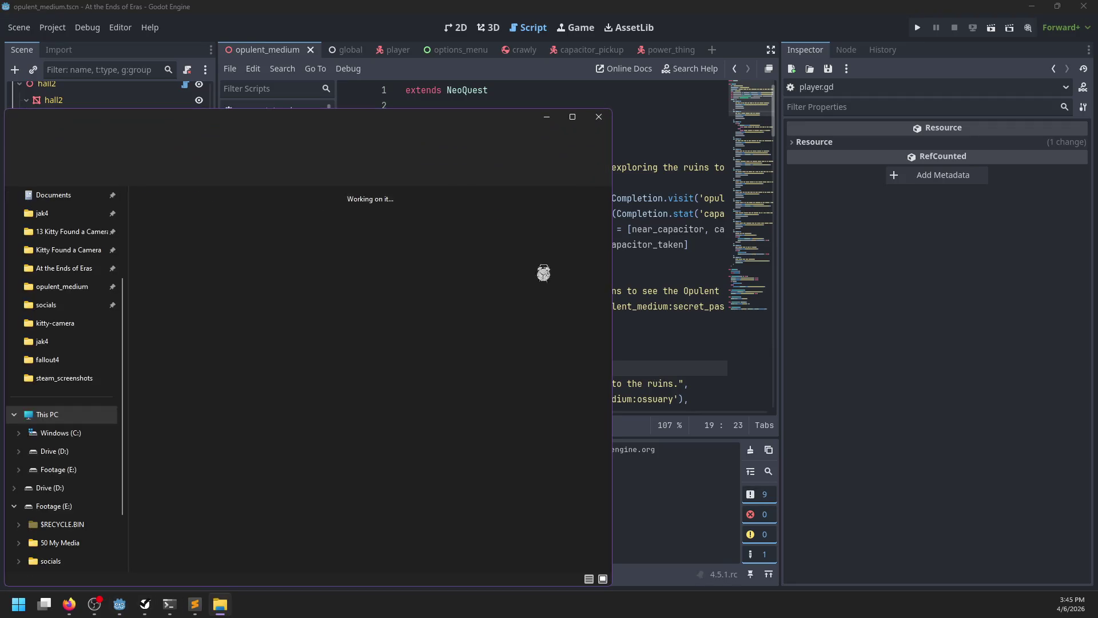
# In the game's user-data folder delete autosave, then raziah1 through save.mdemo, and close Explorer.
pyautogui.moveTo(364, 120); pyautogui.dragTo(603, 118)
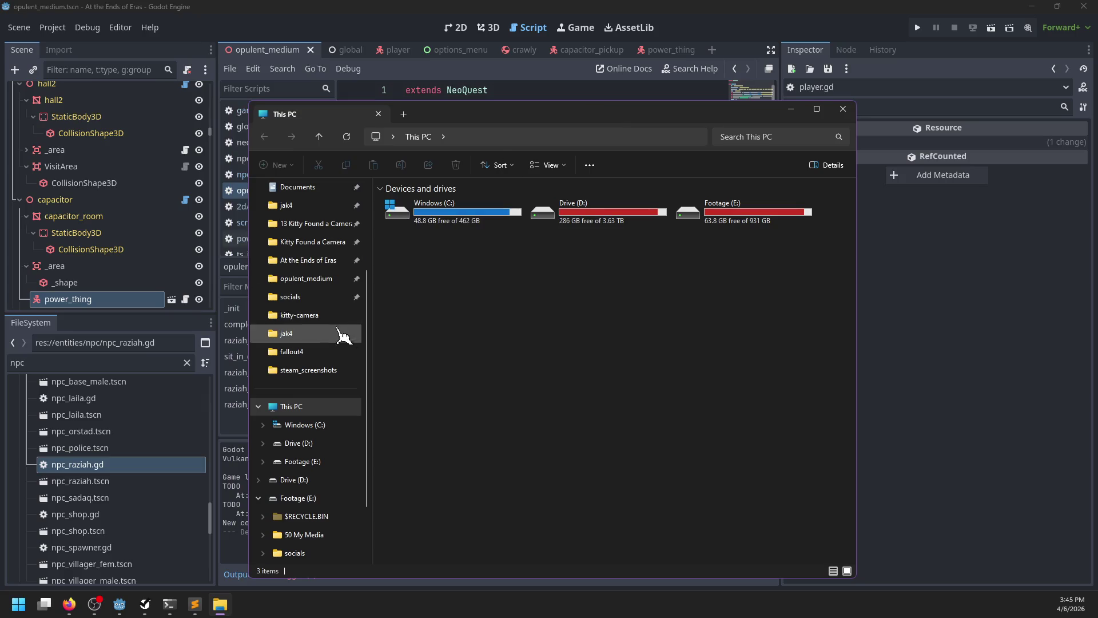
pyautogui.scroll(-2, 343, 335)
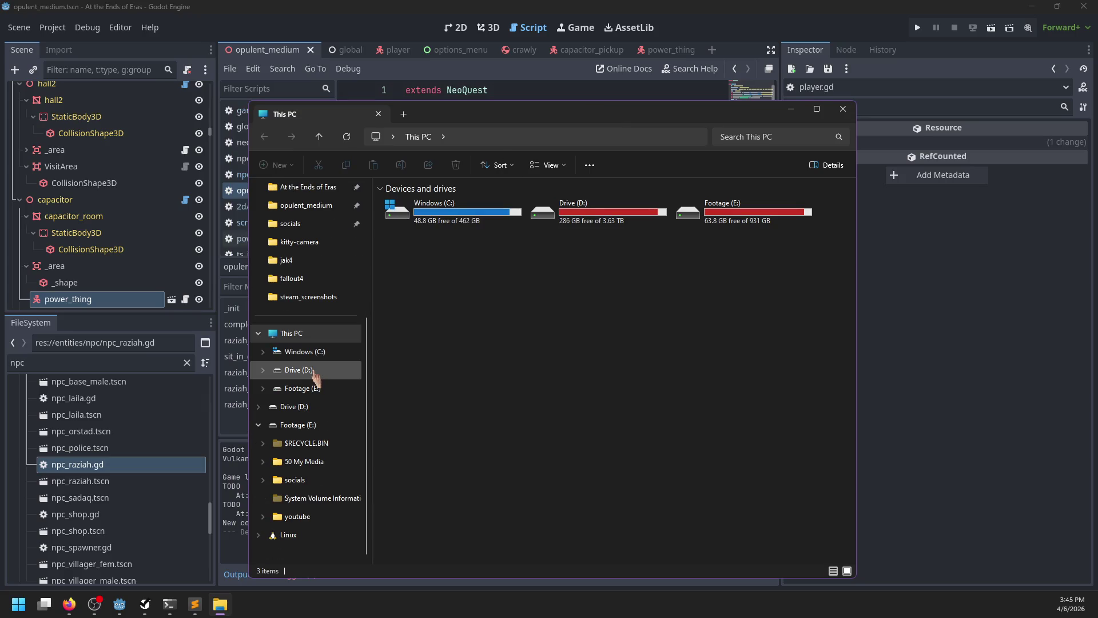
pyautogui.scroll(5, 322, 406)
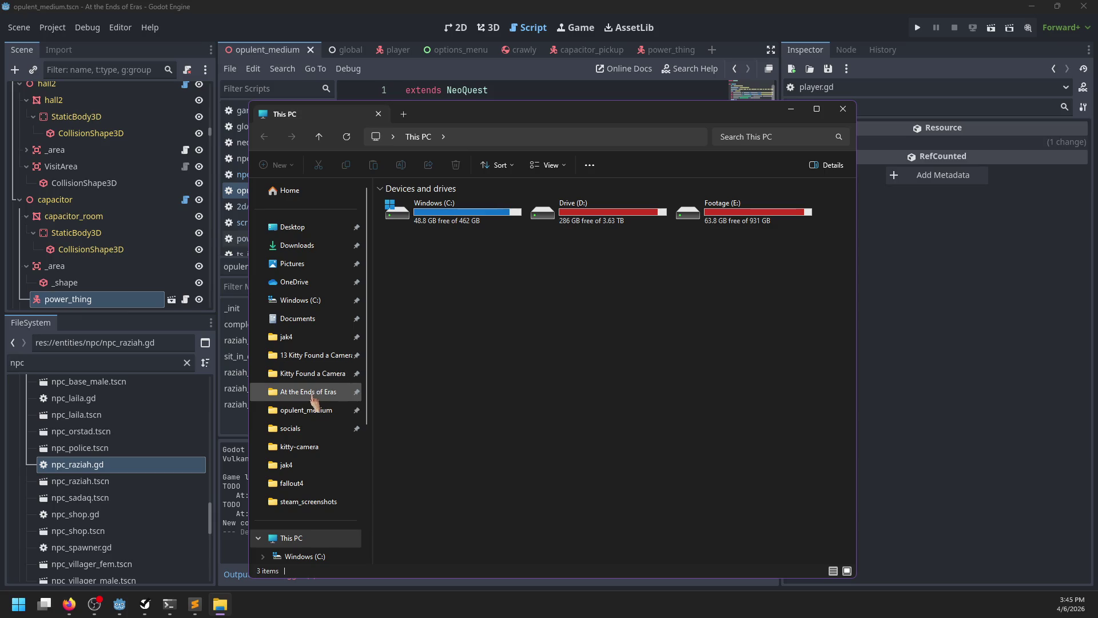
pyautogui.click(314, 392)
pyautogui.click(421, 207)
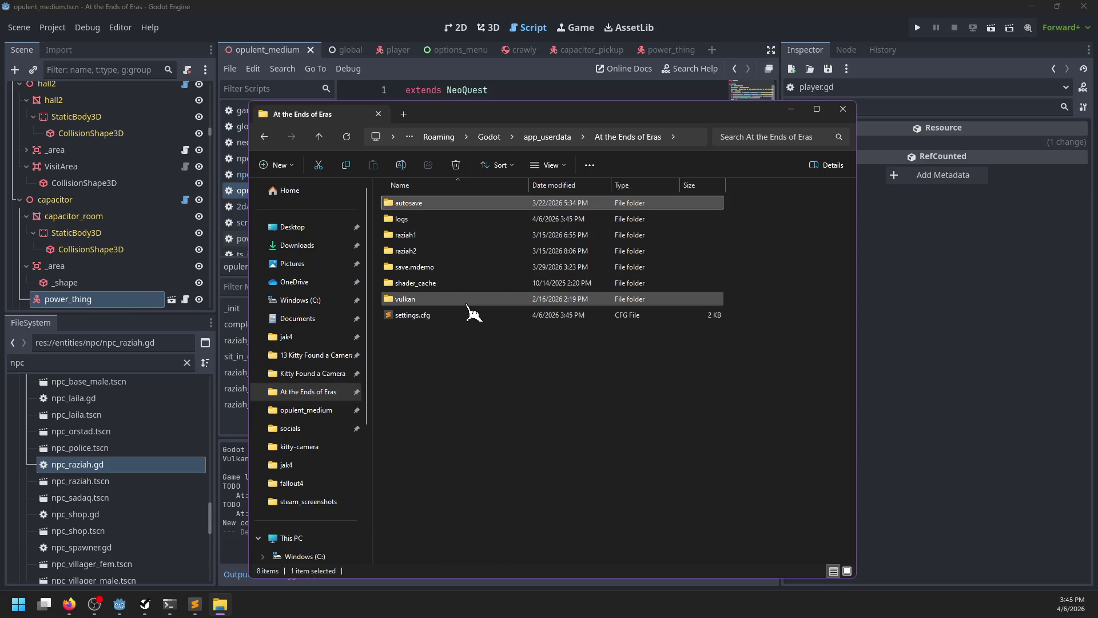
pyautogui.press('Delete')
pyautogui.click(419, 221)
pyautogui.keyDown('shift'); pyautogui.click(426, 256); pyautogui.keyUp('shift')
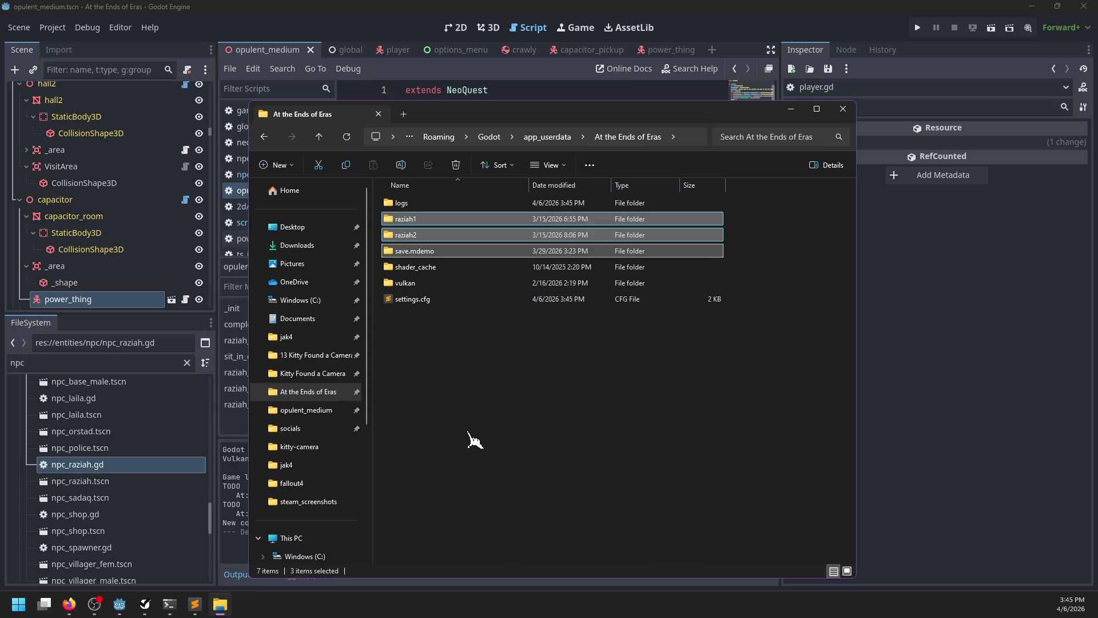
pyautogui.press('Delete')
pyautogui.click(405, 26)
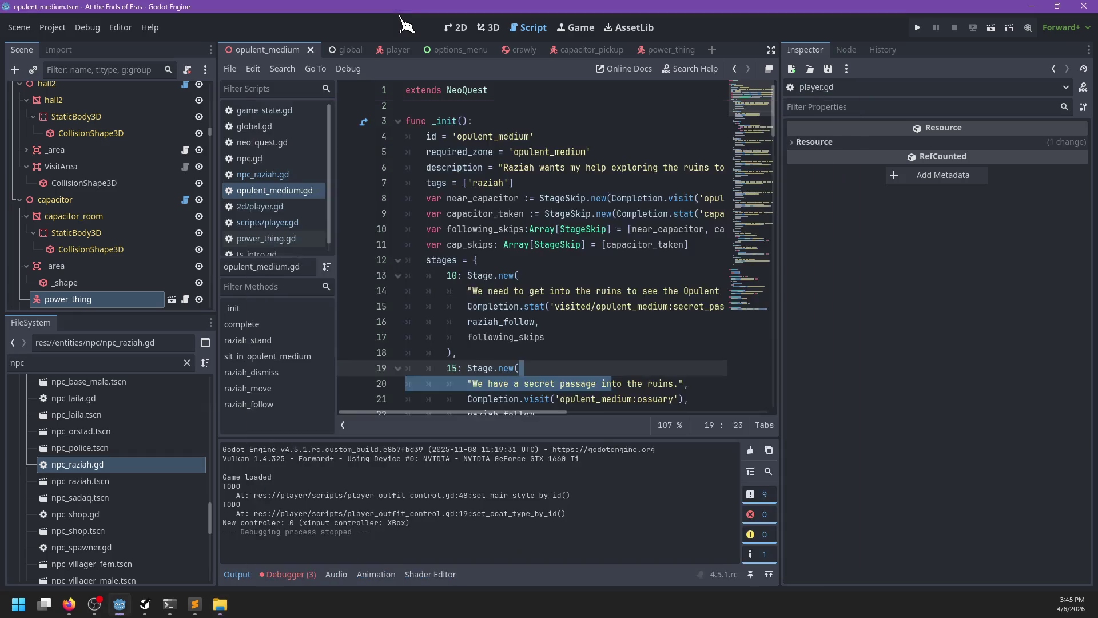
# Launch a new game, ask the seated scientist about his lab coat, then Save and Quit from the pause menu.
pyautogui.press('F5')
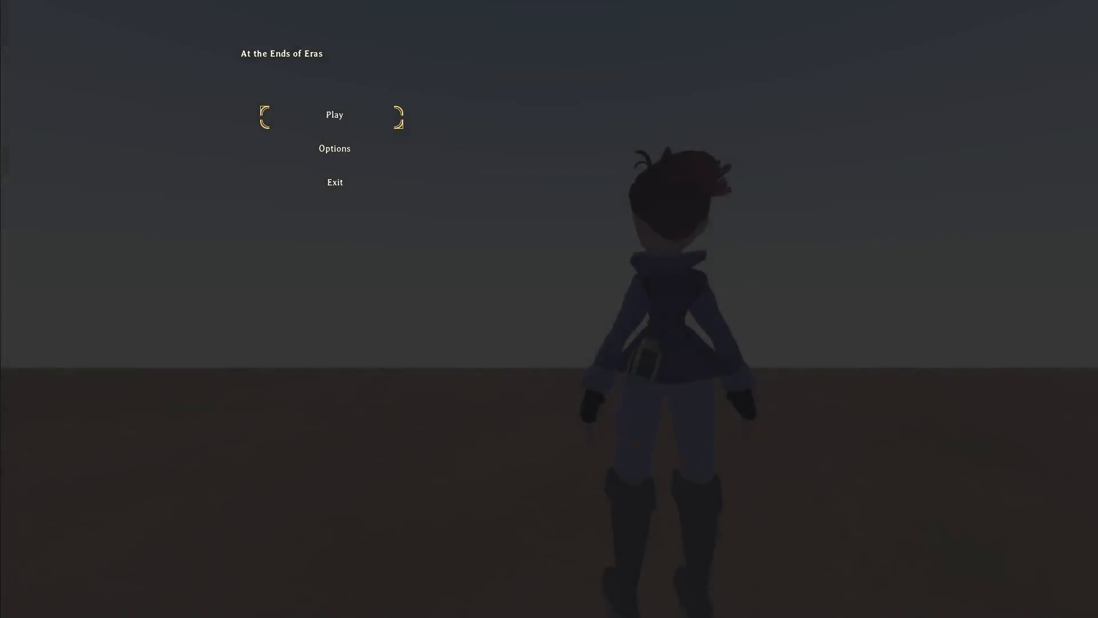
pyautogui.press('Return')
pyautogui.press('w')
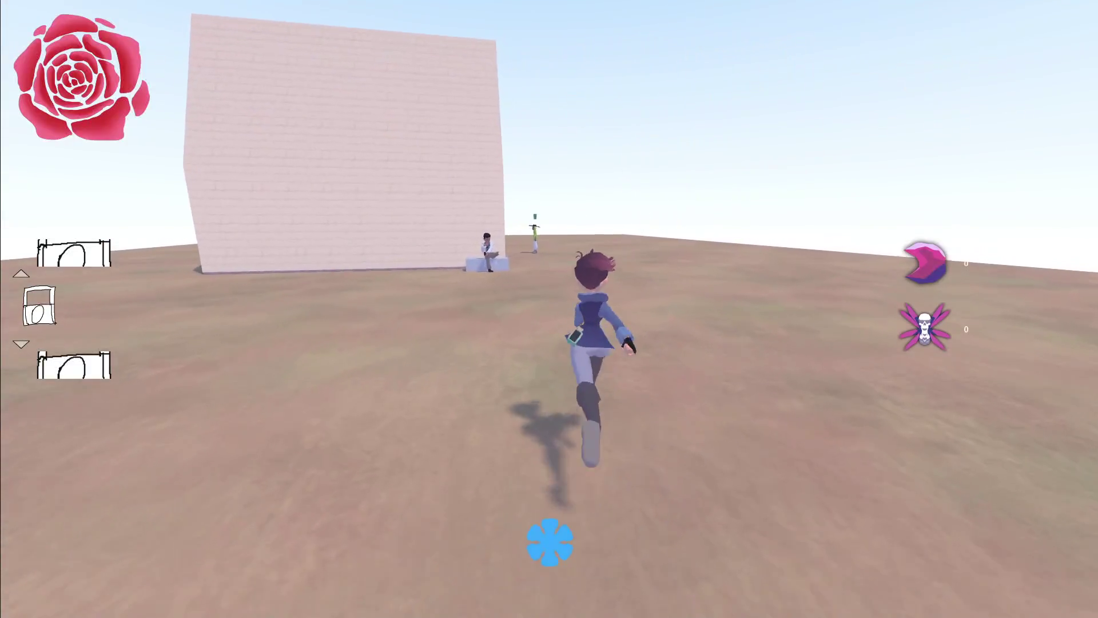
pyautogui.press('e')
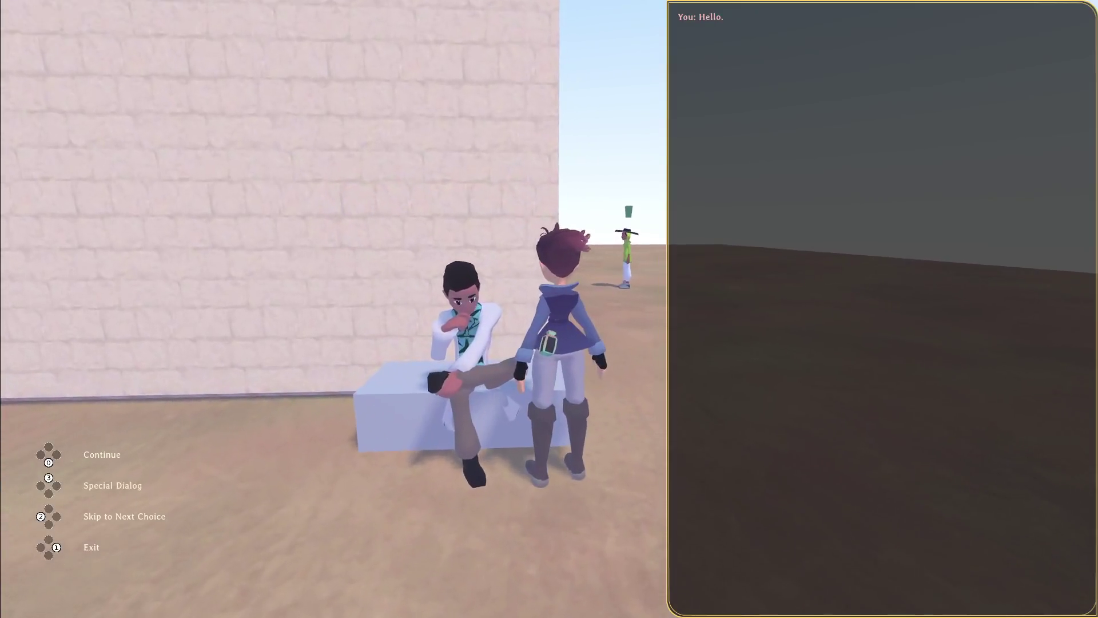
pyautogui.press('Return')
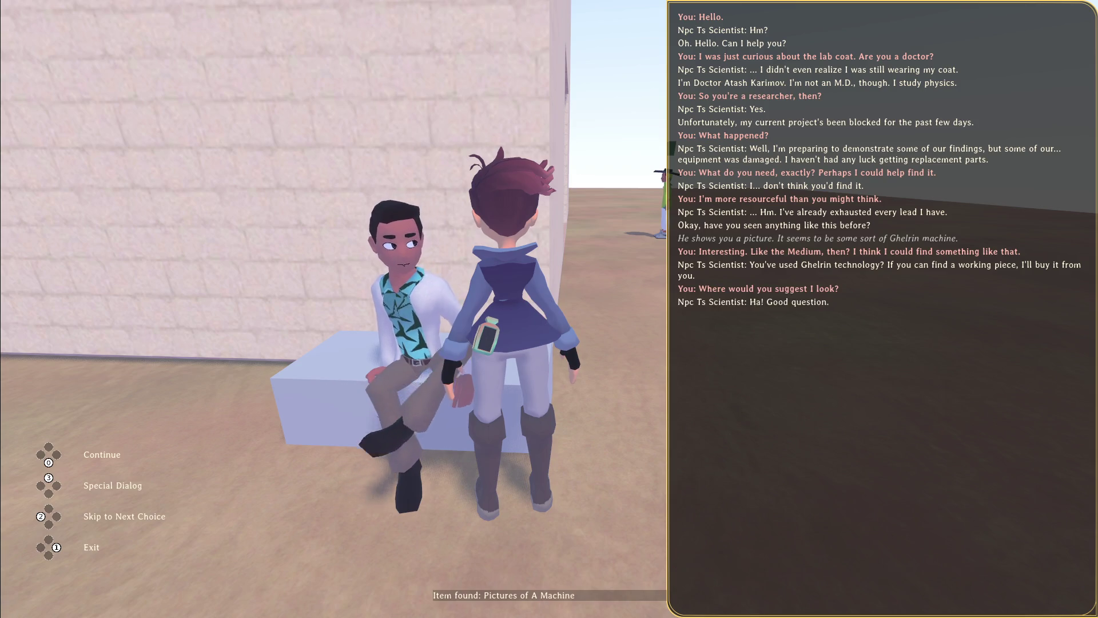
pyautogui.press('Escape')
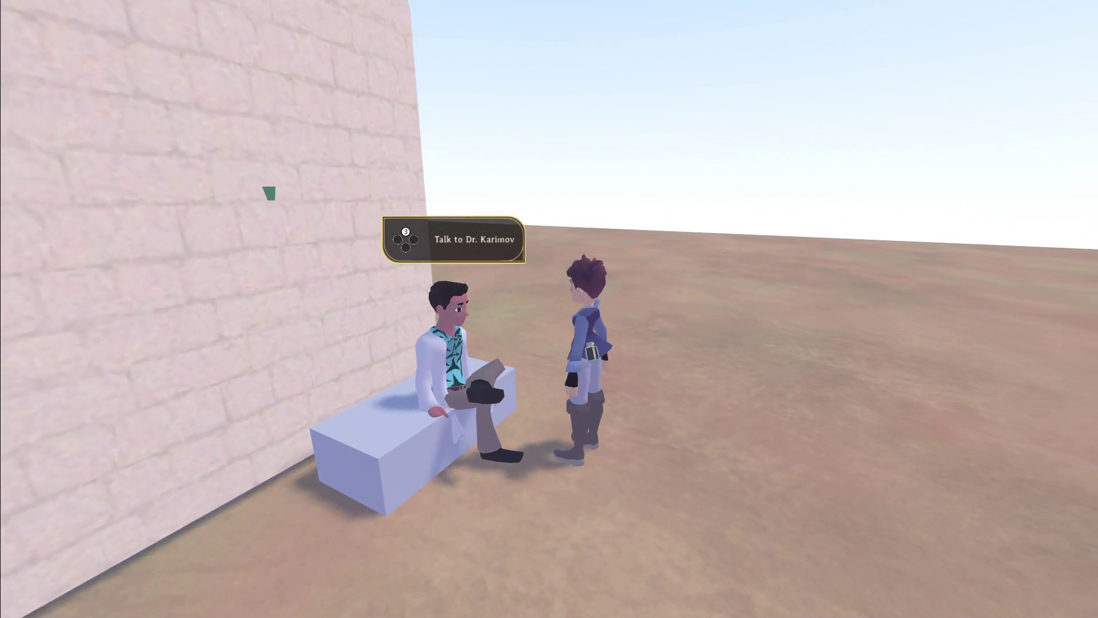
pyautogui.press('w')
pyautogui.press('Escape')
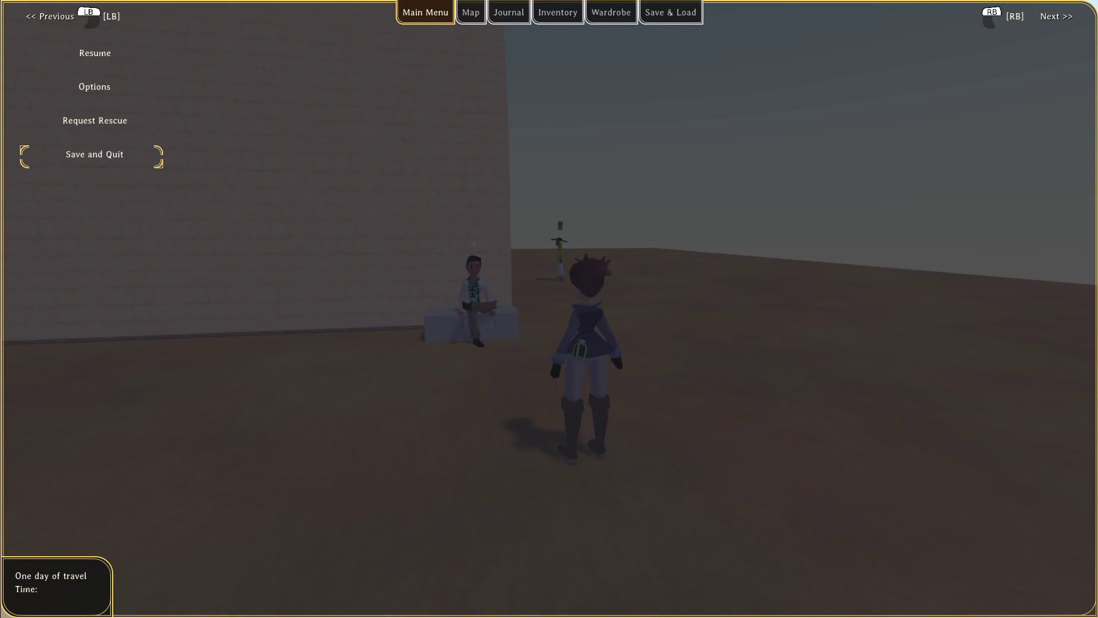
pyautogui.press('Return')
# Relaunch, talk to Dr. Karimov again, meet the hat-wearing woman and leave her be, then quit to the editor.
pyautogui.press('F5')
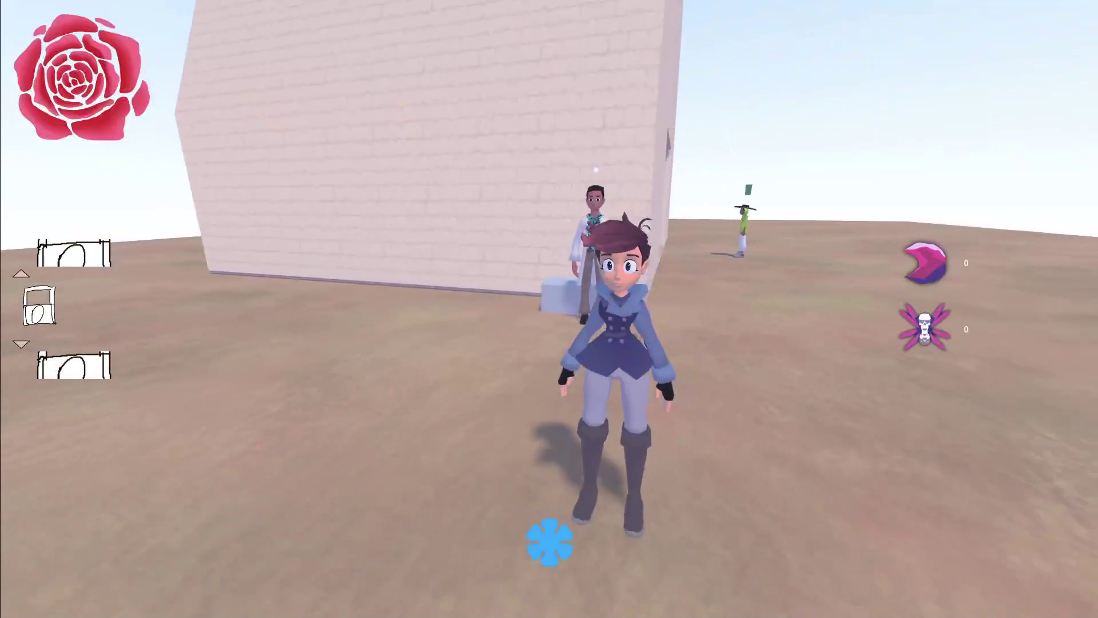
pyautogui.press('w')
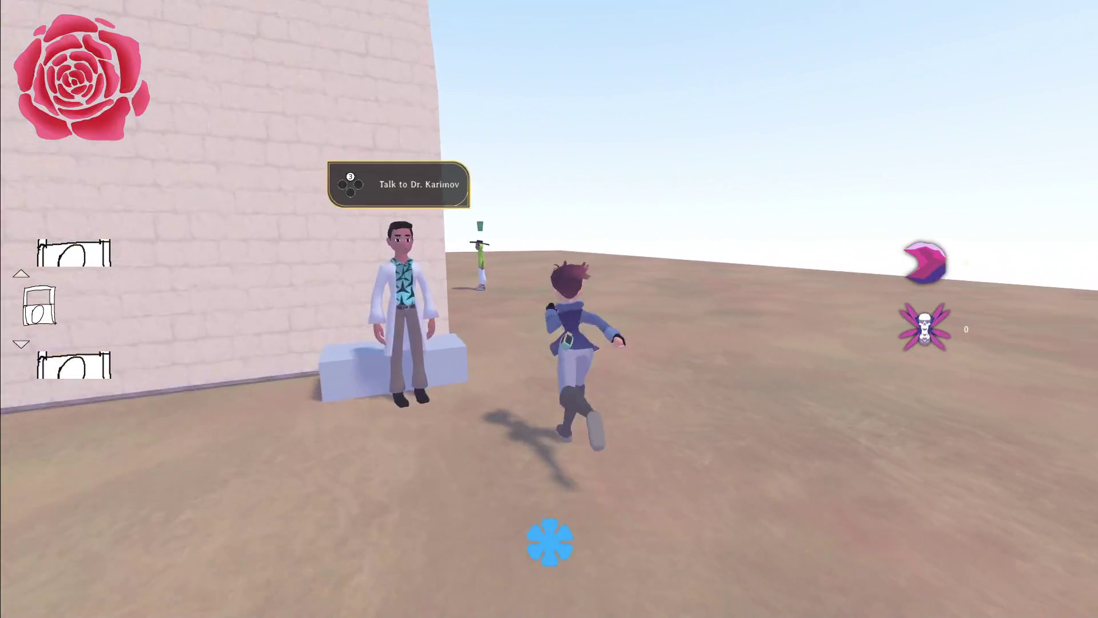
pyautogui.press('e')
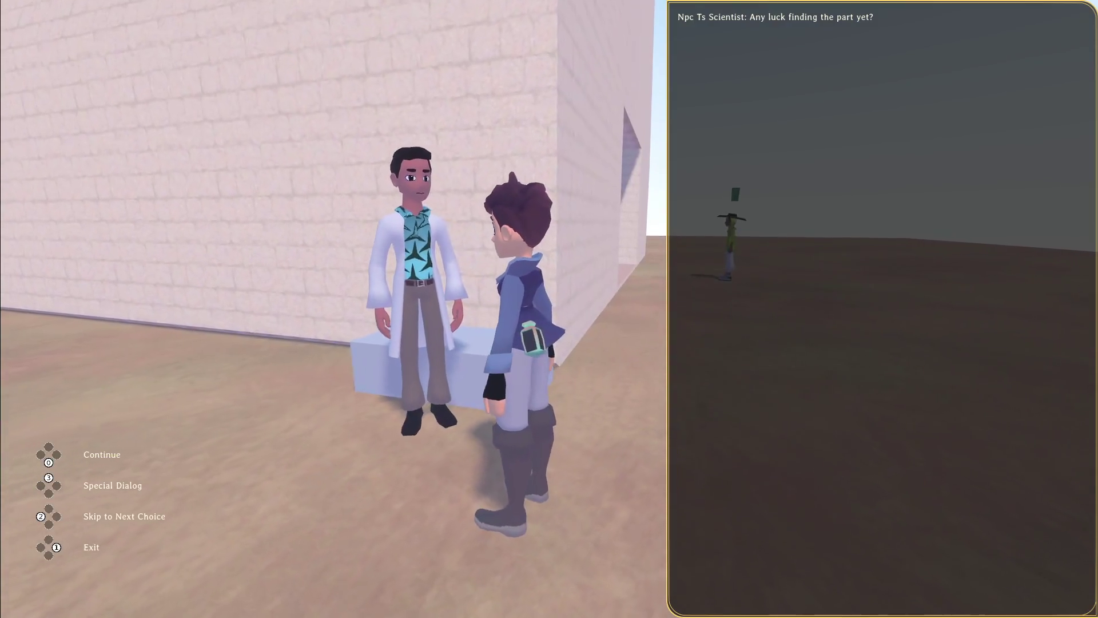
pyautogui.press('e')
pyautogui.press('e')
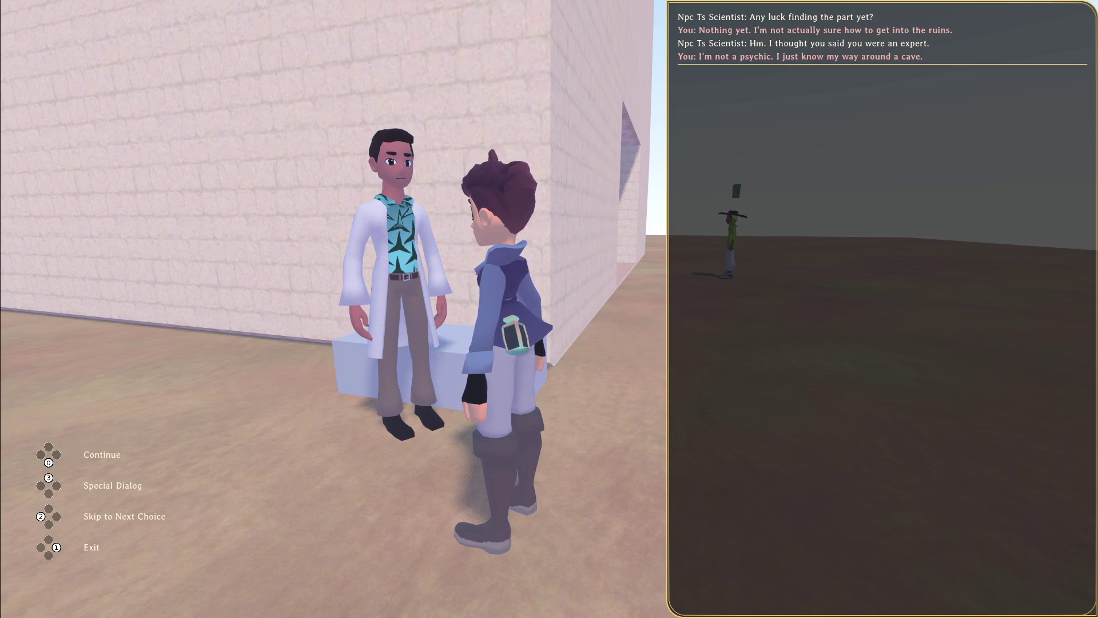
pyautogui.press('Escape')
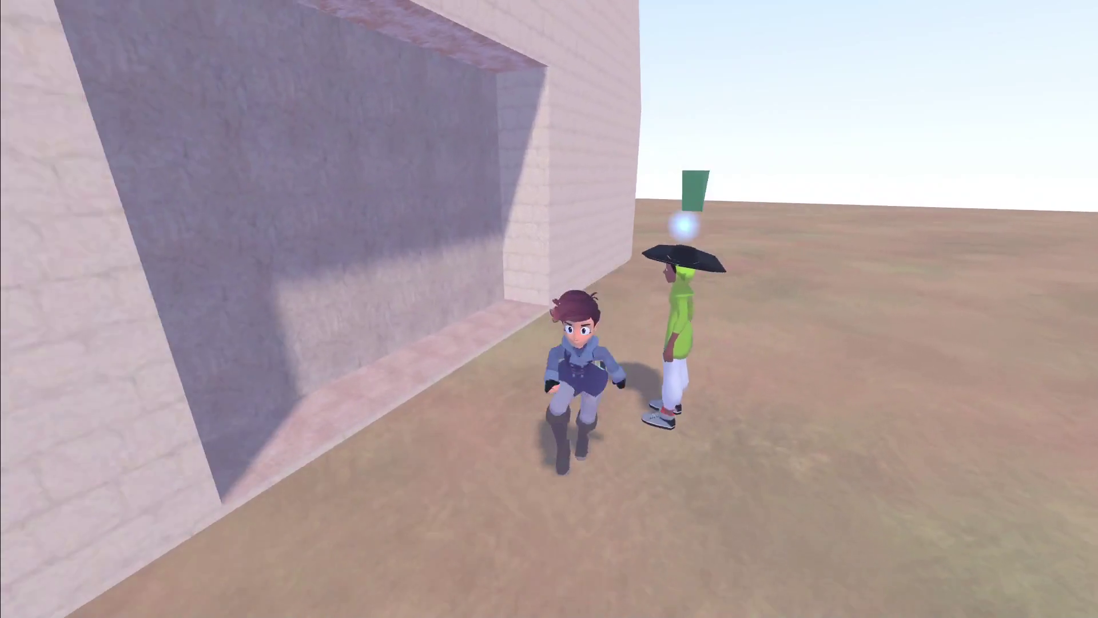
pyautogui.press('e')
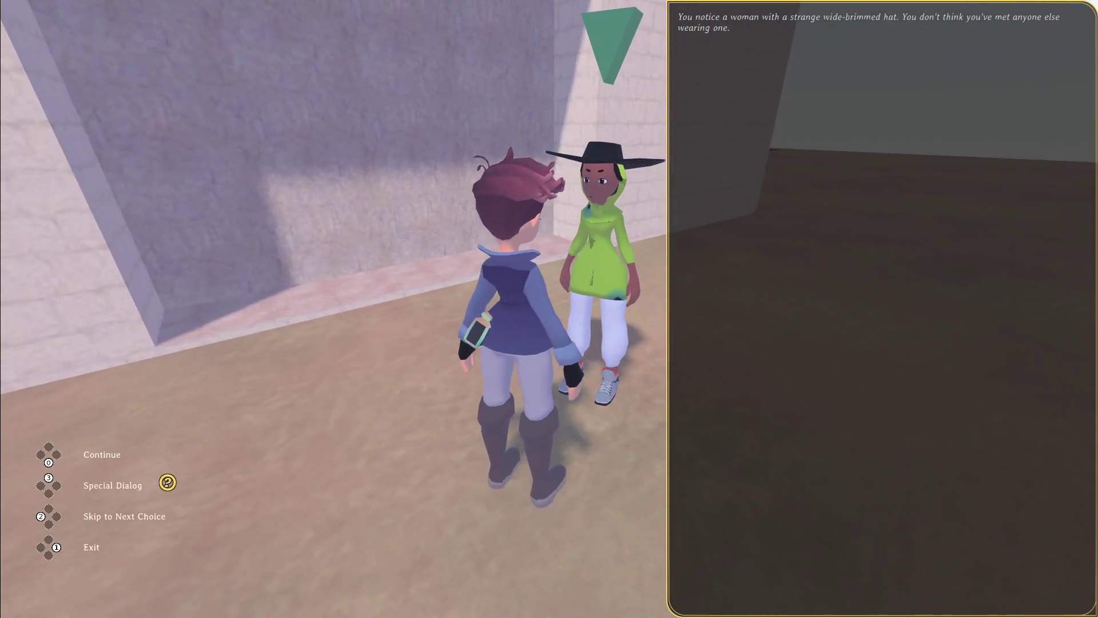
pyautogui.press('Down')
pyautogui.press('e')
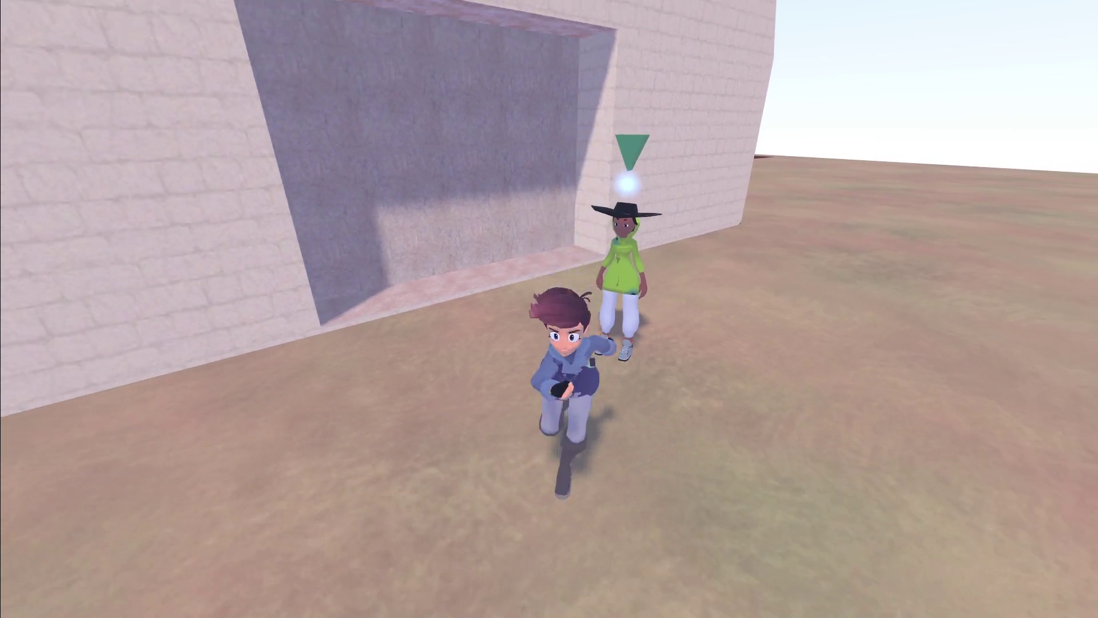
pyautogui.press('Escape')
pyautogui.press('Down')
pyautogui.press('Down')
pyautogui.press('Down')
pyautogui.press('e')
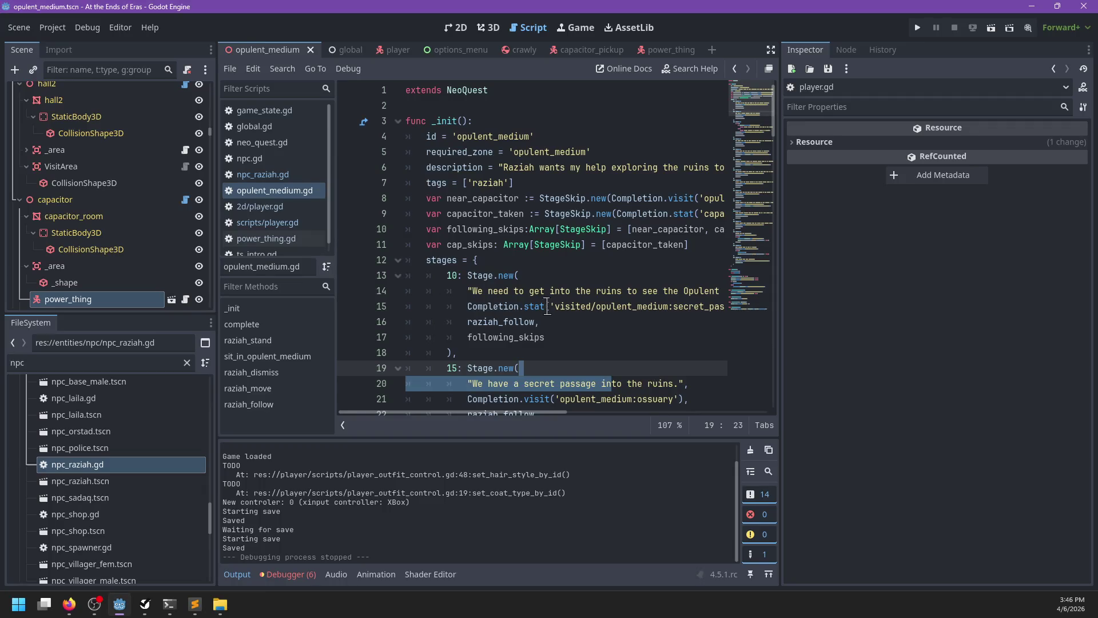
pyautogui.scroll(2, 110, 239)
pyautogui.scroll(2, 172, 184)
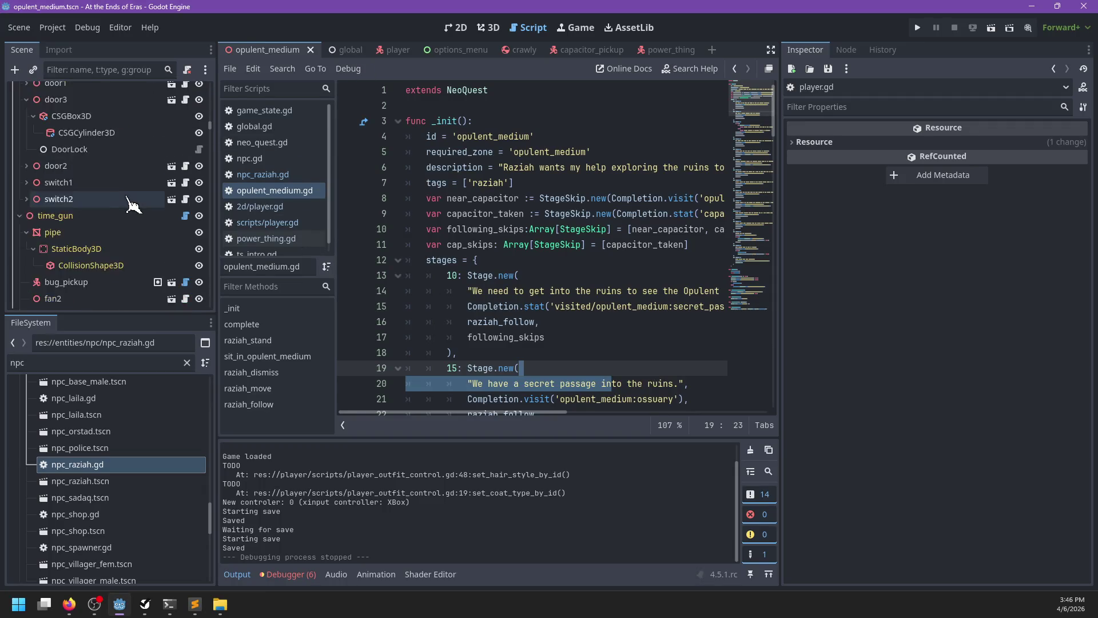
pyautogui.scroll(2, 128, 203)
pyautogui.scroll(2, 102, 91)
# Filter the scene tree for raziah, inspect spawner_raziah's Property Overrides showing focused On, and run the game.
pyautogui.click(103, 70)
pyautogui.write('raziah')
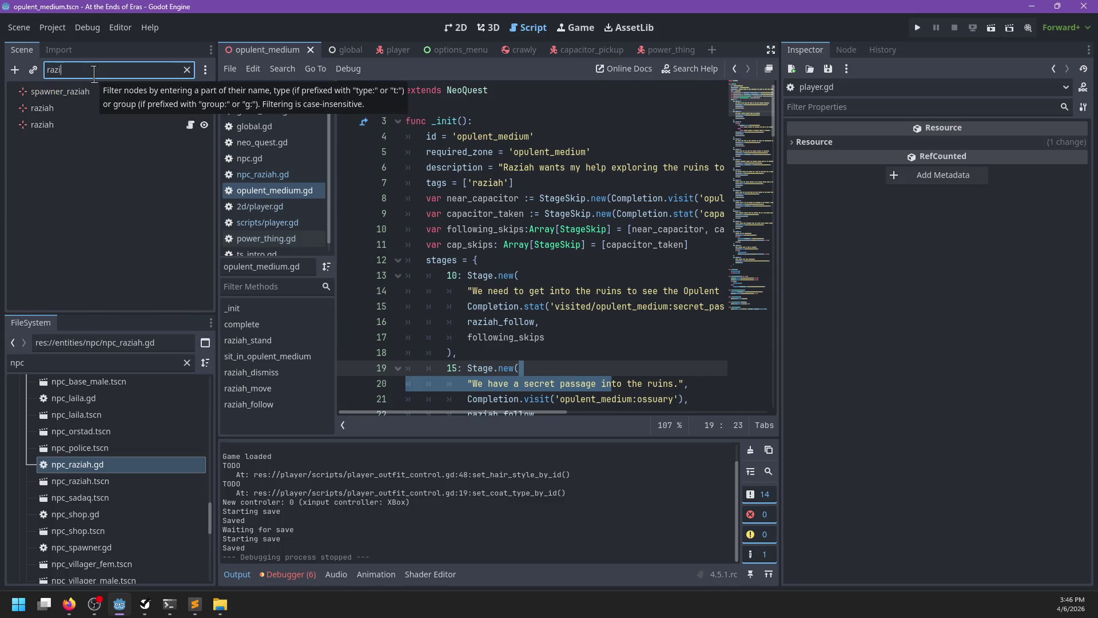
pyautogui.click(61, 91)
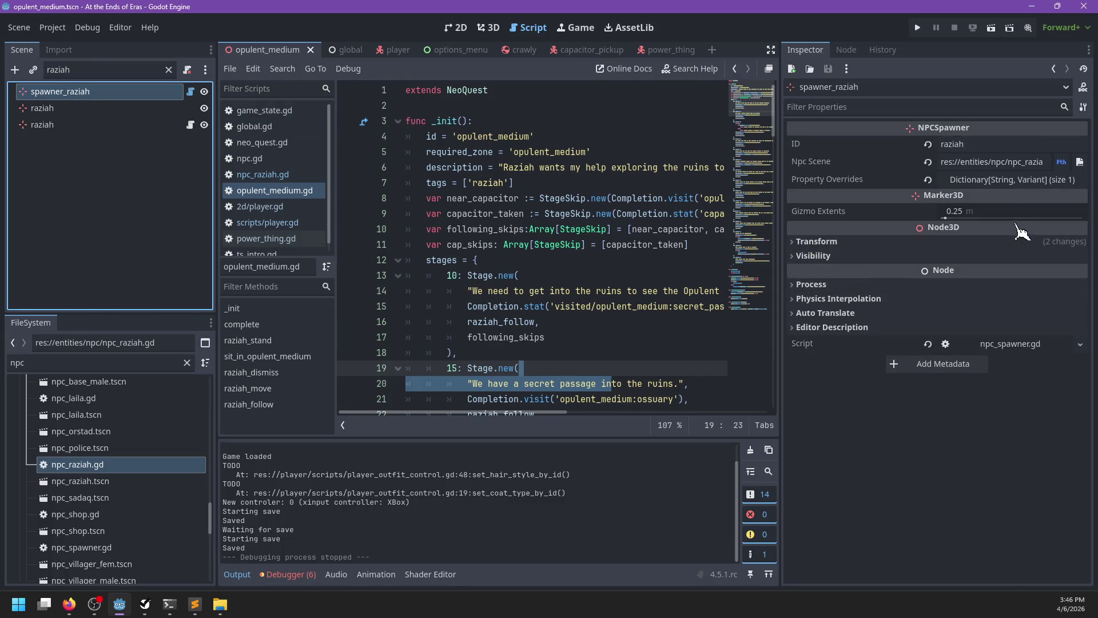
pyautogui.click(1000, 180)
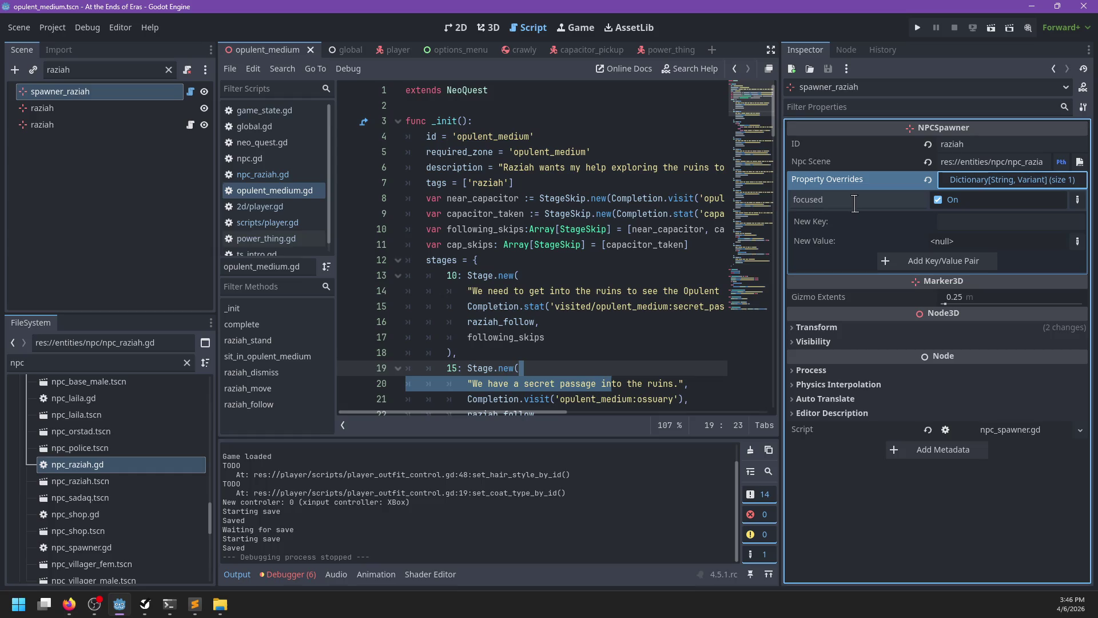
pyautogui.click(1015, 182)
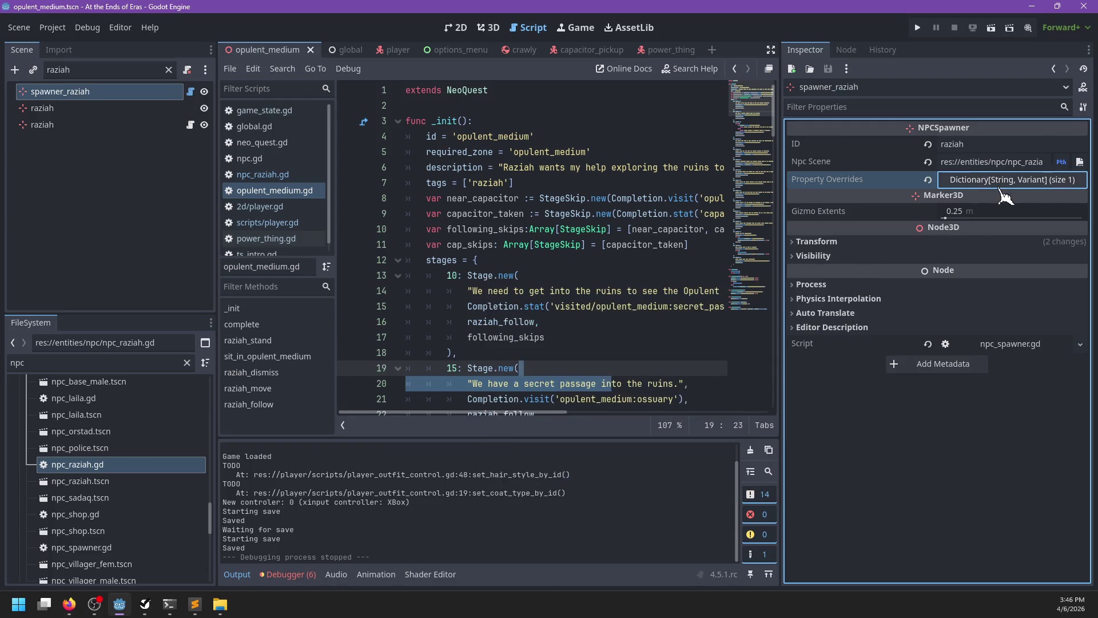
pyautogui.click(1022, 180)
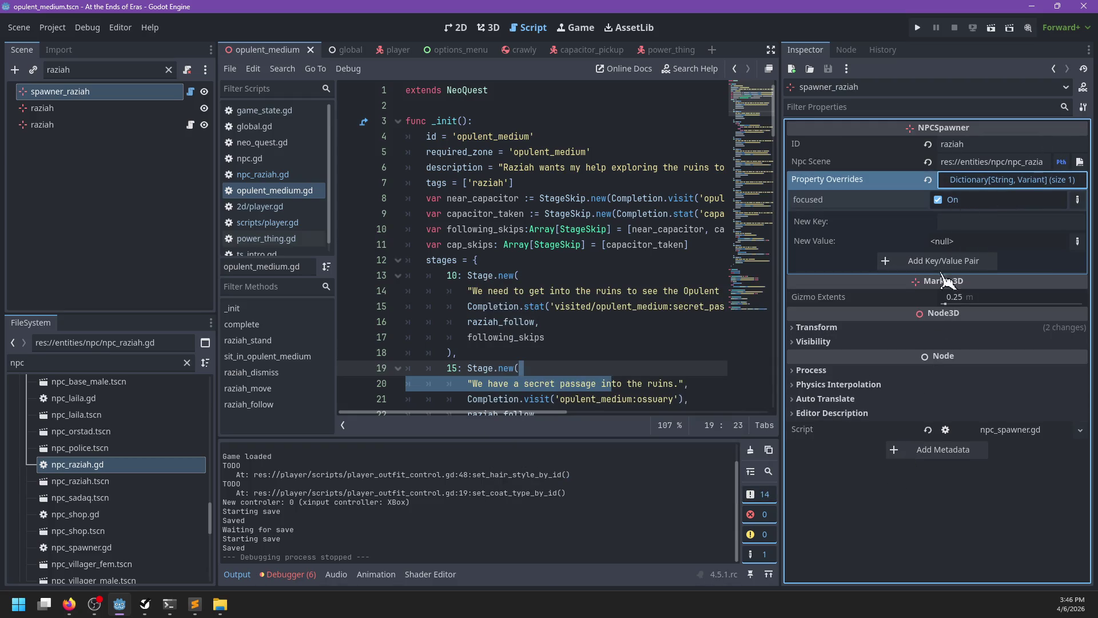
pyautogui.press('F5')
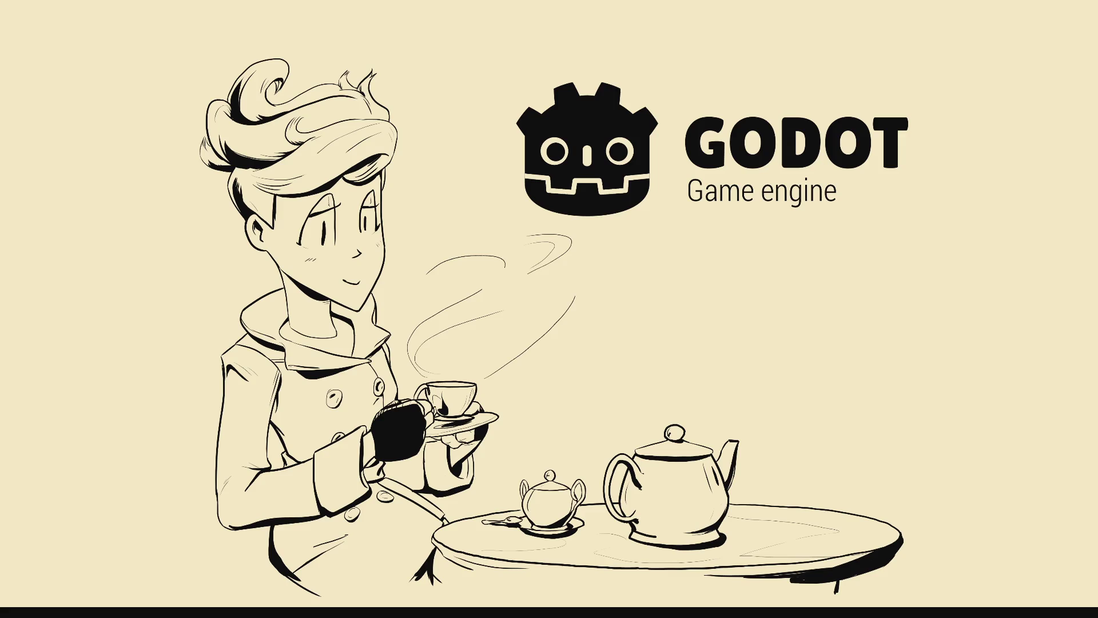
# Start playing, walk over to face Raziah, and run SaveLoad.state.data in the live debug console.
pyautogui.press('Return')
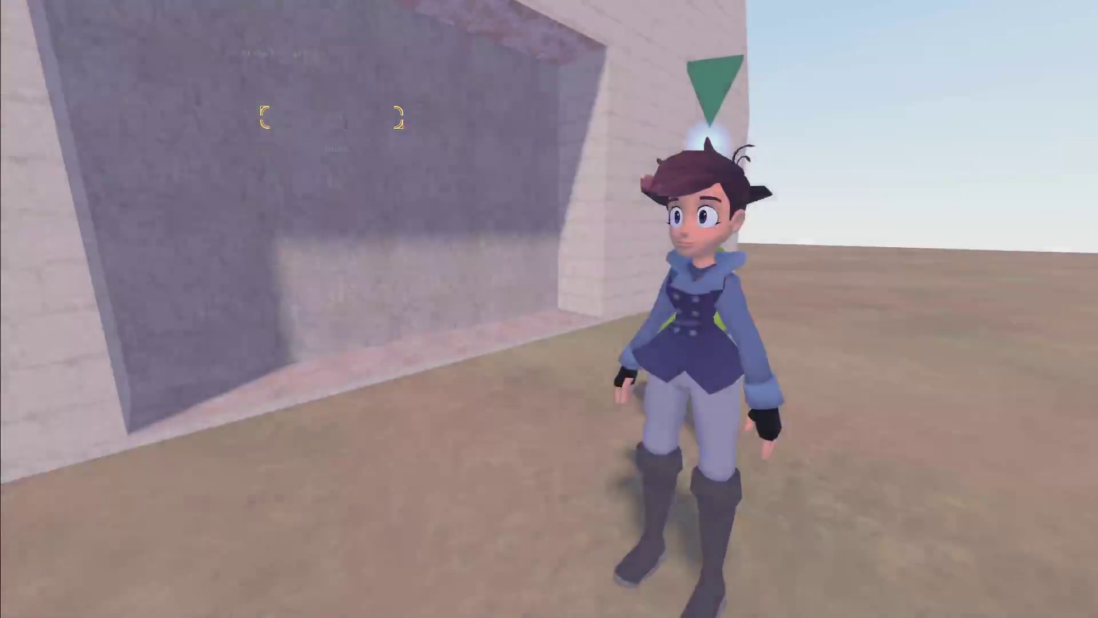
pyautogui.press('w')
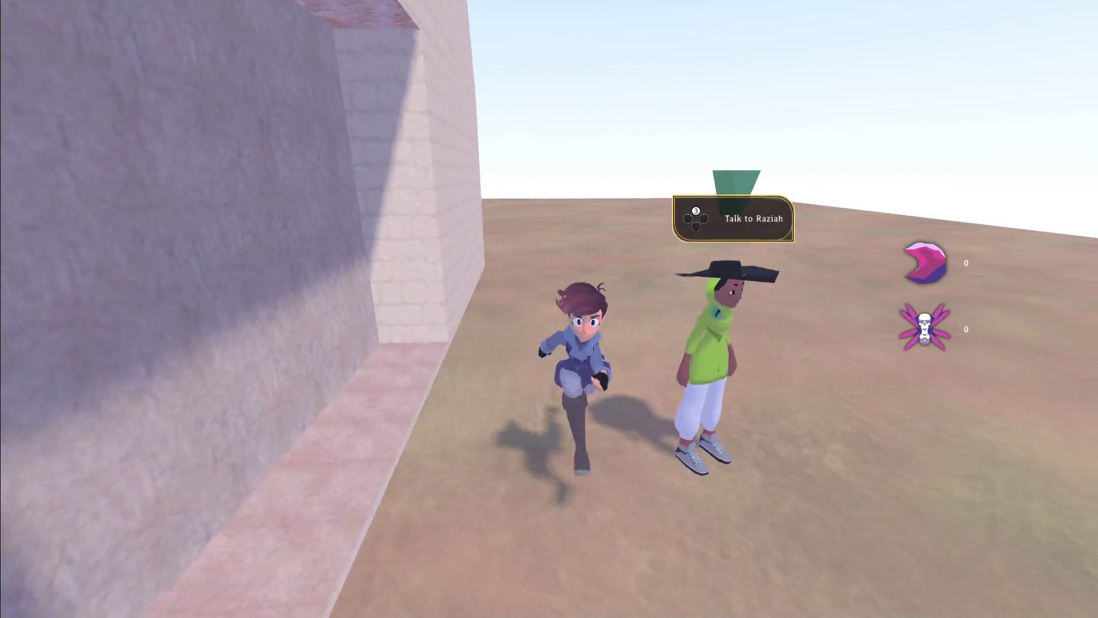
pyautogui.press('e')
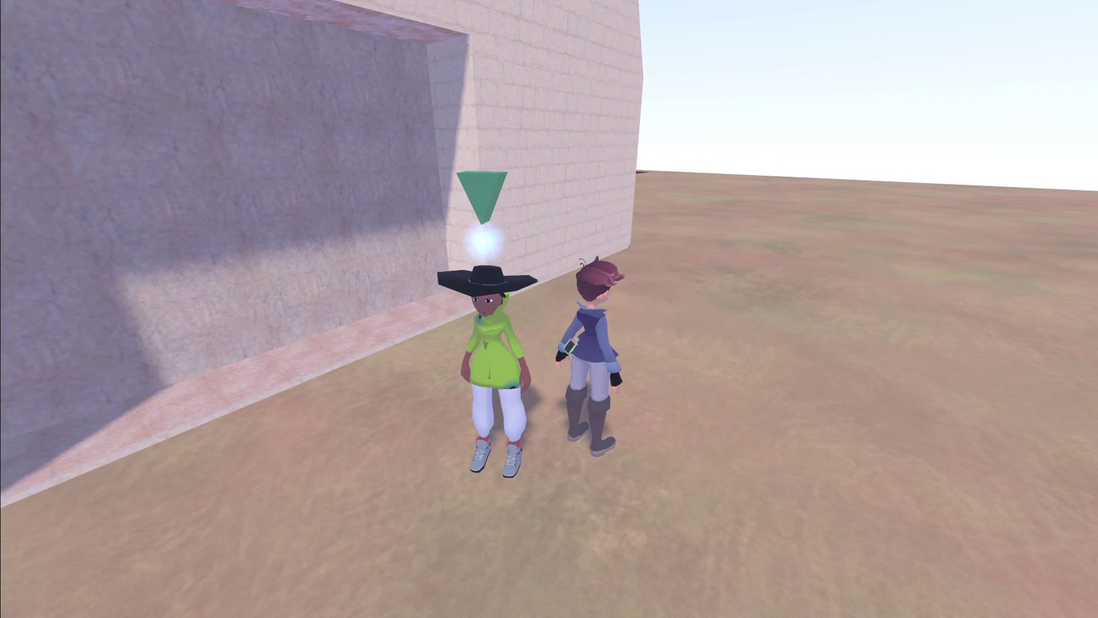
pyautogui.press('a')
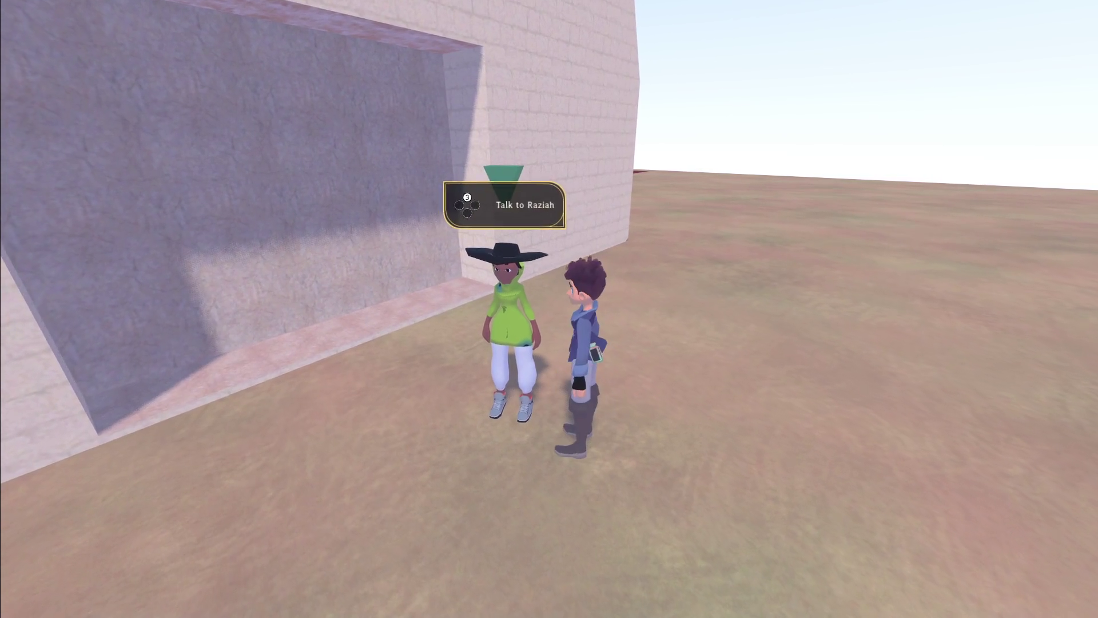
pyautogui.press('`')
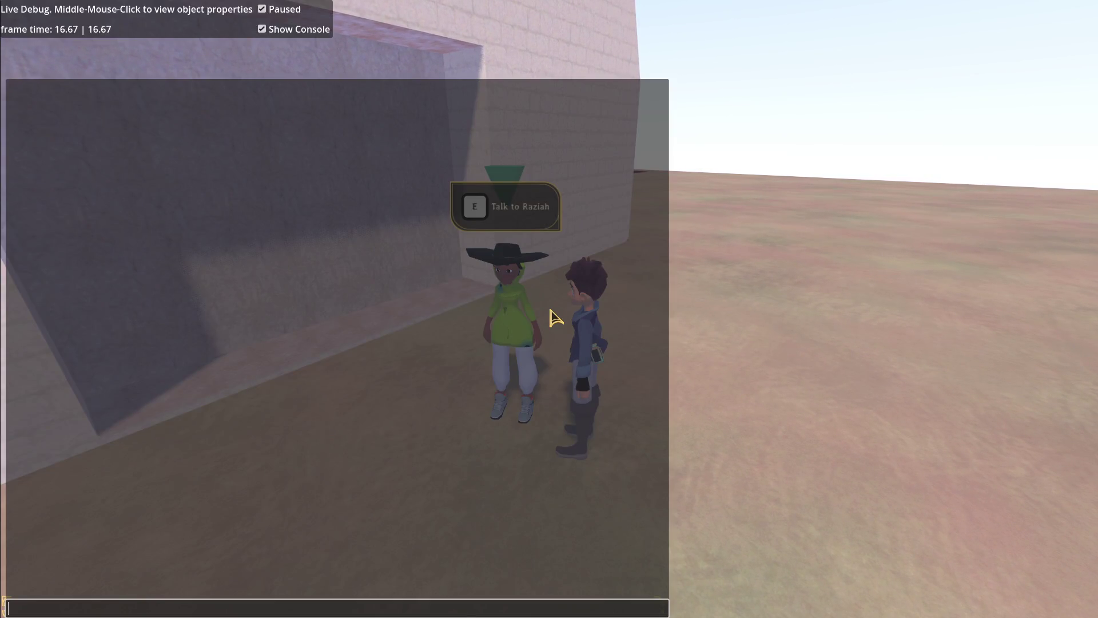
pyautogui.write('Sa')
pyautogui.press('BackSpace')
pyautogui.press('BackSpace')
pyautogui.write('SaveLoad.state.data')
pyautogui.press('Return')
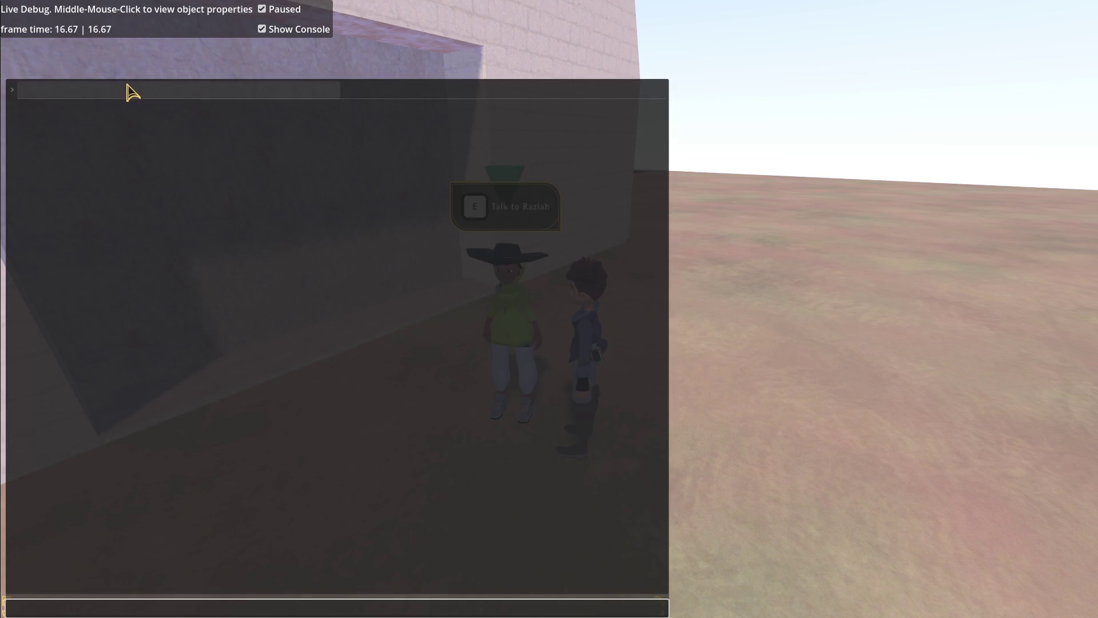
# Expand the result's quest entries, then npc > active_npcs to show raziah and ts_scientist, and return to the editor.
pyautogui.click(12, 92)
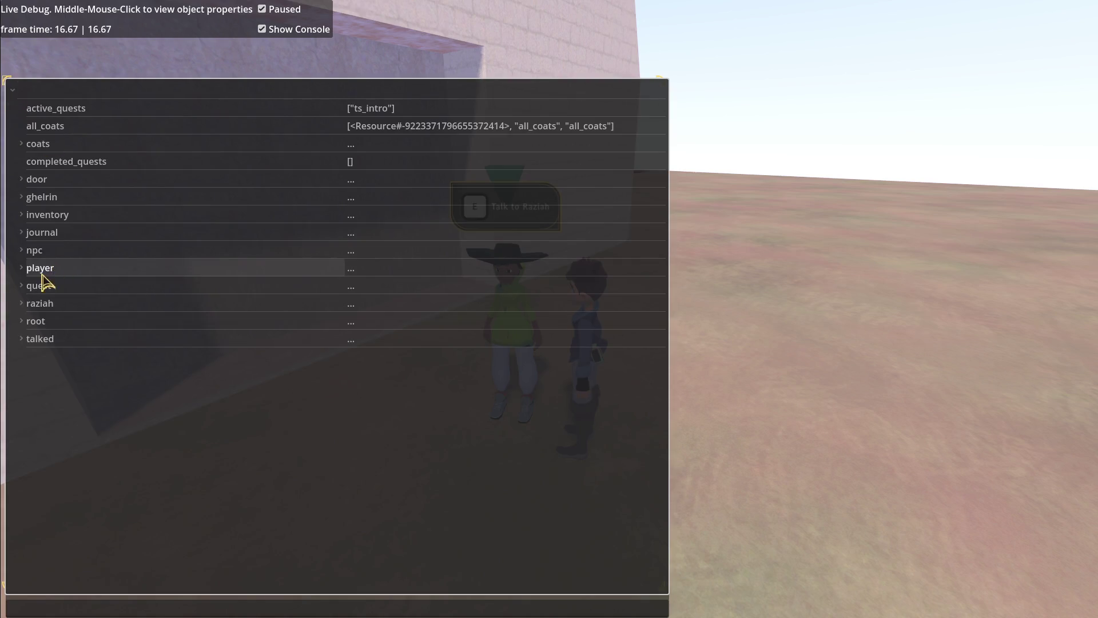
pyautogui.click(21, 286)
pyautogui.click(31, 302)
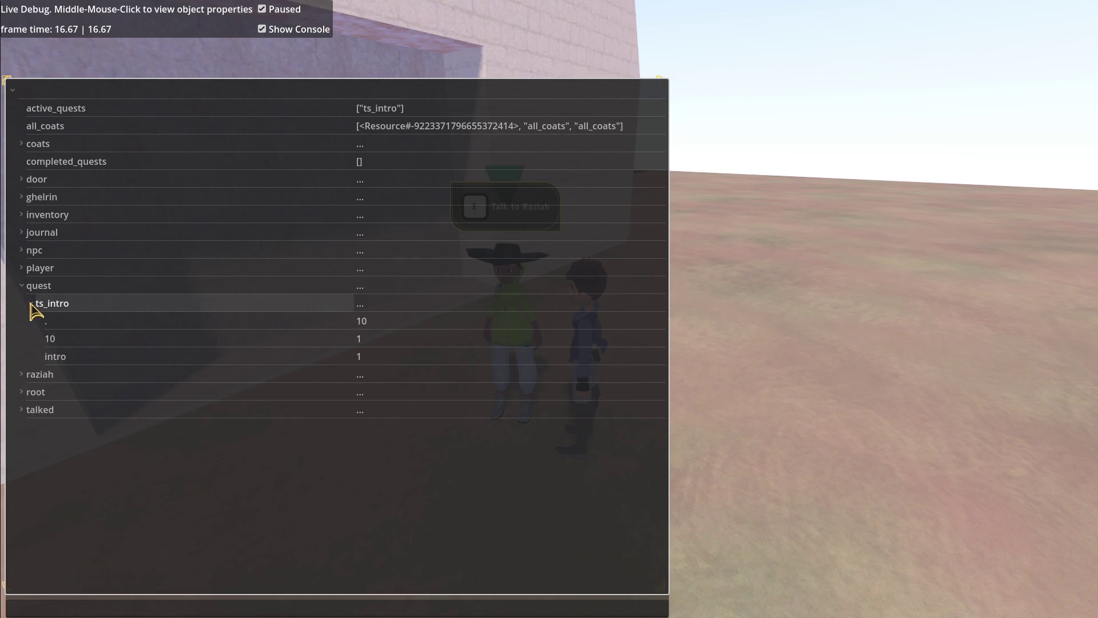
pyautogui.click(31, 303)
pyautogui.click(25, 286)
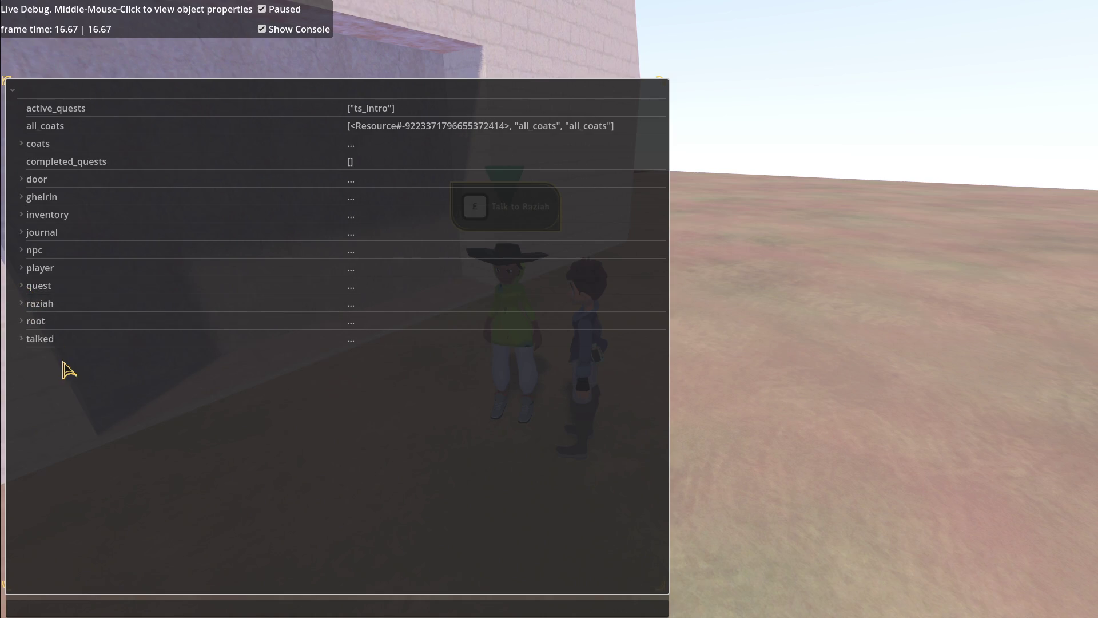
pyautogui.click(21, 304)
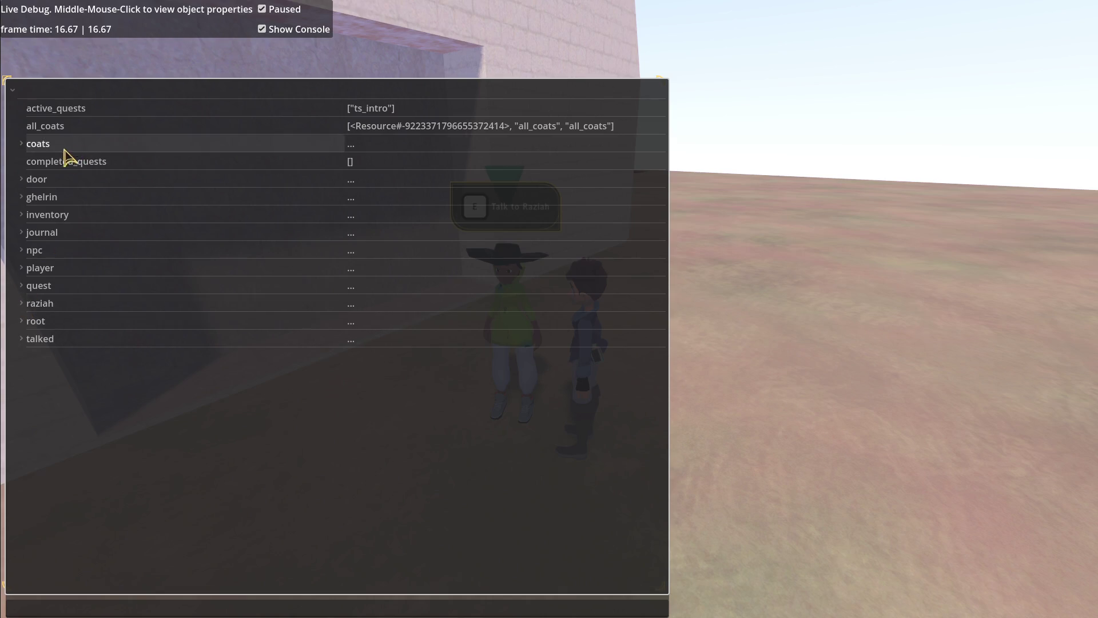
pyautogui.click(21, 250)
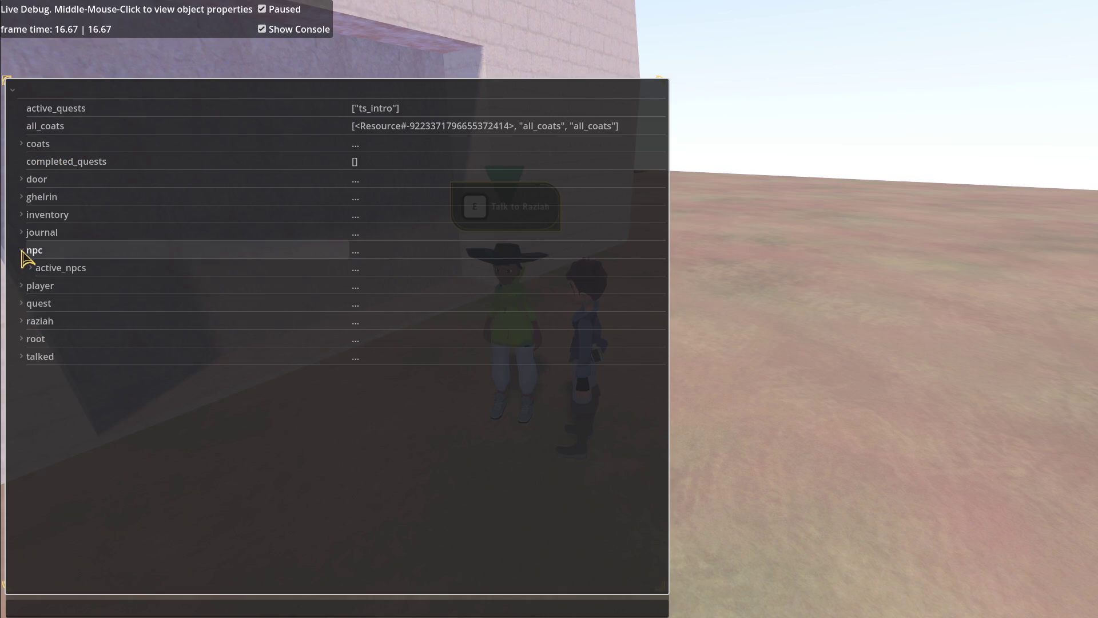
pyautogui.click(31, 268)
pyautogui.click(40, 303)
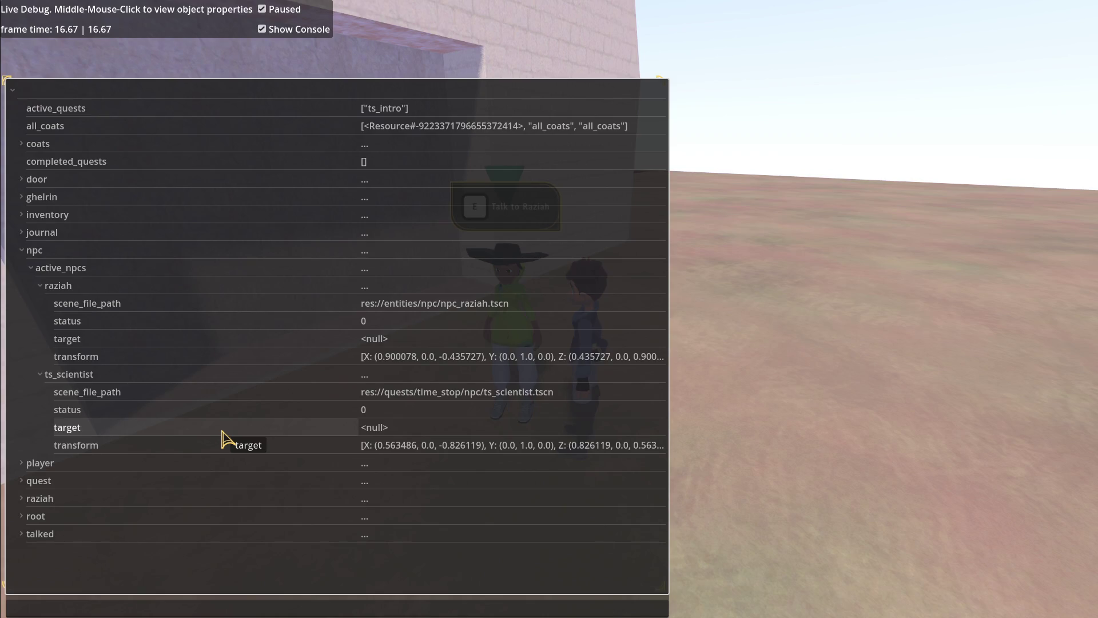
pyautogui.hotkey('alt', 'Tab')
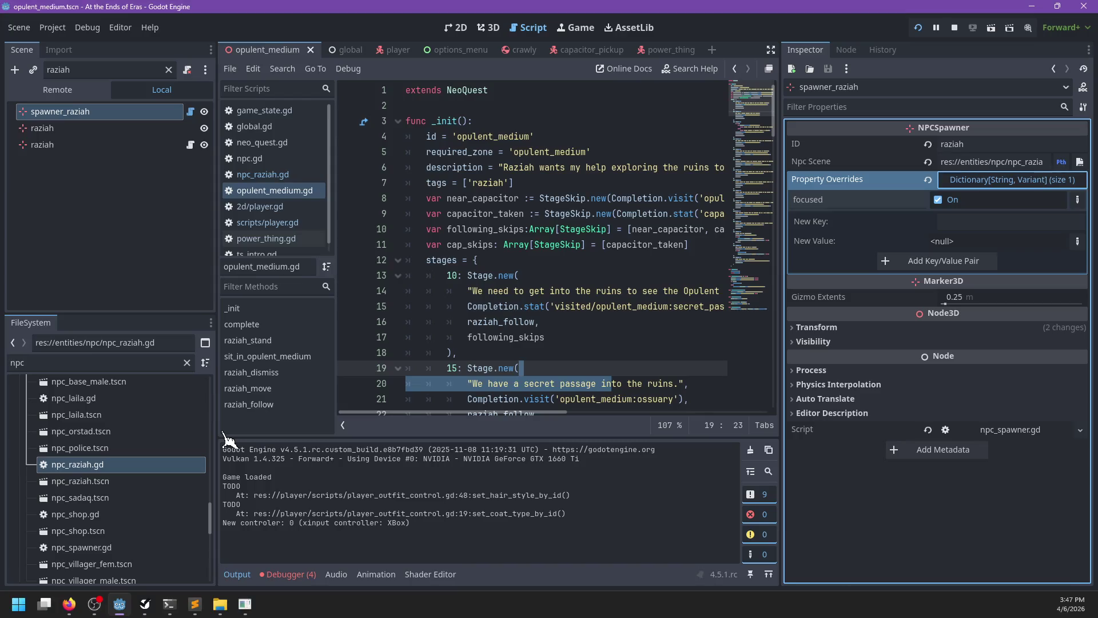
# Bring up the task list, select the Bugs category and ready the FileSystem filter for 'spawner'.
pyautogui.click(144, 603)
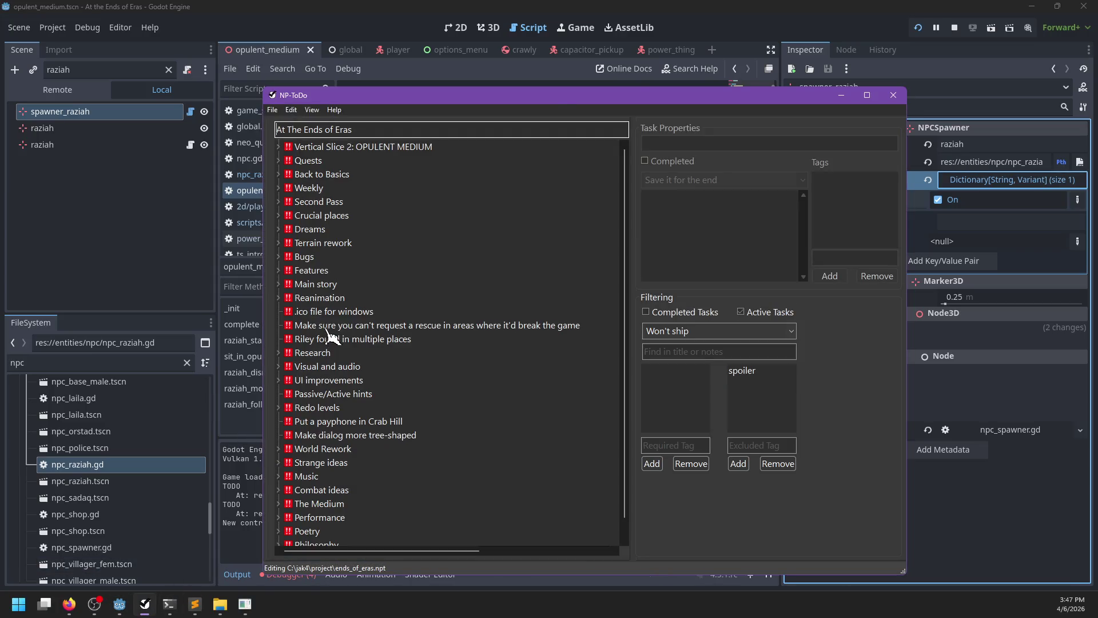
pyautogui.scroll(1, 334, 330)
pyautogui.click(301, 245)
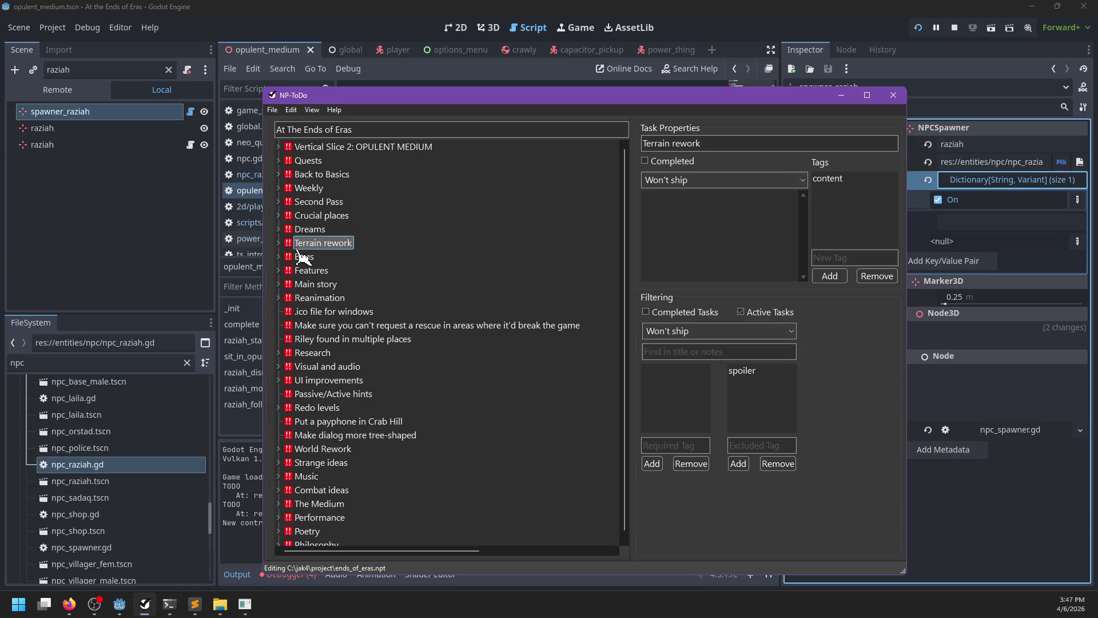
pyautogui.click(304, 260)
pyautogui.doubleClick(120, 361)
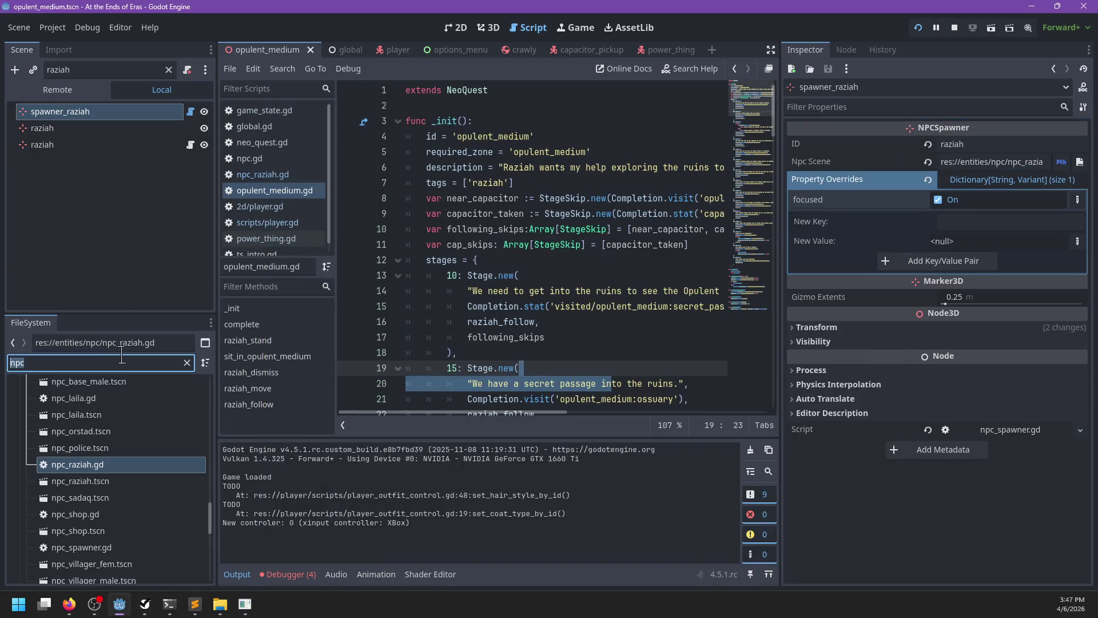
pyautogui.write('spawner')
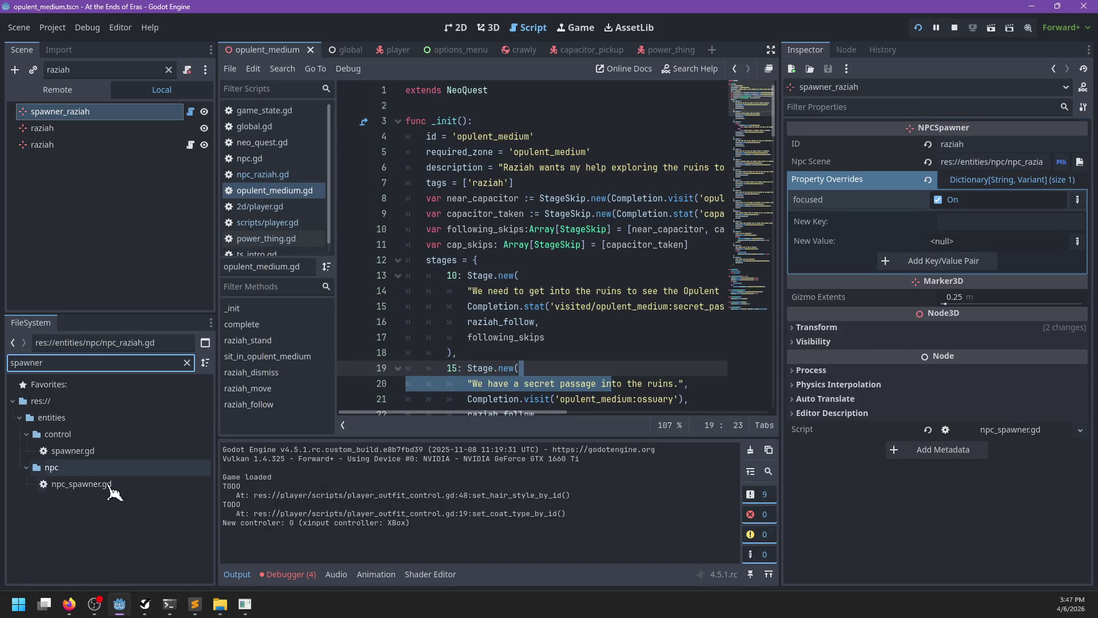
# Open npc_spawner.gd to review it, then start a new task under Bugs in the task list.
pyautogui.doubleClick(80, 484)
pyautogui.click(549, 230)
pyautogui.scroll(-3, 558, 227)
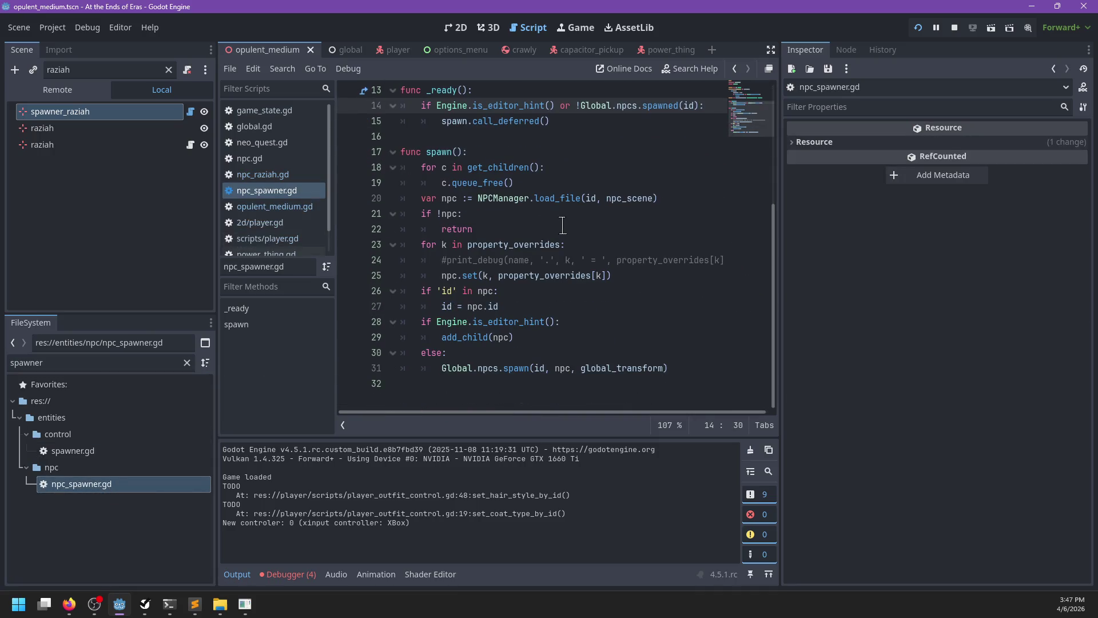
pyautogui.scroll(2, 560, 224)
pyautogui.scroll(2, 557, 226)
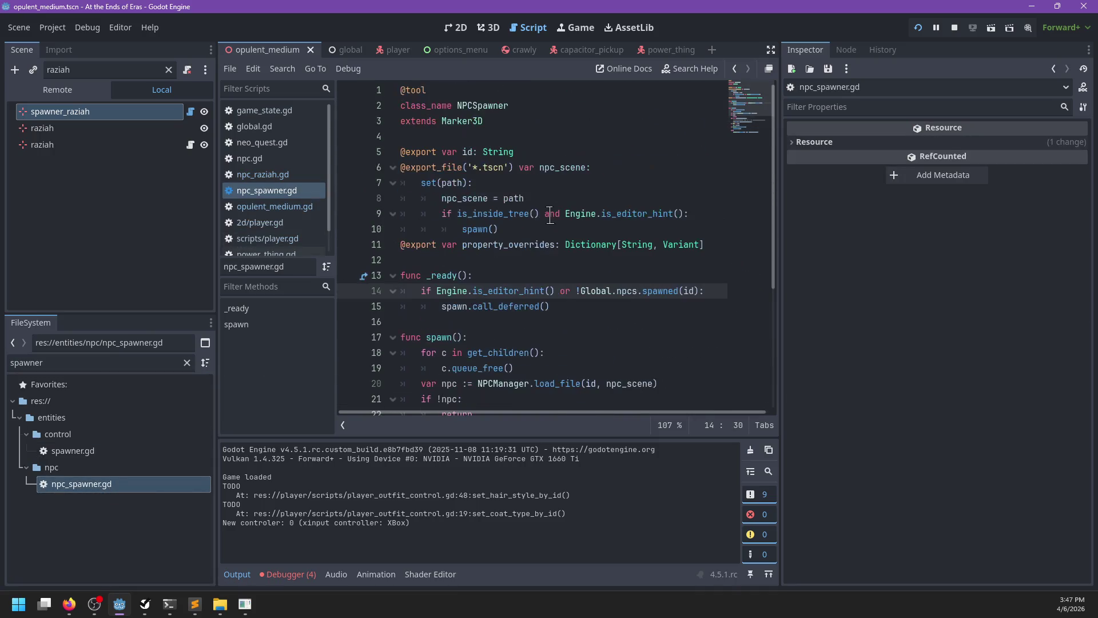
pyautogui.hotkey('alt', 'Tab')
pyautogui.press('Insert')
pyautogui.write('NPC: do not save NPCs')
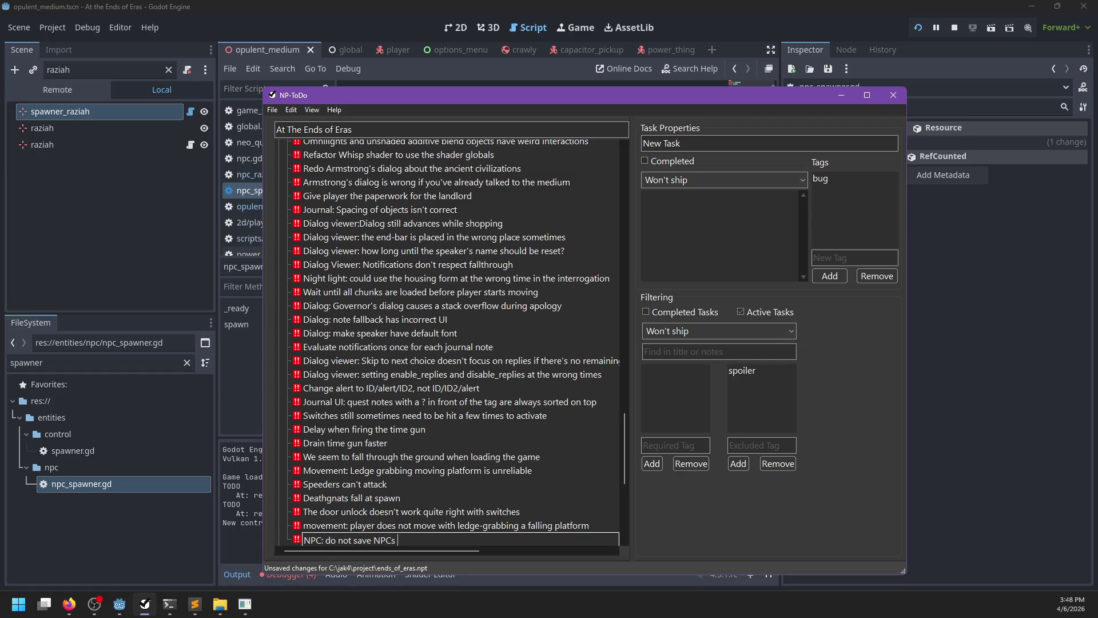
pyautogui.write('as')
pyautogui.write(' the')
# Add a Bugs task titled not to save NPCs as active_npc unless doing something interesting.
pyautogui.press('BackSpace')
pyautogui.press('BackSpace')
pyautogui.press('BackSpace')
pyautogui.write('doing something interesting')
pyautogui.press('Return')
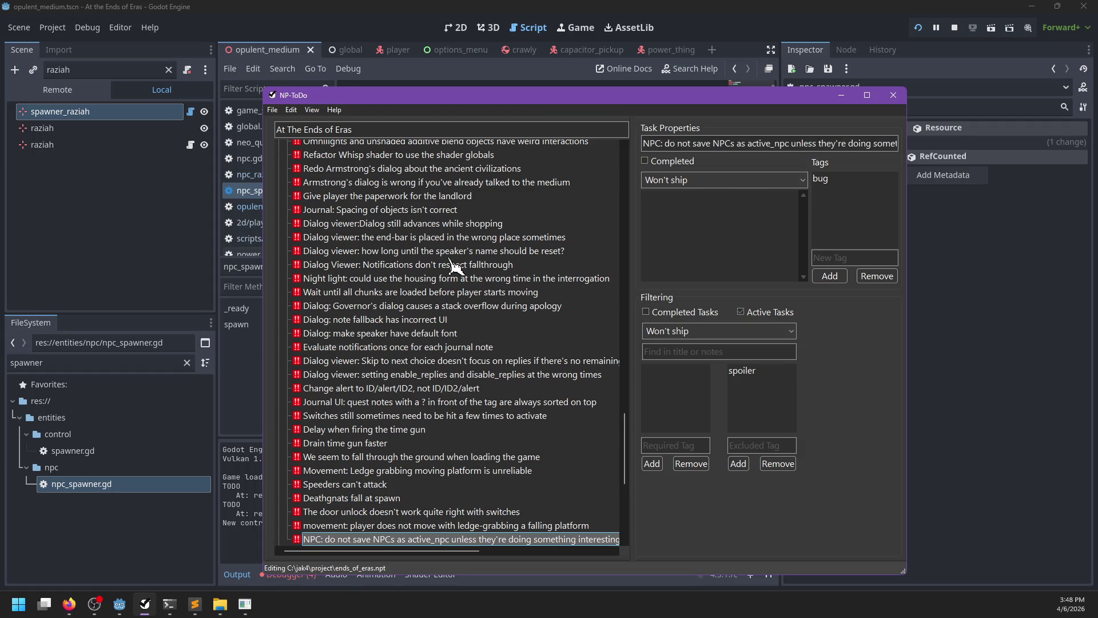
pyautogui.press('Return')
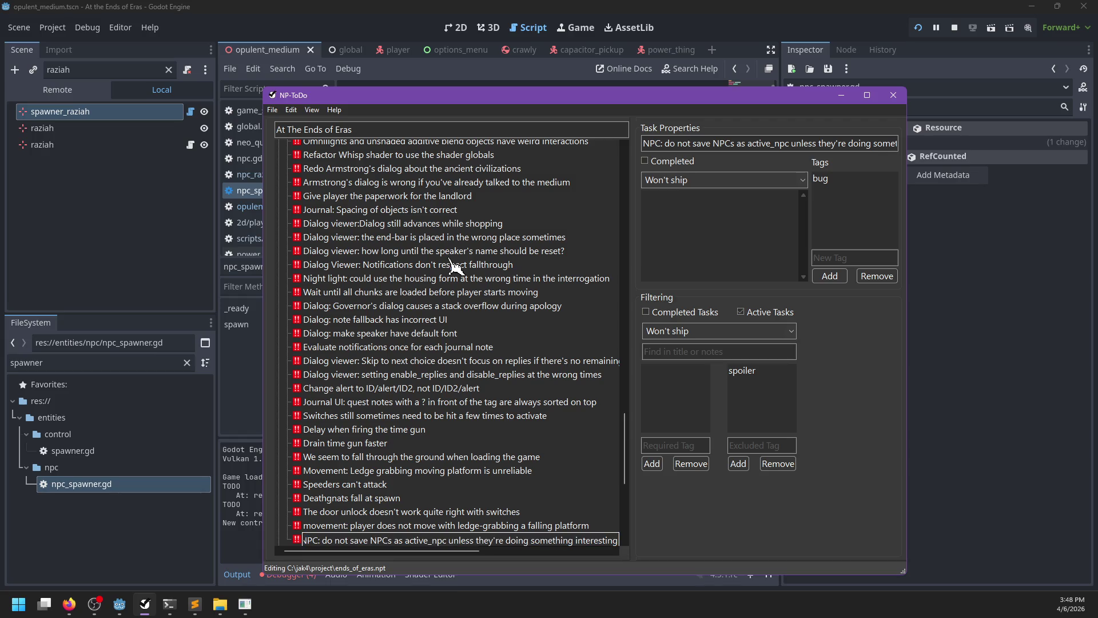
pyautogui.hotkey('ctrl', 'shift', 'Left')
pyautogui.hotkey('ctrl', 'shift', 'Left')
pyautogui.hotkey('ctrl', 'shift', 'Left')
pyautogui.hotkey('ctrl', 'shift', 'Right')
pyautogui.press('Return')
# Write the task's 'Interesting means' notes, save the list, and begin an 'Alternate:' subtask.
pyautogui.press('Tab')
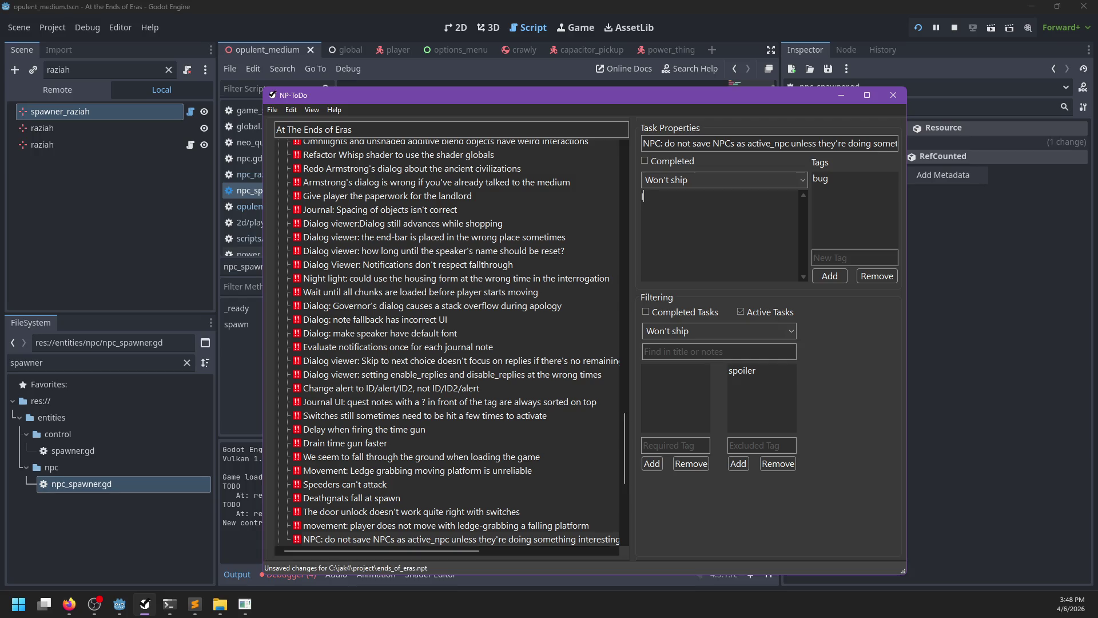
pyautogui.write('ting means: ')
pyautogui.write('They have a target OR they have some other specif')
pyautogui.hotkey('ctrl', 'BackSpace')
pyautogui.hotkey('ctrl', 'BackSpace')
pyautogui.hotkey('ctrl', 'BackSpace')
pyautogui.hotkey('ctrl', 'BackSpace')
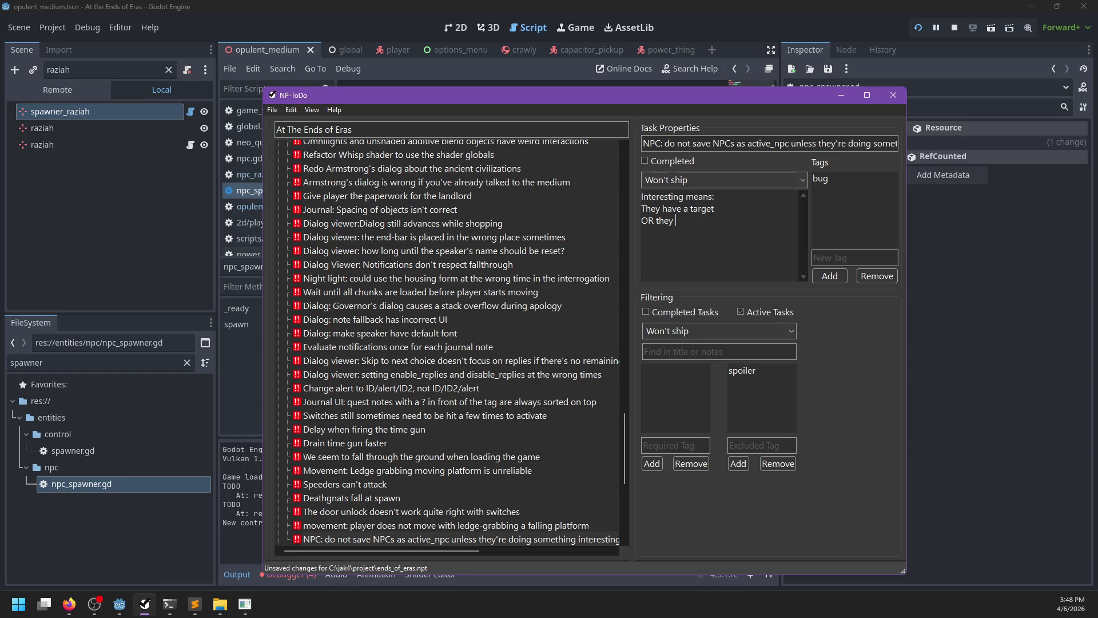
pyautogui.write('re tied to a quest')
pyautogui.hotkey('ctrl', 's')
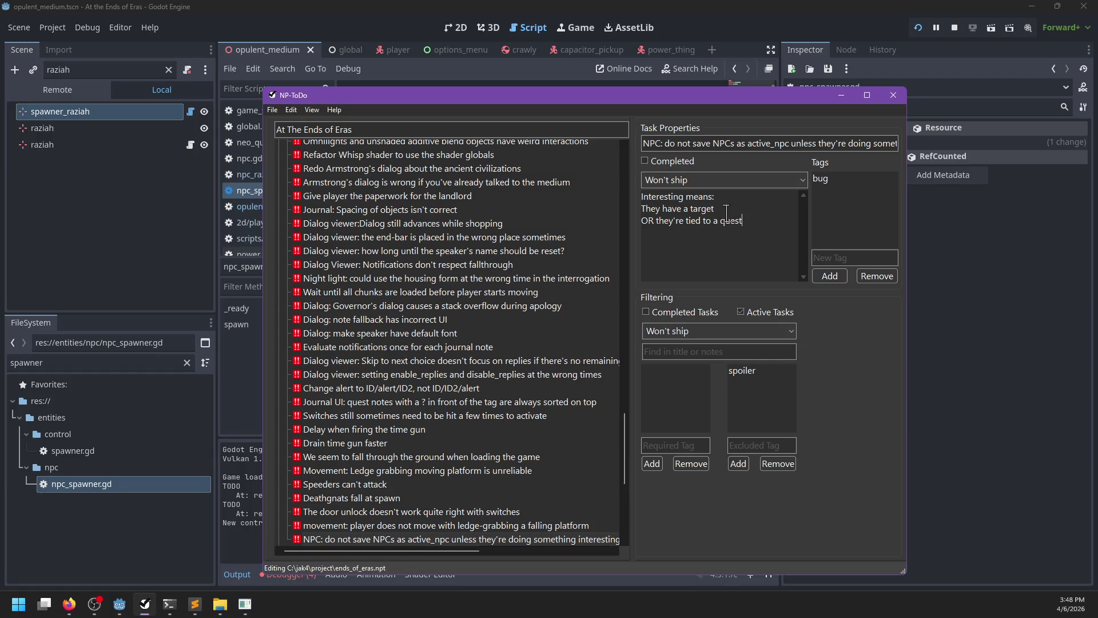
pyautogui.press('BackSpace')
pyautogui.press('BackSpace')
pyautogui.press('BackSpace')
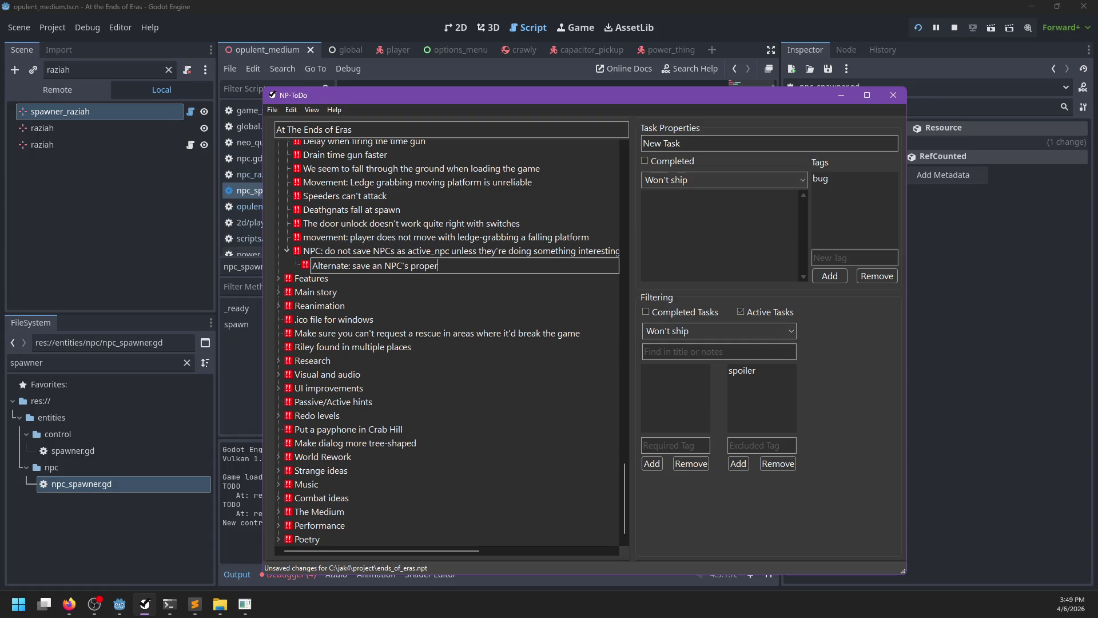
pyautogui.write('like focus and p')
pyautogui.write('ose')
# Commit the 'Alternate: save an NPC's proper...' subtask title and save the task list.
pyautogui.press('Return')
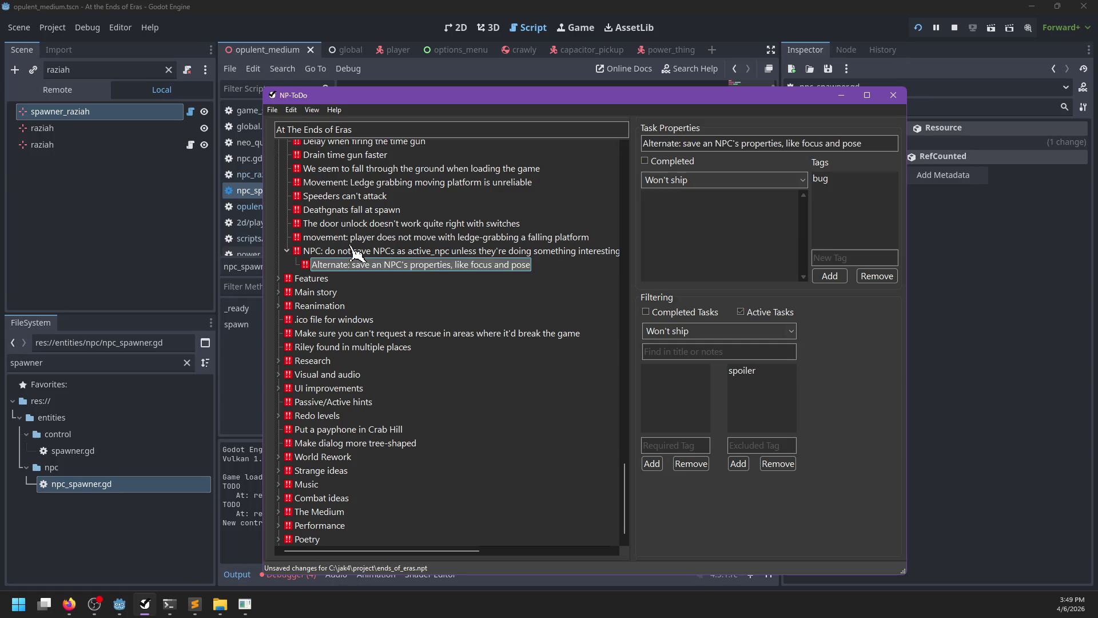
pyautogui.hotkey('ctrl', 's')
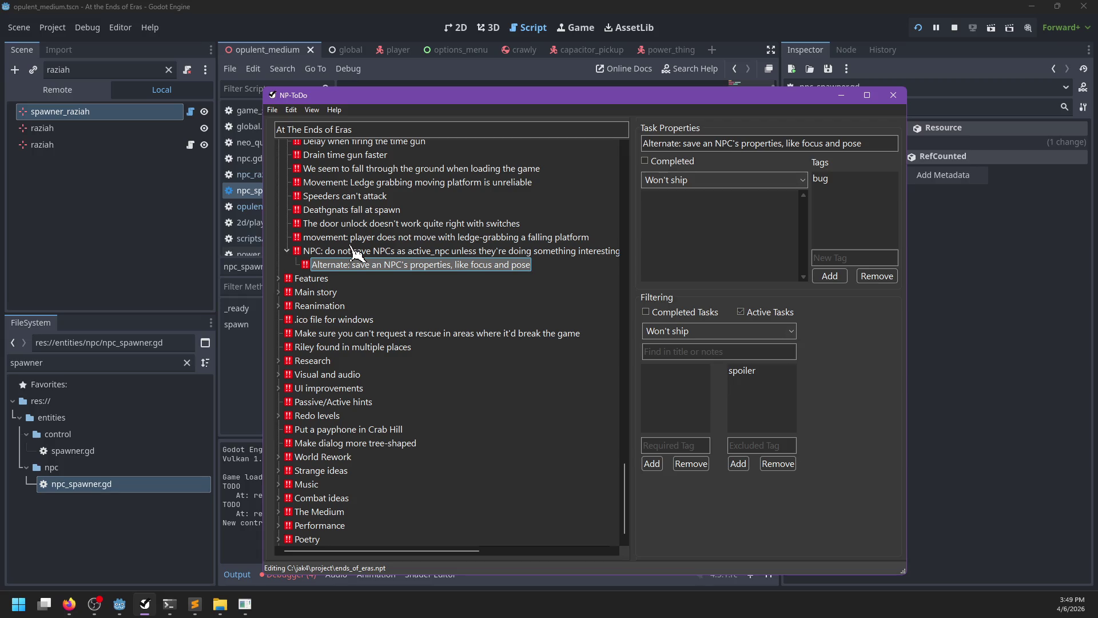
pyautogui.hotkey('alt', 'Tab')
pyautogui.hotkey('alt', 'Tab')
# Reword the subtask to 'Alternate: tie an NPC to a spawn point' and switch to the game.
pyautogui.click(457, 266)
pyautogui.moveTo(575, 267); pyautogui.dragTo(296, 269)
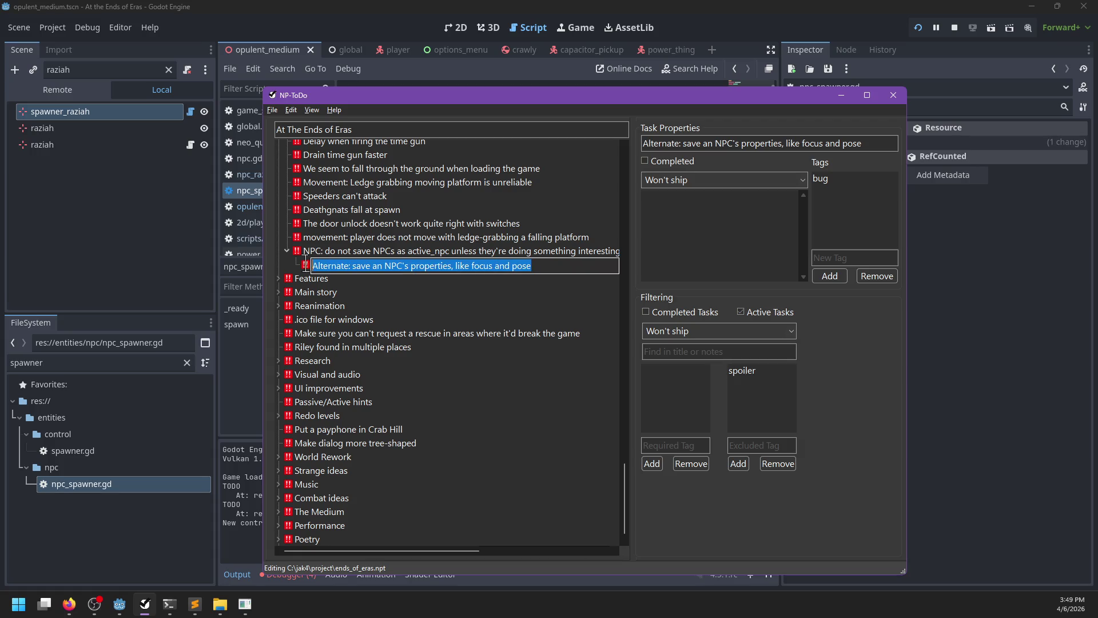
pyautogui.write('Alternate')
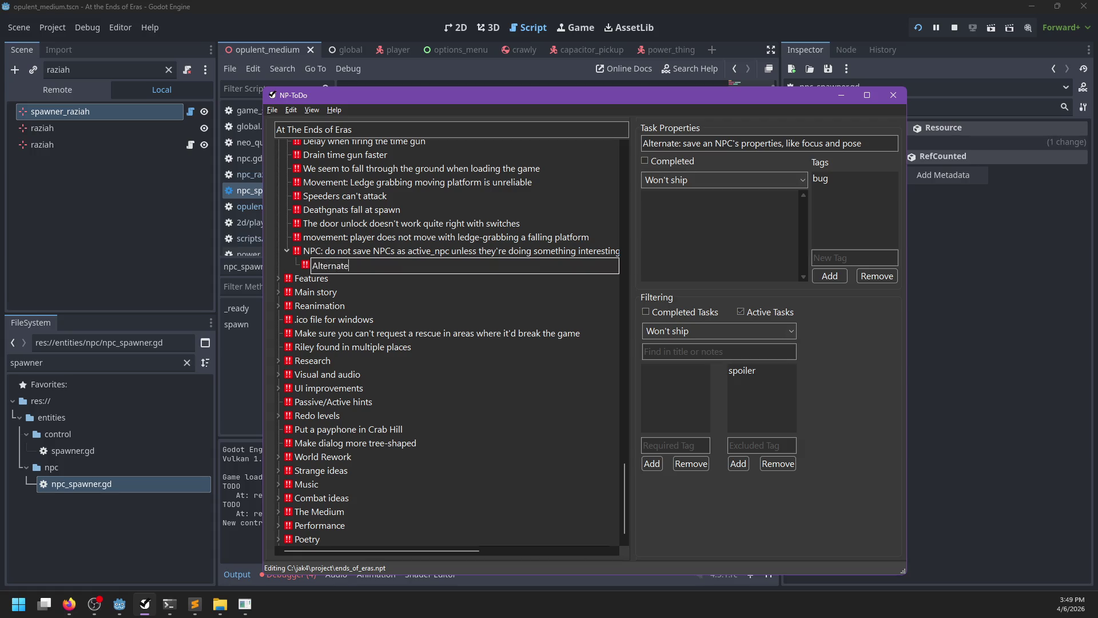
pyautogui.write(' NP')
pyautogui.press('BackSpace')
pyautogui.write('aw')
pyautogui.press('Return')
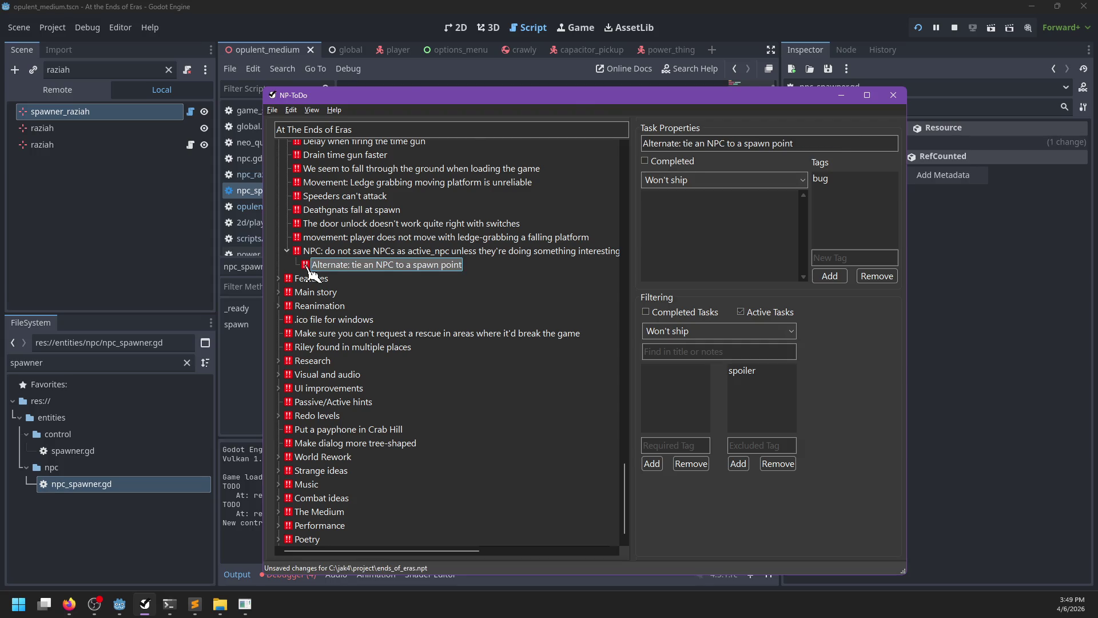
pyautogui.hotkey('alt', 'Tab')
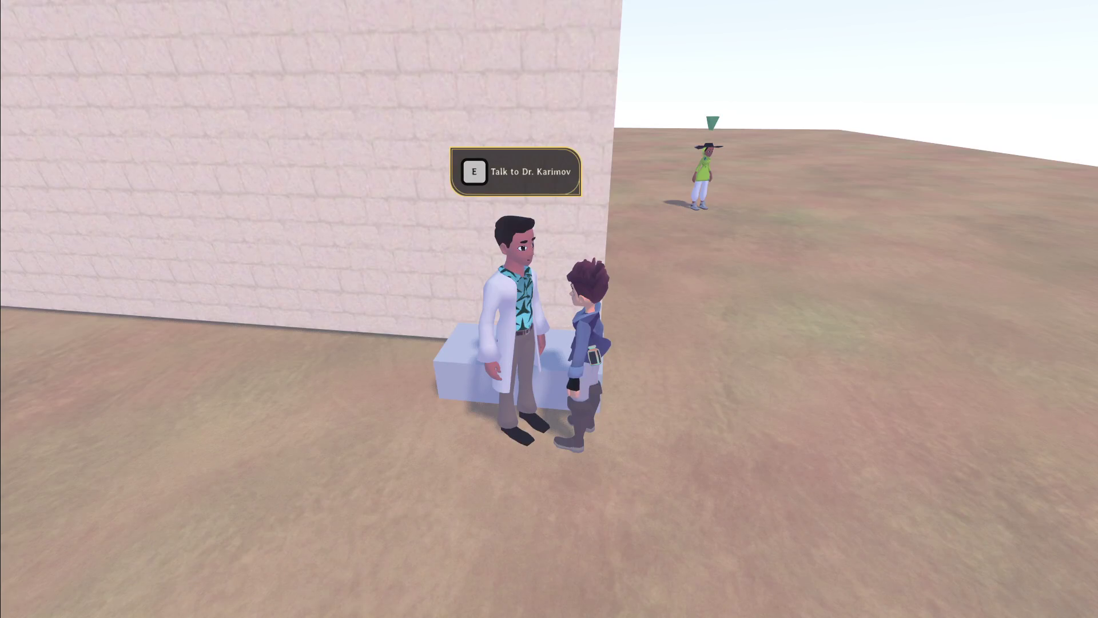
# Run the character back and forth between Dr. Karimov, the bench and Raziah.
pyautogui.press('s')
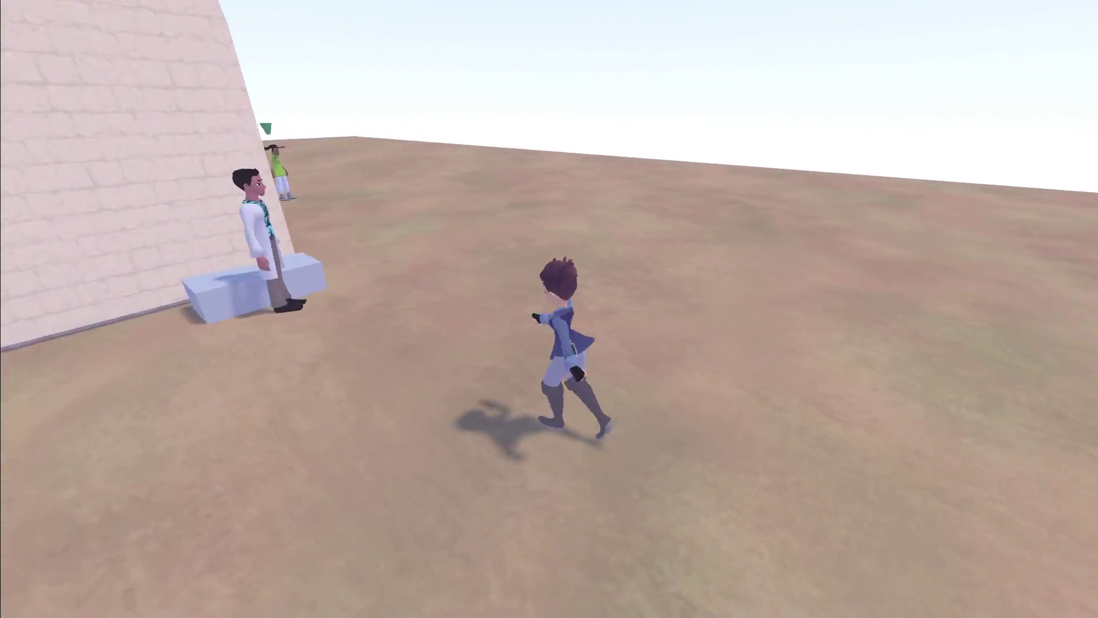
pyautogui.press('w')
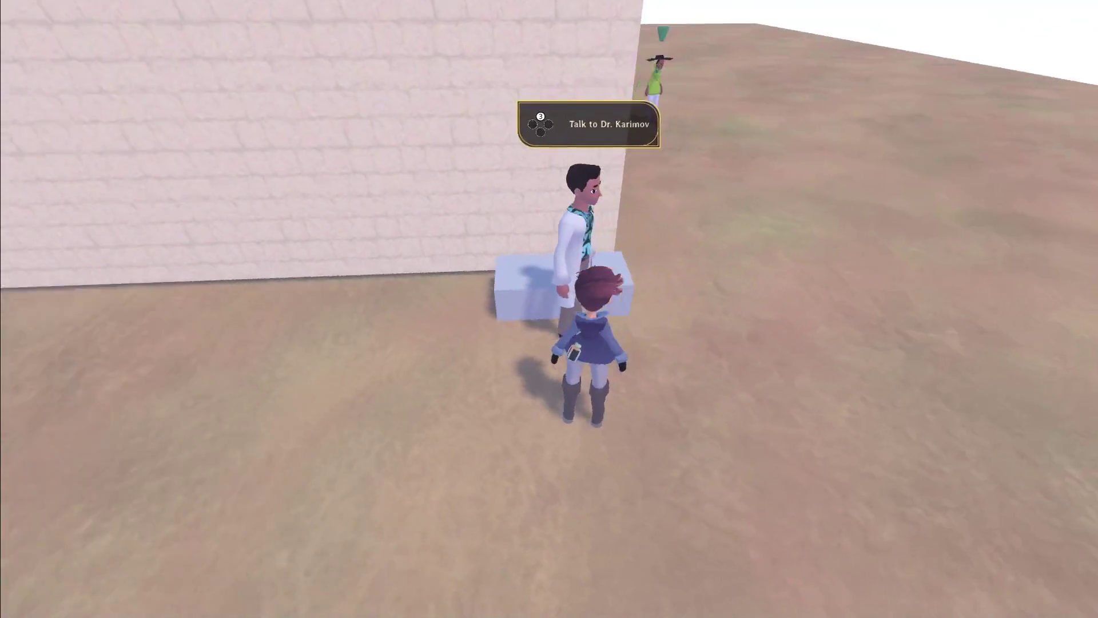
pyautogui.press('s')
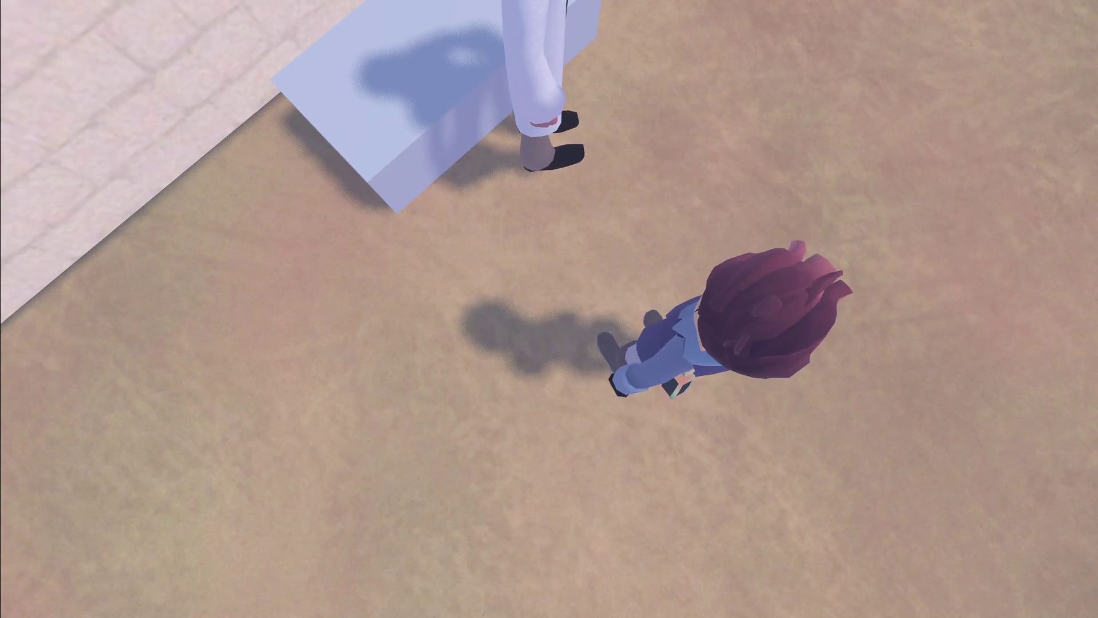
pyautogui.press('s')
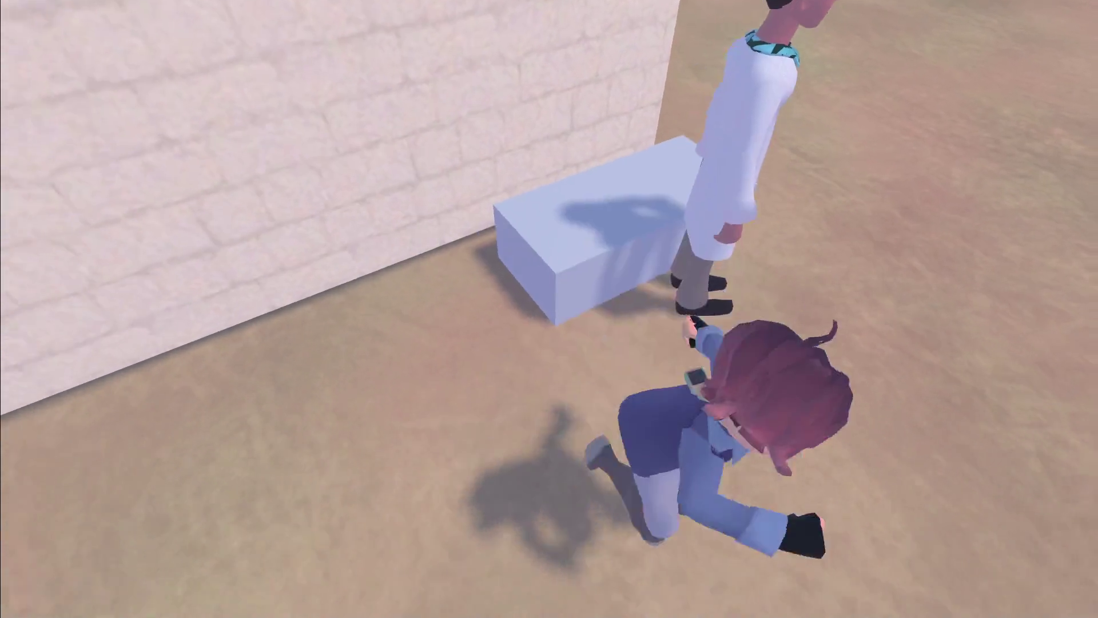
pyautogui.press('w')
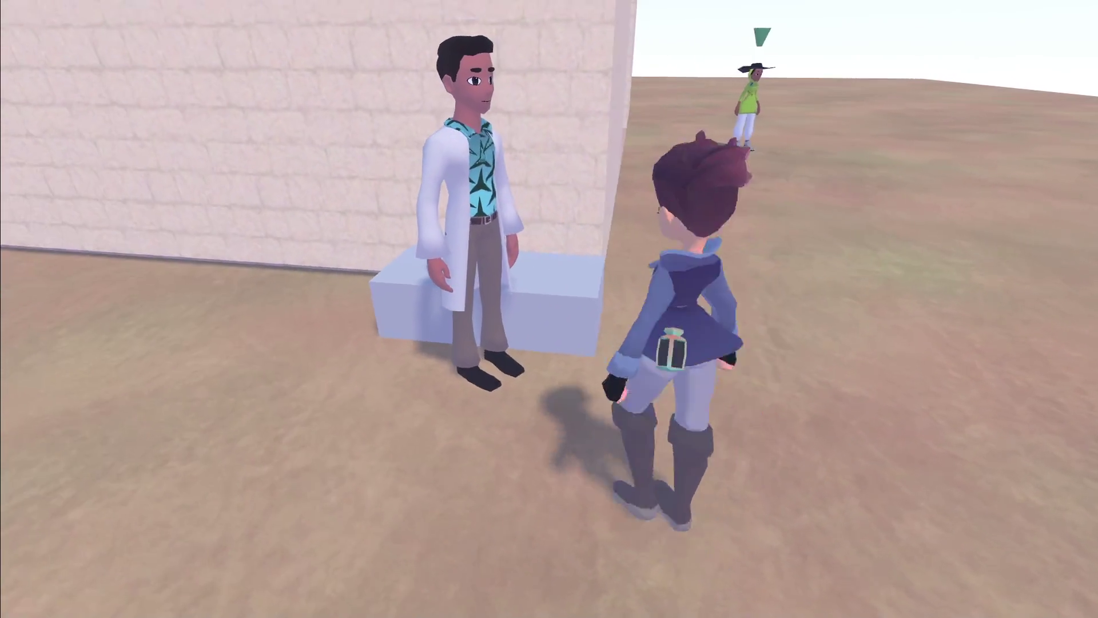
pyautogui.press('w')
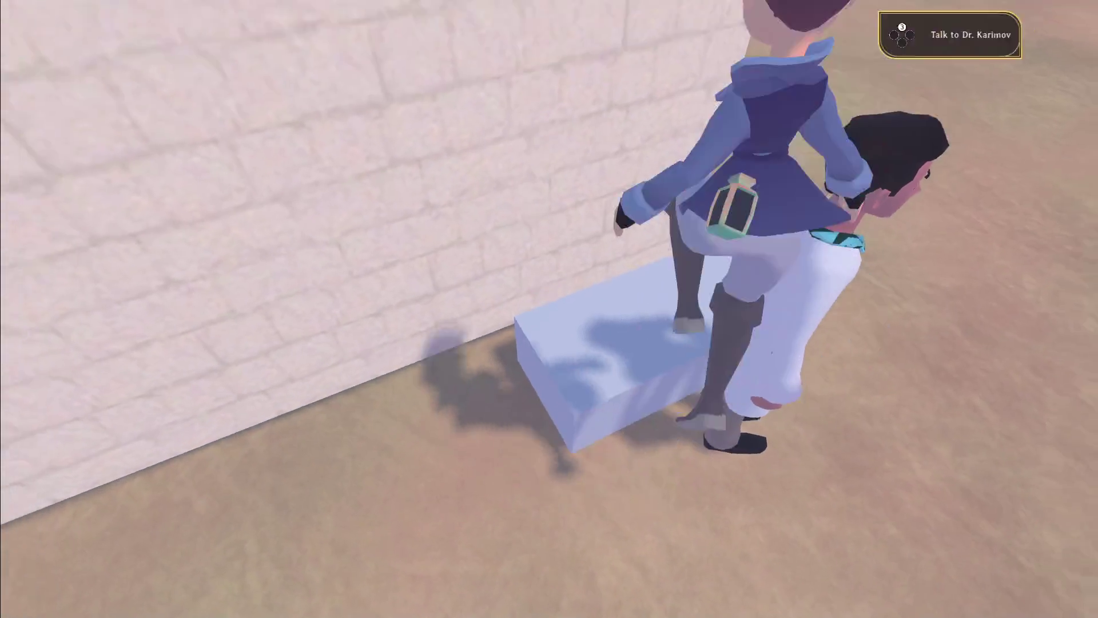
pyautogui.press('s')
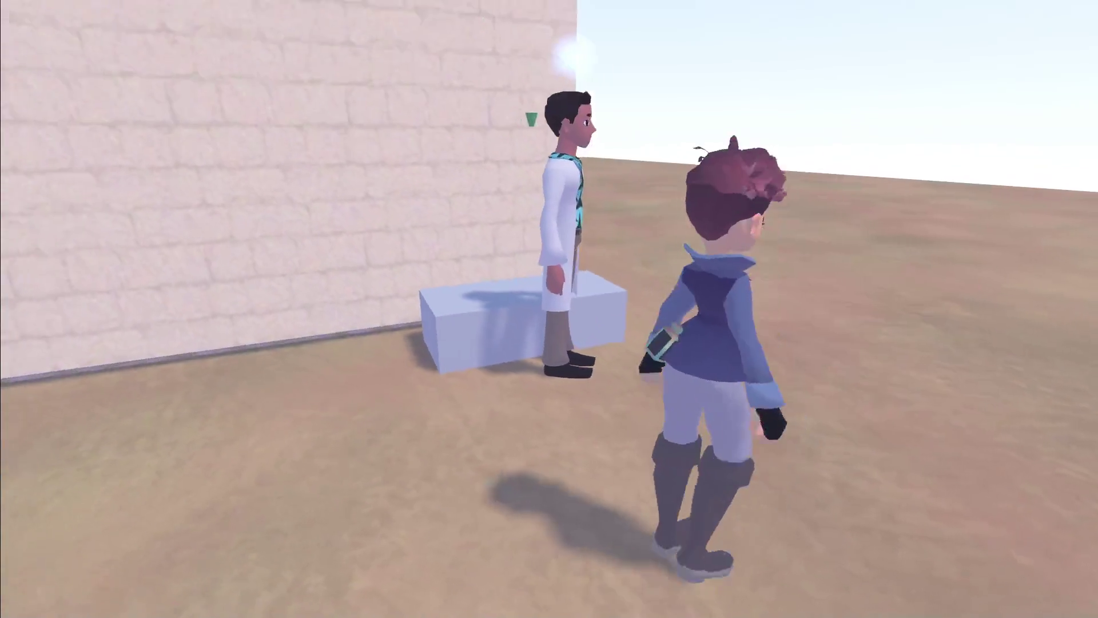
pyautogui.press('w')
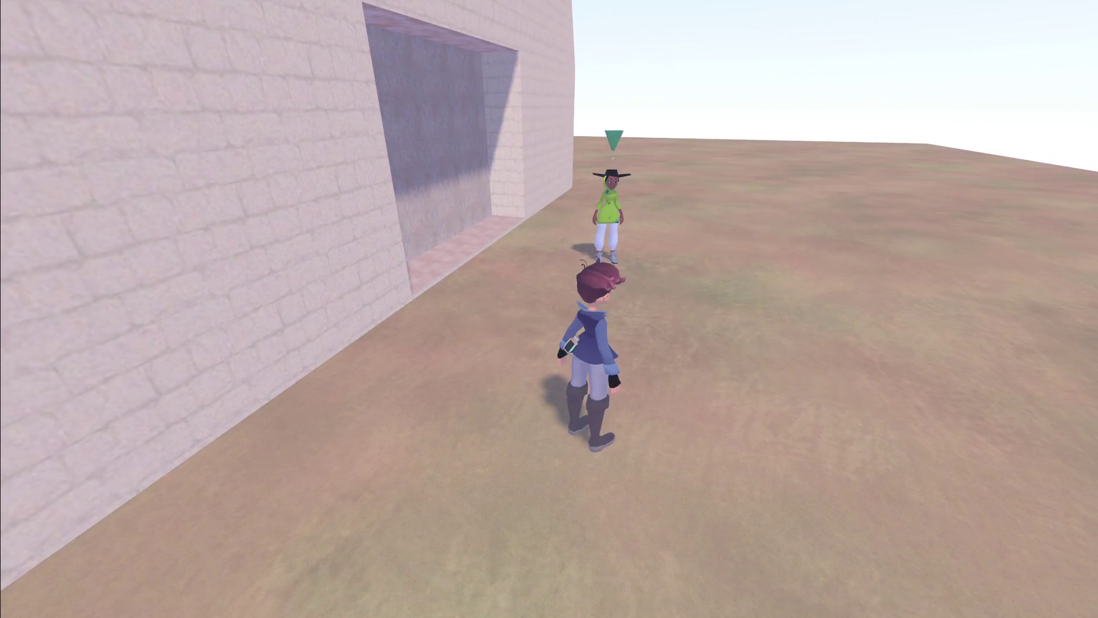
pyautogui.press('a')
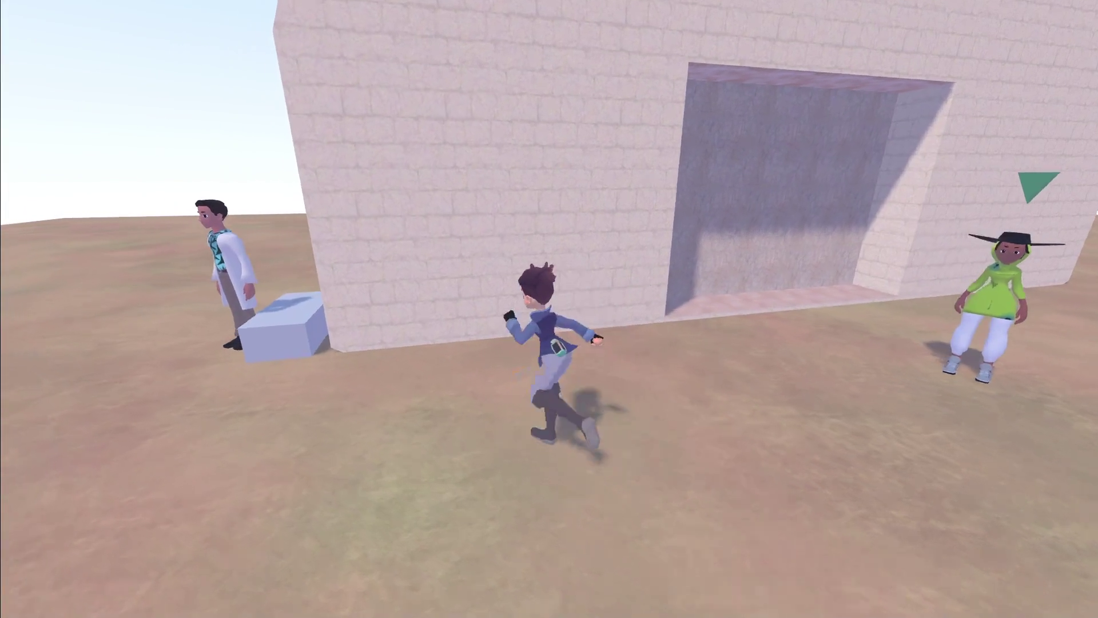
# Reach Raziah along the wall, start talking and ask about her interest in the wall.
pyautogui.press('w')
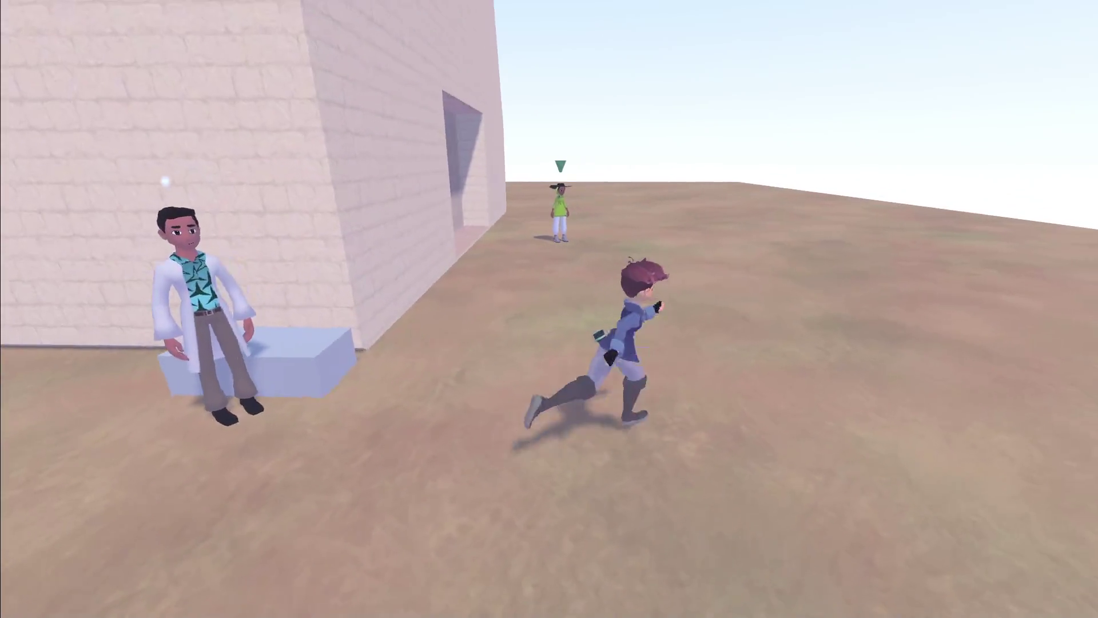
pyautogui.press('w')
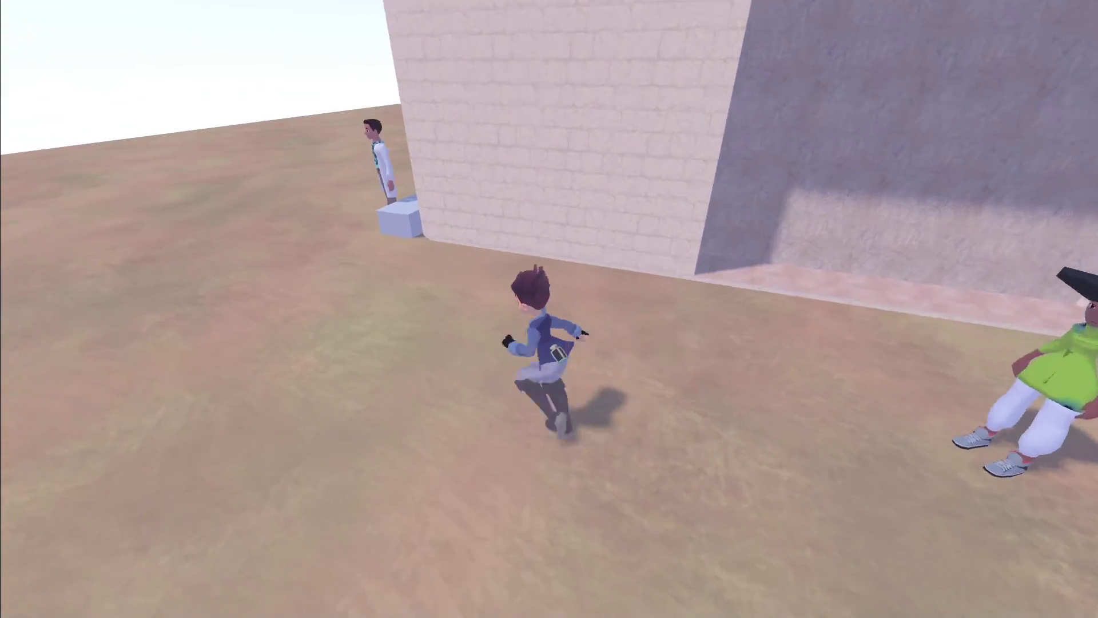
pyautogui.press('w')
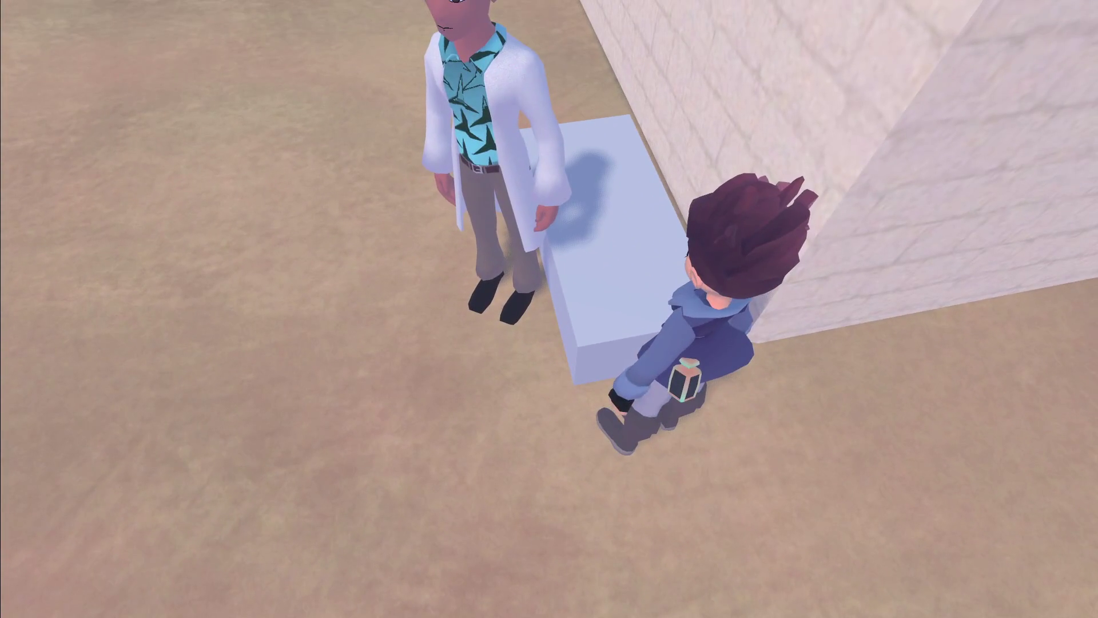
pyautogui.press('w')
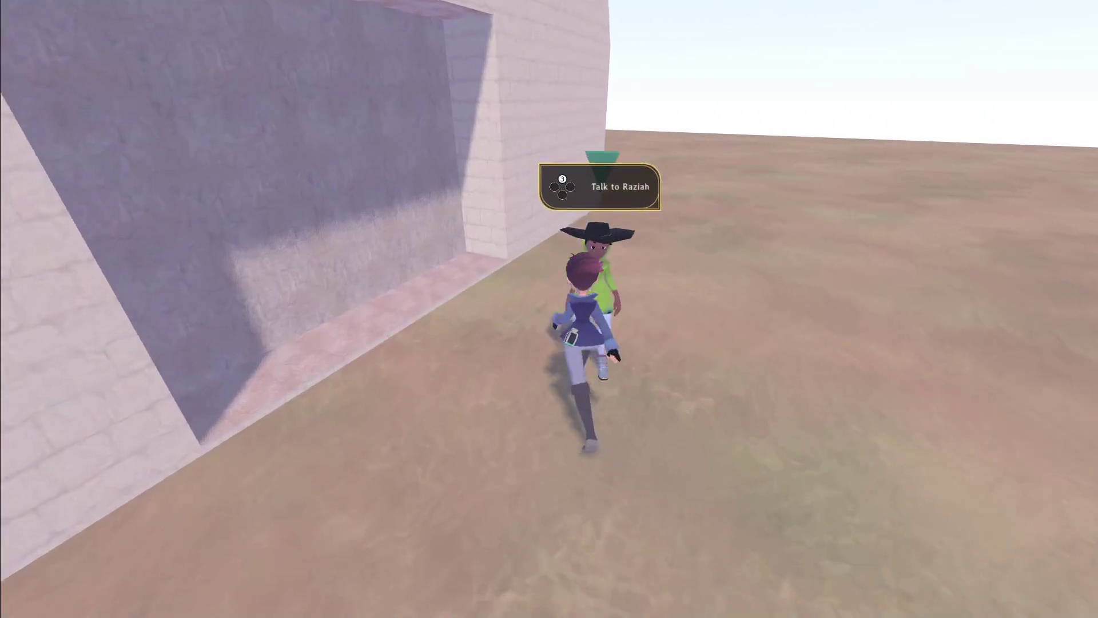
pyautogui.press('e')
pyautogui.press('1')
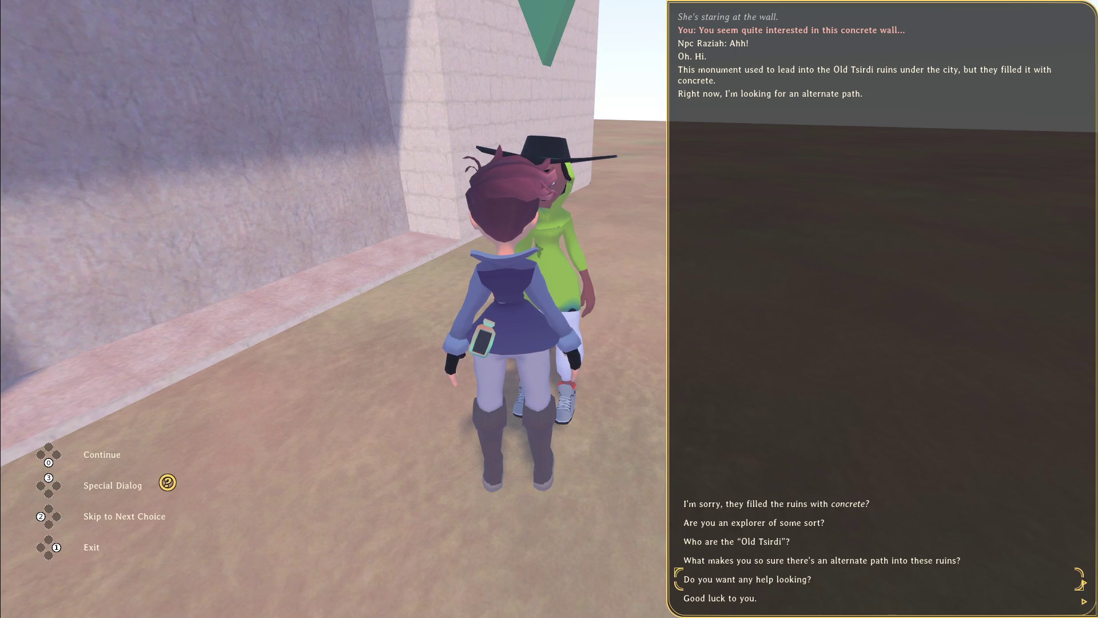
# Offer Raziah help finding a path, claiming to know the Old Tsirdi ruins, then leave her.
pyautogui.press('e')
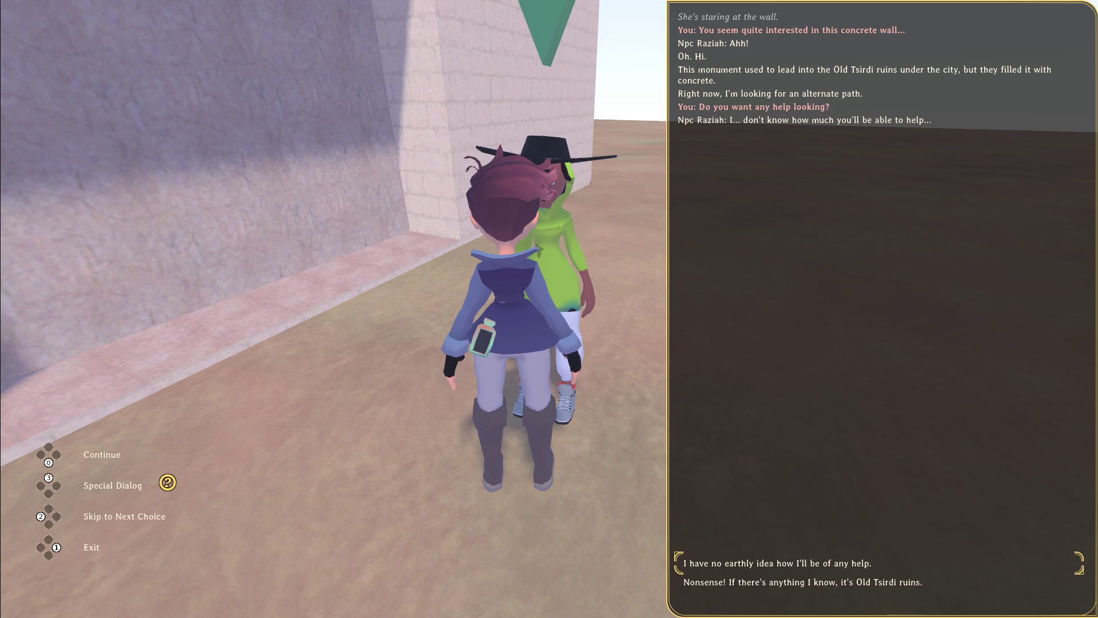
pyautogui.press('e')
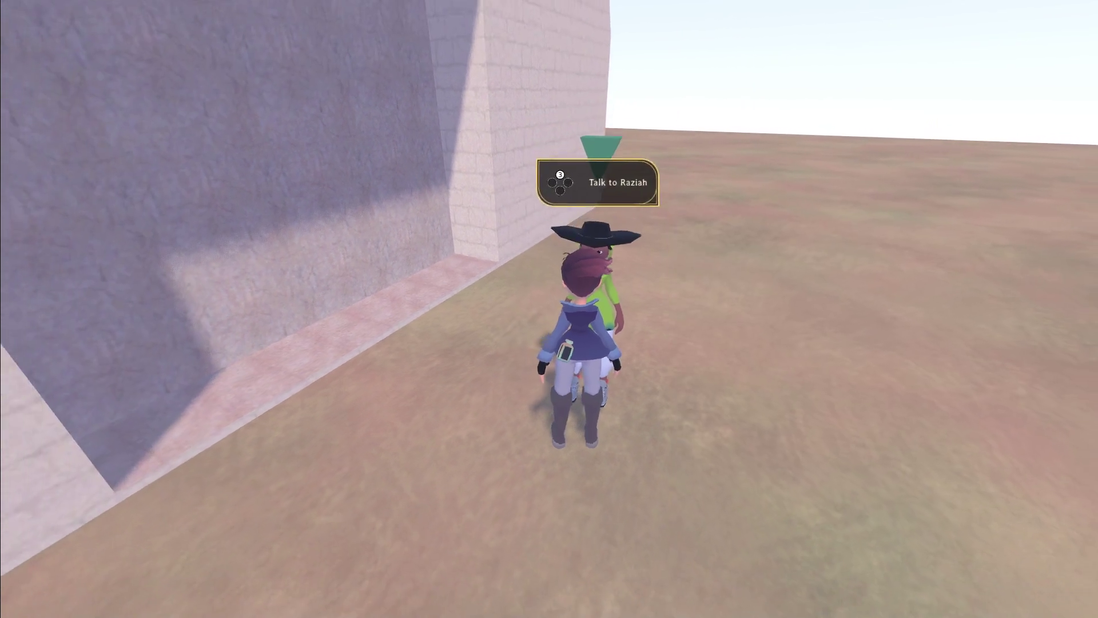
pyautogui.press('d')
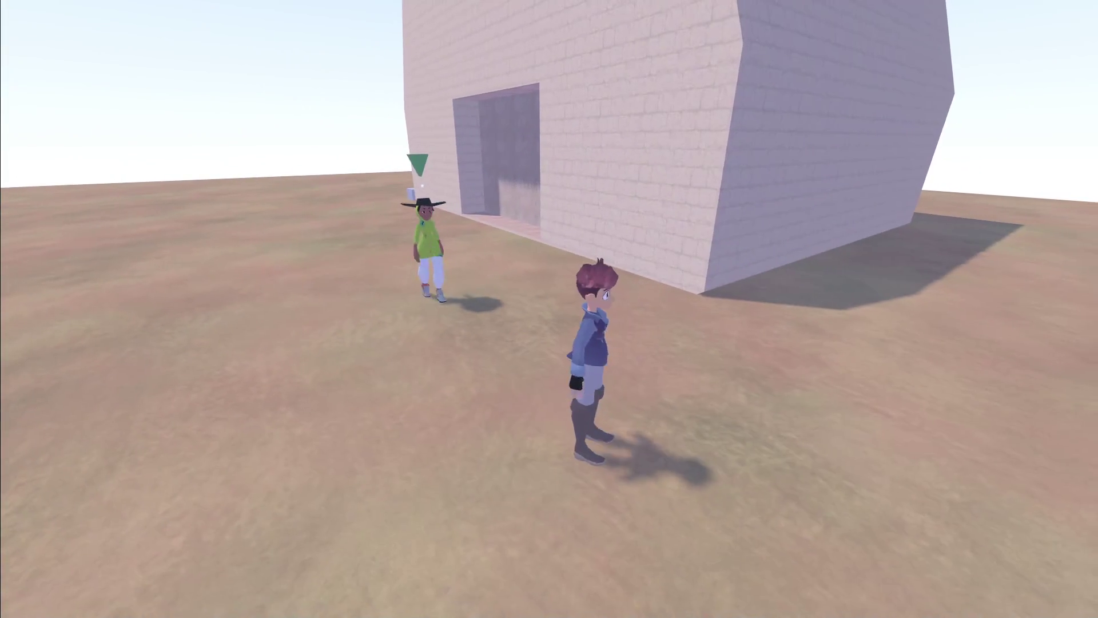
pyautogui.press('w')
pyautogui.press('s')
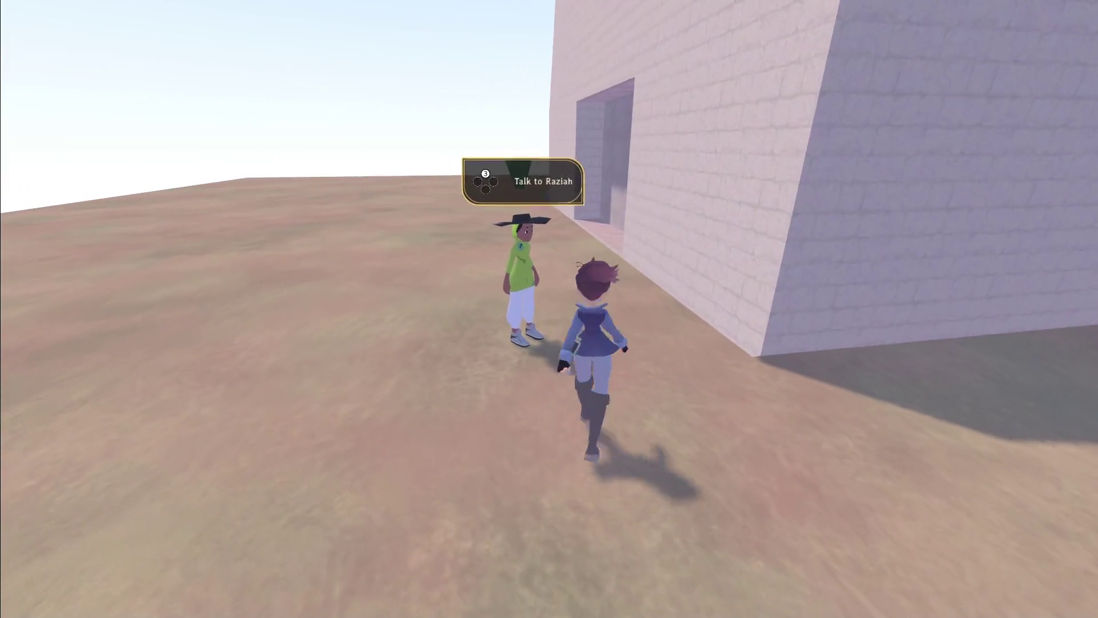
pyautogui.press('e')
pyautogui.press('Escape')
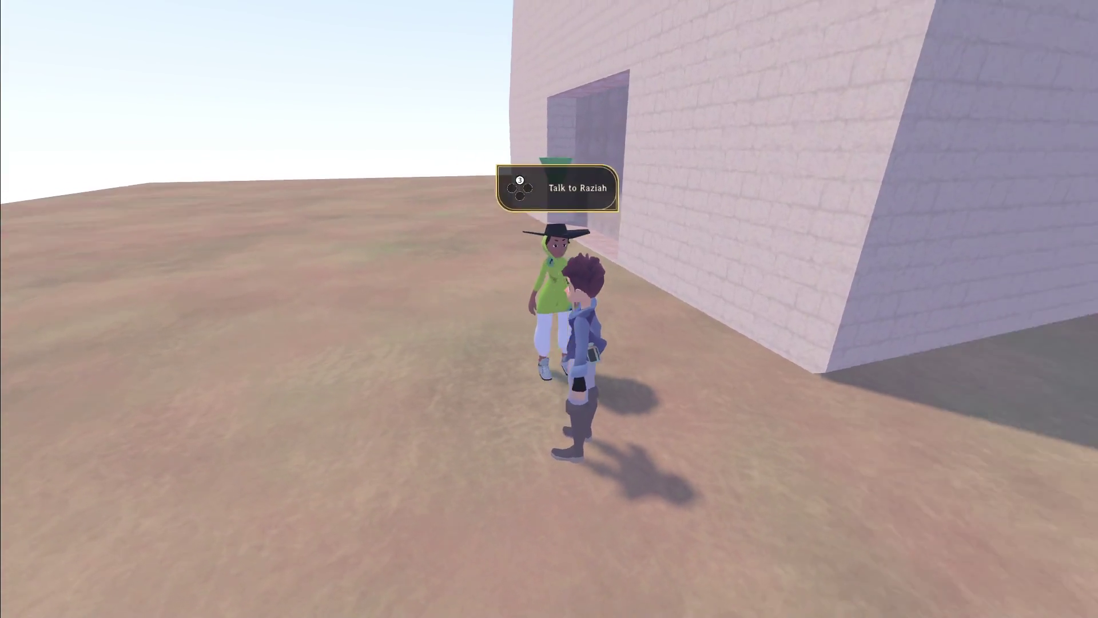
pyautogui.press('s')
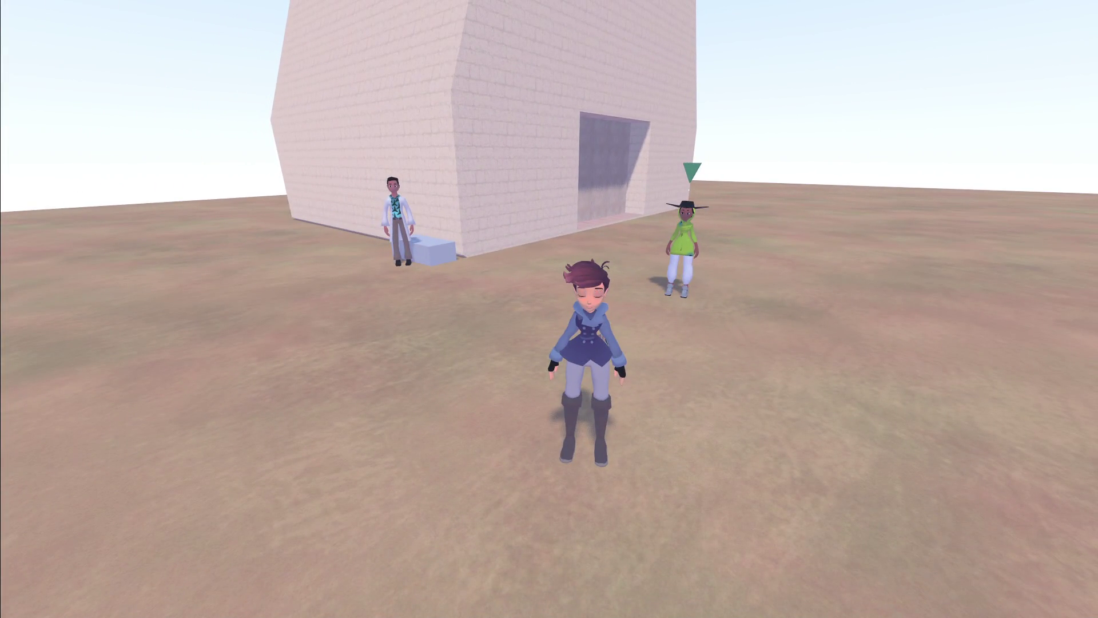
# Quit the game, delete the autosave folder, and return to Godot and the Sublime Text notes.
pyautogui.press('F8')
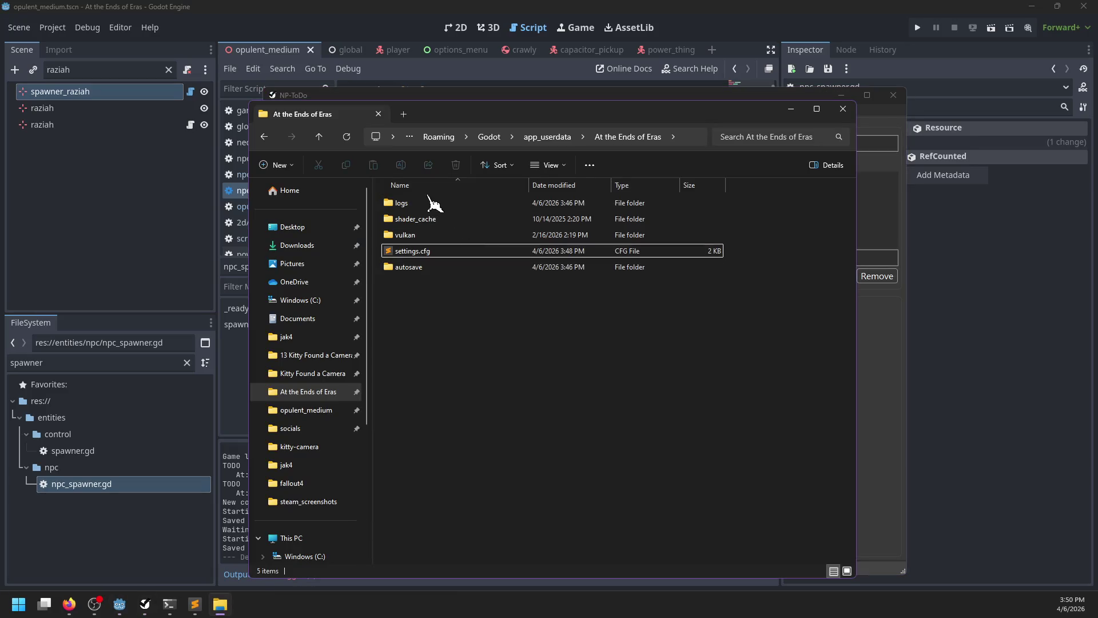
pyautogui.press('Down')
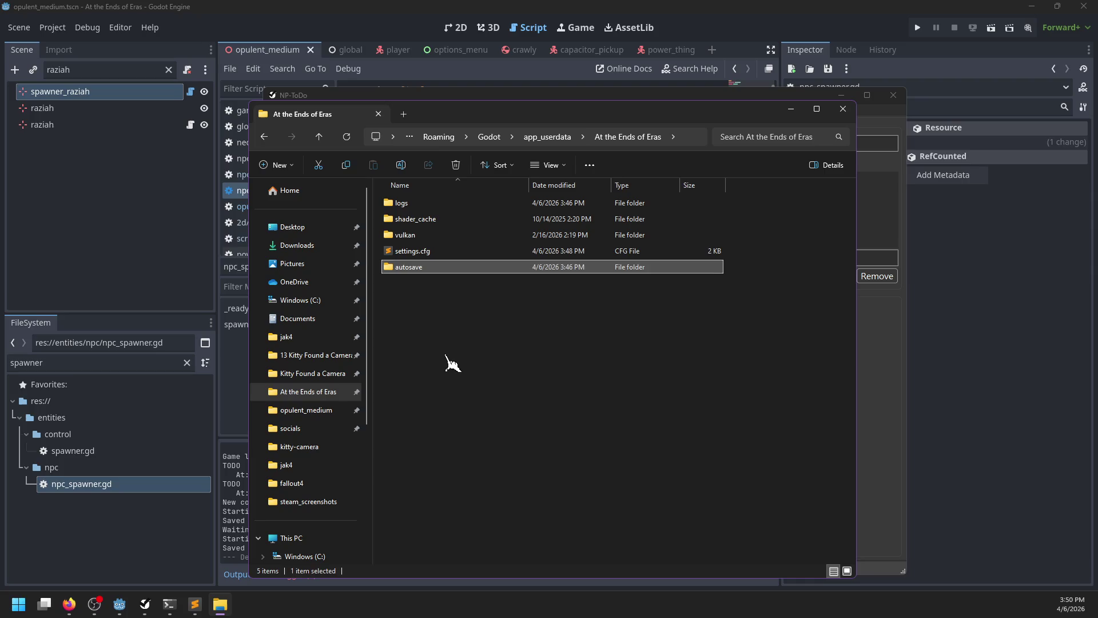
pyautogui.press('Delete')
pyautogui.click(411, 9)
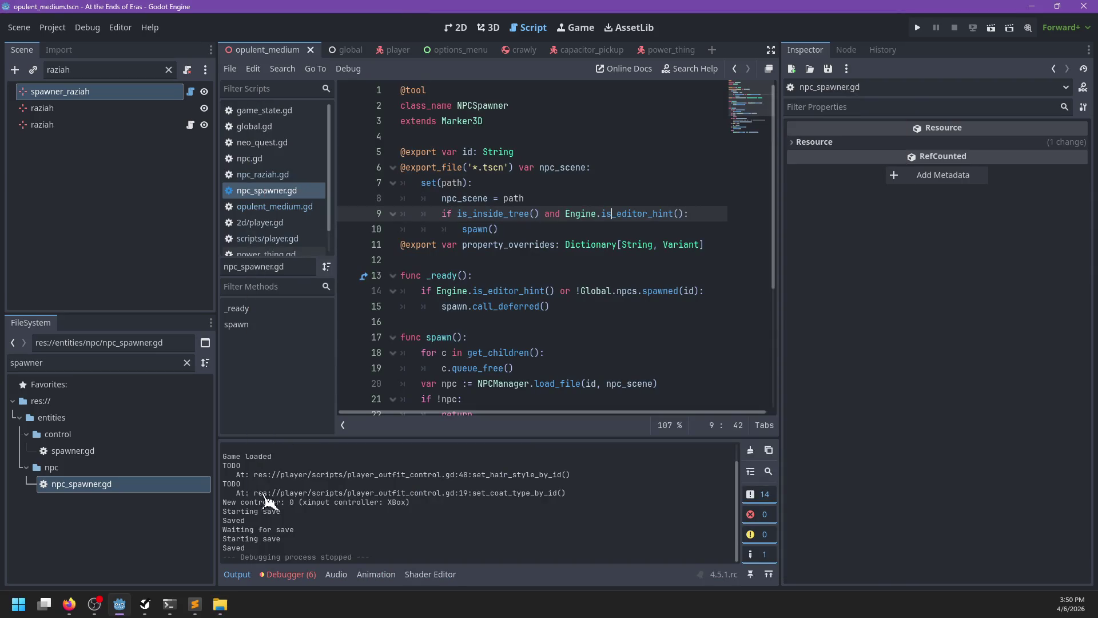
pyautogui.click(195, 604)
pyautogui.hotkey('ctrl', 'Tab')
# Replace the scratch note with 'Mission:' and a line about skipping the entire quest, then relaunch the game.
pyautogui.hotkey('ctrl', 'a')
pyautogui.write('Mission')
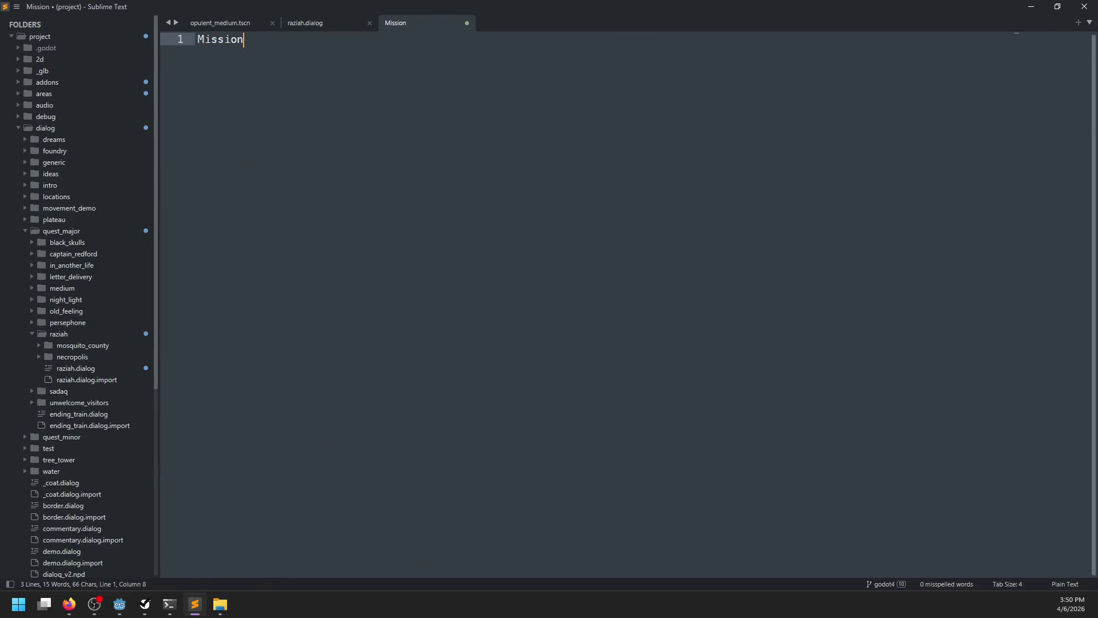
pyautogui.write(':')
pyautogui.press('Return')
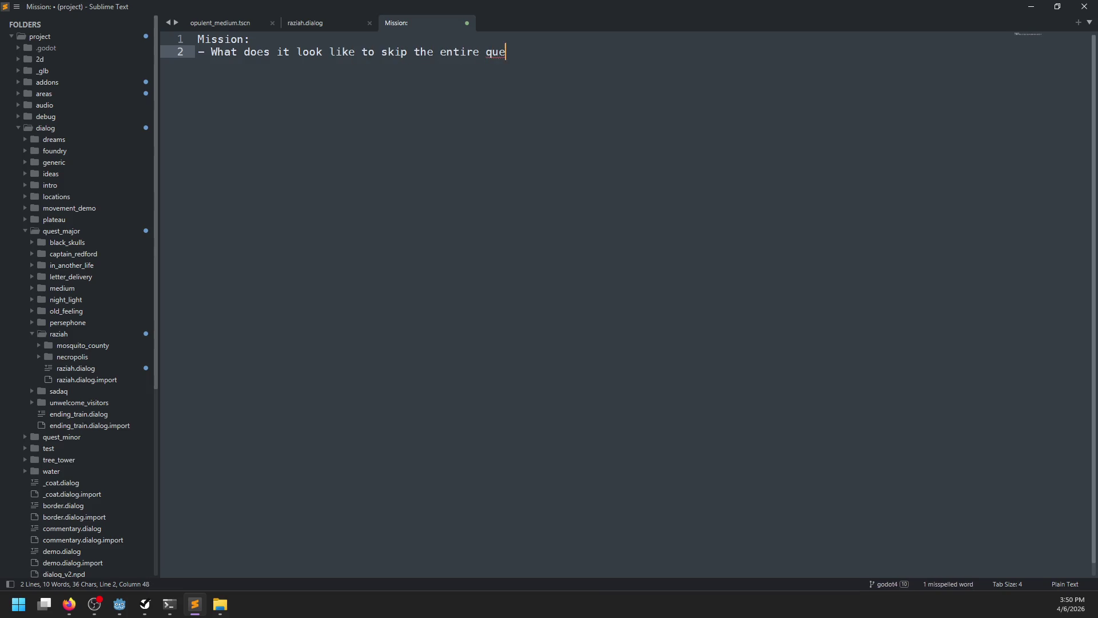
pyautogui.hotkey('alt', 'Tab')
pyautogui.press('F5')
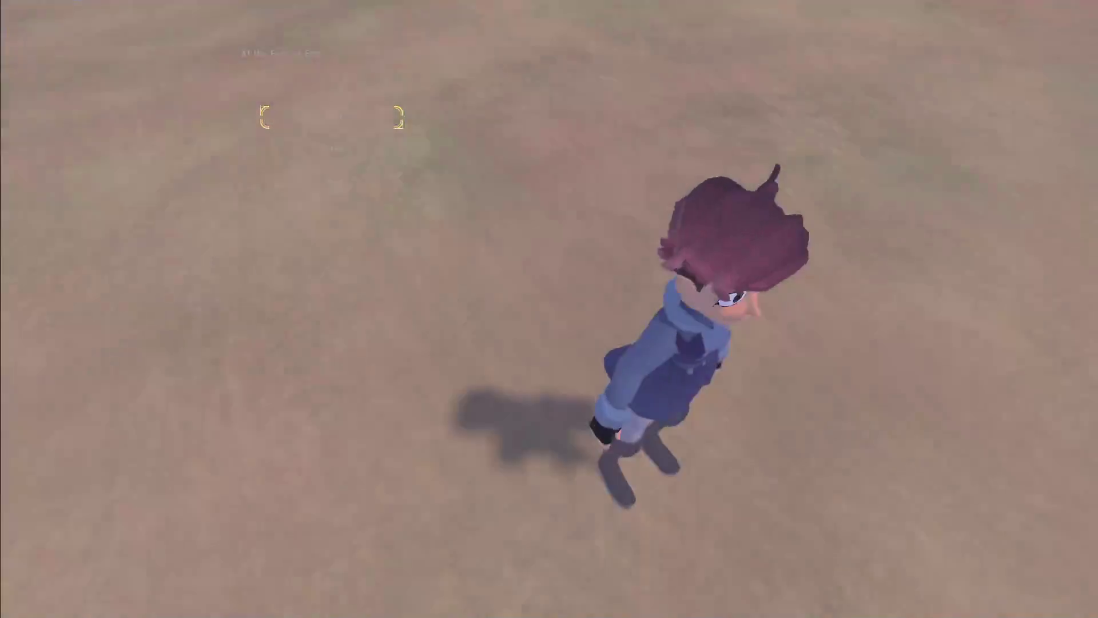
# Run into the pit and through the corridor up the ramp, pause with the debug console, and return to Godot.
pyautogui.press('w')
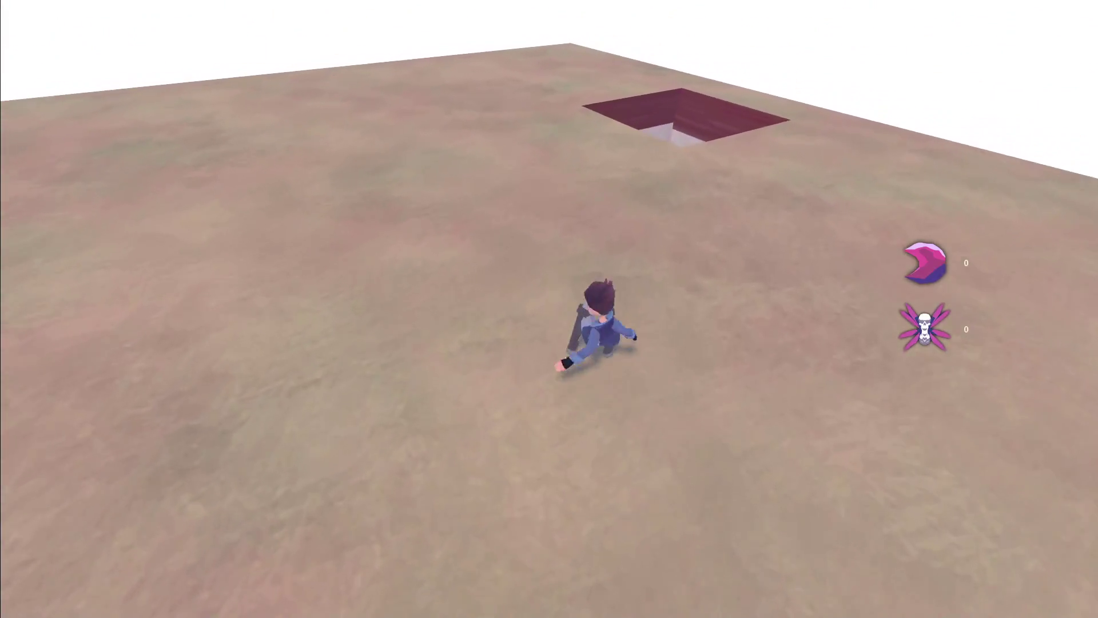
pyautogui.press('w')
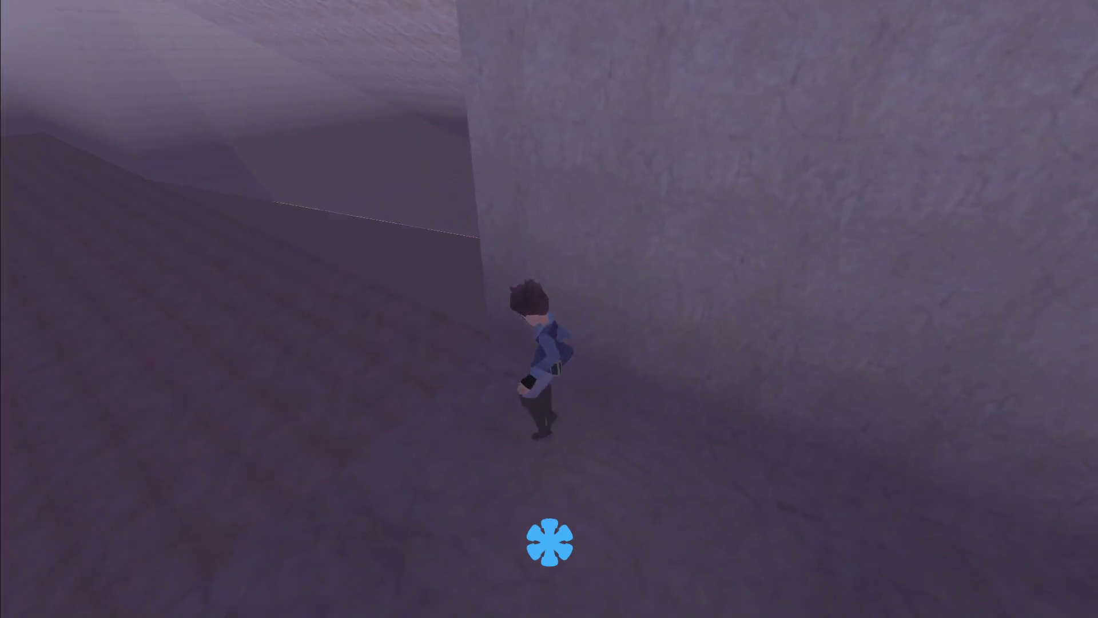
pyautogui.press('w')
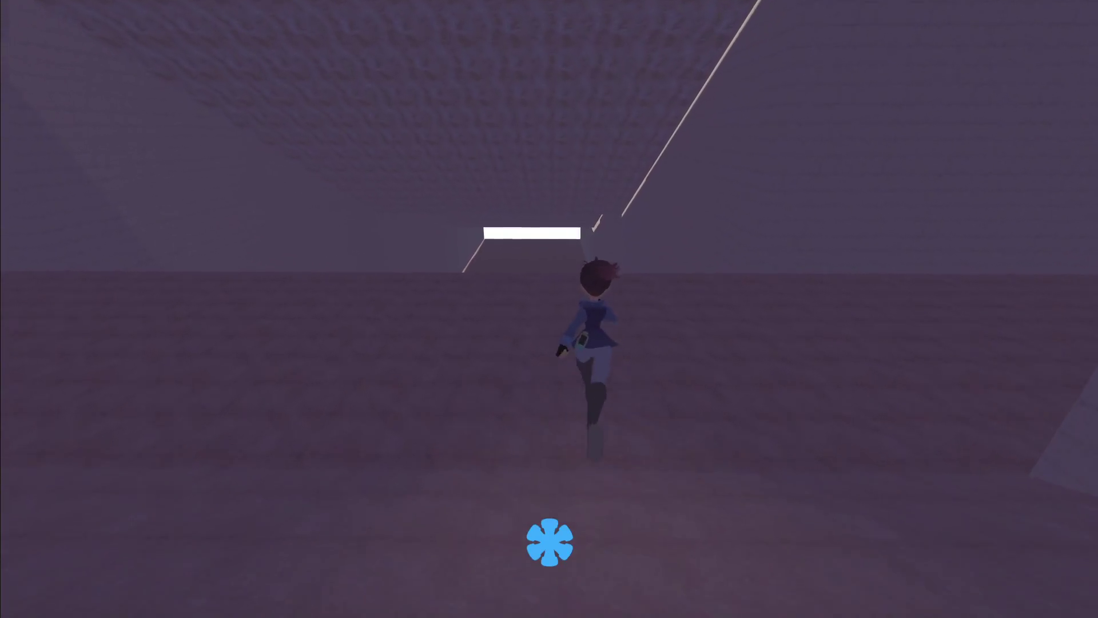
pyautogui.press('w')
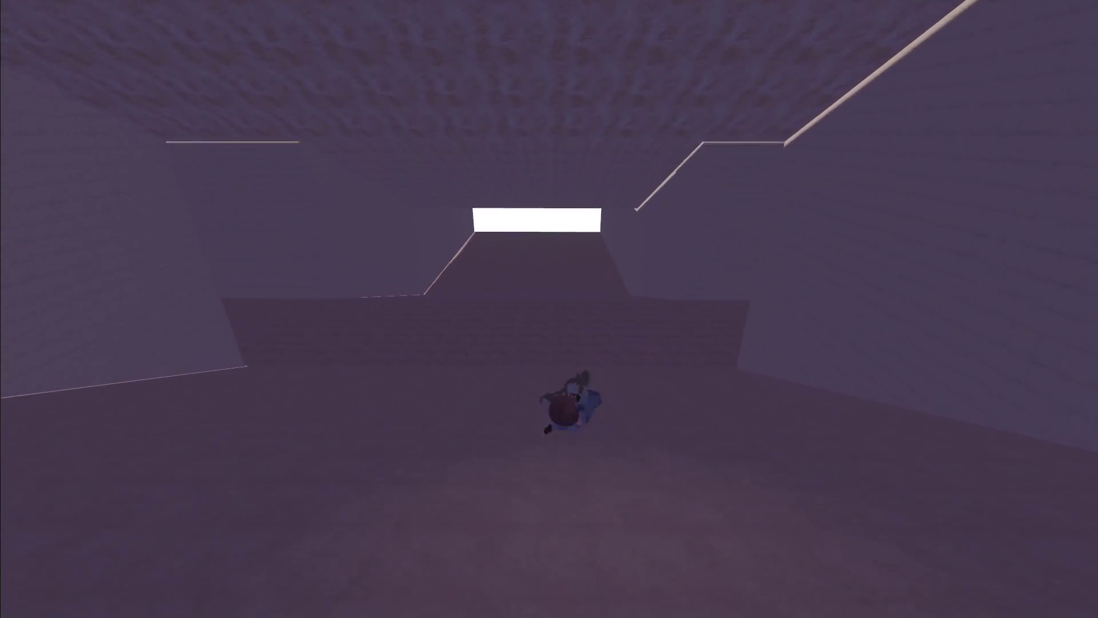
pyautogui.press('w')
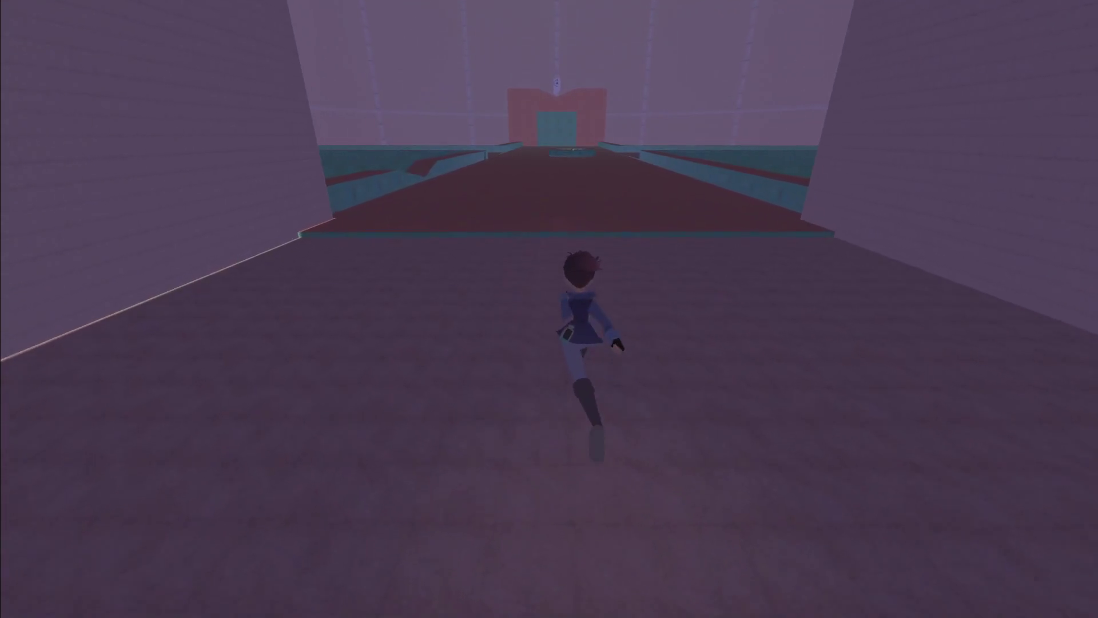
pyautogui.press('`')
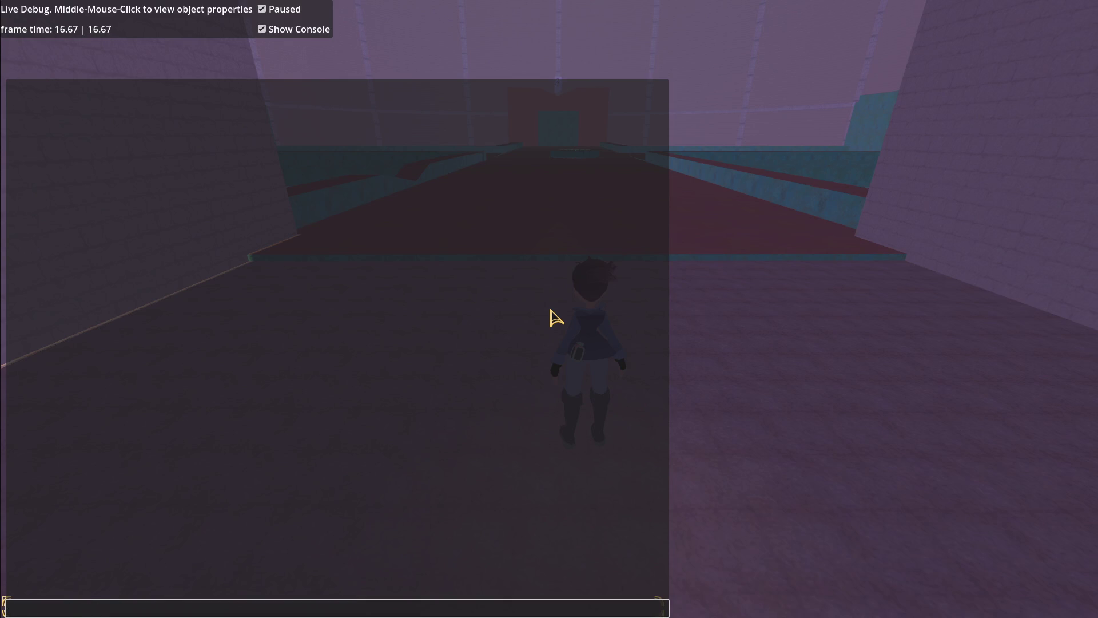
pyautogui.hotkey('alt', 'Tab')
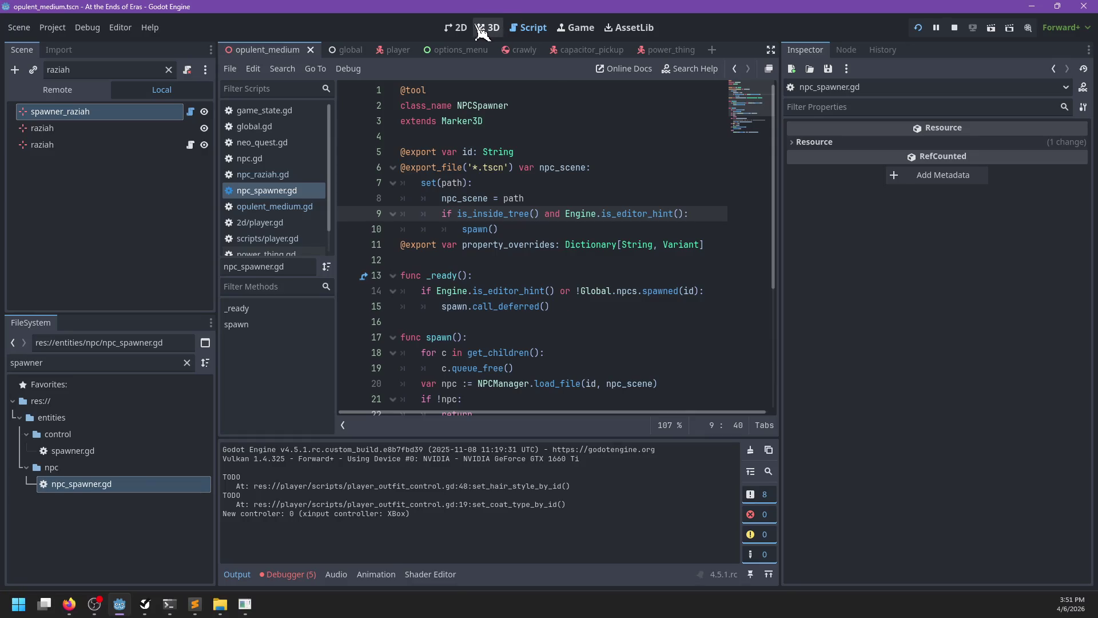
# In the script editor, look at npc_raziah.gd and switch to opulent_medium.gd.
pyautogui.click(490, 28)
pyautogui.click(527, 28)
pyautogui.click(258, 174)
pyautogui.scroll(5, 537, 276)
pyautogui.scroll(-1, 532, 273)
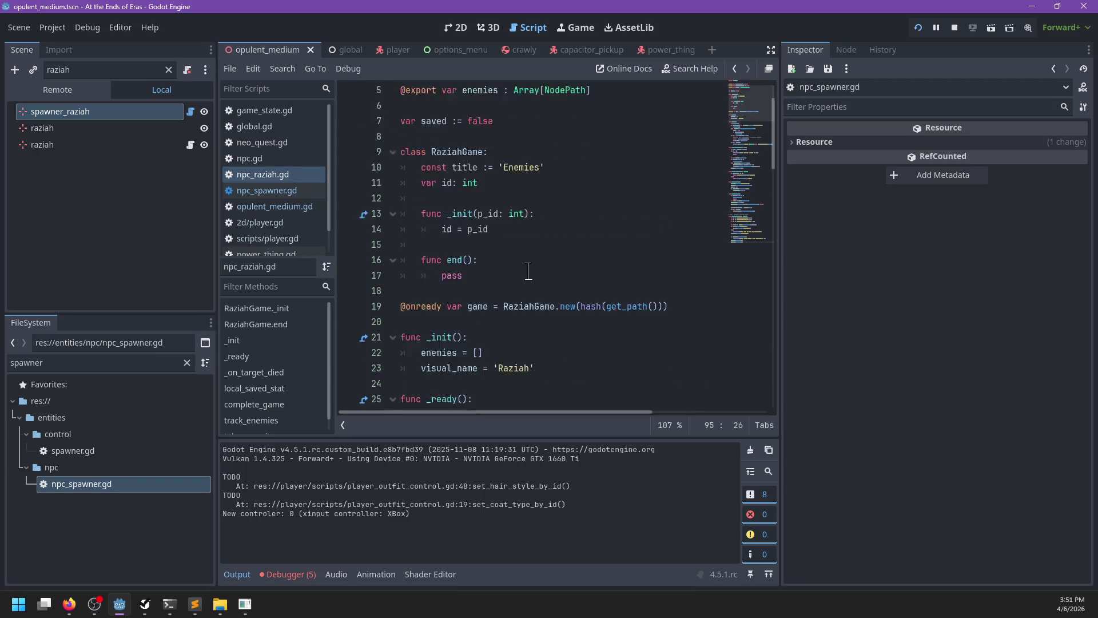
pyautogui.scroll(-8, 532, 271)
pyautogui.scroll(-4, 529, 270)
pyautogui.scroll(-5, 530, 270)
pyautogui.scroll(-2, 528, 270)
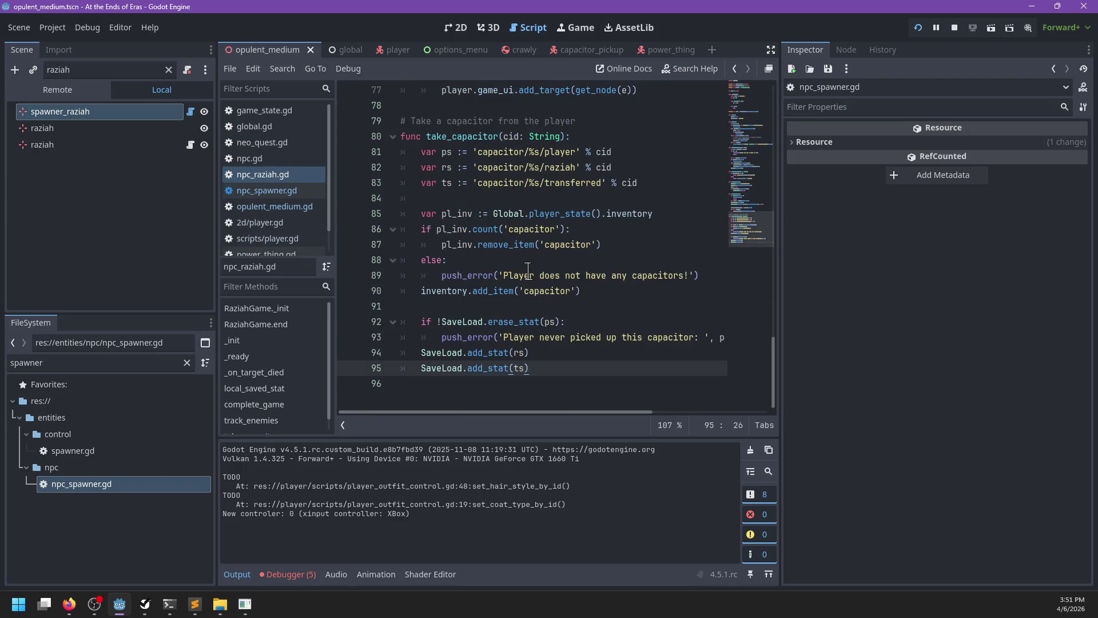
pyautogui.scroll(6, 527, 270)
pyautogui.scroll(4, 515, 257)
pyautogui.scroll(-1, 292, 197)
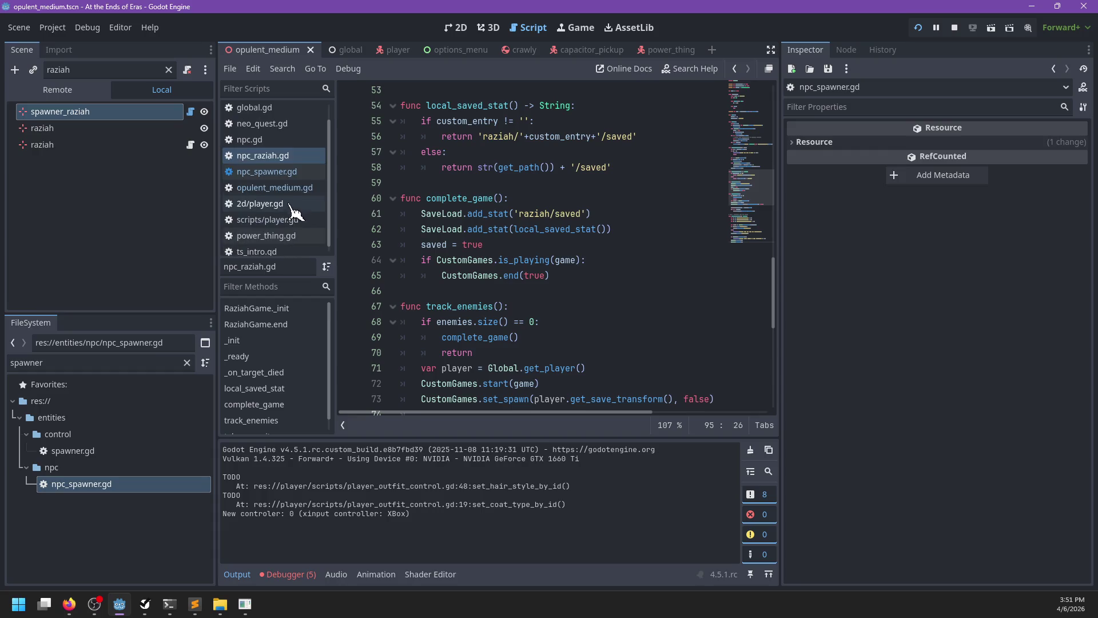
pyautogui.click(275, 187)
pyautogui.scroll(-1, 560, 261)
# Delete the following_skips entry after raziah_follow in stage 10.
pyautogui.click(565, 276)
pyautogui.hscroll(1, 566, 275)
pyautogui.hscroll(-1, 568, 276)
pyautogui.moveTo(556, 290); pyautogui.dragTo(537, 275)
pyautogui.press('Delete')
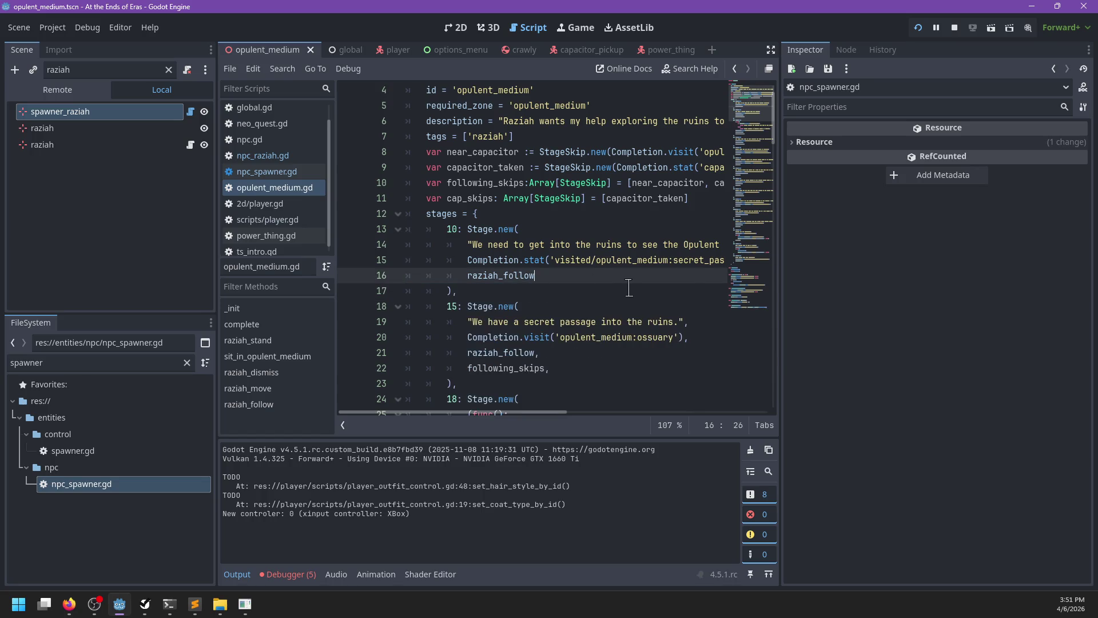
# Save the script, briefly rename the secret_passage stat, undo it and save again.
pyautogui.hotkey('ctrl', 's')
pyautogui.click(567, 348)
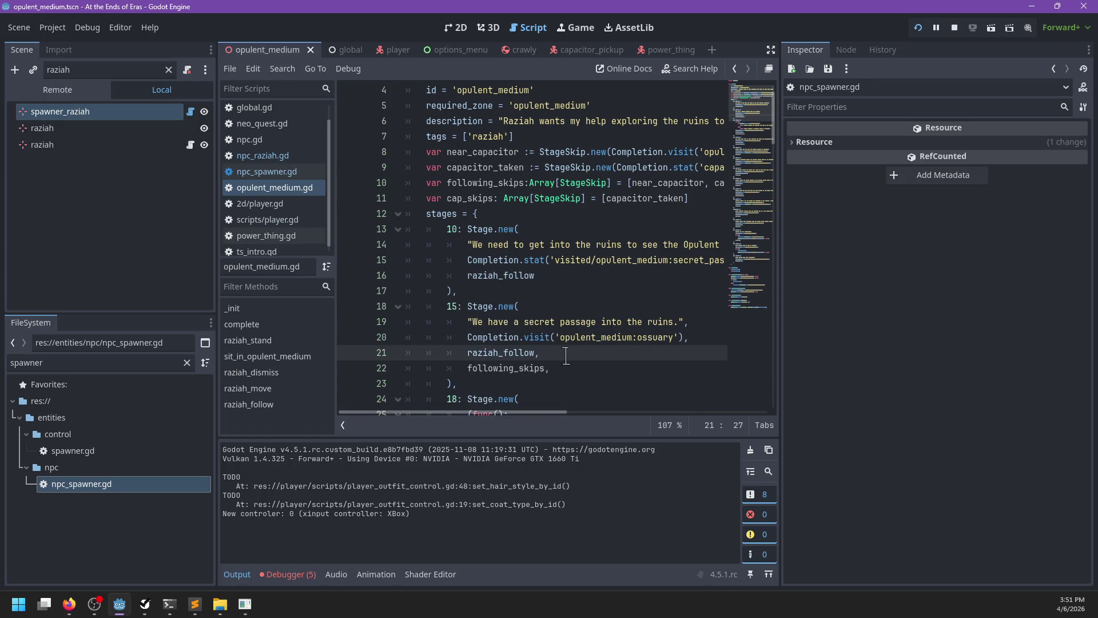
pyautogui.scroll(-1, 565, 354)
pyautogui.click(578, 317)
pyautogui.hscroll(2, 579, 315)
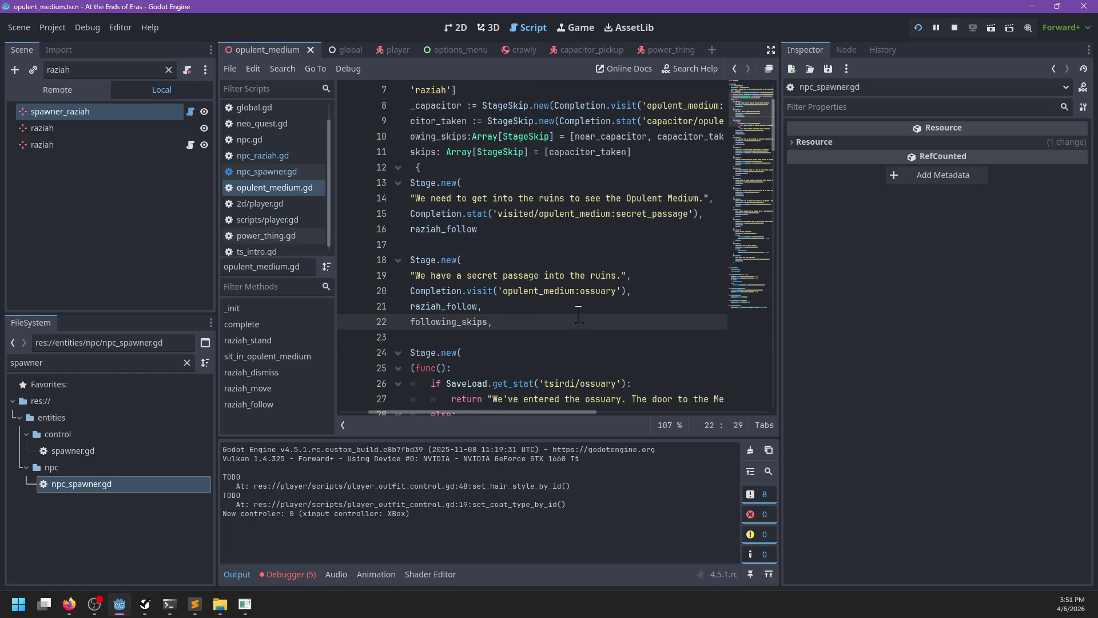
pyautogui.hscroll(-2, 579, 315)
pyautogui.hscroll(2, 580, 317)
pyautogui.hscroll(-2, 579, 315)
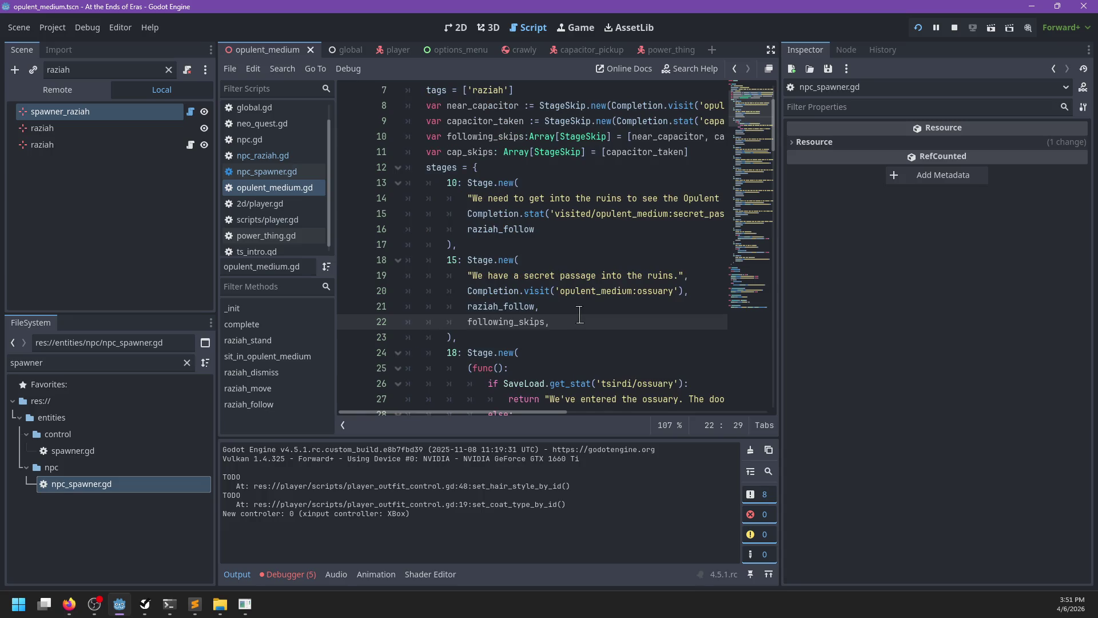
pyautogui.hscroll(2, 579, 315)
pyautogui.hscroll(-2, 580, 315)
pyautogui.hscroll(2, 580, 315)
pyautogui.doubleClick(642, 214)
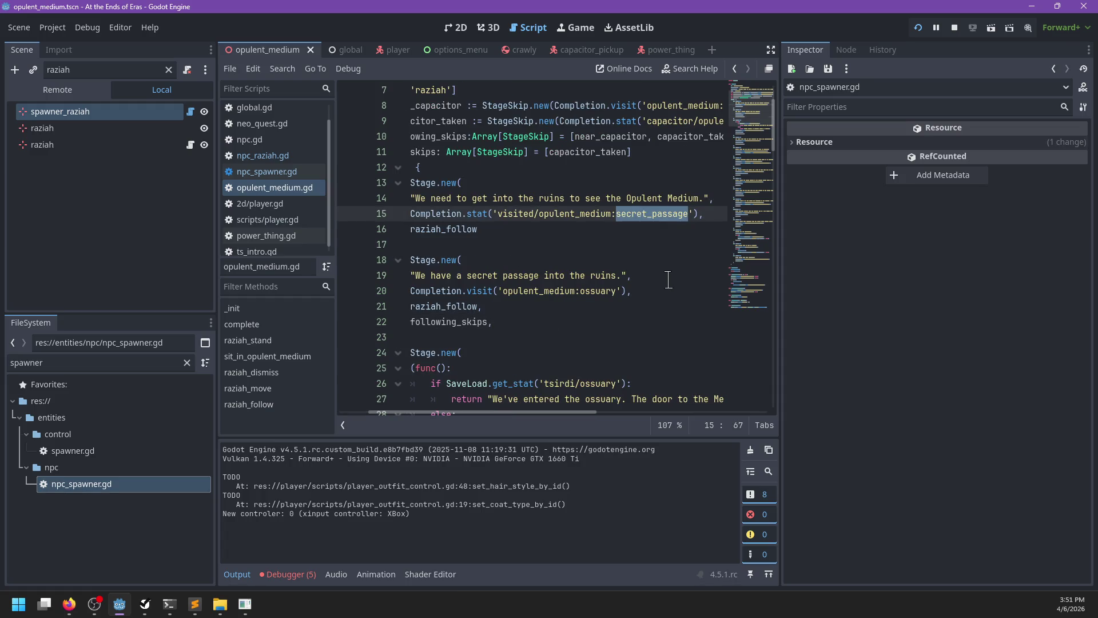
pyautogui.write('necr')
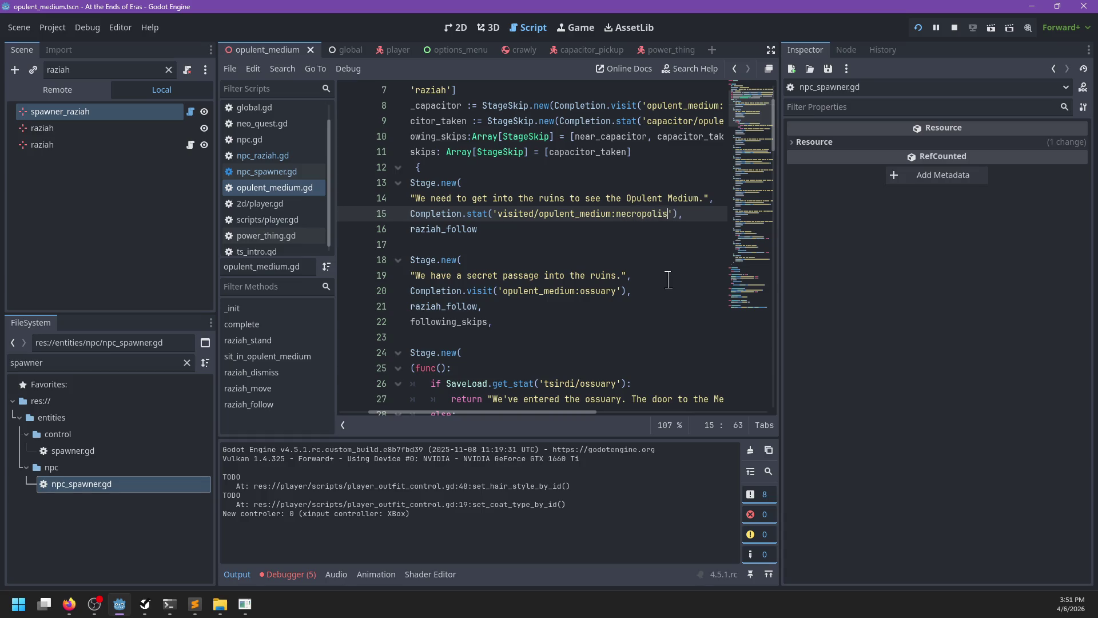
pyautogui.hotkey('ctrl', 'z')
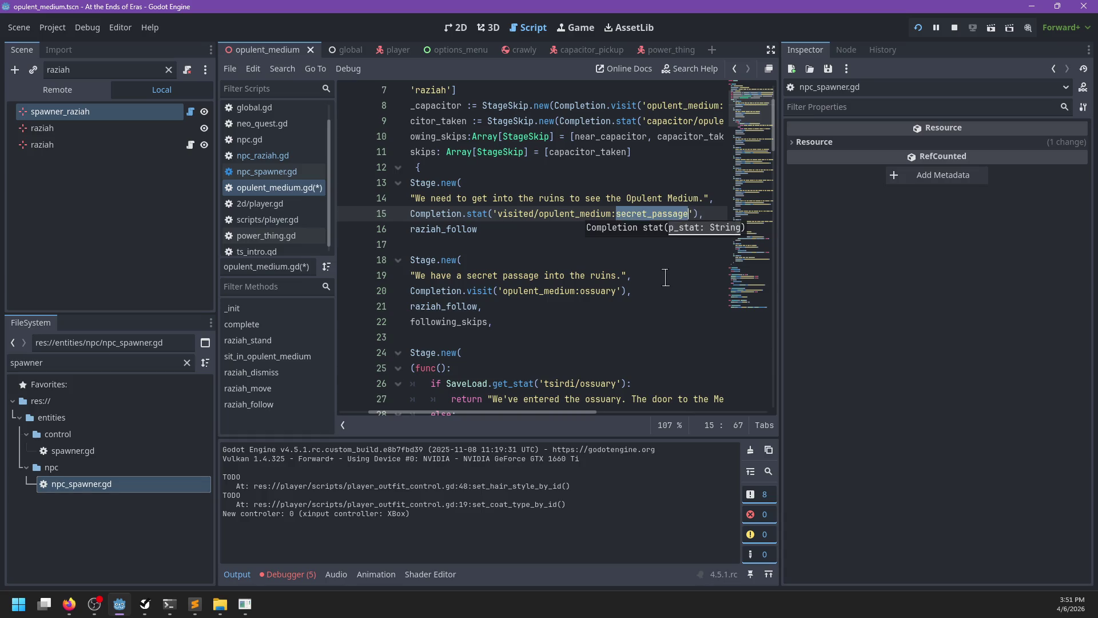
pyautogui.click(540, 235)
pyautogui.hotkey('ctrl', 's')
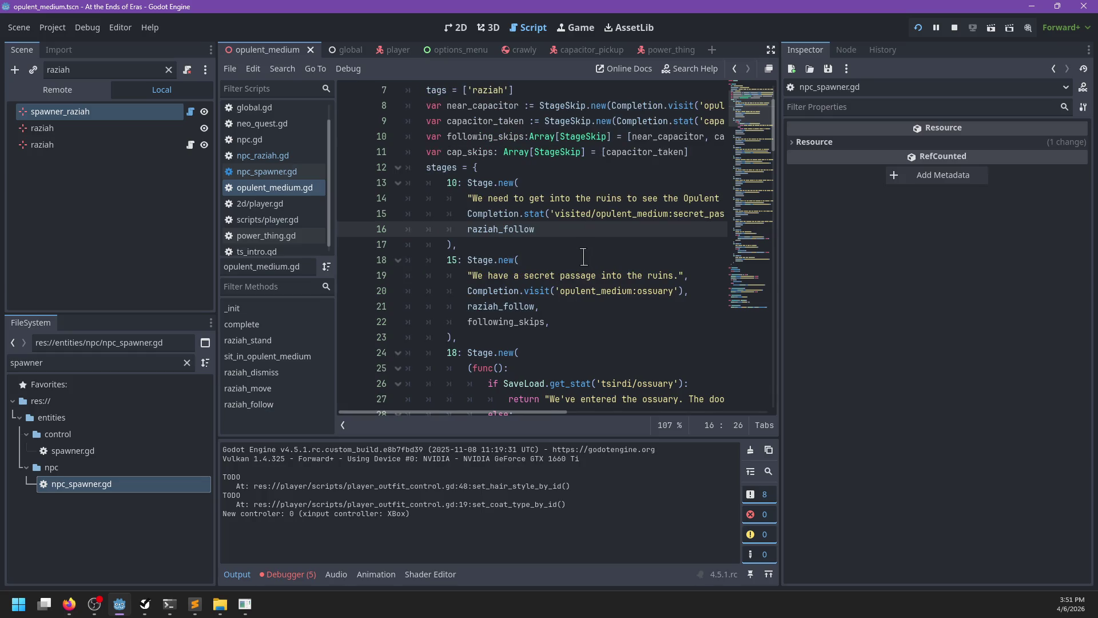
pyautogui.scroll(-1, 584, 257)
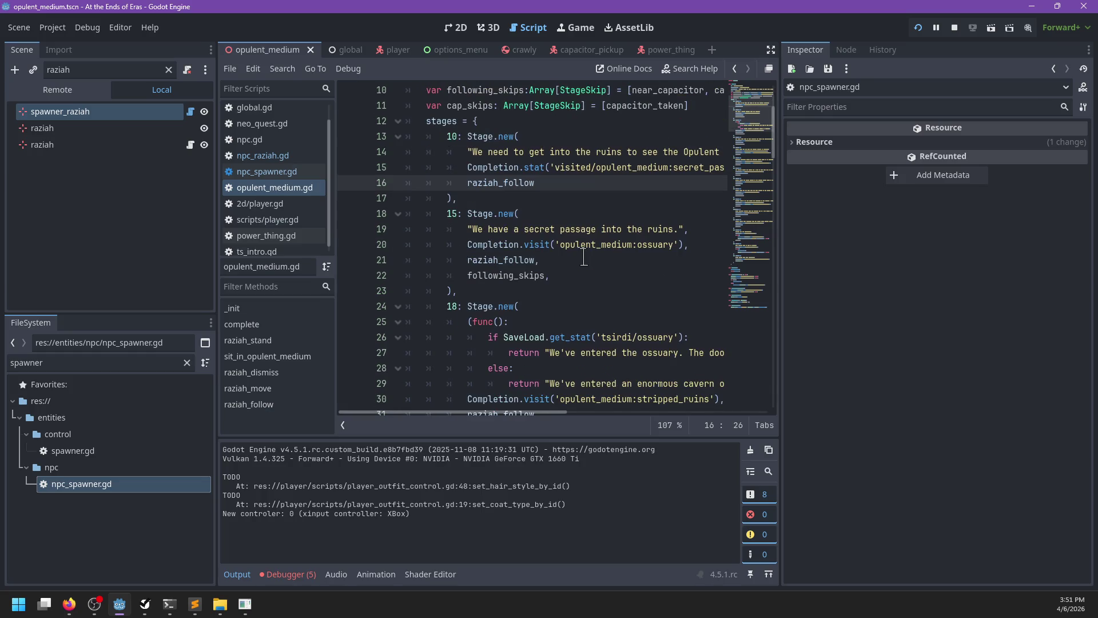
# Delete following_skips and the trailing comma from stage 15, save, and switch to the game.
pyautogui.moveTo(556, 275); pyautogui.dragTo(561, 260)
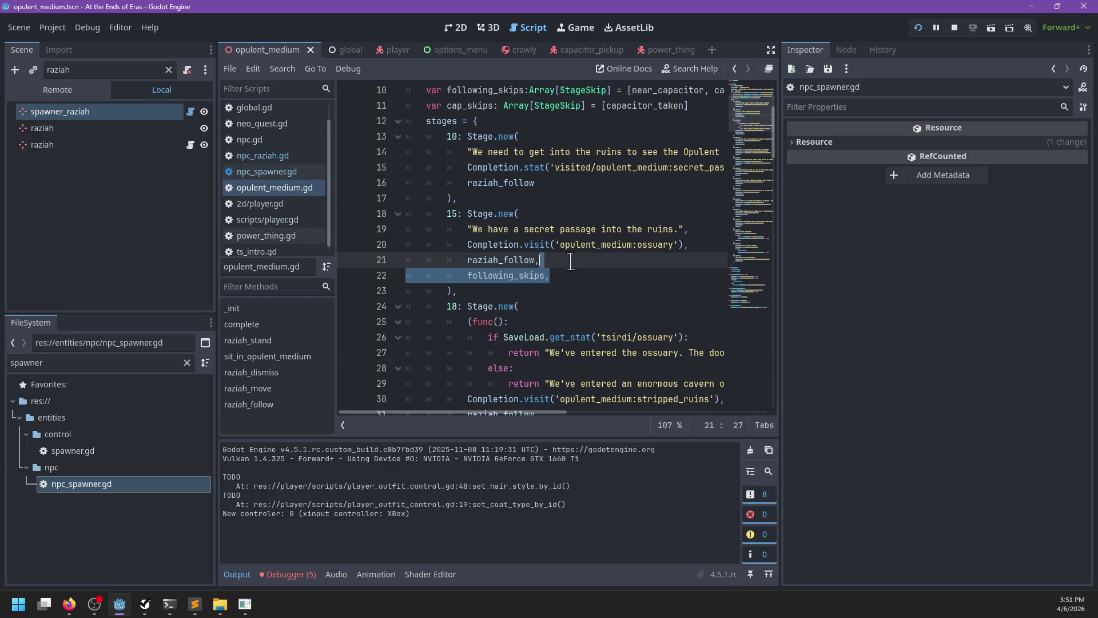
pyautogui.press('Delete')
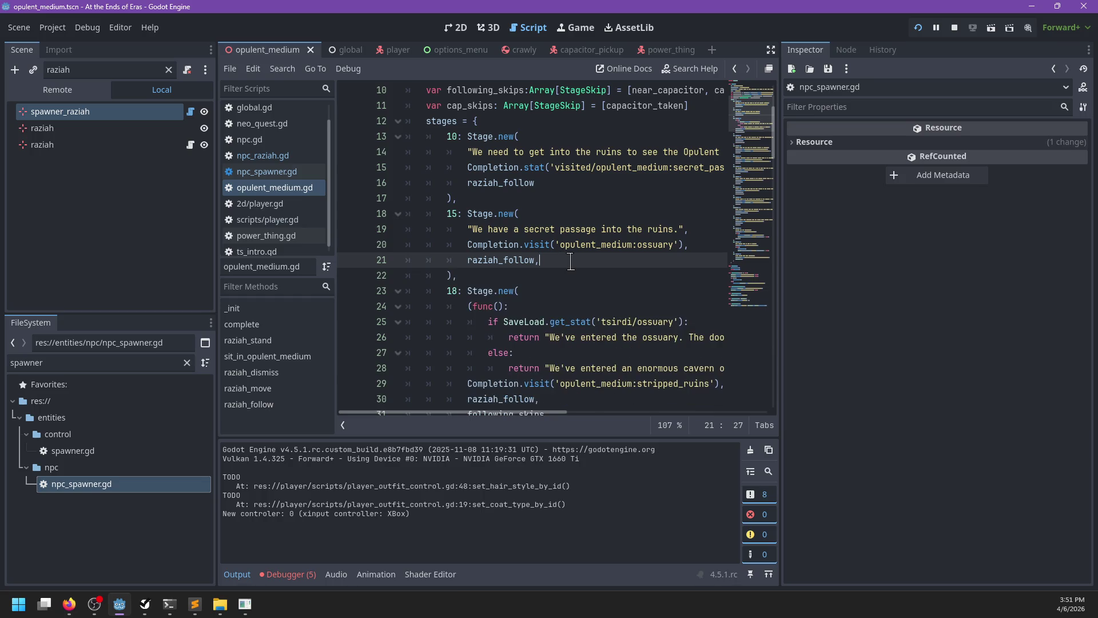
pyautogui.hotkey('ctrl', 's')
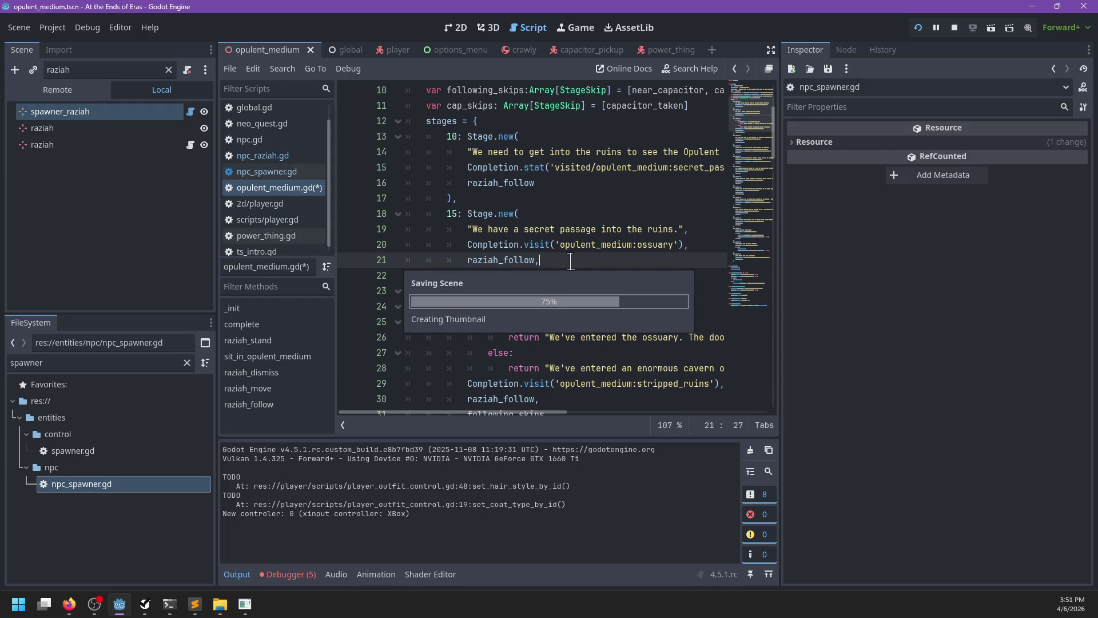
pyautogui.press('BackSpace')
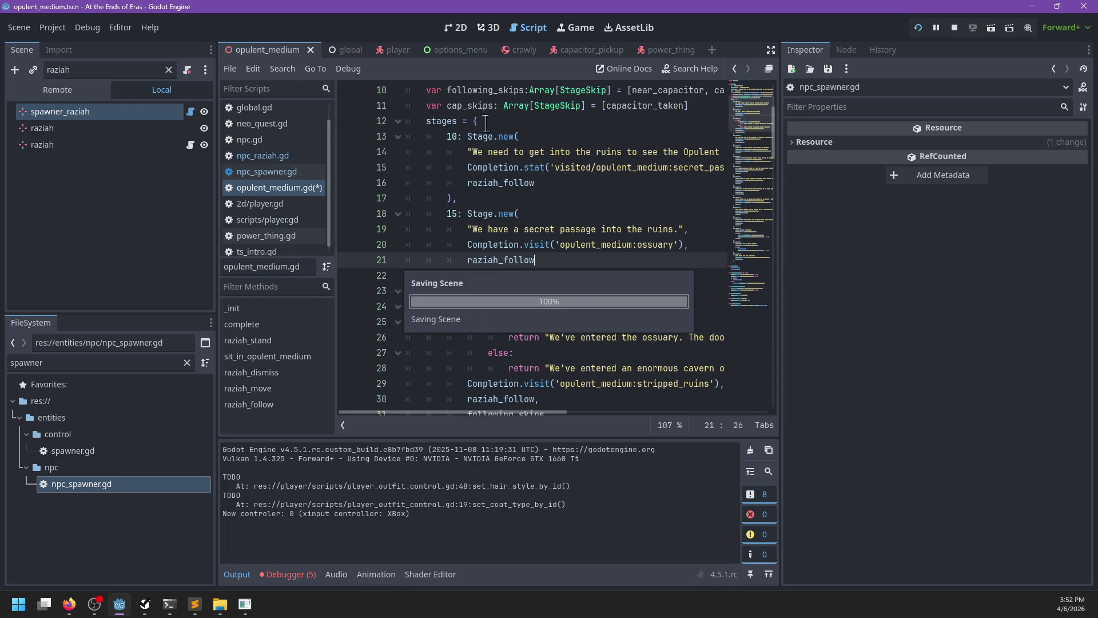
pyautogui.moveTo(461, 198); pyautogui.dragTo(423, 142)
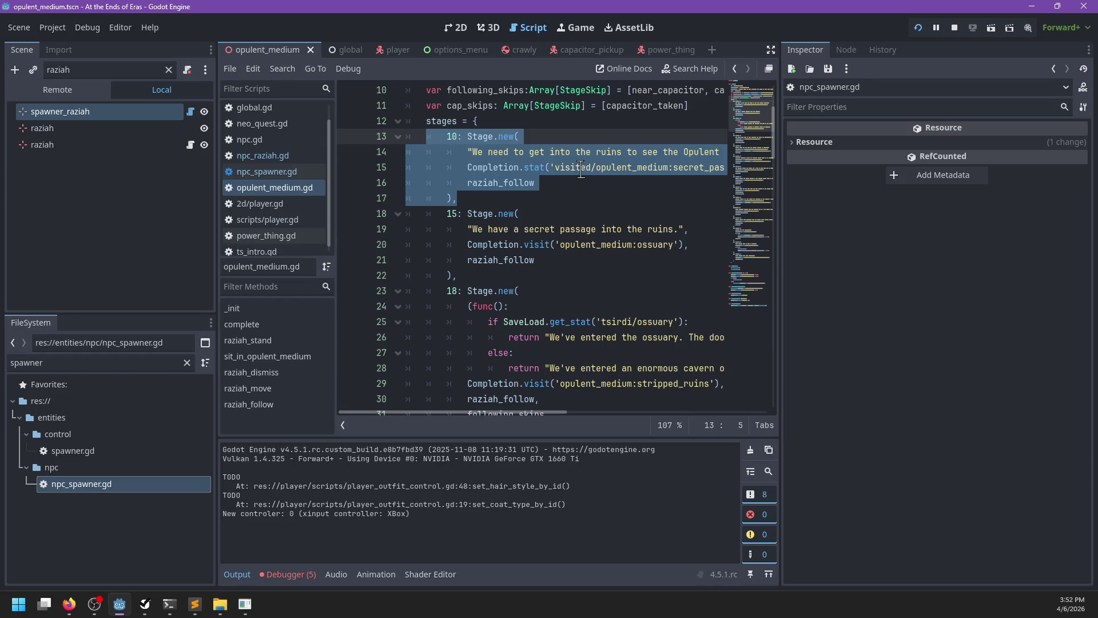
pyautogui.click(566, 187)
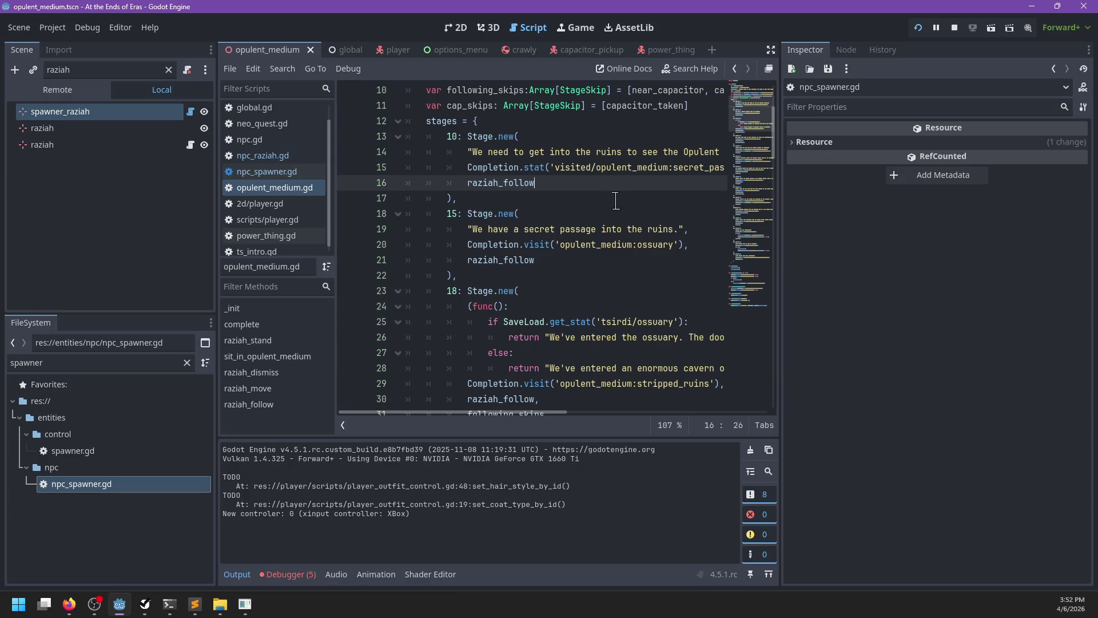
pyautogui.scroll(2, 600, 211)
pyautogui.hscroll(2, 577, 275)
pyautogui.hscroll(-2, 575, 275)
pyautogui.scroll(-2, 568, 280)
pyautogui.moveTo(556, 264); pyautogui.dragTo(544, 268)
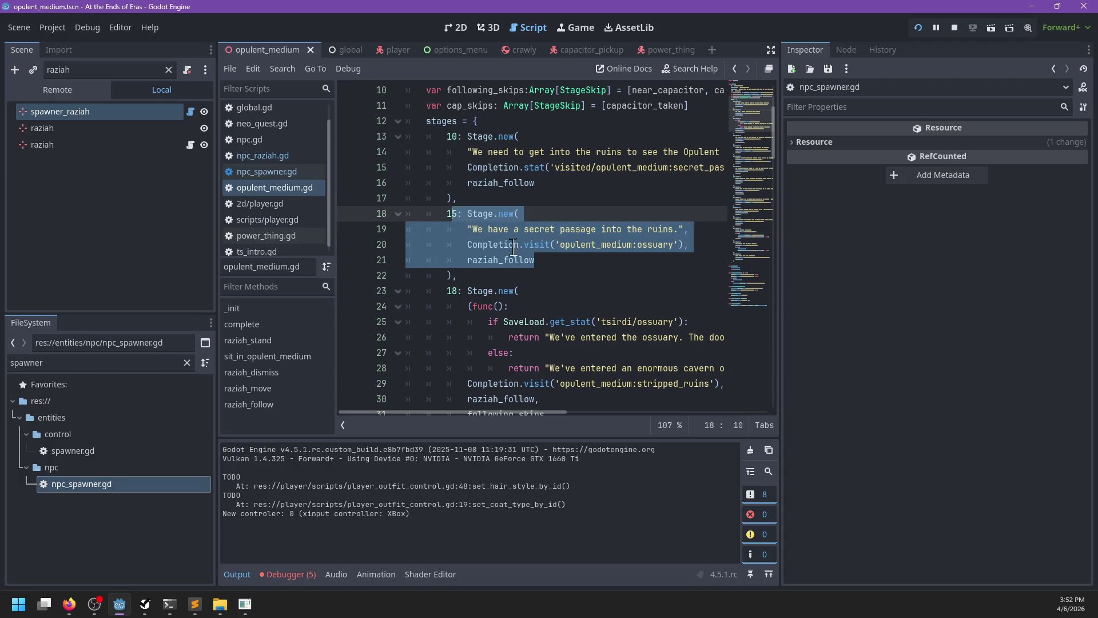
pyautogui.hotkey('alt', 'Tab')
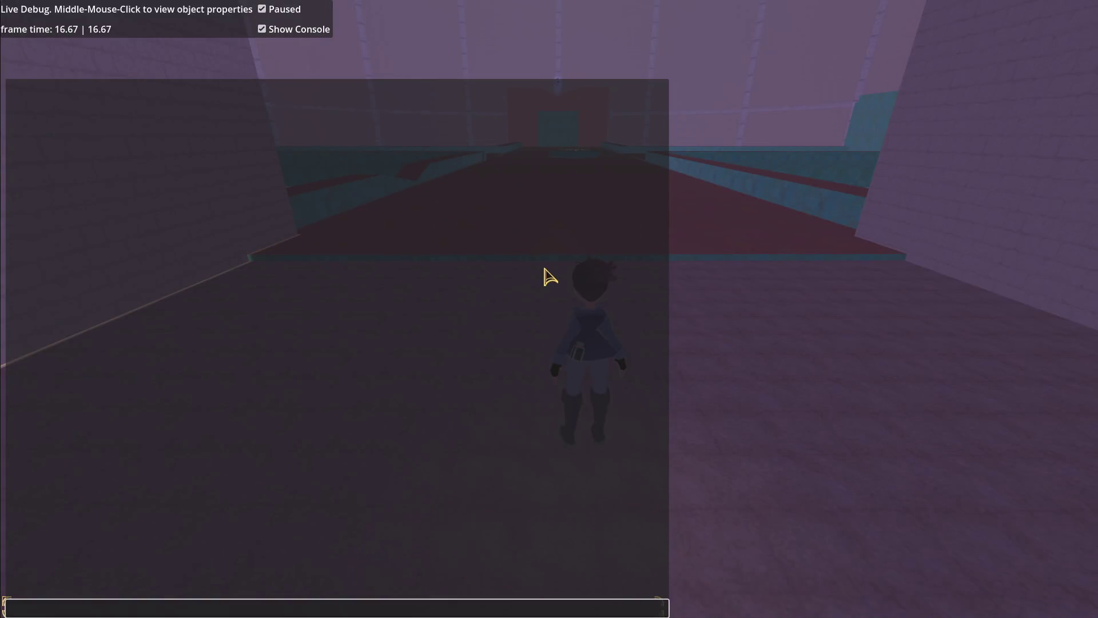
# Run player.toggle_noclip() in the Live Debug console and fly down through the ruins.
pyautogui.press('Escape')
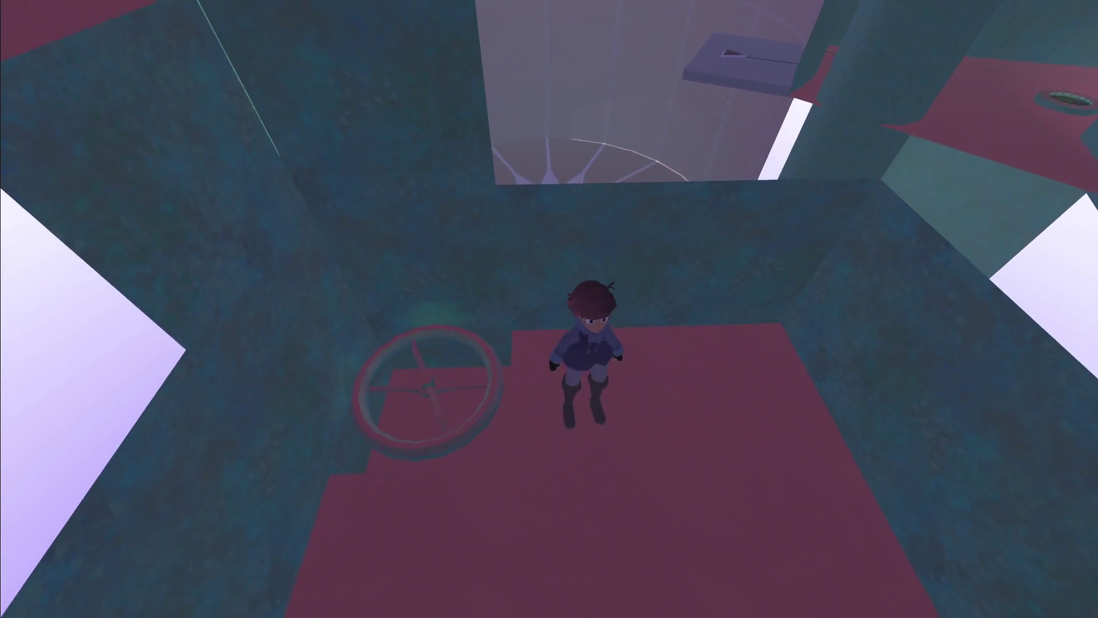
pyautogui.press('Escape')
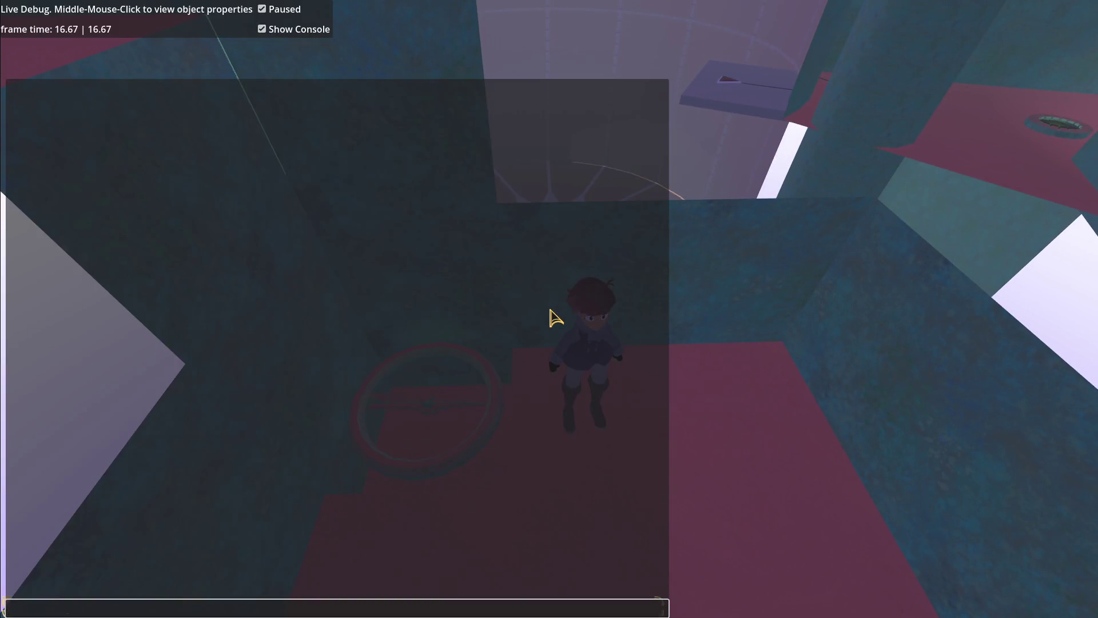
pyautogui.press('Escape')
pyautogui.press('Escape')
pyautogui.press('Escape')
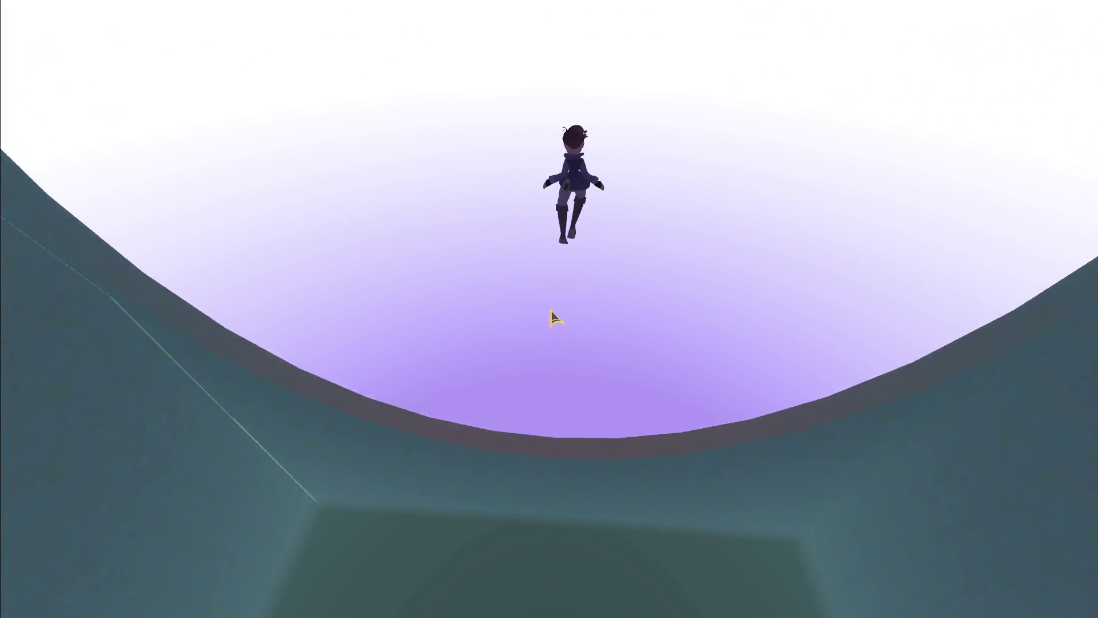
pyautogui.press('Escape')
pyautogui.press('Return')
pyautogui.press('Escape')
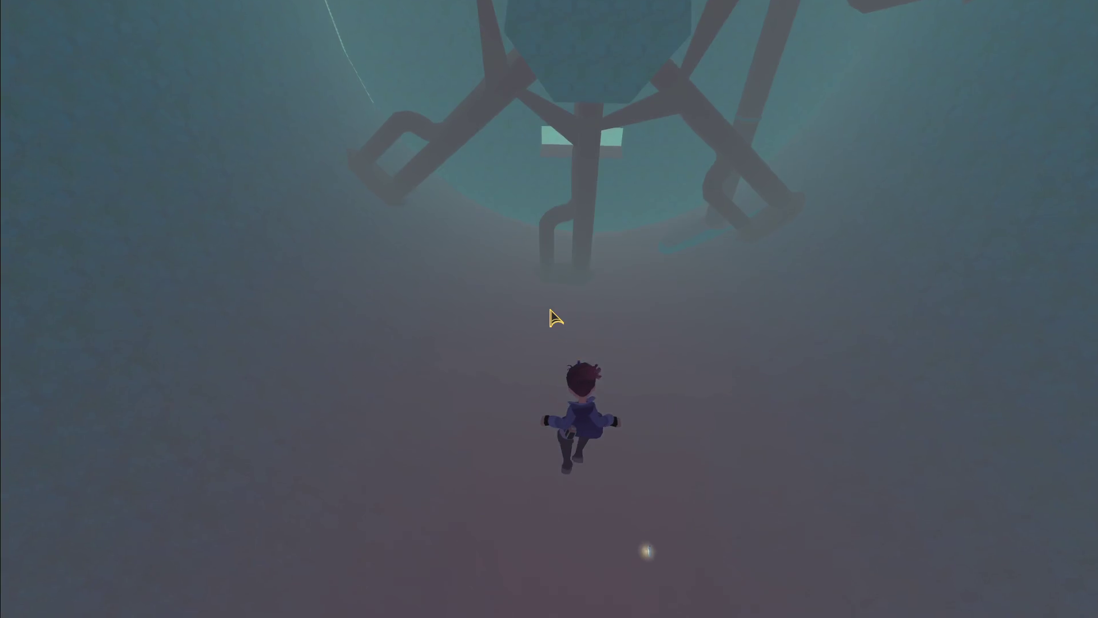
pyautogui.press('Escape')
pyautogui.press('Escape')
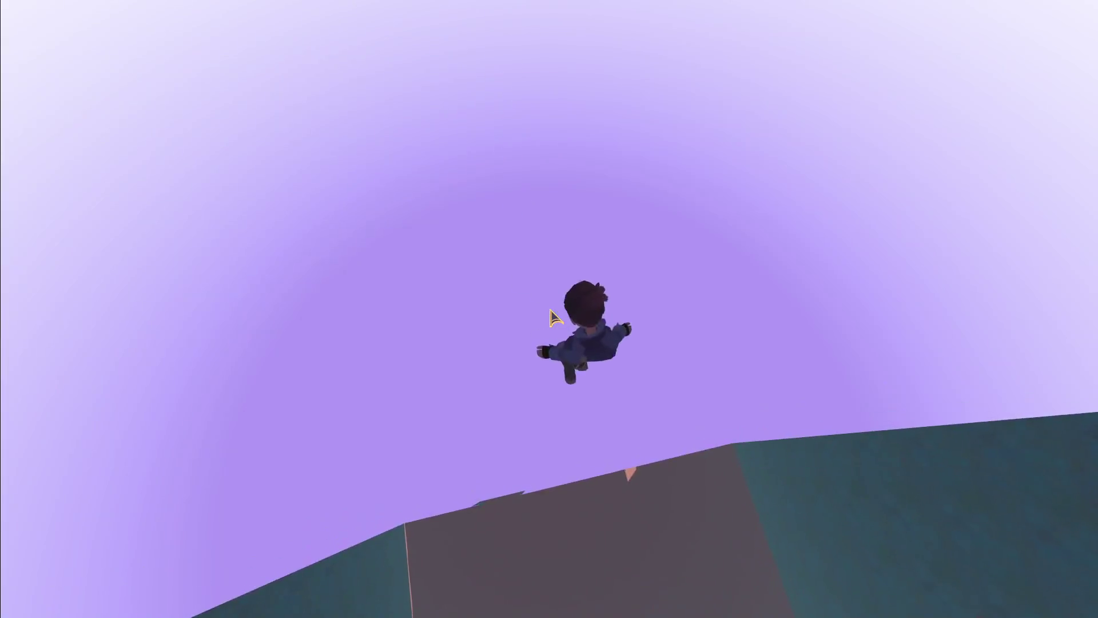
pyautogui.press('Escape')
pyautogui.press('Escape')
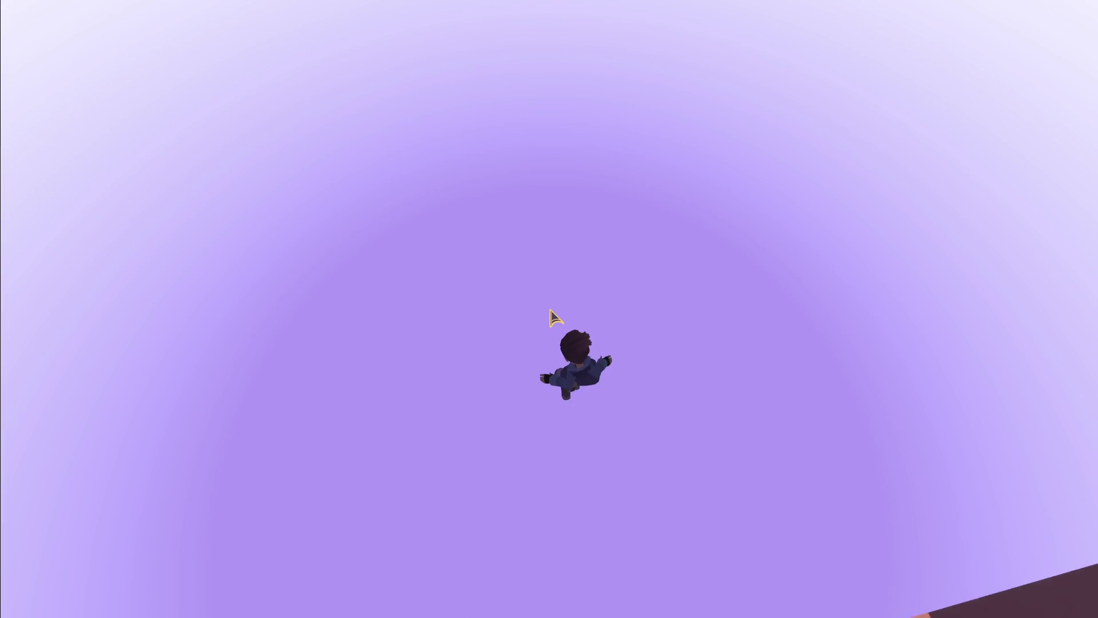
pyautogui.press('Escape')
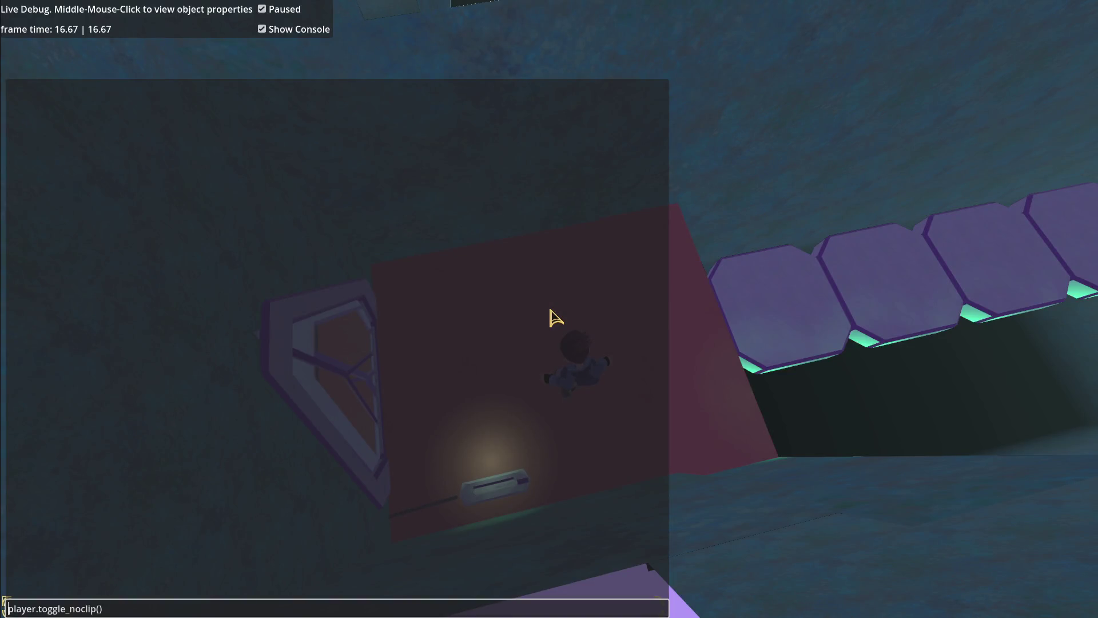
pyautogui.press('Return')
pyautogui.press('Escape')
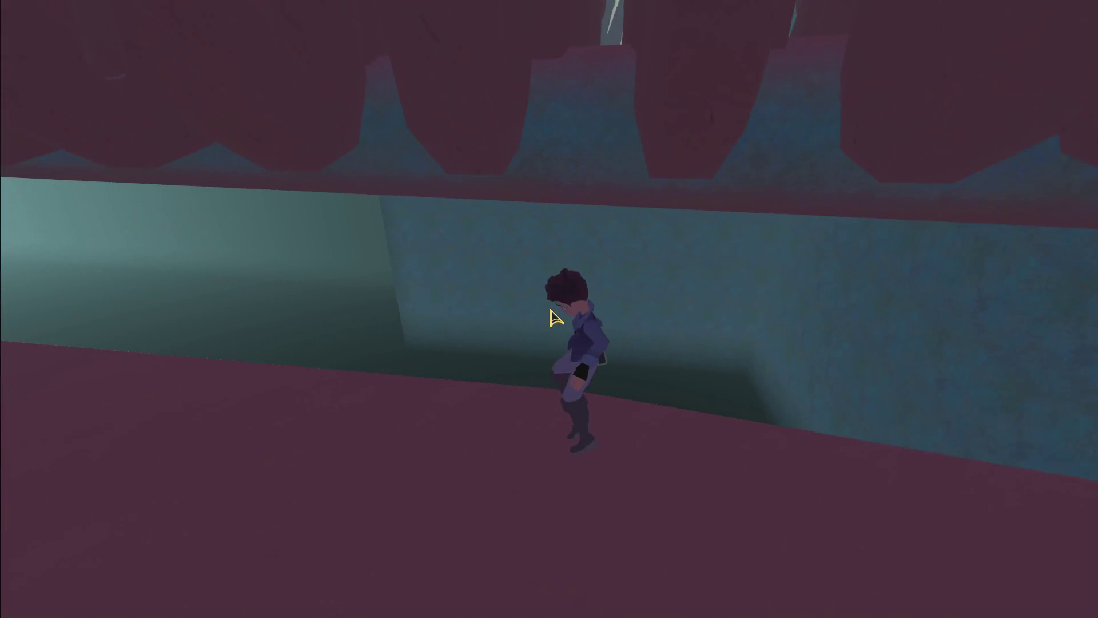
# Toggle the debug console to reach the strange machine and pick up the Capacitor.
pyautogui.press('`')
pyautogui.press('`')
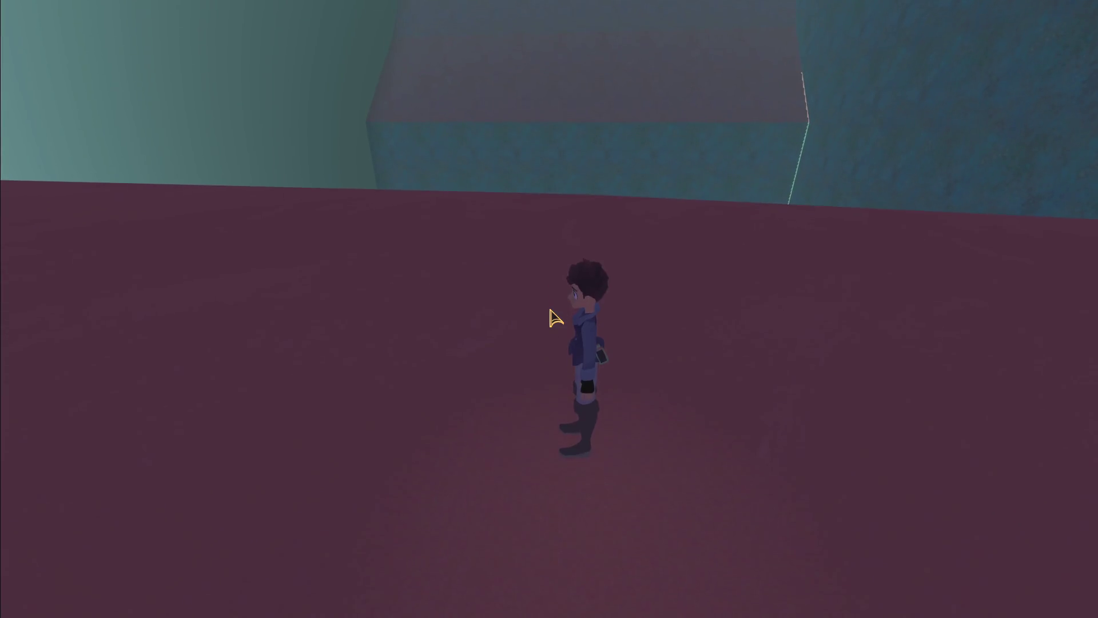
pyautogui.press('`')
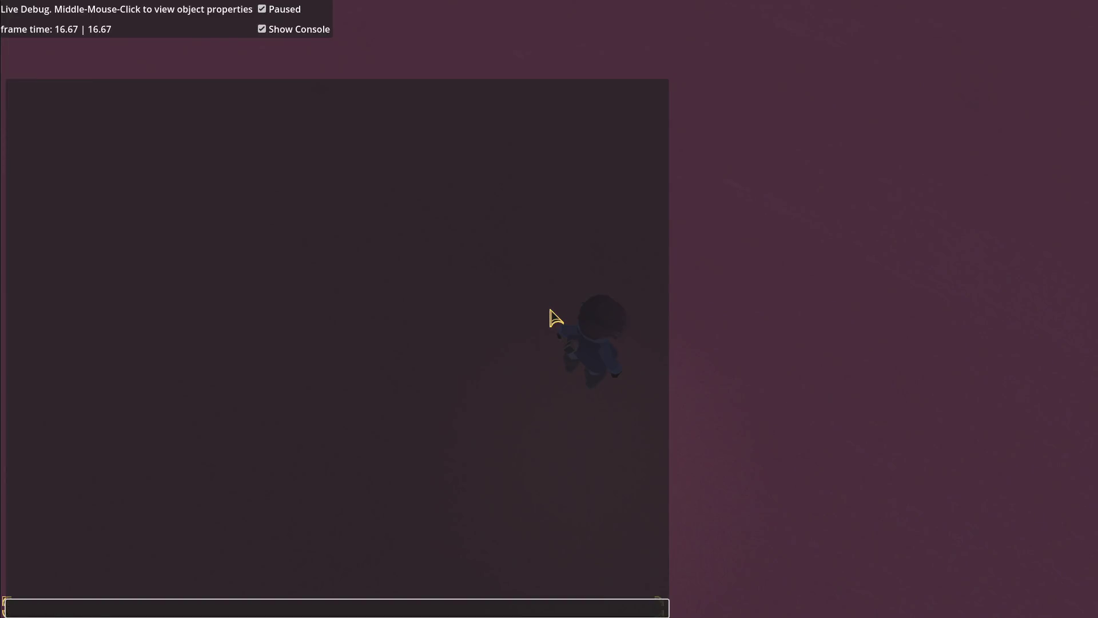
pyautogui.press('`')
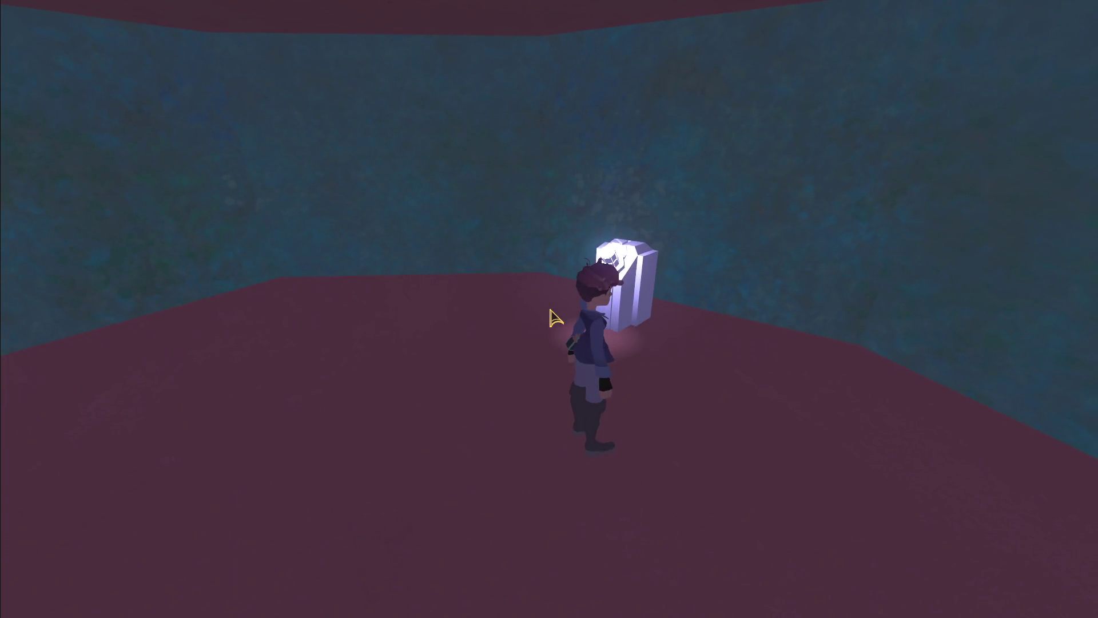
pyautogui.press('`')
pyautogui.press('`')
pyautogui.press('e')
pyautogui.press('`')
pyautogui.press('`')
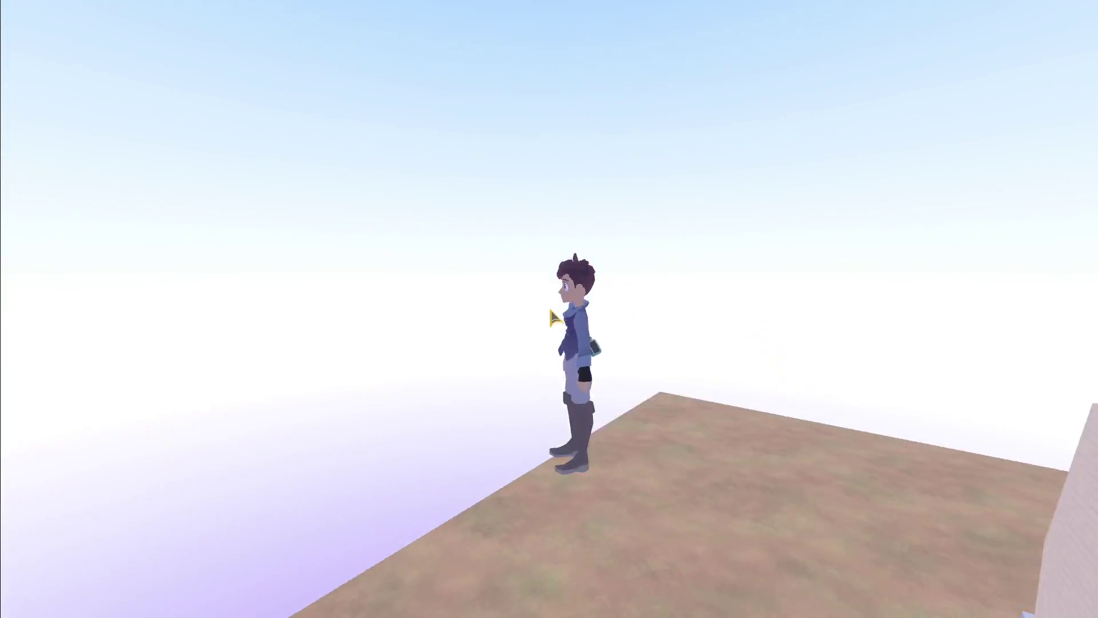
# Open the pause menu and choose Save and Quit to end the run.
pyautogui.press('`')
pyautogui.press('`')
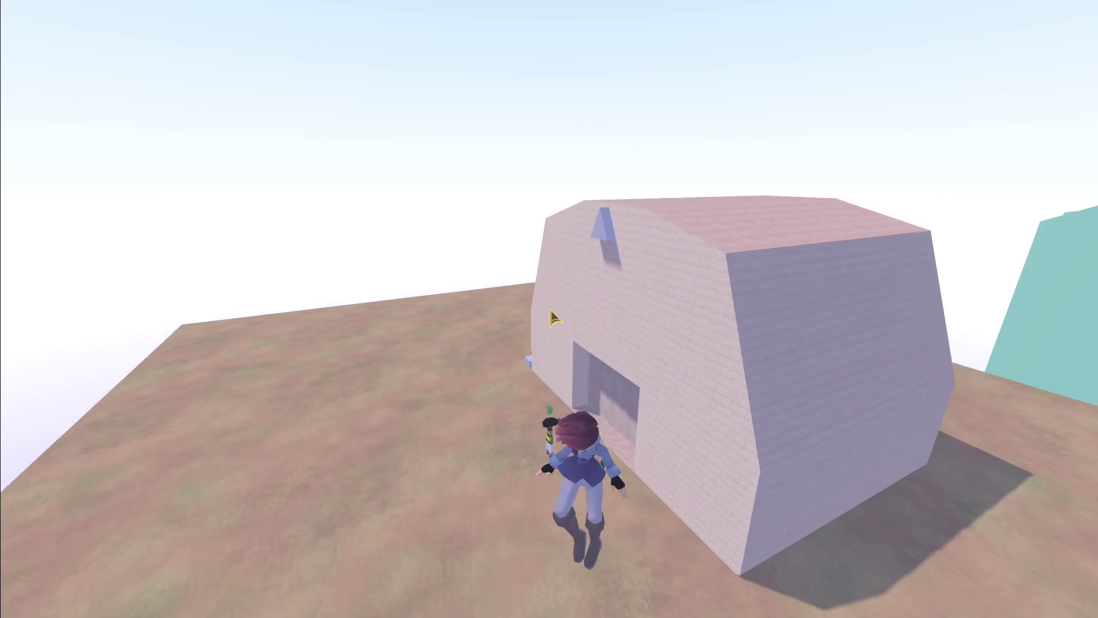
pyautogui.press('Escape')
pyautogui.press('Down')
pyautogui.press('Return')
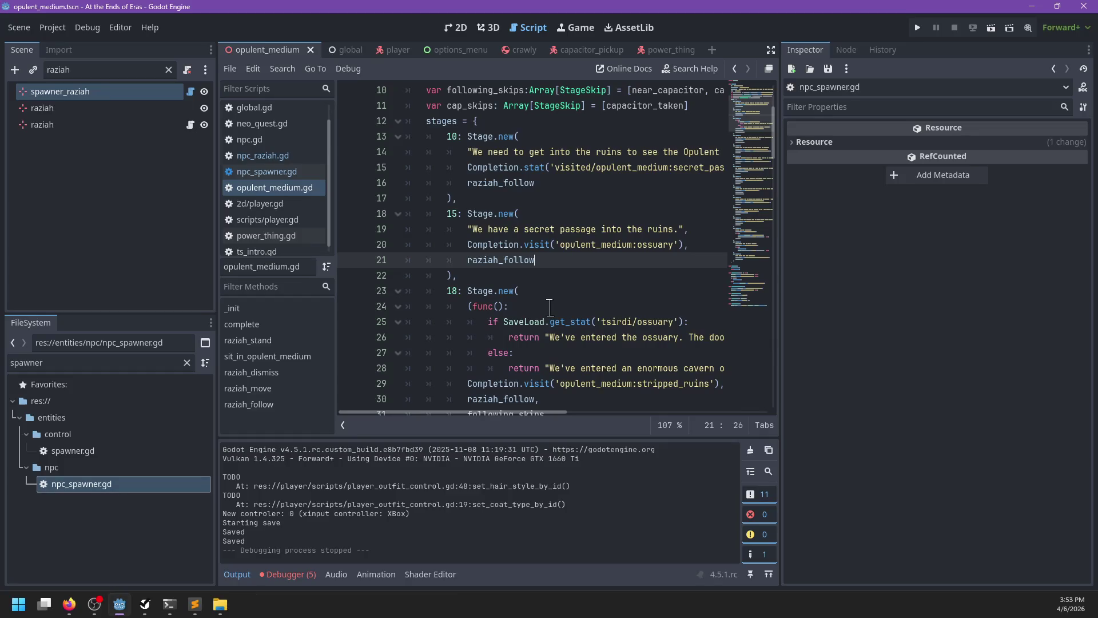
# Relaunch the game with F5 so it reaches the title menu.
pyautogui.press('F5')
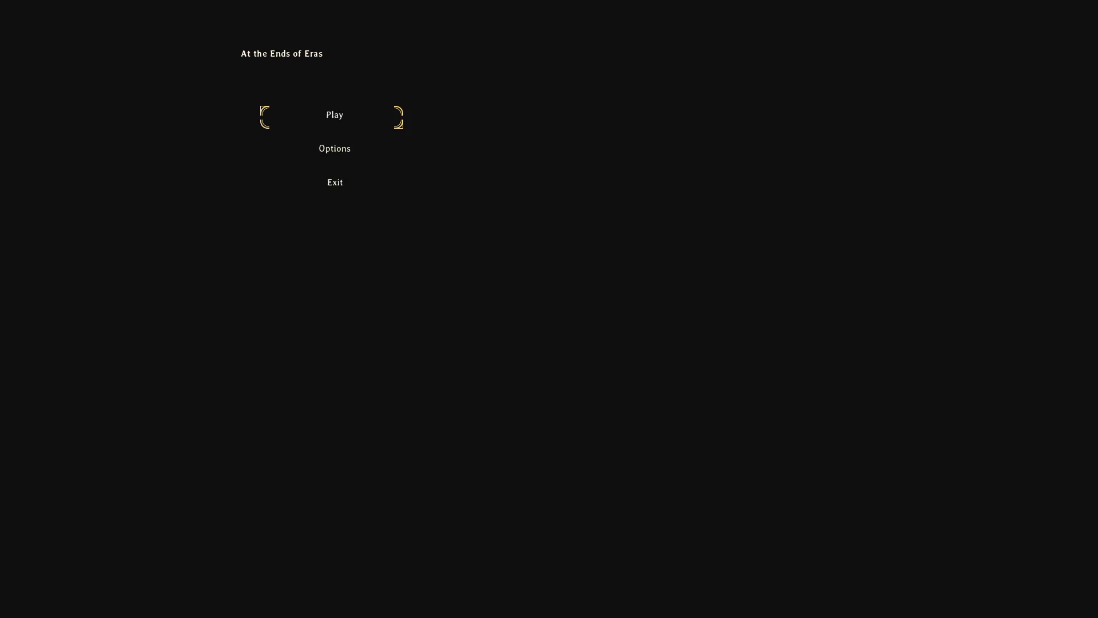
# Load the save from the main menu and start Raziah's conversation about places of worship.
pyautogui.press('Return')
pyautogui.press('w')
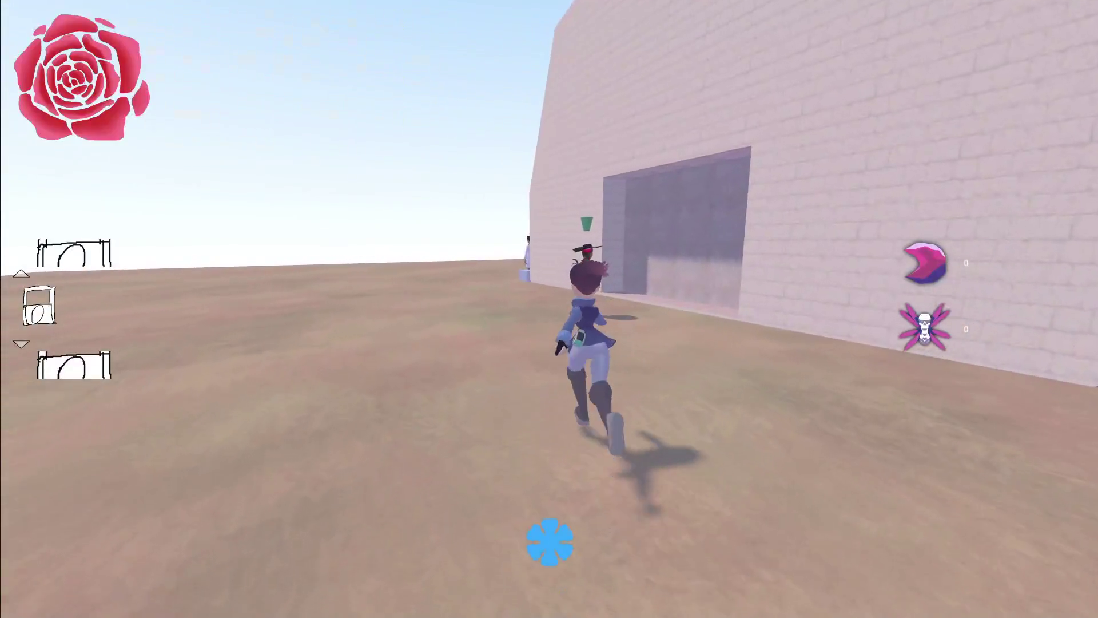
pyautogui.press('e')
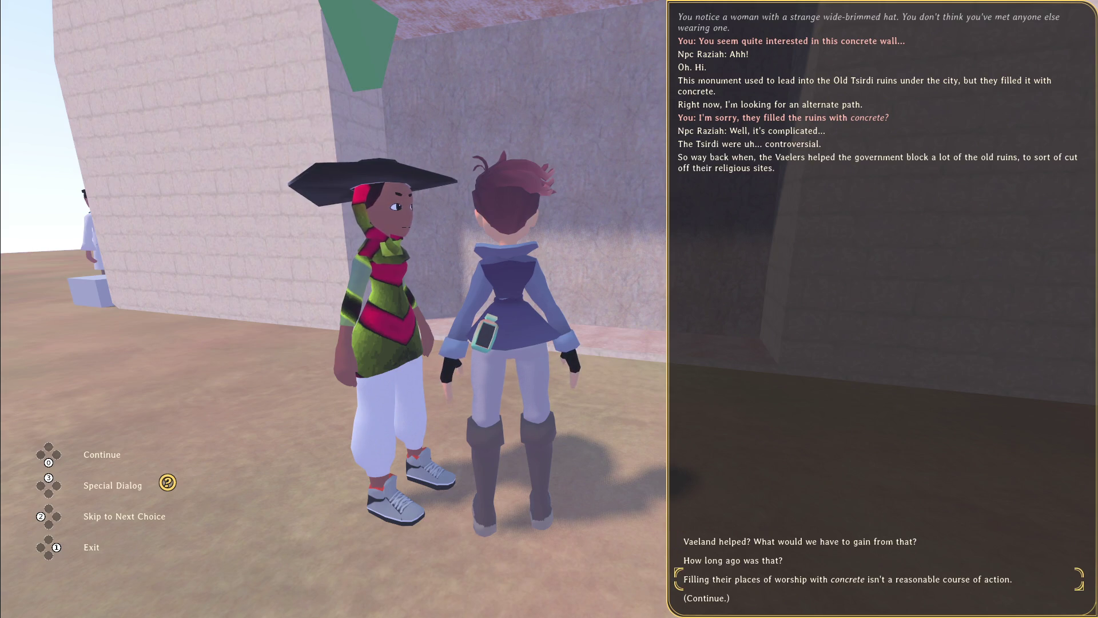
pyautogui.press('Return')
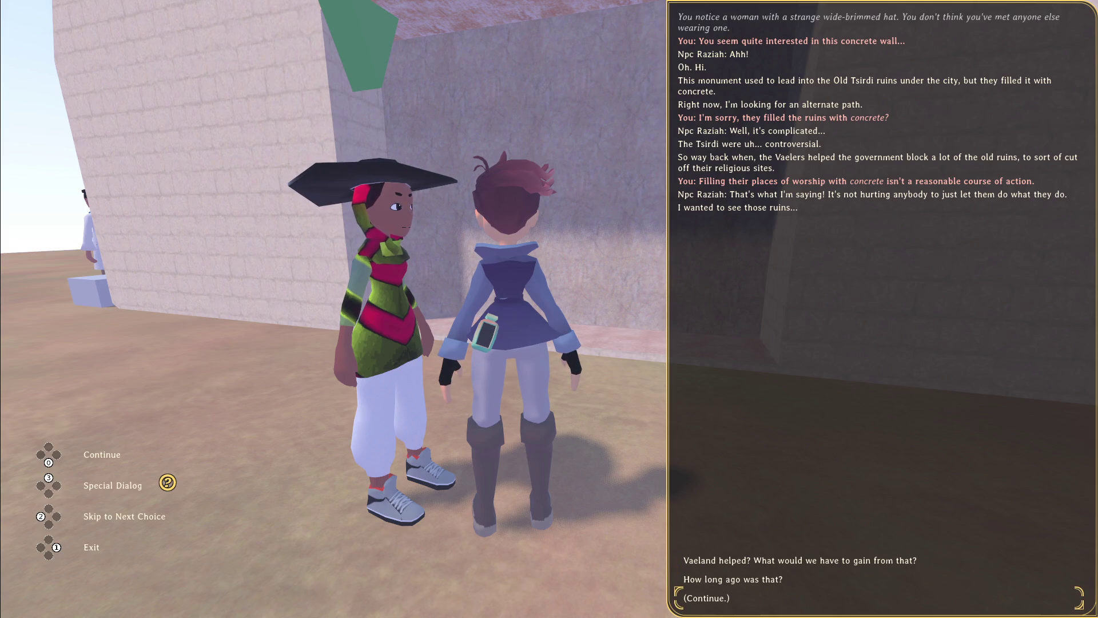
pyautogui.press('Return')
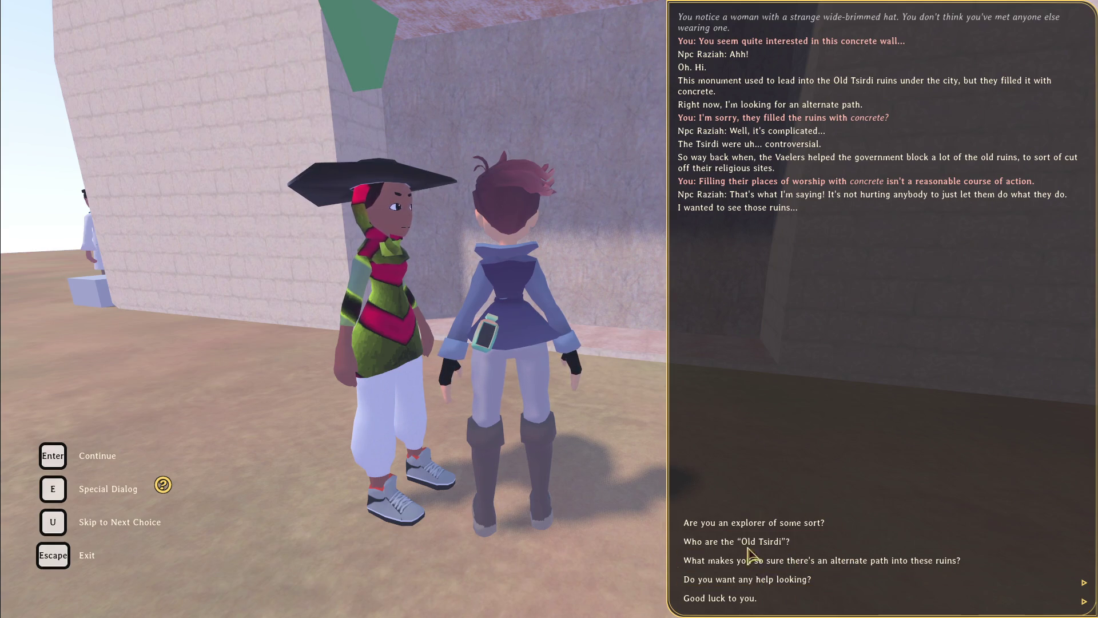
# Offer to help Raziah look, then admit having no idea how to help.
pyautogui.click(731, 579)
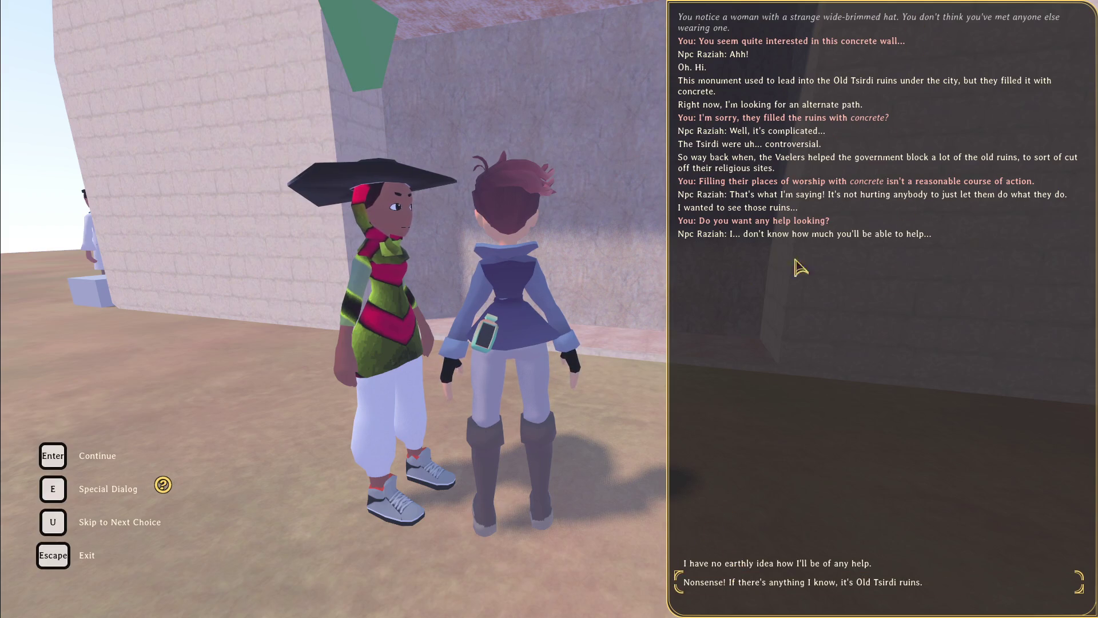
pyautogui.press('Up')
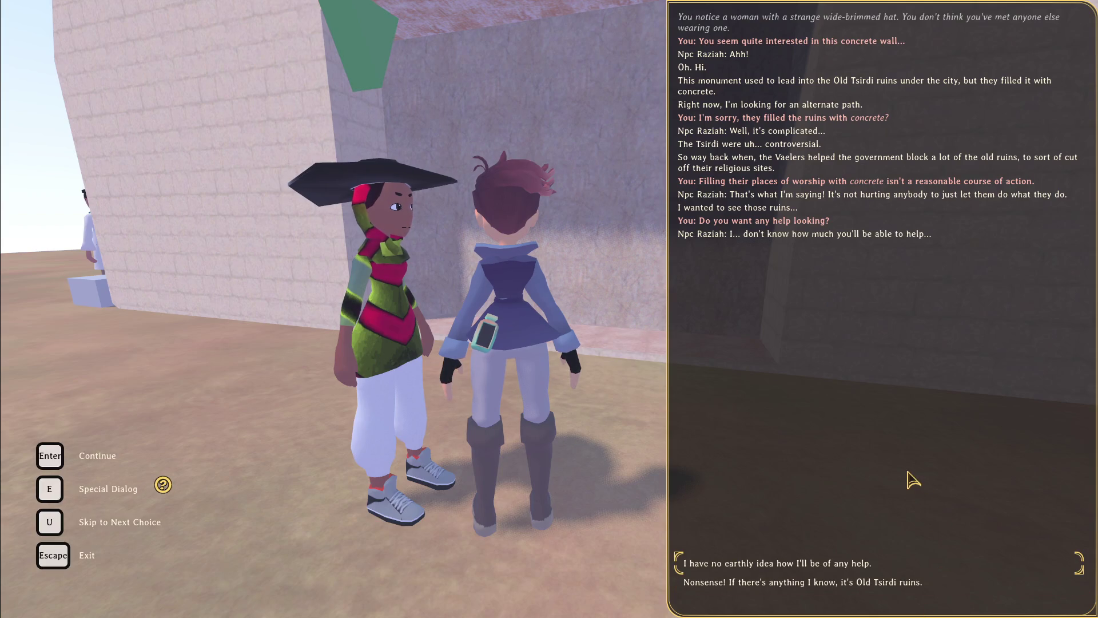
pyautogui.press('Down')
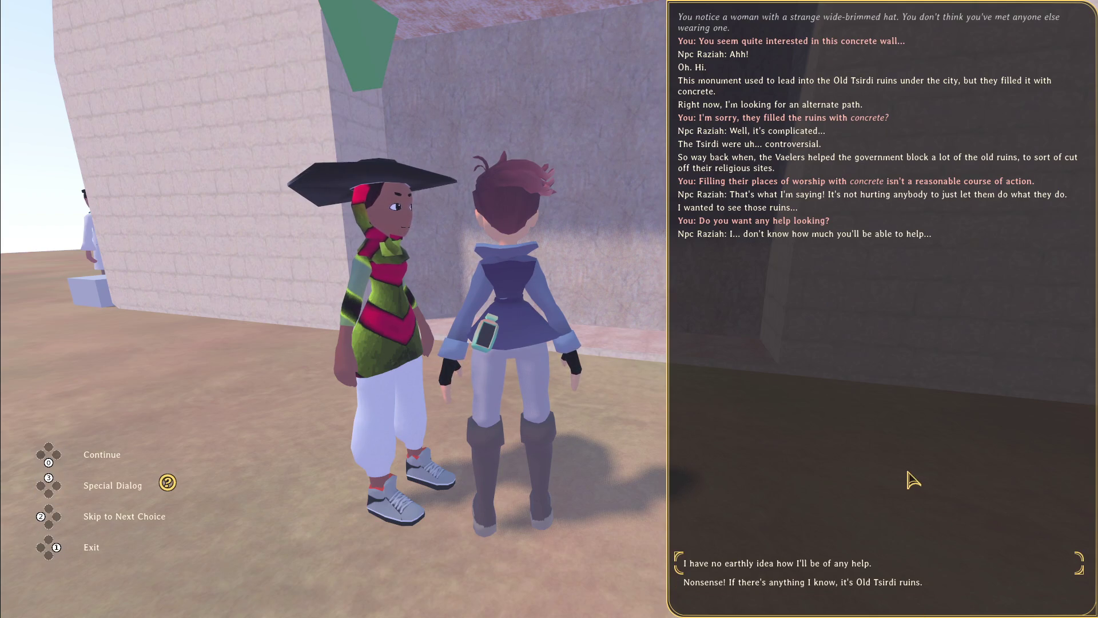
pyautogui.press('Return')
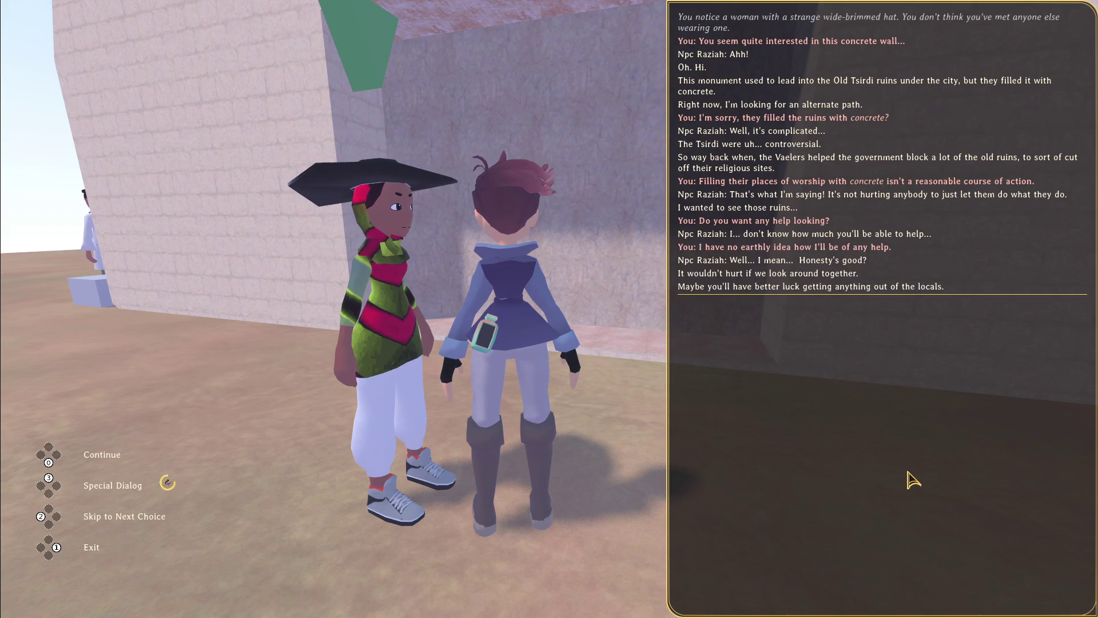
# Run past Raziah, drop into the dark red pit and head down the corridor into the room.
pyautogui.press('Escape')
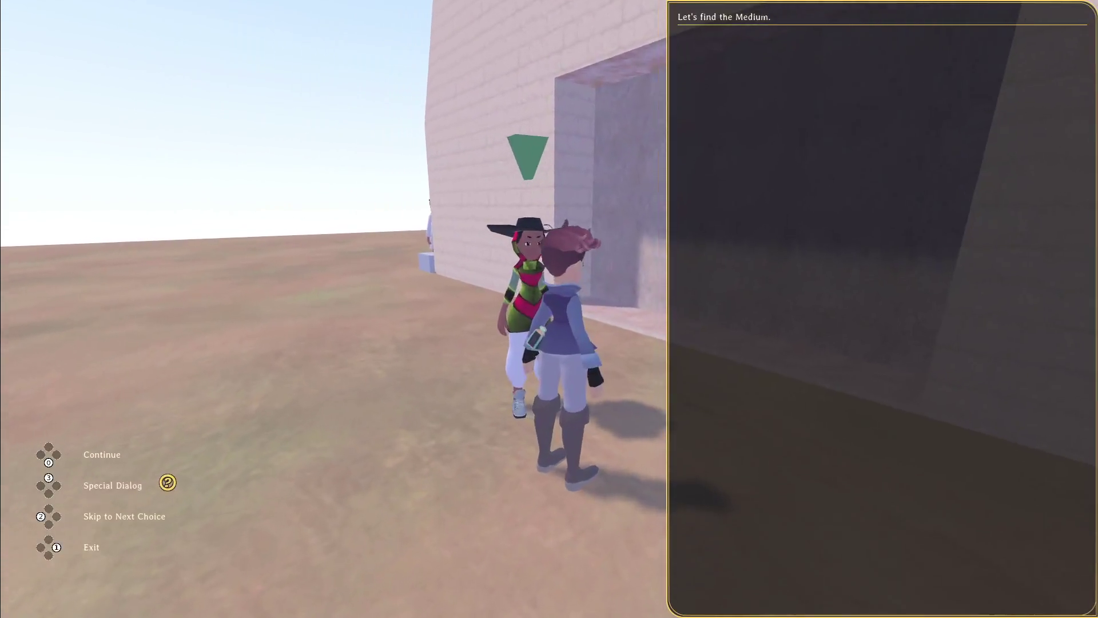
pyautogui.press('Escape')
pyautogui.press('space')
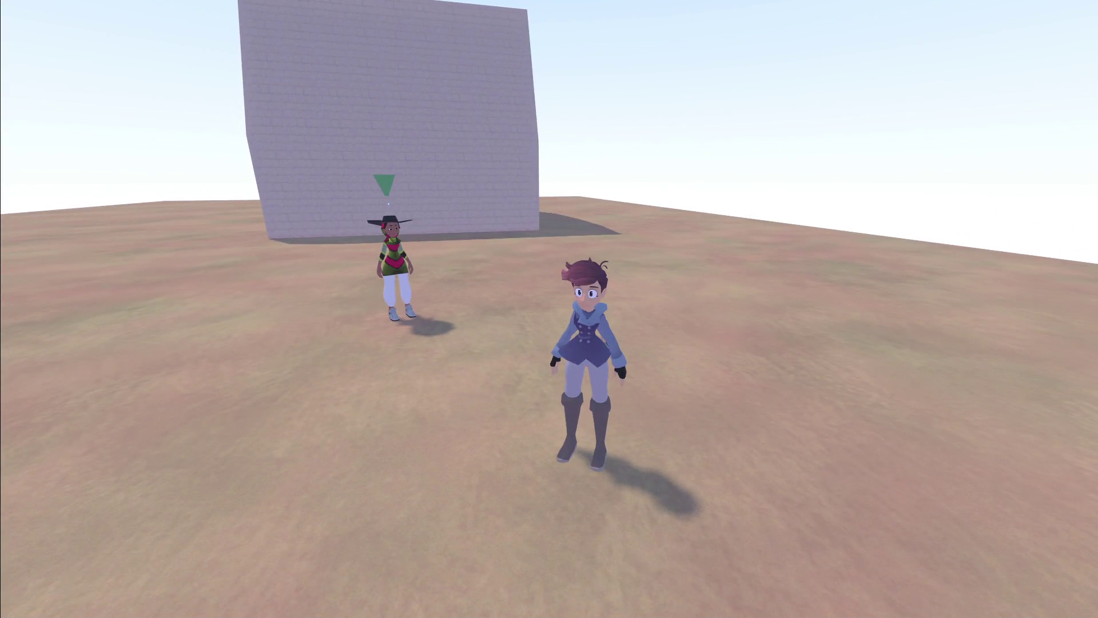
pyautogui.press('w')
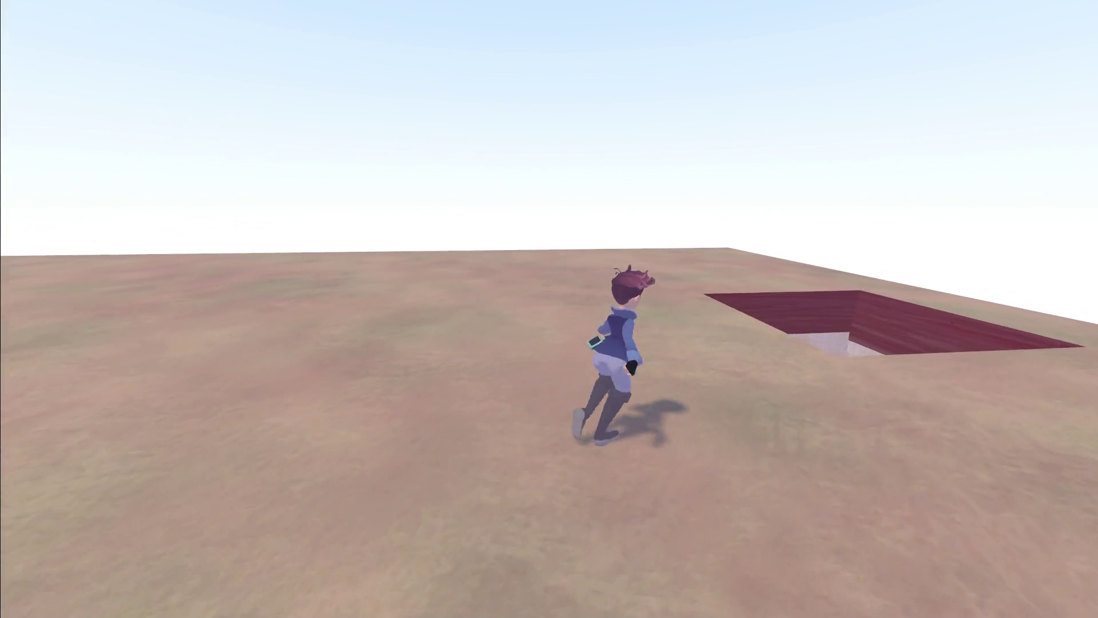
pyautogui.press('w')
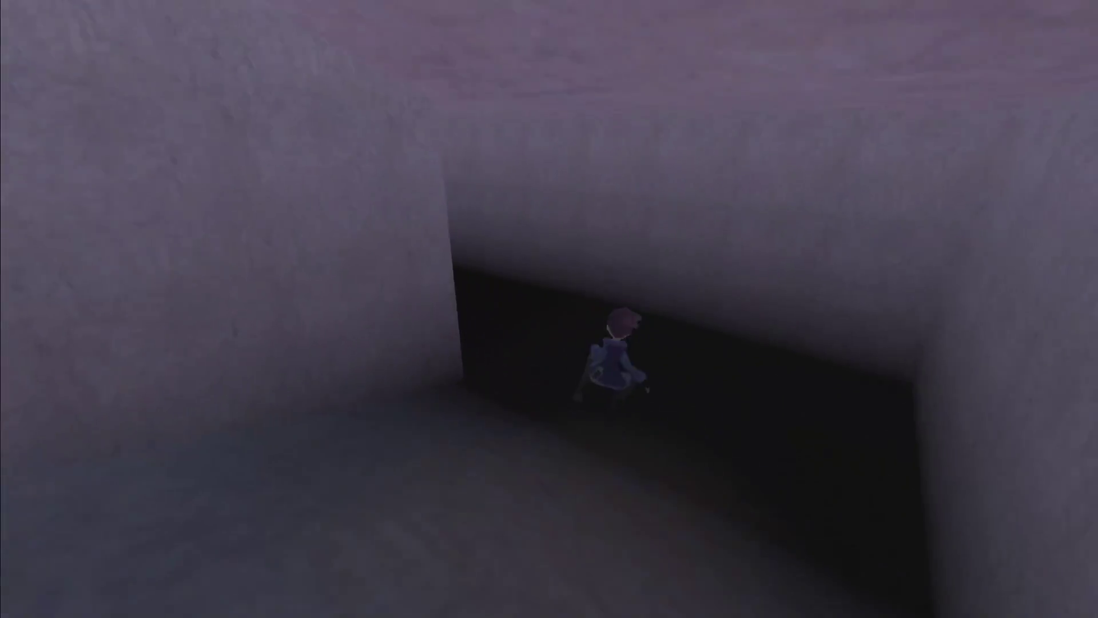
pyautogui.press('w')
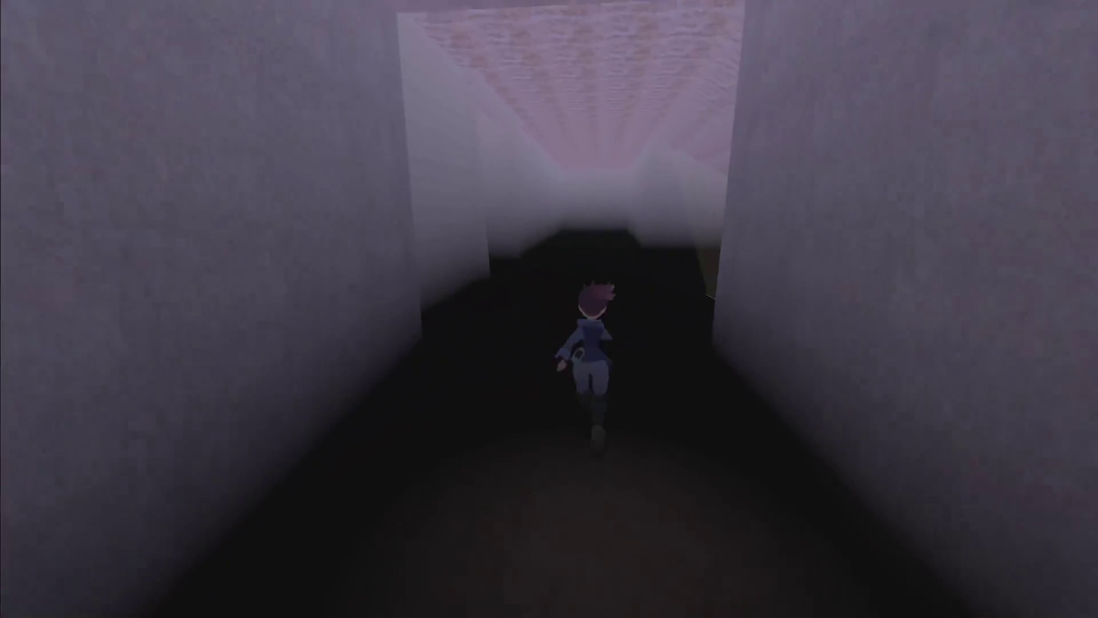
pyautogui.press('w')
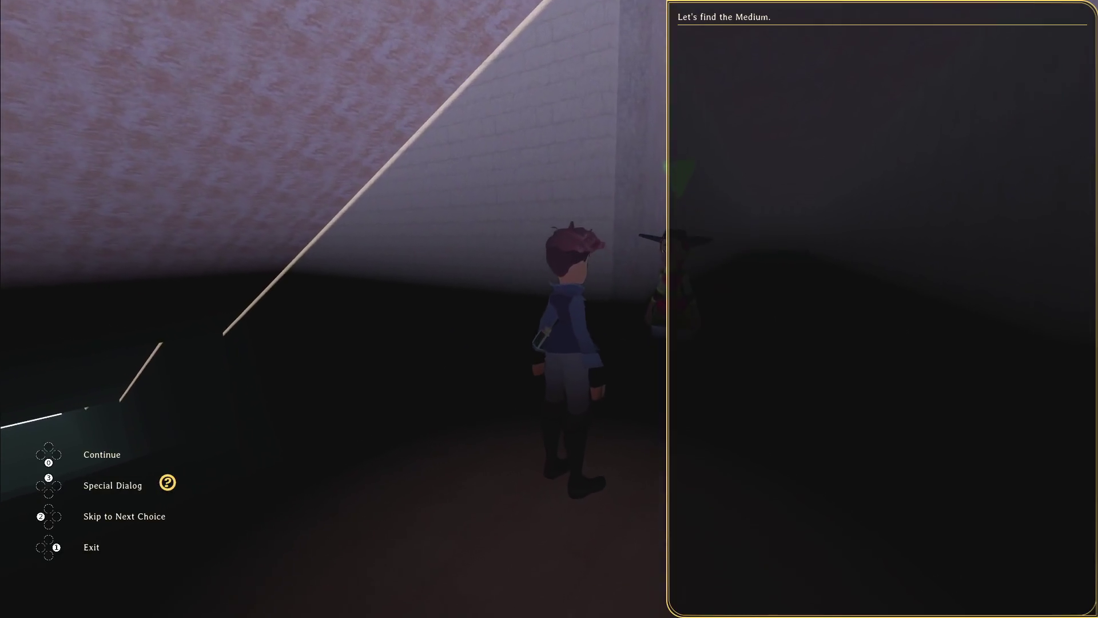
# Continue through the corridor to the lit room and talk to Raziah again.
pyautogui.press('w')
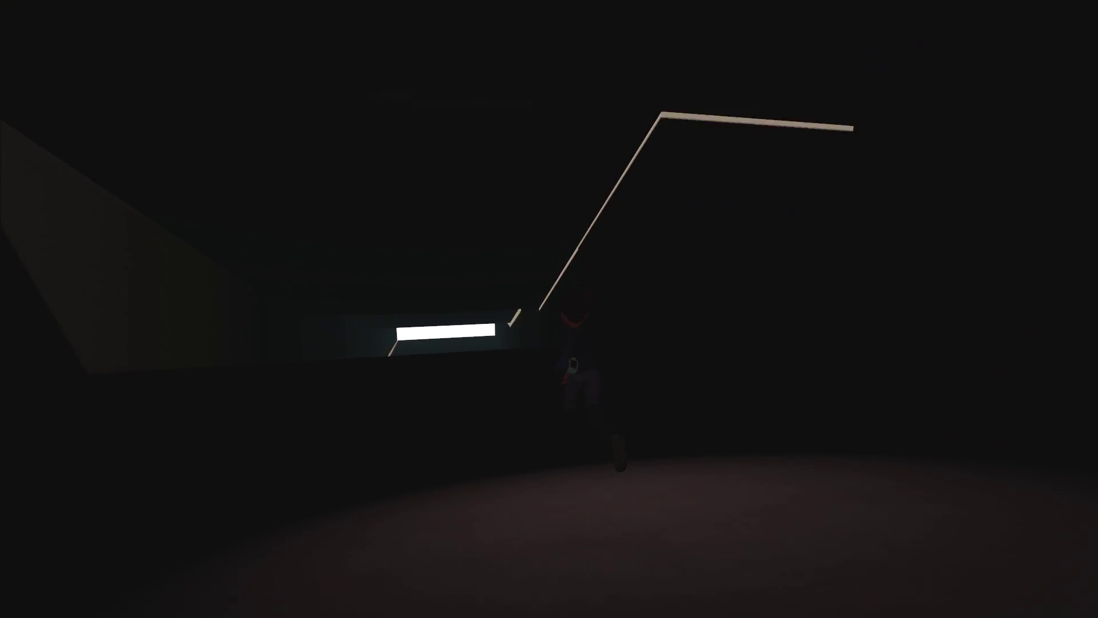
pyautogui.press('w')
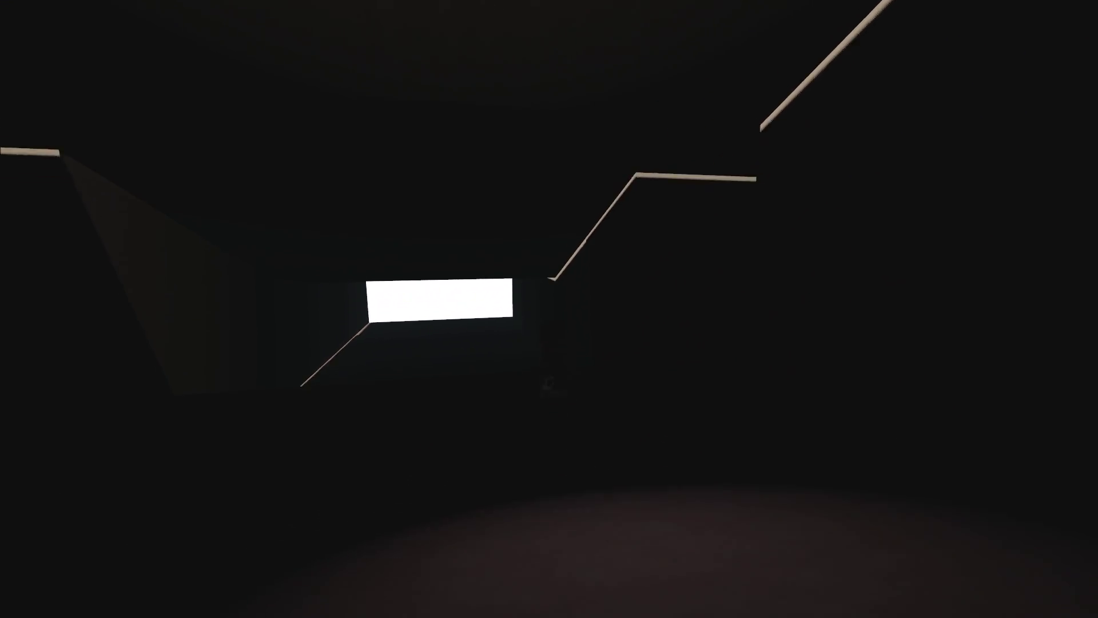
pyautogui.press('w')
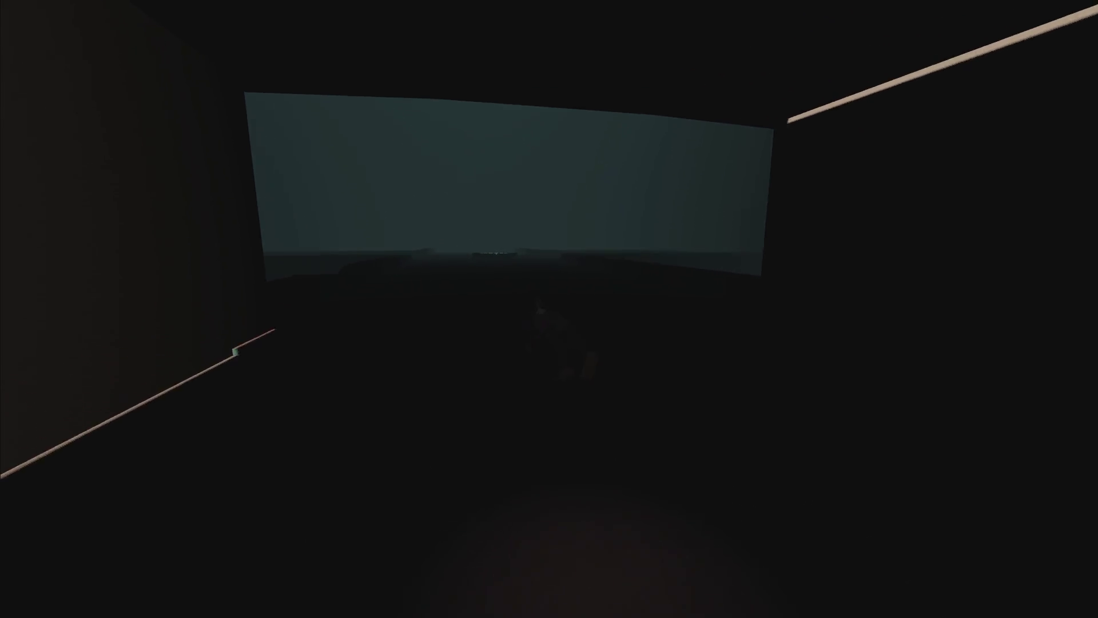
pyautogui.press('w')
pyautogui.press('e')
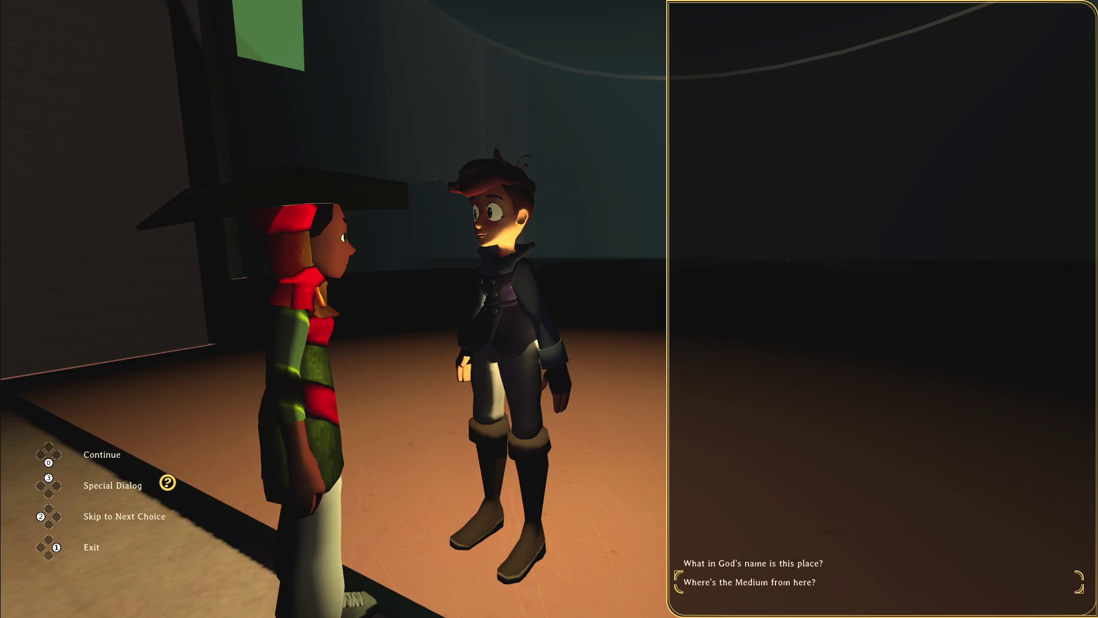
# Ask Raziah what this place is, answer 'Fair enough', talk again, then return to the editor.
pyautogui.press('Return')
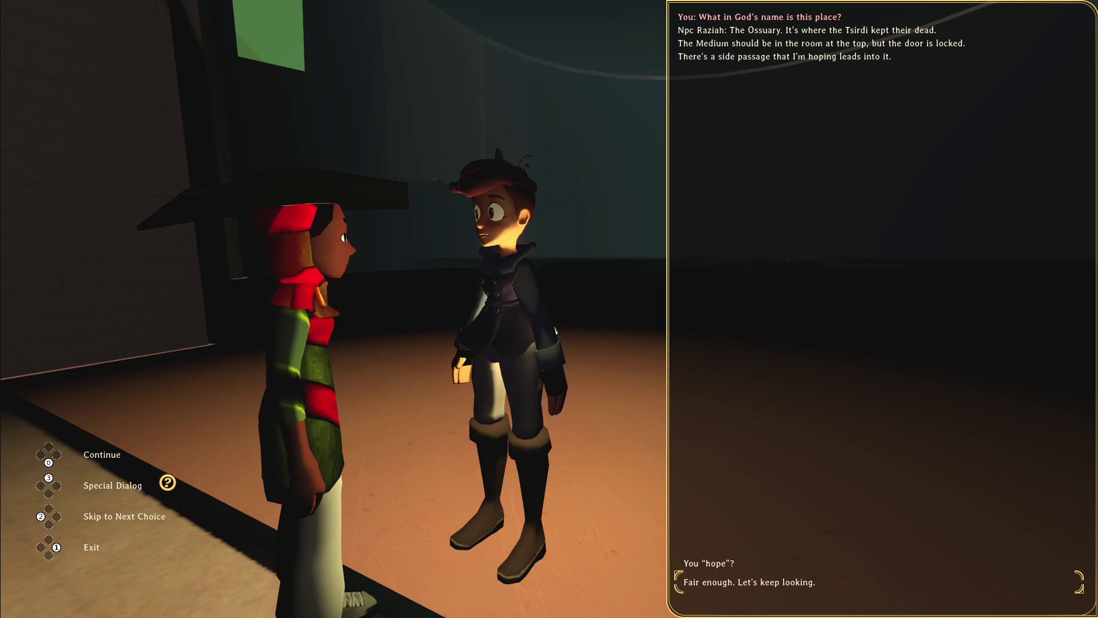
pyautogui.press('Return')
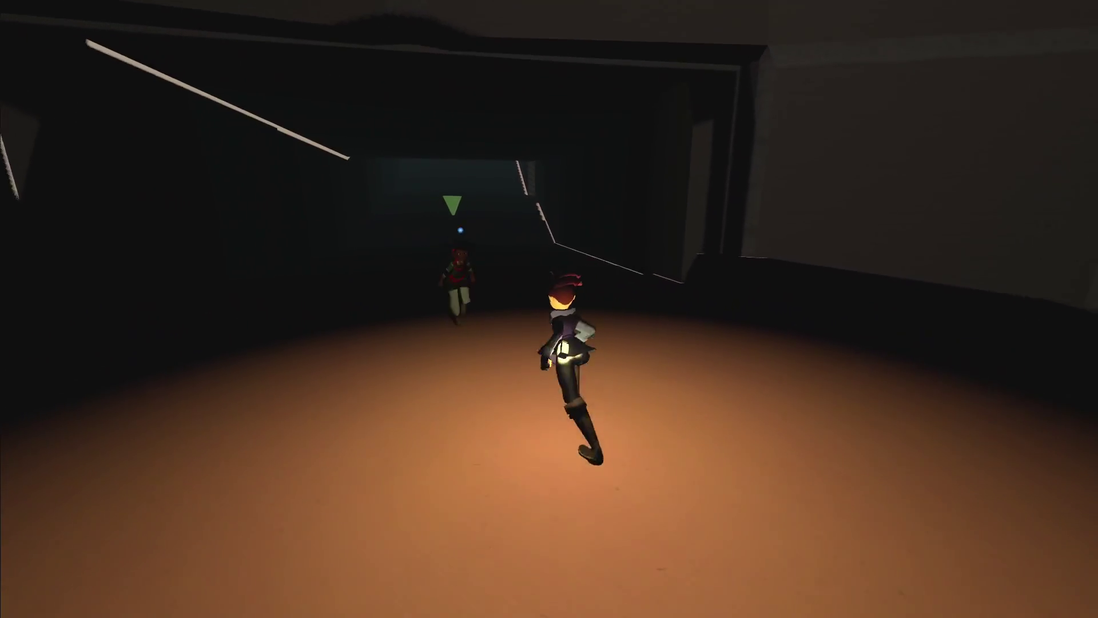
pyautogui.press('Return')
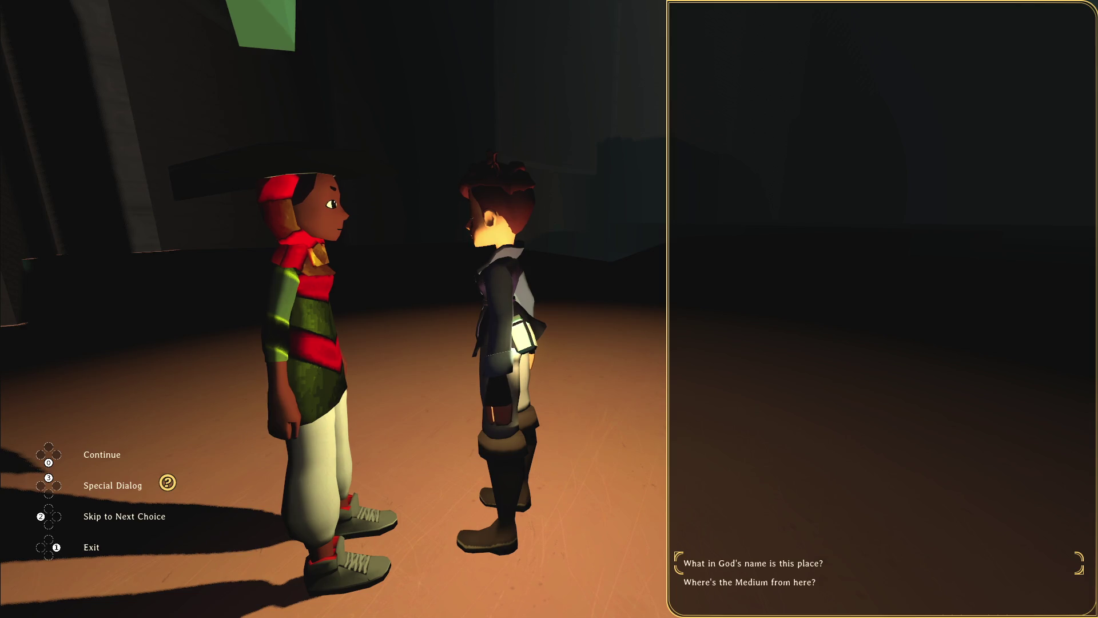
pyautogui.hotkey('alt', 'Tab')
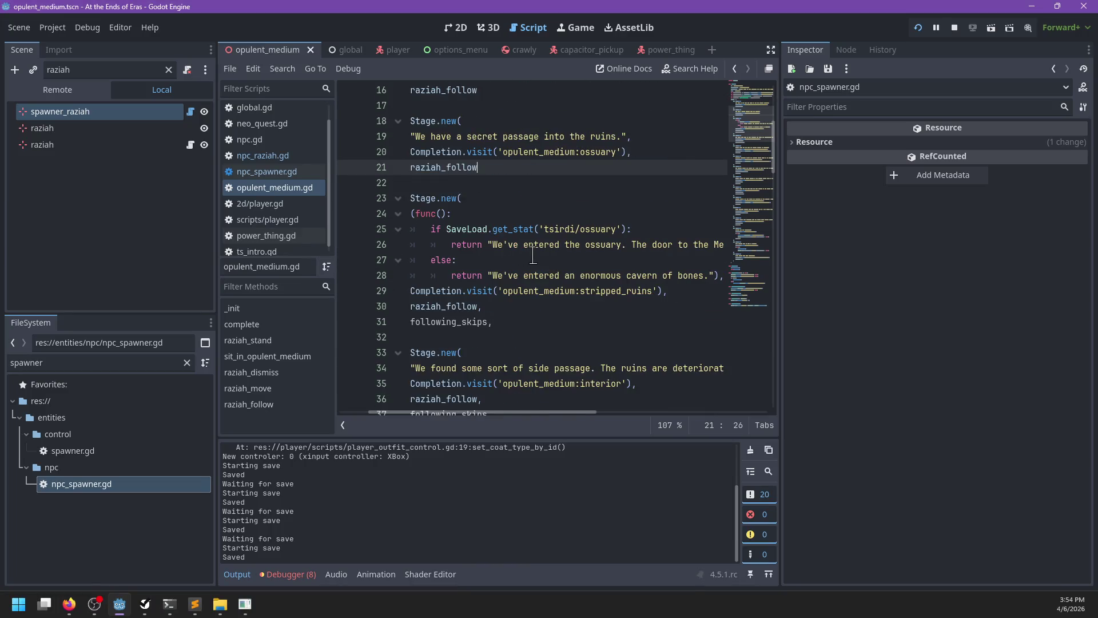
pyautogui.scroll(2, 532, 255)
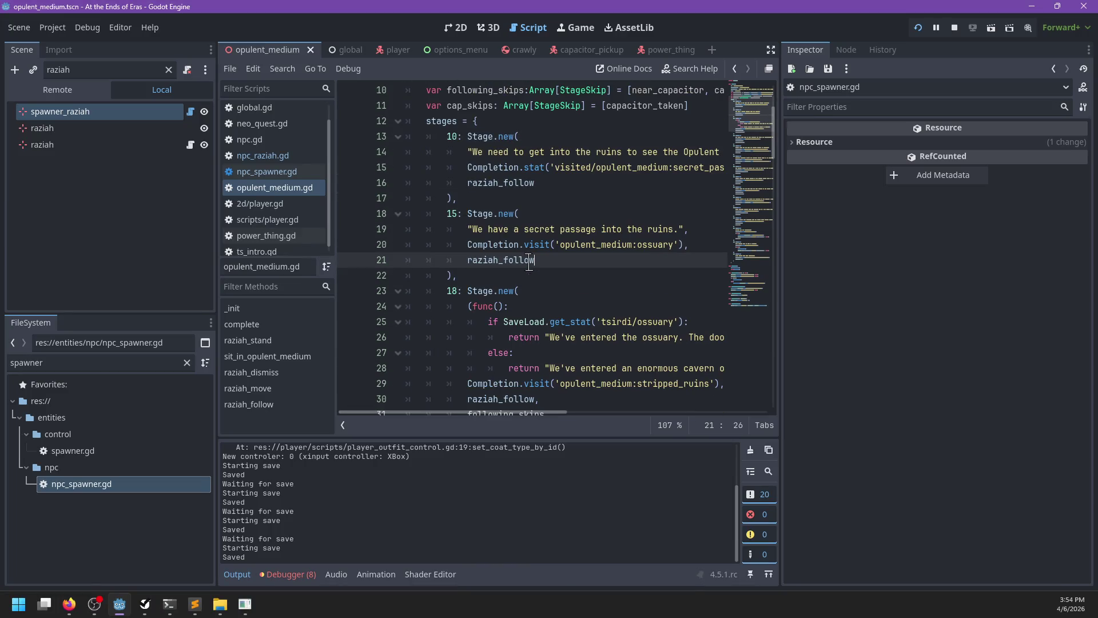
# Review the passage and following_skips lines in opulent_medium.gd, briefly checking the game.
pyautogui.doubleClick(595, 232)
pyautogui.click(563, 261)
pyautogui.scroll(-1, 562, 260)
pyautogui.doubleClick(523, 368)
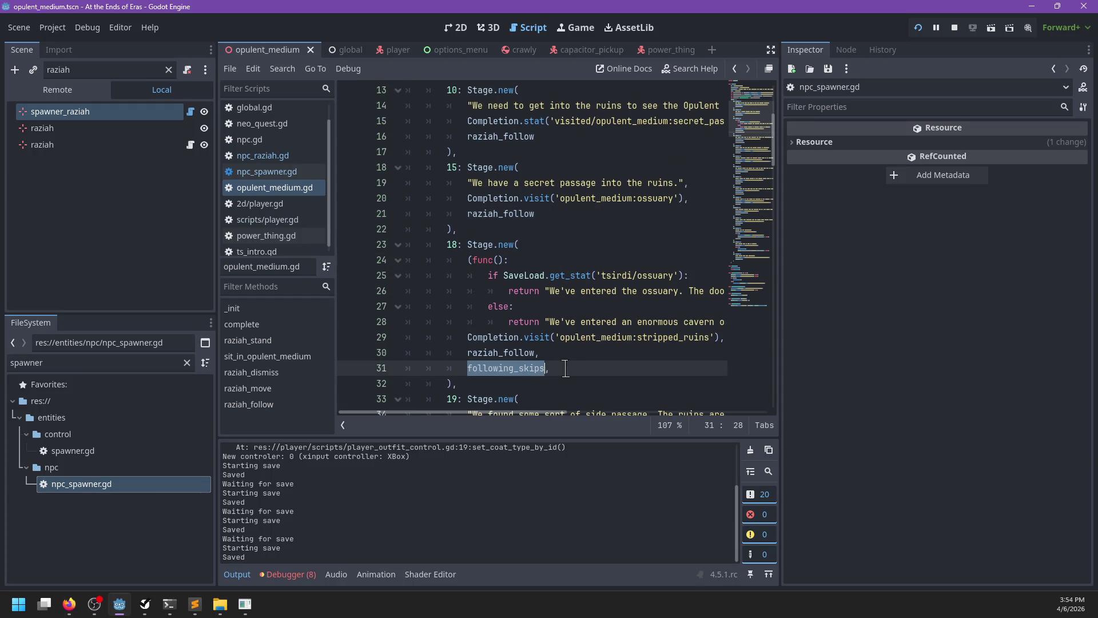
pyautogui.scroll(-2, 577, 366)
pyautogui.scroll(2, 578, 362)
pyautogui.press('F5')
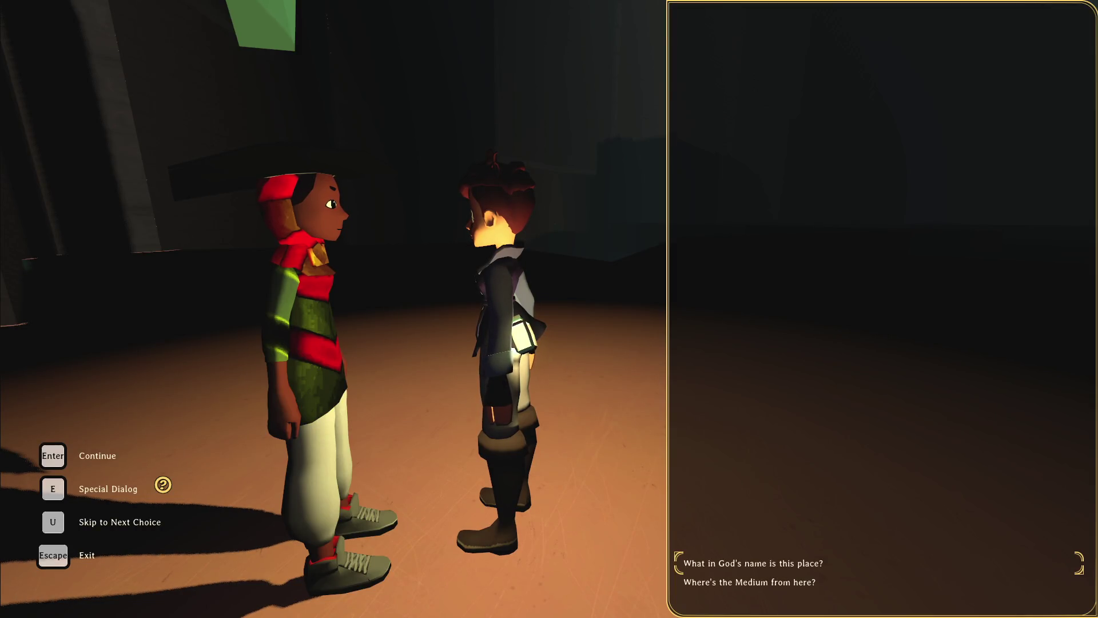
pyautogui.hotkey('alt', 'Tab')
pyautogui.scroll(-3, 547, 309)
pyautogui.scroll(-5, 548, 309)
pyautogui.scroll(-10, 548, 309)
pyautogui.scroll(-5, 547, 309)
pyautogui.scroll(4, 547, 309)
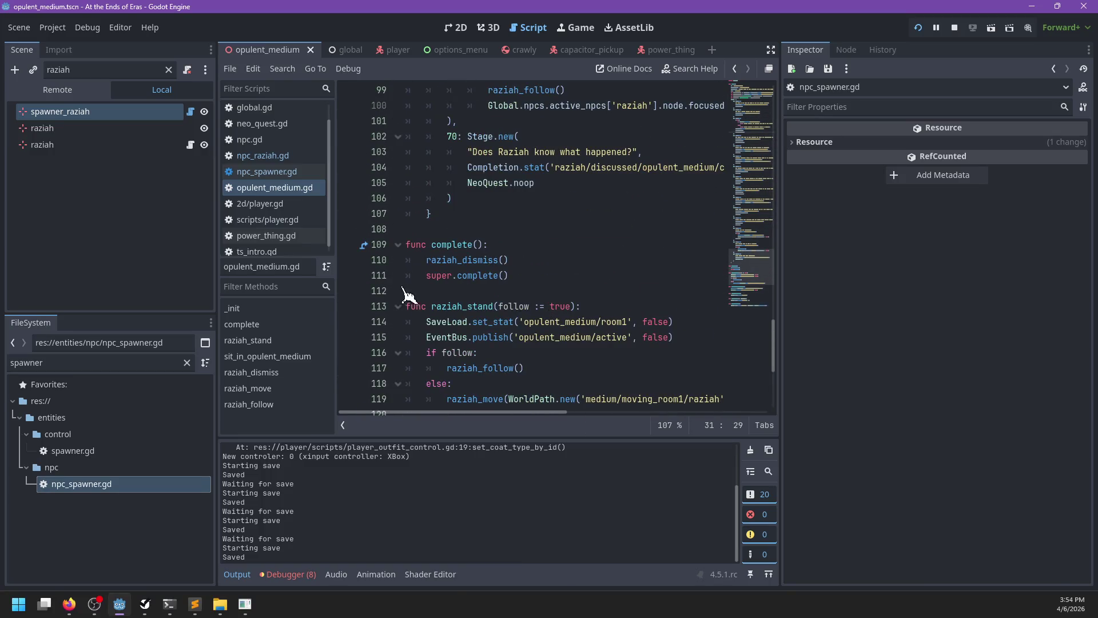
pyautogui.scroll(-5, 409, 292)
pyautogui.scroll(7, 409, 297)
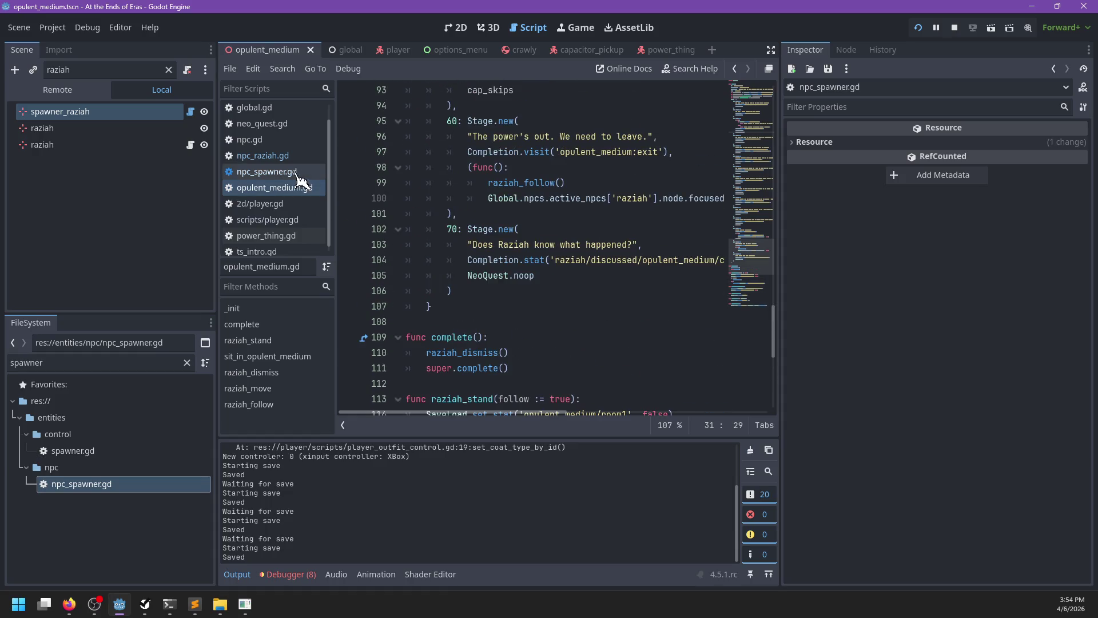
pyautogui.scroll(-1, 292, 215)
pyautogui.scroll(1, 295, 215)
# Set a breakpoint on line 129 of neo_quest.gd and pause the game in live debug.
pyautogui.click(273, 143)
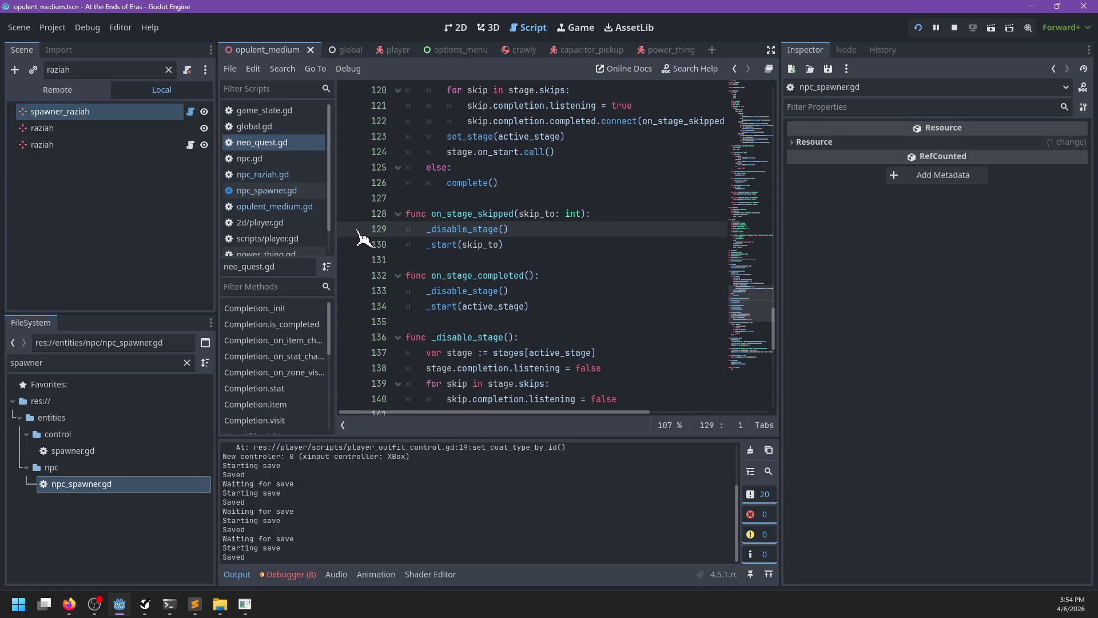
pyautogui.click(343, 229)
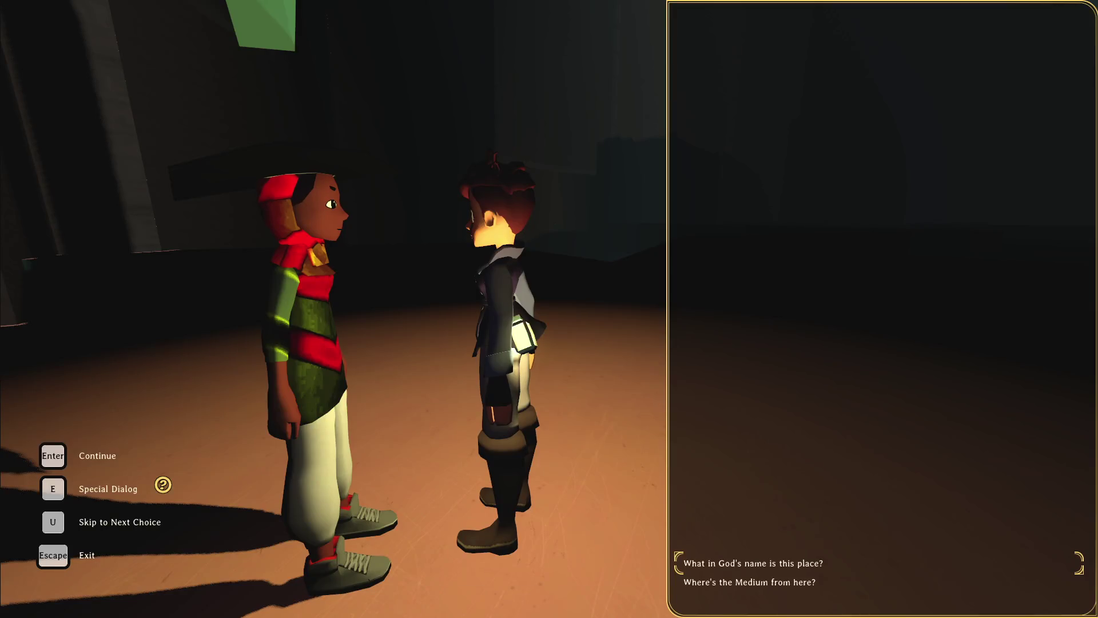
pyautogui.press('`')
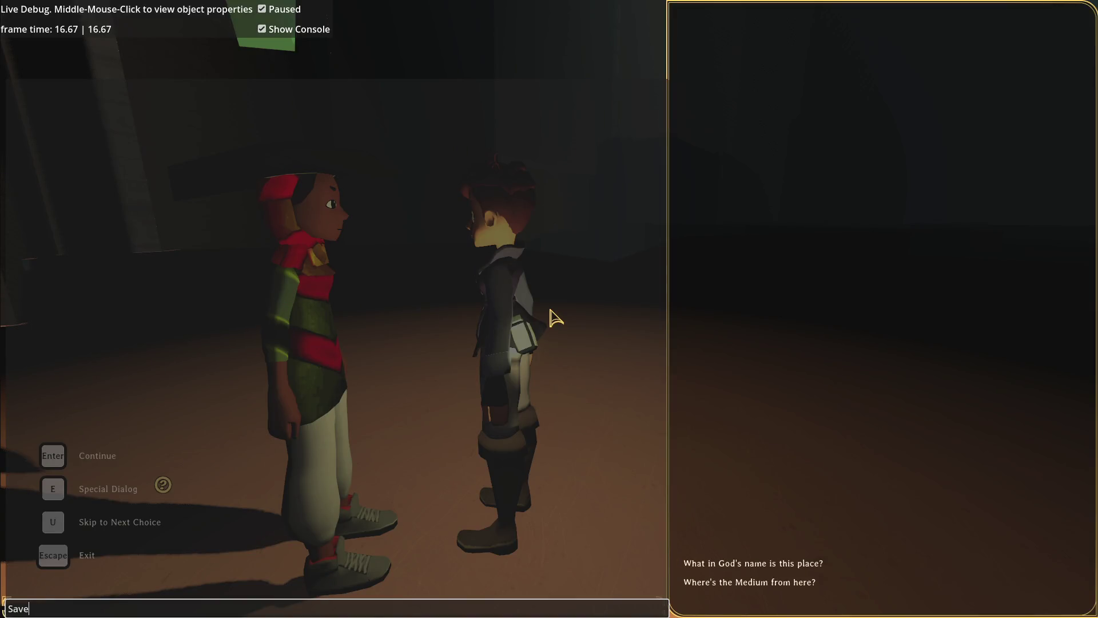
# Run SaveLoad.state.data and expand capacitor > quest > opulent_medium to see its stage values.
pyautogui.press('Return')
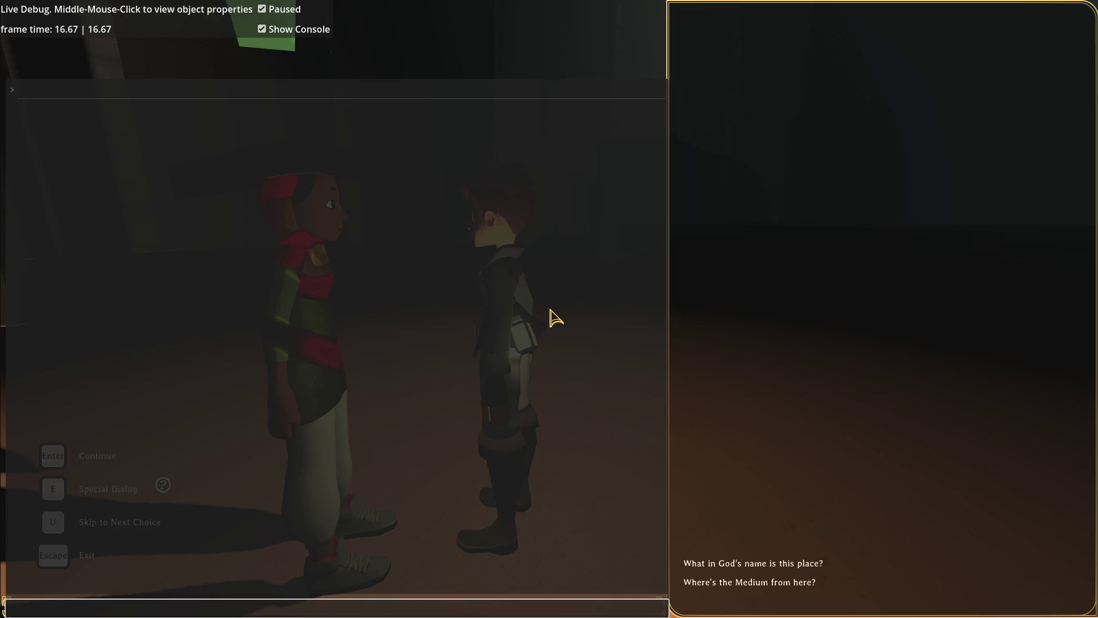
pyautogui.click(11, 89)
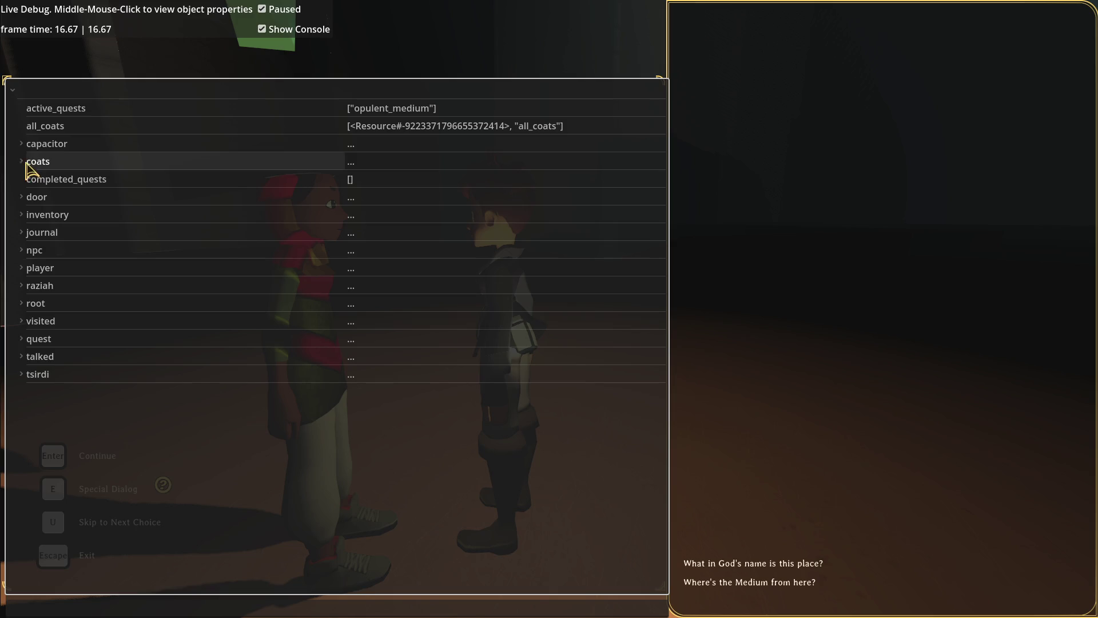
pyautogui.click(21, 144)
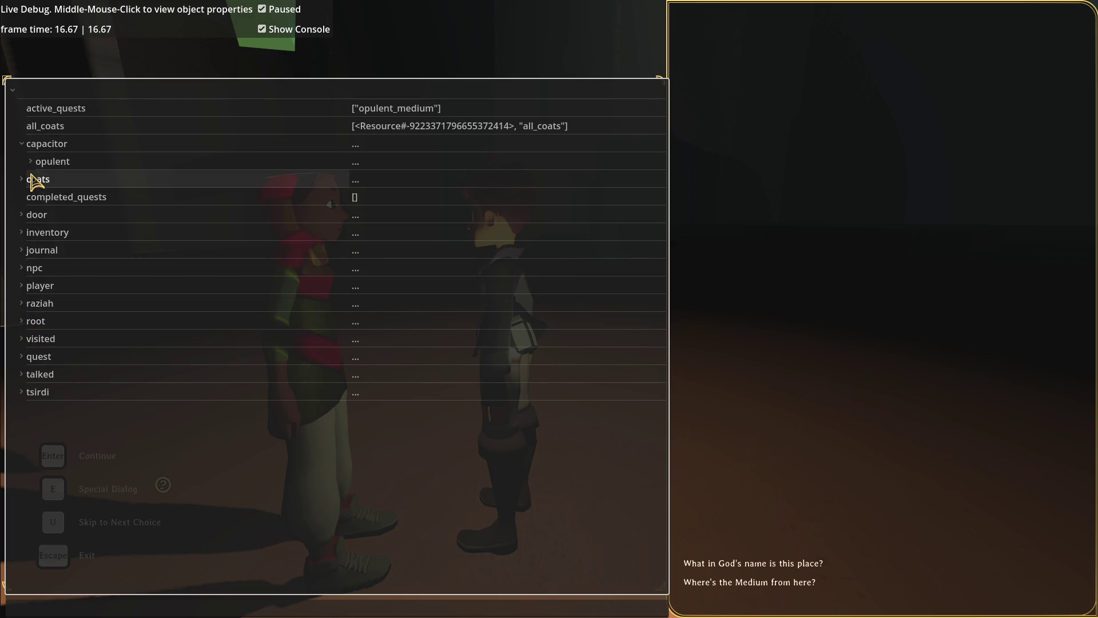
pyautogui.click(25, 357)
pyautogui.click(33, 378)
pyautogui.hotkey('alt', 'Tab')
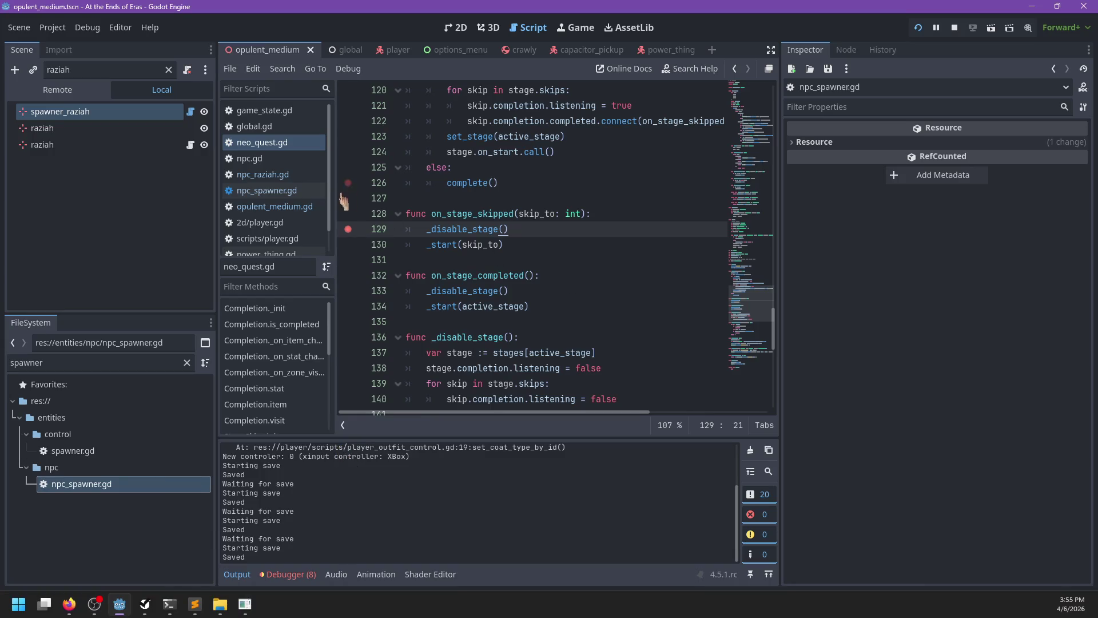
# Inspect every following_skips use in opulent_medium.gd, including the raziah_follow stage.
pyautogui.click(289, 194)
pyautogui.click(260, 208)
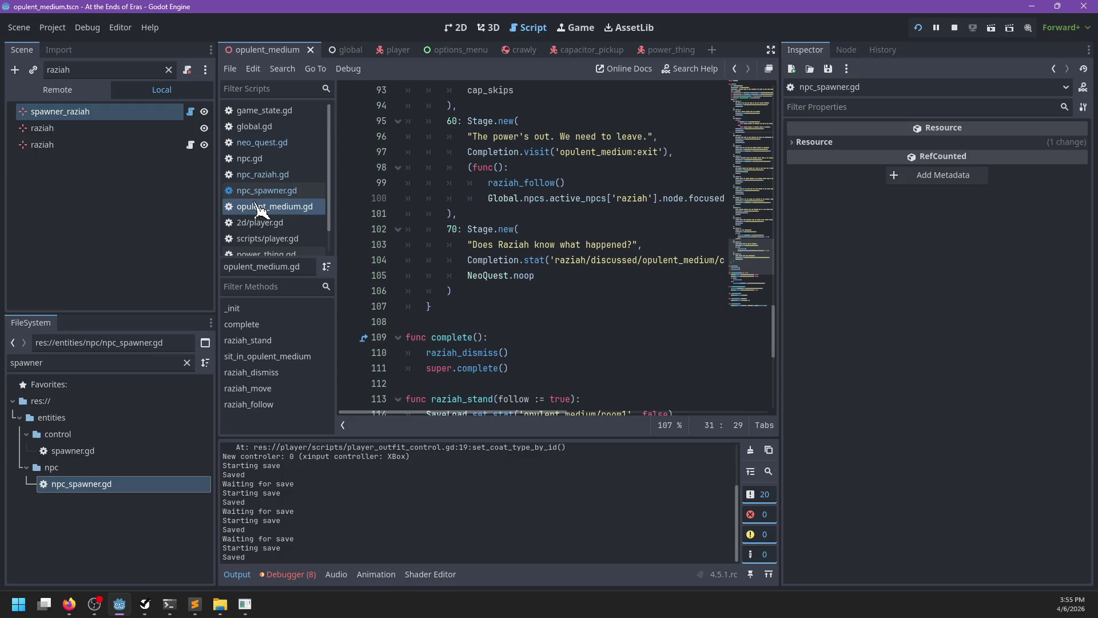
pyautogui.scroll(7, 547, 284)
pyautogui.scroll(7, 545, 289)
pyautogui.scroll(7, 543, 297)
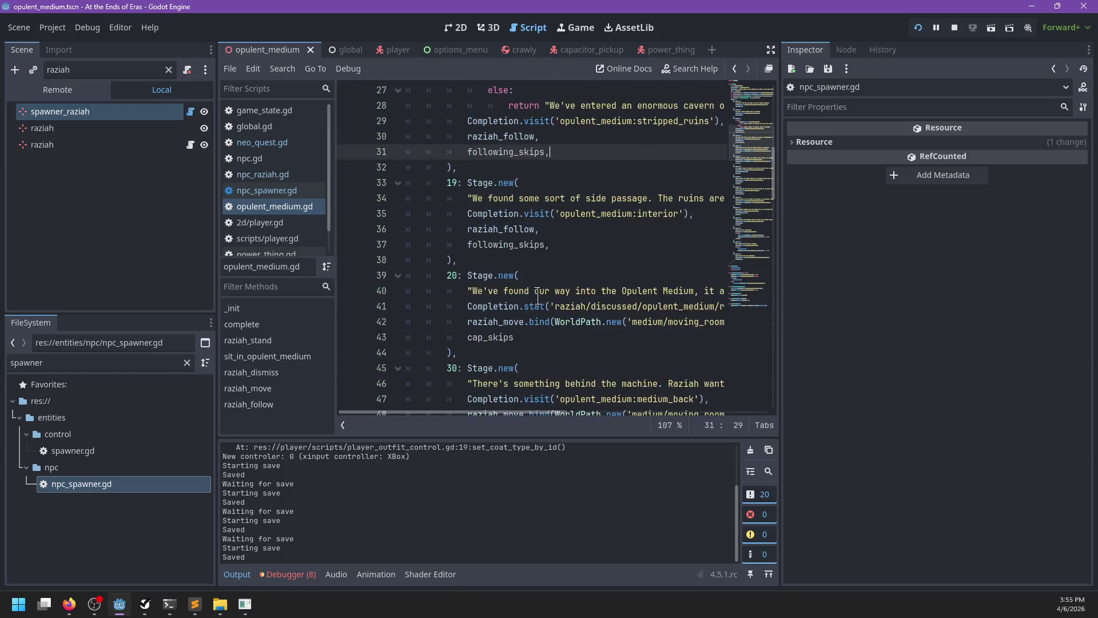
pyautogui.scroll(7, 541, 305)
pyautogui.scroll(-1, 544, 300)
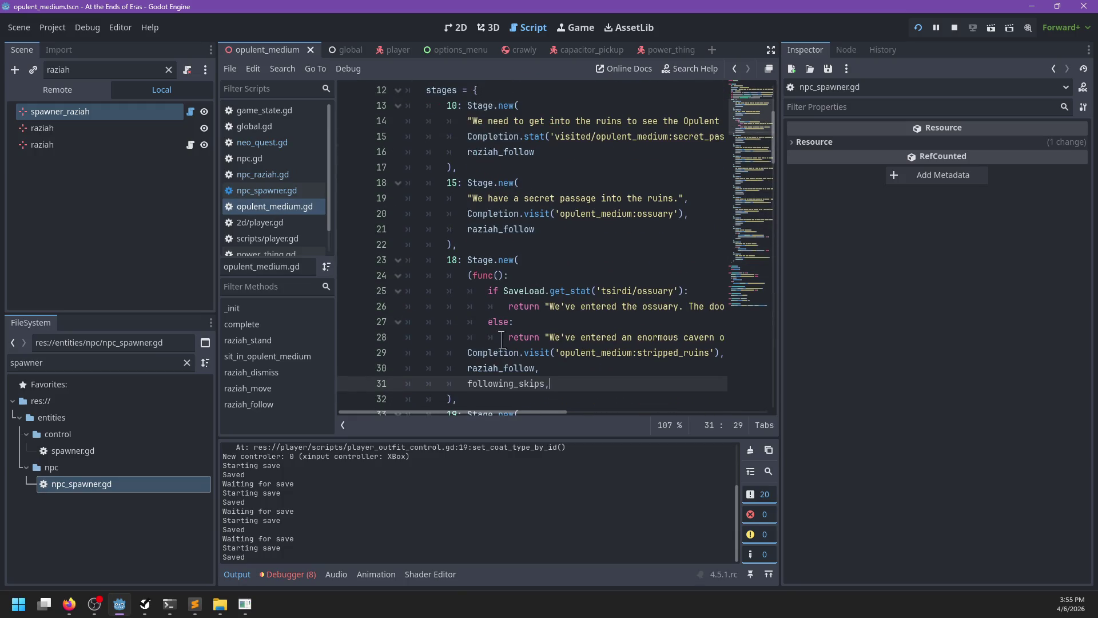
pyautogui.doubleClick(492, 383)
pyautogui.scroll(2, 596, 358)
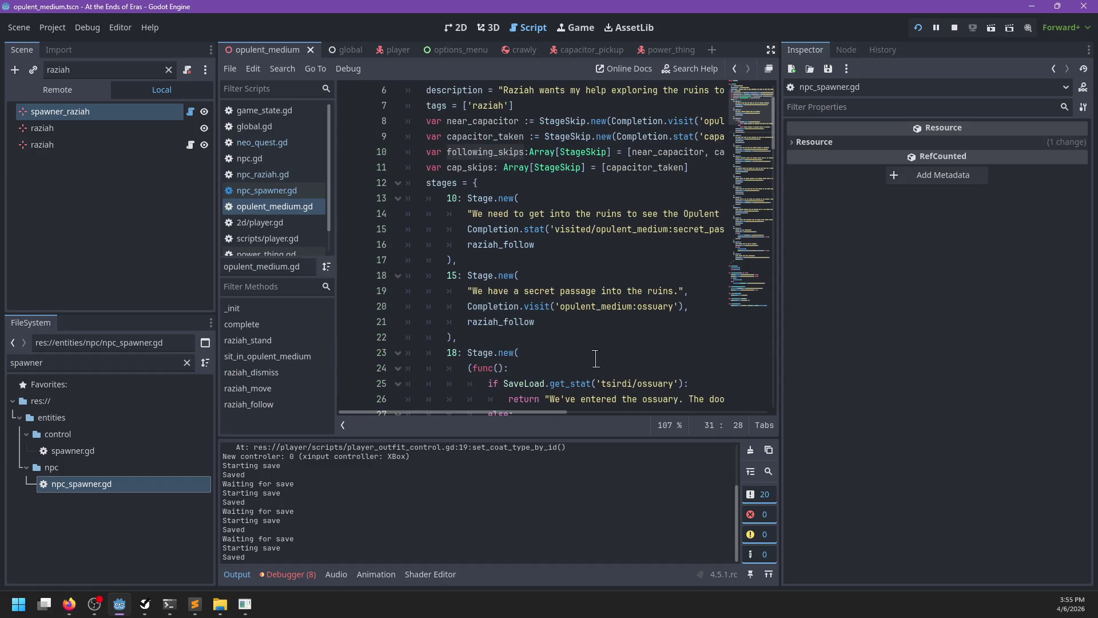
pyautogui.click(627, 152)
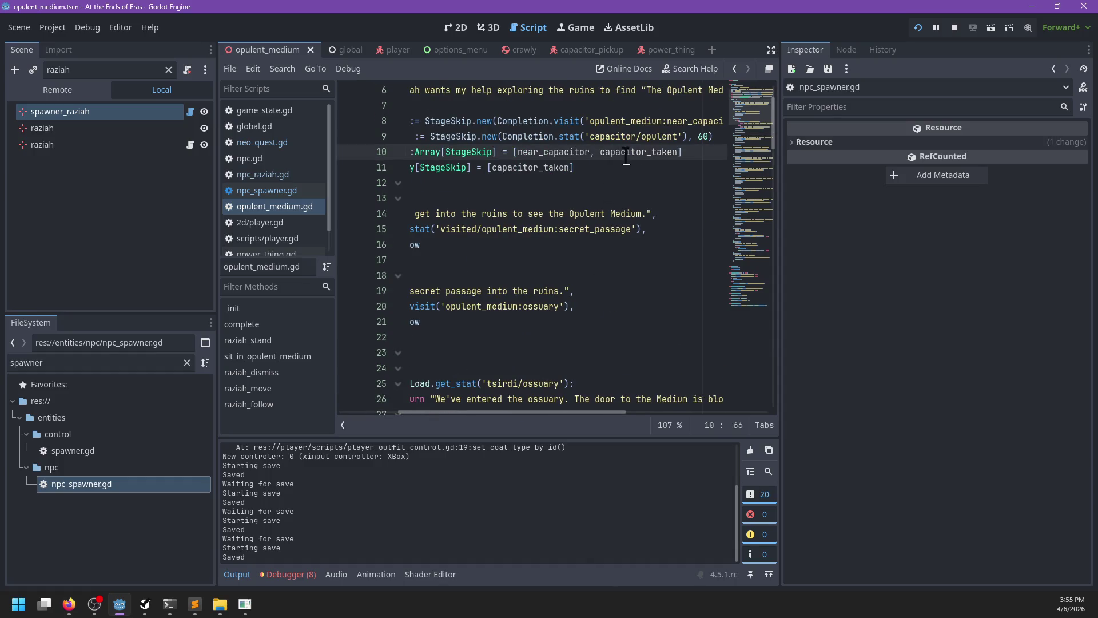
pyautogui.scroll(-3, 587, 202)
pyautogui.scroll(-1, 587, 202)
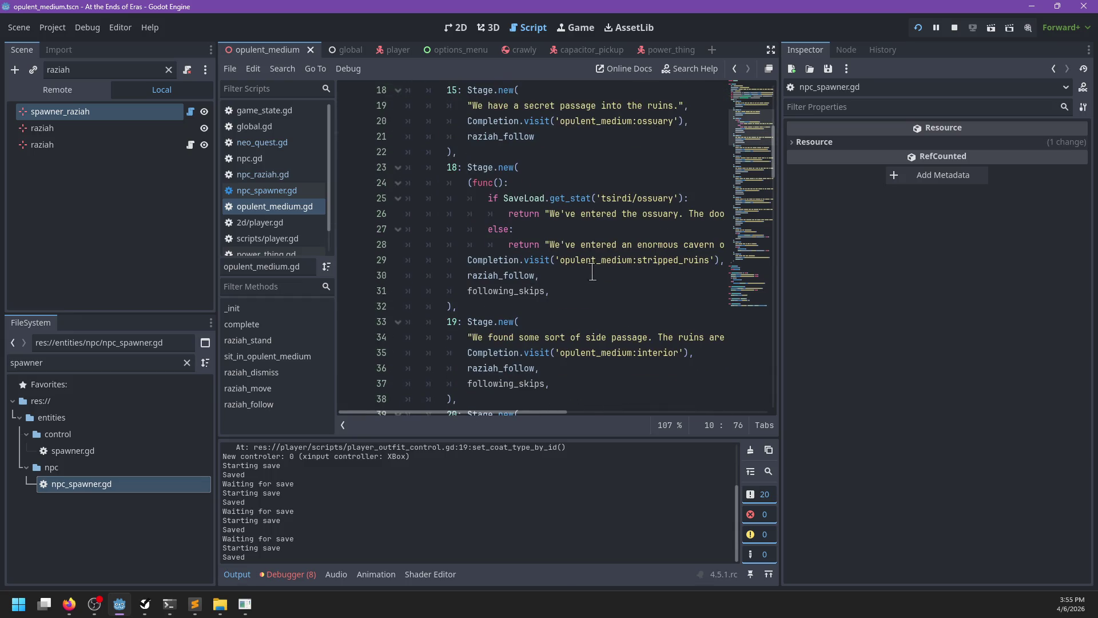
pyautogui.hscroll(2, 593, 273)
pyautogui.hscroll(1, 623, 267)
pyautogui.hscroll(-2, 613, 271)
pyautogui.click(575, 283)
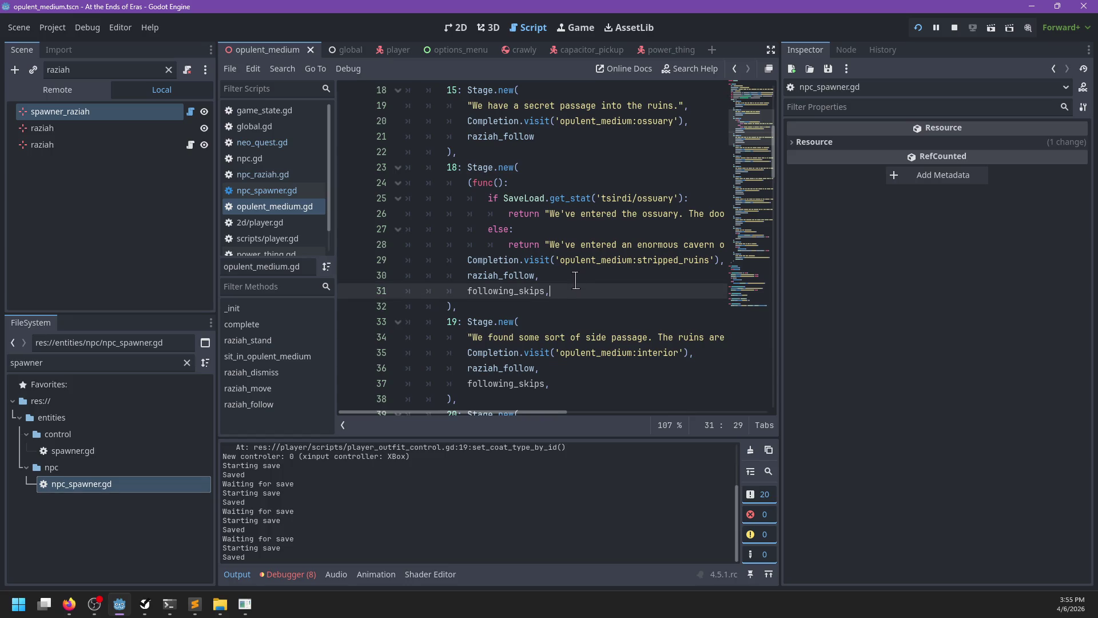
pyautogui.hscroll(5, 575, 277)
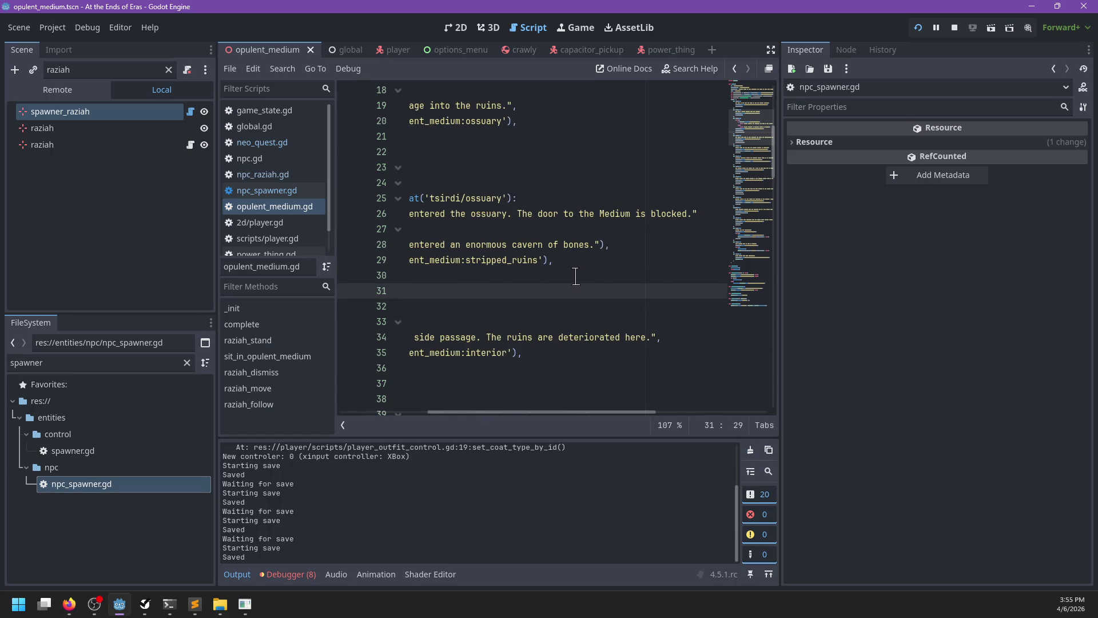
pyautogui.hscroll(-5, 576, 276)
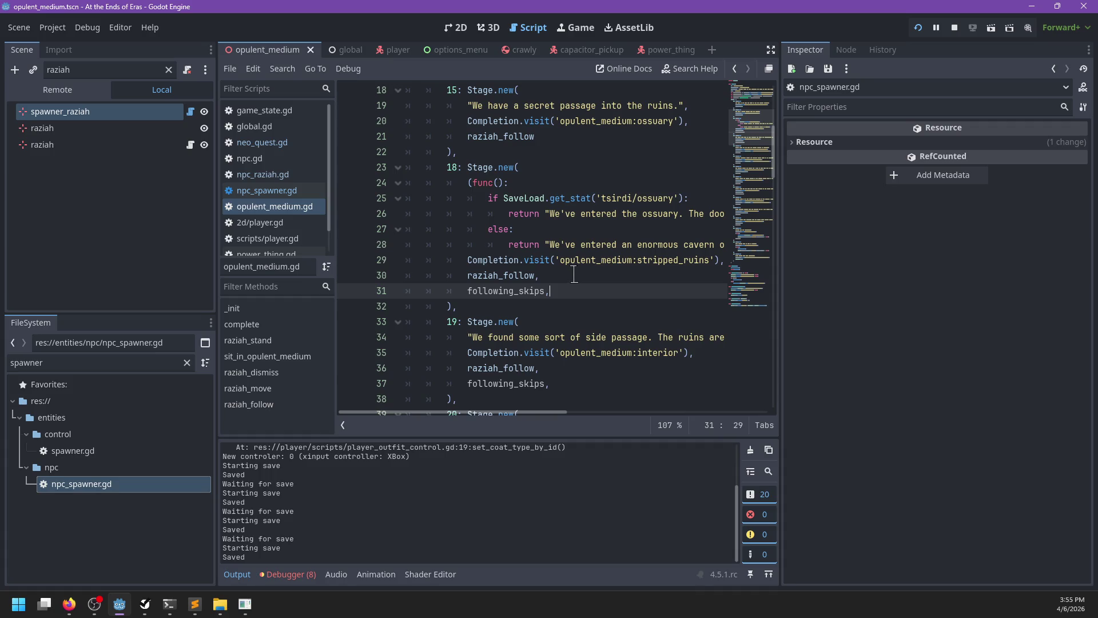
pyautogui.click(562, 281)
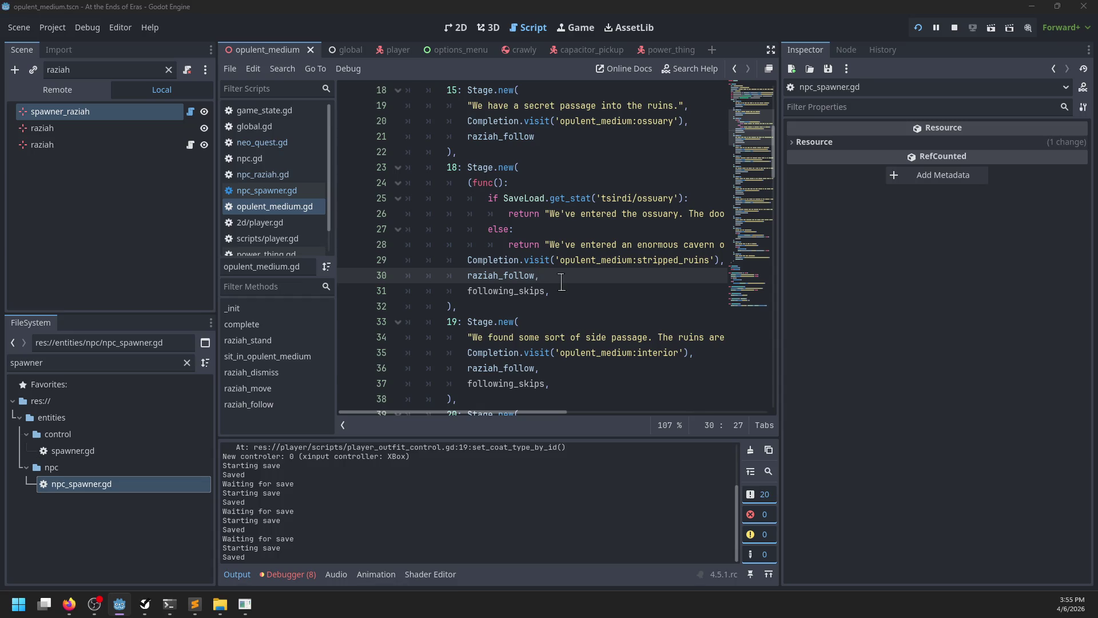
pyautogui.scroll(1, 561, 281)
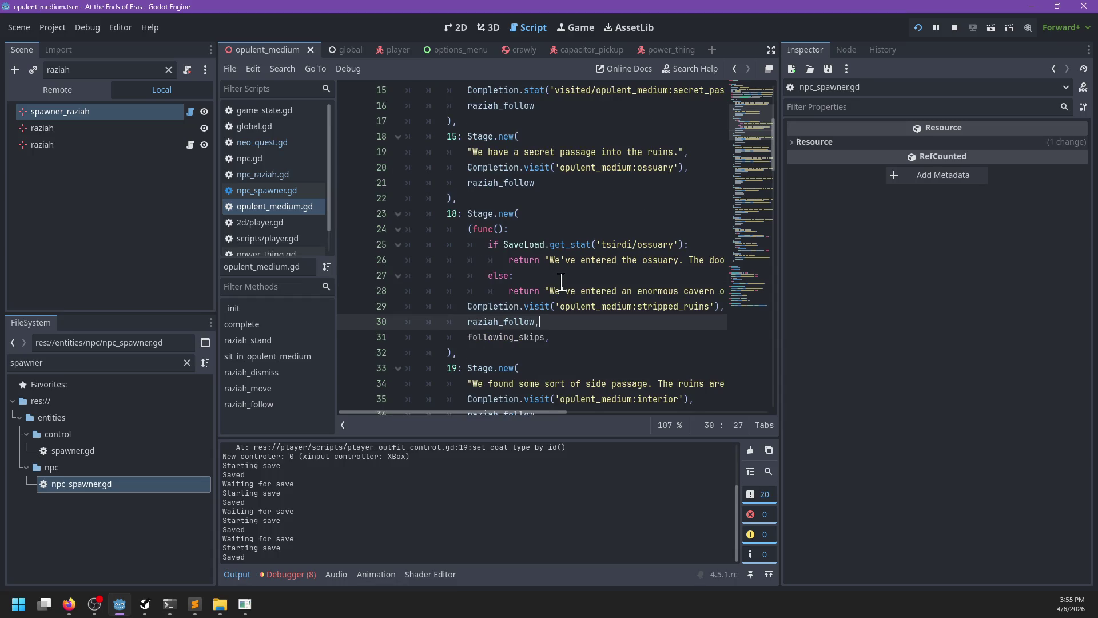
pyautogui.scroll(2, 561, 282)
pyautogui.scroll(-2, 559, 274)
pyautogui.scroll(-1, 559, 273)
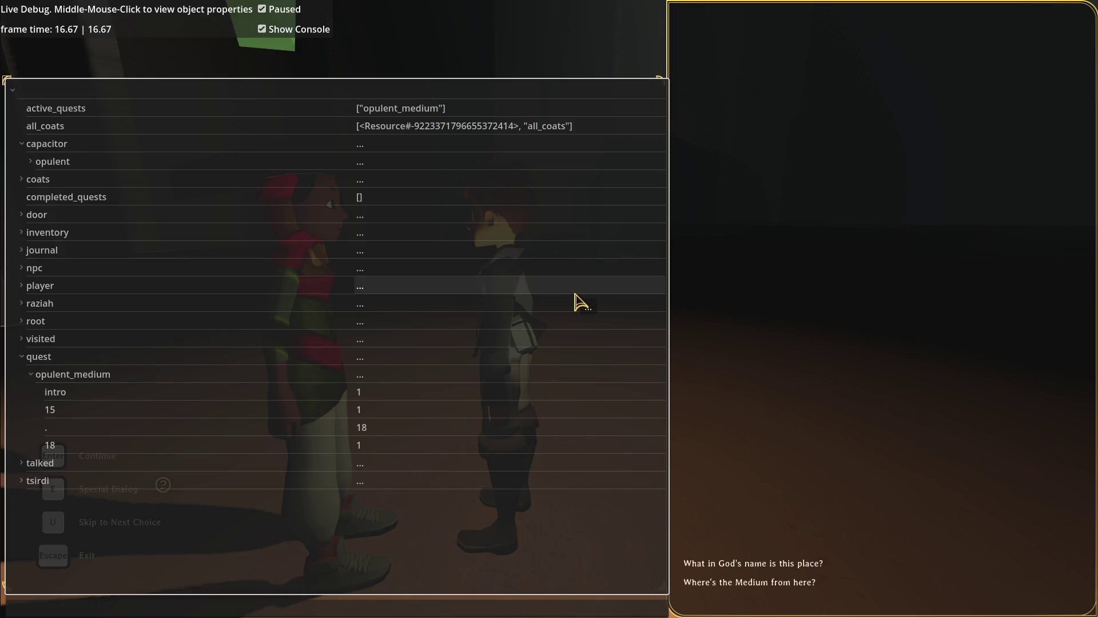
# Resume play and ask Raziah where the Medium is and about her 'hope'.
pyautogui.press('`')
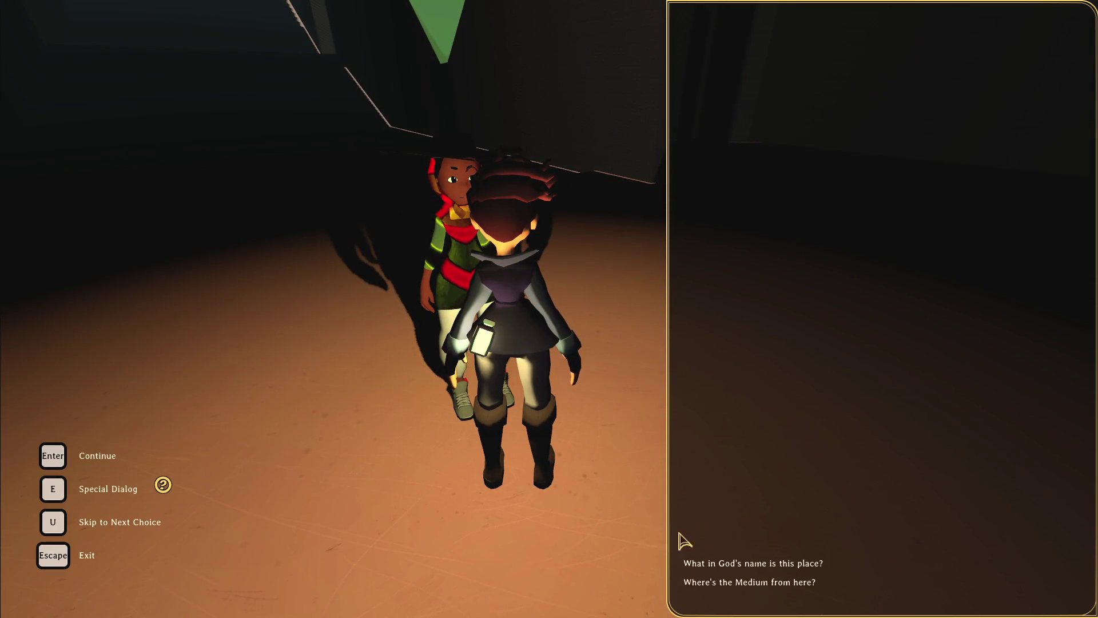
pyautogui.click(731, 581)
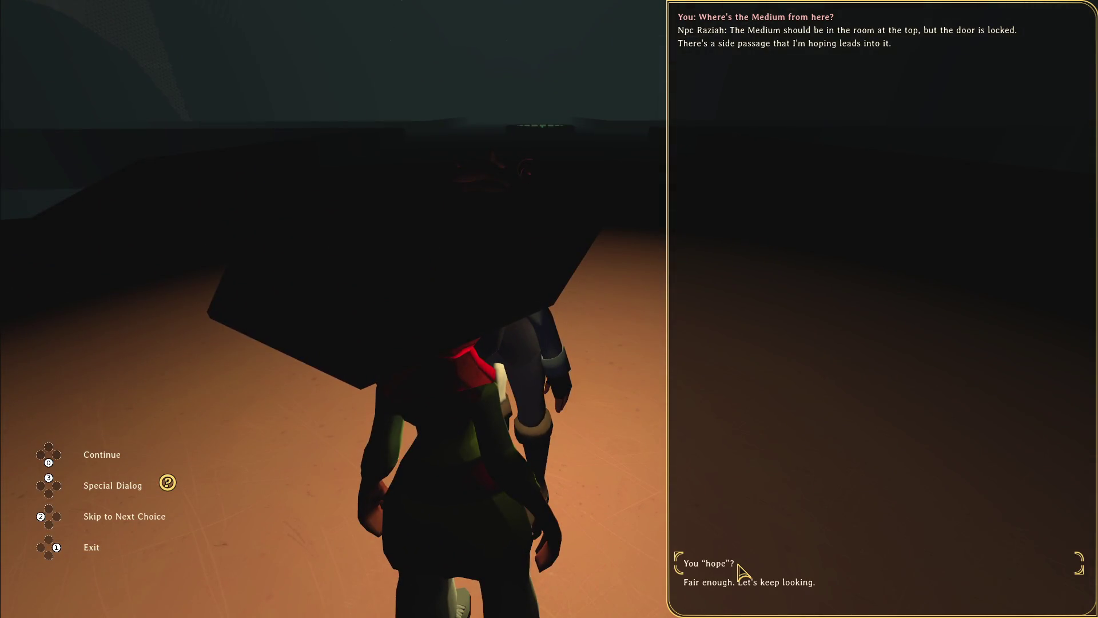
pyautogui.click(738, 566)
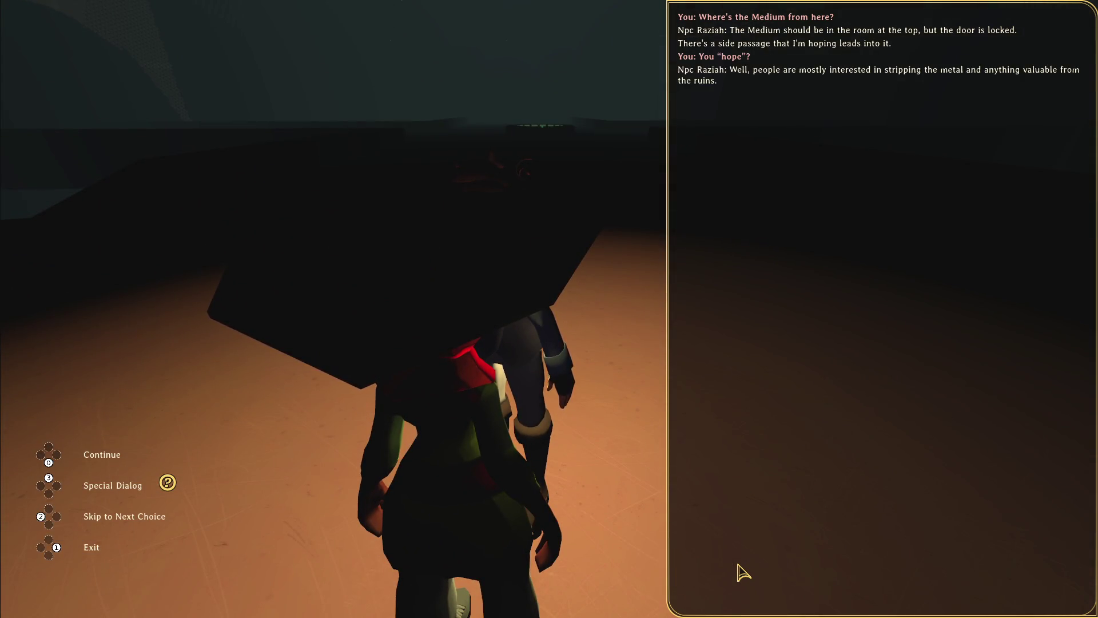
pyautogui.press('Escape')
pyautogui.press('w')
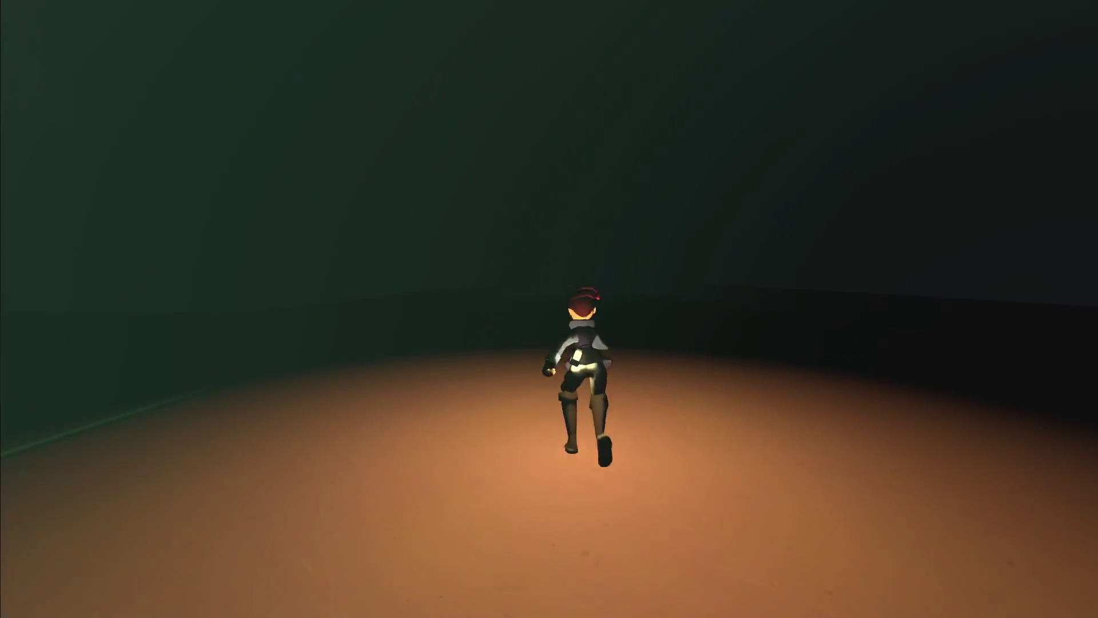
# Run over to Rashak, end his conversation, then Save and Quit from the pause menu.
pyautogui.press('w')
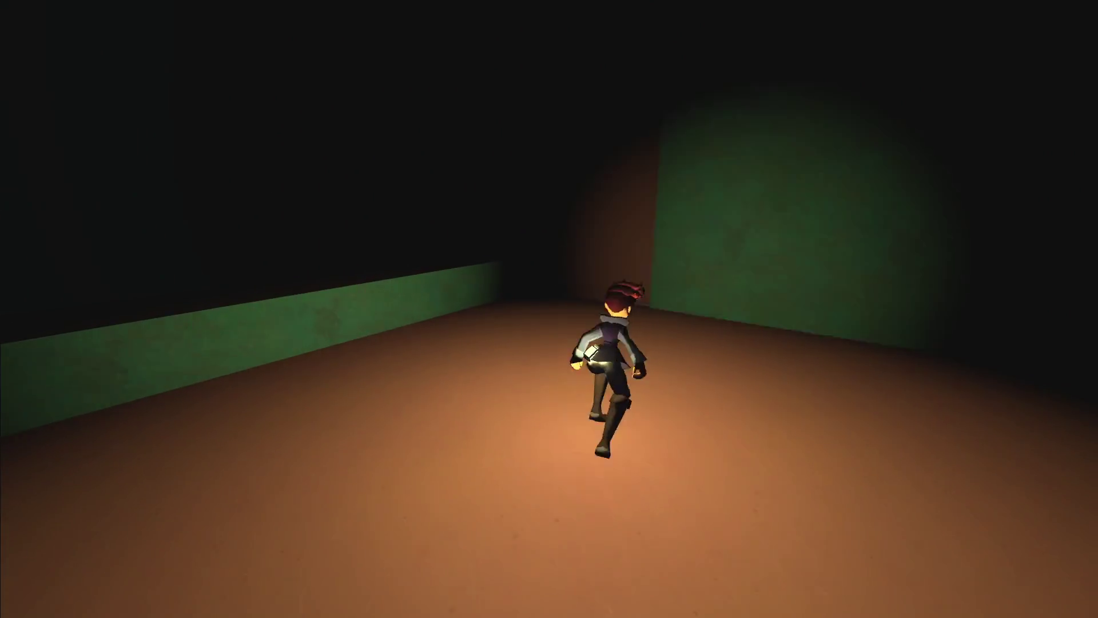
pyautogui.press('e')
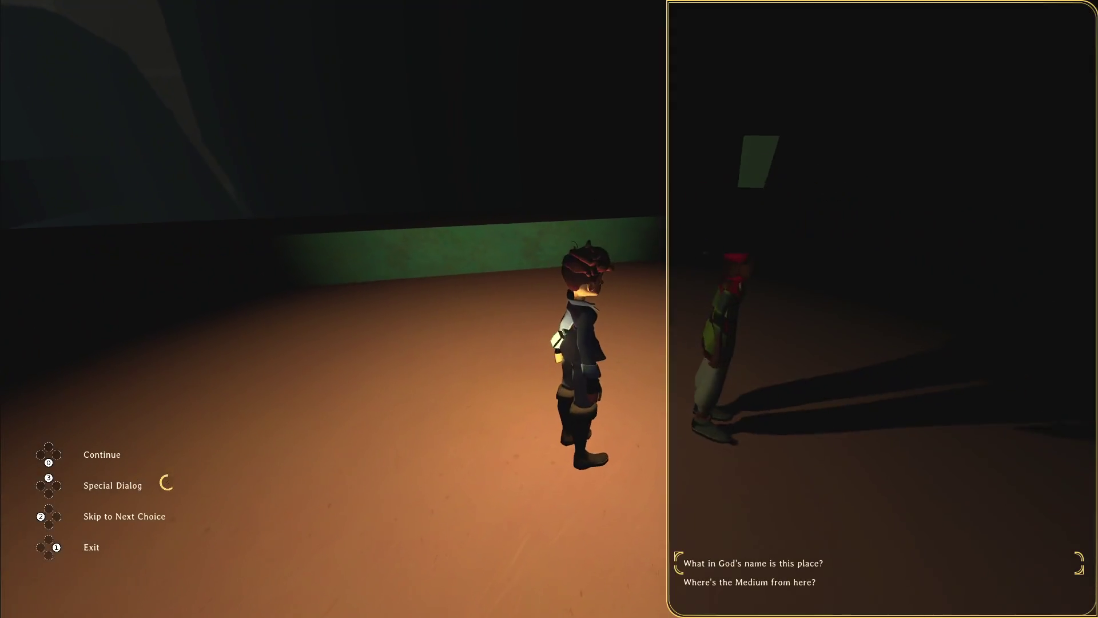
pyautogui.press('1')
pyautogui.press('d')
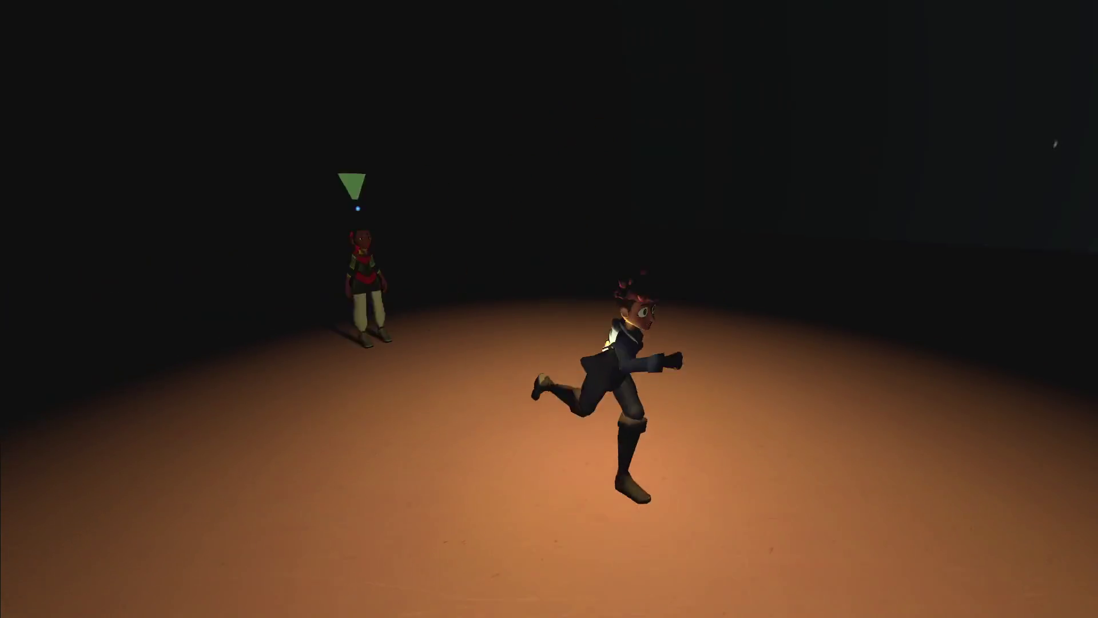
pyautogui.press('Escape')
pyautogui.press('Down')
pyautogui.press('Down')
pyautogui.press('Return')
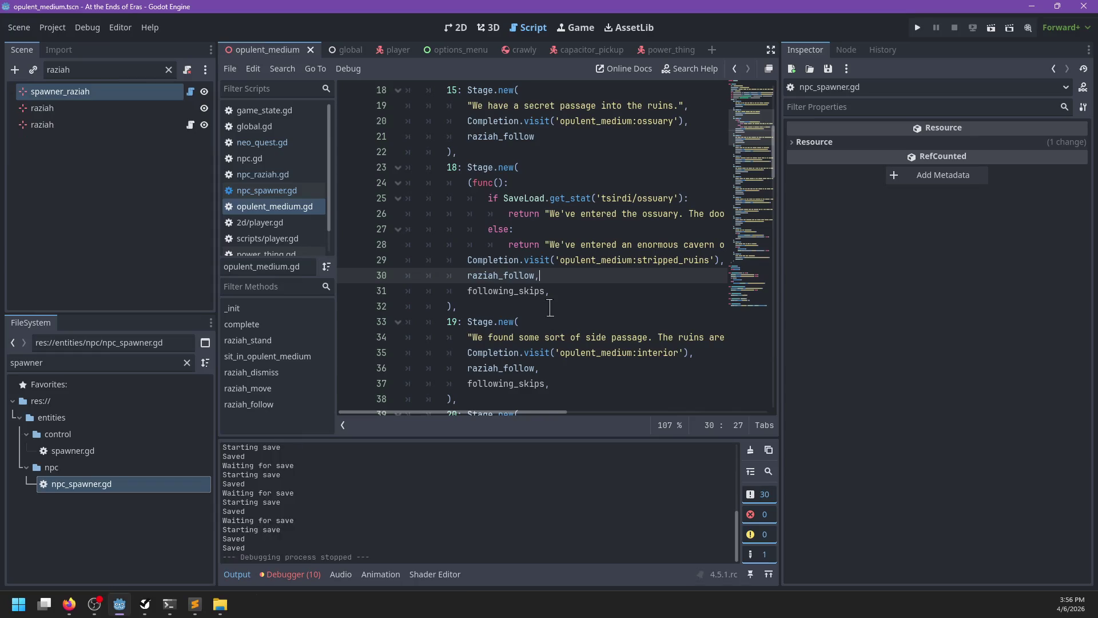
pyautogui.scroll(-5, 549, 302)
pyautogui.scroll(-6, 563, 264)
pyautogui.scroll(-6, 562, 264)
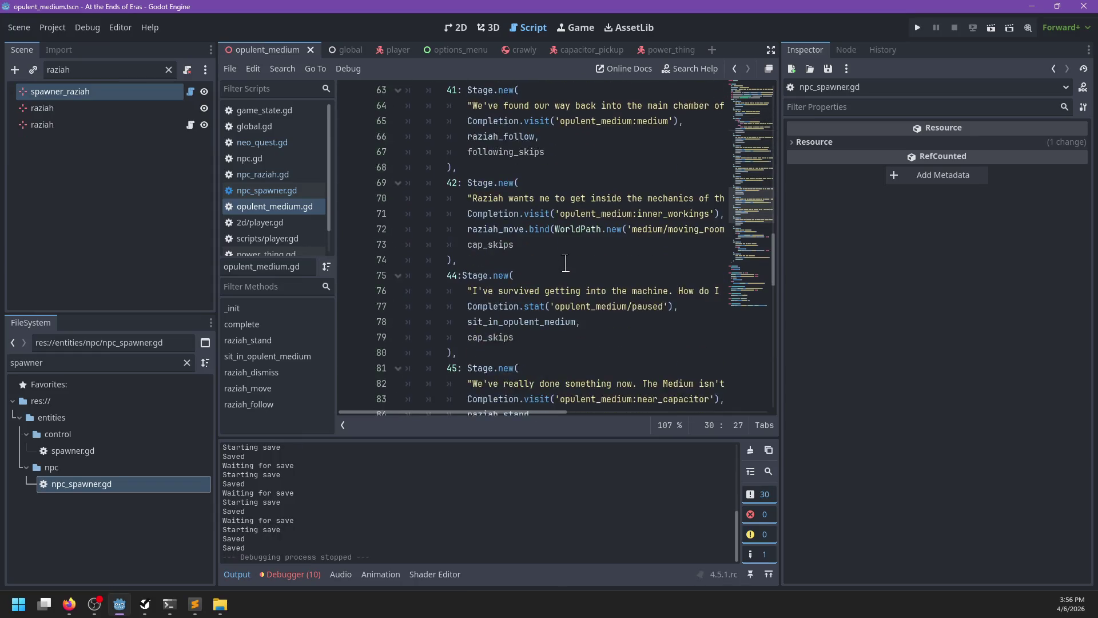
pyautogui.scroll(-6, 567, 262)
pyautogui.scroll(-8, 566, 262)
pyautogui.scroll(1, 566, 257)
pyautogui.scroll(1, 566, 249)
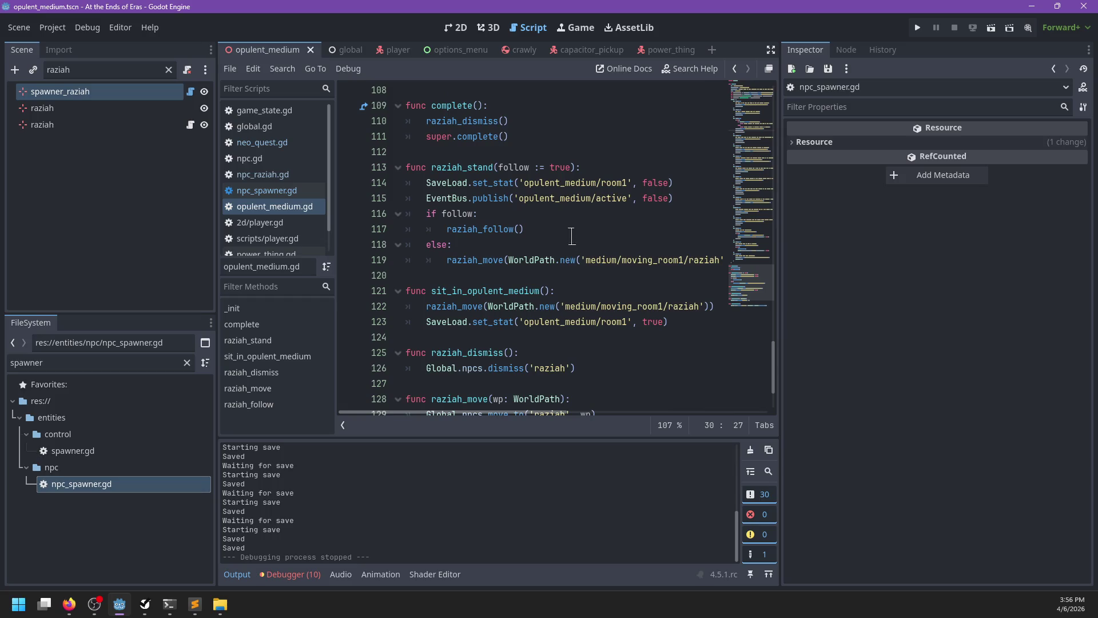
# Find the stat call in raziah_stand, then read npc_spawner.gd's spawn child-clearing loop.
pyautogui.click(572, 220)
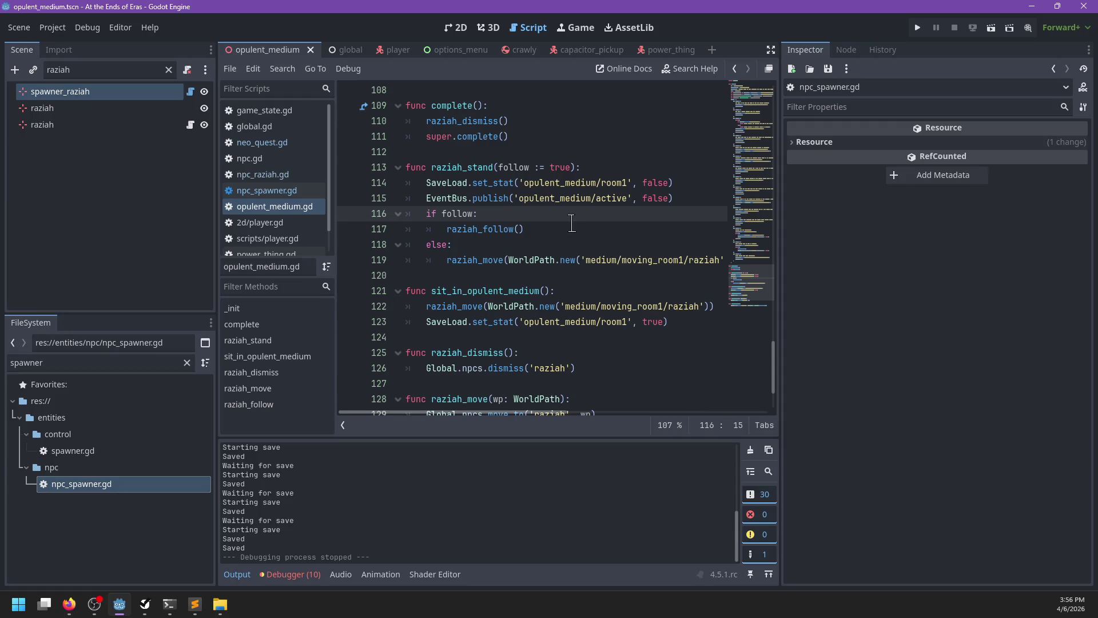
pyautogui.hotkey('ctrl', 'f')
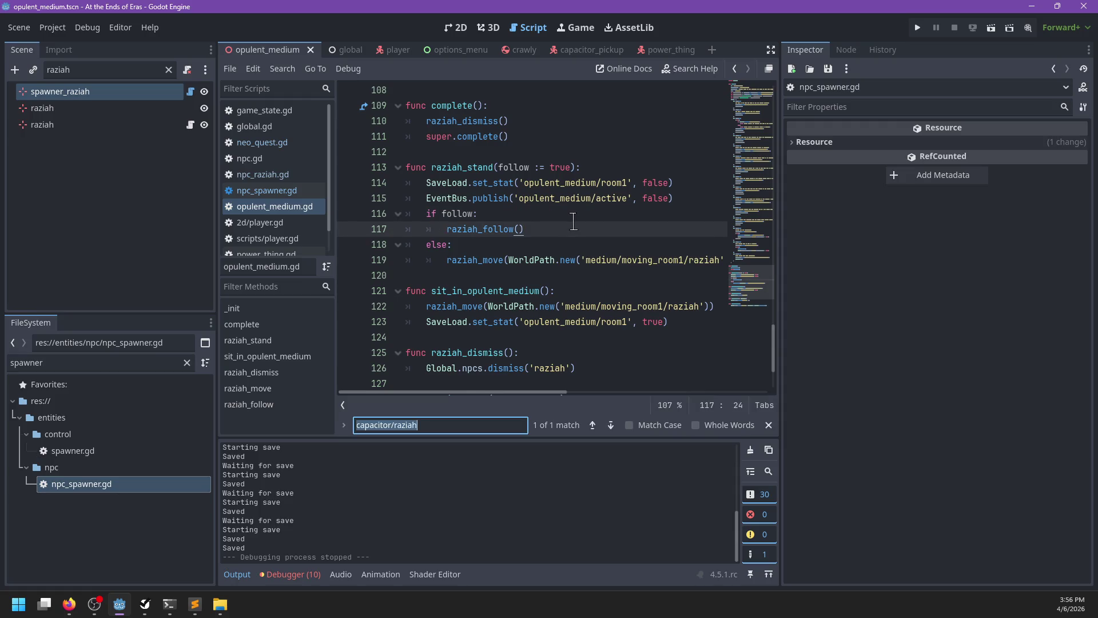
pyautogui.write('start')
pyautogui.press('Escape')
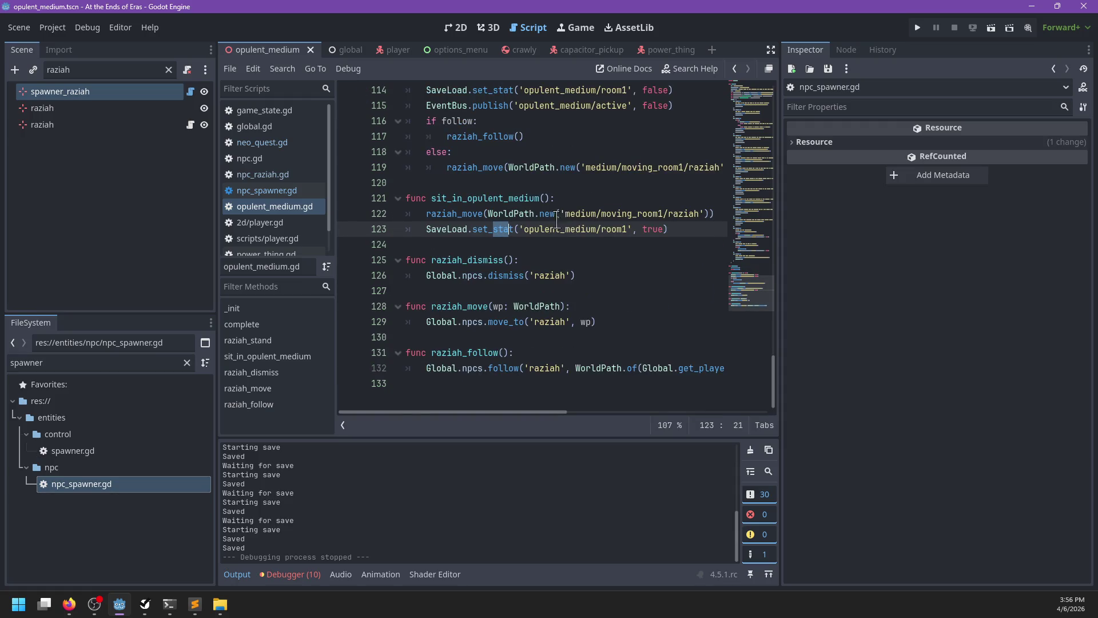
pyautogui.click(267, 191)
pyautogui.scroll(-3, 568, 216)
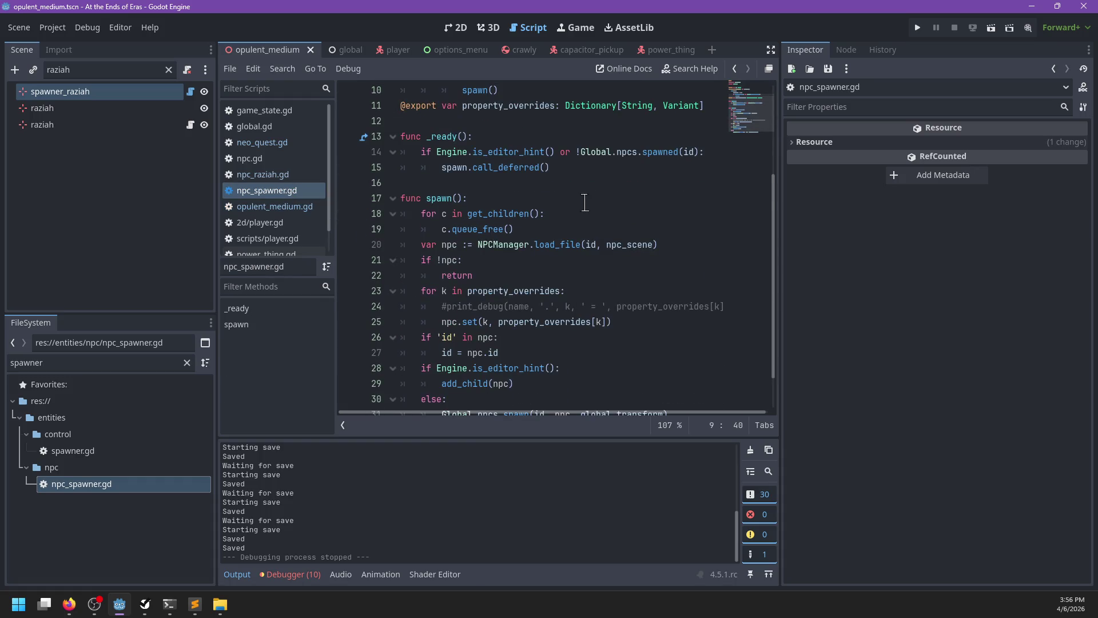
pyautogui.scroll(-1, 584, 203)
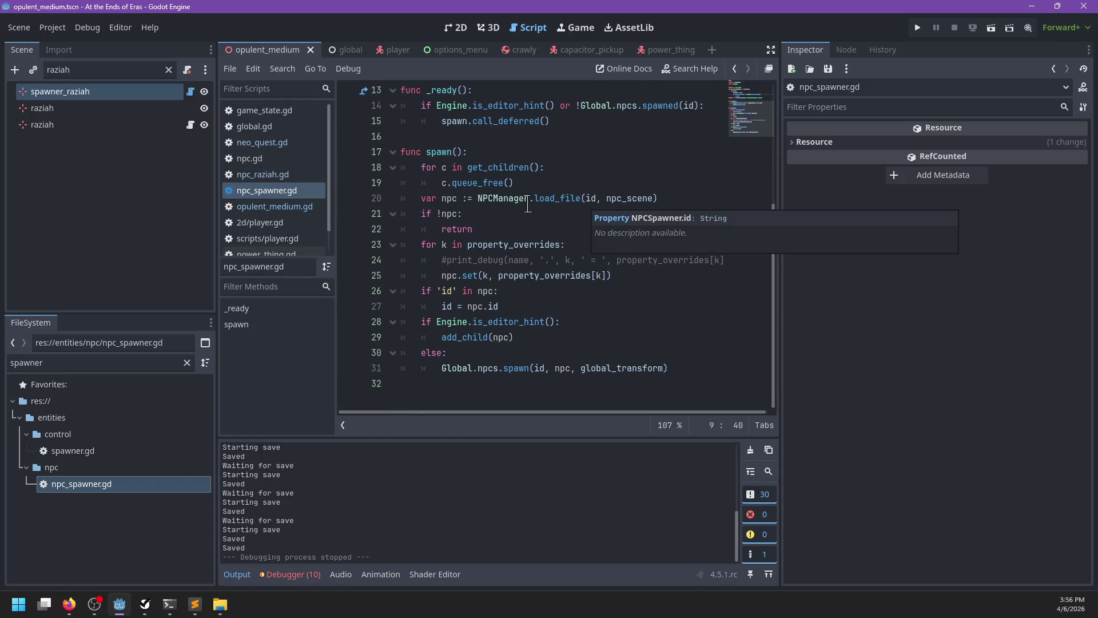
pyautogui.click(561, 168)
pyautogui.scroll(1, 561, 168)
pyautogui.scroll(3, 562, 168)
pyautogui.scroll(-3, 561, 167)
pyautogui.scroll(-1, 561, 167)
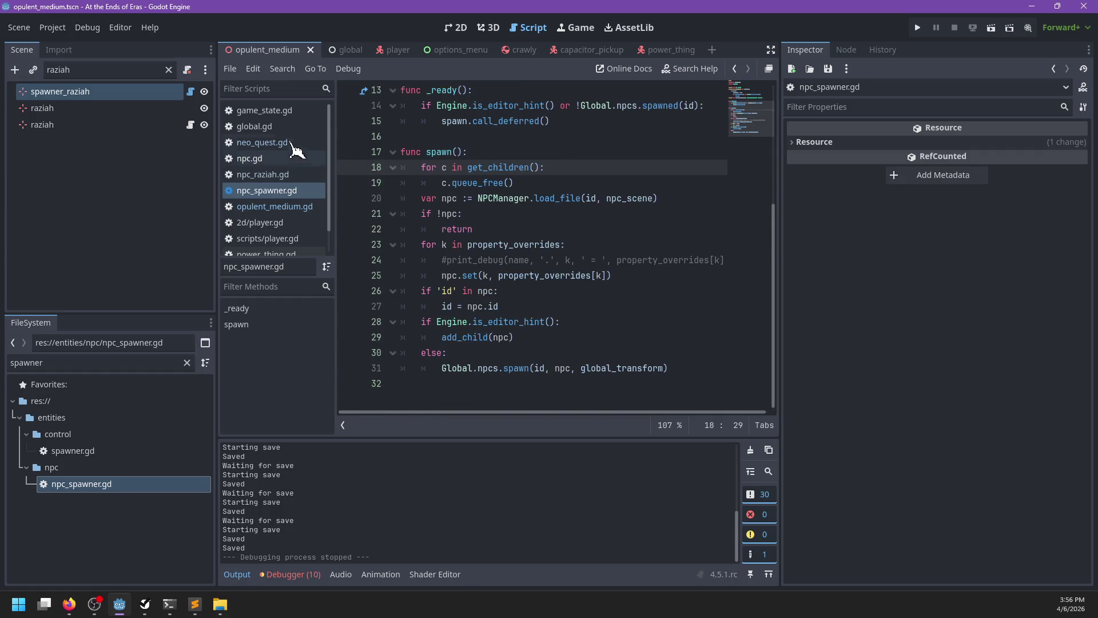
# Locate the completion check on line 147 of find_next_stage in neo_quest.gd.
pyautogui.click(294, 146)
pyautogui.scroll(-1, 562, 248)
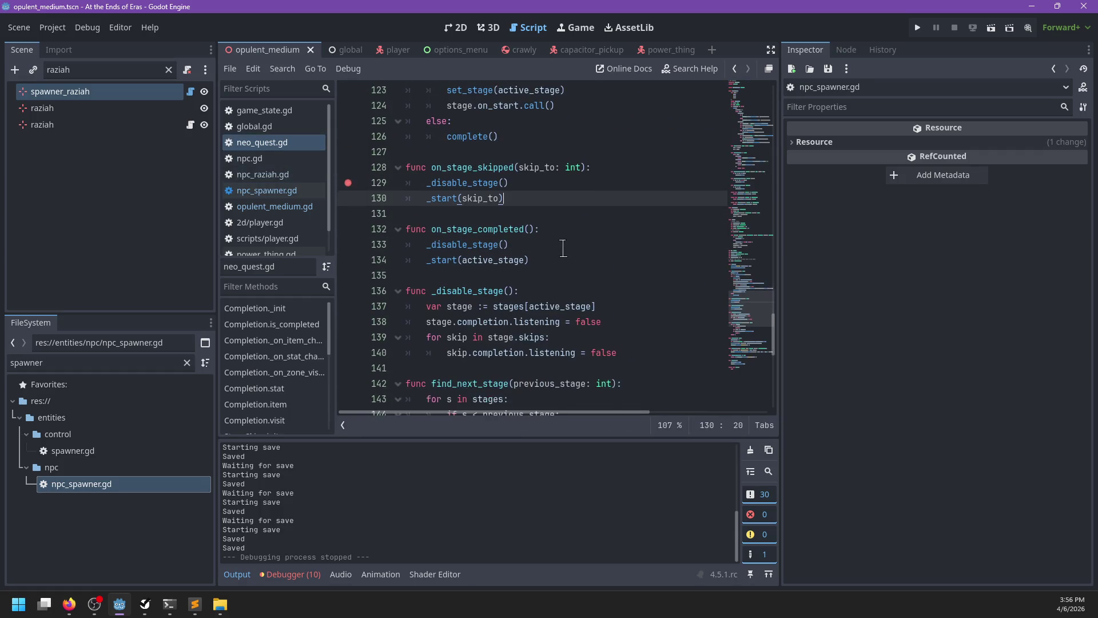
pyautogui.hotkey('ctrl', 'f')
pyautogui.press('Escape')
pyautogui.scroll(-4, 563, 248)
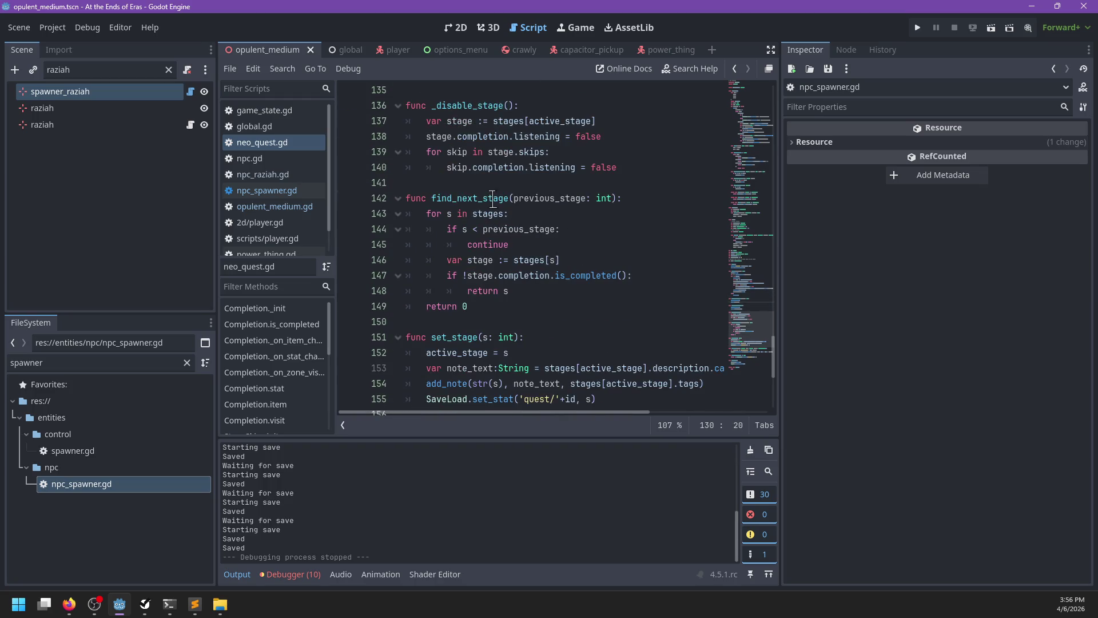
pyautogui.doubleClick(521, 275)
pyautogui.click(476, 275)
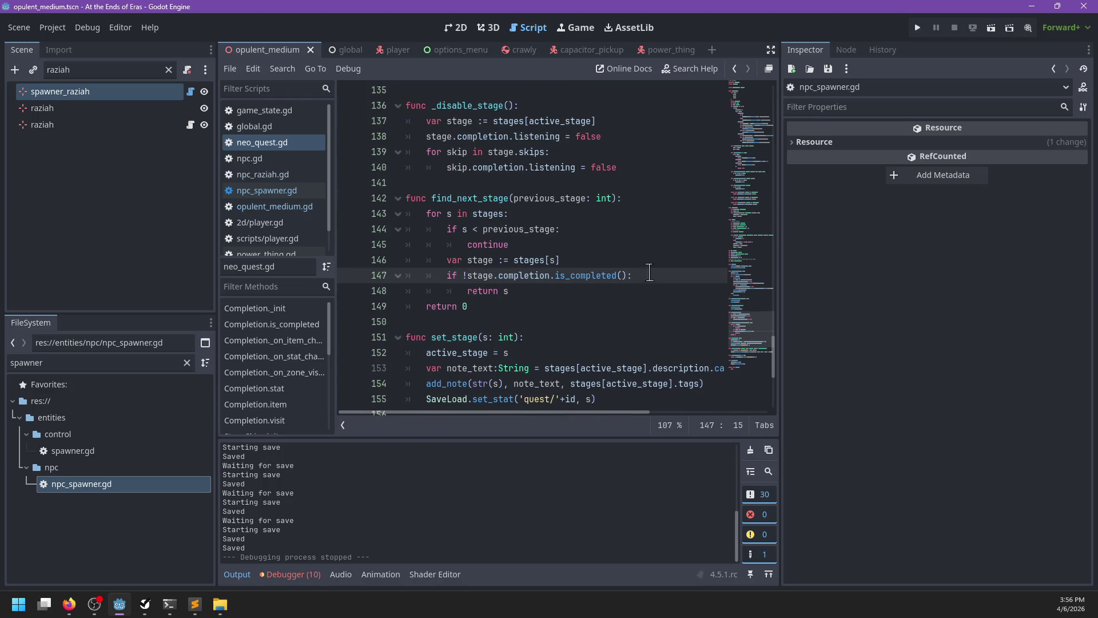
# Insert a new line above the completion check for the max variable.
pyautogui.click(523, 275)
pyautogui.click(592, 275)
pyautogui.click(649, 275)
pyautogui.hotkey('ctrl', 'shift', 'Return')
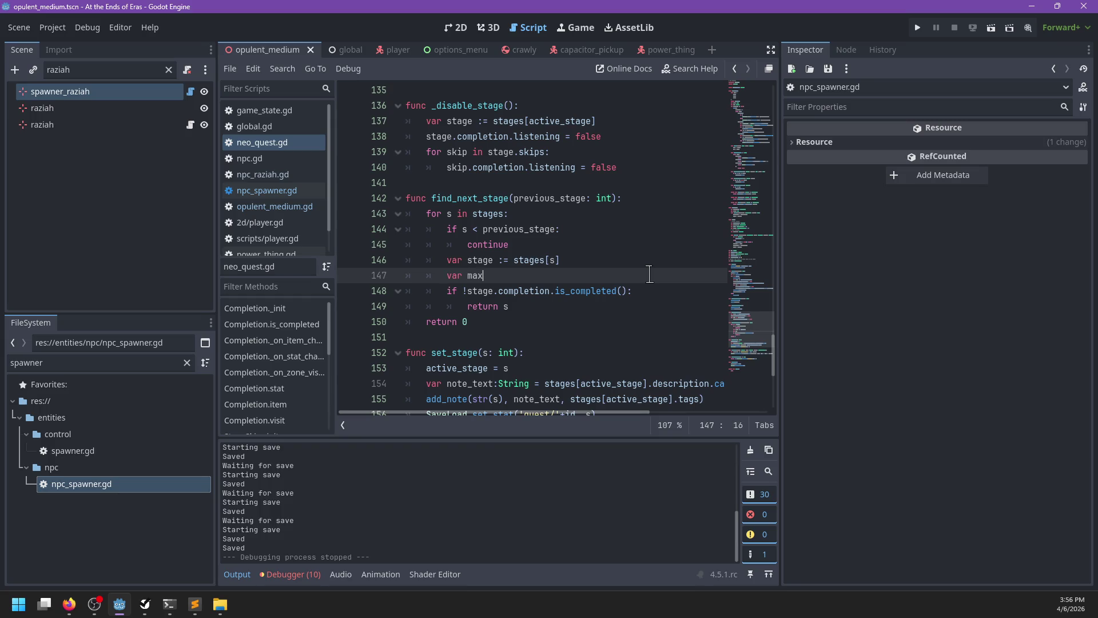
# Declare var max_skipped := 0 and a for loop over stage.skips.
pyautogui.hotkey('ctrl', 'BackSpace')
pyautogui.press('Left')
pyautogui.press('Left')
pyautogui.press('Return')
pyautogui.hotkey('ctrl', 'z')
pyautogui.press('End')
pyautogui.press('Return')
pyautogui.write('f')
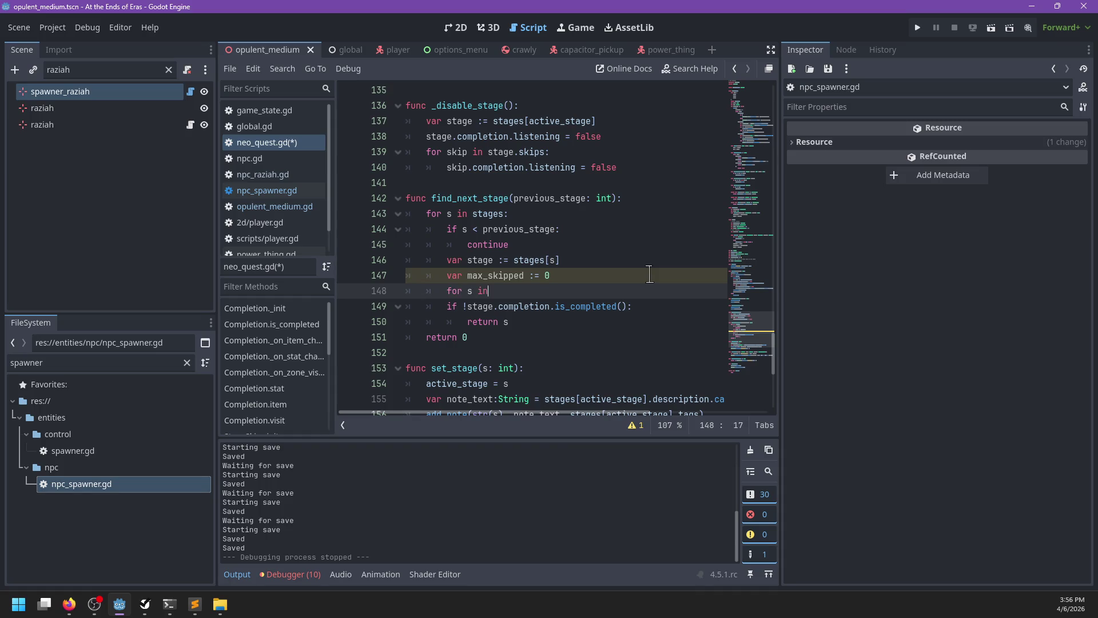
pyautogui.write('skips:')
pyautogui.press('Return')
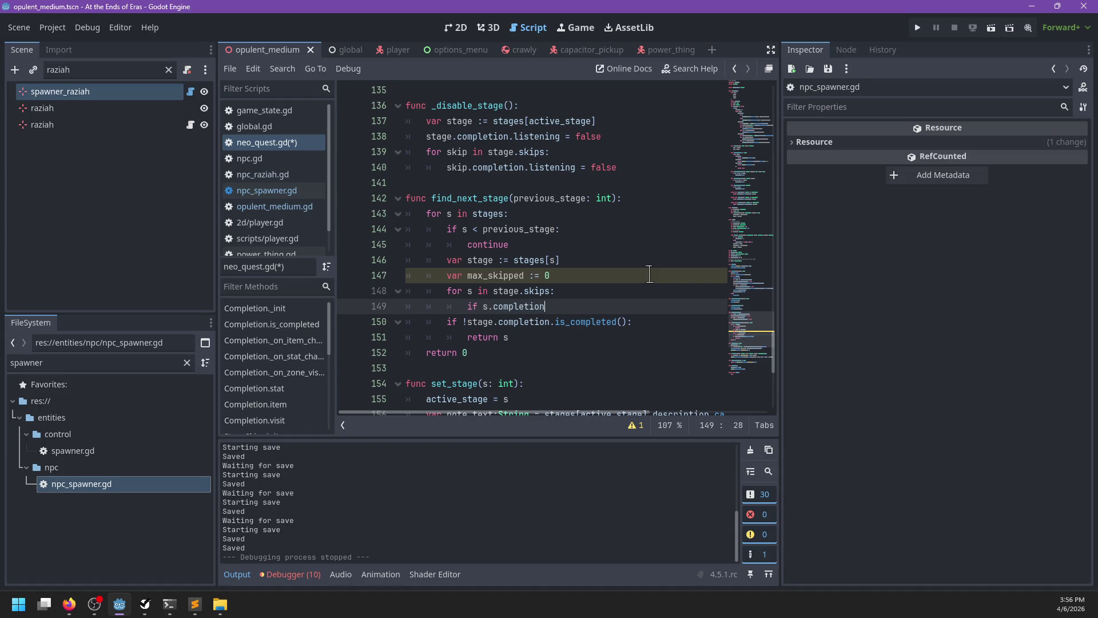
pyautogui.write('():')
# Add the skip completion check with a skip_to variable, trying then reverting a negated continue.
pyautogui.press('Return')
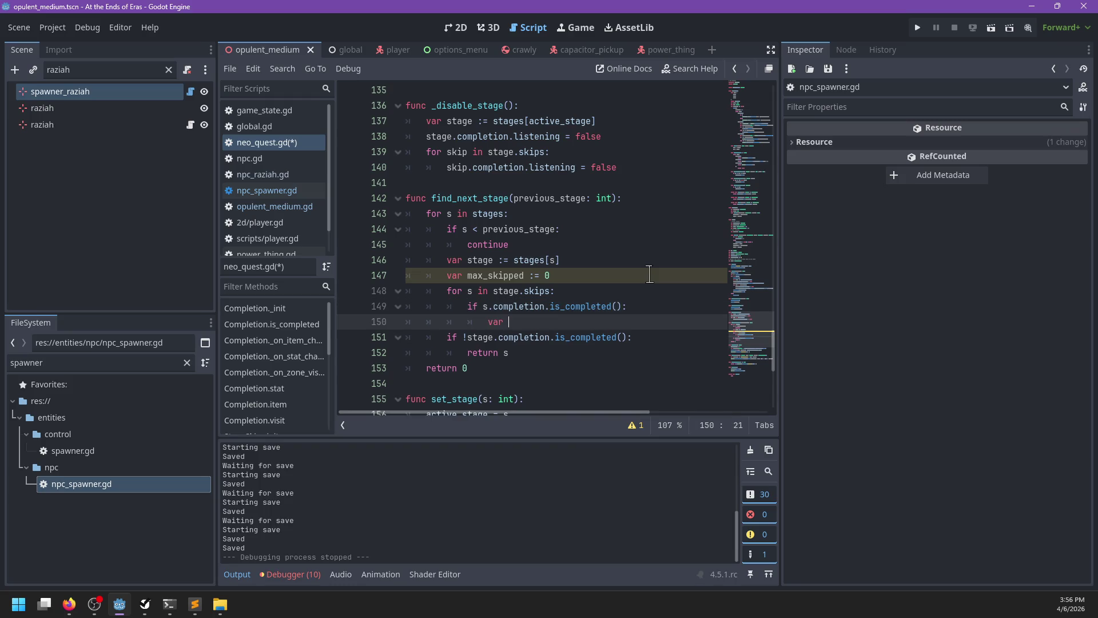
pyautogui.press('BackSpace')
pyautogui.write('ar skip_')
pyautogui.press('BackSpace')
pyautogui.write(':= s.')
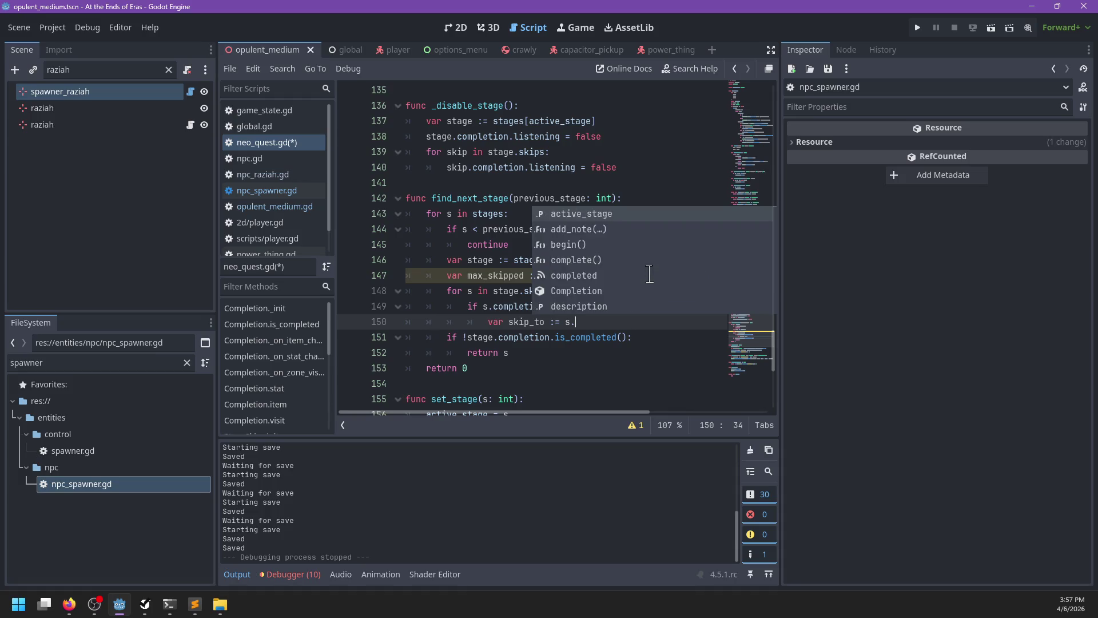
pyautogui.write('stage')
pyautogui.press('Return')
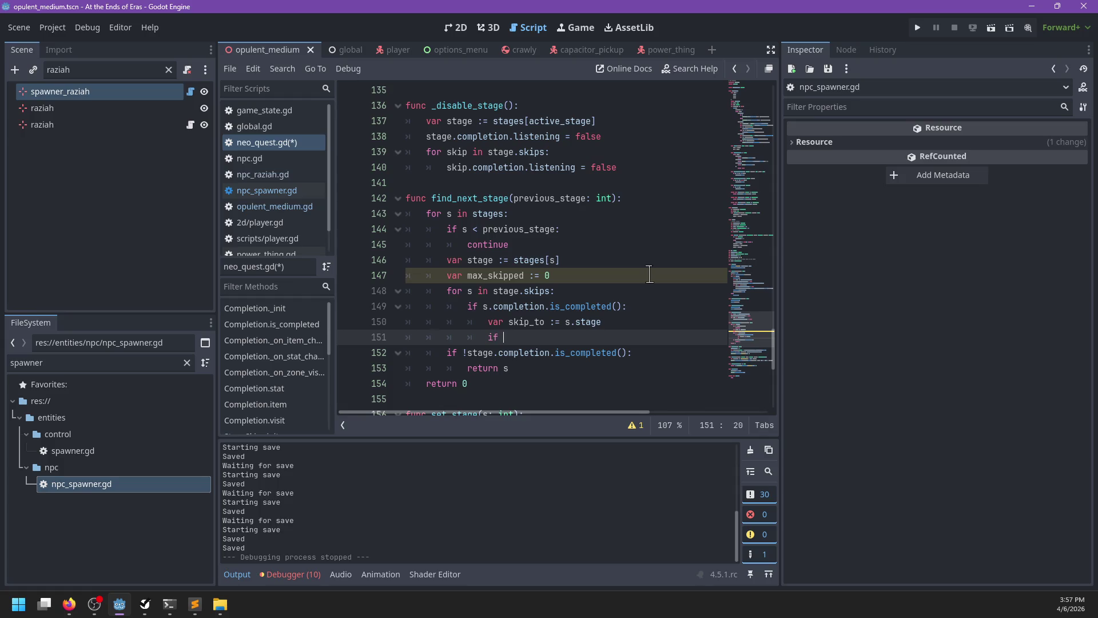
pyautogui.press('Up')
pyautogui.press('Up')
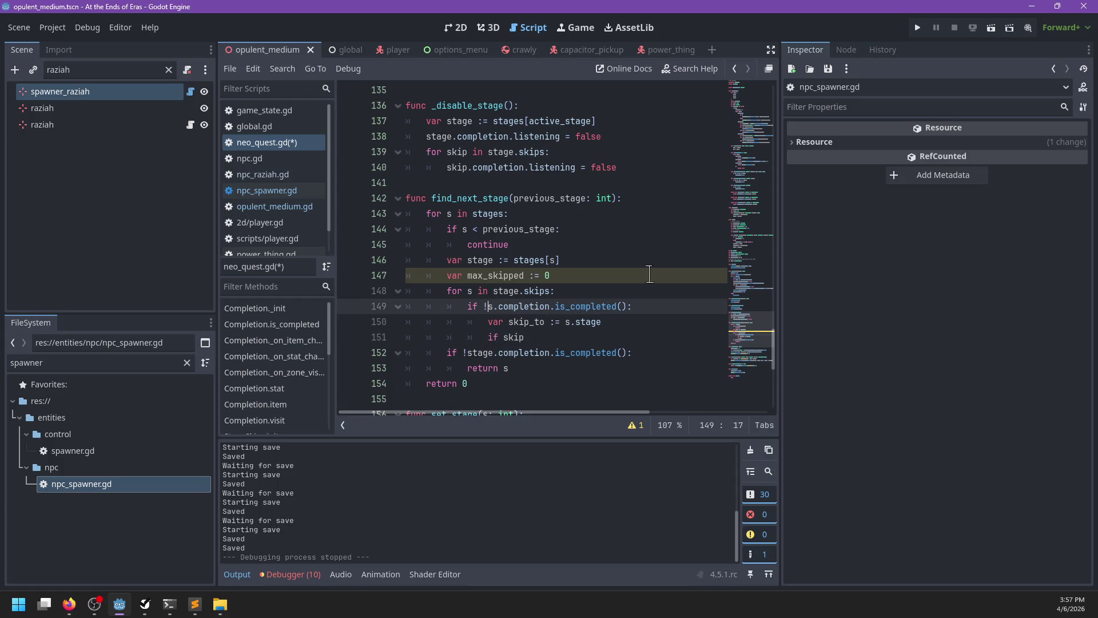
pyautogui.write('!')
pyautogui.press('End')
pyautogui.press('Return')
pyautogui.press('BackSpace')
pyautogui.press('BackSpace')
pyautogui.write('tinue')
pyautogui.hotkey('ctrl', 'z')
pyautogui.hotkey('ctrl', 'z')
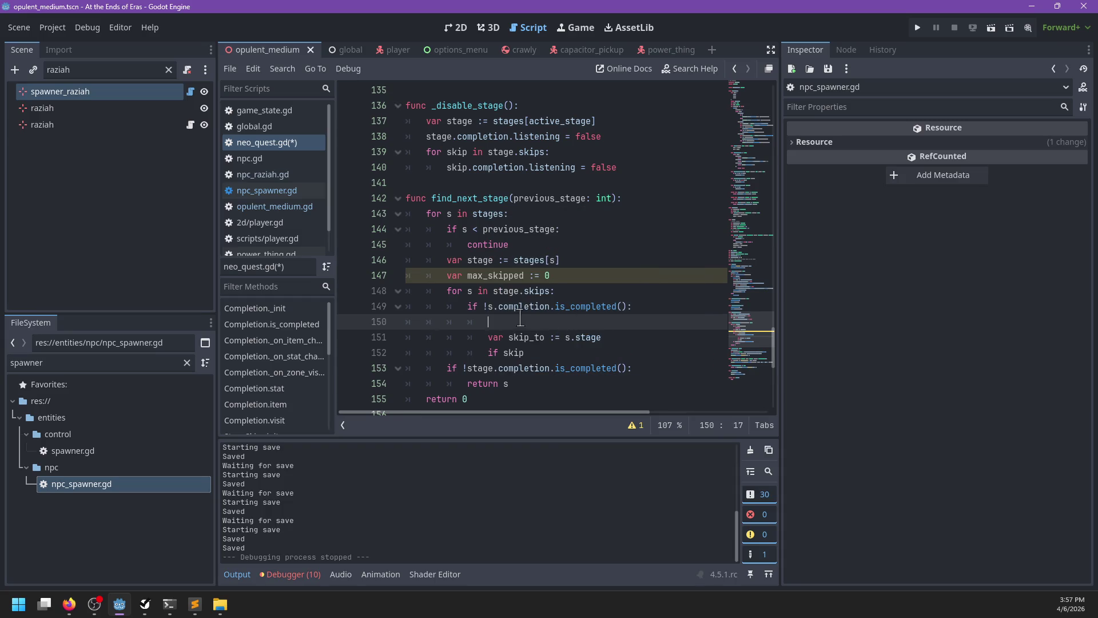
pyautogui.hotkey('ctrl', 'z')
pyautogui.hotkey('ctrl', 'z')
# Compare skip_to with max_skipped and assign max_skipped = skip_to when larger.
pyautogui.click(551, 336)
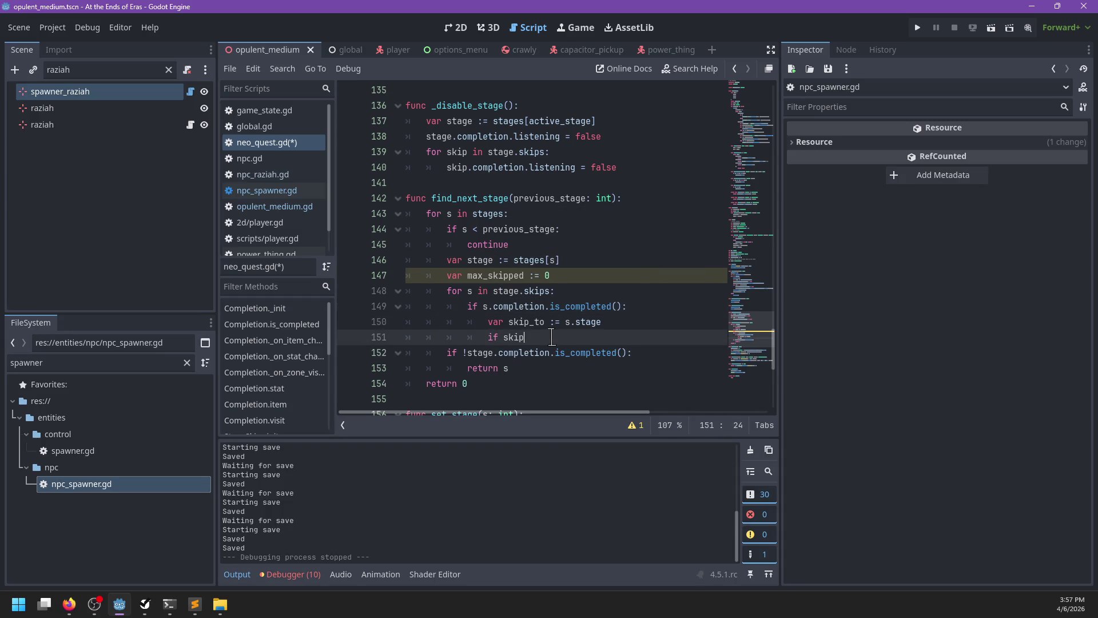
pyautogui.write('_to > max_')
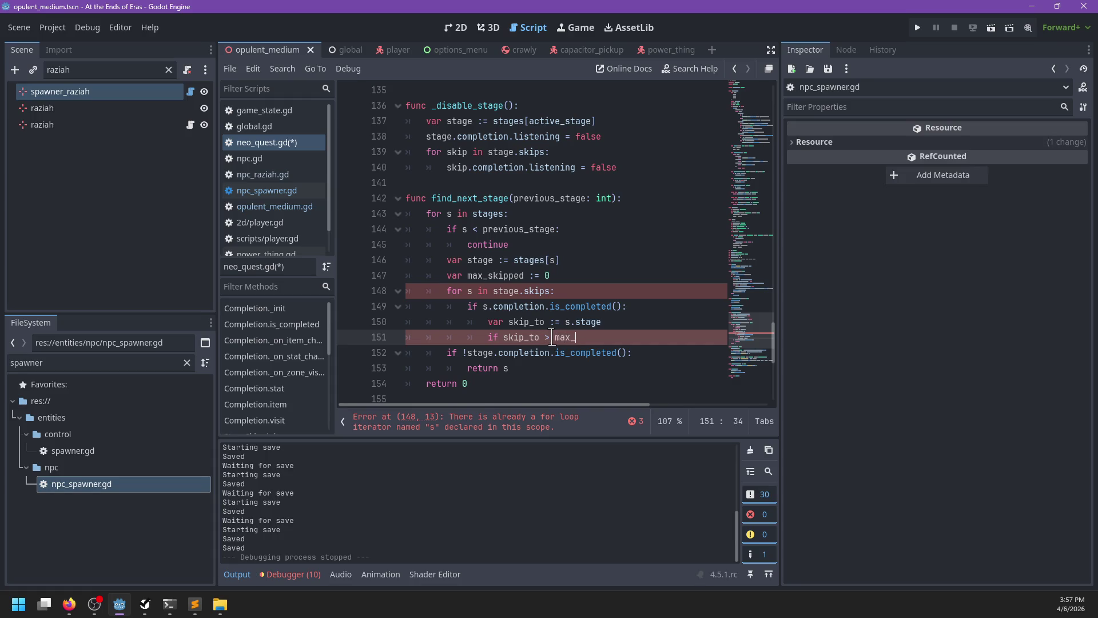
pyautogui.write('skipped:')
pyautogui.press('Return')
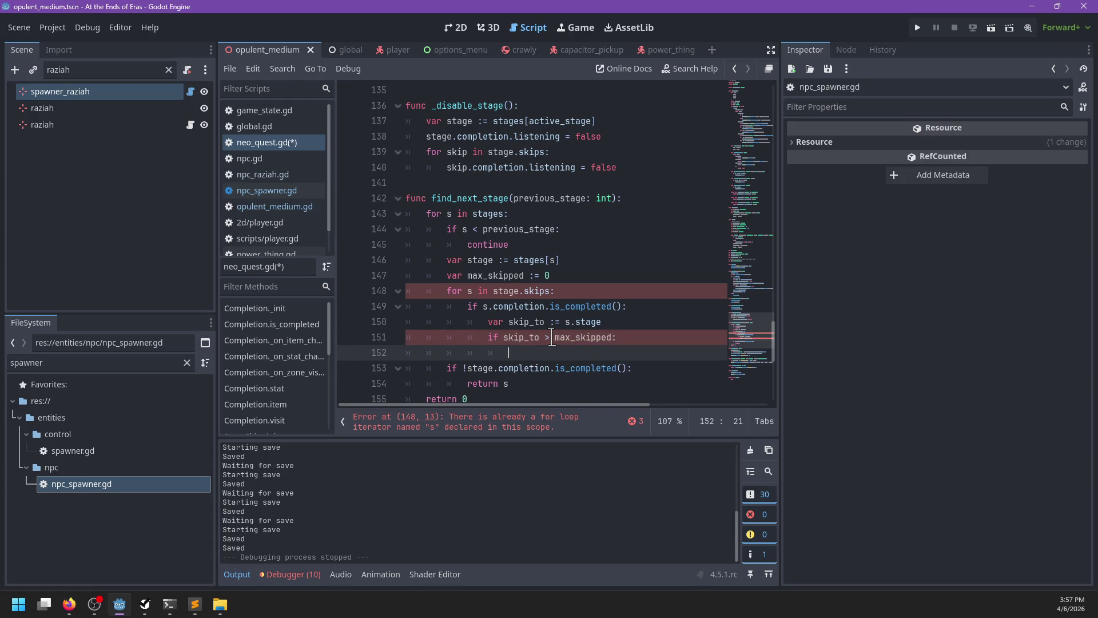
pyautogui.write('turn ')
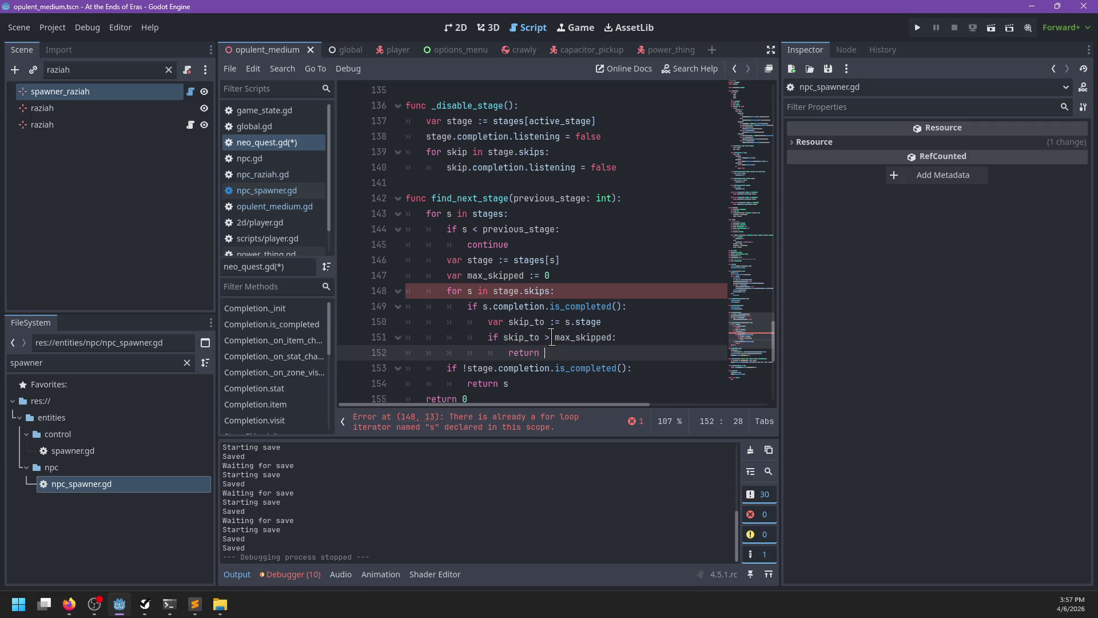
pyautogui.write('s')
pyautogui.press('Escape')
pyautogui.press('BackSpace')
pyautogui.press('BackSpace')
pyautogui.press('BackSpace')
pyautogui.write('max_sk')
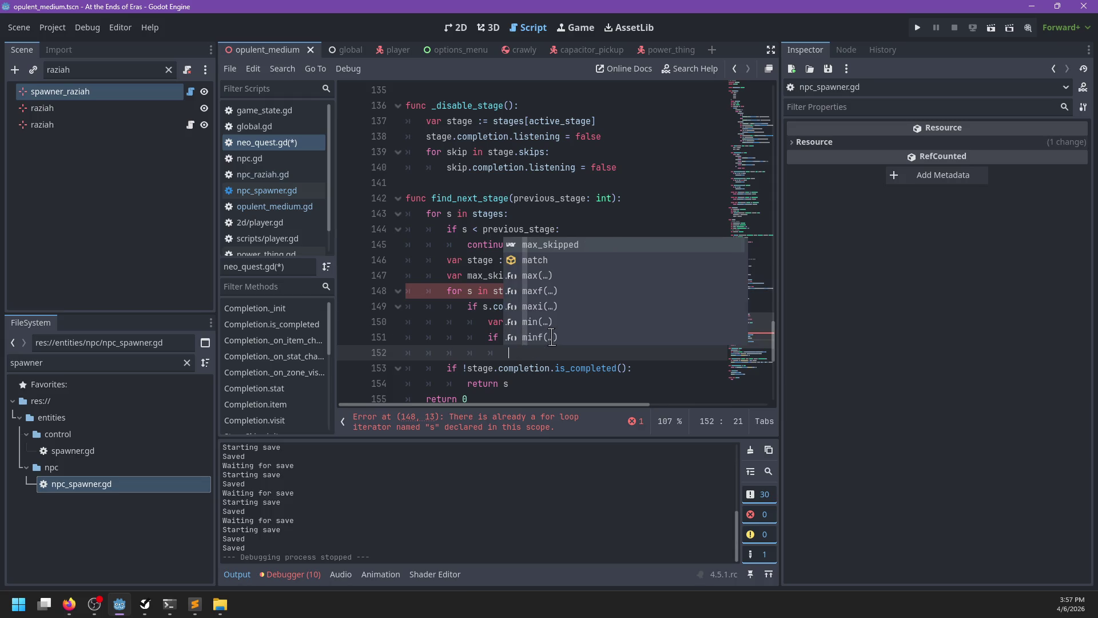
pyautogui.write('ipped = skip_')
pyautogui.press('Return')
pyautogui.press('Return')
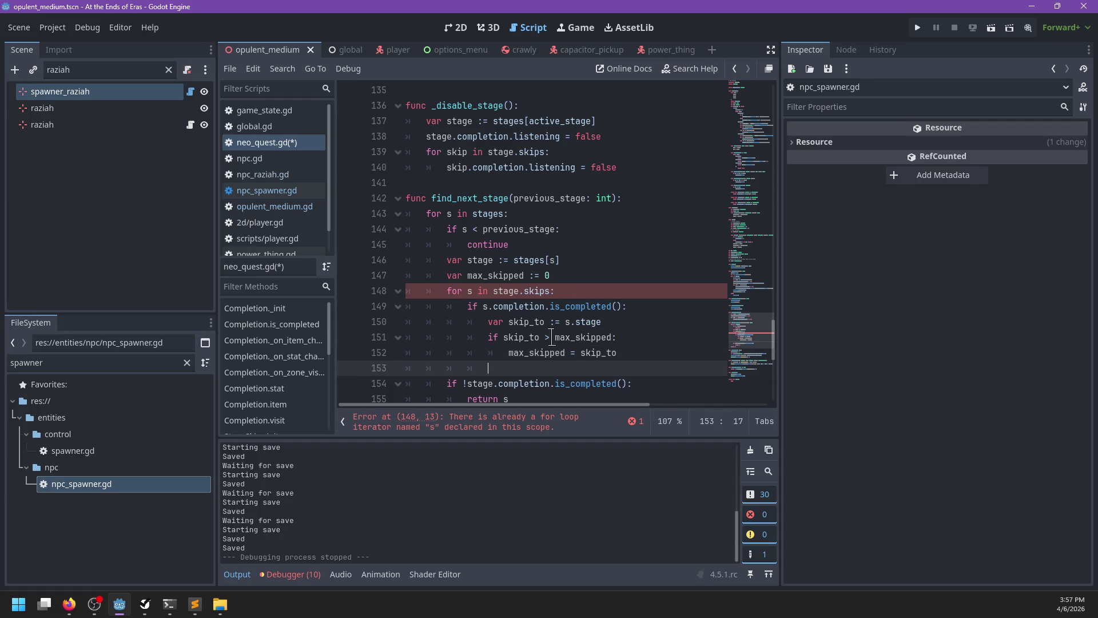
pyautogui.write('if')
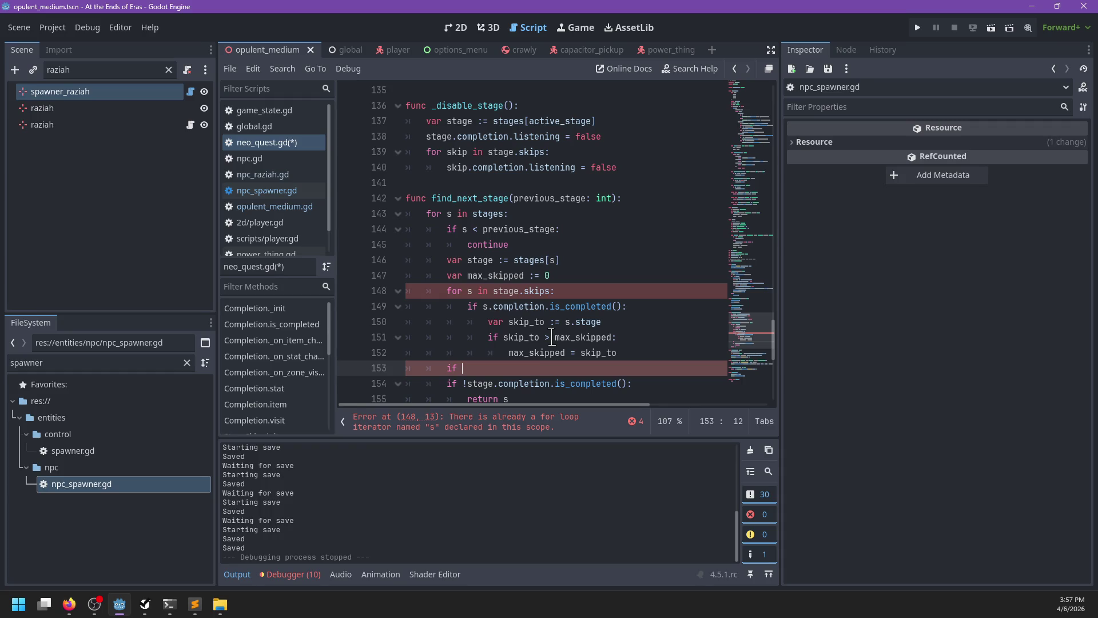
pyautogui.scroll(1, 551, 337)
pyautogui.scroll(-3, 558, 308)
pyautogui.scroll(4, 580, 300)
pyautogui.scroll(-3, 578, 301)
pyautogui.scroll(1, 592, 298)
pyautogui.scroll(2, 601, 295)
pyautogui.scroll(-3, 614, 292)
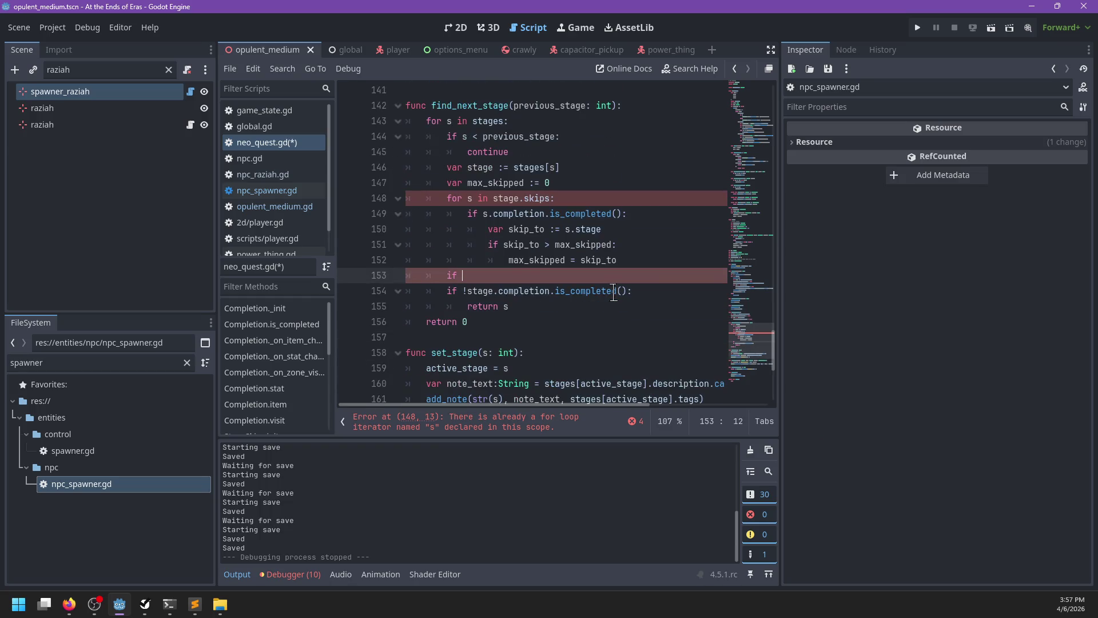
pyautogui.write('max_s')
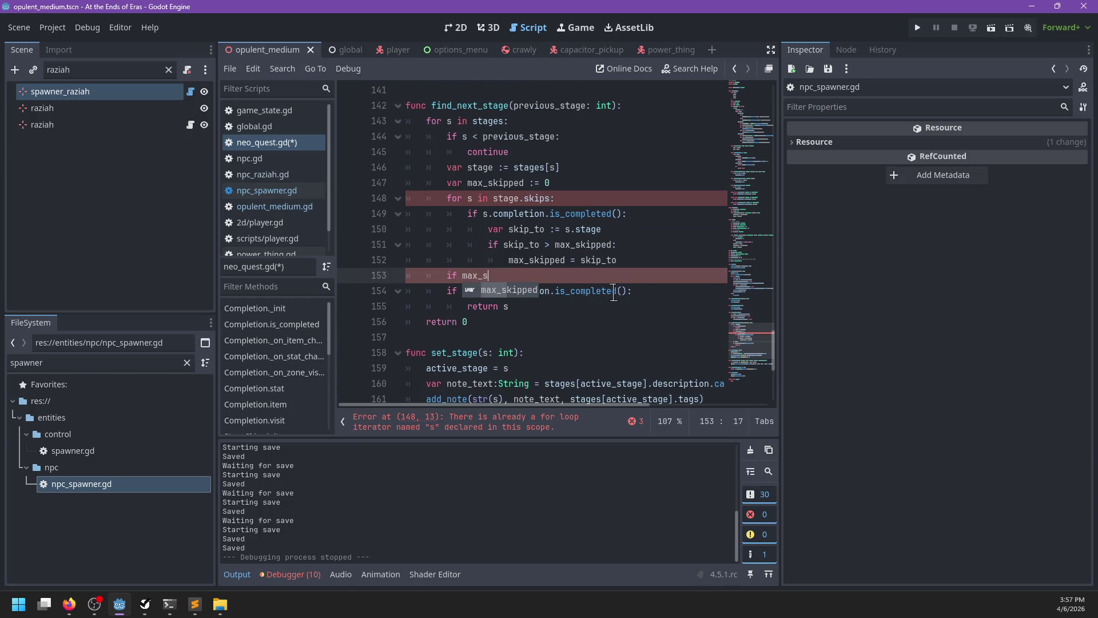
# Add if max_skipped: with return find_next_stage(s) after the skips loop.
pyautogui.press('Return')
pyautogui.write(':')
pyautogui.press('Return')
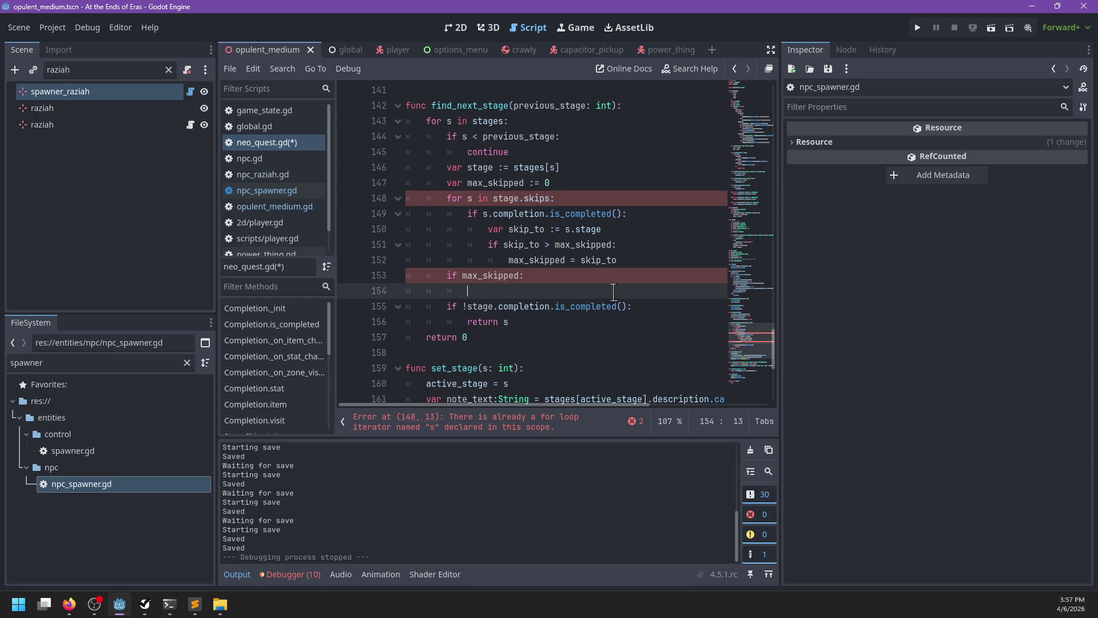
pyautogui.press('BackSpace')
pyautogui.press('BackSpace')
pyautogui.press('BackSpace')
pyautogui.write('return find_')
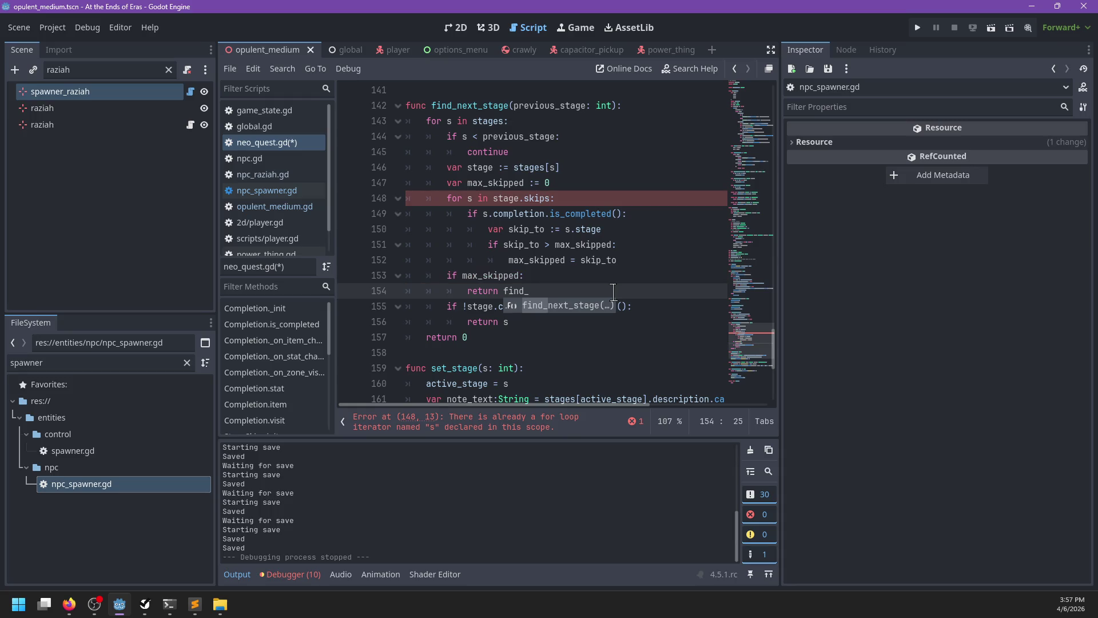
pyautogui.write('next_stage =')
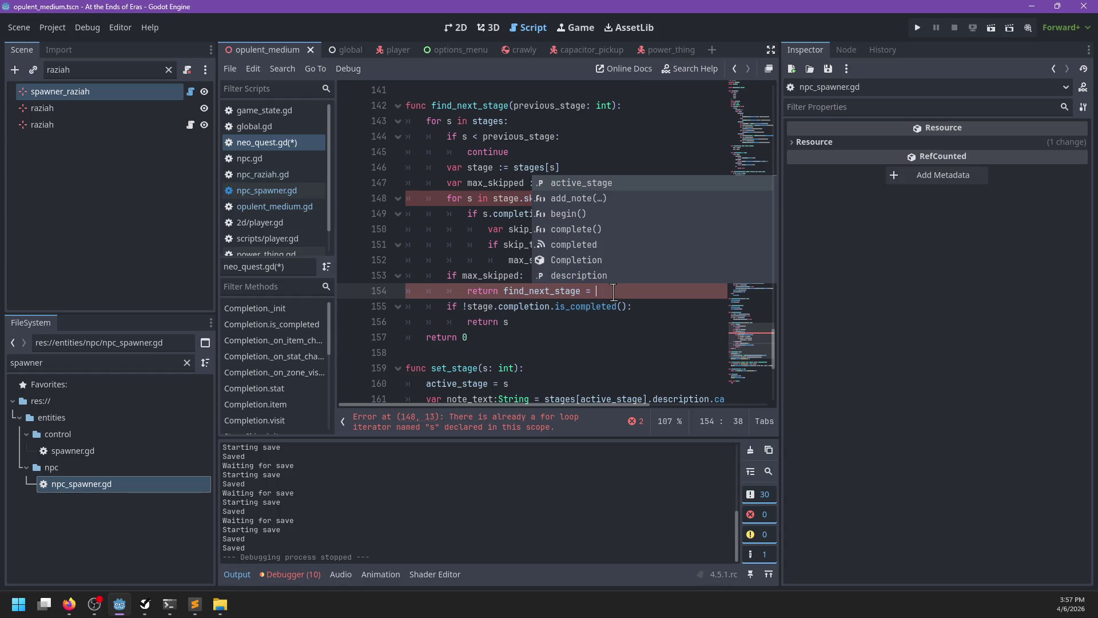
pyautogui.press('Escape')
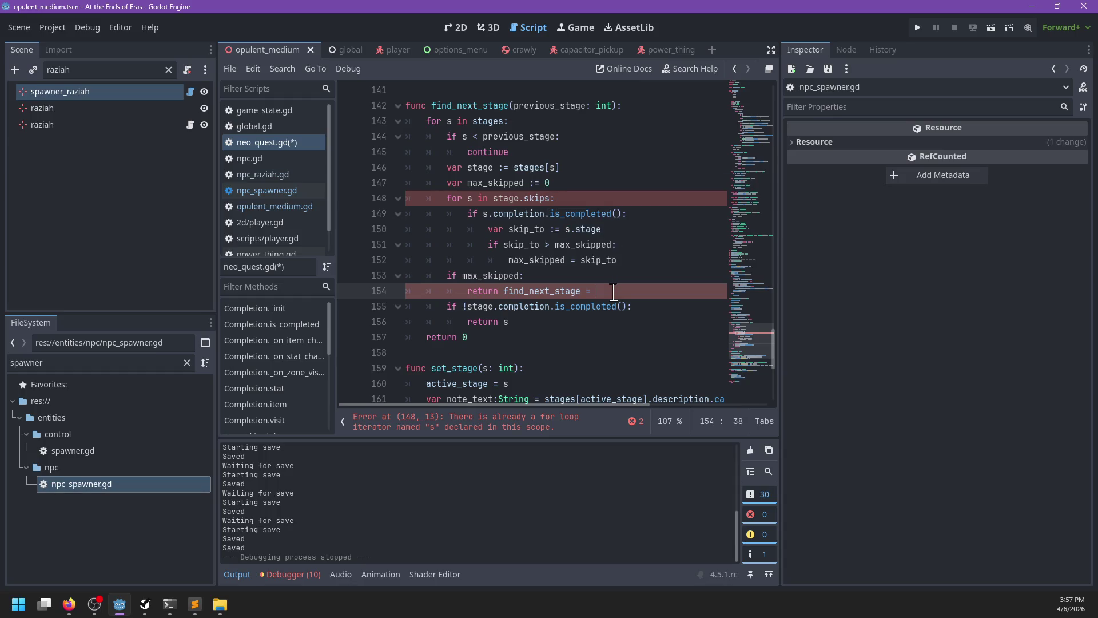
pyautogui.write('(s')
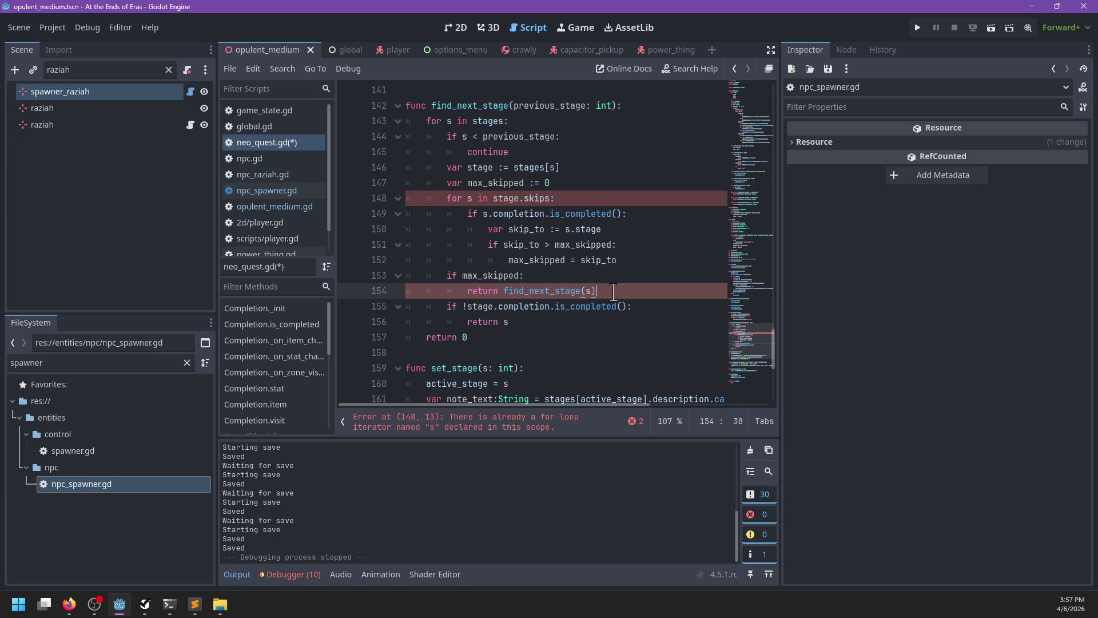
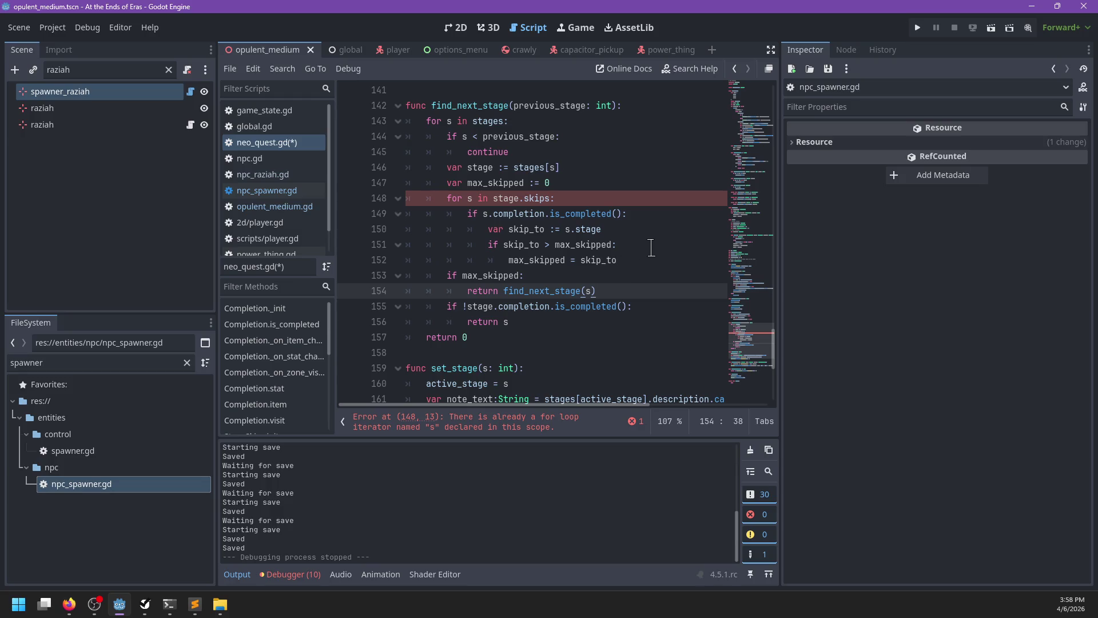
# Rename the inner loop variable s to skip across lines 148-150 and save the script.
pyautogui.press('BackSpace')
pyautogui.write('ipped')
pyautogui.click(470, 198)
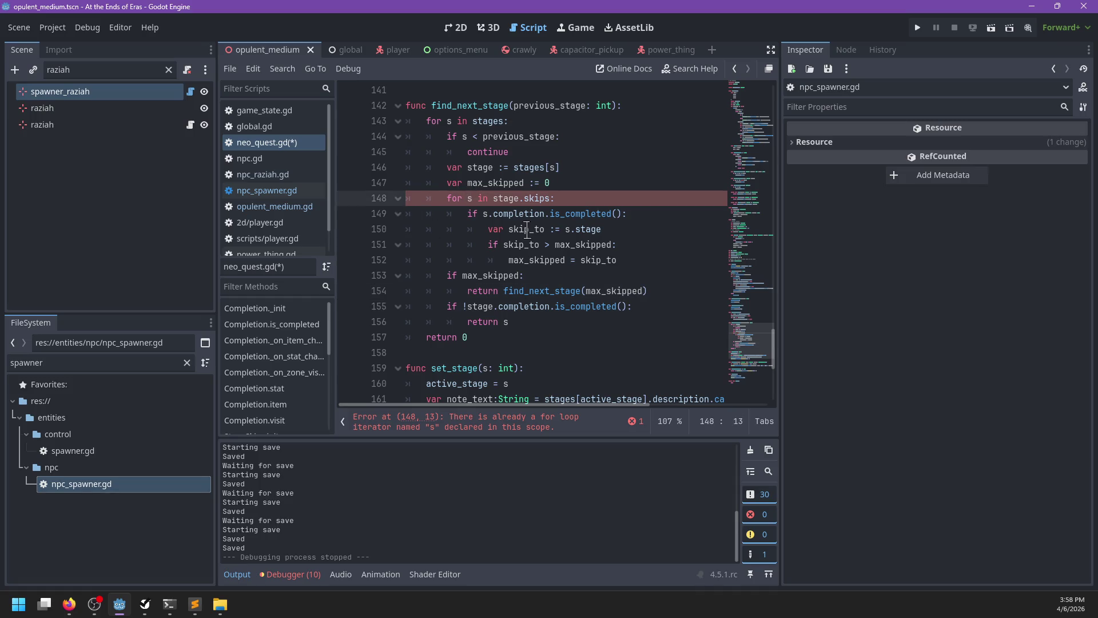
pyautogui.write('kip')
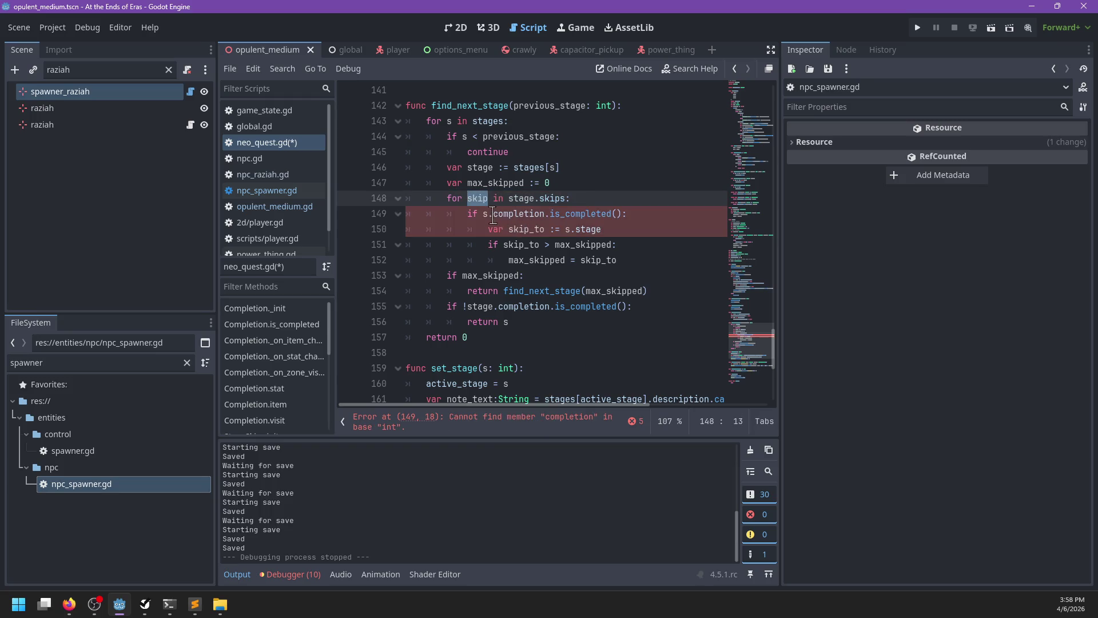
pyautogui.click(482, 215)
pyautogui.write('kip')
pyautogui.click(571, 229)
pyautogui.write('kip')
pyautogui.click(636, 229)
pyautogui.hotkey('ctrl', 's')
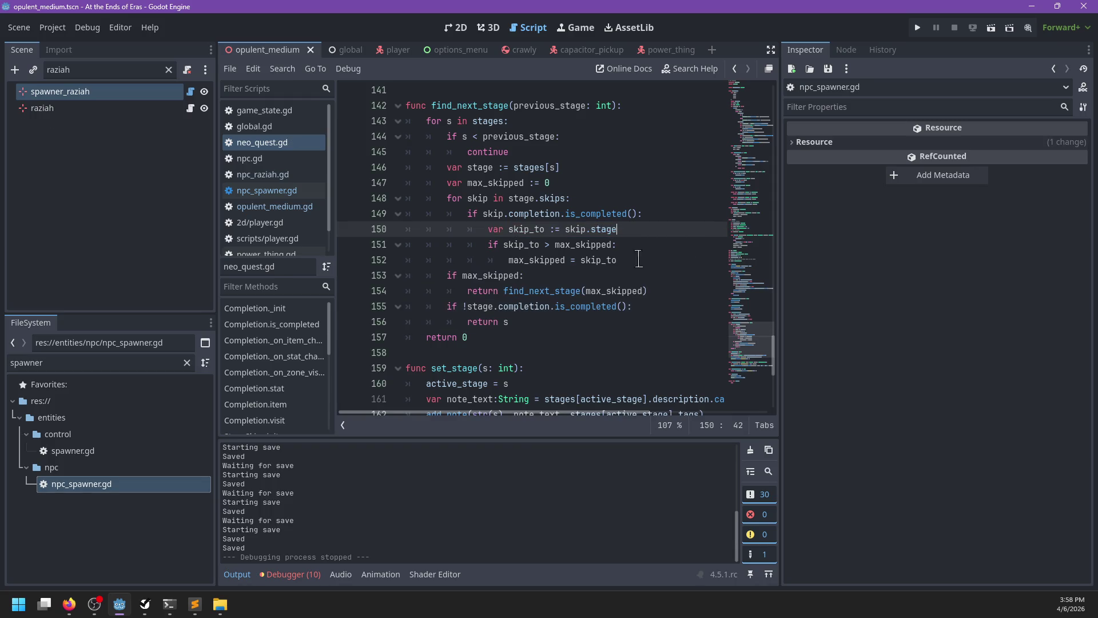
# Review the max_skipped check and find_next_stage recursion, then launch the game to test.
pyautogui.click(557, 271)
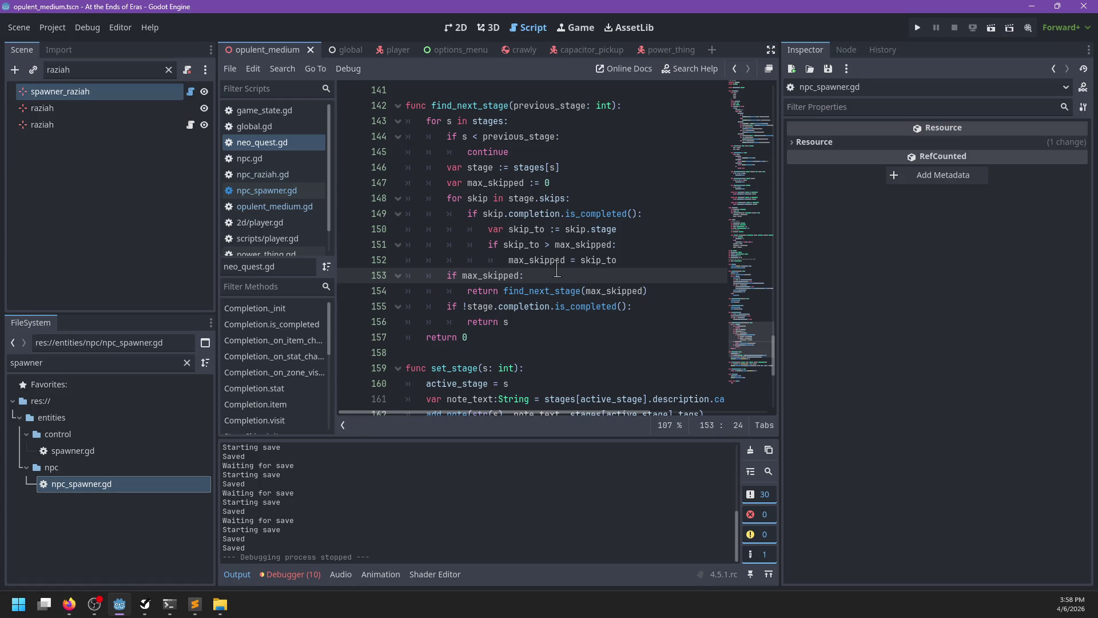
pyautogui.doubleClick(533, 291)
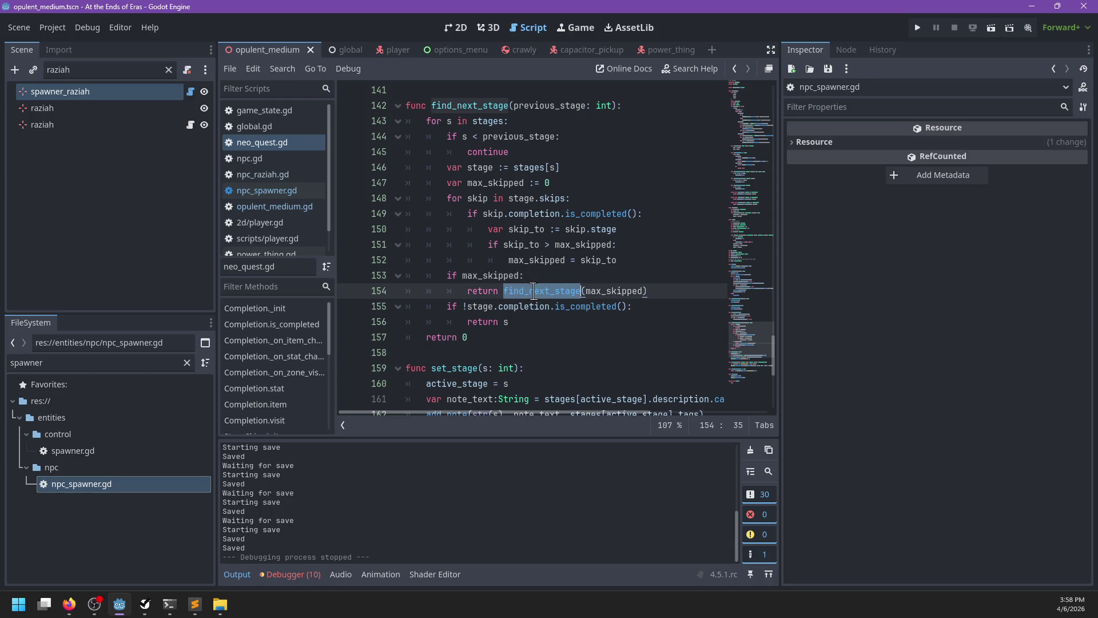
pyautogui.click(541, 309)
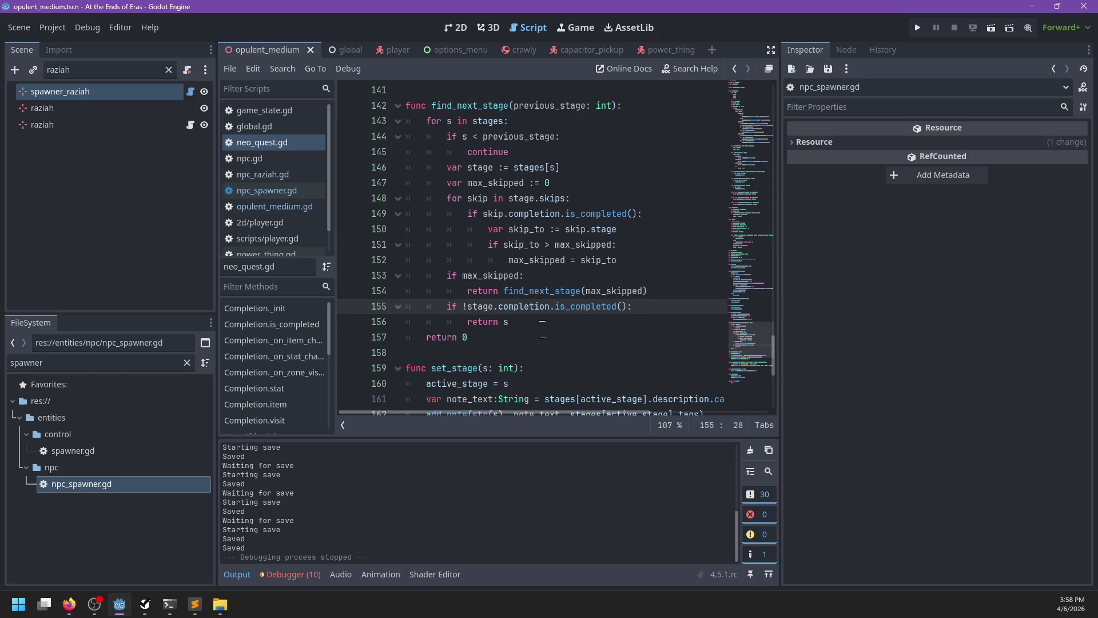
pyautogui.click(545, 320)
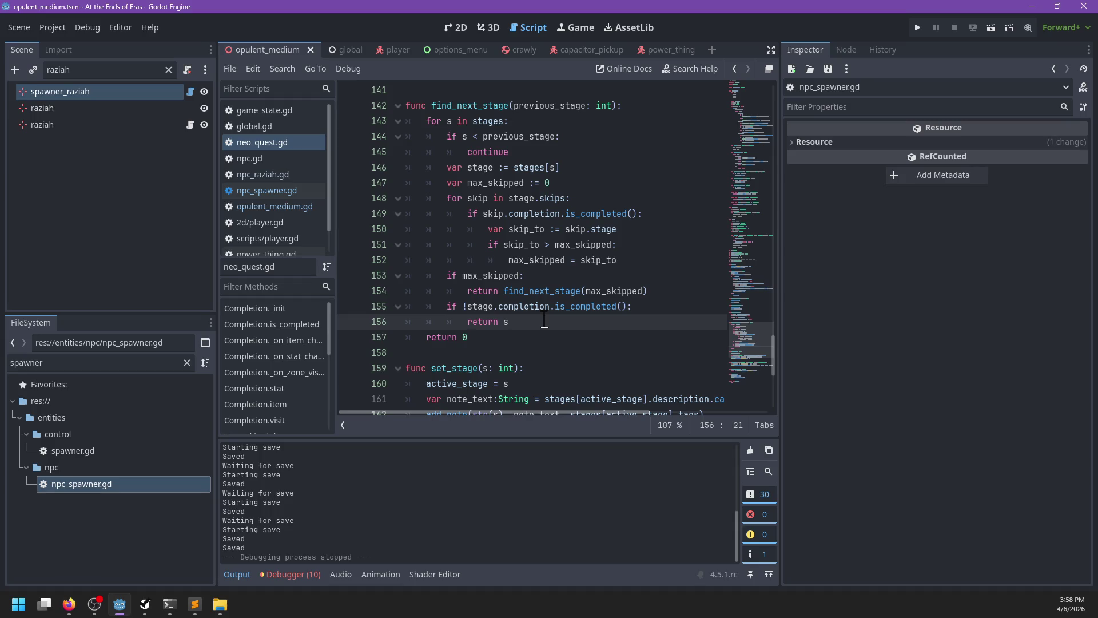
pyautogui.press('F5')
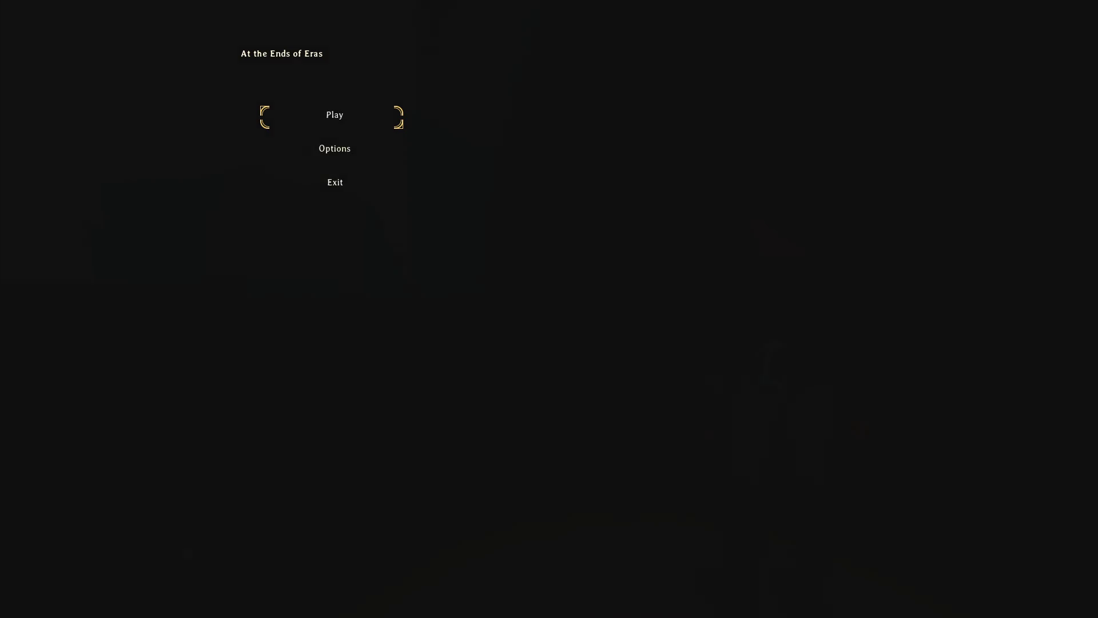
# Start playing, talk to Raziah about the found gadget and offer to put the capacitor back yourself.
pyautogui.press('Return')
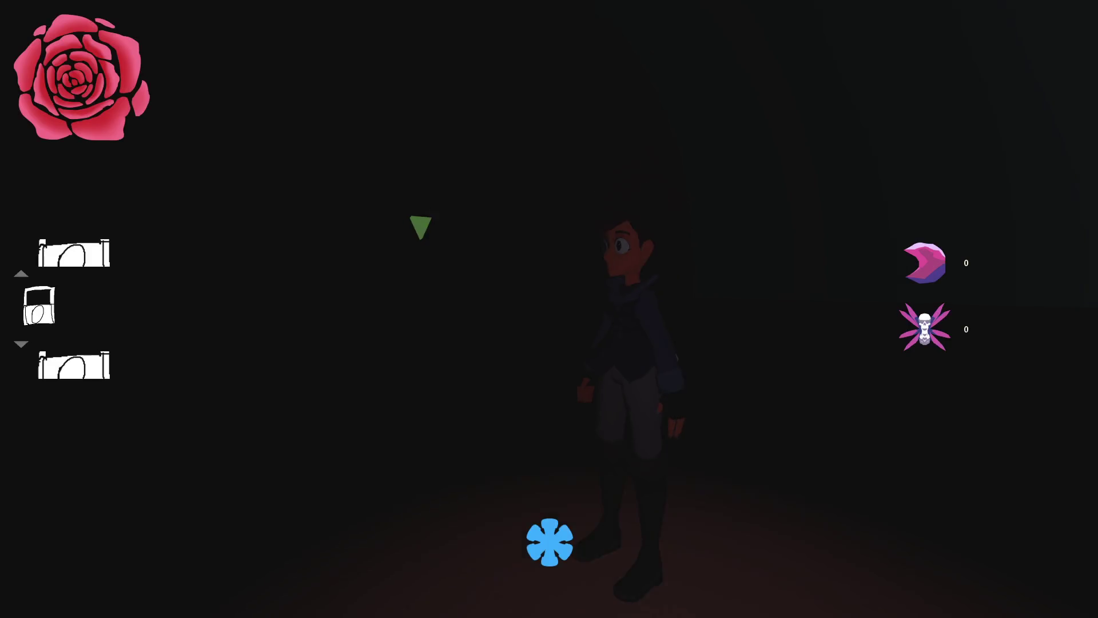
pyautogui.press('w')
pyautogui.press('e')
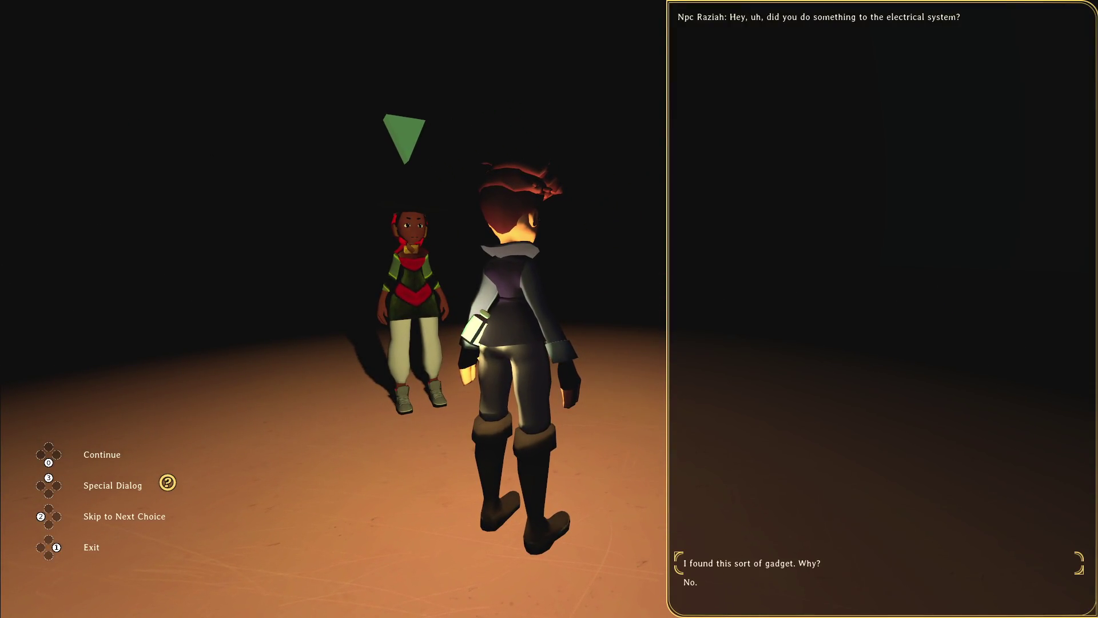
pyautogui.press('Return')
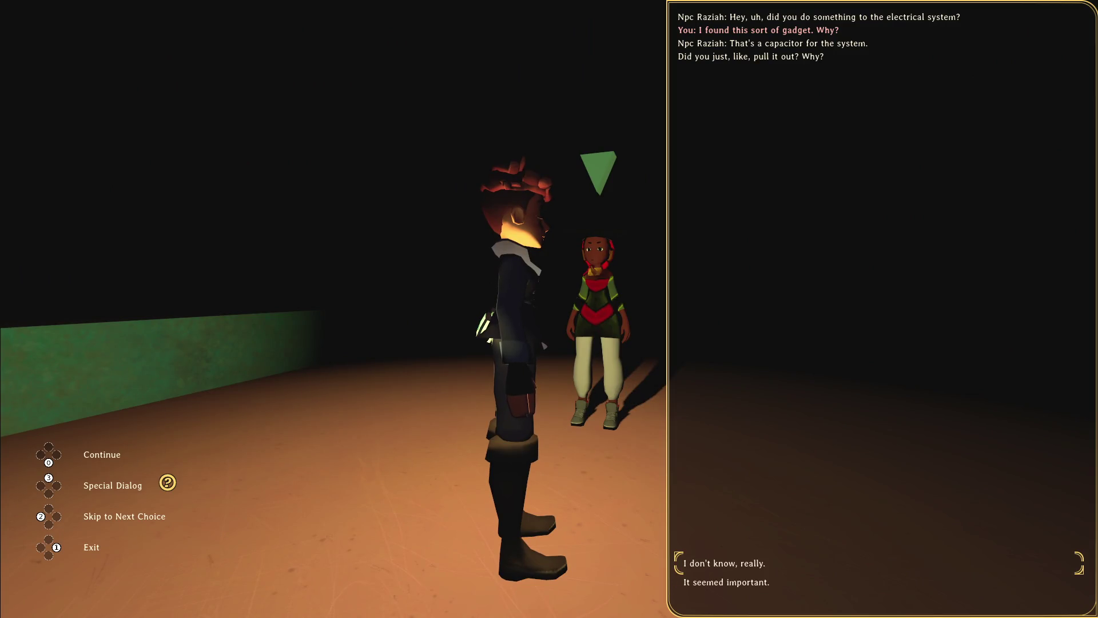
pyautogui.press('Return')
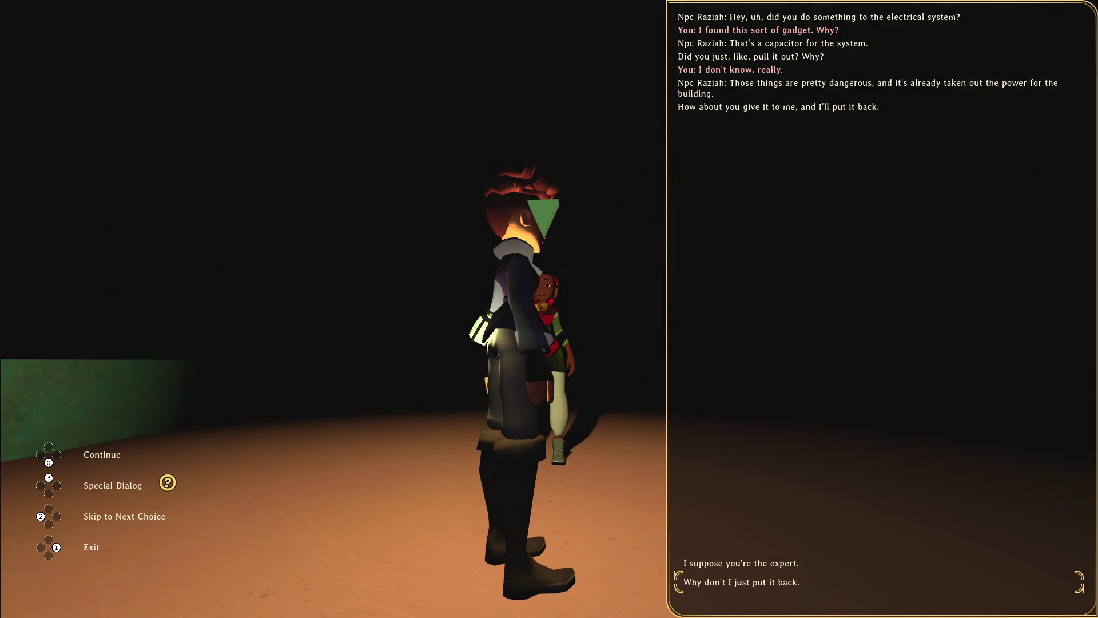
pyautogui.press('Return')
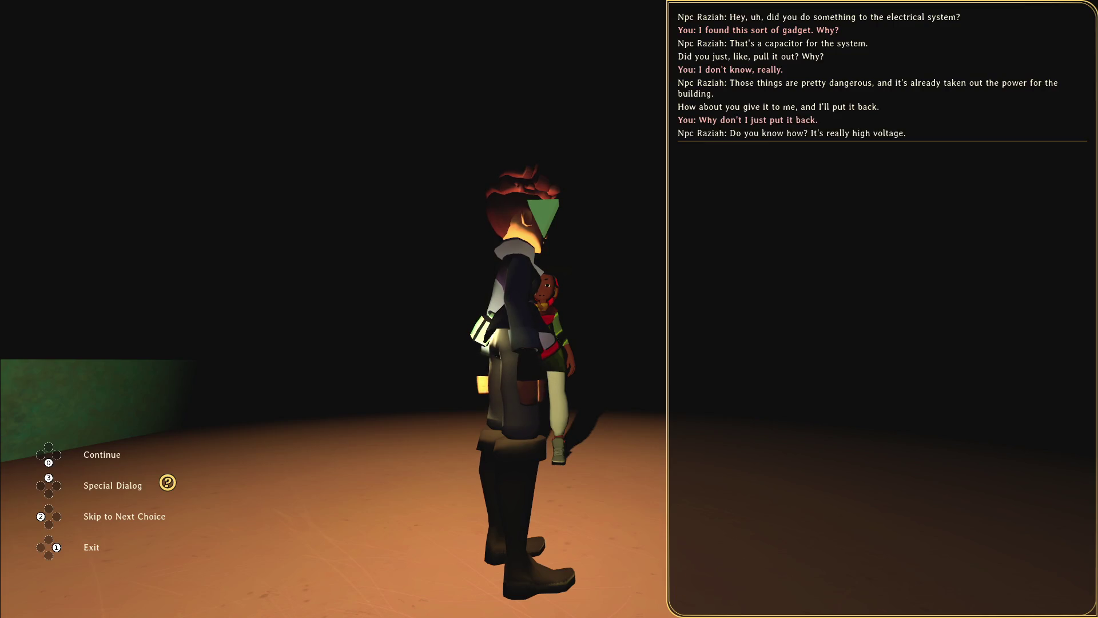
pyautogui.press('Return')
# Talk to Raziah again and let her take the capacitor as the expert, ending the conversation.
pyautogui.press('Return')
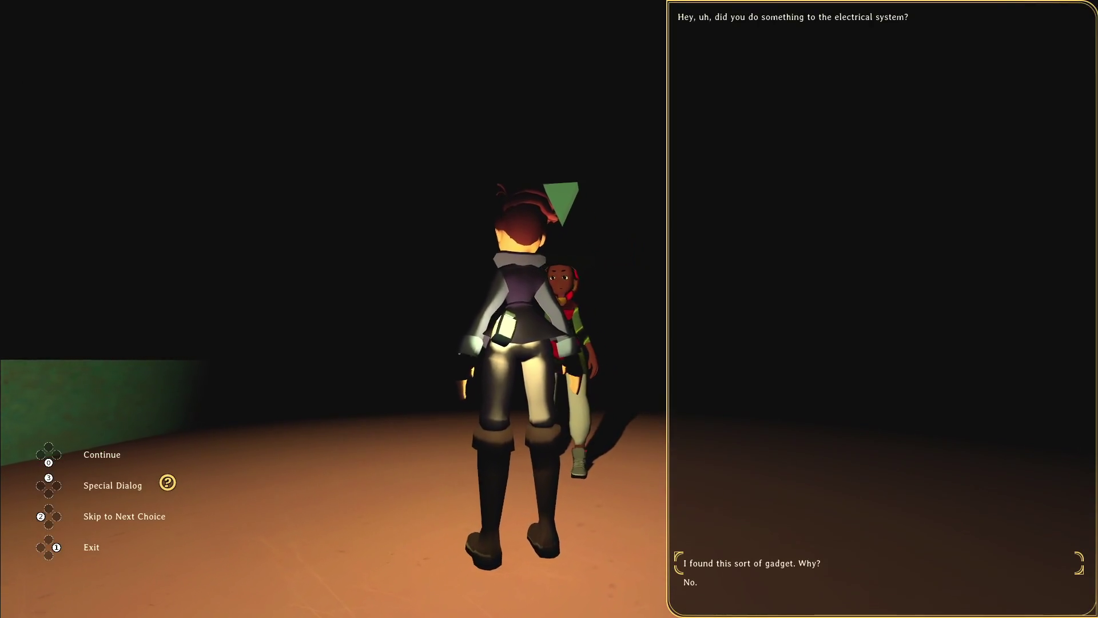
pyautogui.press('Return')
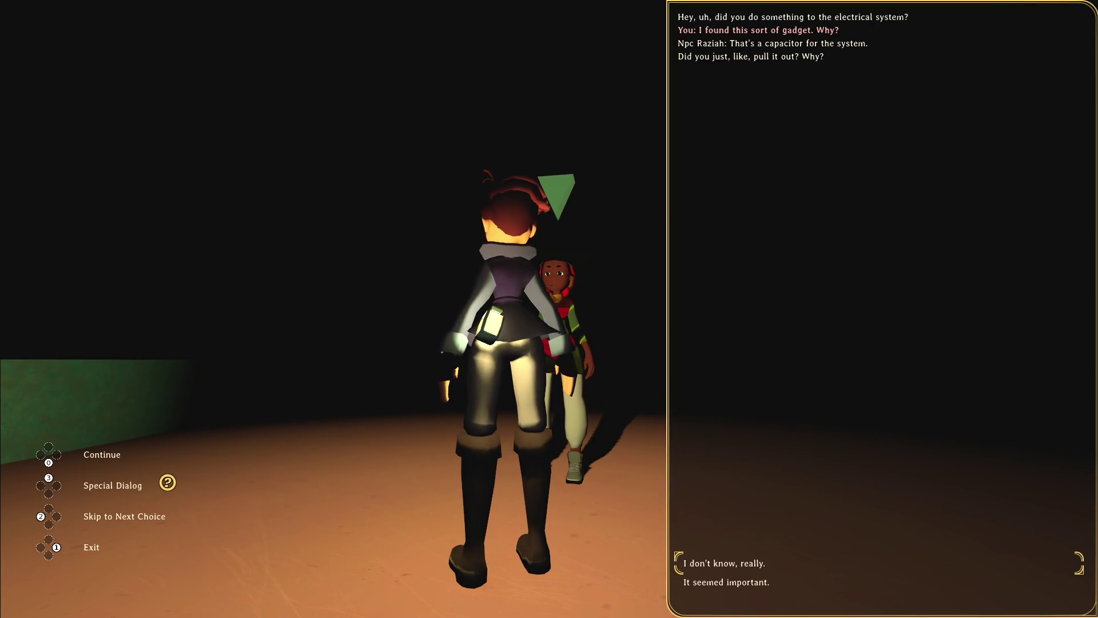
pyautogui.press('Return')
pyautogui.press('Return')
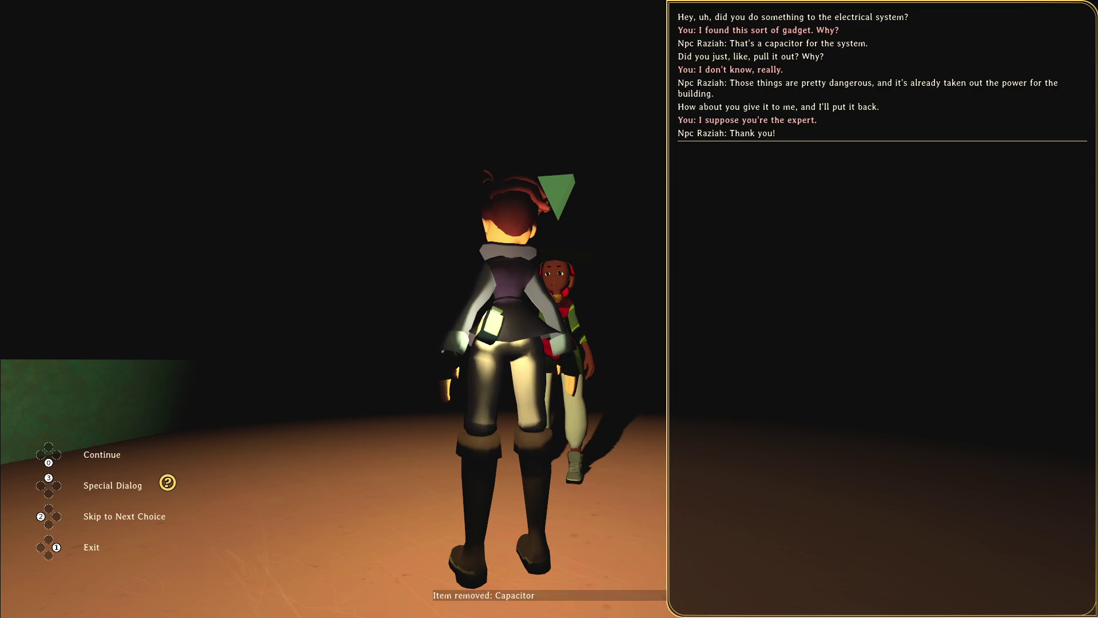
pyautogui.press('Return')
pyautogui.press('Return')
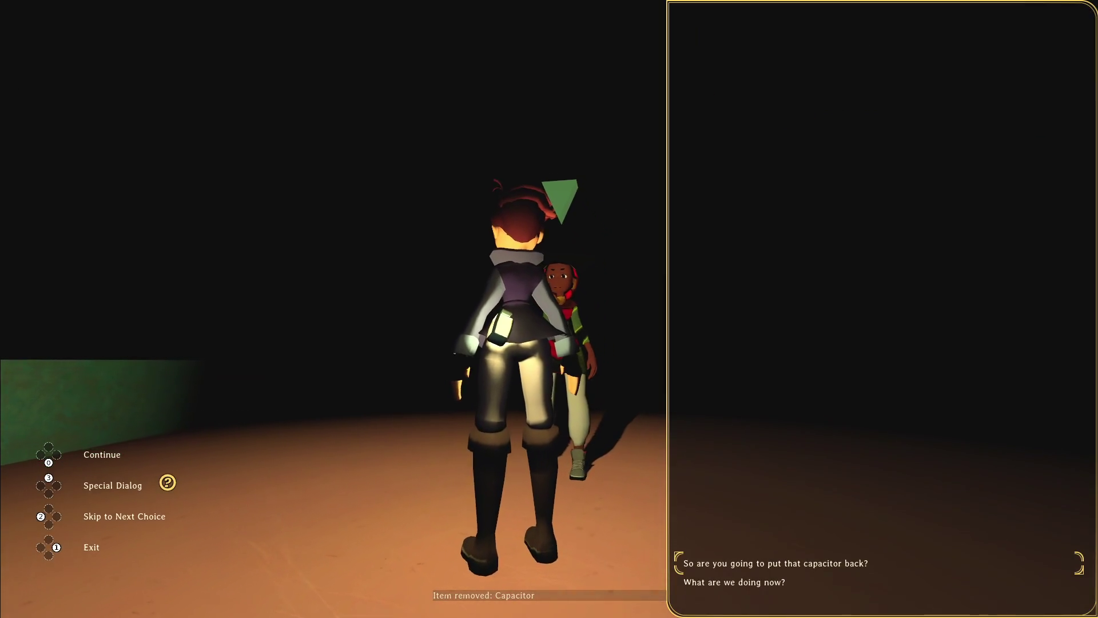
pyautogui.press('Return')
pyautogui.press('Return')
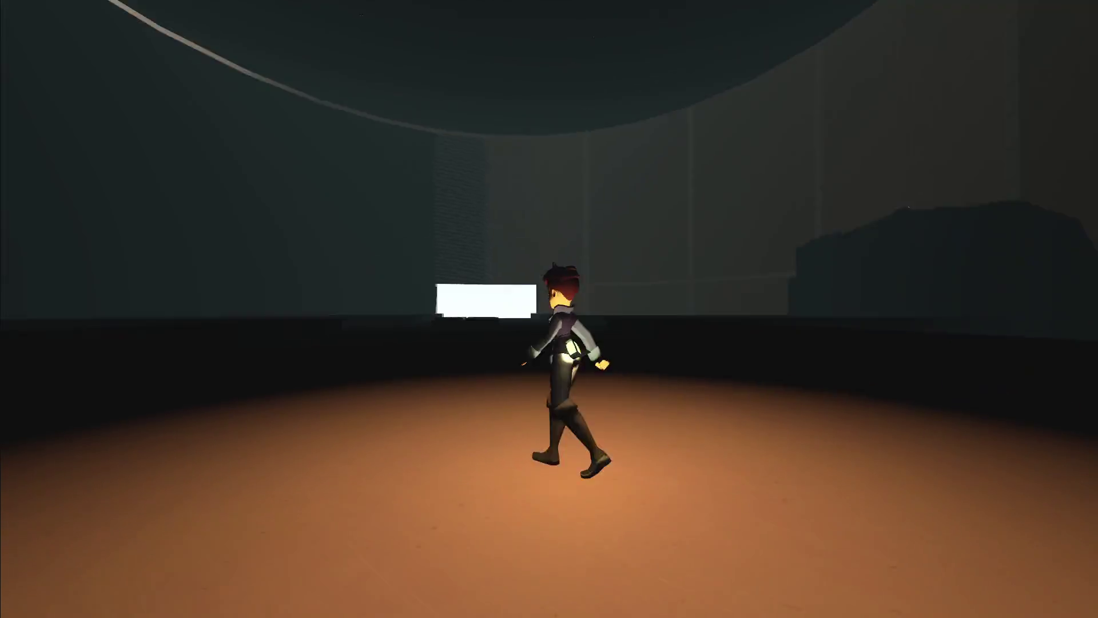
# Run the character through the dark rooms and corridors toward the exit.
pyautogui.press('w')
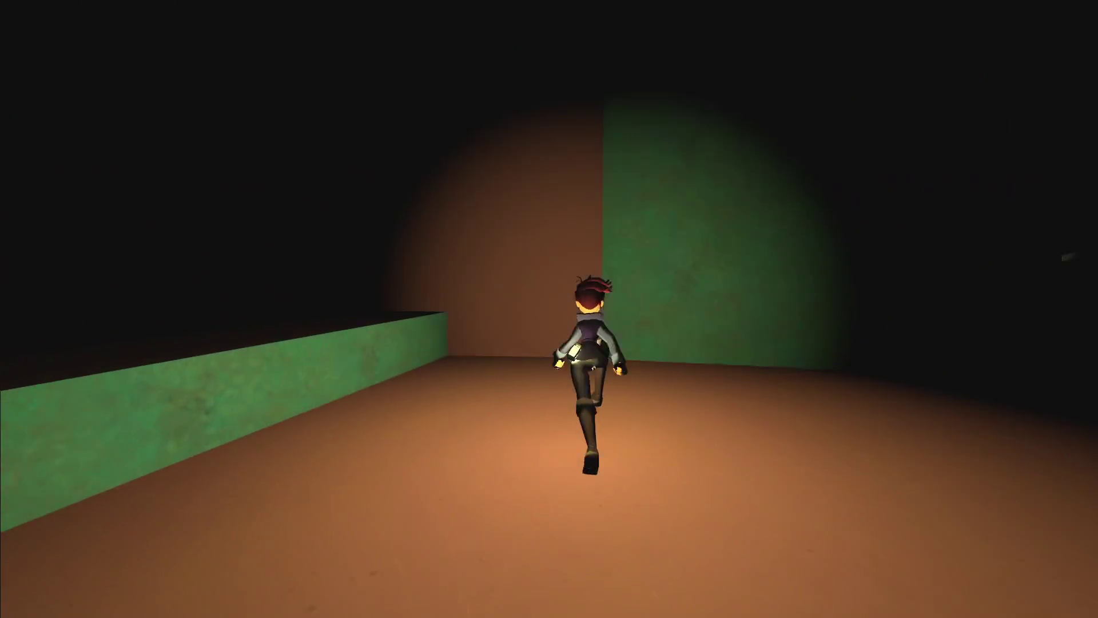
pyautogui.press('w')
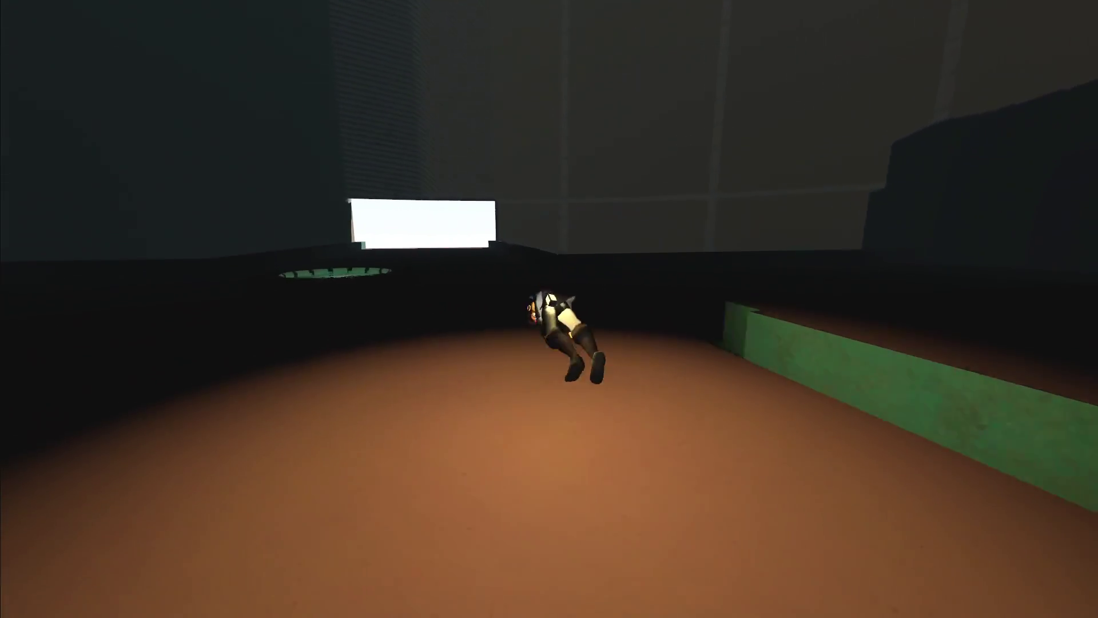
pyautogui.press('w')
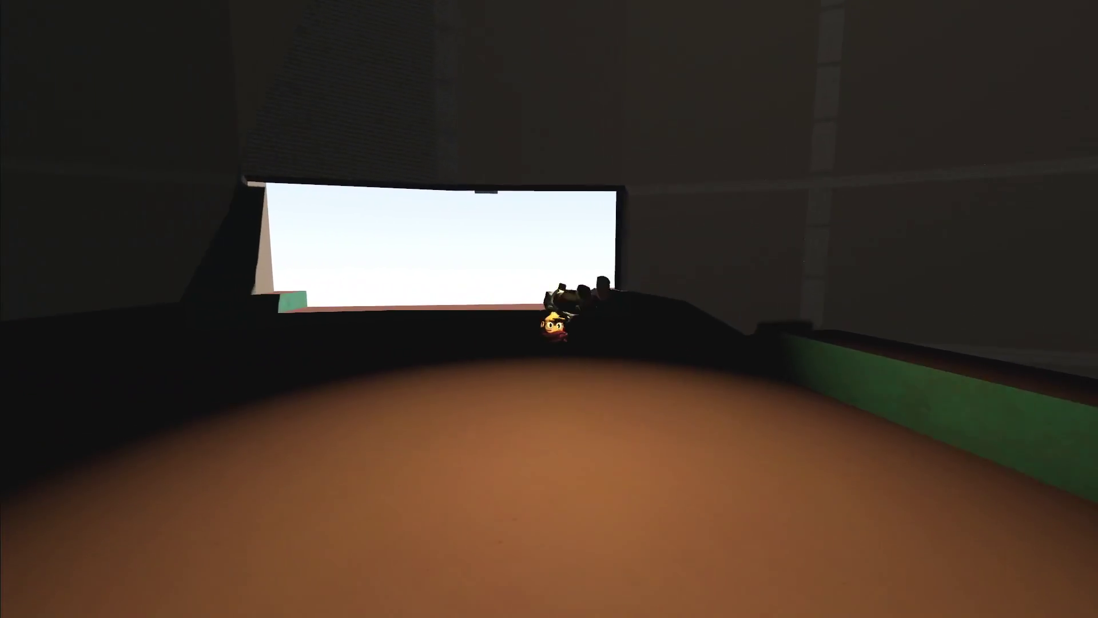
pyautogui.press('w')
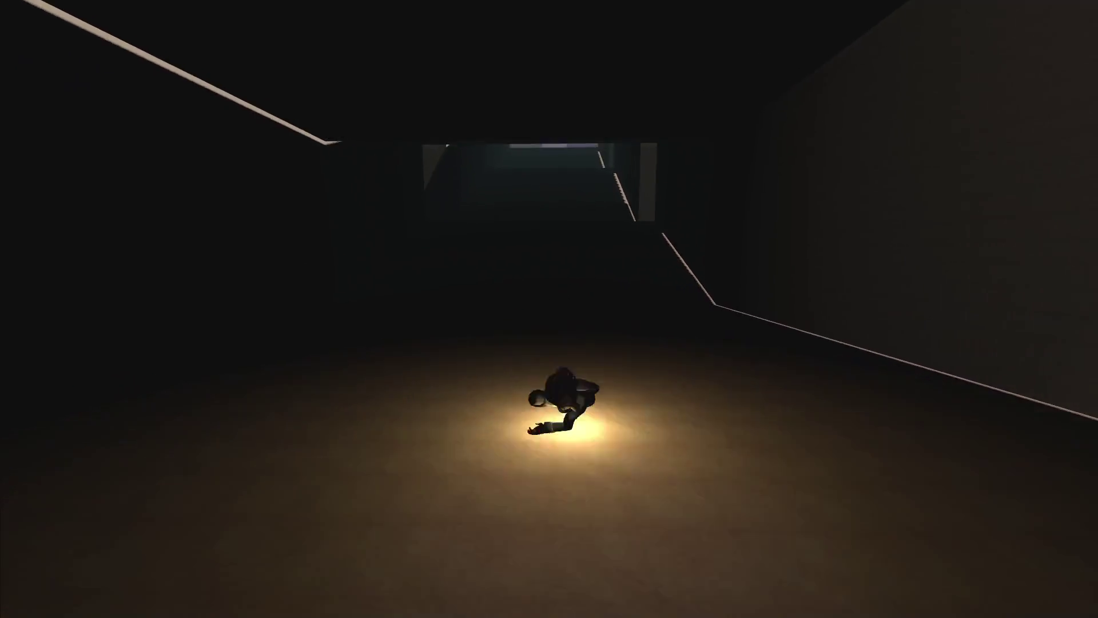
pyautogui.press('w')
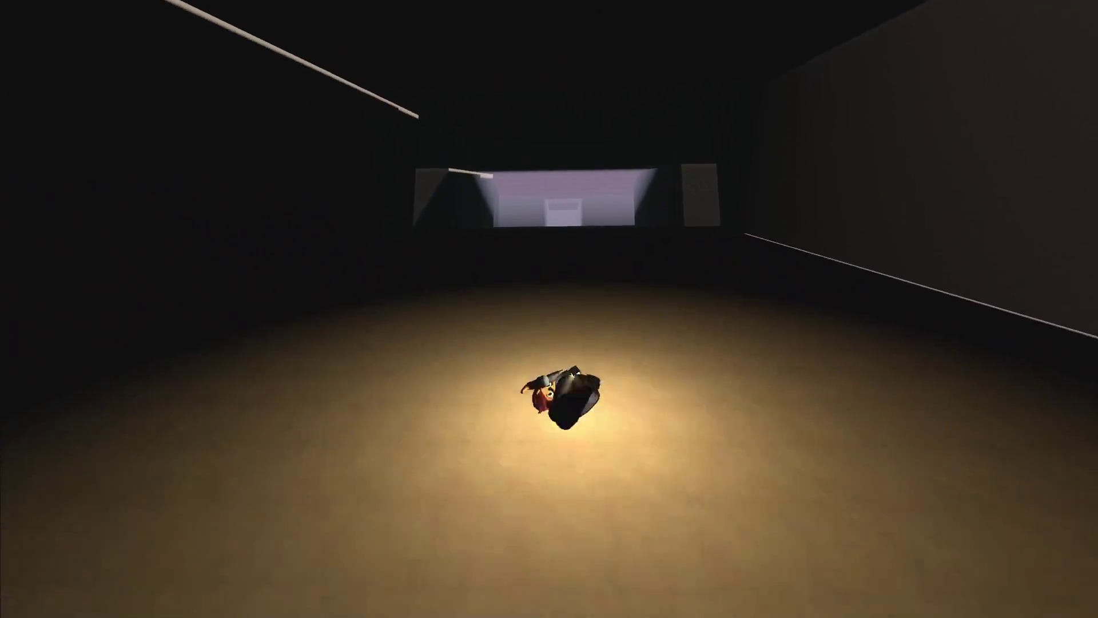
pyautogui.press('w')
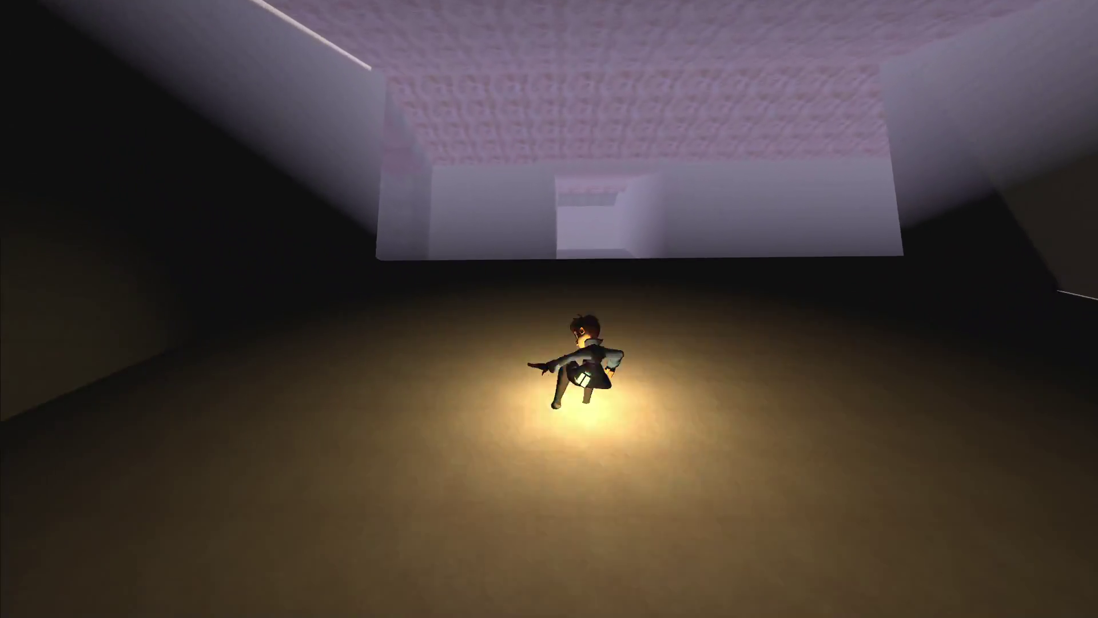
pyautogui.press('w')
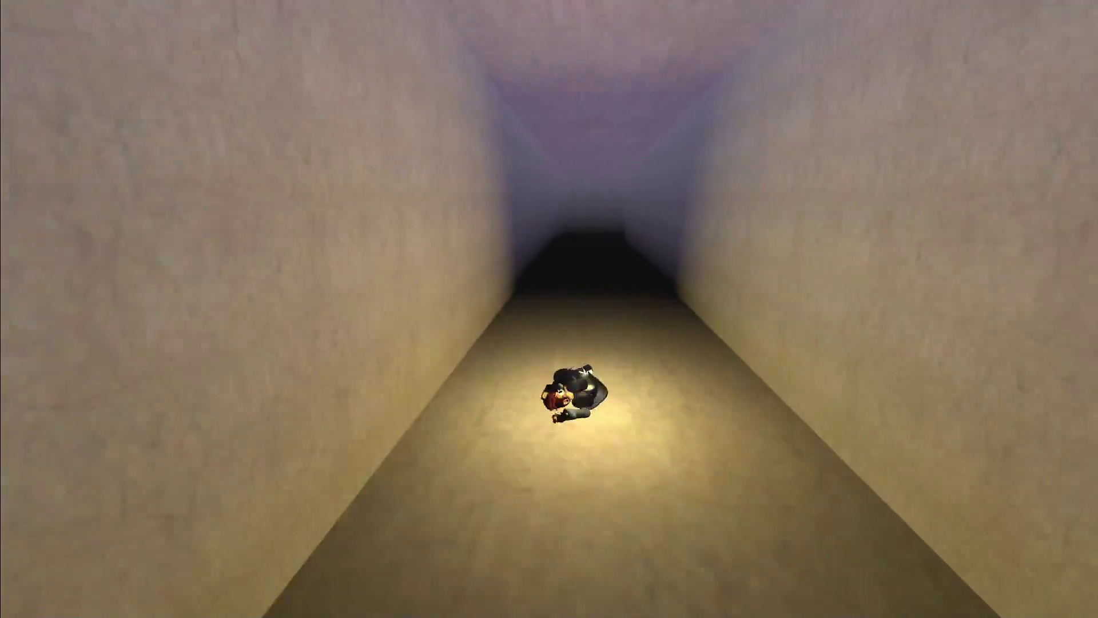
pyautogui.press('w')
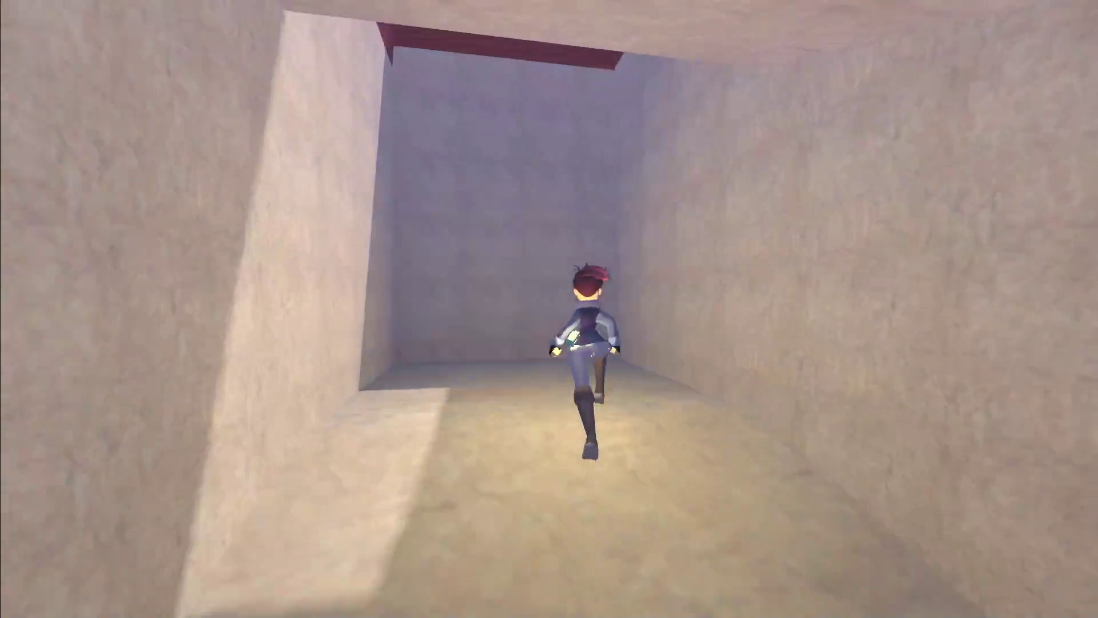
# Climb out of the pit onto open ground and run up to Raziah.
pyautogui.press('space')
pyautogui.press('w')
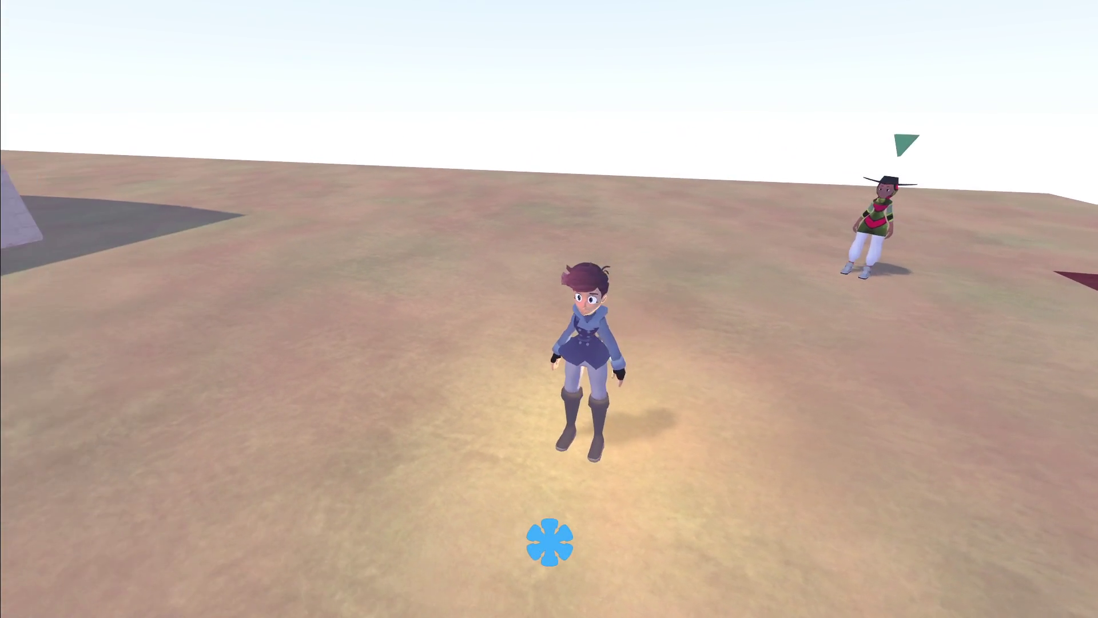
pyautogui.press('d')
pyautogui.press('w')
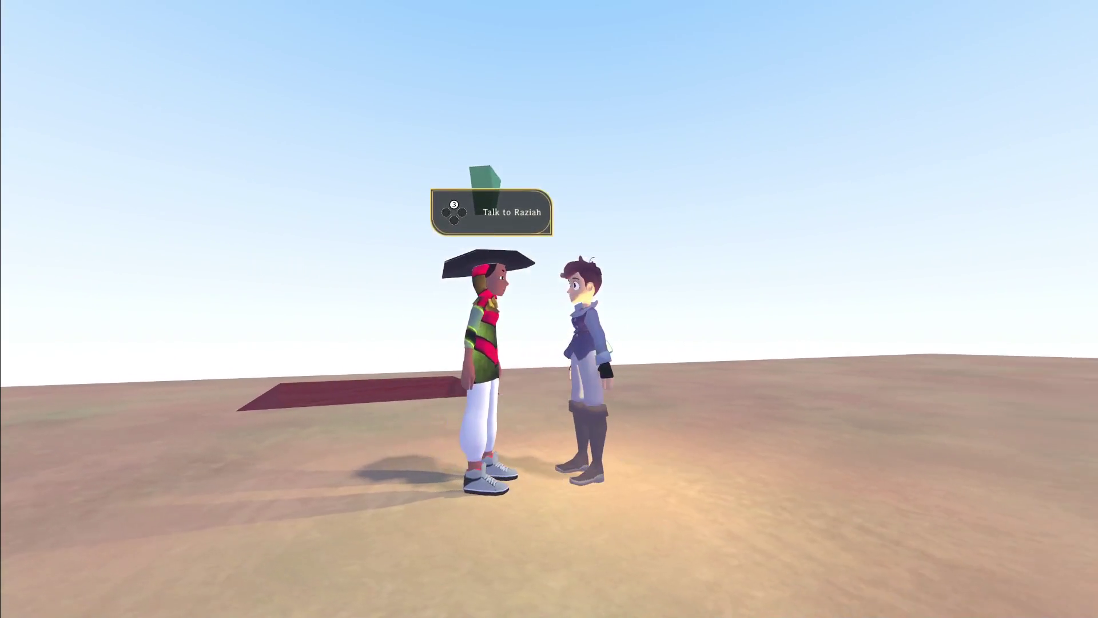
# Ask Raziah whether the capacitor will be put back, then run across the field toward the grey building.
pyautogui.press('e')
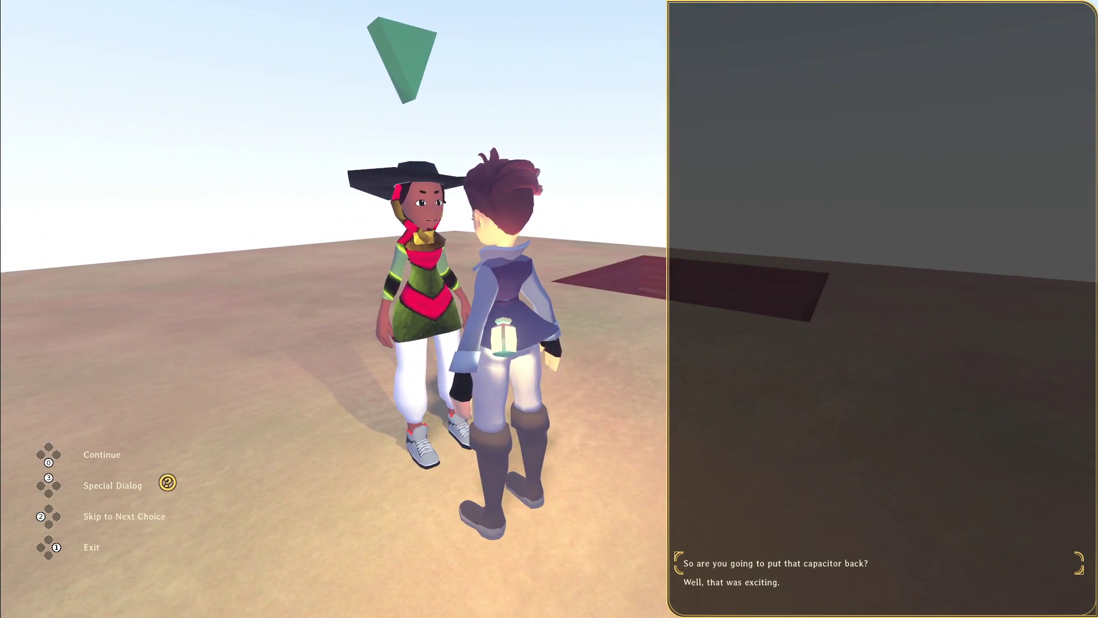
pyautogui.press('Return')
pyautogui.press('Return')
pyautogui.press('Return')
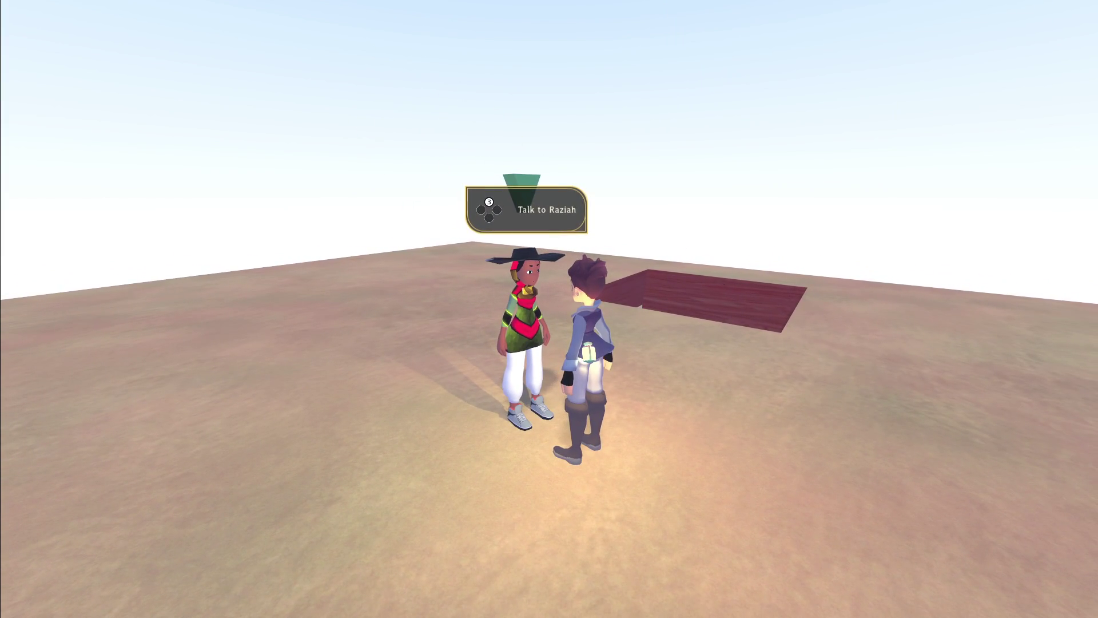
pyautogui.press('w')
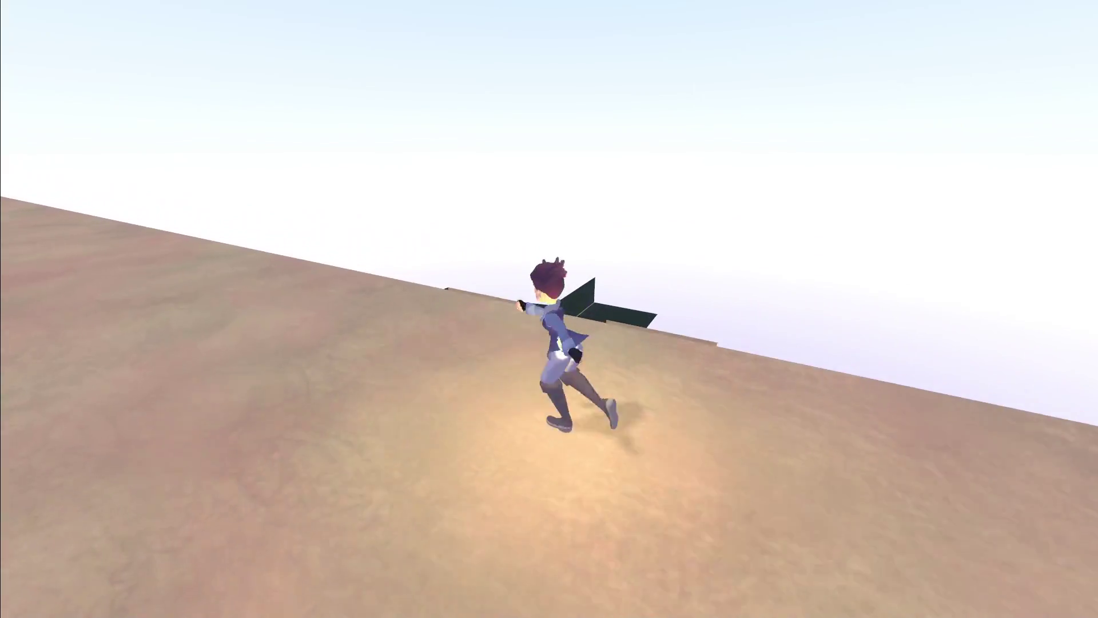
pyautogui.press('a')
pyautogui.press('w')
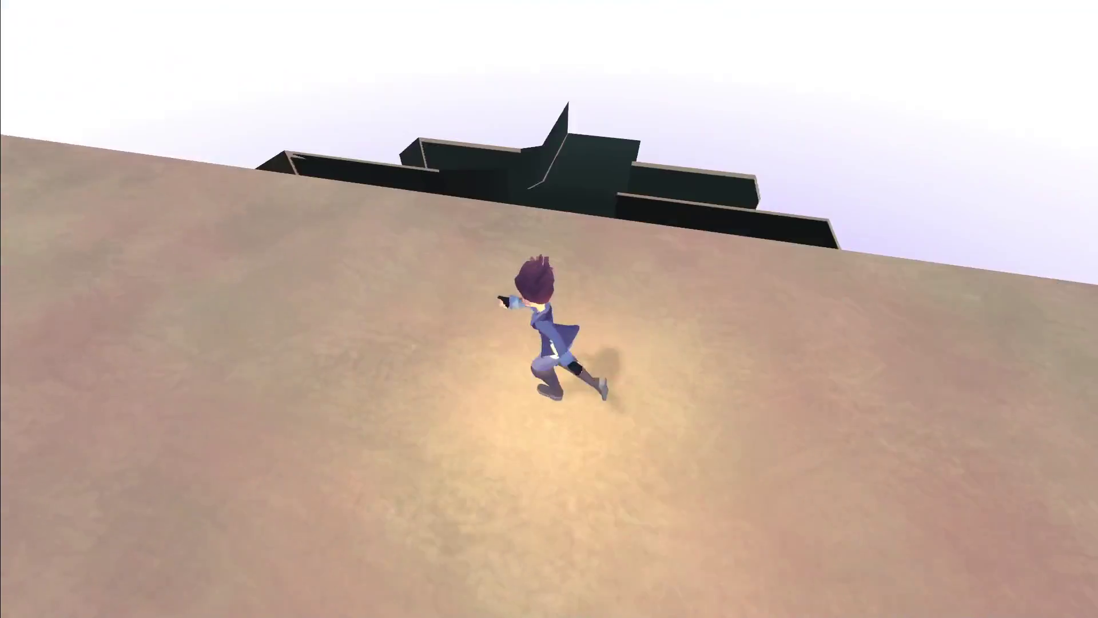
pyautogui.press('w')
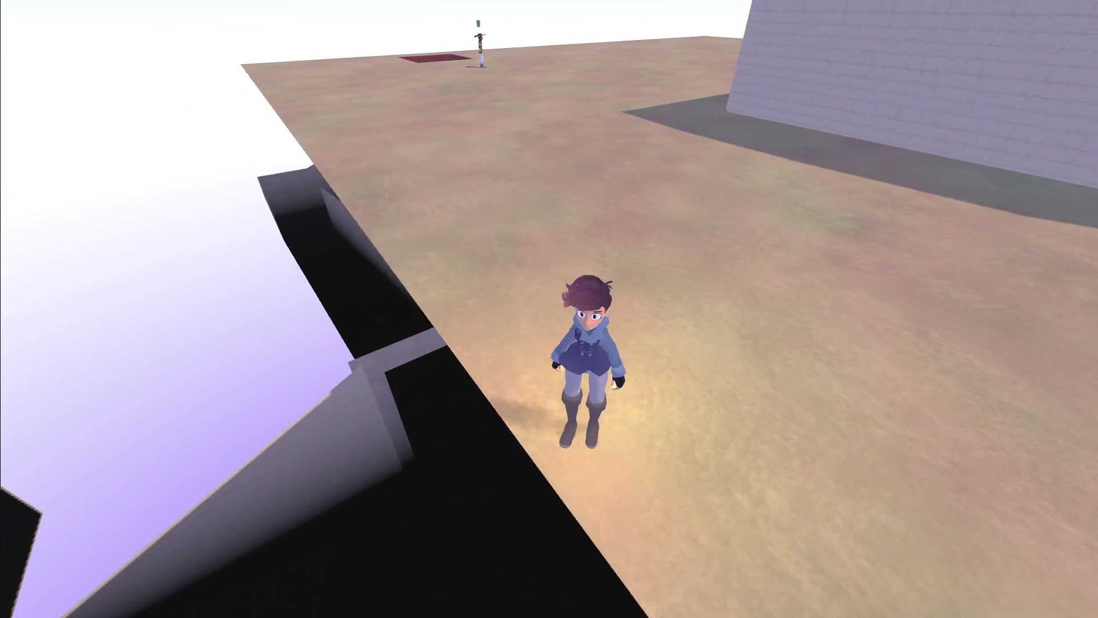
pyautogui.press('w')
pyautogui.press('w')
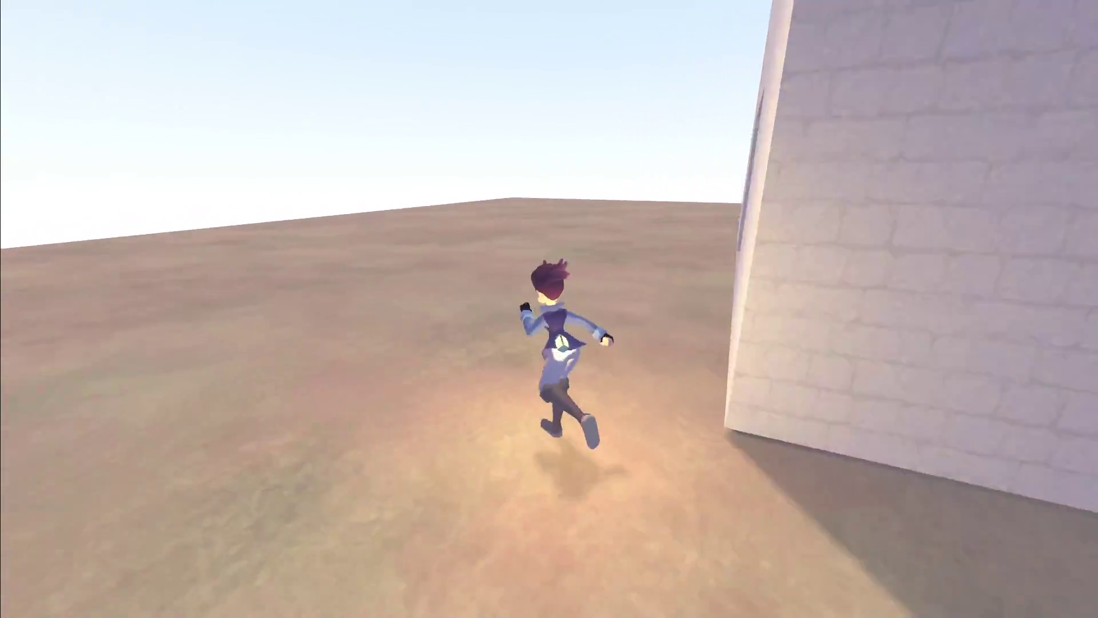
# Jump onto the brick wall, climb to the roof and drop down beside the scientist.
pyautogui.press('d')
pyautogui.press('space')
pyautogui.press('w')
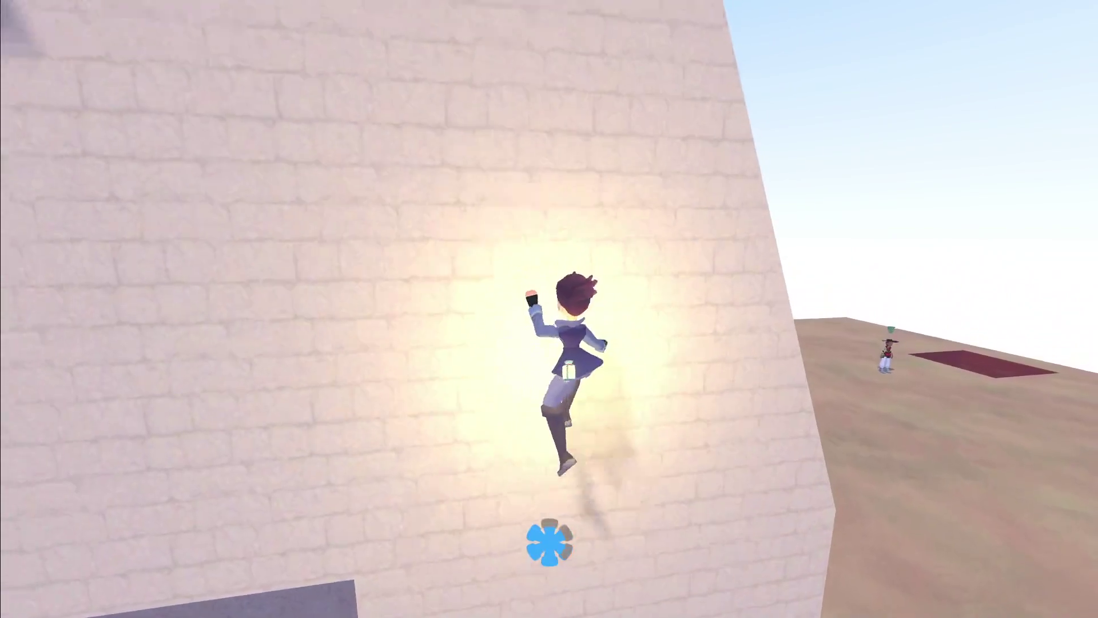
pyautogui.press('w')
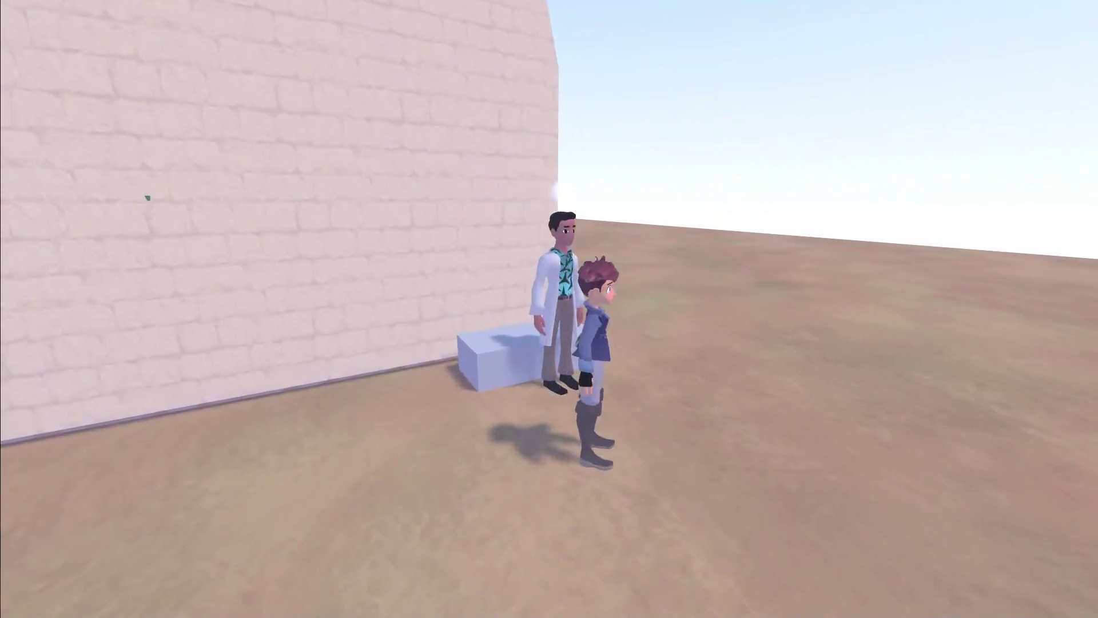
# Chat with the scientist, picking replies and wishing him good luck, then run off along the wall.
pyautogui.press('e')
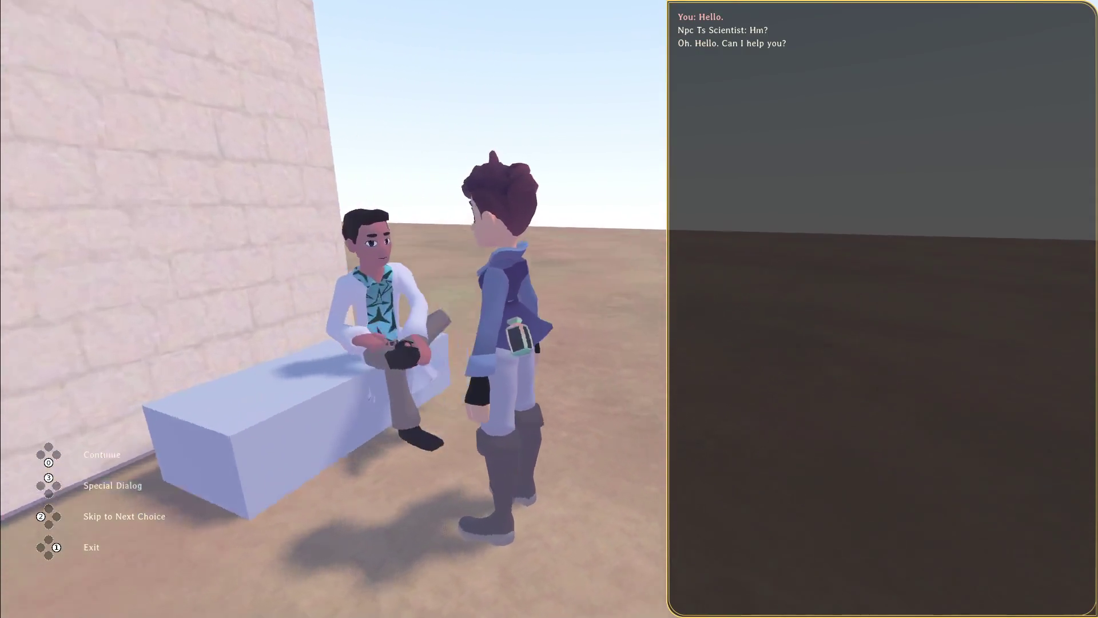
pyautogui.press('Return')
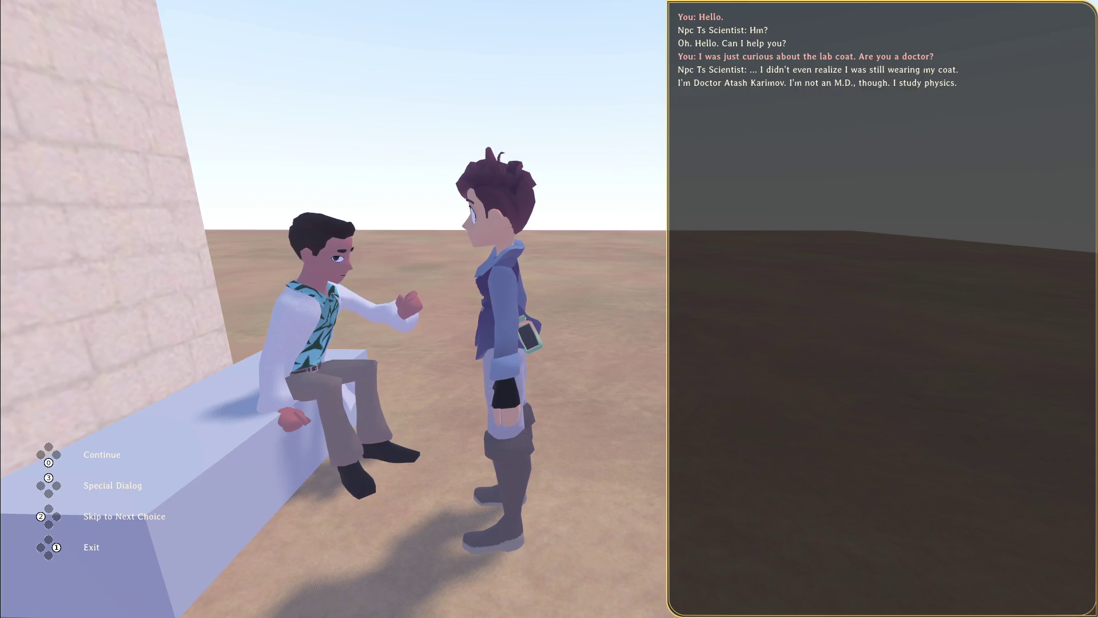
pyautogui.press('Down')
pyautogui.press('Return')
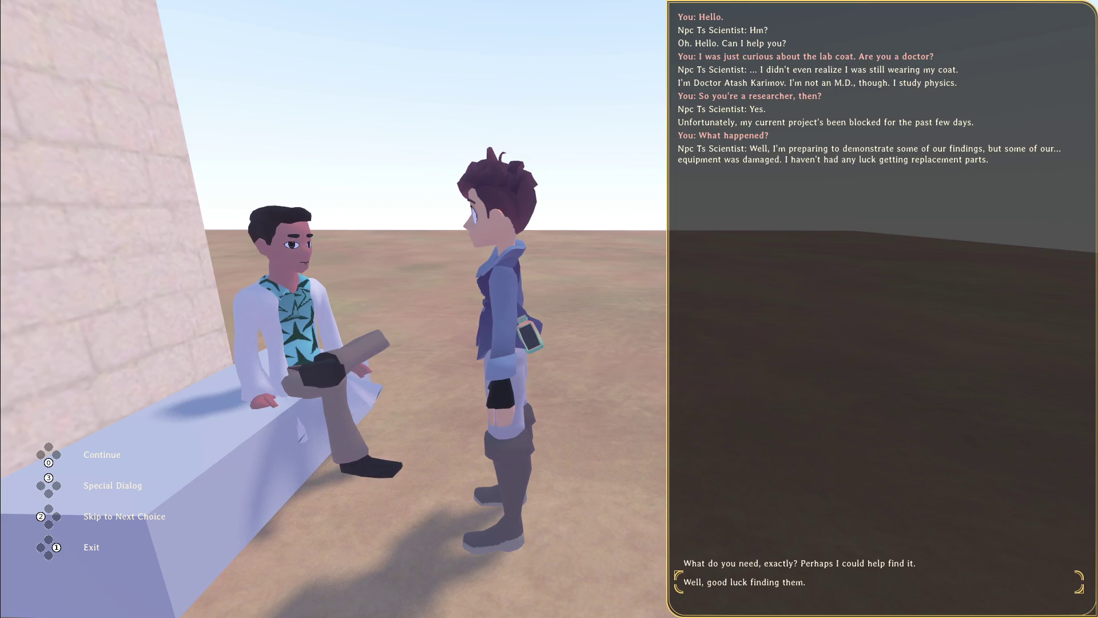
pyautogui.press('Return')
pyautogui.press('Return')
pyautogui.press('w')
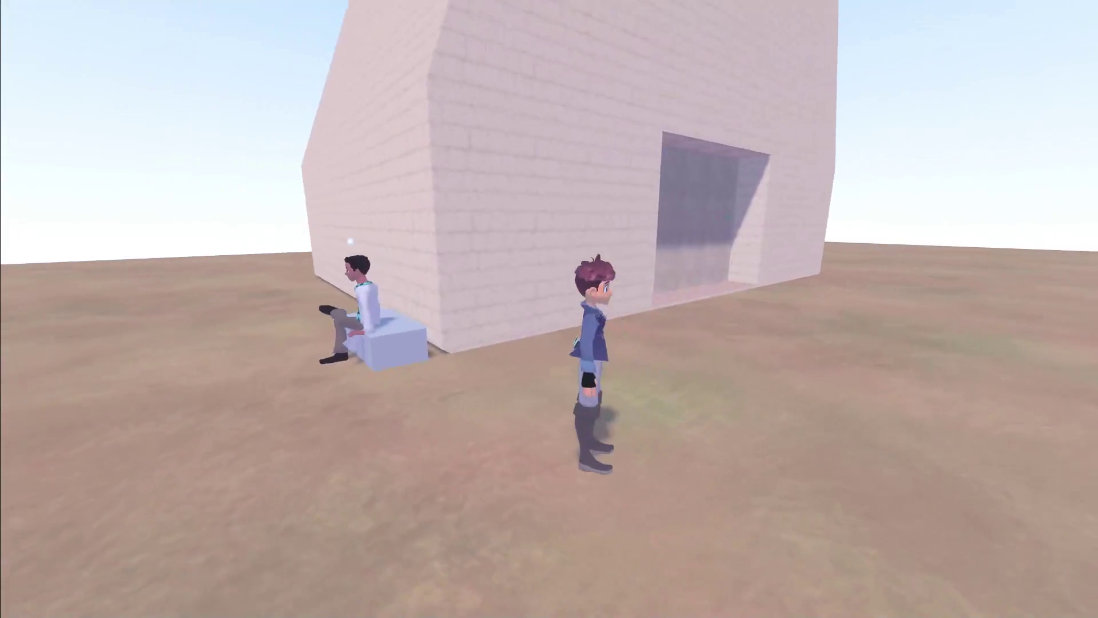
pyautogui.press('s')
pyautogui.press('w')
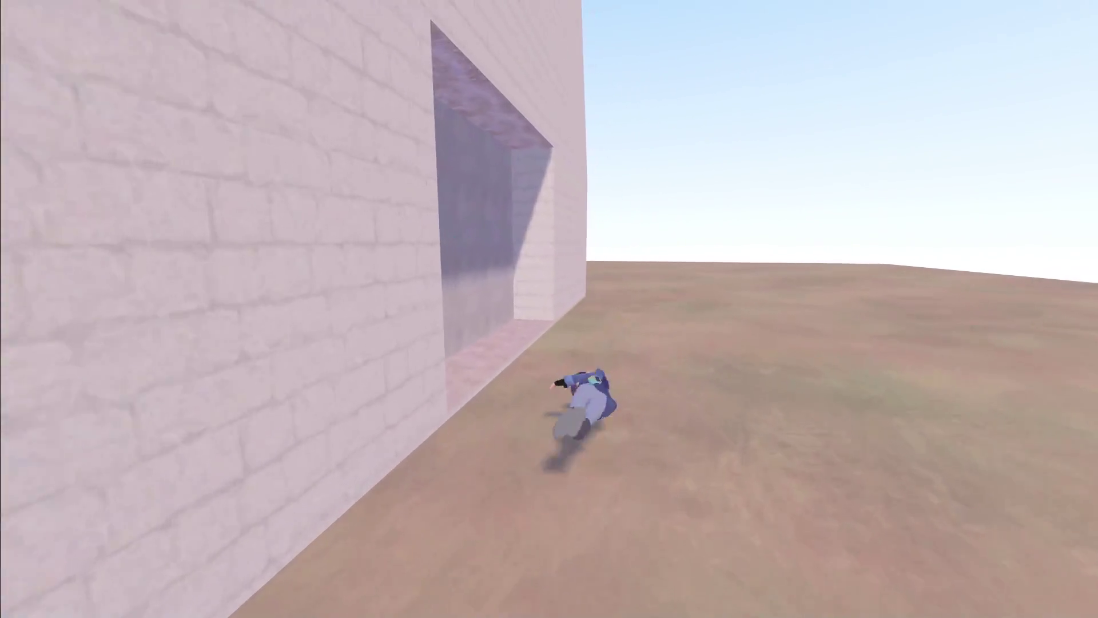
# Drop into the dark corridor and roll through the teal room and green dome interior.
pyautogui.press('w')
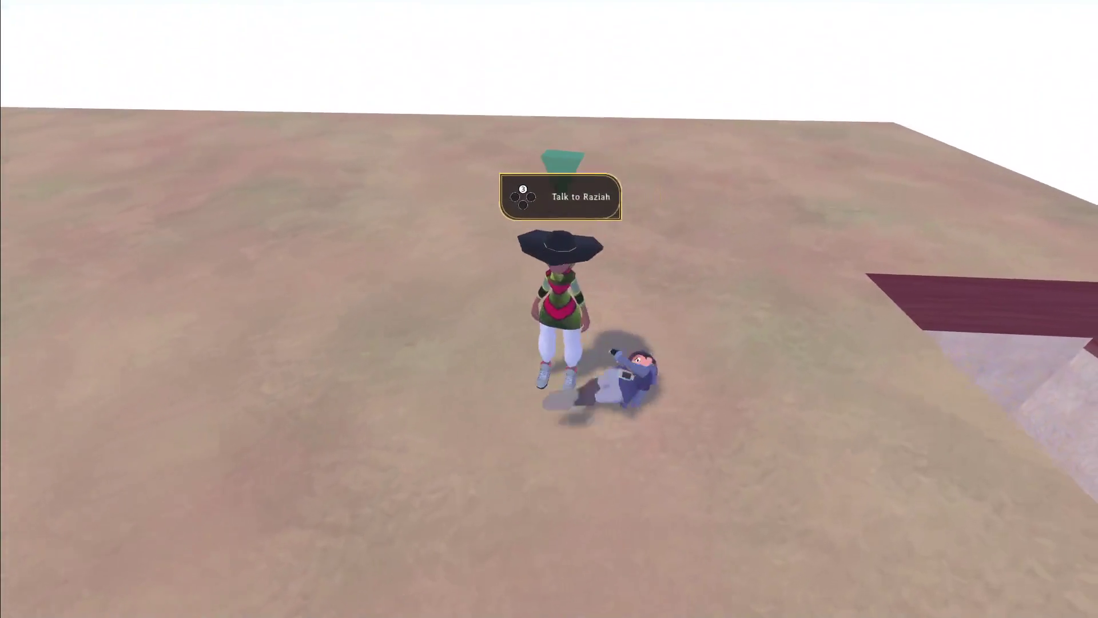
pyautogui.press('w')
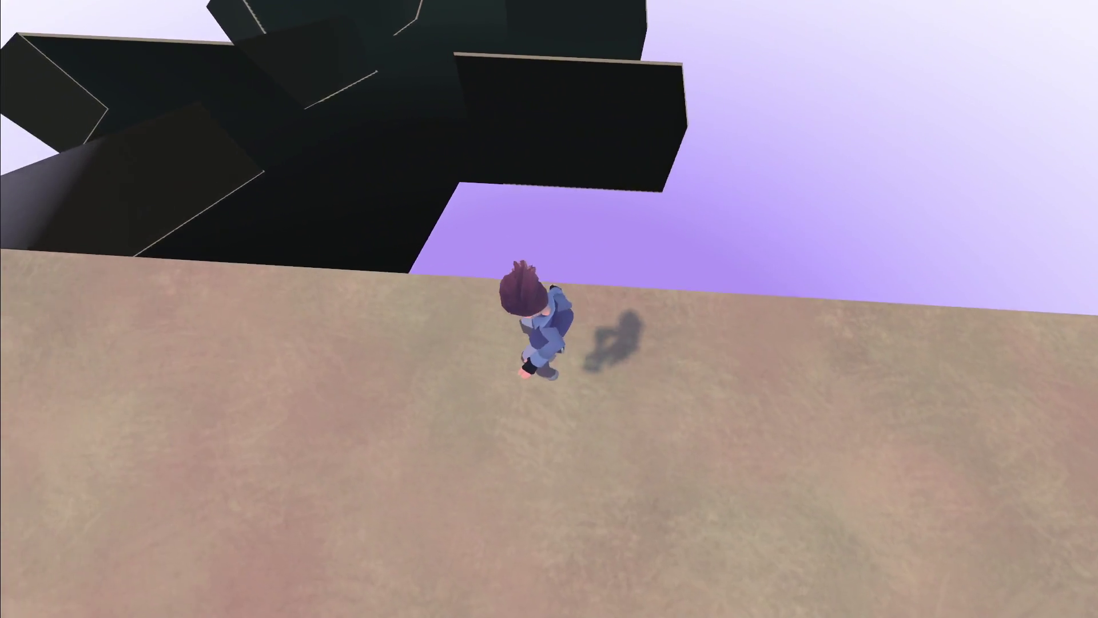
pyautogui.press('w')
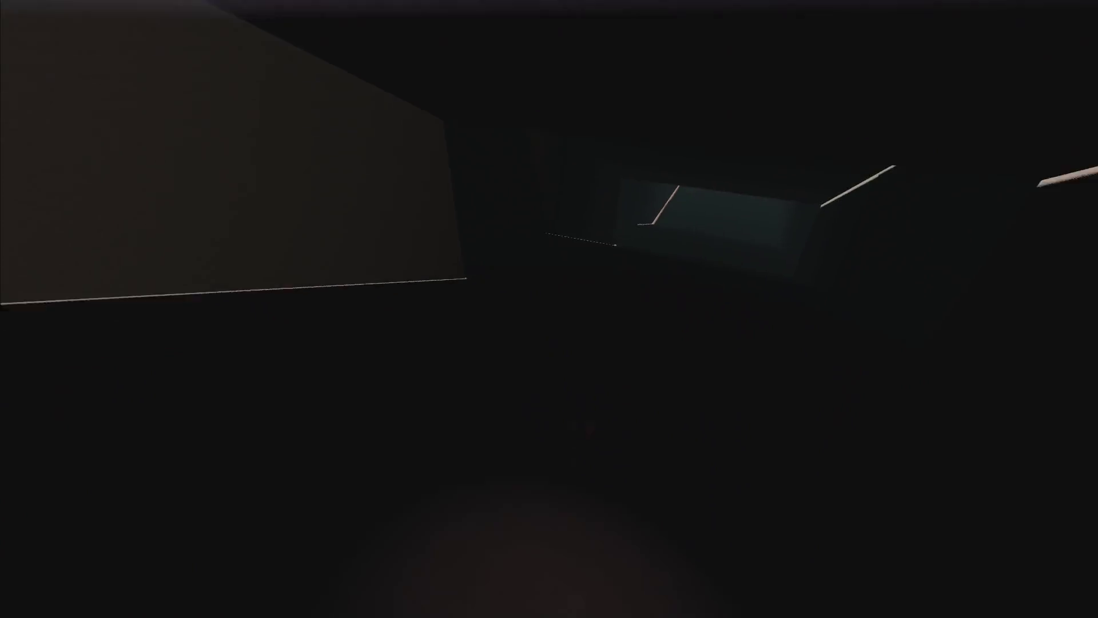
pyautogui.press('space')
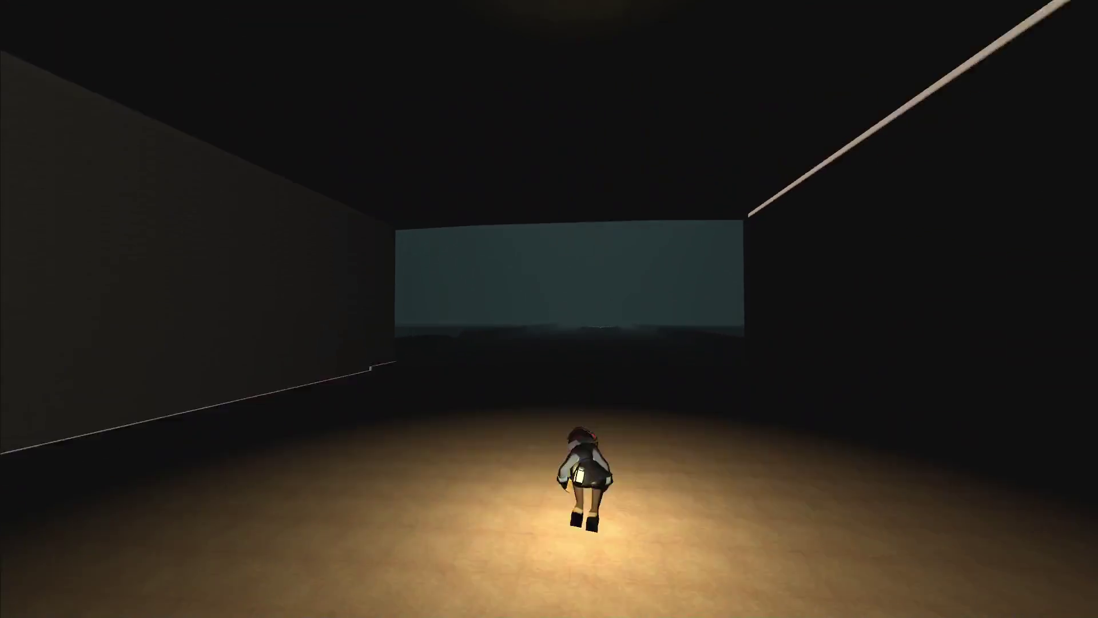
pyautogui.press('w')
pyautogui.press('space')
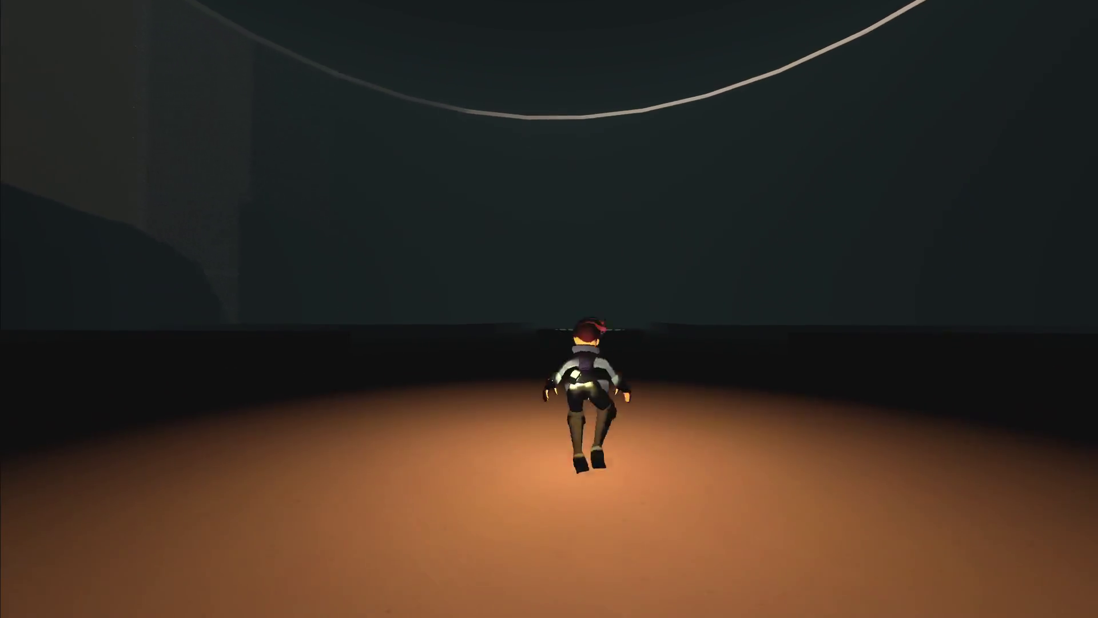
pyautogui.press('w')
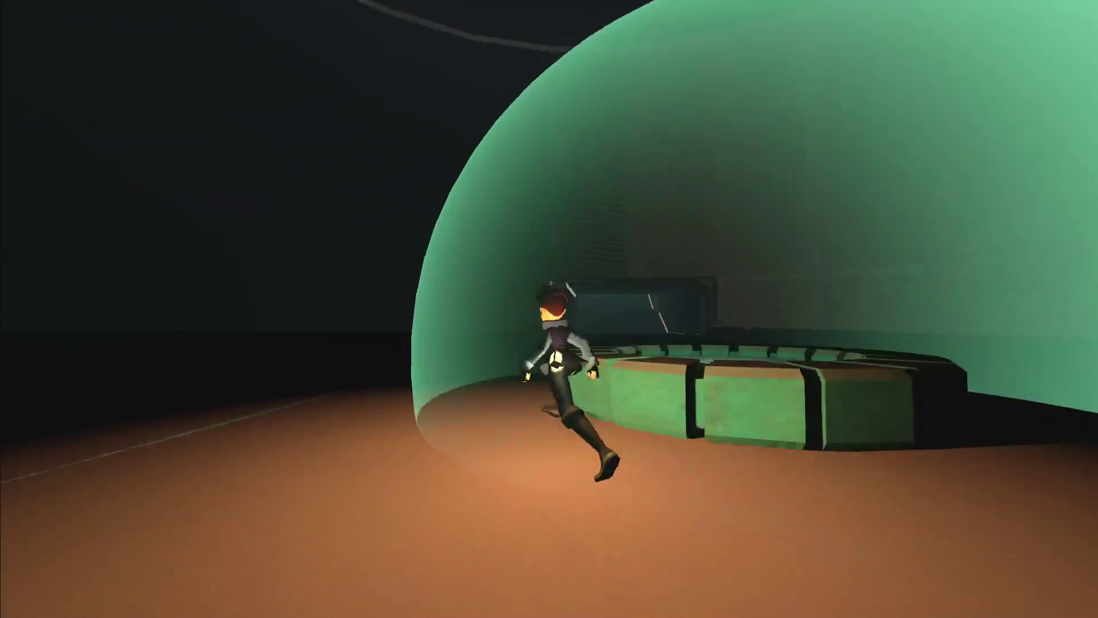
pyautogui.press('w')
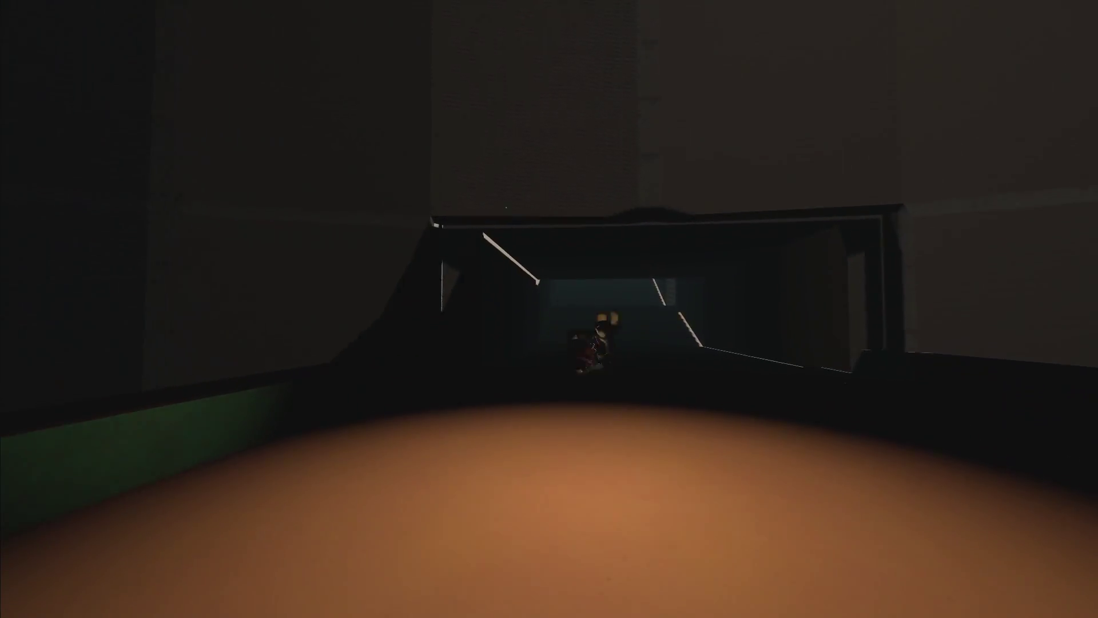
# Run through the lit passages and climb the tall shaft out onto the roof.
pyautogui.press('w')
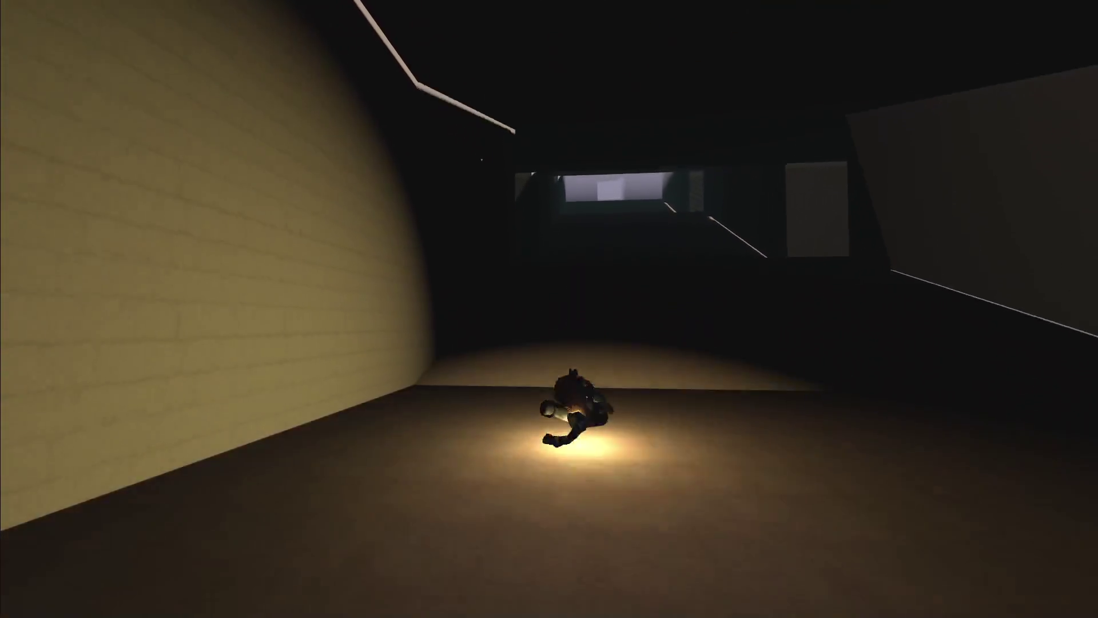
pyautogui.press('w')
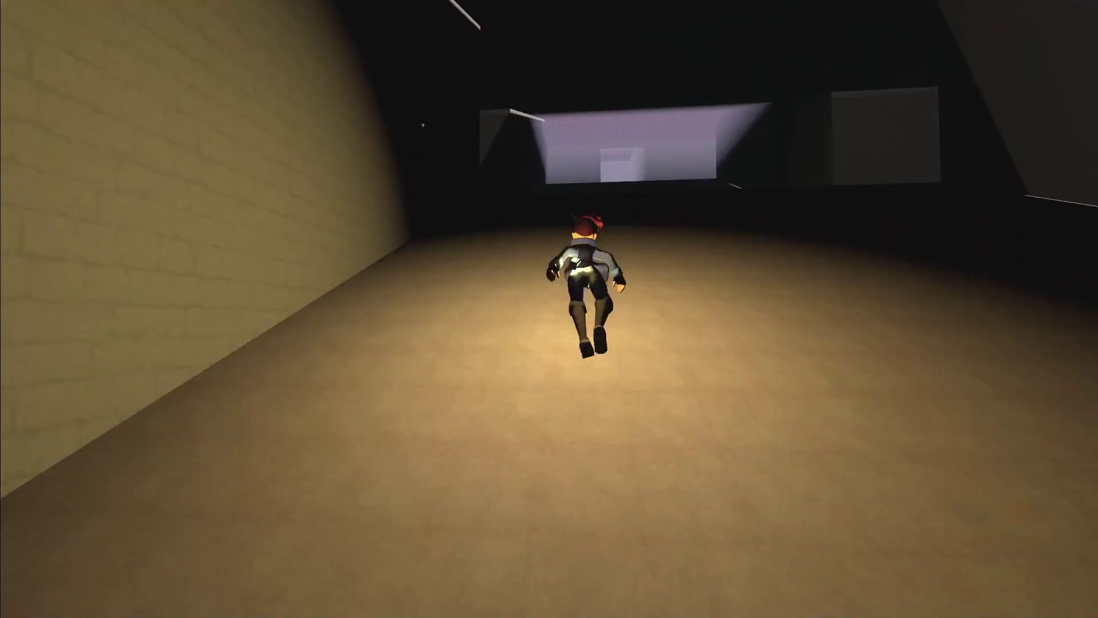
pyautogui.press('w')
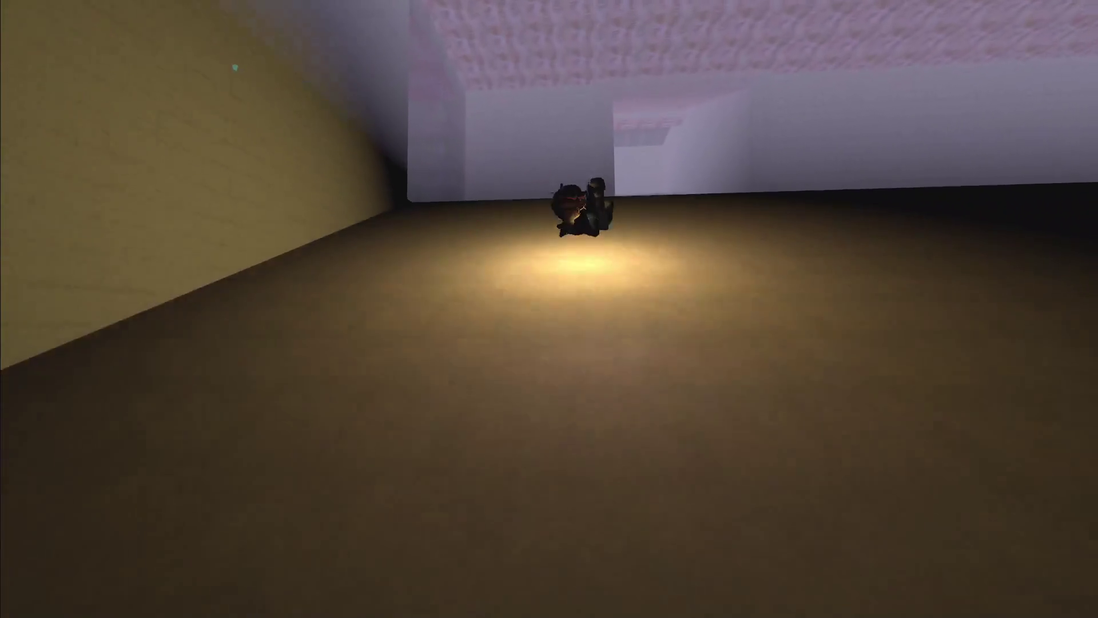
pyautogui.press('w')
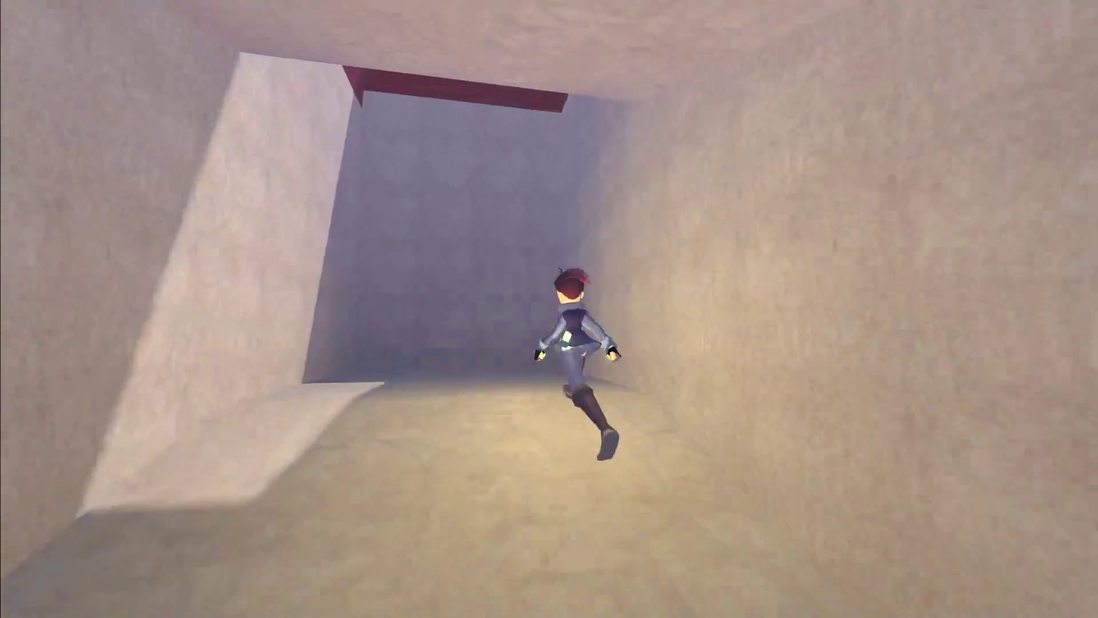
pyautogui.press('space')
pyautogui.press('w')
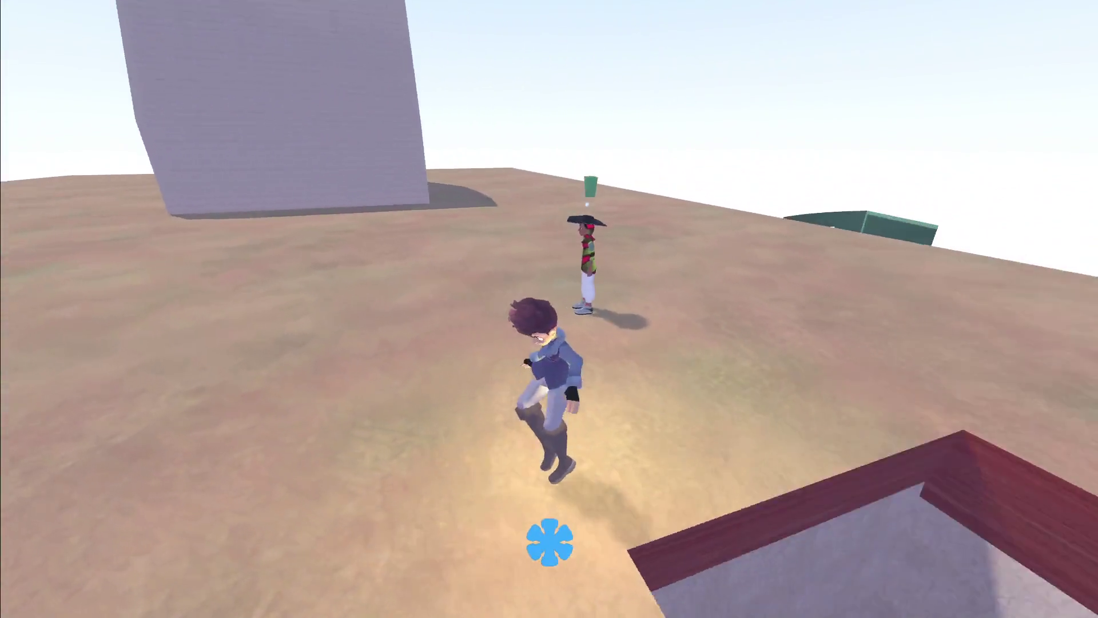
# Pause and choose Save and Quit, then bring up NP-ToDo and run git status in PowerShell.
pyautogui.press('Escape')
pyautogui.press('Down')
pyautogui.press('Return')
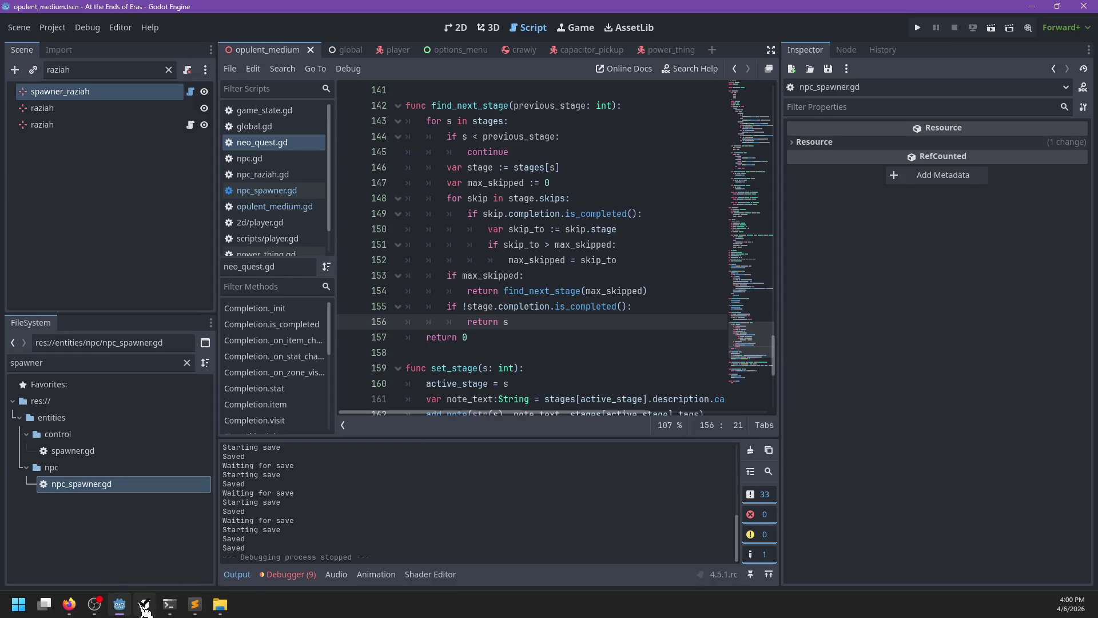
pyautogui.click(145, 604)
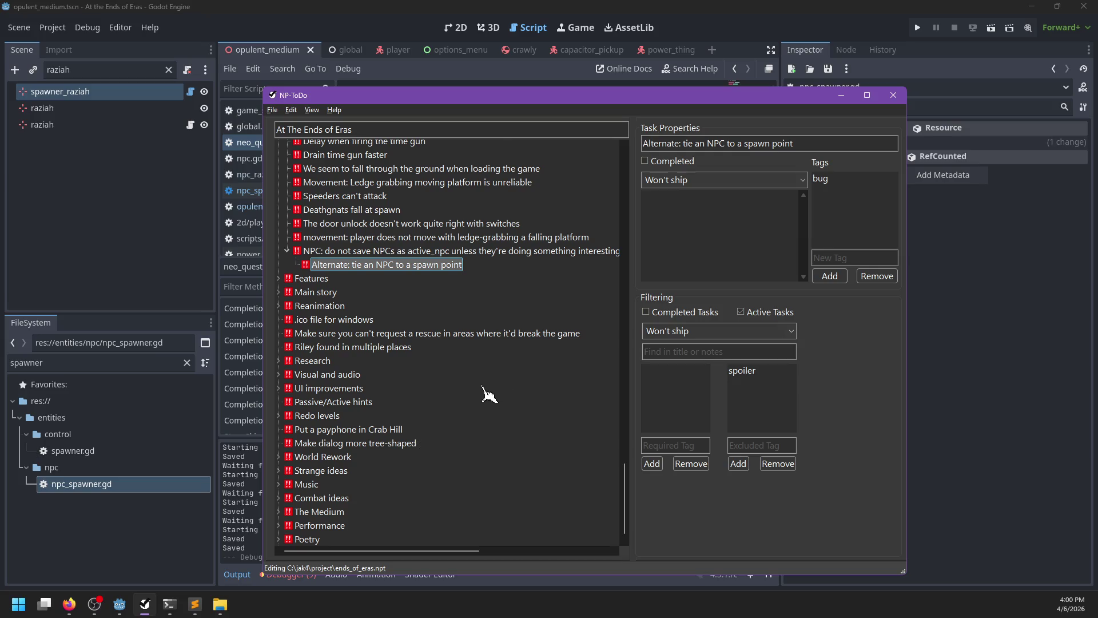
pyautogui.scroll(-5, 485, 394)
pyautogui.scroll(-5, 485, 399)
pyautogui.scroll(5, 470, 382)
pyautogui.scroll(5, 459, 386)
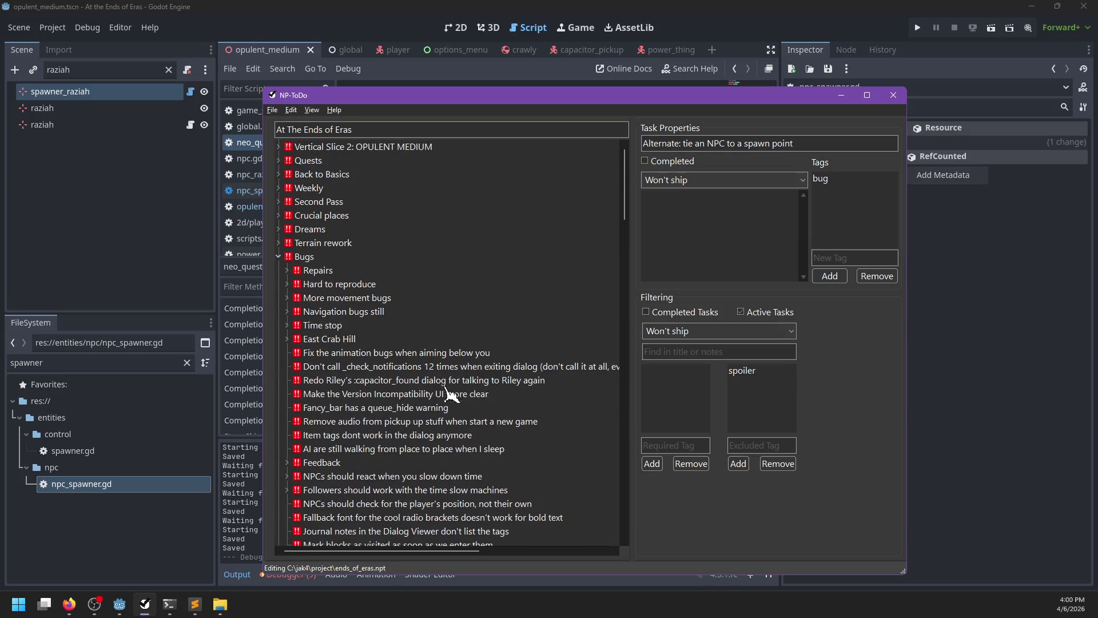
pyautogui.click(176, 604)
pyautogui.write('git status')
pyautogui.press('Return')
pyautogui.write('git a')
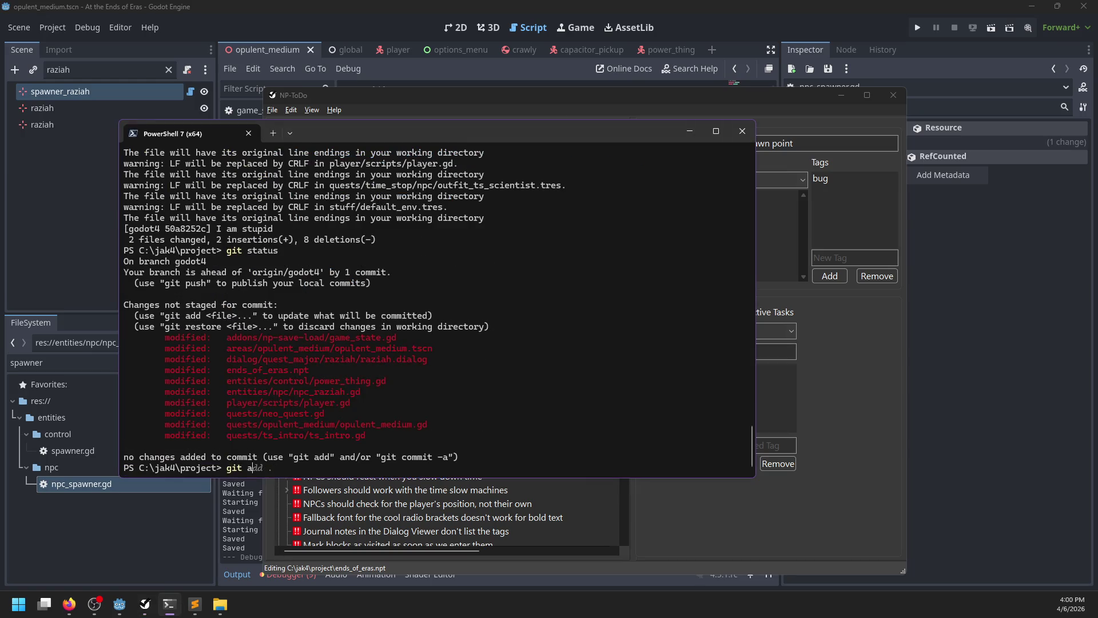
pyautogui.write(' commit')
pyautogui.write('Abi')
pyautogui.write('skip parts of the quest"')
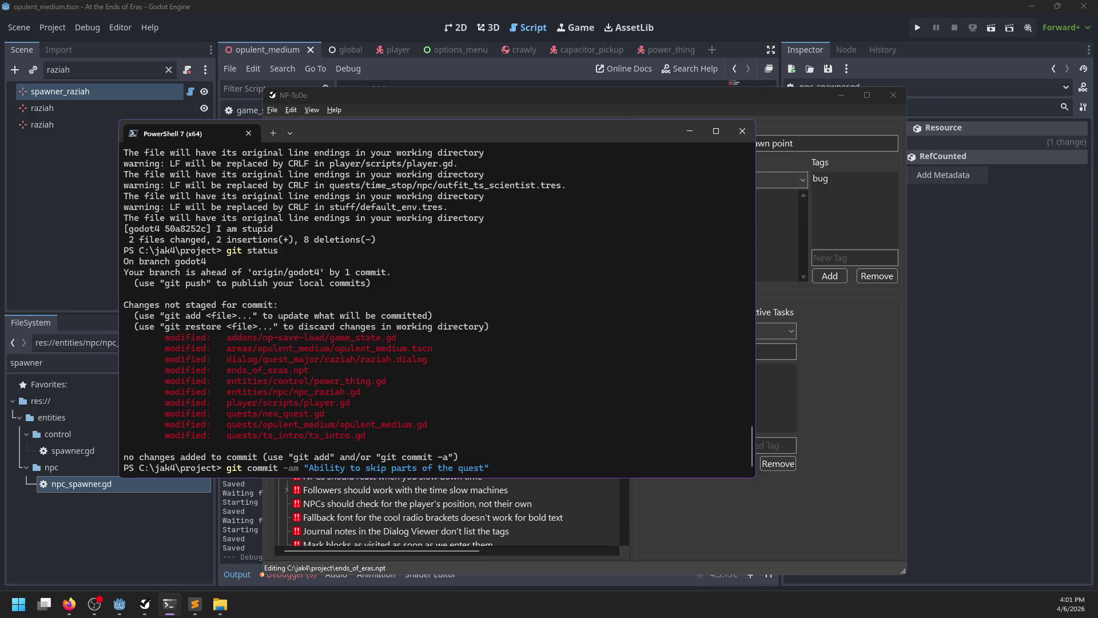
# Commit all changes as "Ability to skip parts of a quest", push, and return to npc_spawner.gd in Godot.
pyautogui.press('BackSpace')
pyautogui.press('BackSpace')
pyautogui.press('BackSpace')
pyautogui.write('a quest"')
pyautogui.press('Return')
pyautogui.write('git push')
pyautogui.press('Return')
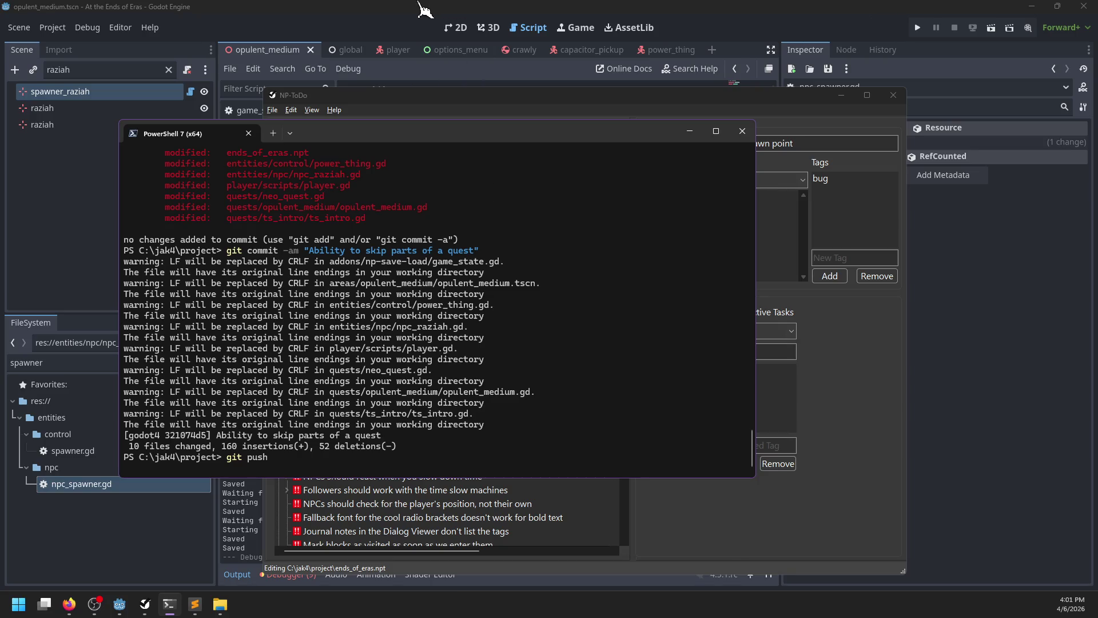
pyautogui.click(425, 11)
pyautogui.click(283, 196)
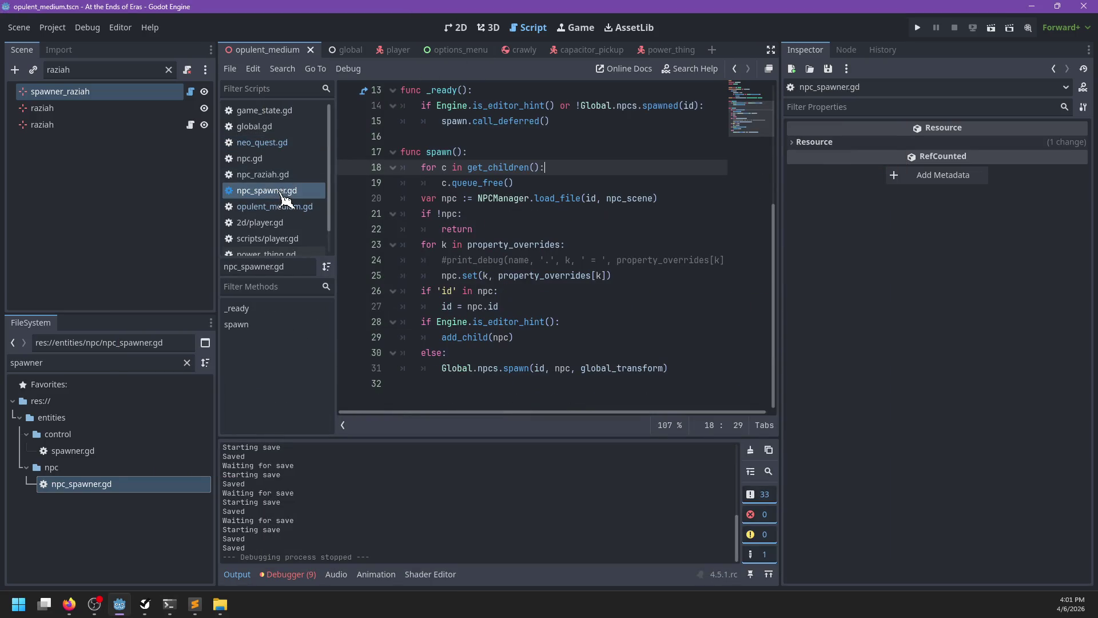
pyautogui.scroll(4, 419, 225)
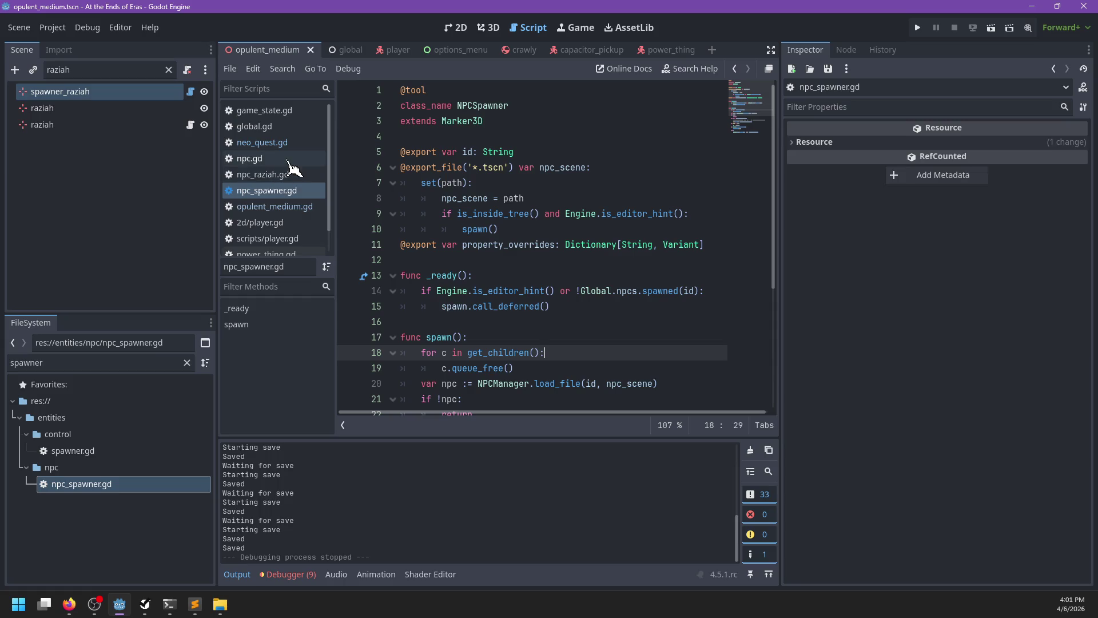
pyautogui.scroll(-1, 292, 206)
# Review the opulent_medium.gd stage entries, then jump to the Stage class definition in neo_quest.gd.
pyautogui.click(283, 187)
pyautogui.scroll(5, 581, 212)
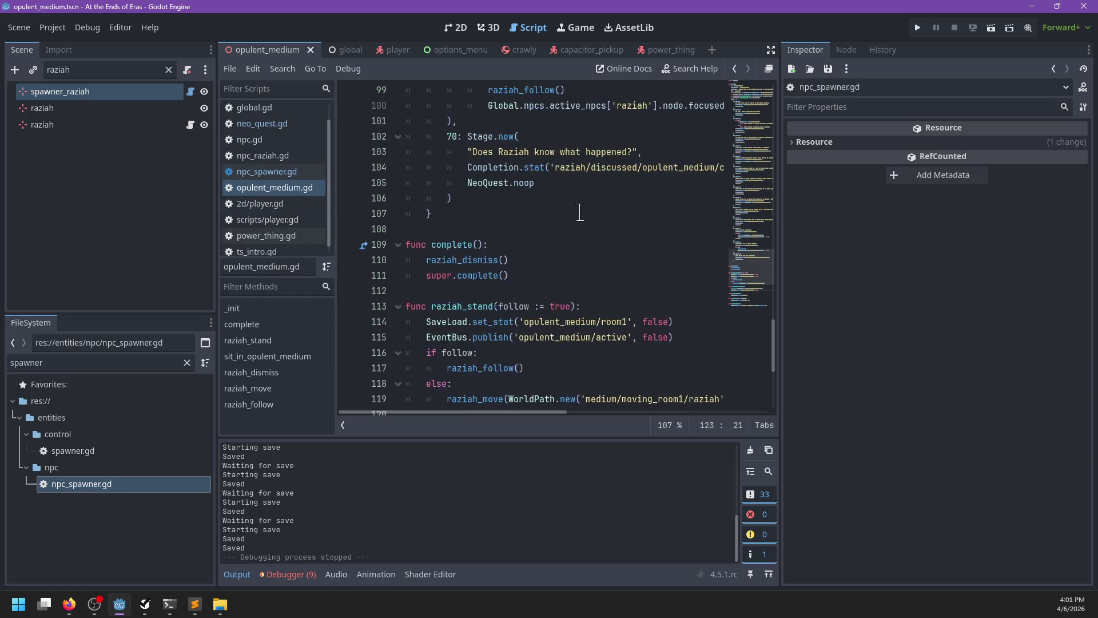
pyautogui.scroll(20, 581, 212)
pyautogui.click(535, 276)
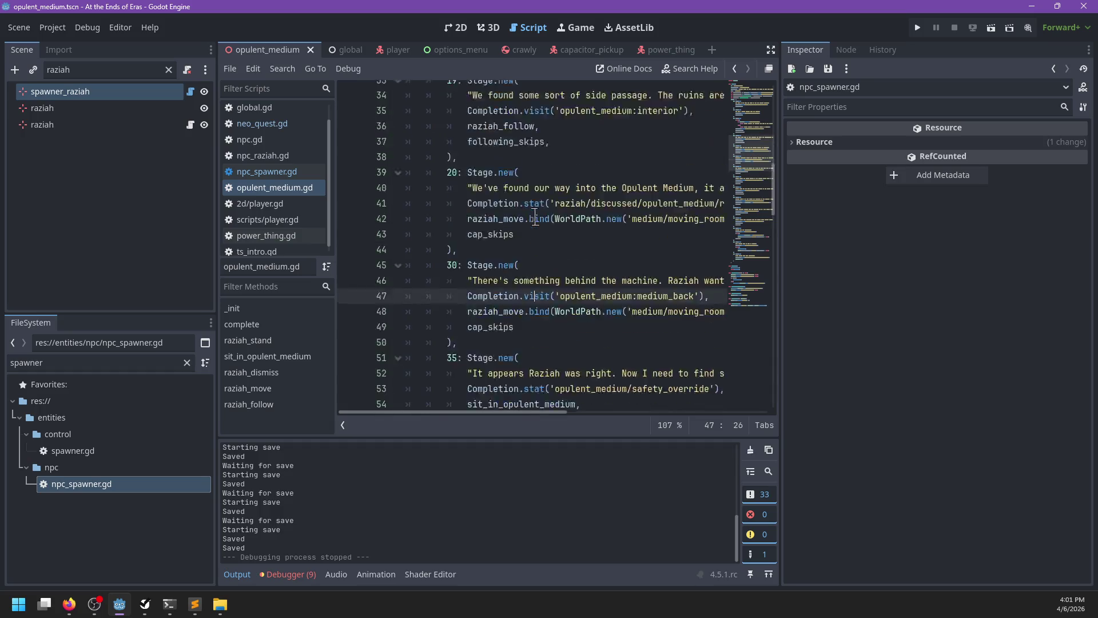
pyautogui.scroll(4, 535, 217)
pyautogui.scroll(6, 535, 218)
pyautogui.scroll(-4, 545, 211)
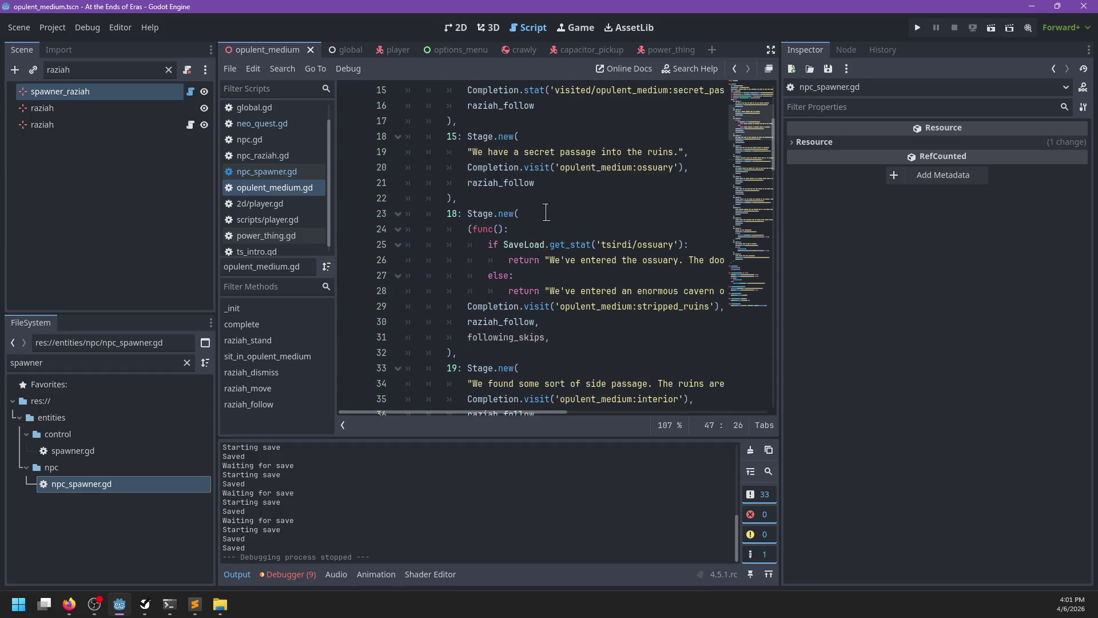
pyautogui.scroll(3, 545, 212)
pyautogui.click(526, 261)
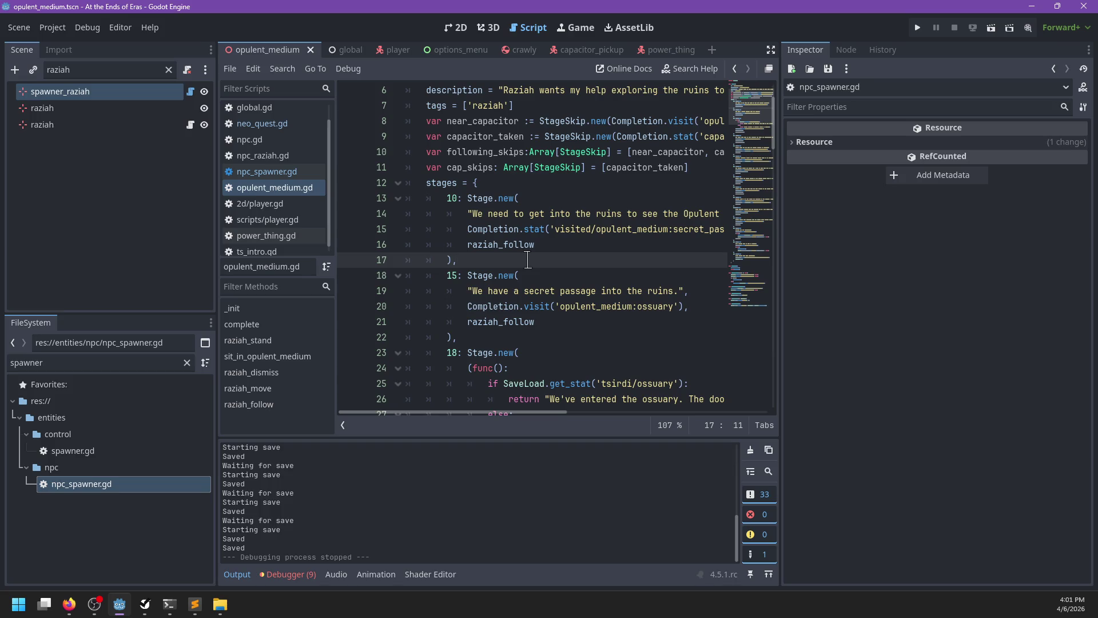
pyautogui.scroll(-3, 547, 254)
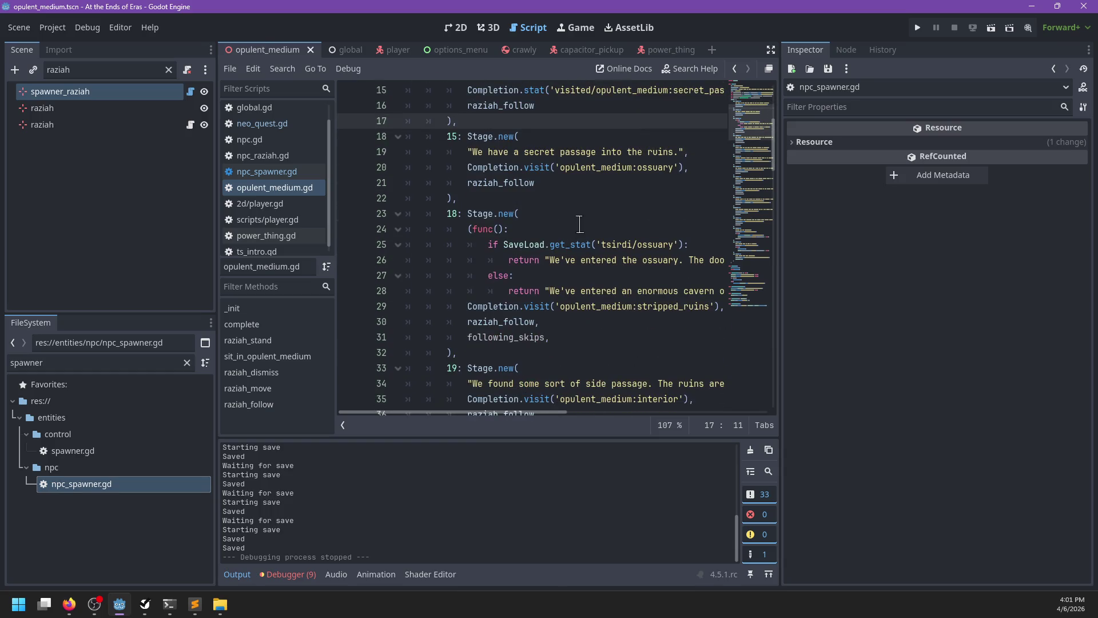
pyautogui.scroll(-1, 581, 221)
pyautogui.scroll(-1, 581, 214)
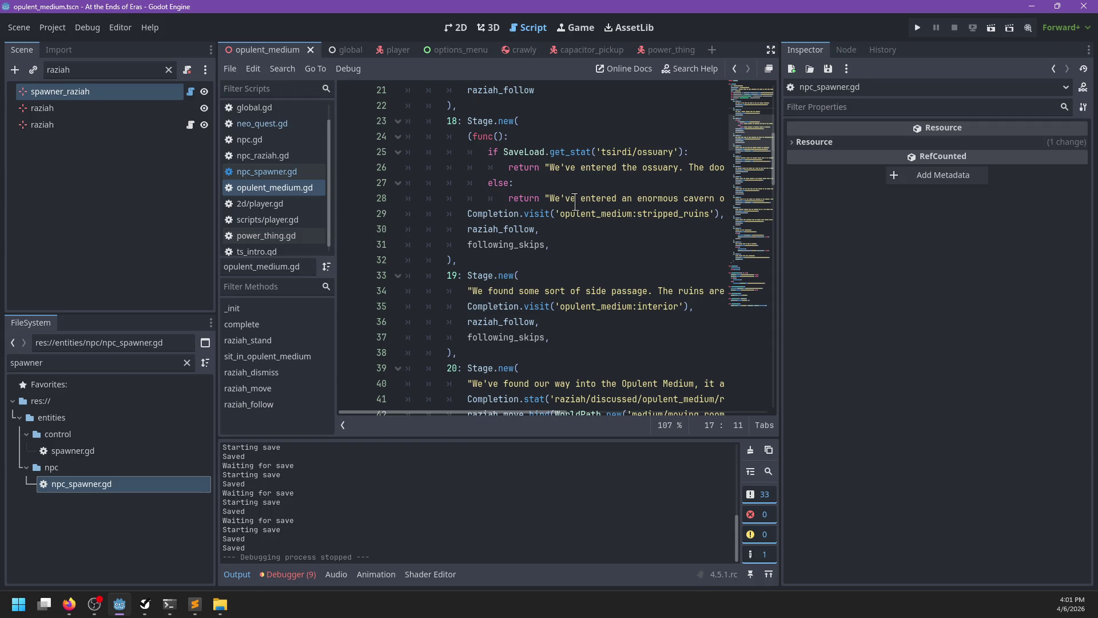
pyautogui.click(565, 244)
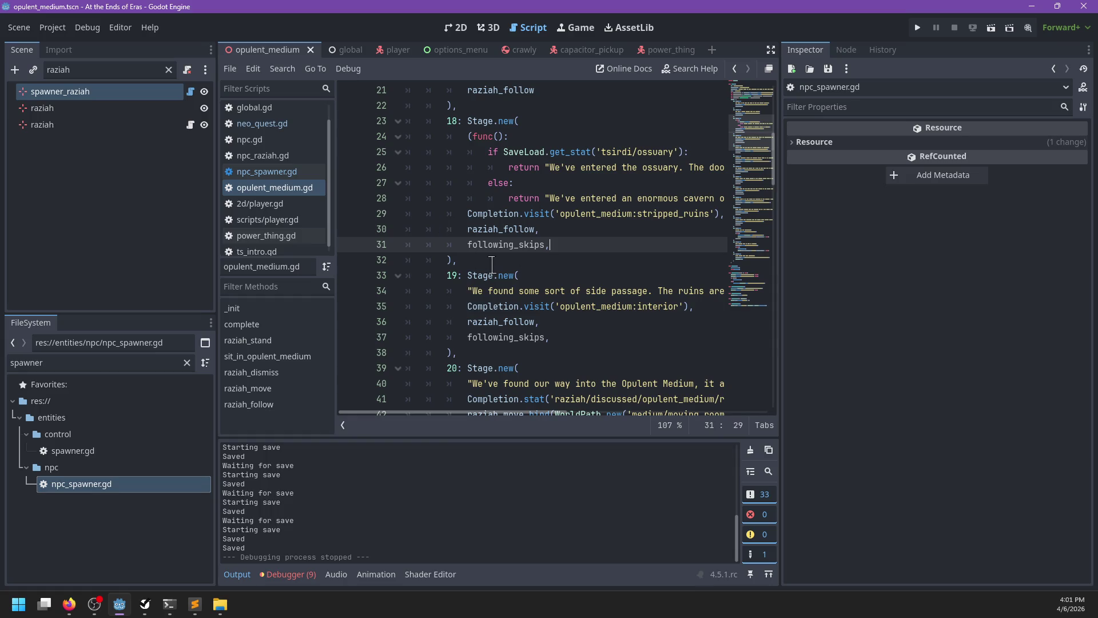
pyautogui.keyDown('ctrl'); pyautogui.click(481, 121); pyautogui.keyUp('ctrl')
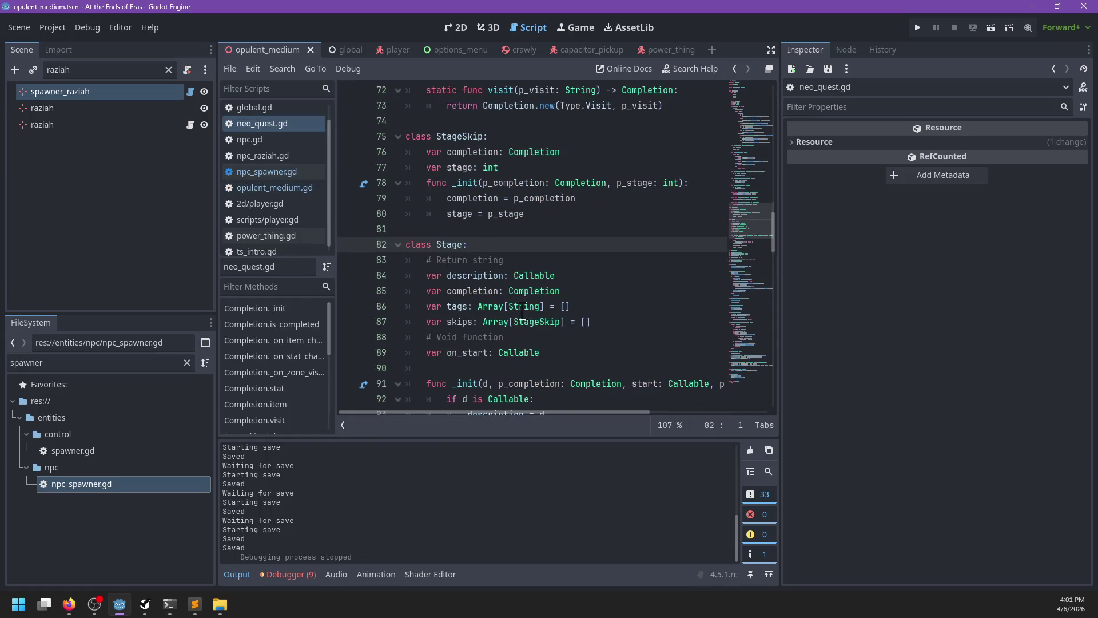
pyautogui.scroll(-1, 518, 307)
# Select the StageSkip type of the skips field on line 87, then switch to the Mission note in Sublime Text.
pyautogui.click(576, 290)
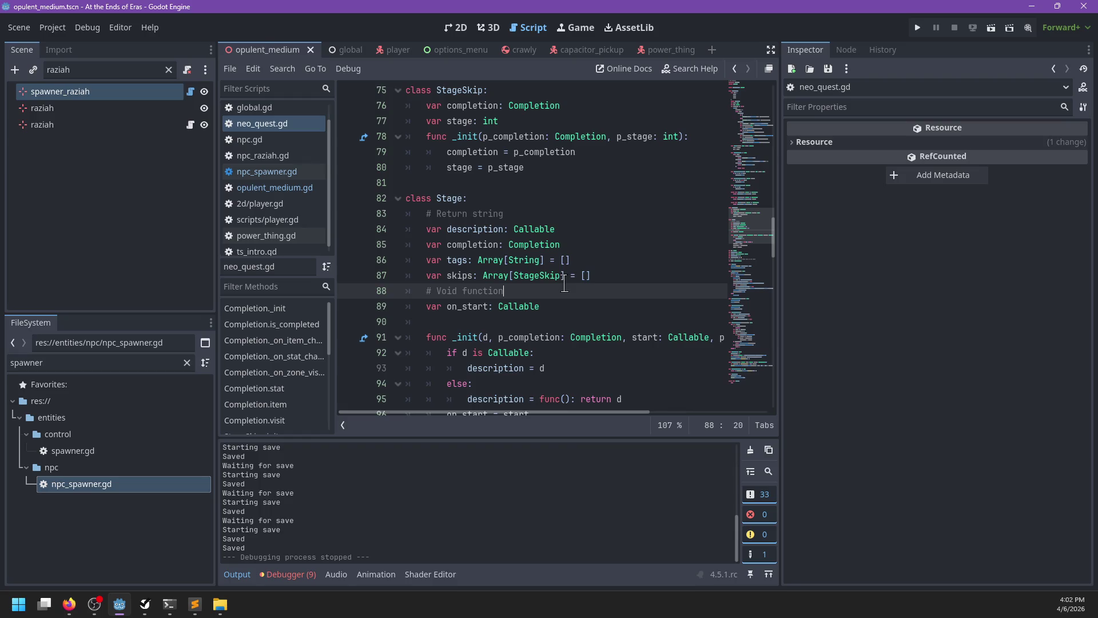
pyautogui.click(540, 275)
pyautogui.doubleClick(541, 276)
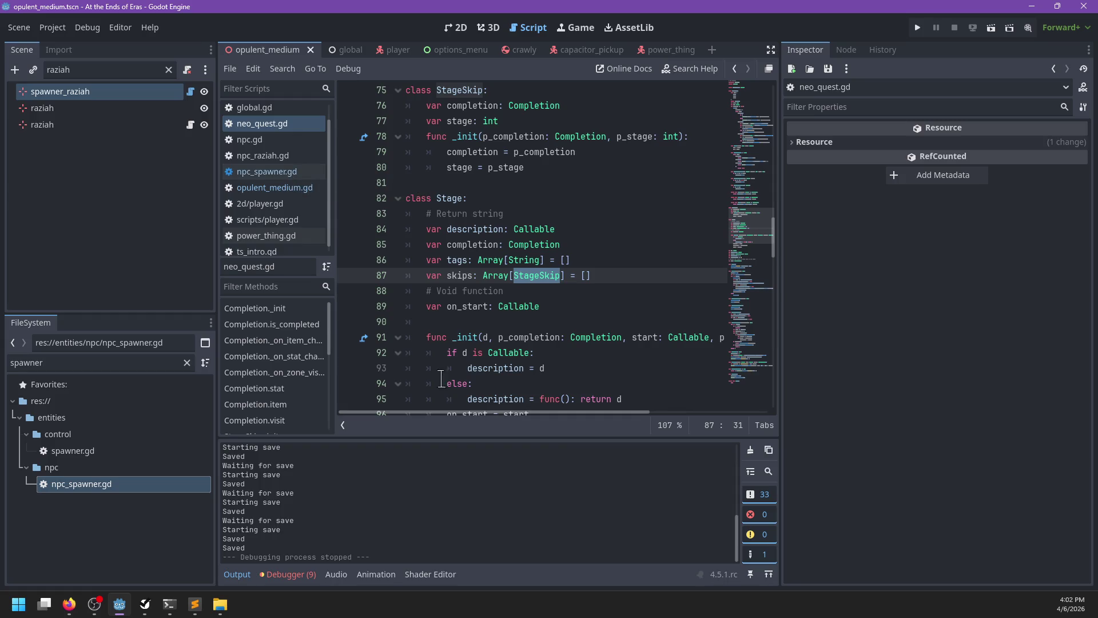
pyautogui.click(195, 603)
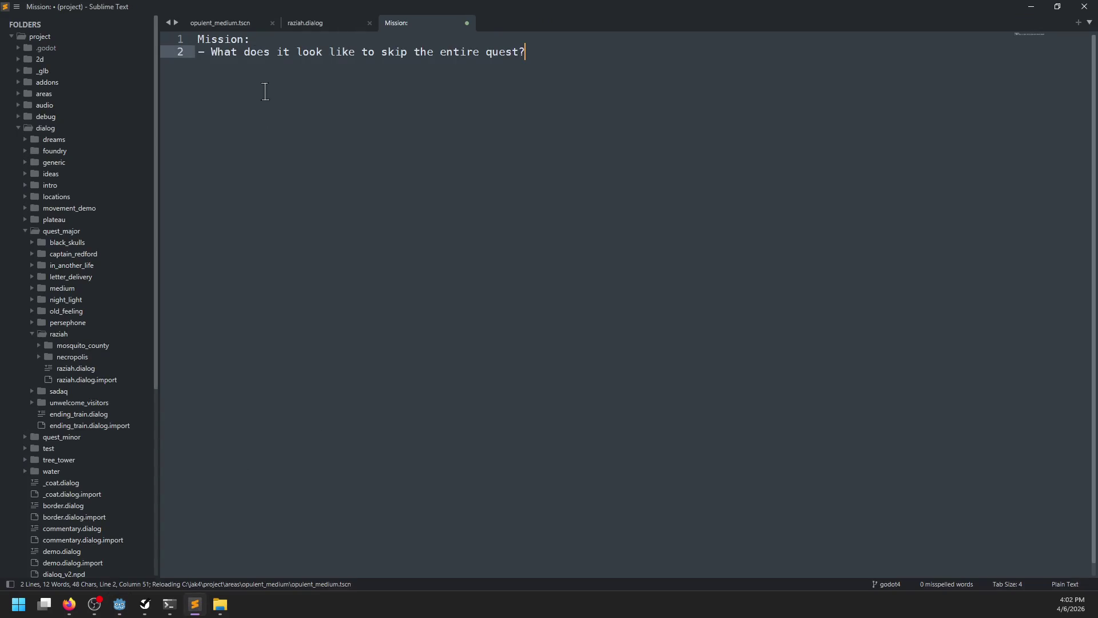
# Review raziah.dialog's capacitor question and discussed-complete stat lines, then switch back to Godot.
pyautogui.click(343, 22)
pyautogui.click(457, 230)
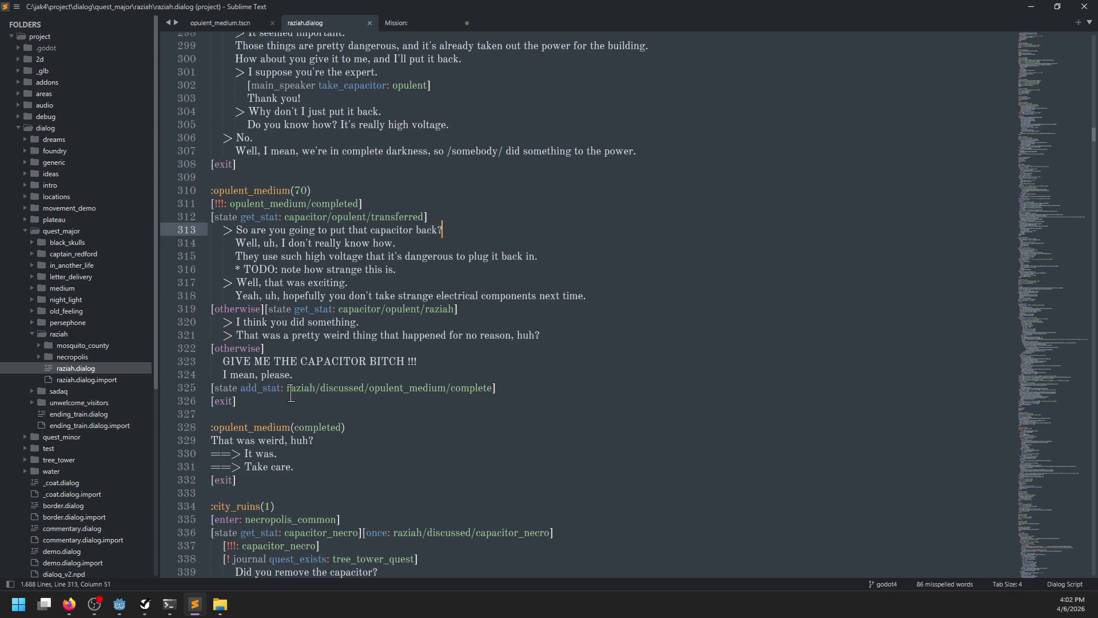
pyautogui.click(343, 387)
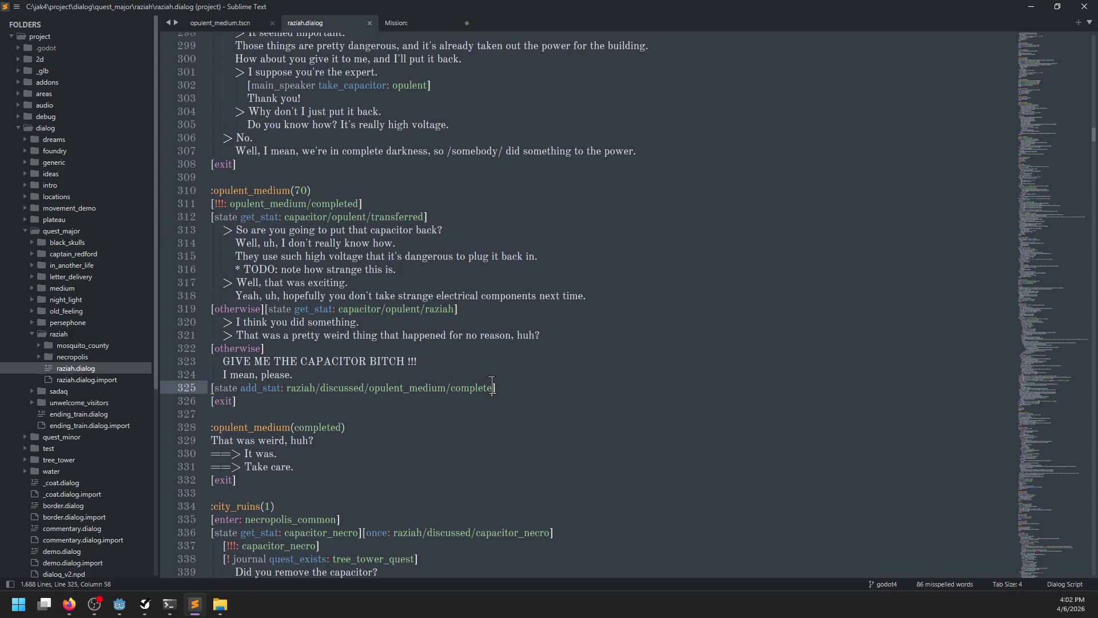
pyautogui.hotkey('alt', 'Tab')
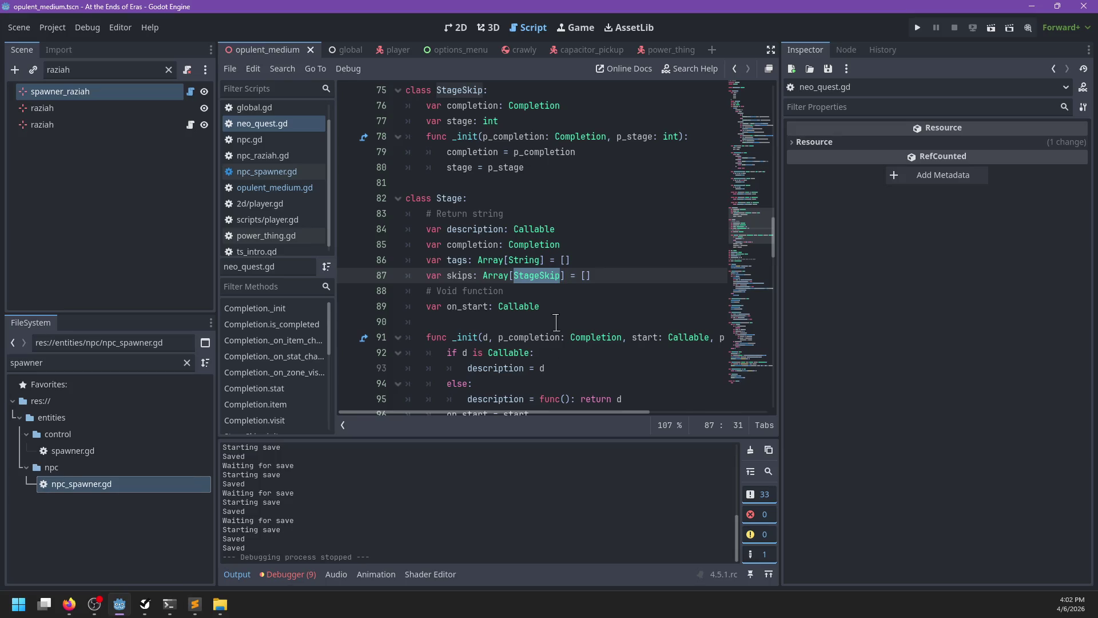
pyautogui.click(292, 187)
pyautogui.scroll(-1, 565, 234)
pyautogui.scroll(-5, 565, 235)
pyautogui.scroll(-5, 564, 234)
pyautogui.scroll(-5, 563, 233)
pyautogui.scroll(-5, 561, 233)
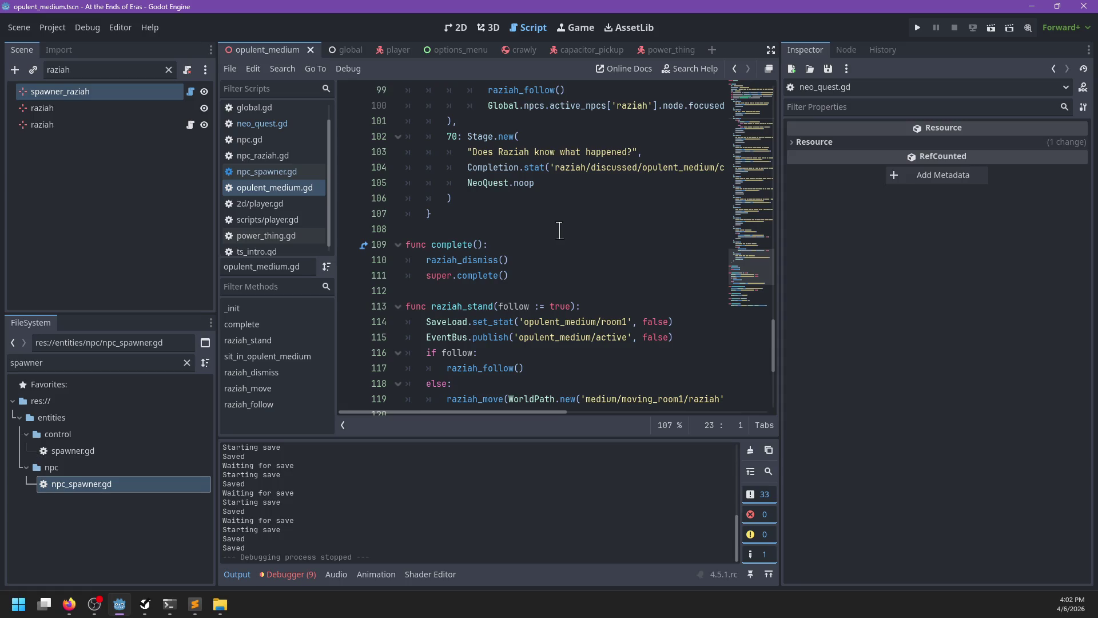
pyautogui.scroll(2, 559, 229)
pyautogui.moveTo(446, 230); pyautogui.dragTo(540, 229)
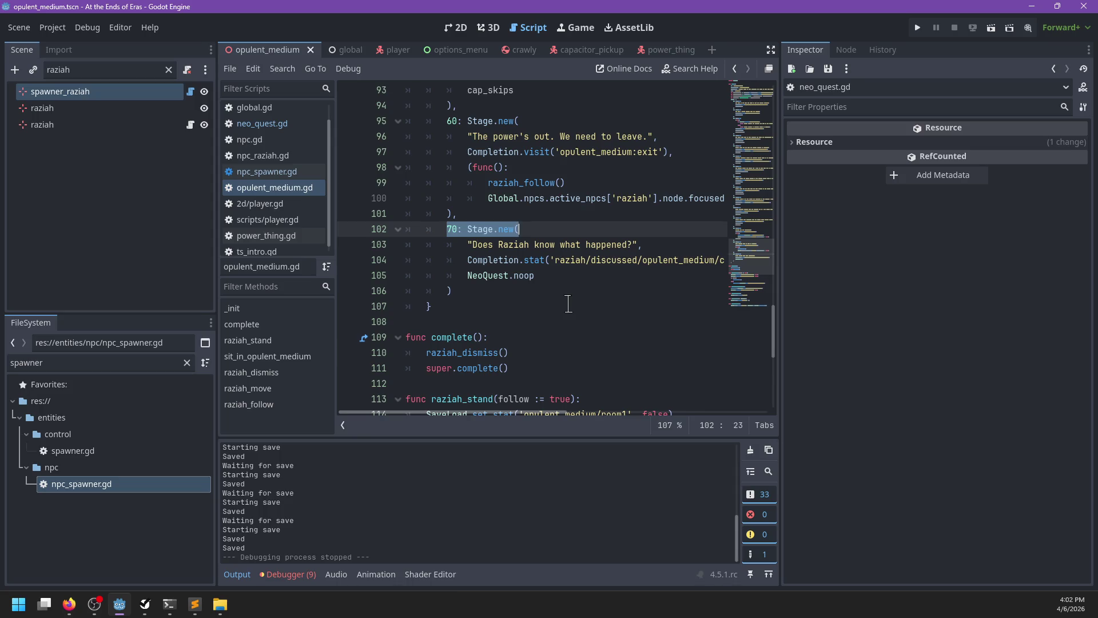
pyautogui.doubleClick(453, 229)
pyautogui.scroll(-3, 601, 309)
pyautogui.scroll(-4, 605, 311)
pyautogui.scroll(-2, 604, 311)
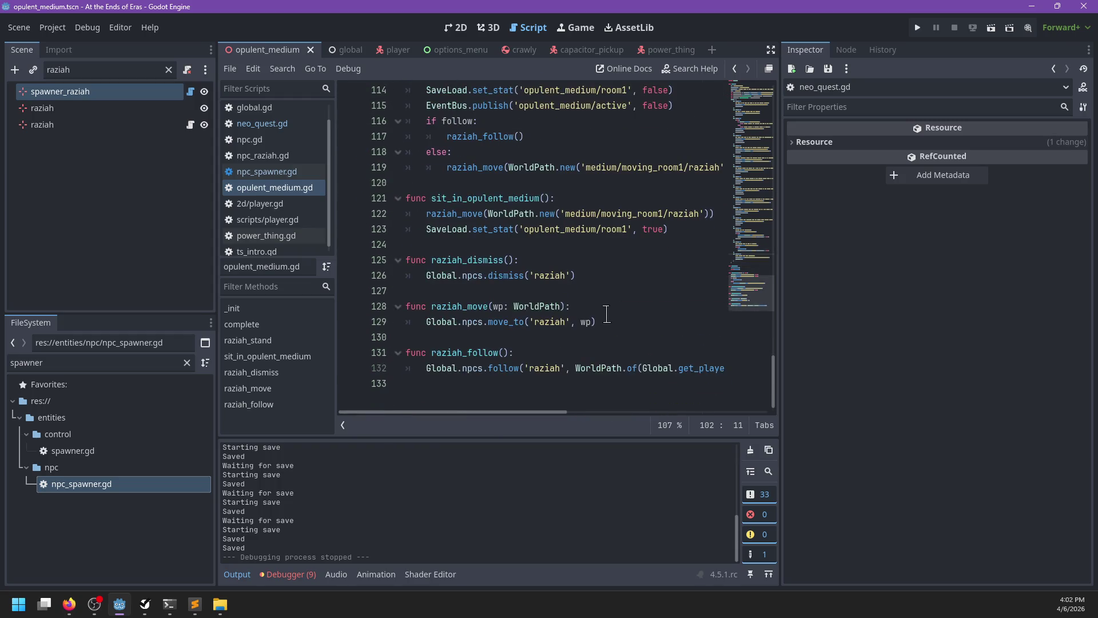
pyautogui.scroll(6, 610, 312)
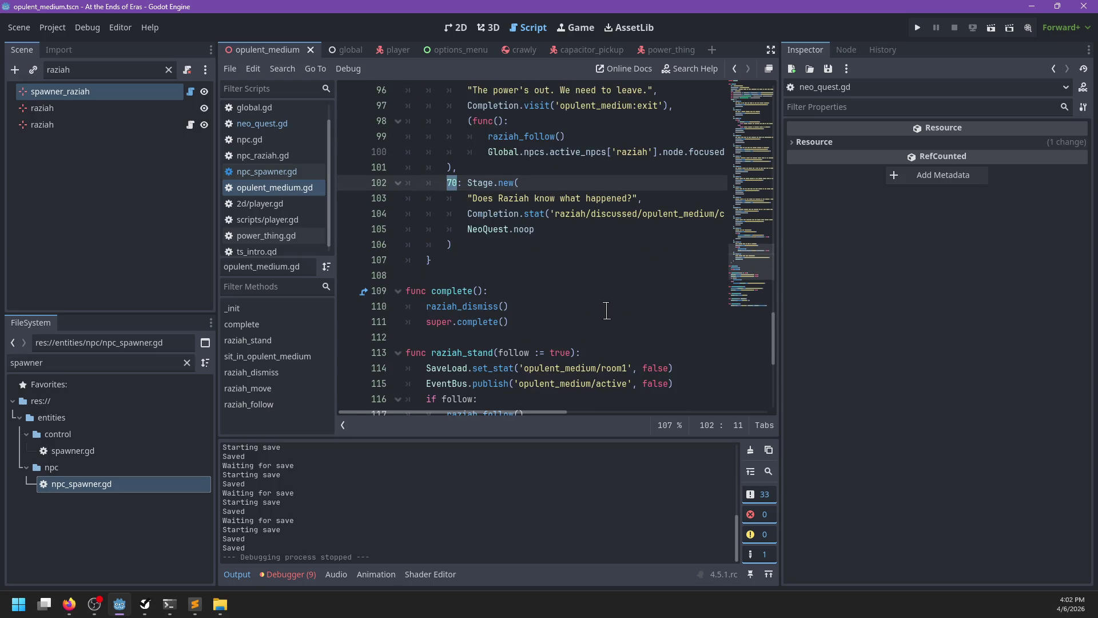
pyautogui.scroll(-3, 605, 310)
pyautogui.scroll(2, 606, 310)
pyautogui.scroll(4, 583, 292)
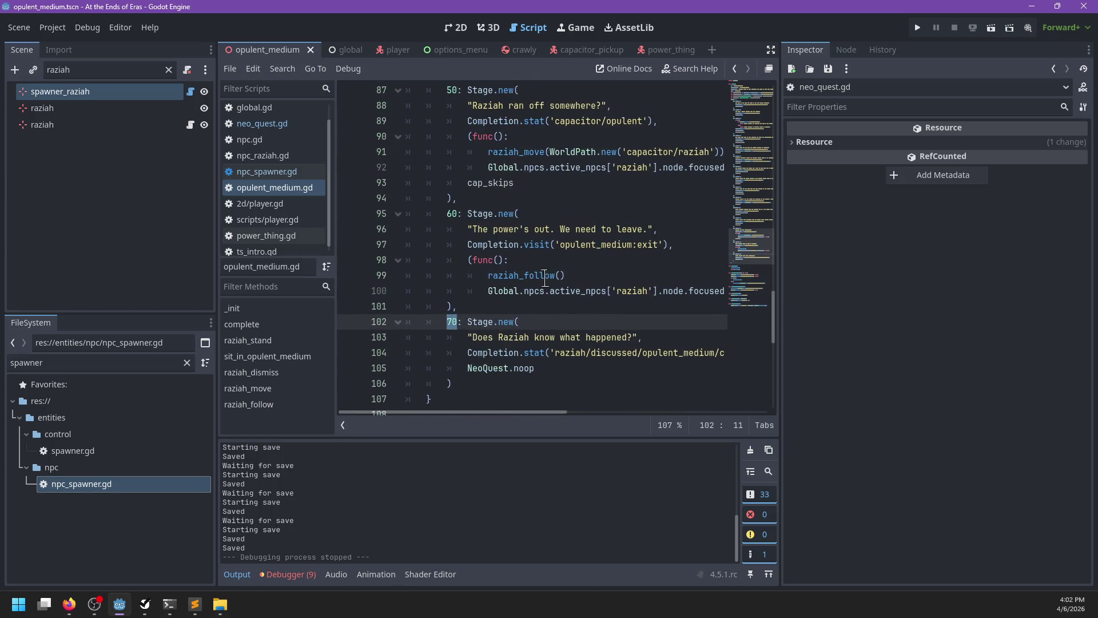
pyautogui.click(279, 126)
pyautogui.scroll(-4, 509, 297)
pyautogui.scroll(4, 507, 296)
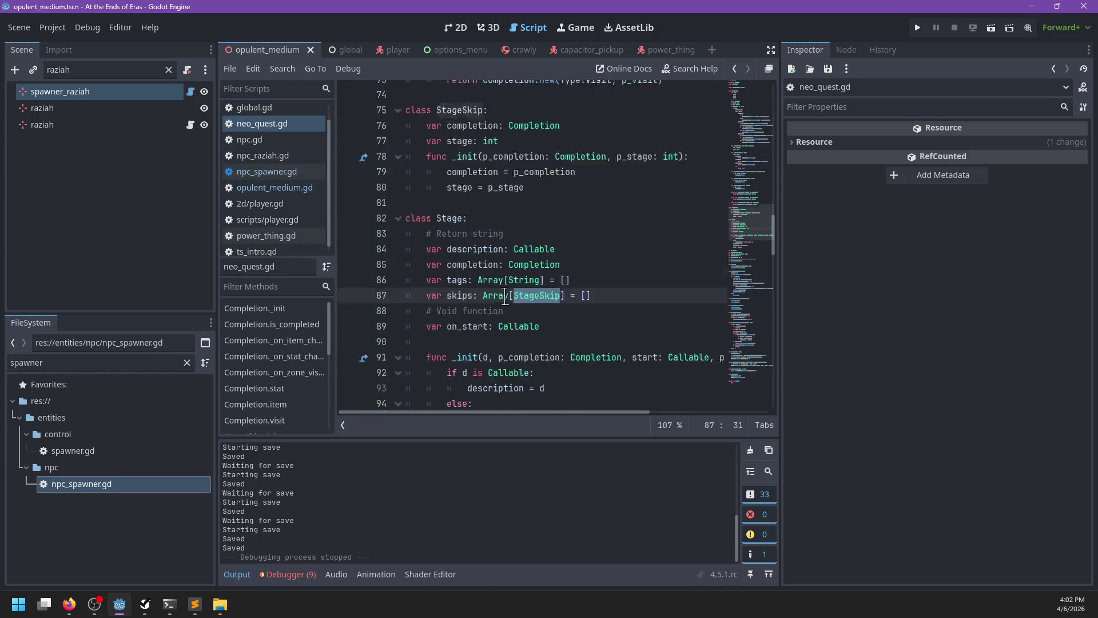
pyautogui.scroll(-5, 505, 296)
pyautogui.scroll(-2, 504, 293)
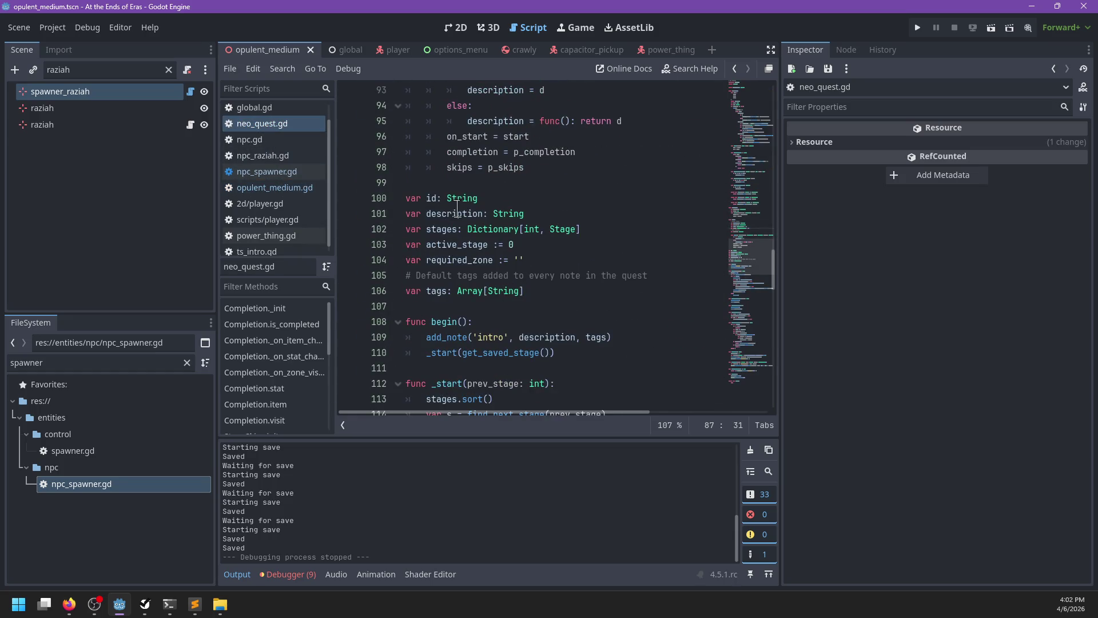
pyautogui.moveTo(529, 229)
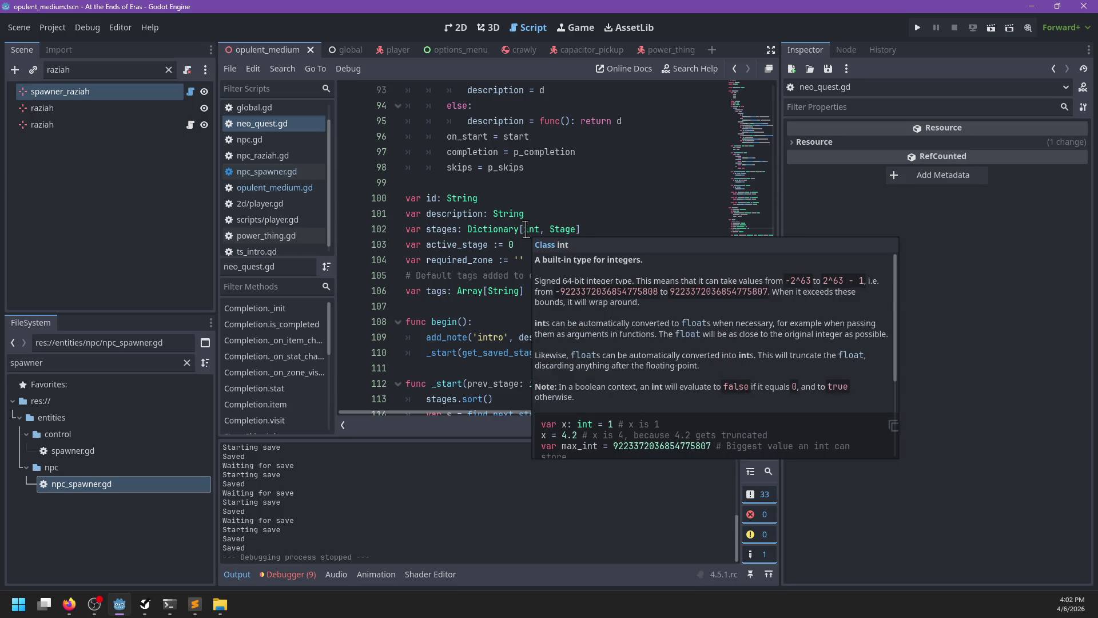
# Add a TODO comment below the stages declaration about skipping the whole quest and save.
pyautogui.click(616, 229)
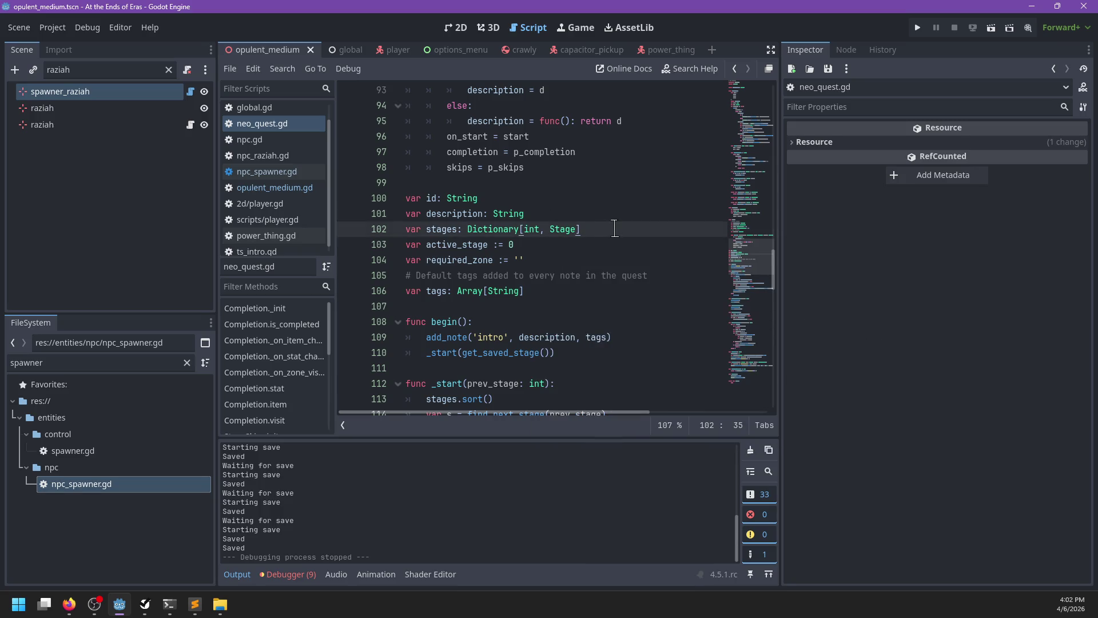
pyautogui.press('Return')
pyautogui.write('/')
pyautogui.press('BackSpace')
pyautogui.press('BackSpace')
pyautogui.press('BackSpace')
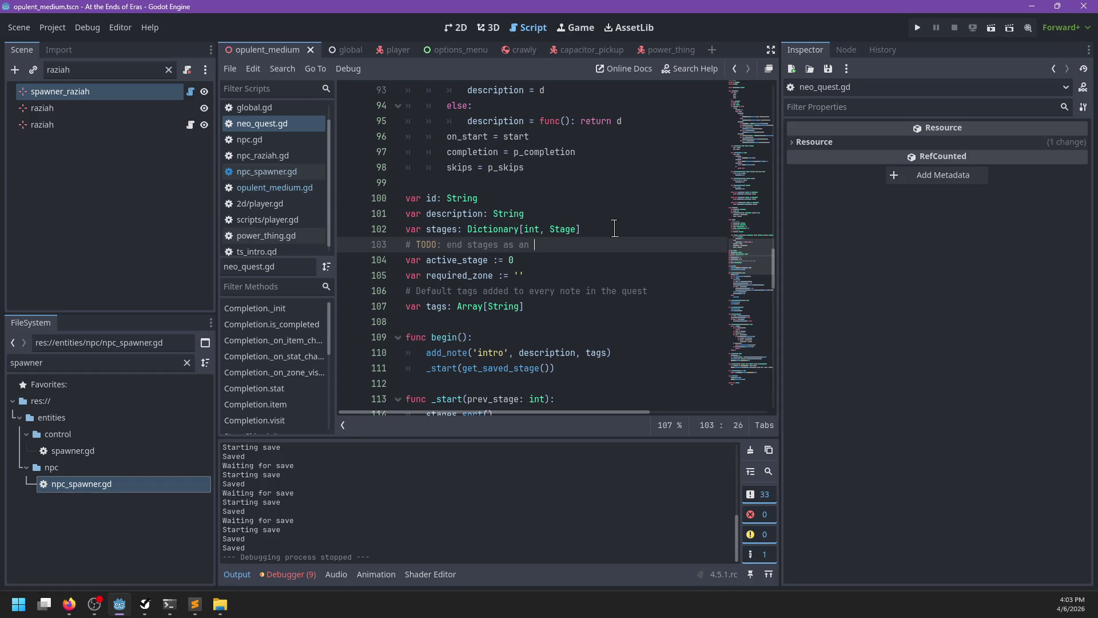
pyautogui.write('ints')
pyautogui.press('Return')
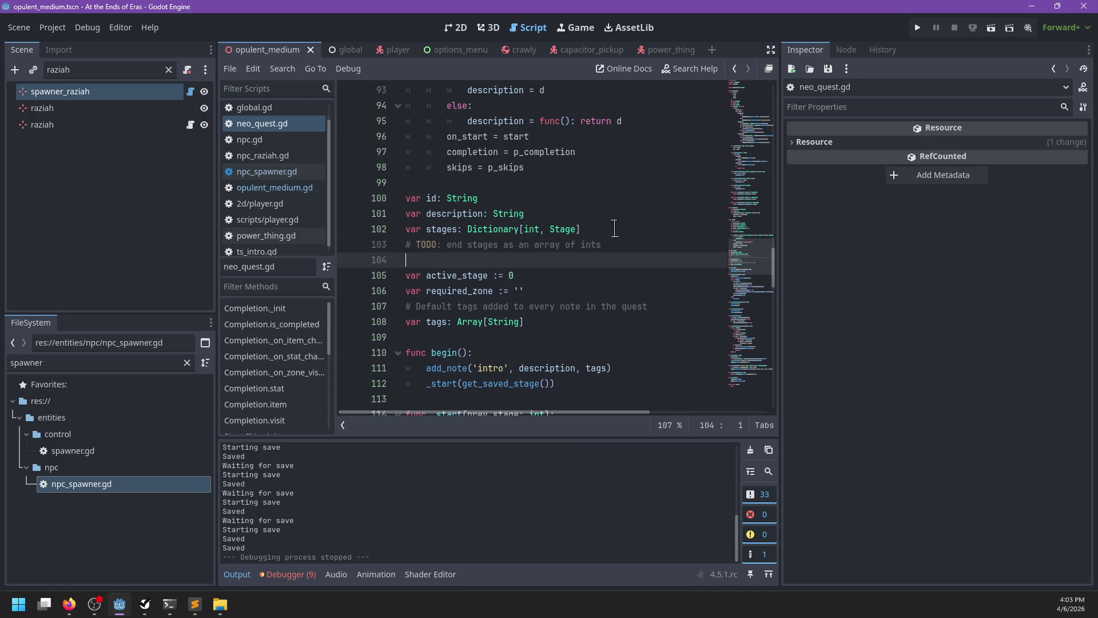
pyautogui.write('That way ')
pyautogui.write('we can trivially suppor')
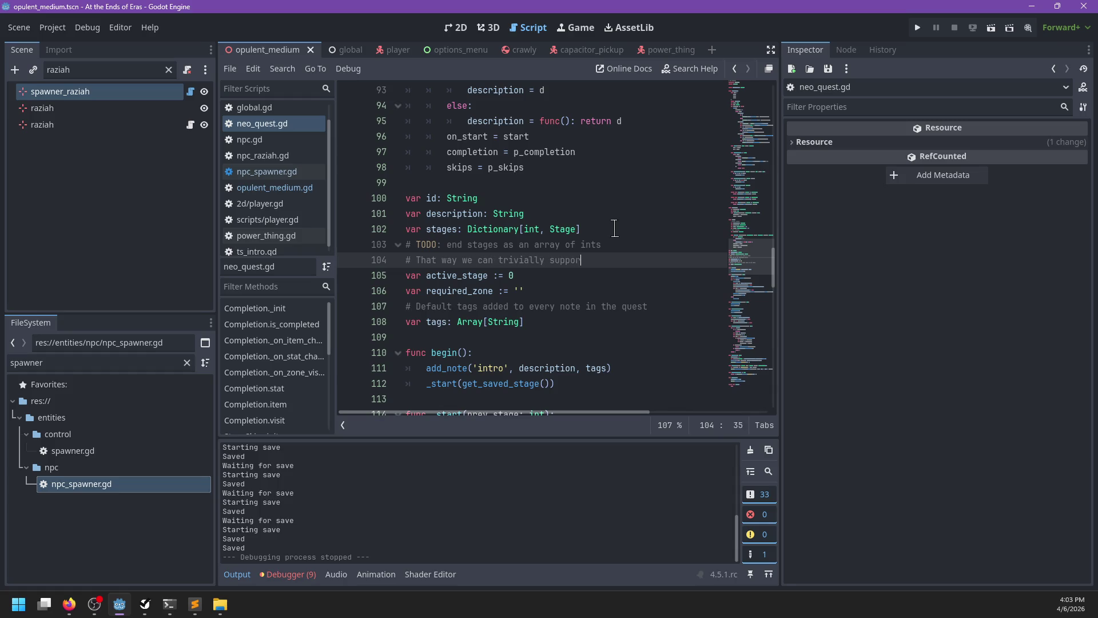
pyautogui.write('ultiple paths')
pyautogui.hotkey('ctrl', 's')
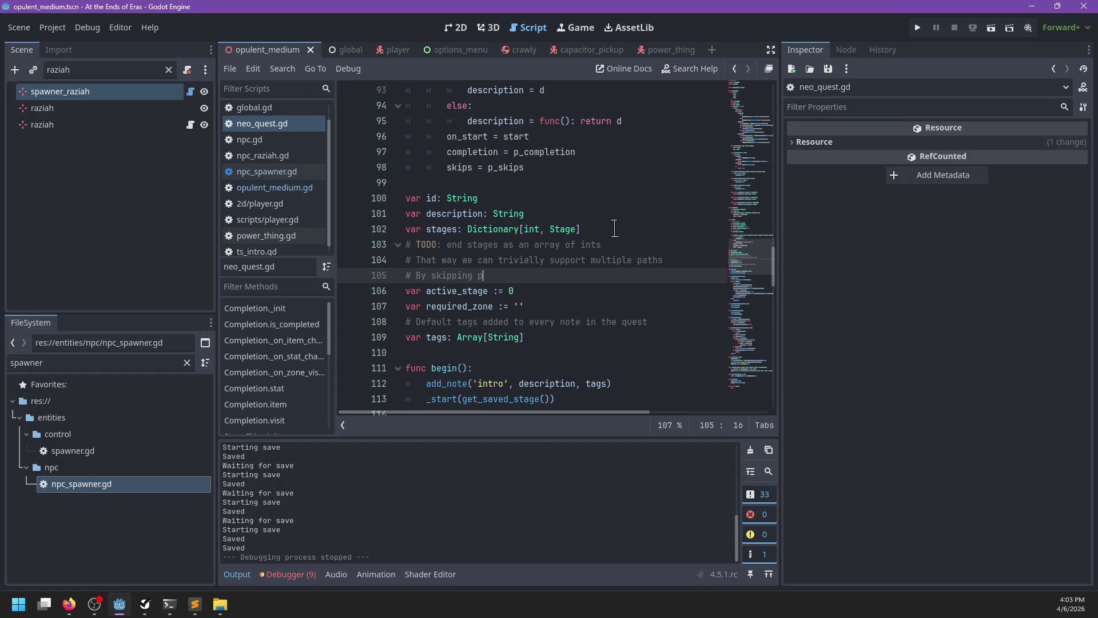
pyautogui.write('end s')
pyautogui.write('s into new bra')
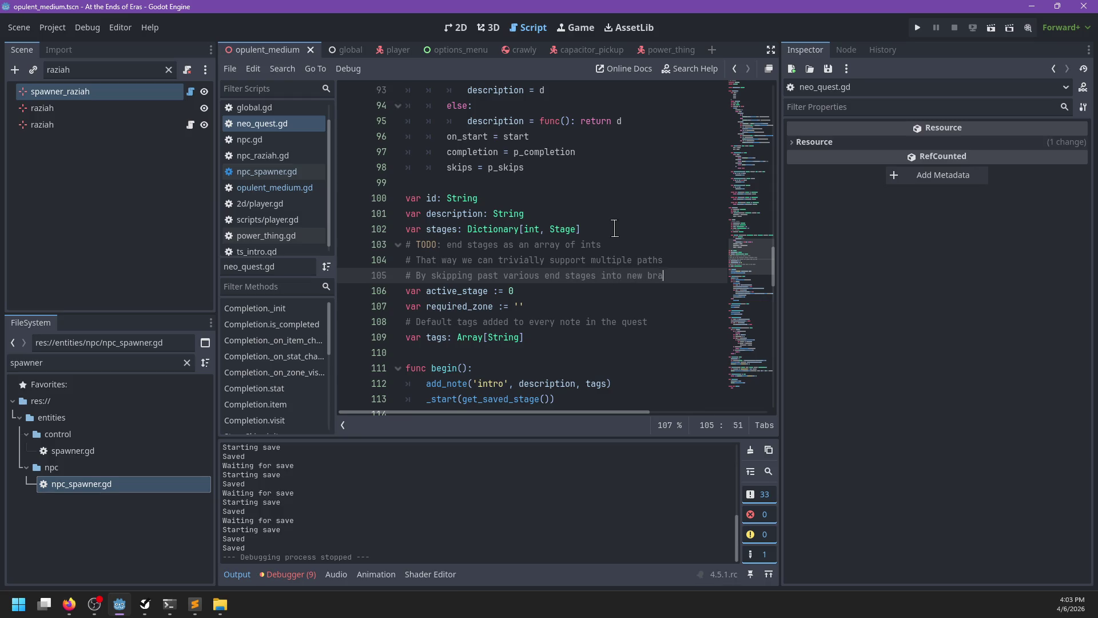
pyautogui.write('the quest')
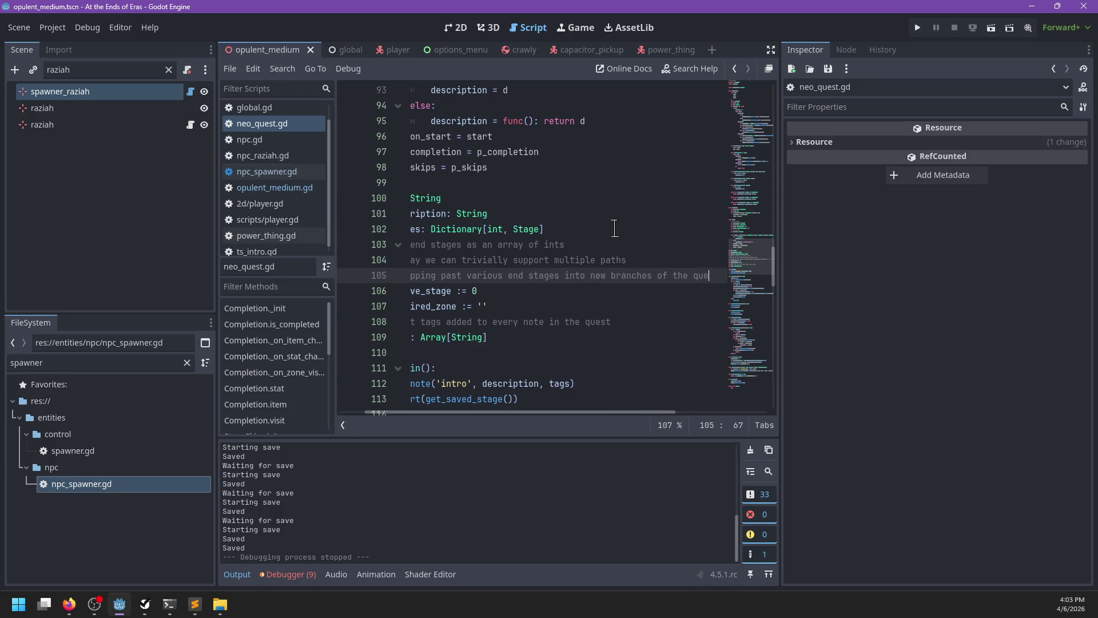
pyautogui.hotkey('ctrl', 's')
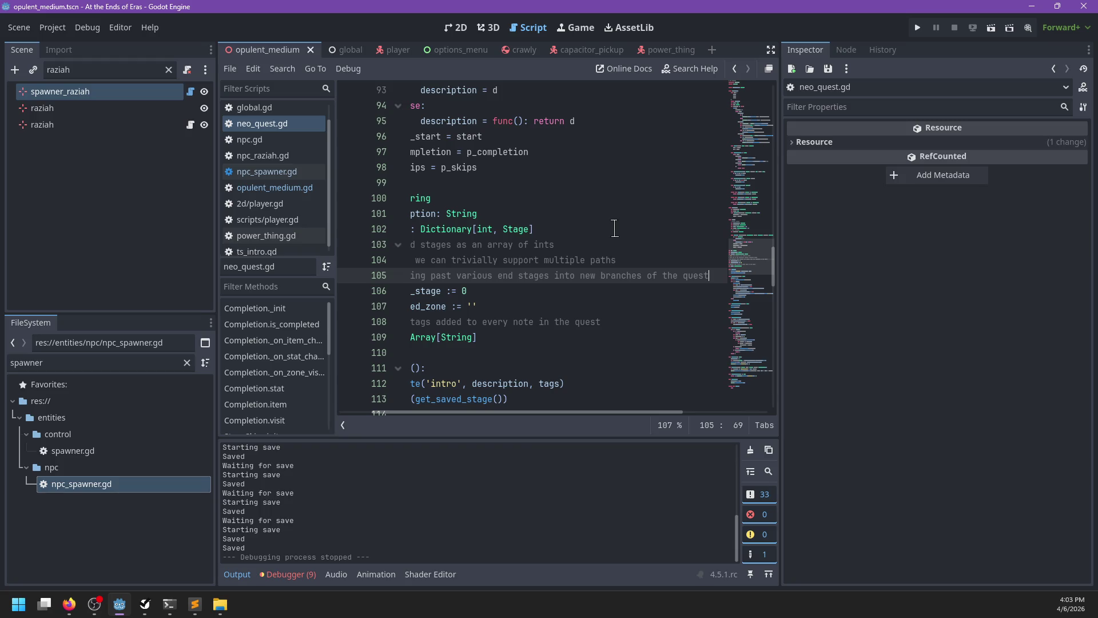
pyautogui.hscroll(-2, 575, 271)
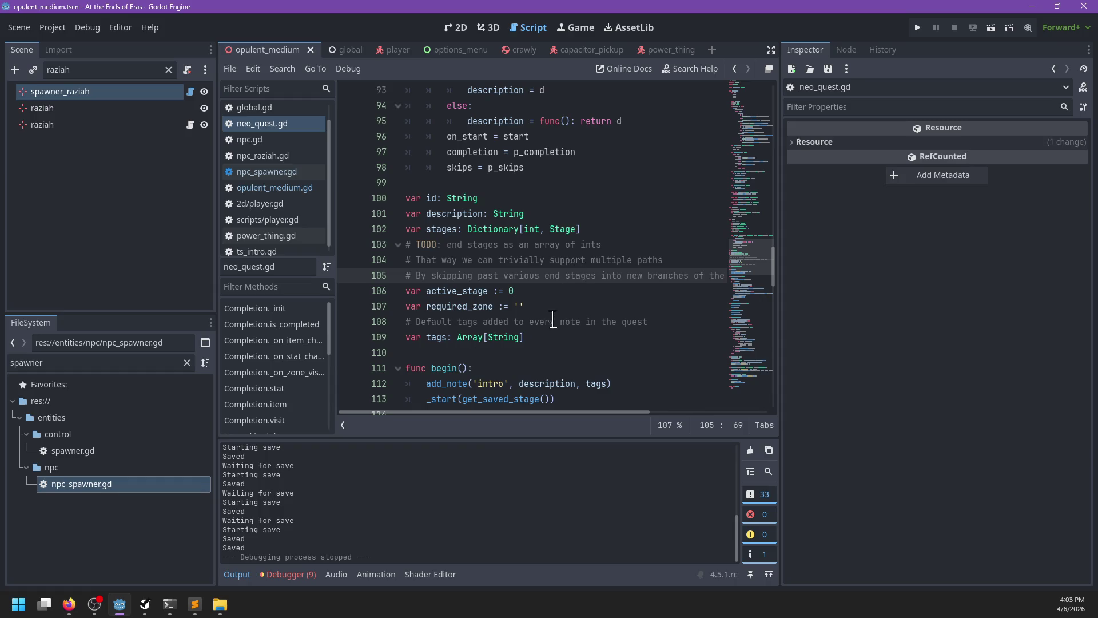
pyautogui.scroll(-1, 576, 297)
pyautogui.scroll(-4, 577, 298)
pyautogui.scroll(-3, 576, 298)
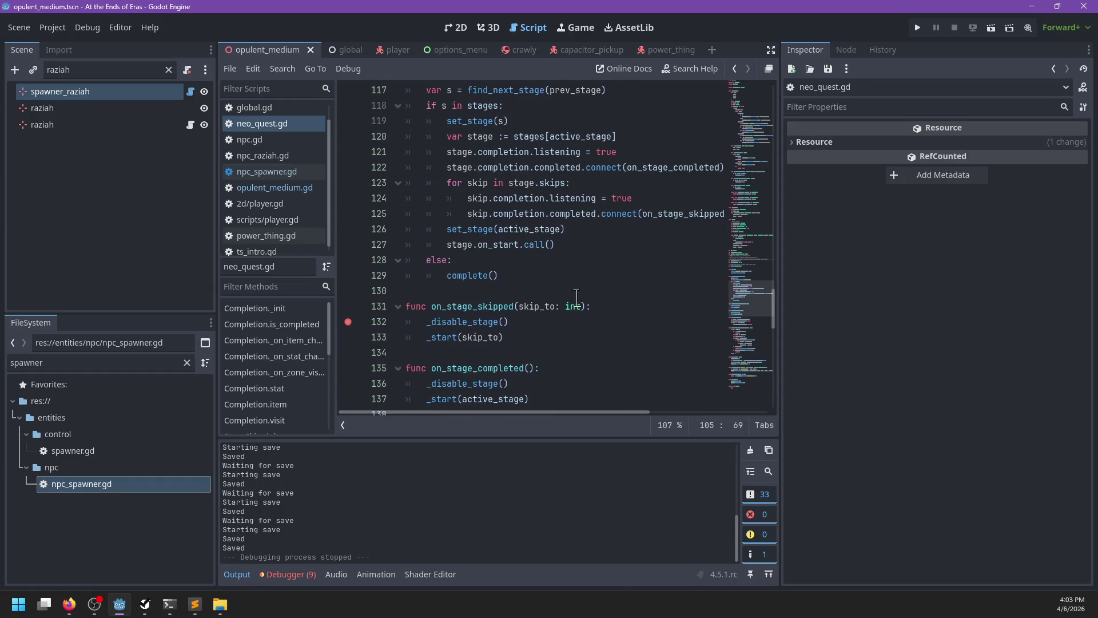
# Show the debugger's error list from the last run, then bring up the NP-ToDo task list.
pyautogui.click(290, 575)
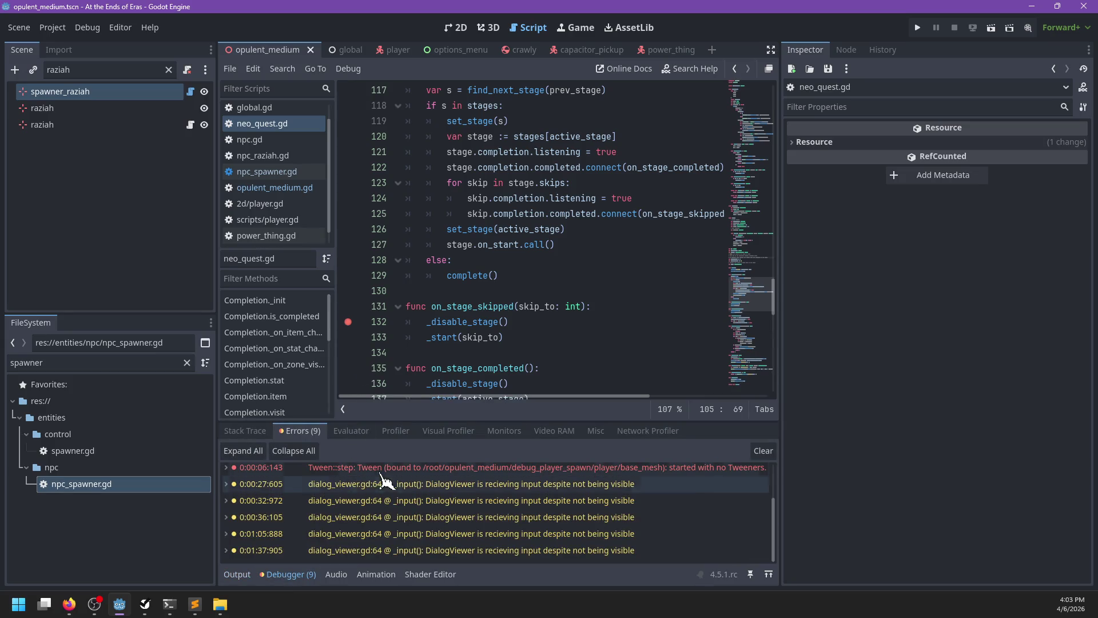
pyautogui.scroll(2, 377, 492)
pyautogui.scroll(-2, 378, 492)
pyautogui.click(148, 605)
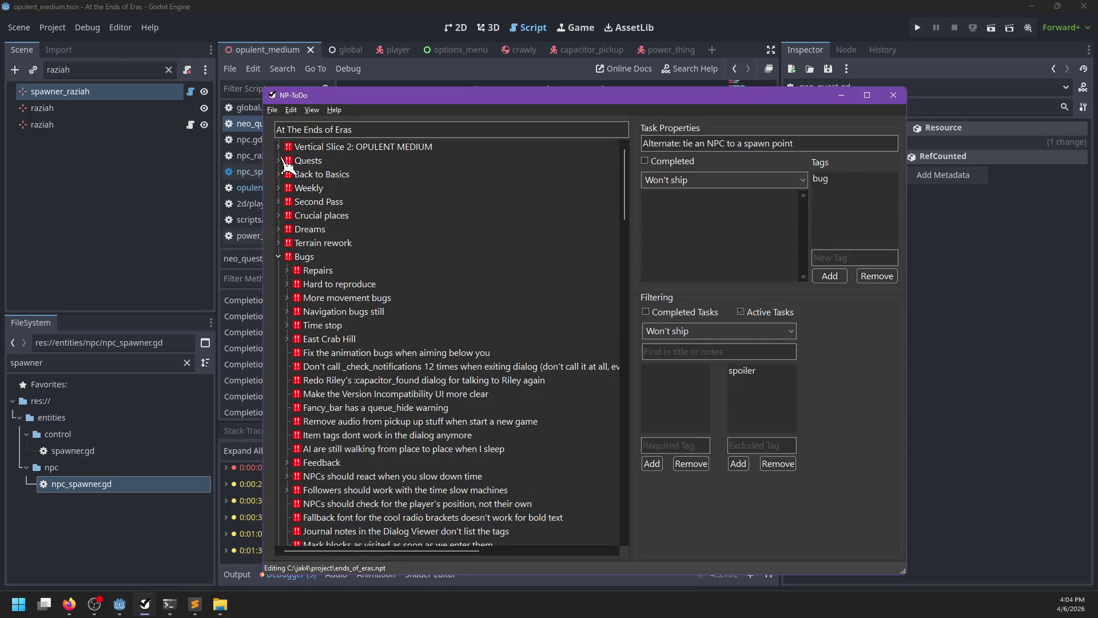
# Expand Vertical Slice 2: OPULENT MEDIUM, The basics, Quest bugs and the large room colliders task.
pyautogui.click(279, 161)
pyautogui.click(279, 161)
pyautogui.click(279, 147)
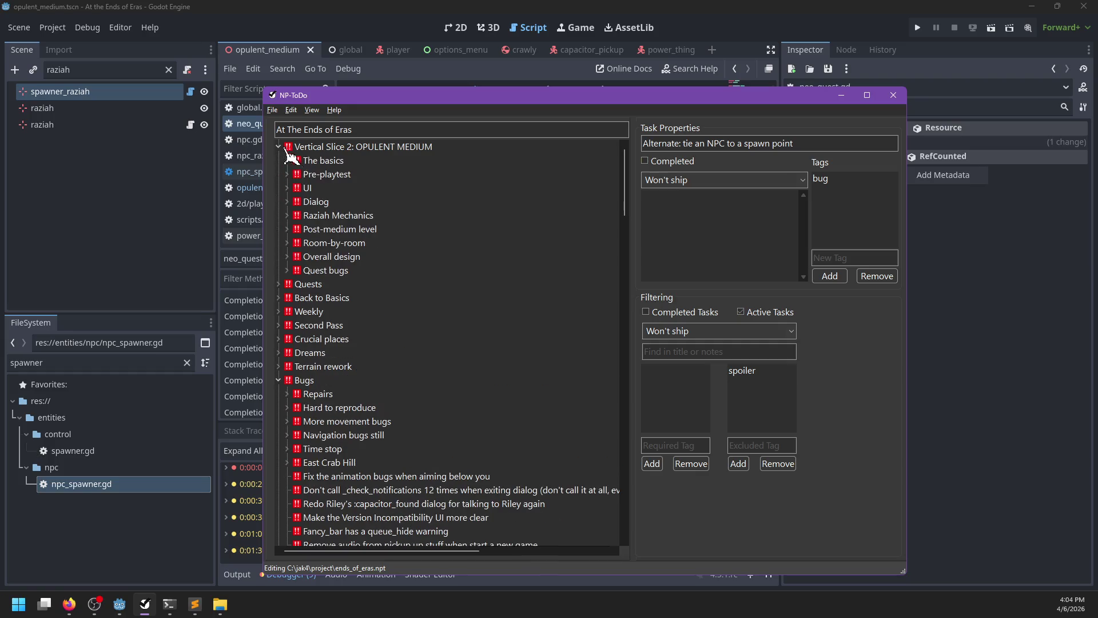
pyautogui.click(288, 160)
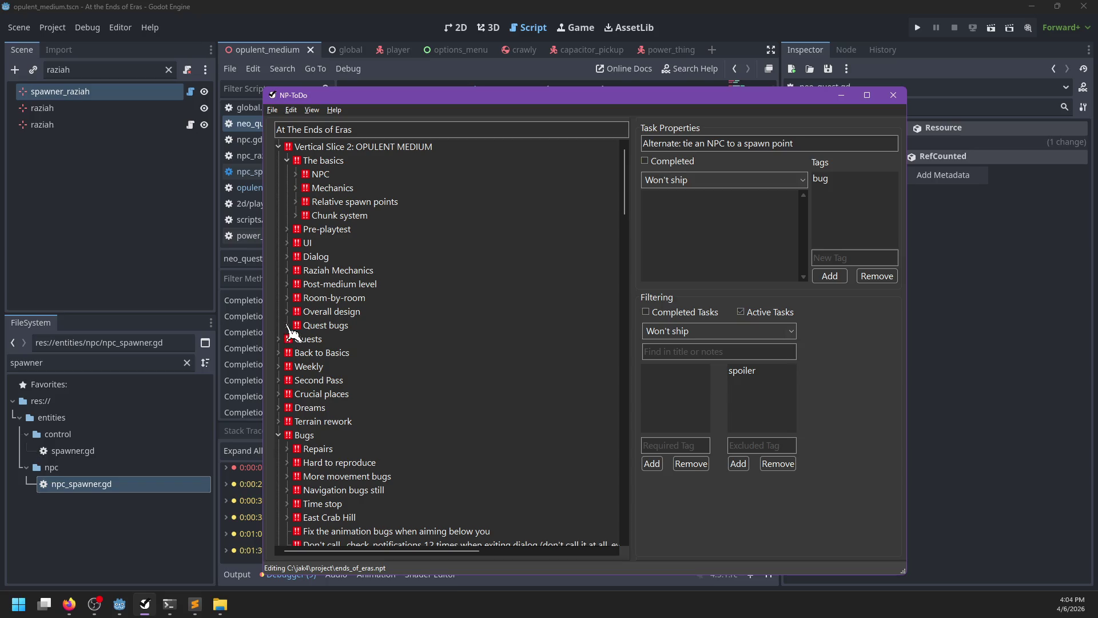
pyautogui.click(287, 326)
pyautogui.click(296, 339)
# Inspect the colliders task's options and select its opulent_medium:stripped_ruins subtask.
pyautogui.rightClick(338, 354)
pyautogui.click(348, 361)
pyautogui.rightClick(333, 339)
pyautogui.press('Escape')
pyautogui.doubleClick(360, 339)
pyautogui.click(343, 353)
# Check the level in Godot's 3D view, then expand Room-by-room and select the Stripped_ruins1 task.
pyautogui.click(512, 9)
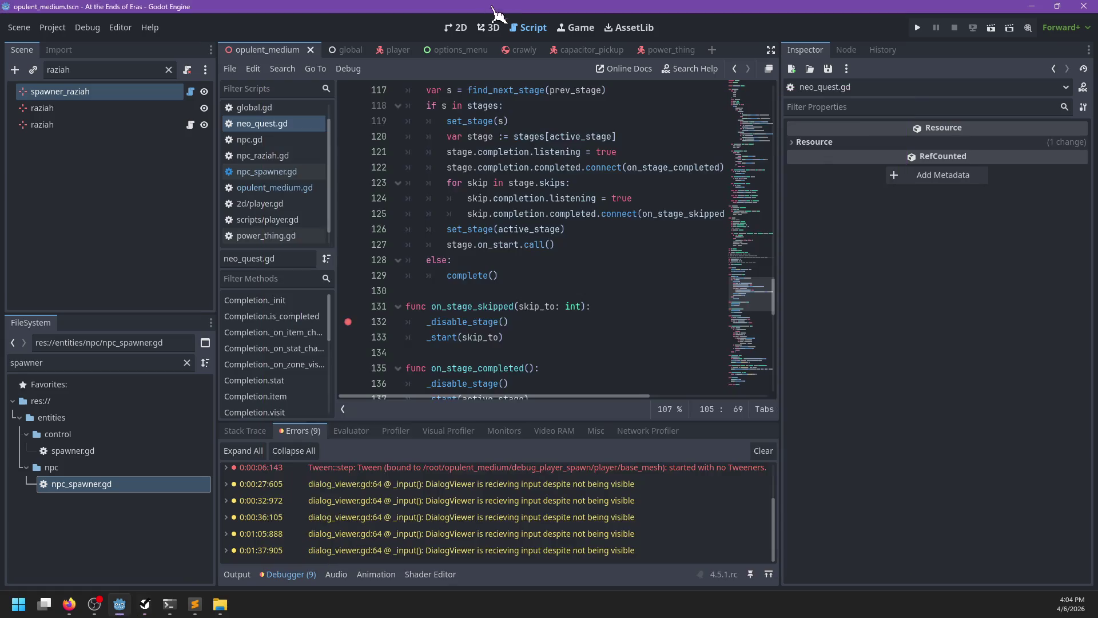
pyautogui.click(488, 29)
pyautogui.scroll(-3, 513, 383)
pyautogui.scroll(-5, 540, 344)
pyautogui.scroll(-5, 564, 324)
pyautogui.scroll(-3, 442, 350)
pyautogui.moveTo(550, 328)
pyautogui.mouseDown()
pyautogui.moveTo(441, 299)
pyautogui.moveTo(460, 311)
pyautogui.moveTo(339, 319)
pyautogui.moveTo(441, 322)
pyautogui.moveTo(348, 295)
pyautogui.moveTo(561, 260)
pyautogui.moveTo(584, 226)
pyautogui.moveTo(621, 234)
pyautogui.moveTo(613, 197)
pyautogui.moveTo(515, 360)
pyautogui.moveTo(618, 214)
pyautogui.moveTo(513, 222)
pyautogui.moveTo(490, 344)
pyautogui.moveTo(574, 305)
pyautogui.moveTo(420, 311)
pyautogui.moveTo(489, 262)
pyautogui.moveTo(483, 270)
pyautogui.moveTo(589, 216)
pyautogui.mouseUp()
pyautogui.hotkey('alt', 'Tab')
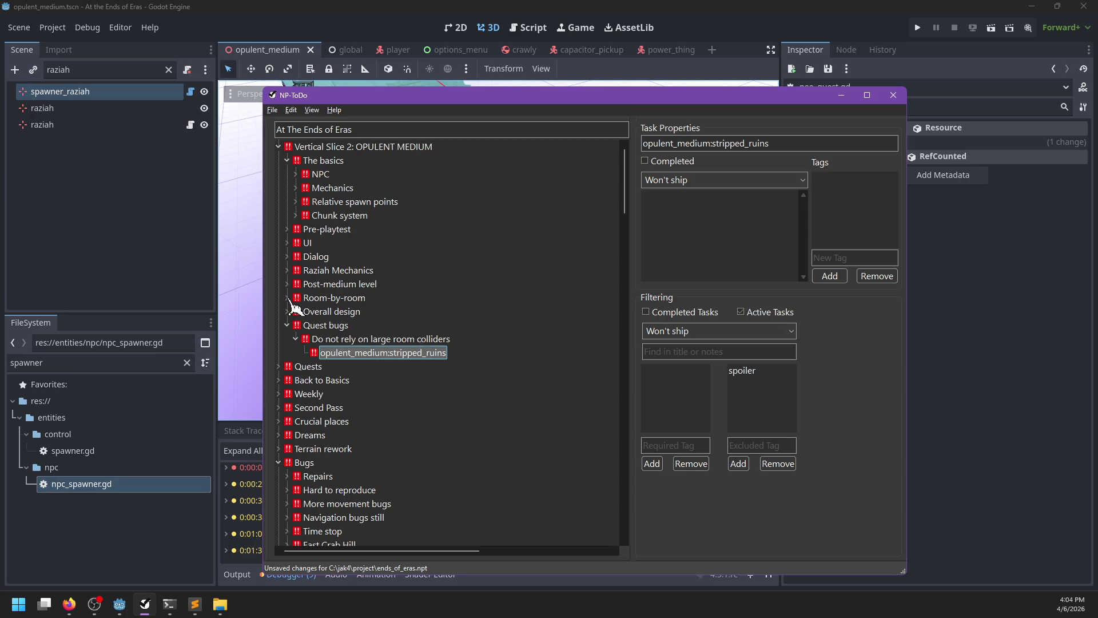
pyautogui.click(287, 298)
pyautogui.scroll(-6, 325, 326)
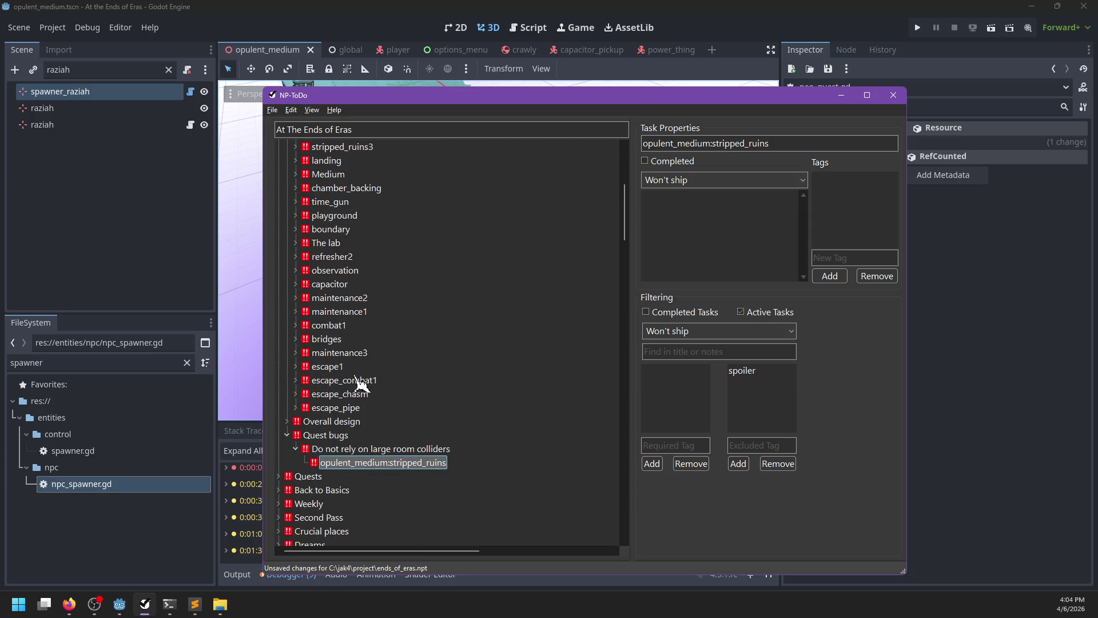
pyautogui.scroll(2, 365, 376)
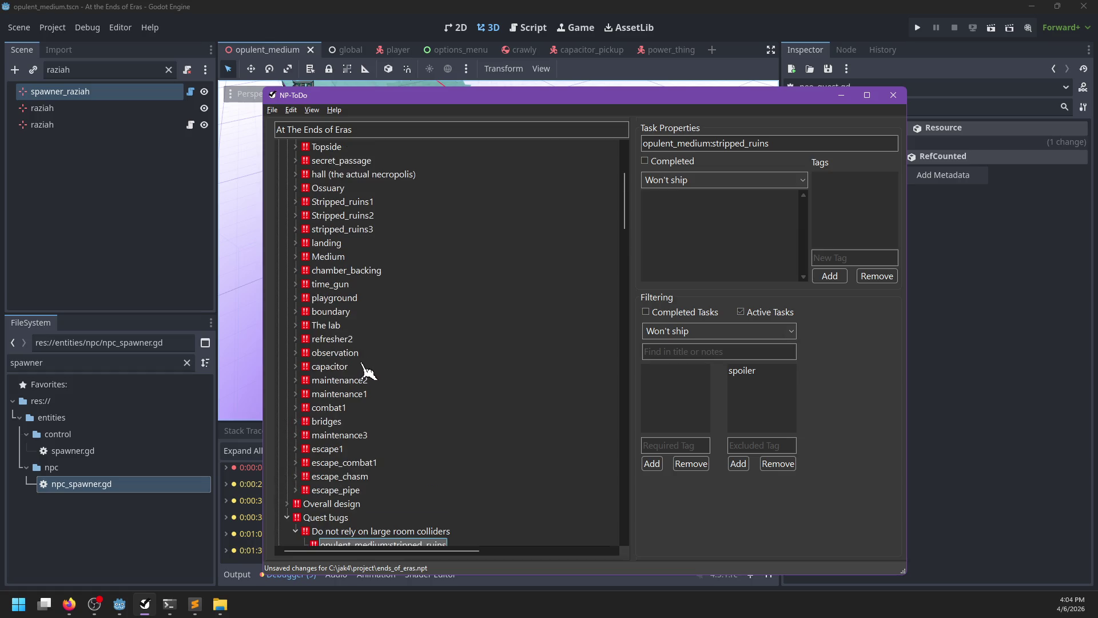
pyautogui.click(333, 204)
# Add a Stripped_ruins1 subtask named "Use smaller inner collision for detecting dialog".
pyautogui.press('Insert')
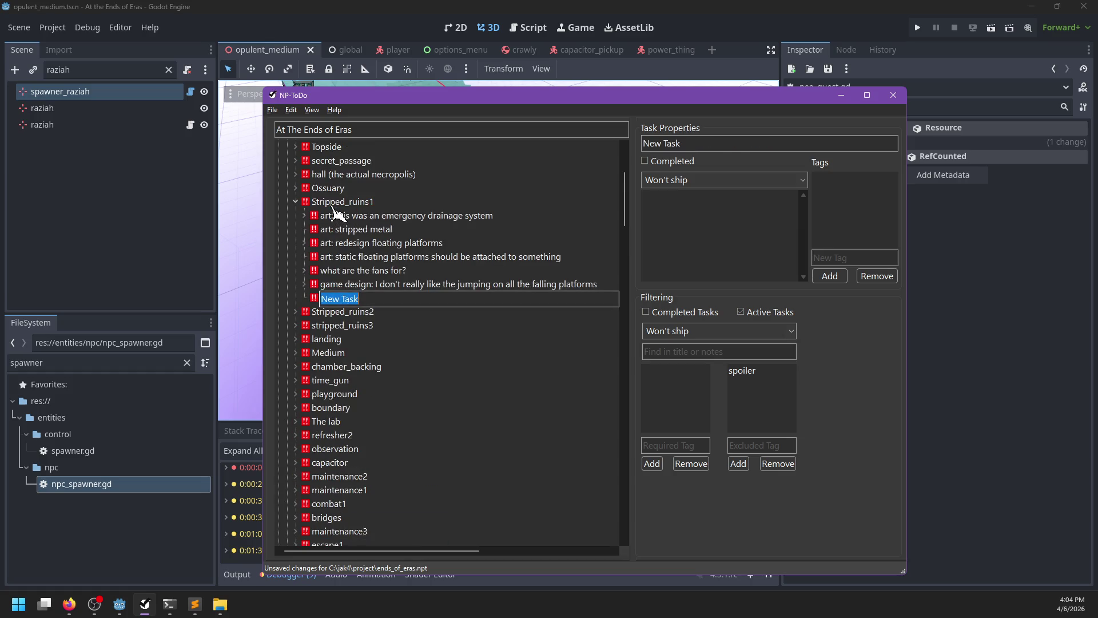
pyautogui.write('Use')
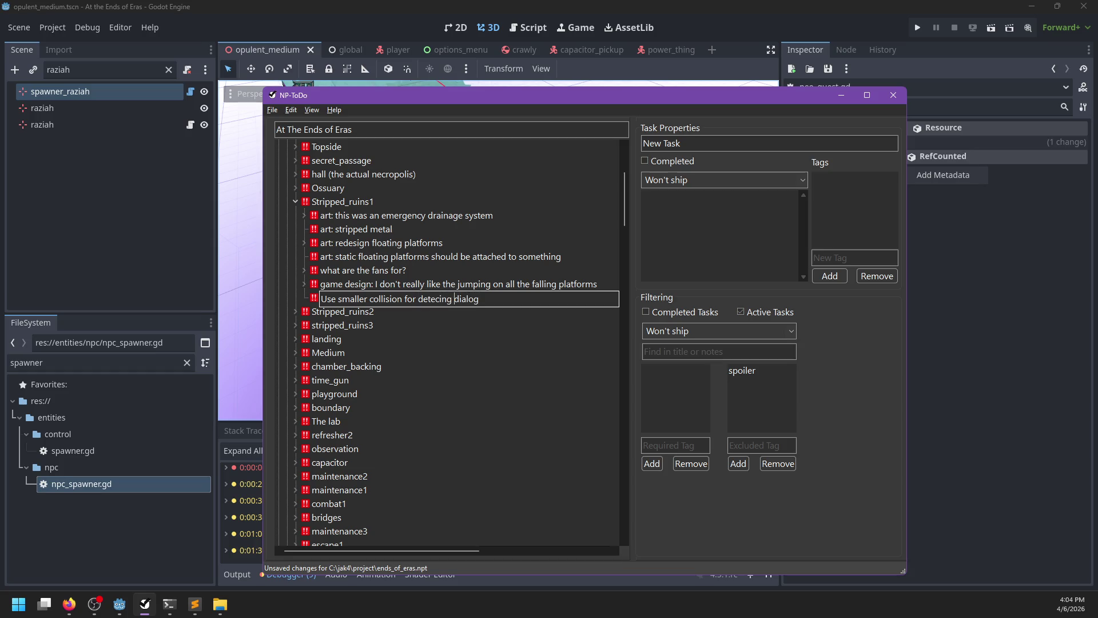
pyautogui.write('t')
pyautogui.write('inner')
pyautogui.press('Return')
pyautogui.scroll(-1, 466, 344)
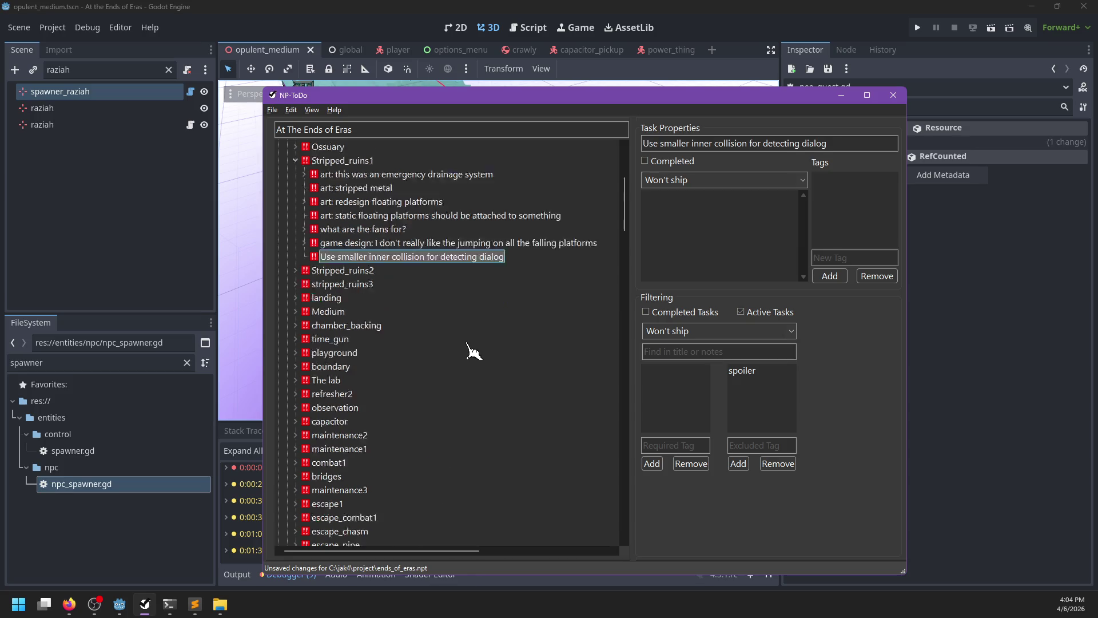
pyautogui.scroll(-3, 475, 351)
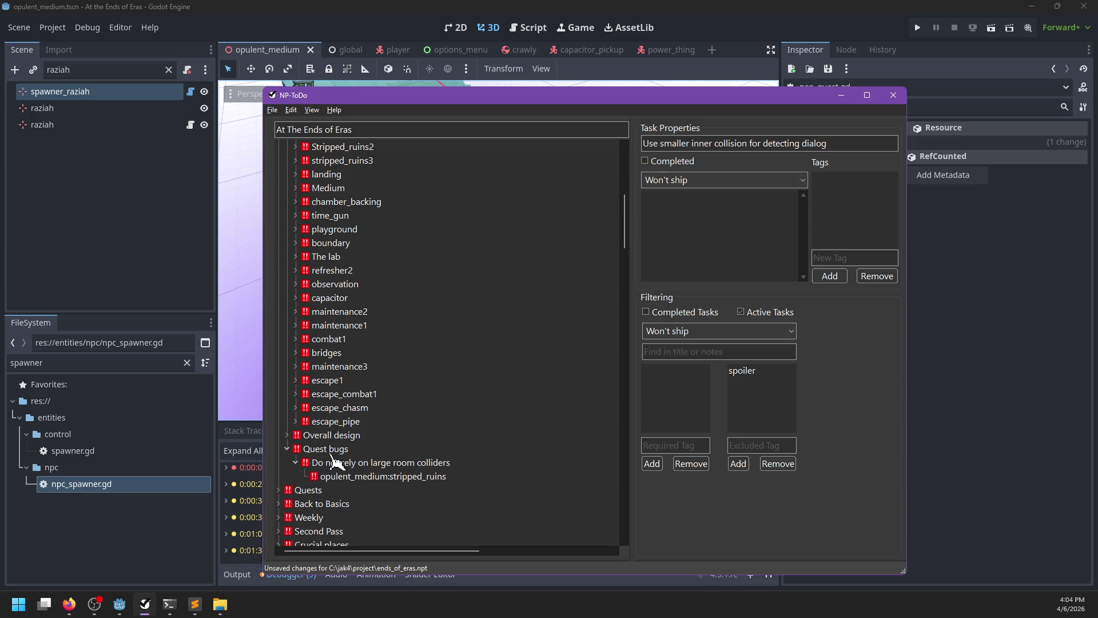
# Delete the two Quest bugs subtasks and mark Quest bugs as completed.
pyautogui.rightClick(333, 477)
pyautogui.click(368, 520)
pyautogui.rightClick(335, 464)
pyautogui.click(370, 510)
pyautogui.rightClick(342, 449)
pyautogui.click(359, 457)
# Mark the rock ceilings task and its Post-medium level group as completed.
pyautogui.click(287, 435)
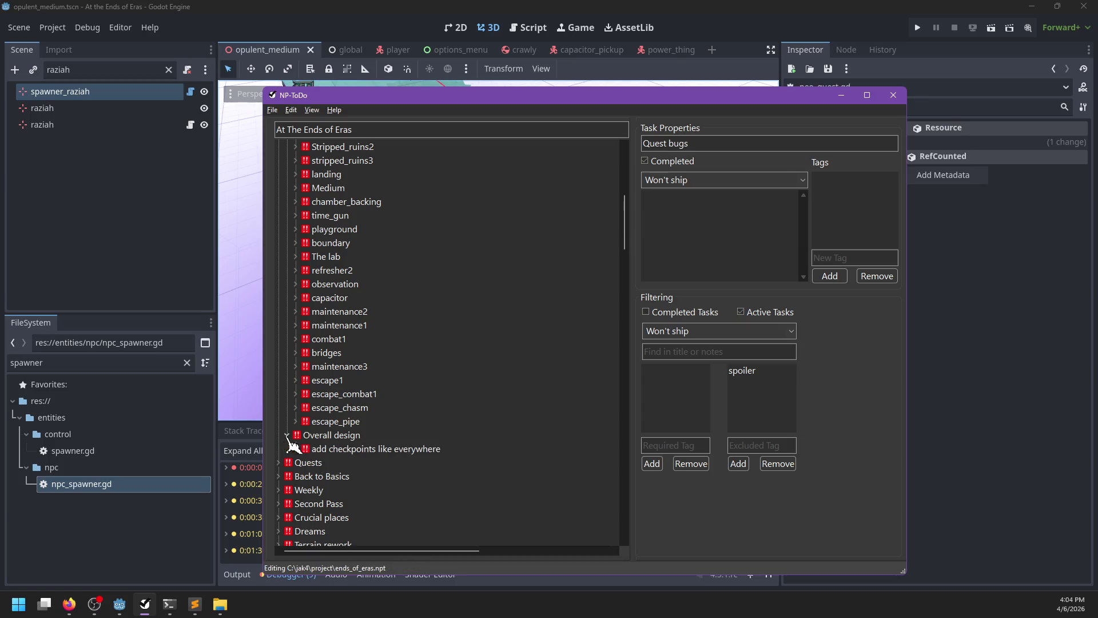
pyautogui.scroll(5, 343, 449)
pyautogui.scroll(3, 344, 449)
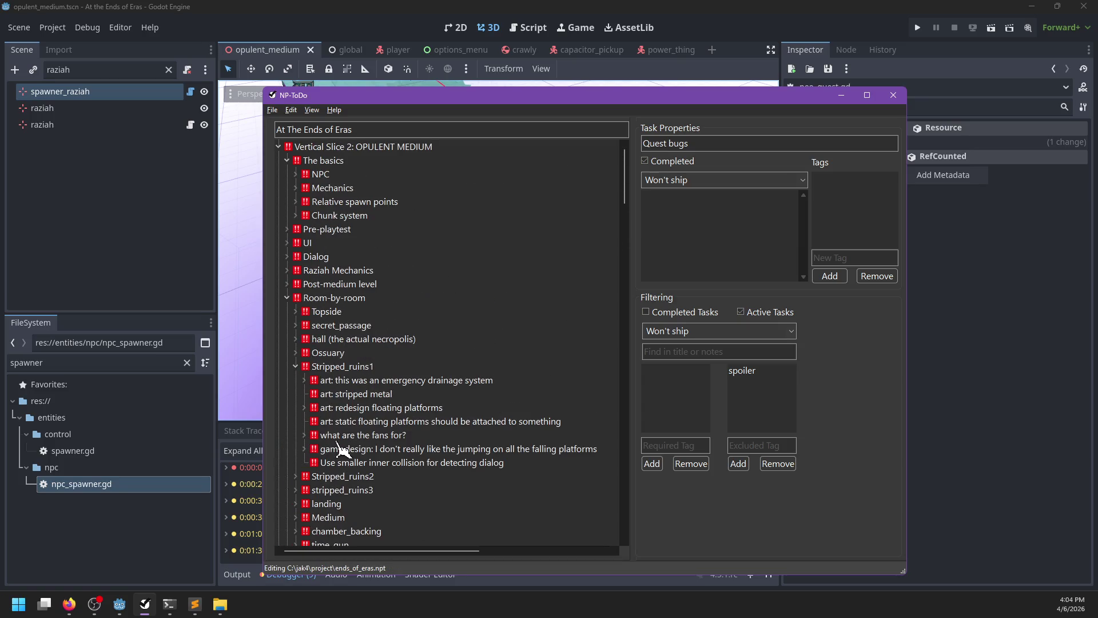
pyautogui.click(287, 298)
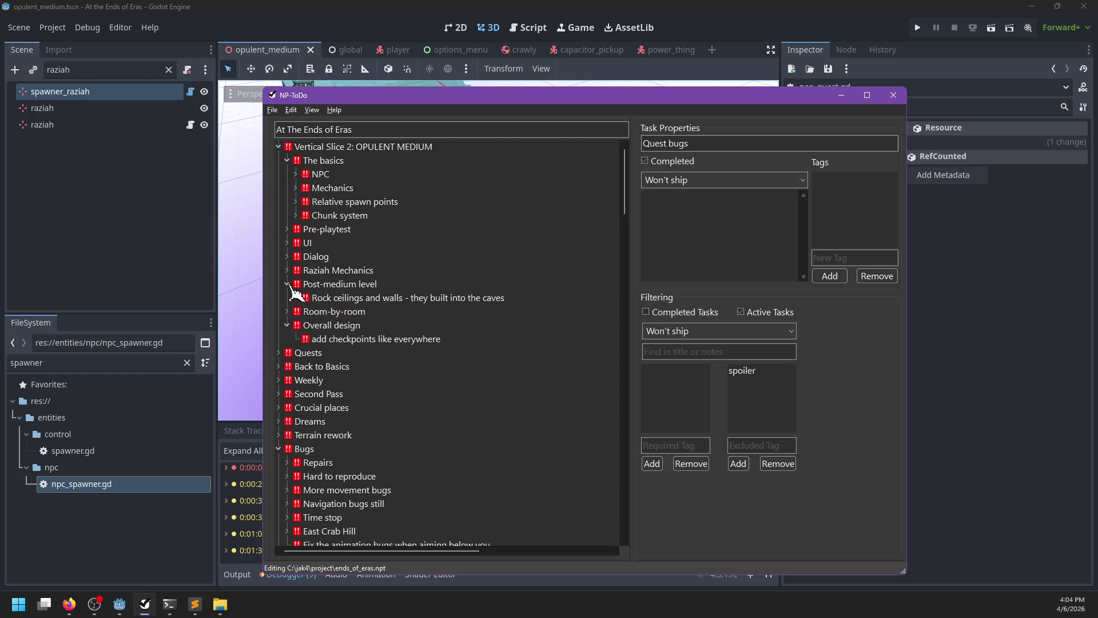
pyautogui.rightClick(330, 298)
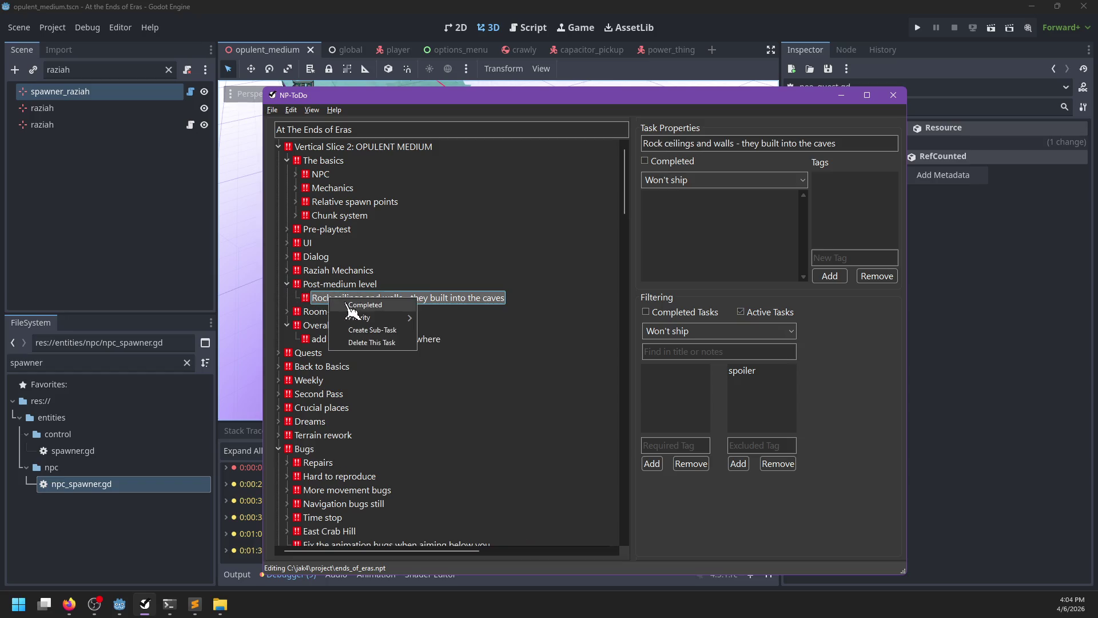
pyautogui.click(377, 305)
pyautogui.rightClick(313, 284)
pyautogui.click(342, 290)
# Review the Raziah Mechanics, Dialog, UI and Pre-playtest groups, then return to Godot and the terminal.
pyautogui.click(287, 270)
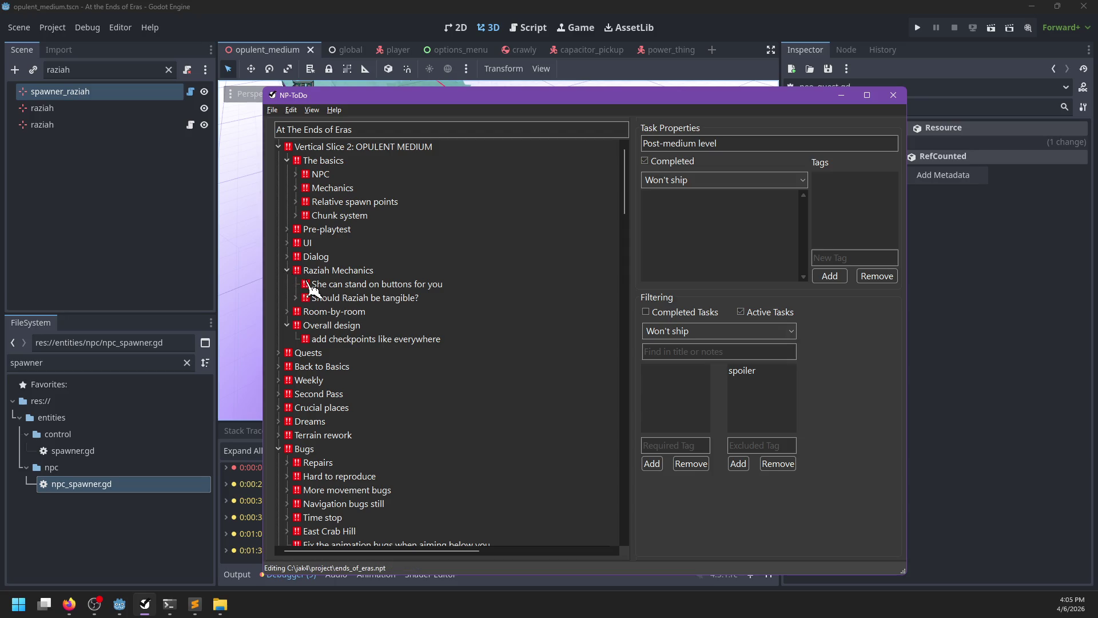
pyautogui.click(287, 257)
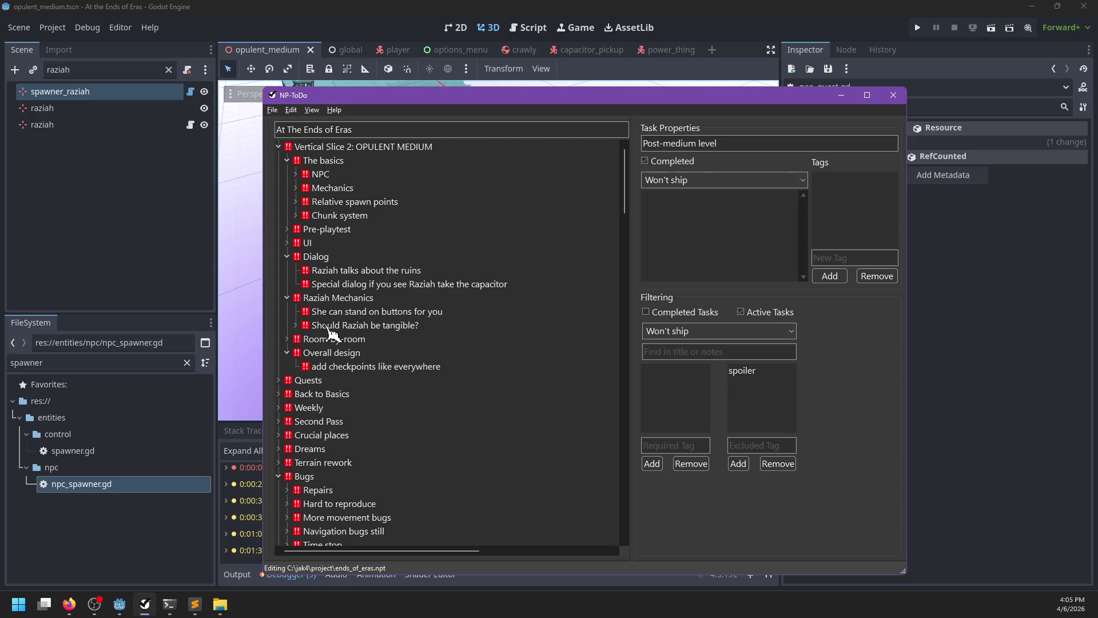
pyautogui.click(297, 326)
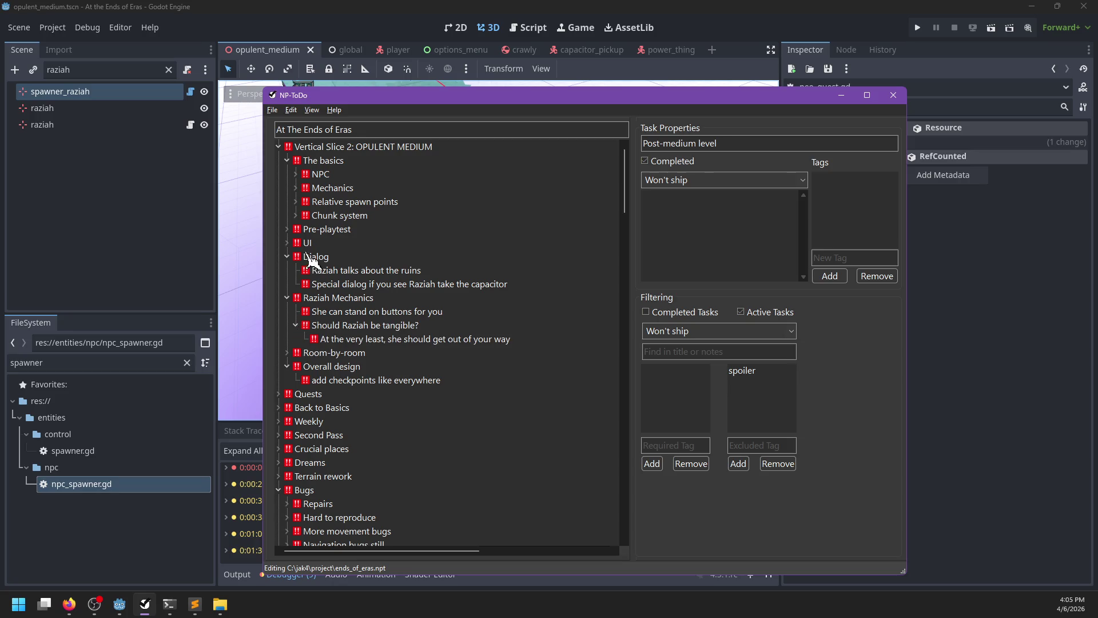
pyautogui.click(287, 243)
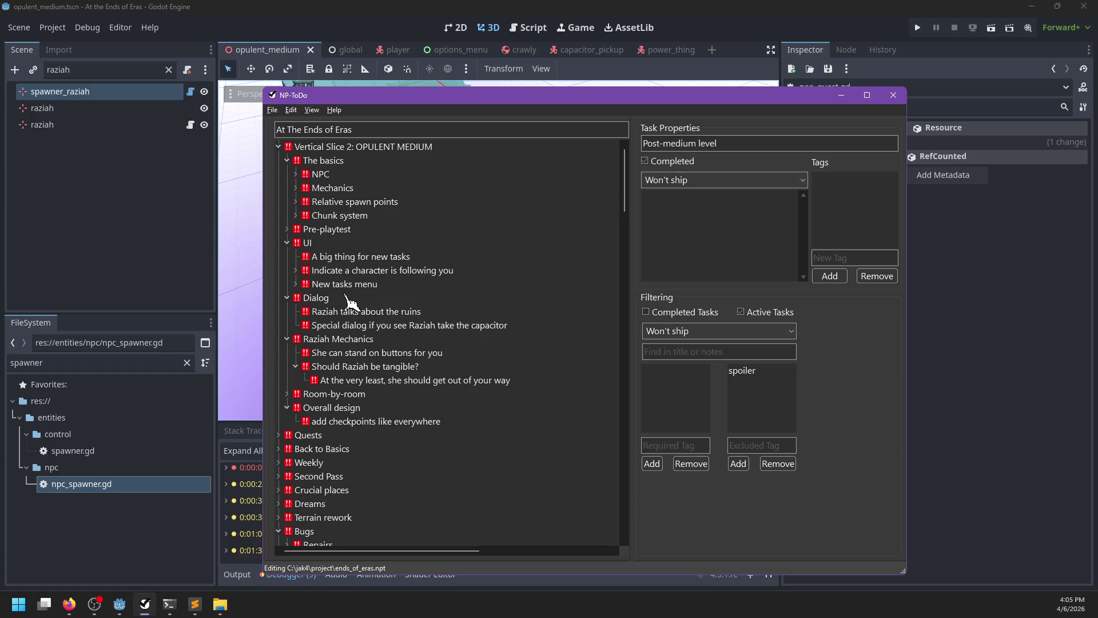
pyautogui.click(295, 284)
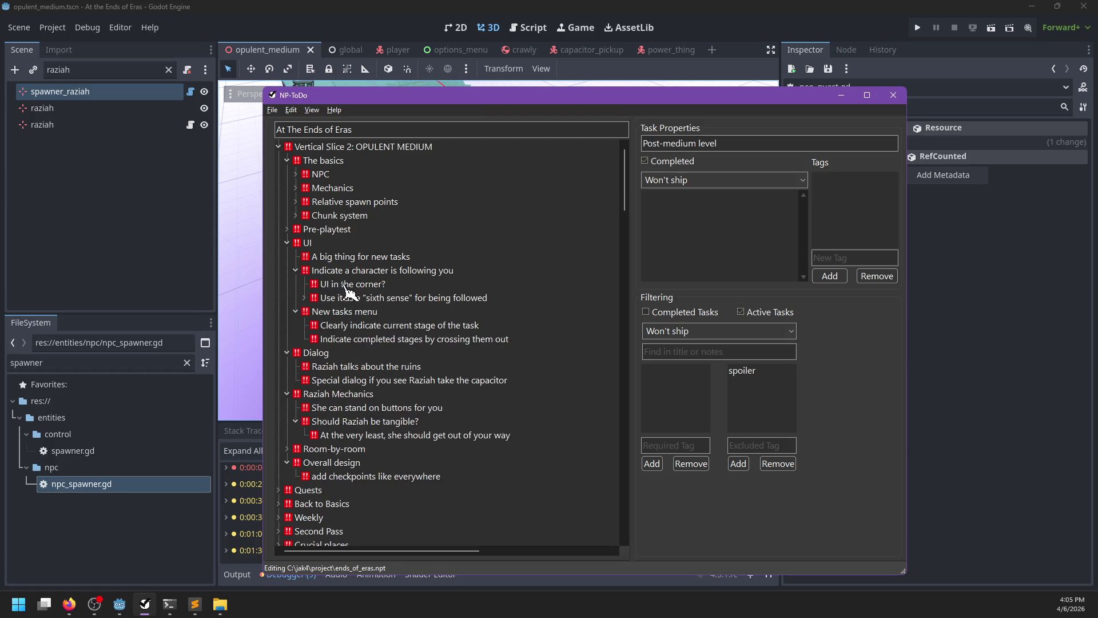
pyautogui.click(286, 229)
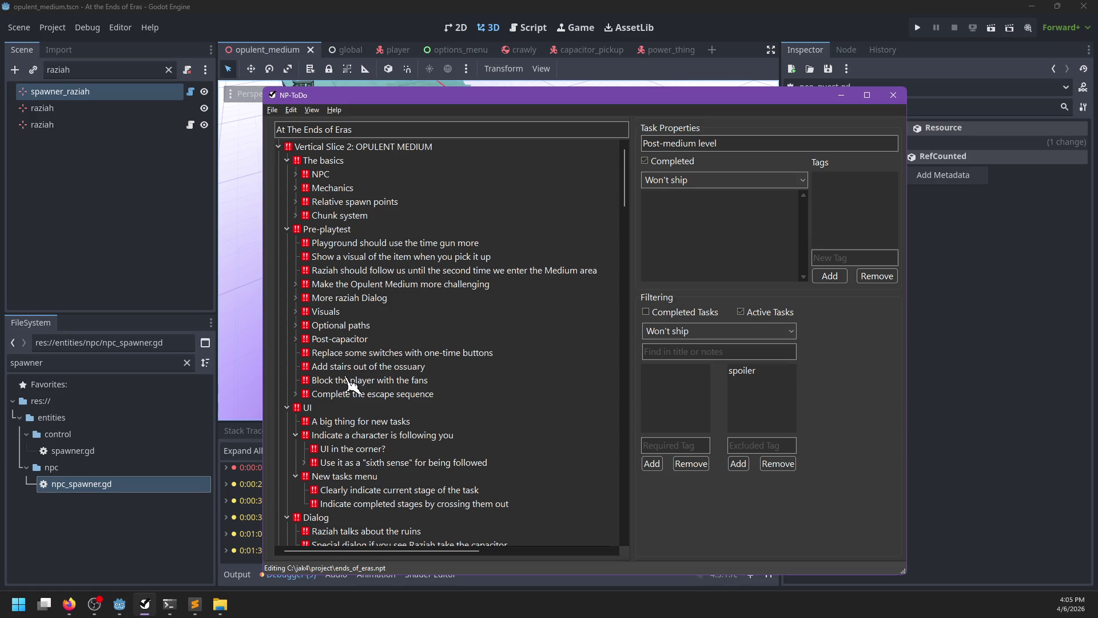
pyautogui.click(191, 216)
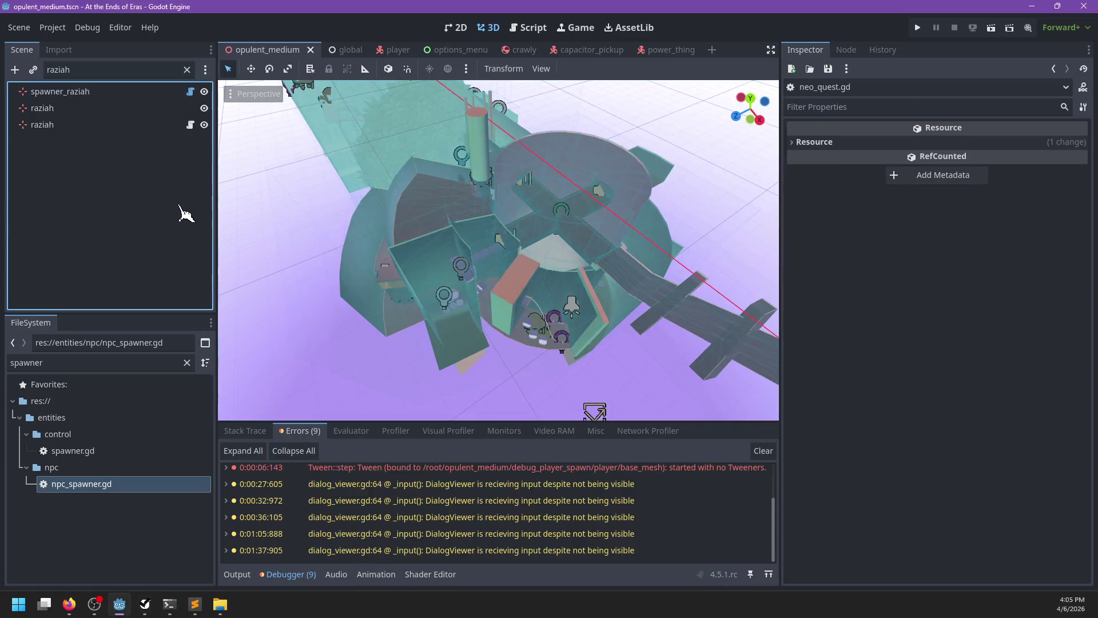
pyautogui.scroll(5, 538, 310)
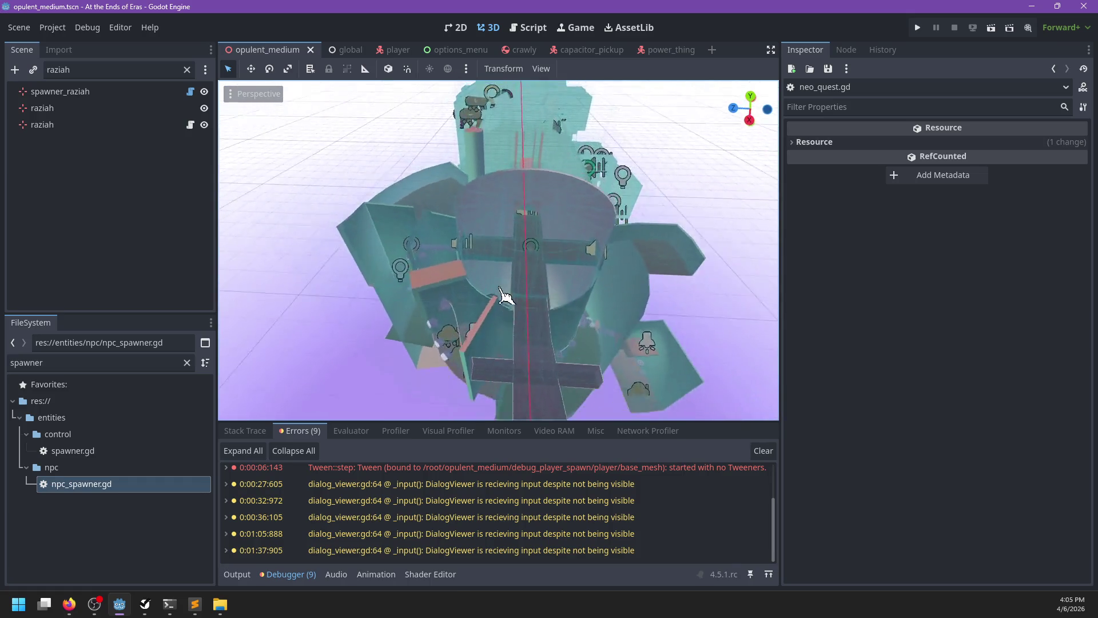
pyautogui.click(169, 602)
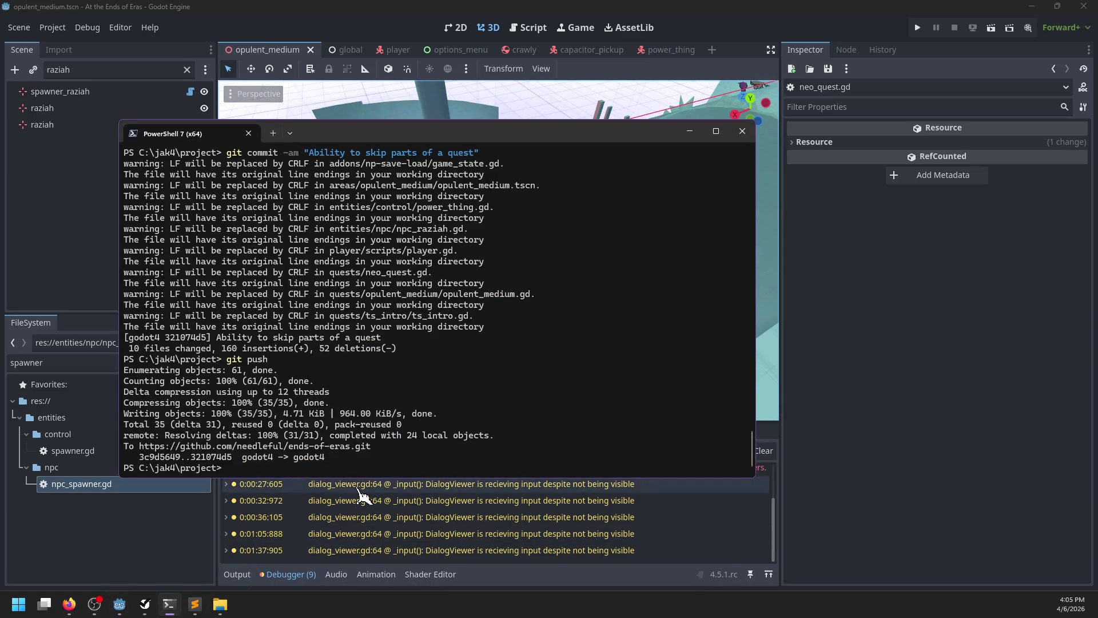
pyautogui.write('git status')
# Run git status, git add ., commit as "Stuff and whatever" and push to the remote.
pyautogui.press('Return')
pyautogui.write('git add .')
pyautogui.press('Return')
pyautogui.write('git com')
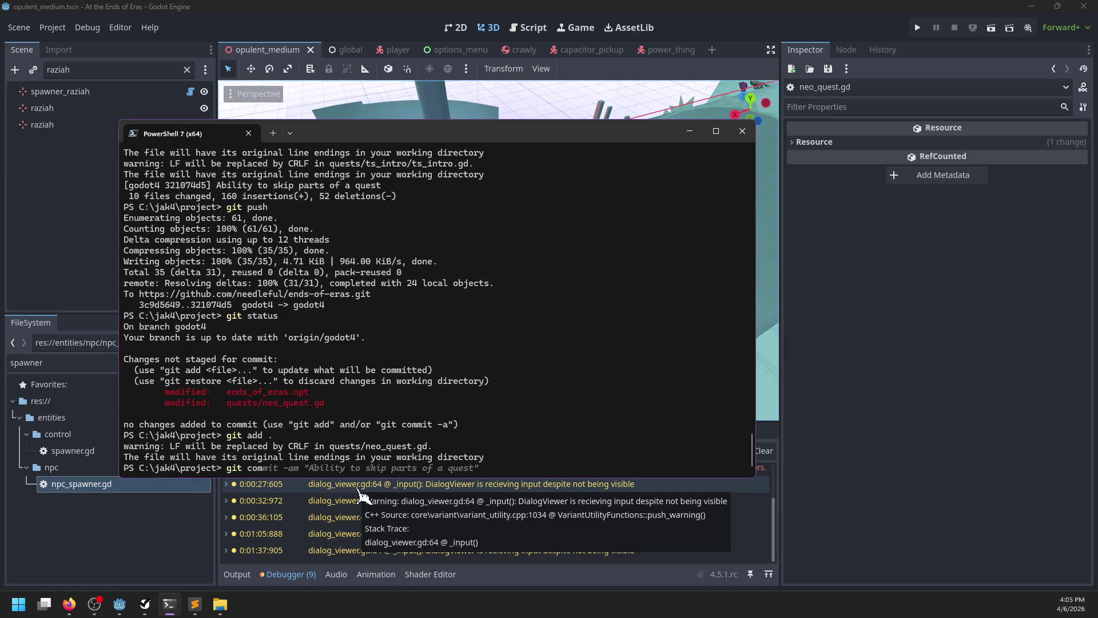
pyautogui.write('mit -m "Stuff and whatever')
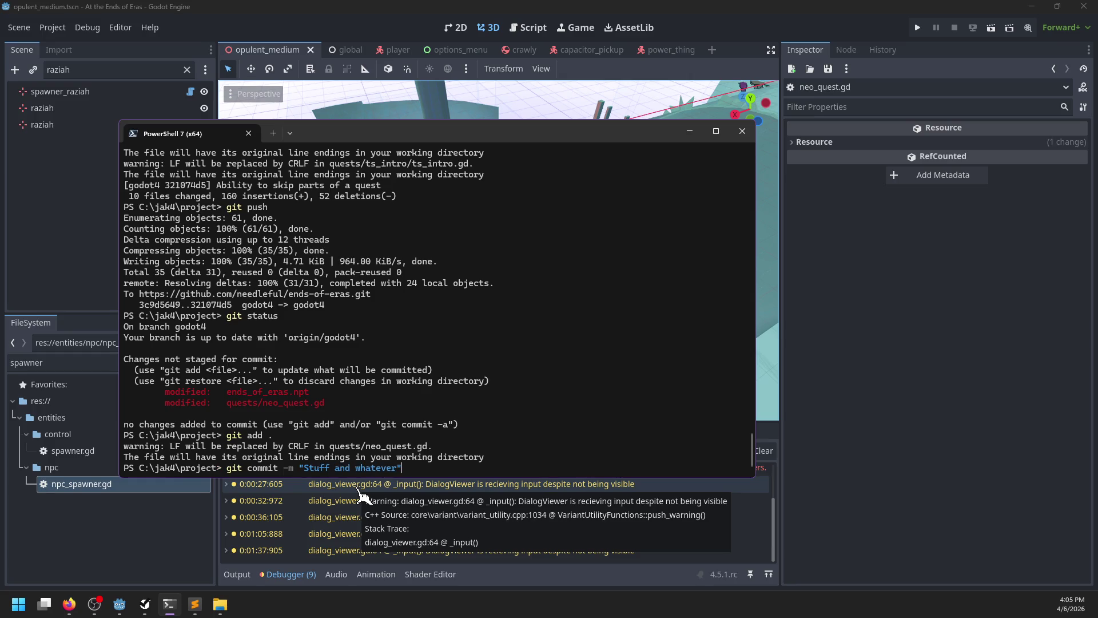
pyautogui.press('Return')
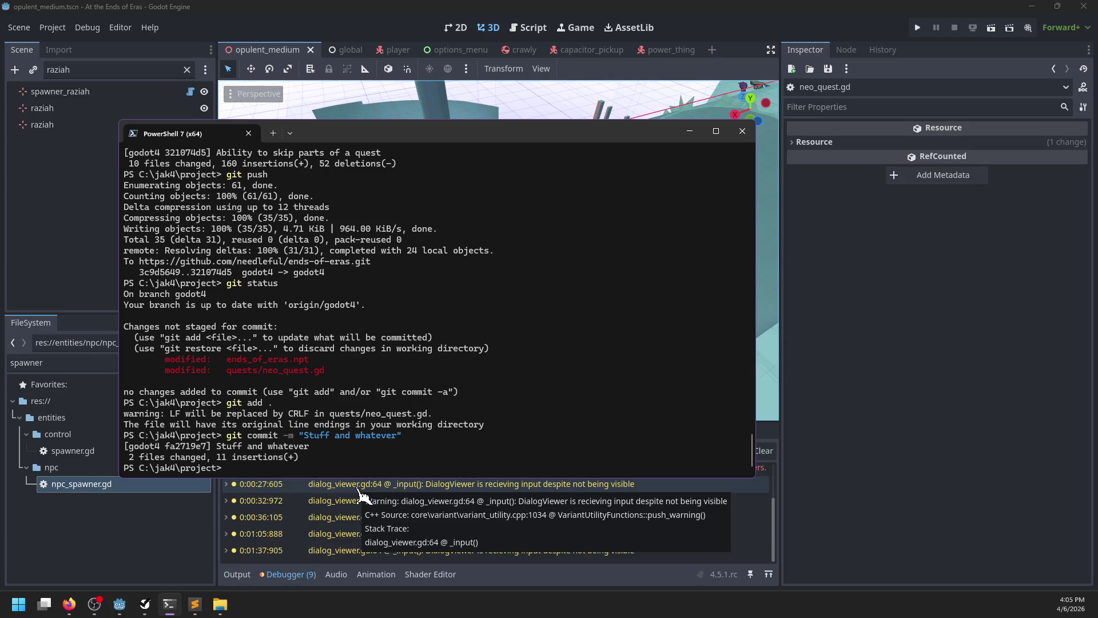
pyautogui.write('git push')
pyautogui.press('Return')
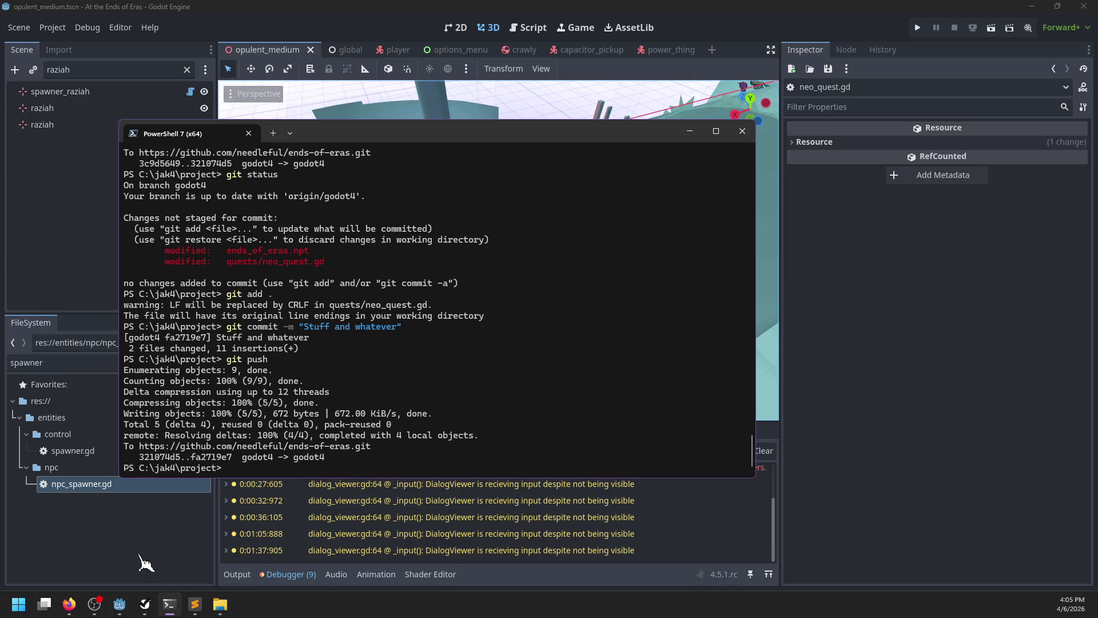
# Clear Godot's error list and return to the NP-ToDo task list.
pyautogui.click(141, 558)
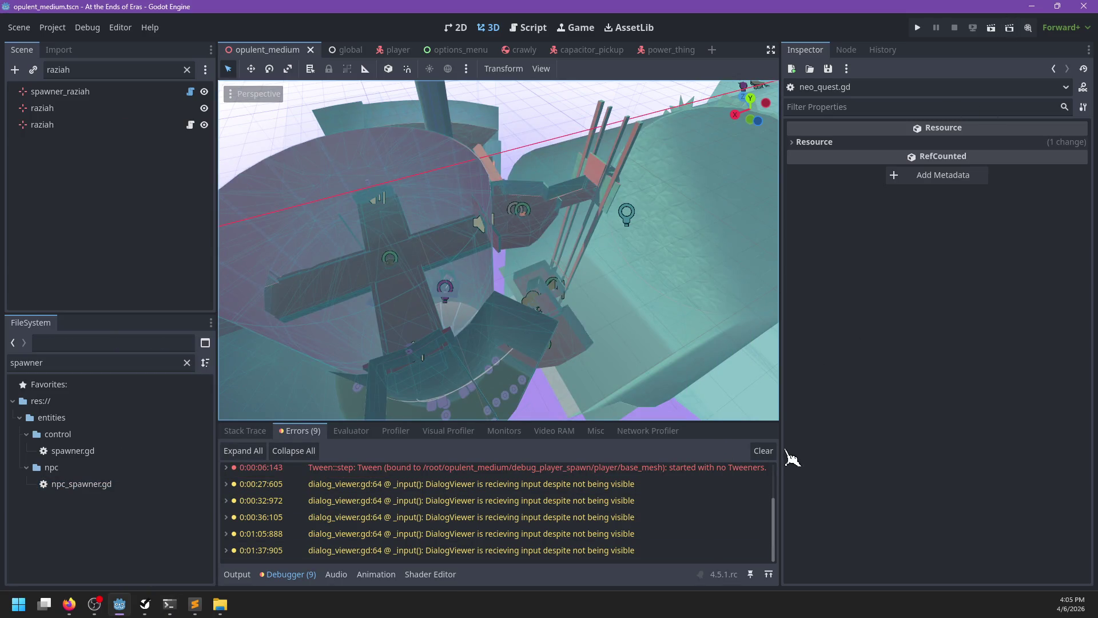
pyautogui.click(763, 451)
pyautogui.hotkey('alt', 'Tab')
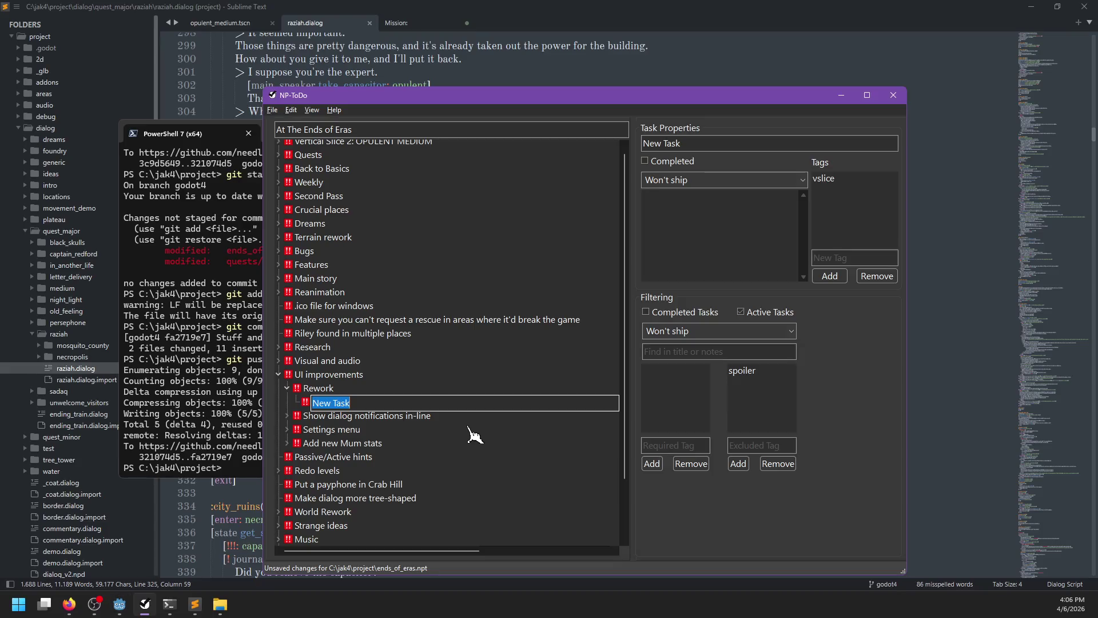
pyautogui.write('In')
# Confirm the Dialog and Pause task names under Rework and move up to the In-game task.
pyautogui.press('Return')
pyautogui.write('Dialog')
pyautogui.press('Return')
pyautogui.write('Pause')
pyautogui.press('Return')
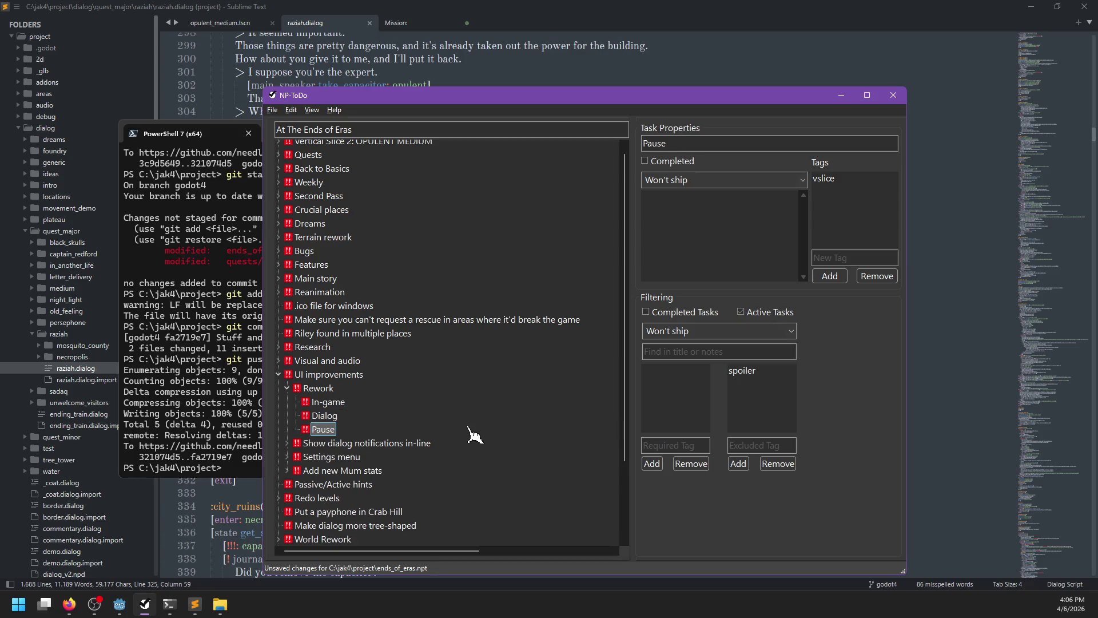
pyautogui.press('Up')
pyautogui.press('Up')
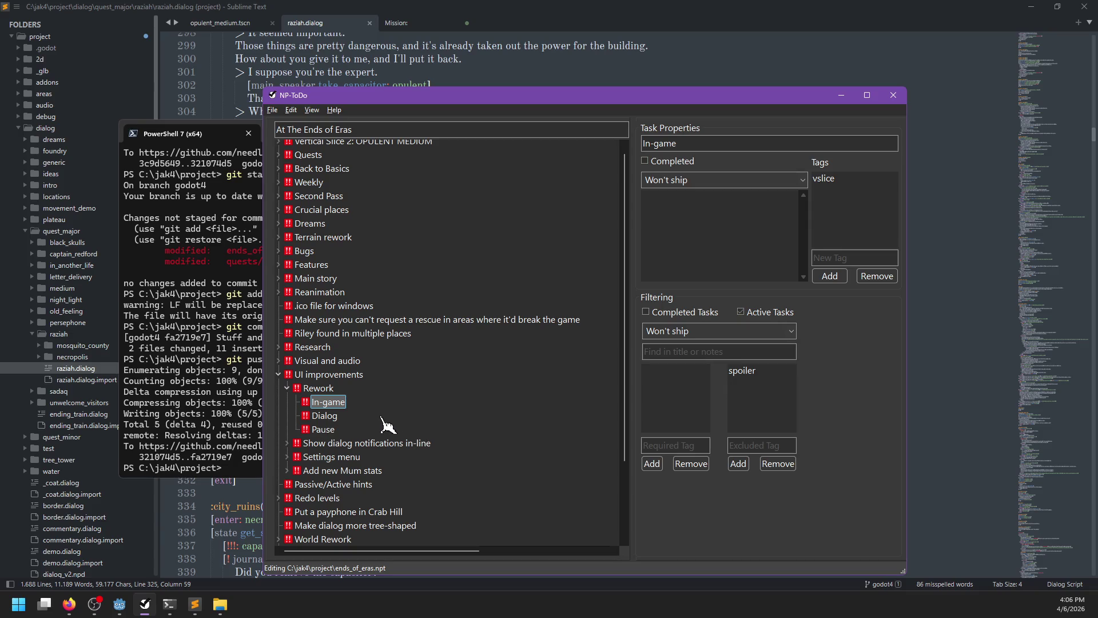
pyautogui.click(247, 525)
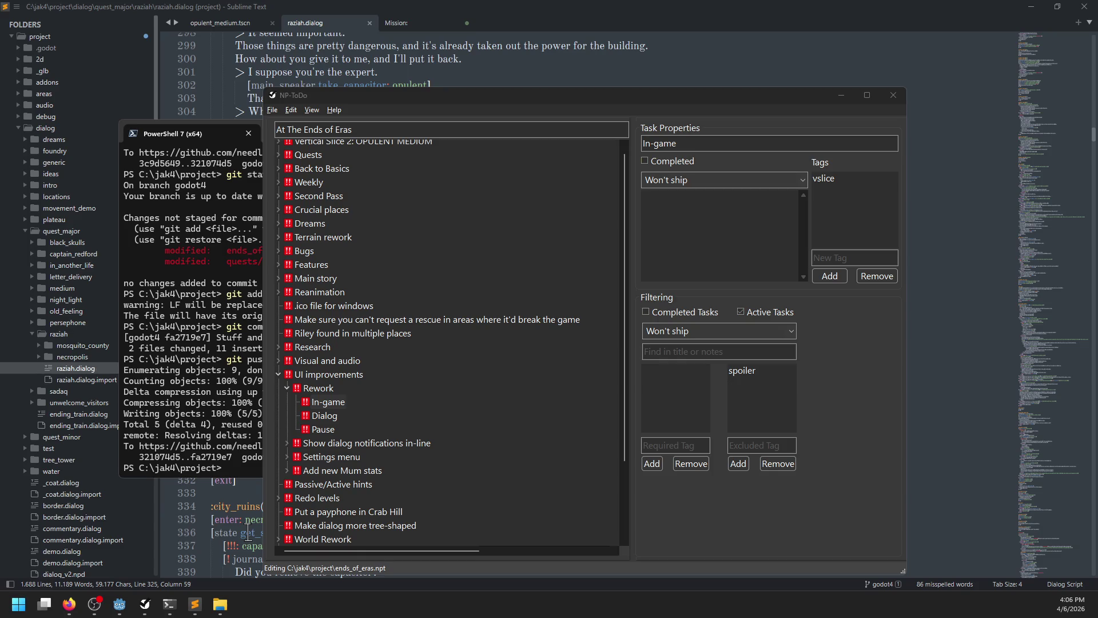
pyautogui.click(424, 509)
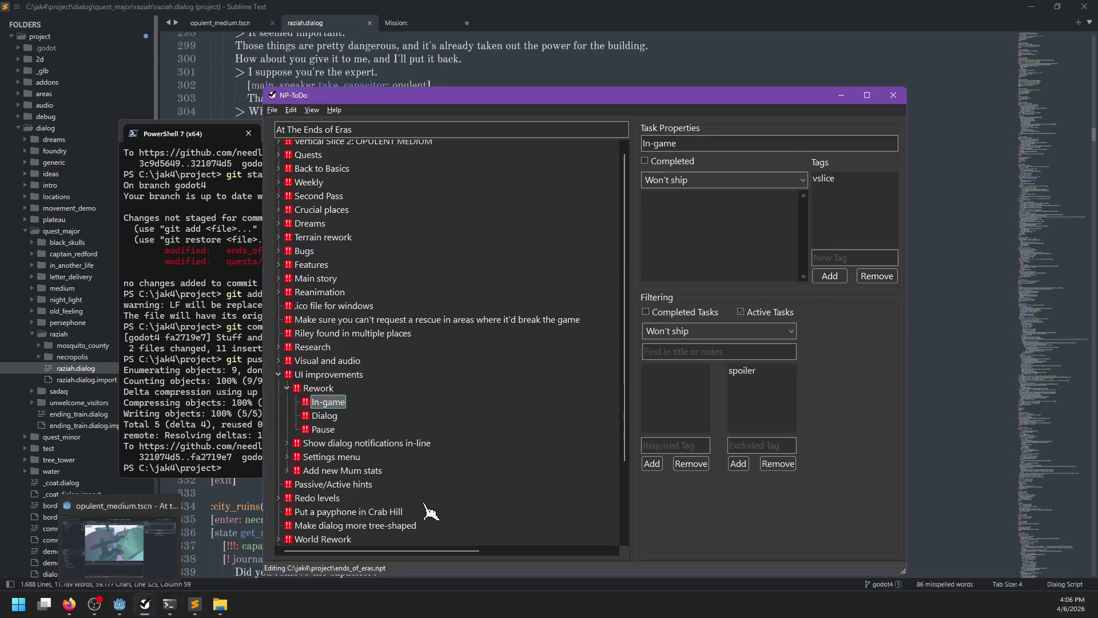
# Add a "Better item system" subtask under In-game, then bring up File Explorer.
pyautogui.press('Insert')
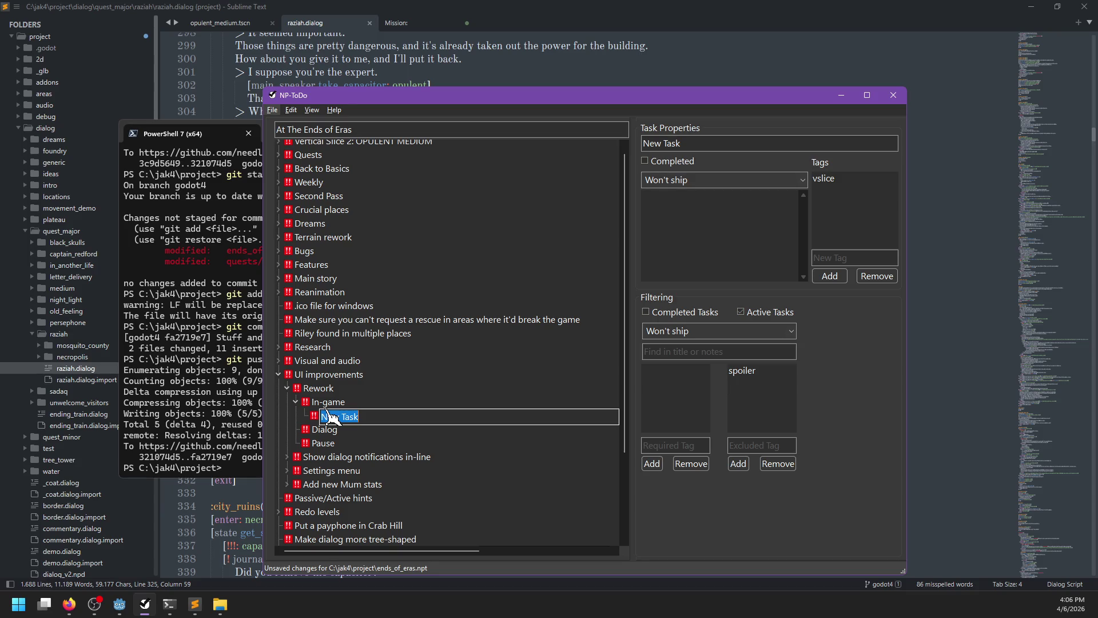
pyautogui.write('et')
pyautogui.write('Bett')
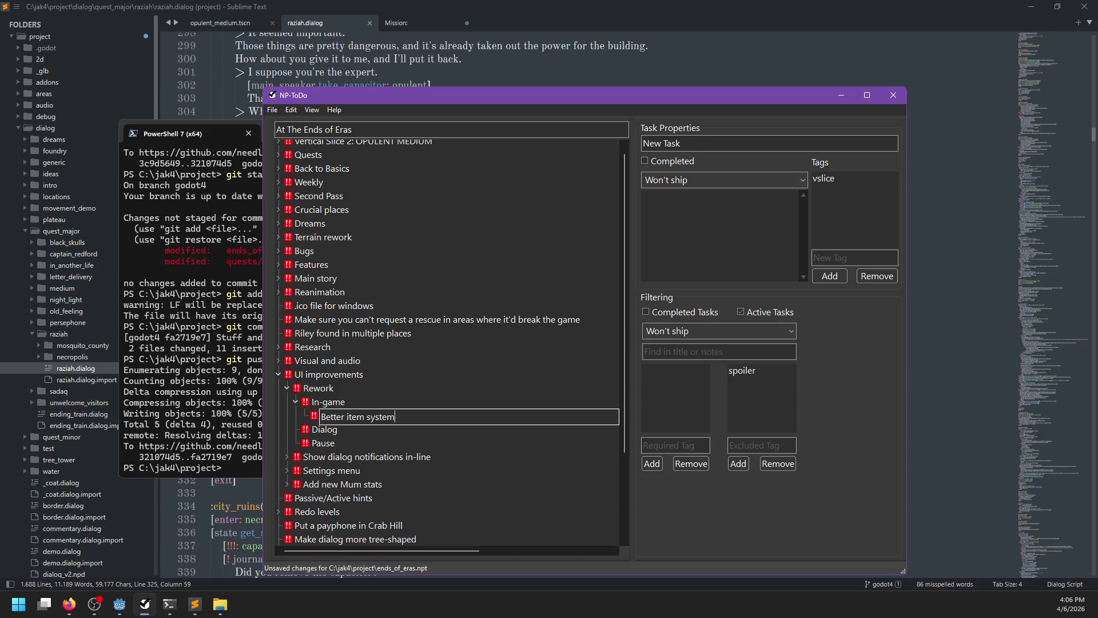
pyautogui.press('Return')
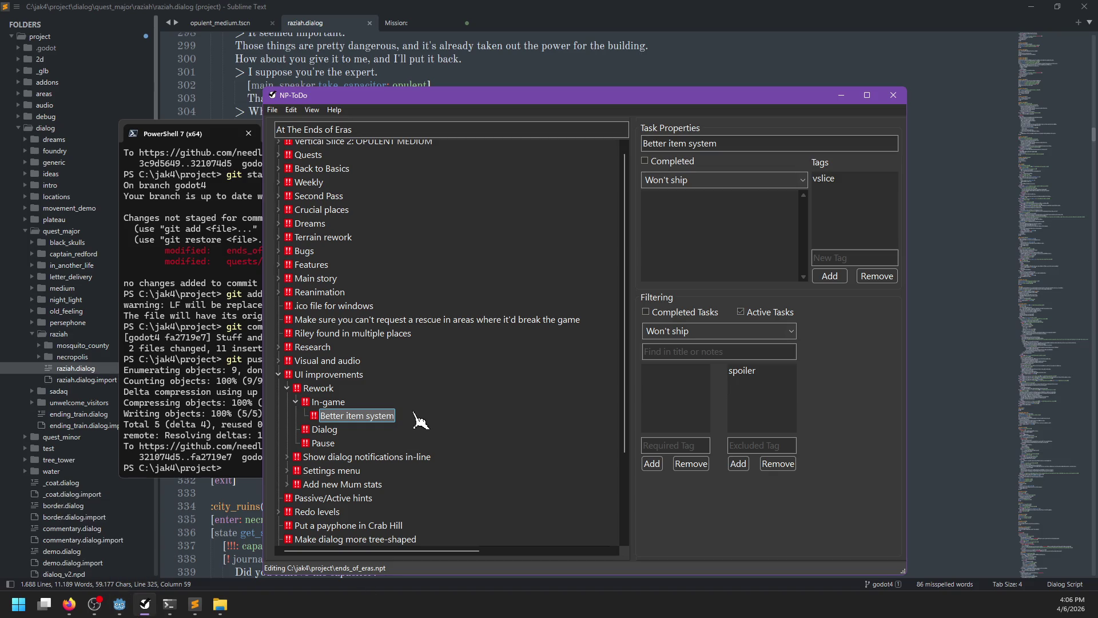
pyautogui.click(328, 402)
pyautogui.click(220, 604)
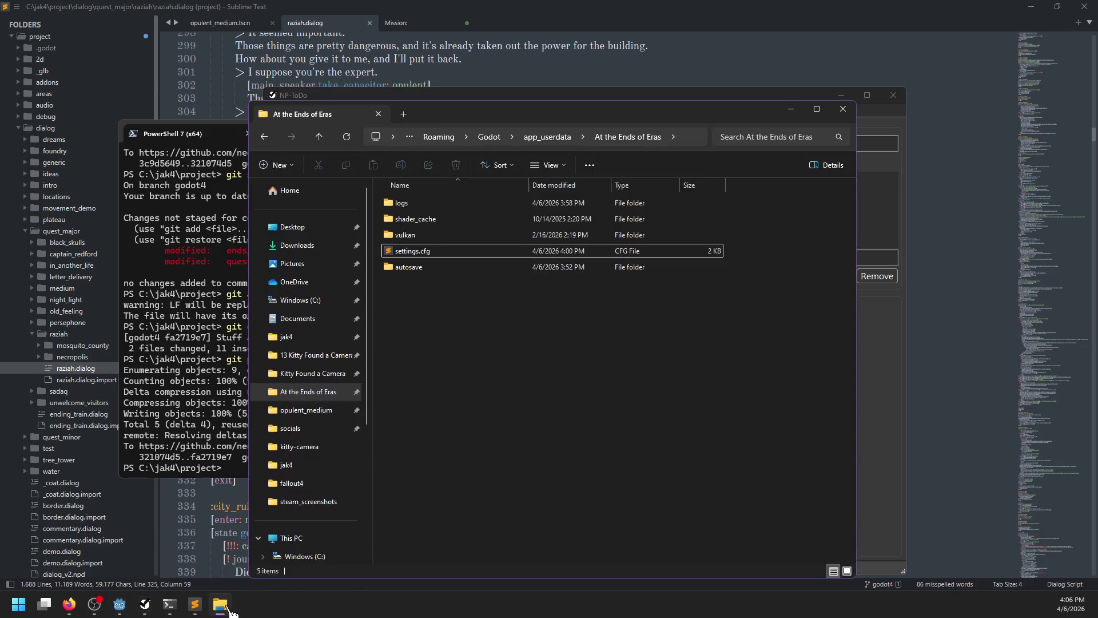
# Show the desktop, launch Krita and float its Layers docker.
pyautogui.click(581, 401)
pyautogui.hotkey('ctrl', 'l')
pyautogui.press('Escape')
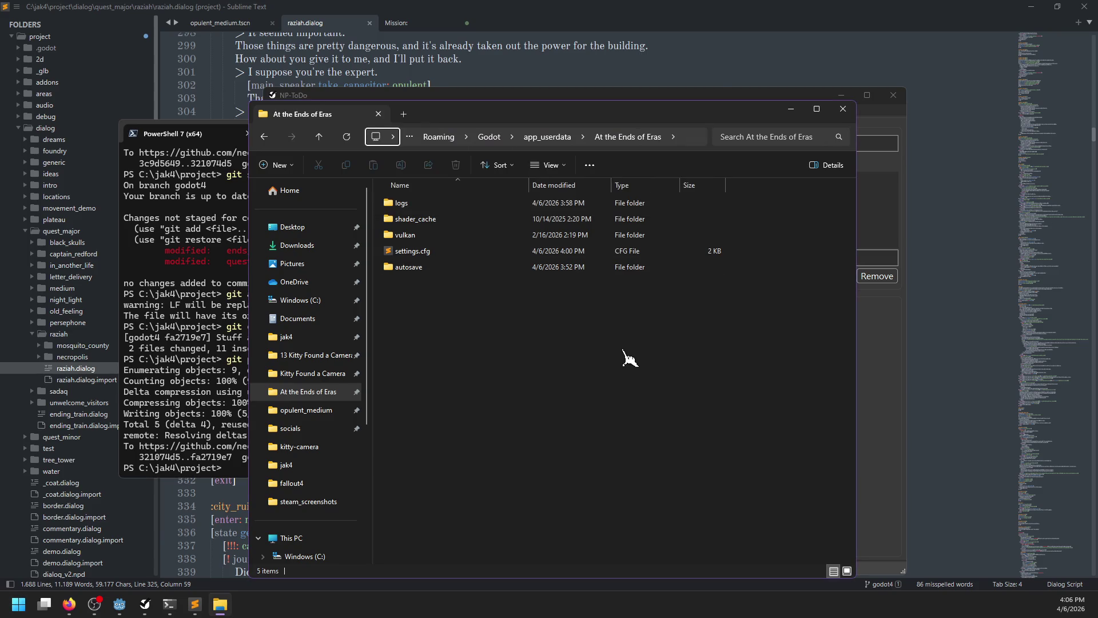
pyautogui.press('super+d')
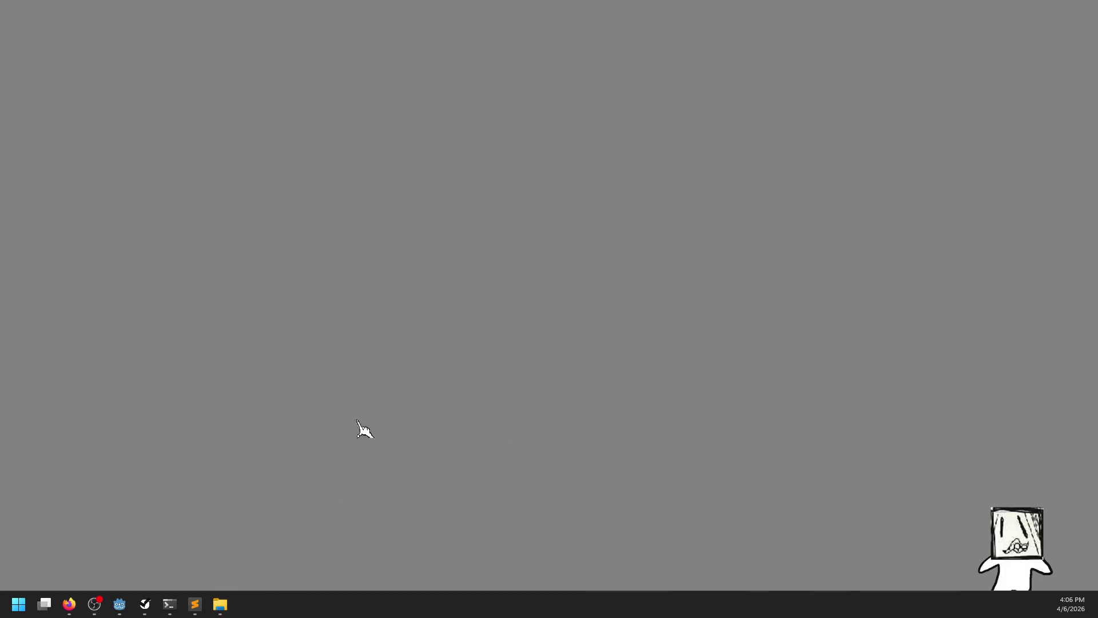
pyautogui.click(94, 603)
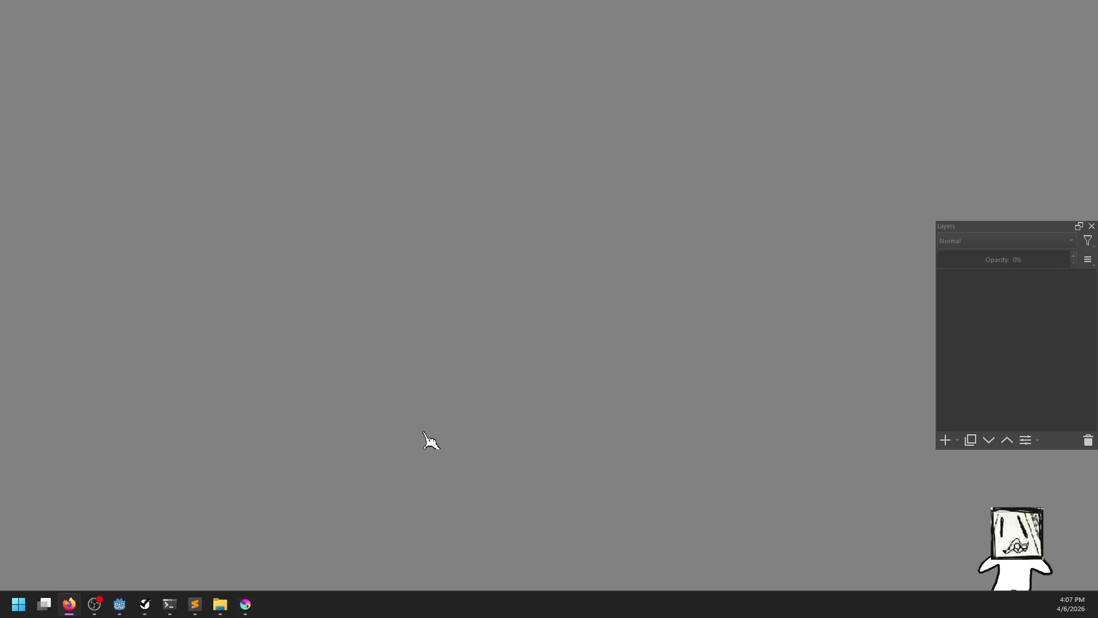
pyautogui.click(987, 230)
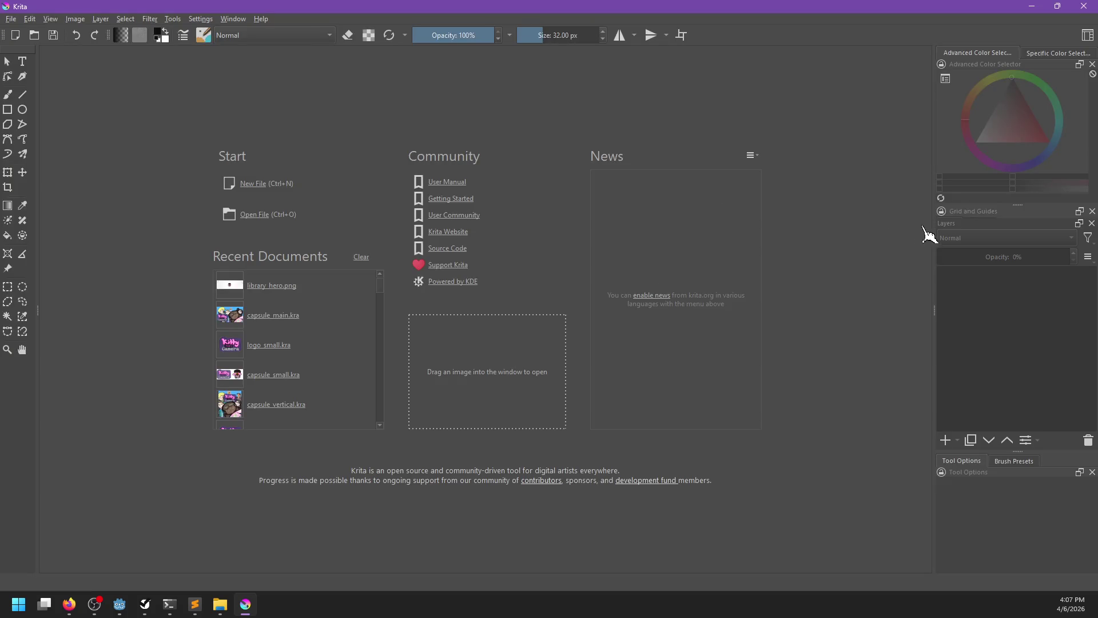
pyautogui.moveTo(963, 229); pyautogui.dragTo(713, 241)
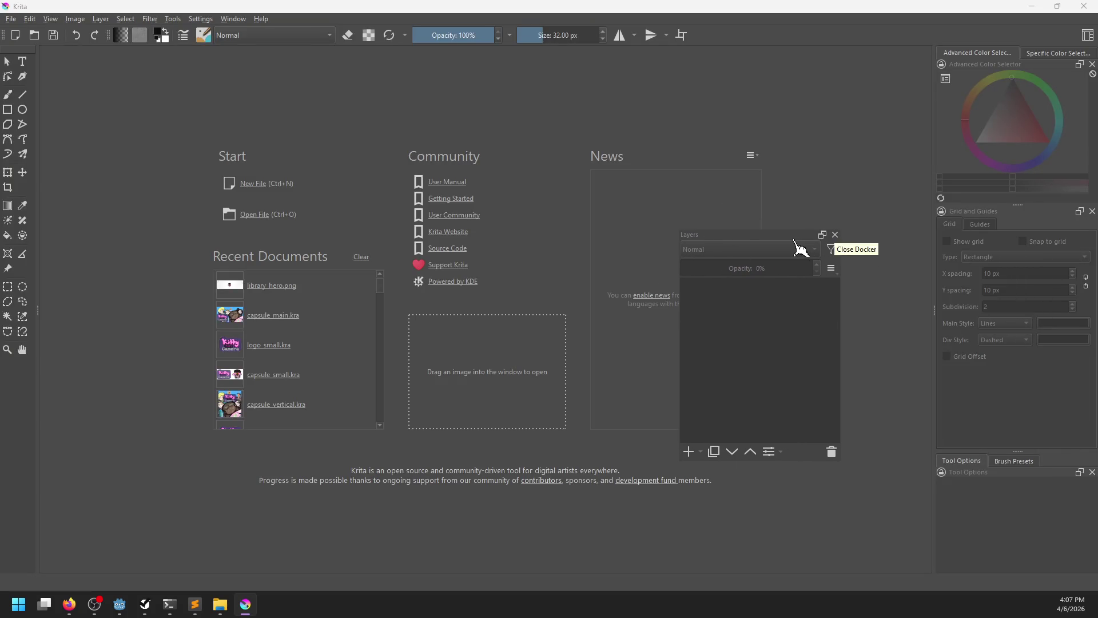
# Dock the Layers panel back beside Grid and Guides and switch to the Godot editor.
pyautogui.moveTo(797, 244); pyautogui.dragTo(1034, 269)
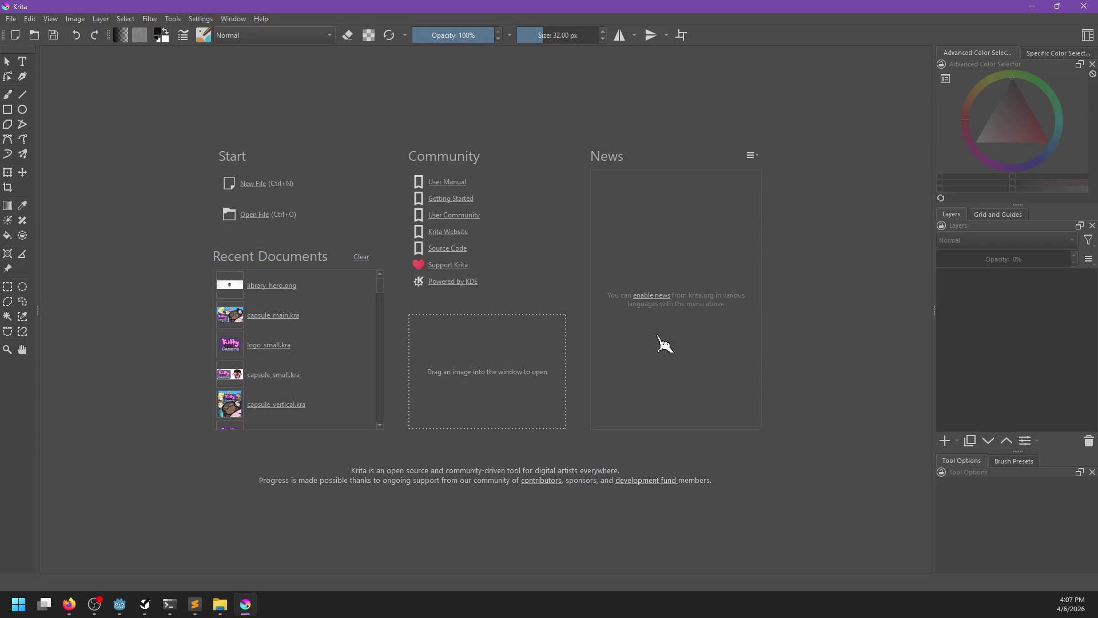
pyautogui.click(119, 604)
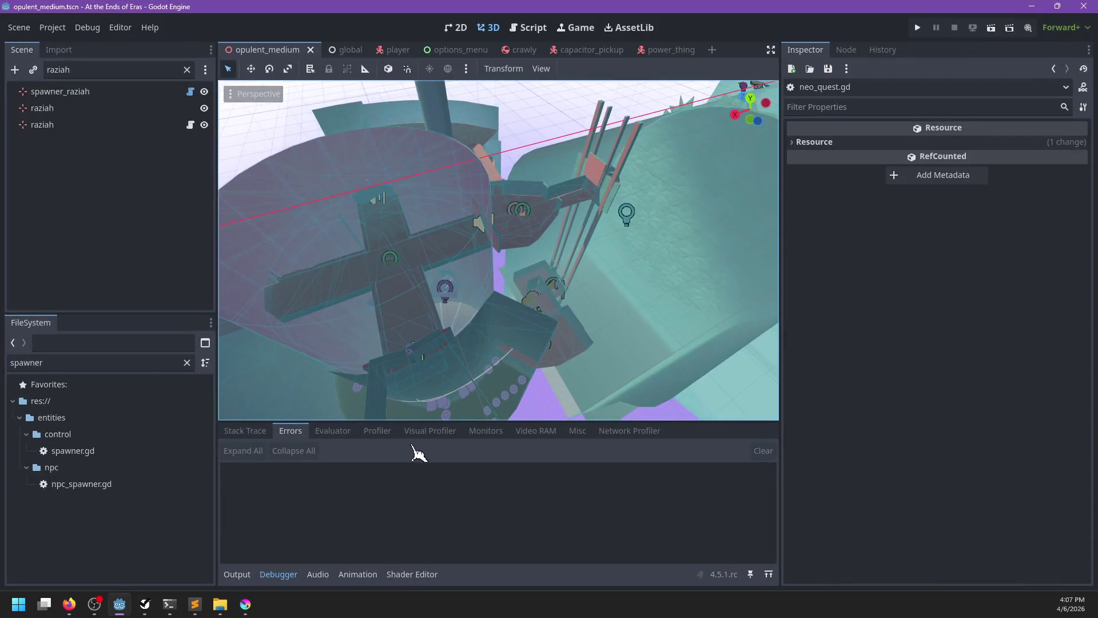
# Run the game briefly, then drag the 03-30 screenshot from Pictures into Krita and select watcher.jpg.
pyautogui.press('F5')
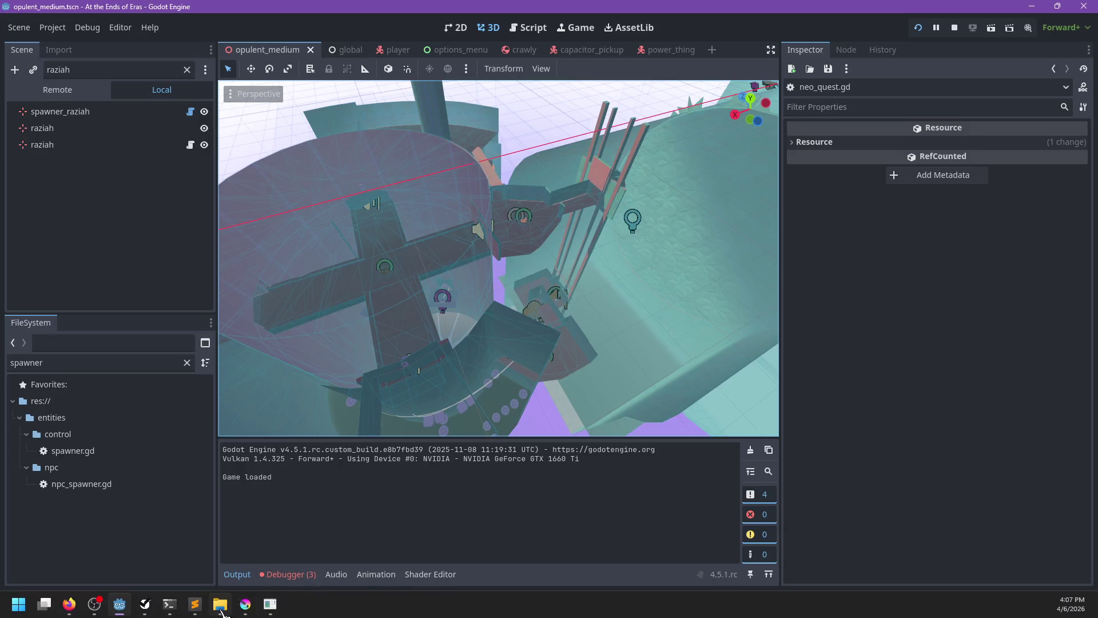
pyautogui.click(220, 604)
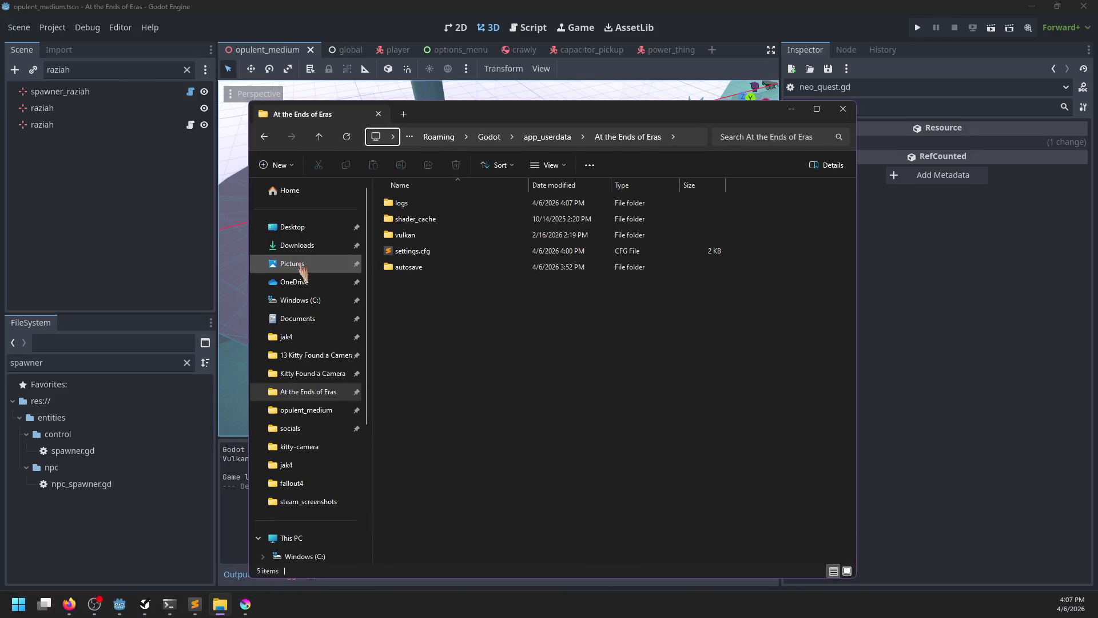
pyautogui.click(284, 264)
pyautogui.scroll(-10, 552, 380)
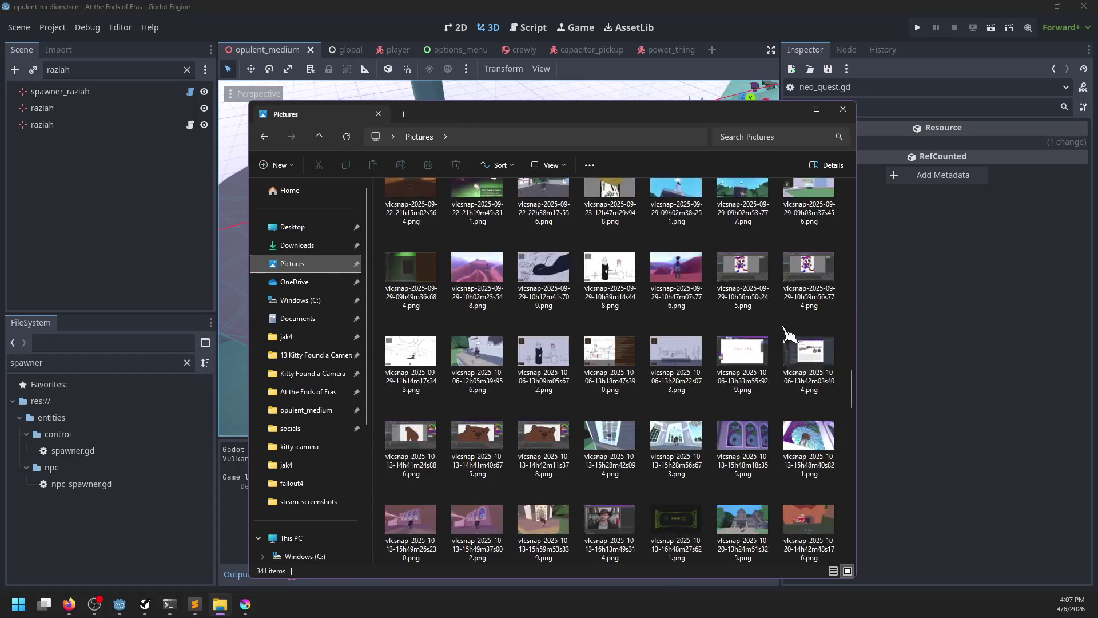
pyautogui.moveTo(852, 388); pyautogui.dragTo(849, 549)
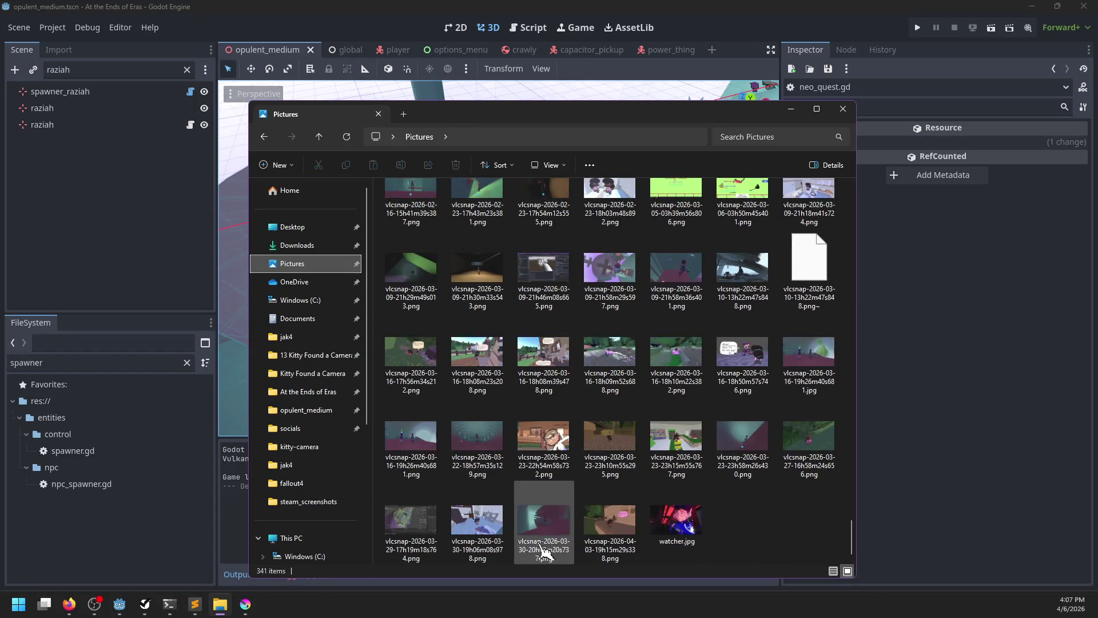
pyautogui.click(245, 604)
pyautogui.hotkey('alt', 'Tab')
pyautogui.moveTo(609, 520)
pyautogui.mouseDown()
pyautogui.moveTo(180, 536)
pyautogui.moveTo(589, 515)
pyautogui.moveTo(136, 494)
pyautogui.mouseUp()
pyautogui.click(684, 520)
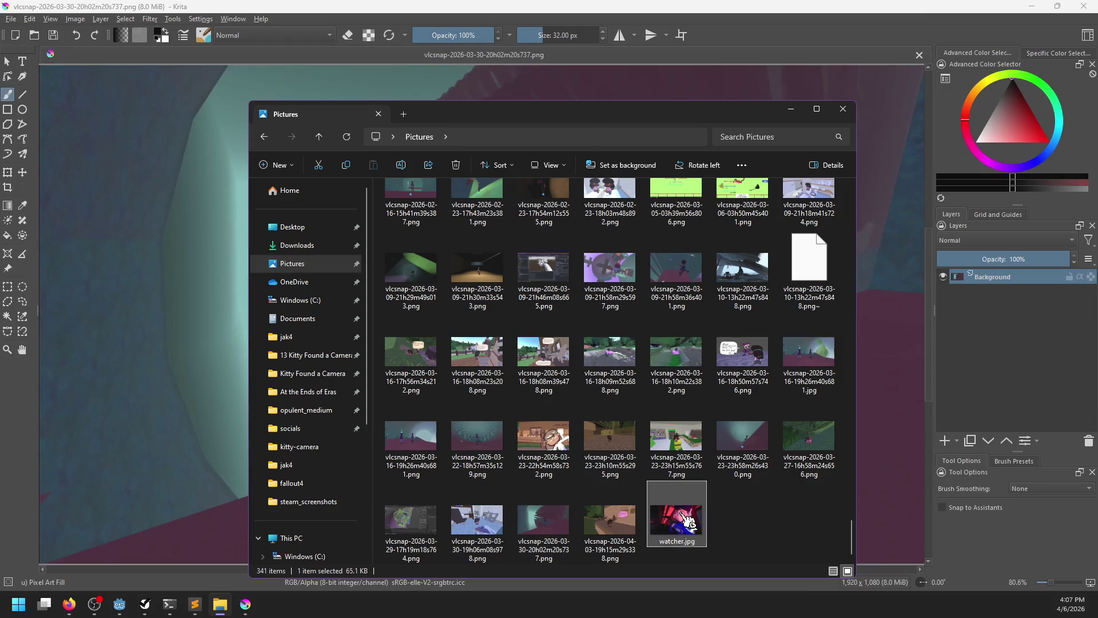
# View watcher.jpg maximized in Photos, then close it and the Pictures window to return to Krita.
pyautogui.doubleClick(684, 520)
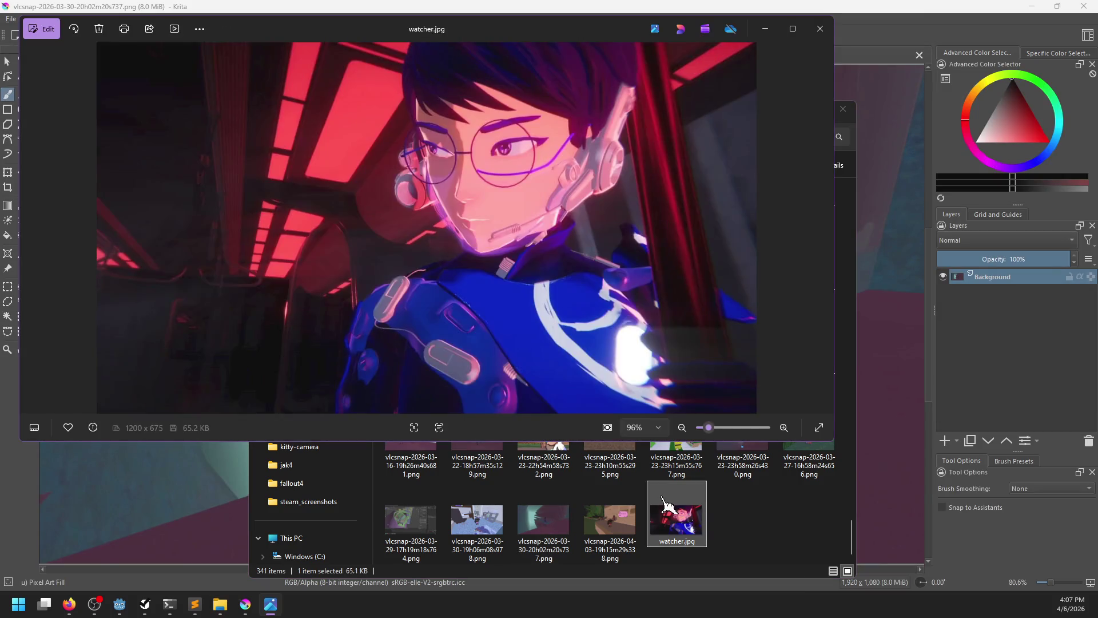
pyautogui.moveTo(499, 37); pyautogui.dragTo(583, 148)
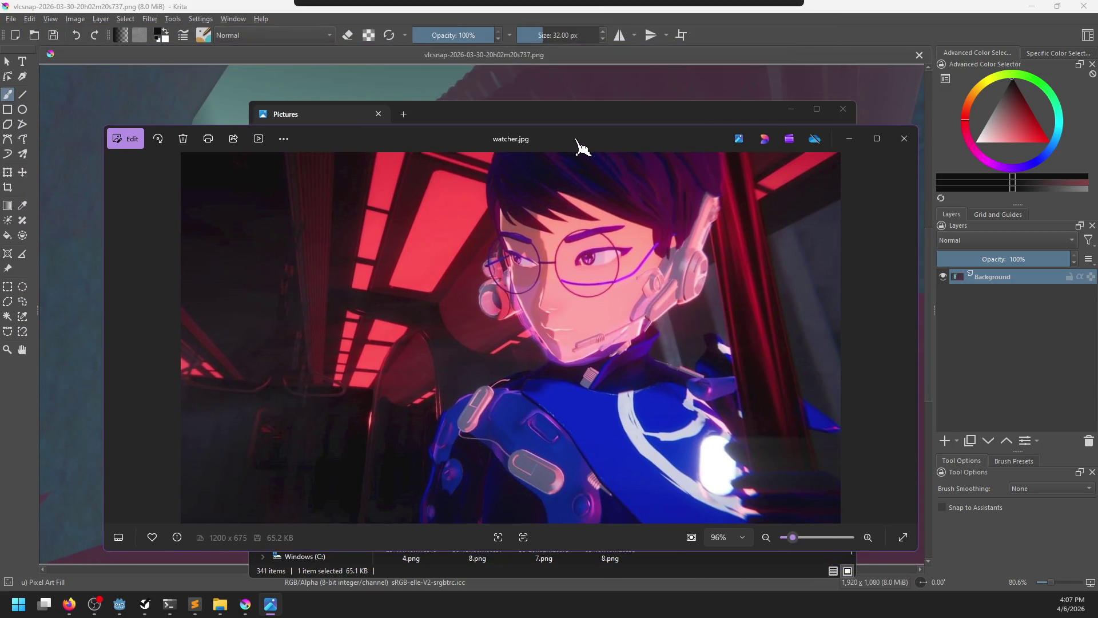
pyautogui.click(876, 139)
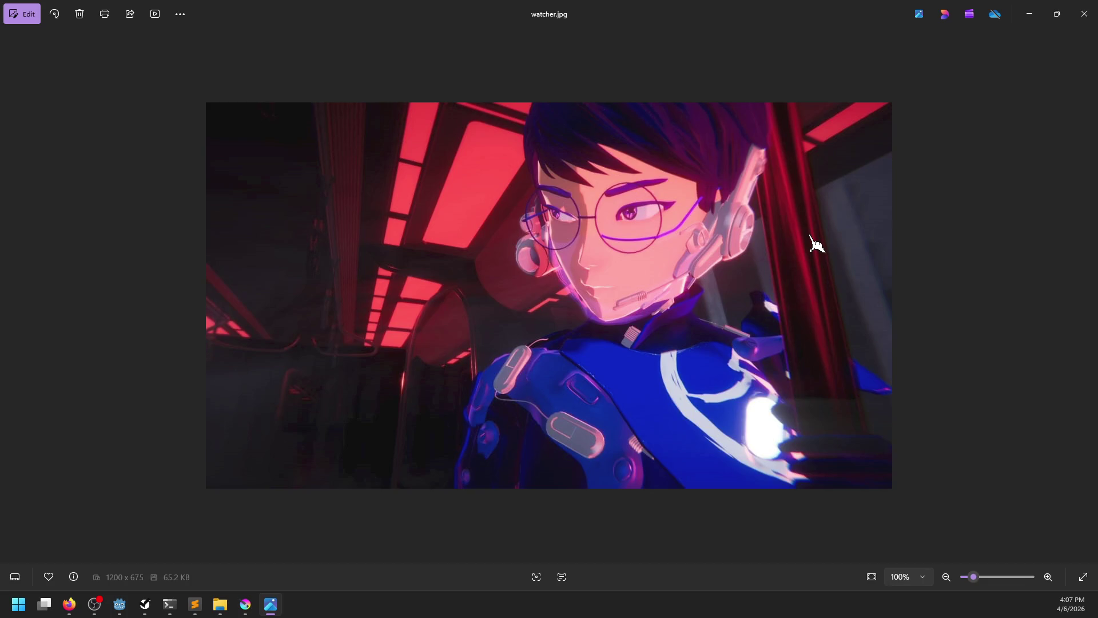
pyautogui.click(1083, 13)
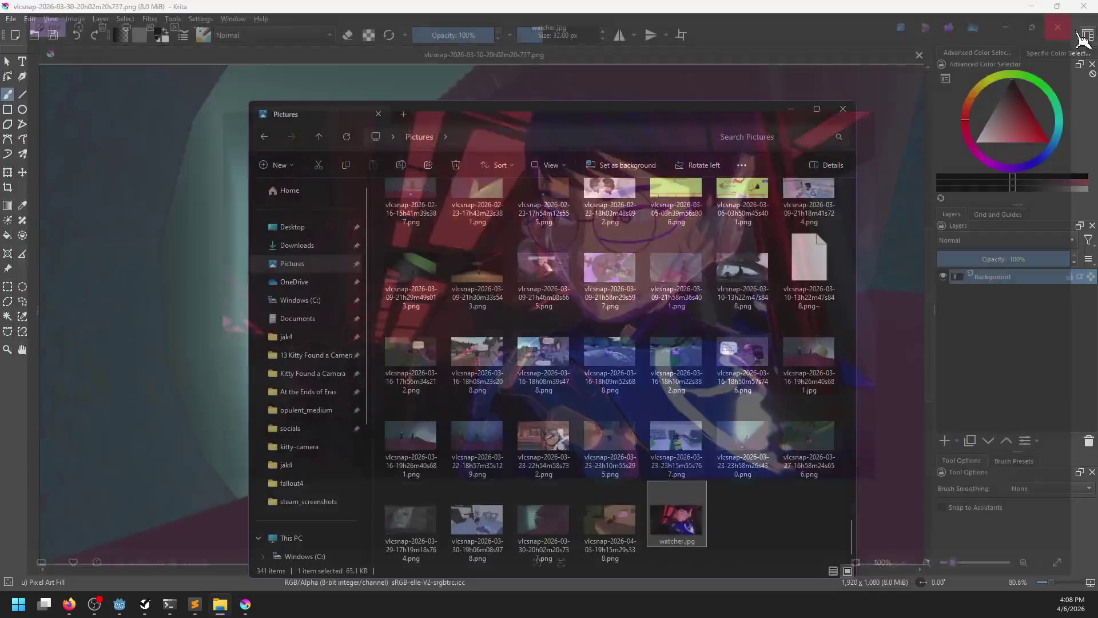
pyautogui.moveTo(808, 199)
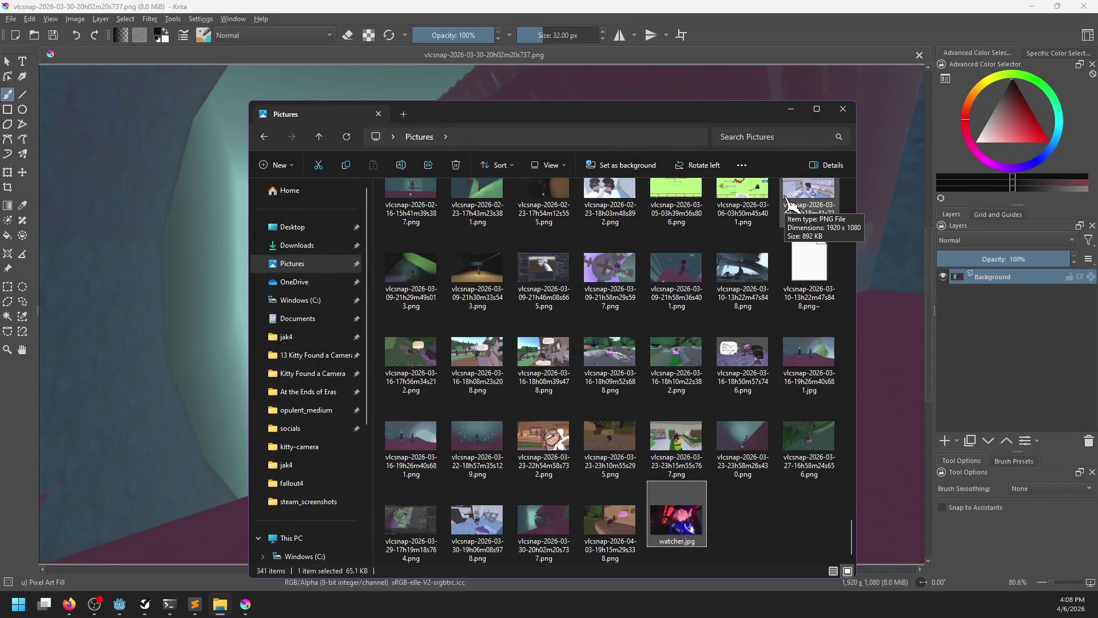
pyautogui.scroll(5, 706, 318)
pyautogui.scroll(5, 706, 318)
pyautogui.hotkey('alt', 'F4')
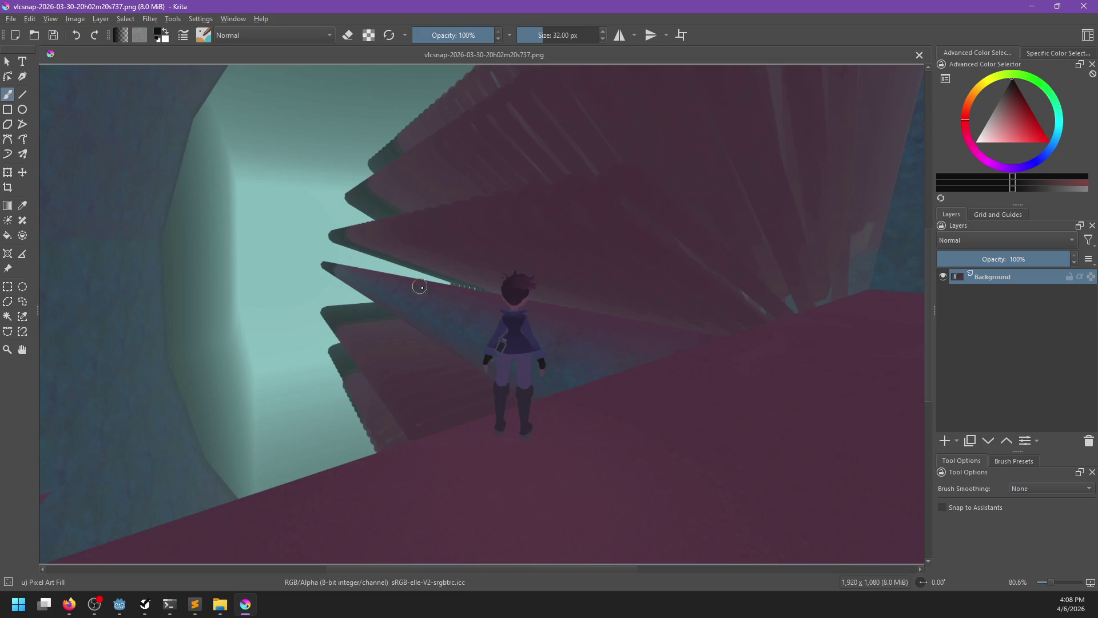
pyautogui.scroll(-3, 478, 336)
pyautogui.scroll(3, 498, 344)
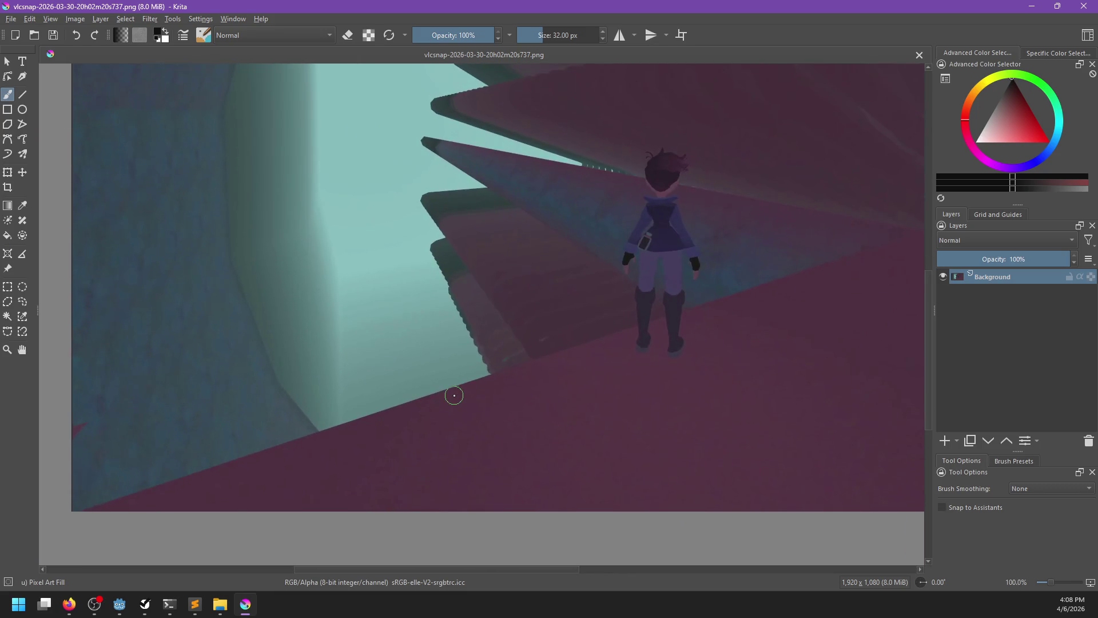
# Add Paint Layer 1 over the screenshot and undo a test black rectangle.
pyautogui.click(945, 441)
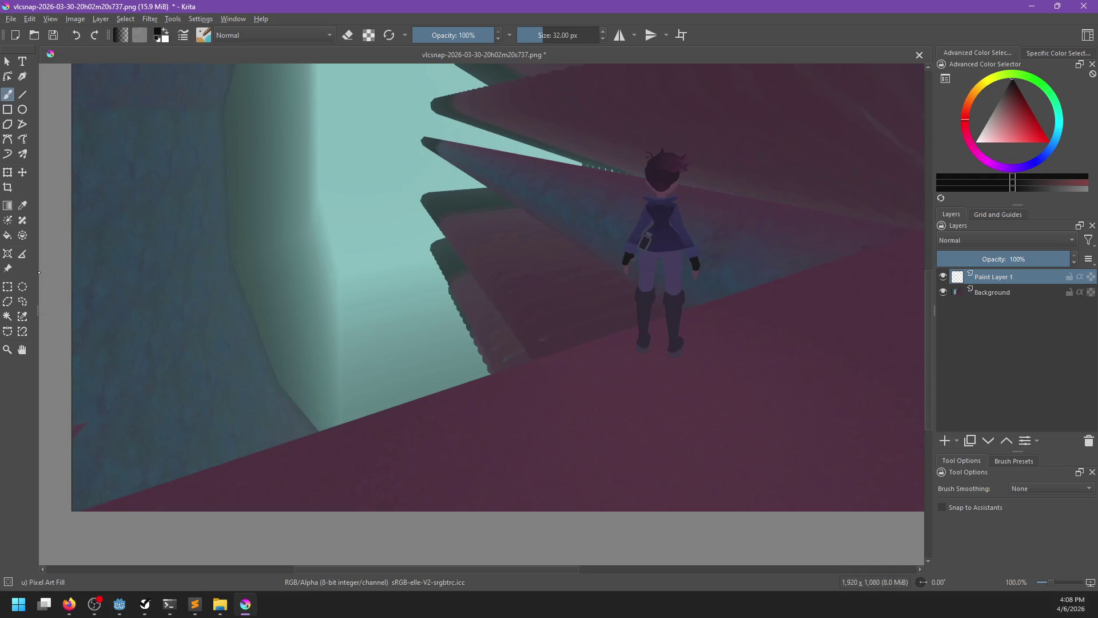
pyautogui.click(7, 109)
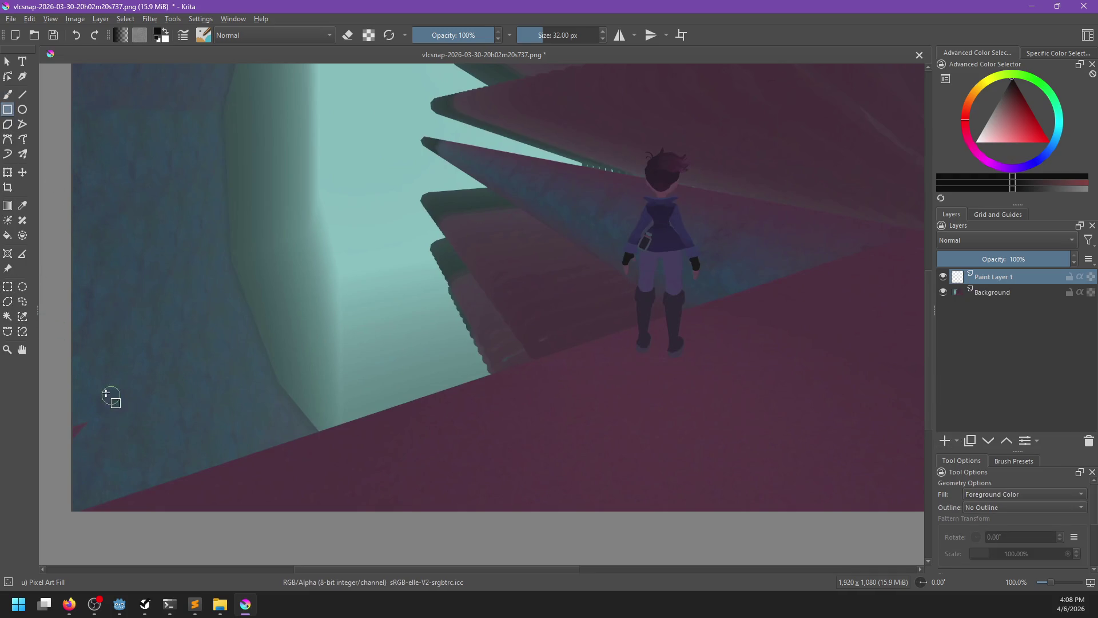
pyautogui.moveTo(93, 379); pyautogui.dragTo(205, 491)
pyautogui.hotkey('ctrl', 'z')
# Pick the Ink-2 Fineliner preset from the pop-up palette's brush tags.
pyautogui.rightClick(294, 404)
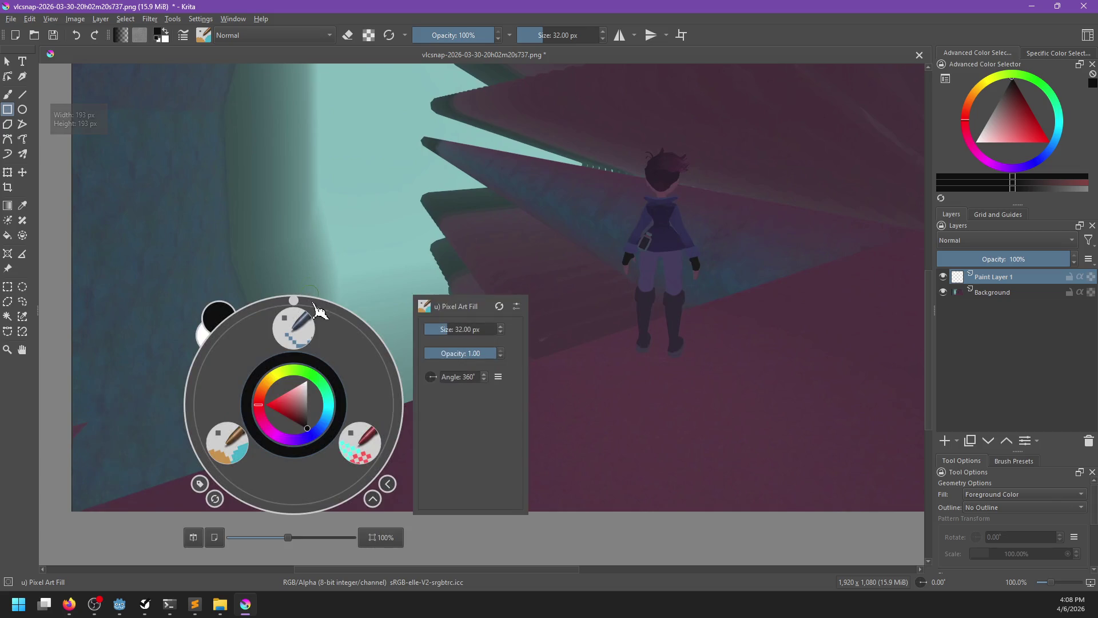
pyautogui.click(199, 483)
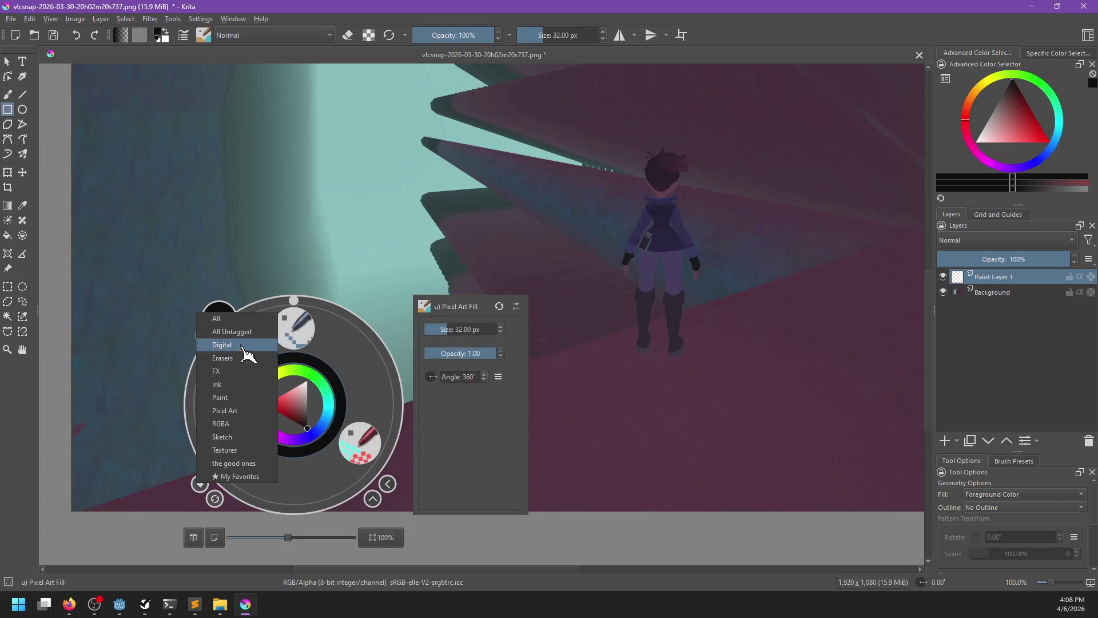
pyautogui.click(234, 463)
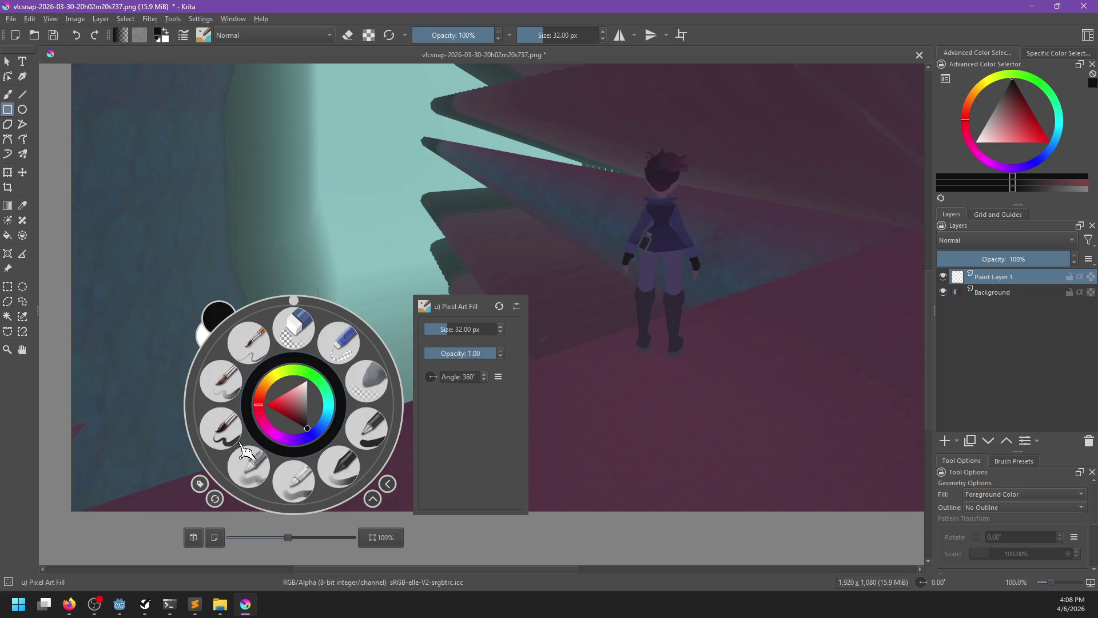
pyautogui.click(199, 483)
pyautogui.click(245, 458)
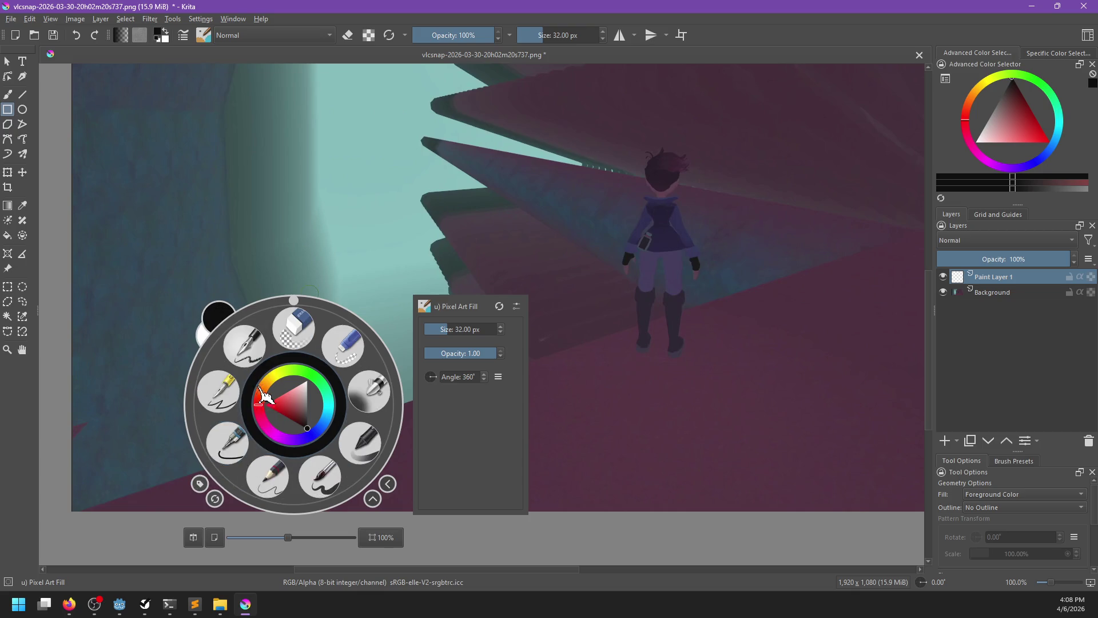
pyautogui.click(228, 444)
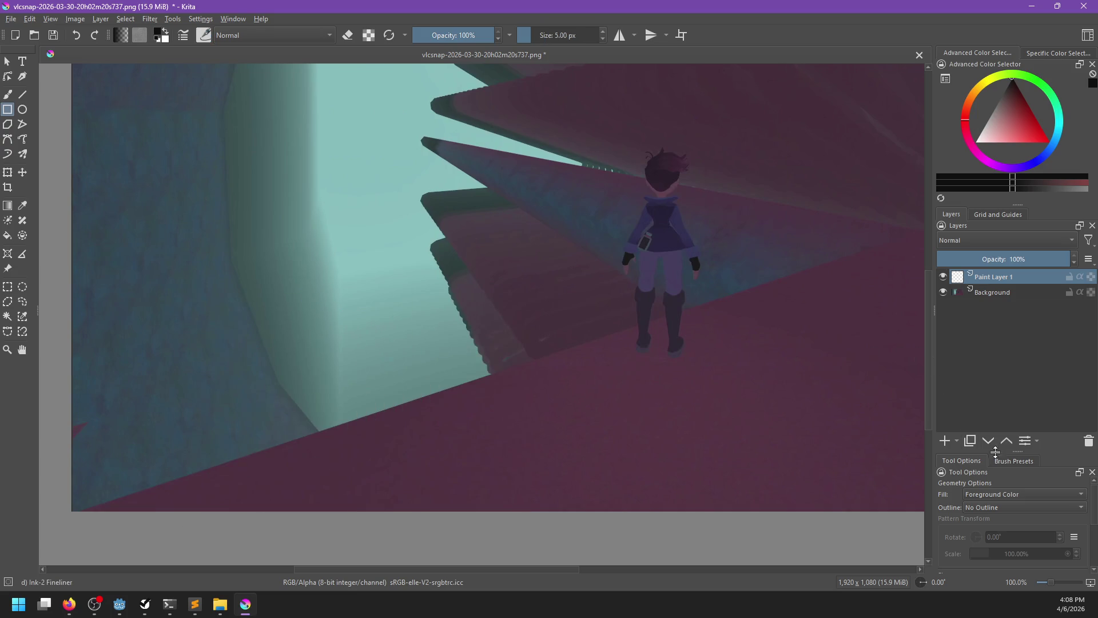
# Set the Rectangle tool's Fill to Not Filled and choose a yellow-orange colour.
pyautogui.click(1013, 507)
pyautogui.click(994, 496)
pyautogui.click(976, 91)
pyautogui.click(1023, 143)
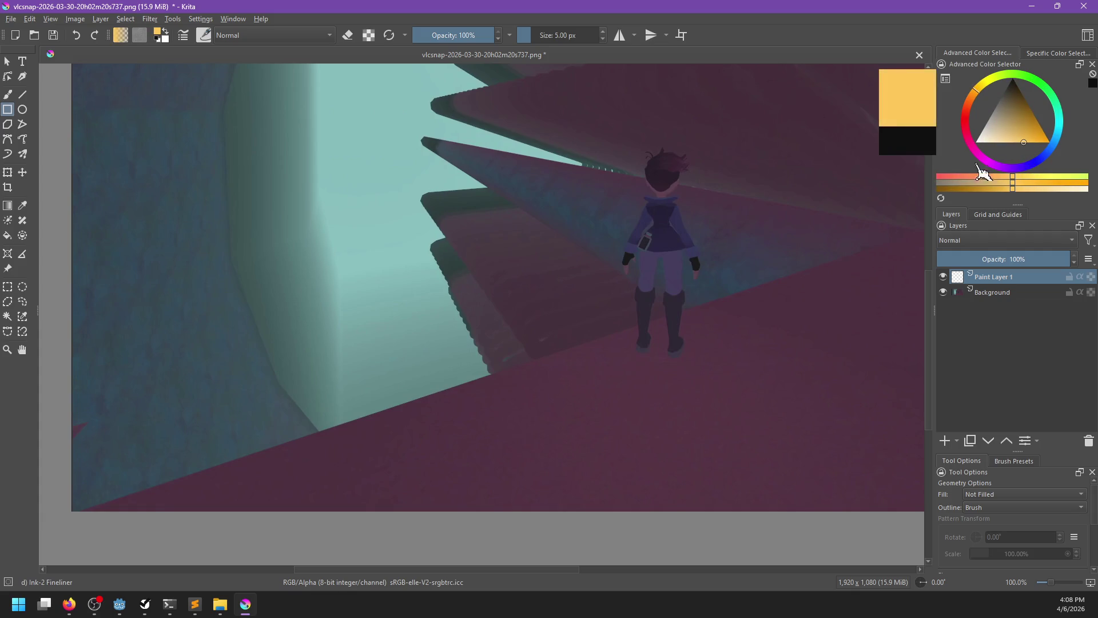
# Draw a yellow square outline with the Rectangle tool, undoing a stray extra square.
pyautogui.moveTo(89, 366); pyautogui.dragTo(217, 479)
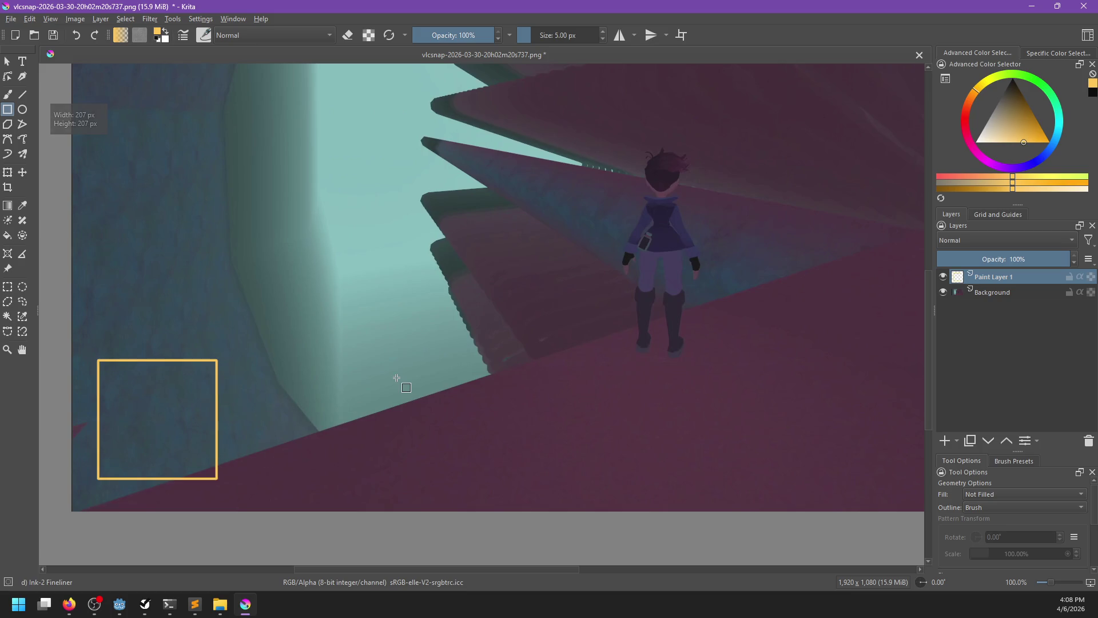
pyautogui.scroll(-2, 397, 378)
pyautogui.scroll(1, 453, 401)
pyautogui.moveTo(444, 421); pyautogui.dragTo(448, 427)
pyautogui.moveTo(105, 109)
pyautogui.mouseDown()
pyautogui.moveTo(143, 112)
pyautogui.moveTo(174, 143)
pyautogui.mouseUp()
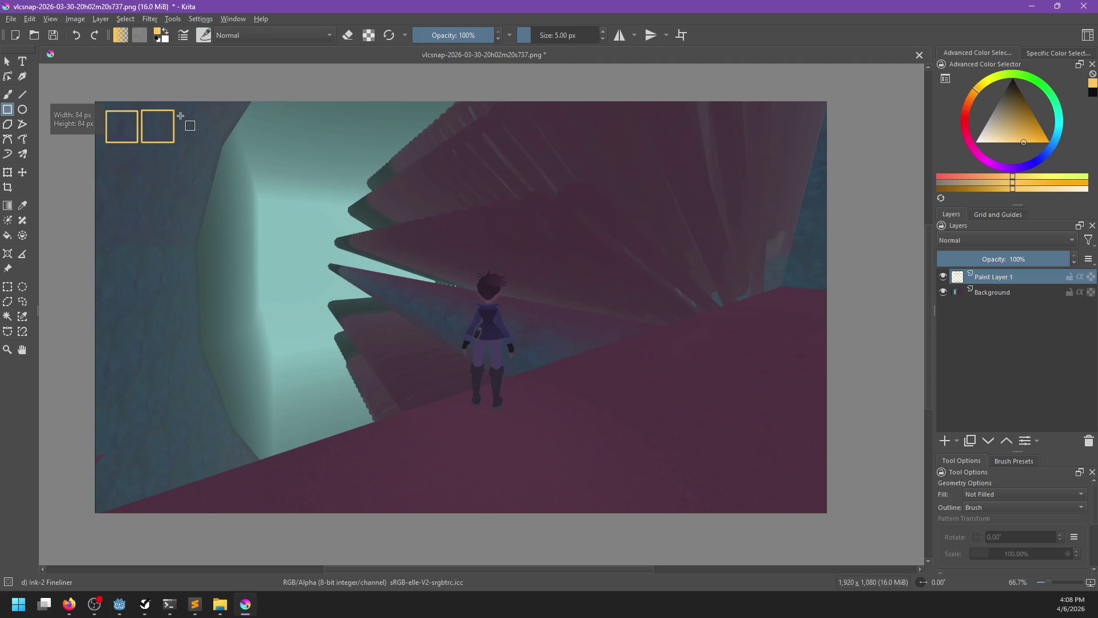
pyautogui.hotkey('ctrl', 'z')
# Copy the square onto a new layer beside the original, discarding surplus duplicates.
pyautogui.click(7, 286)
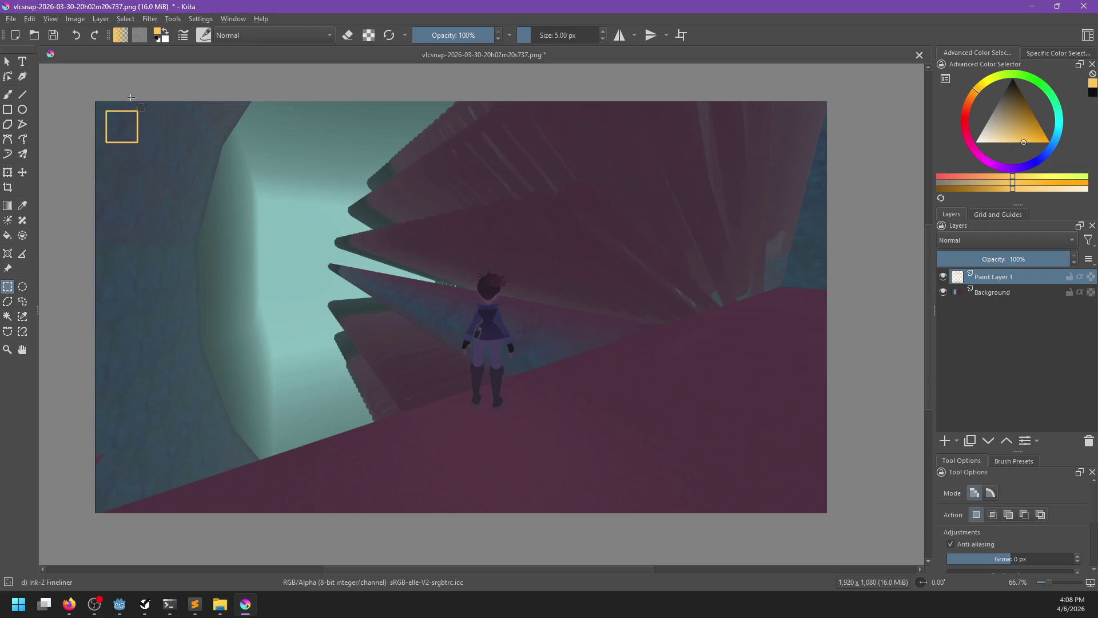
pyautogui.moveTo(56, 76)
pyautogui.mouseDown()
pyautogui.moveTo(145, 151)
pyautogui.moveTo(162, 139)
pyautogui.mouseUp()
pyautogui.hotkey('ctrl', 'j')
pyautogui.press('t')
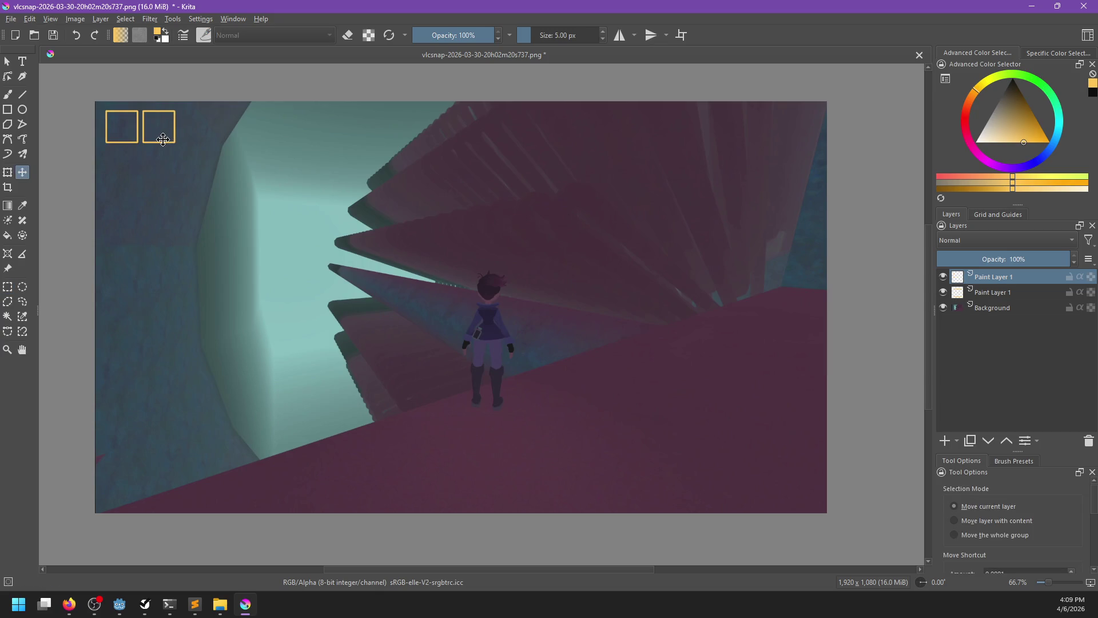
pyautogui.hotkey('ctrl', 'j')
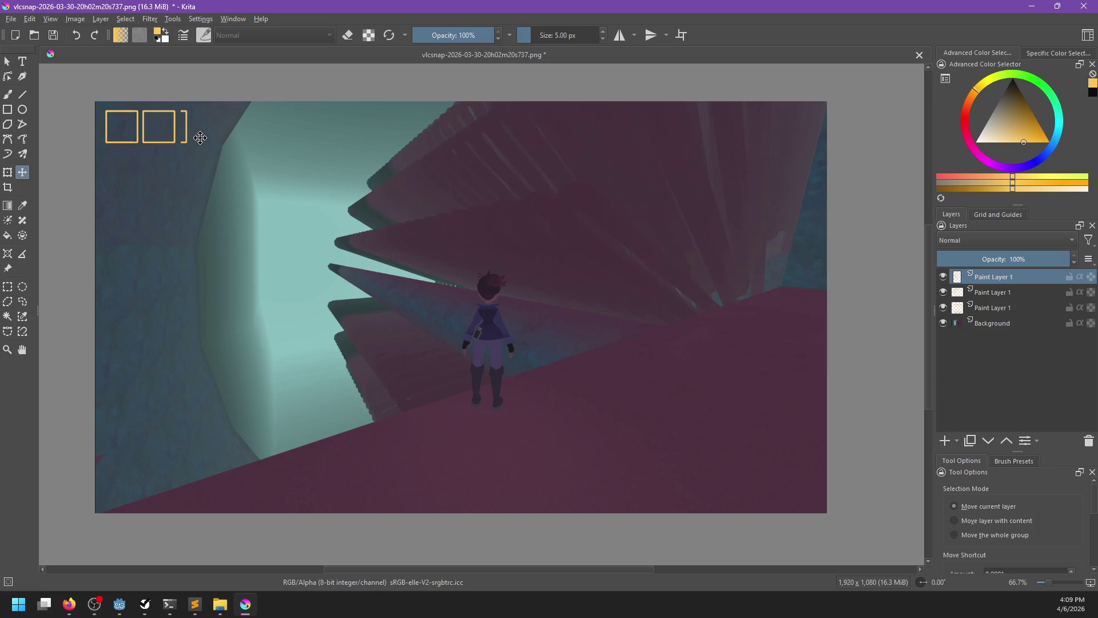
pyautogui.hotkey('ctrl', 'a')
pyautogui.moveTo(175, 132); pyautogui.dragTo(138, 137)
pyautogui.hotkey('ctrl', 'j')
pyautogui.hotkey('ctrl', 'e')
pyautogui.hotkey('ctrl', 'e')
pyautogui.hotkey('ctrl', 'e')
# Copy the right-hand square onto another layer to make a third box in the row.
pyautogui.click(7, 286)
pyautogui.moveTo(140, 106)
pyautogui.mouseDown()
pyautogui.moveTo(192, 144)
pyautogui.moveTo(179, 144)
pyautogui.moveTo(208, 138)
pyautogui.mouseUp()
pyautogui.hotkey('ctrl', 'j')
pyautogui.press('t')
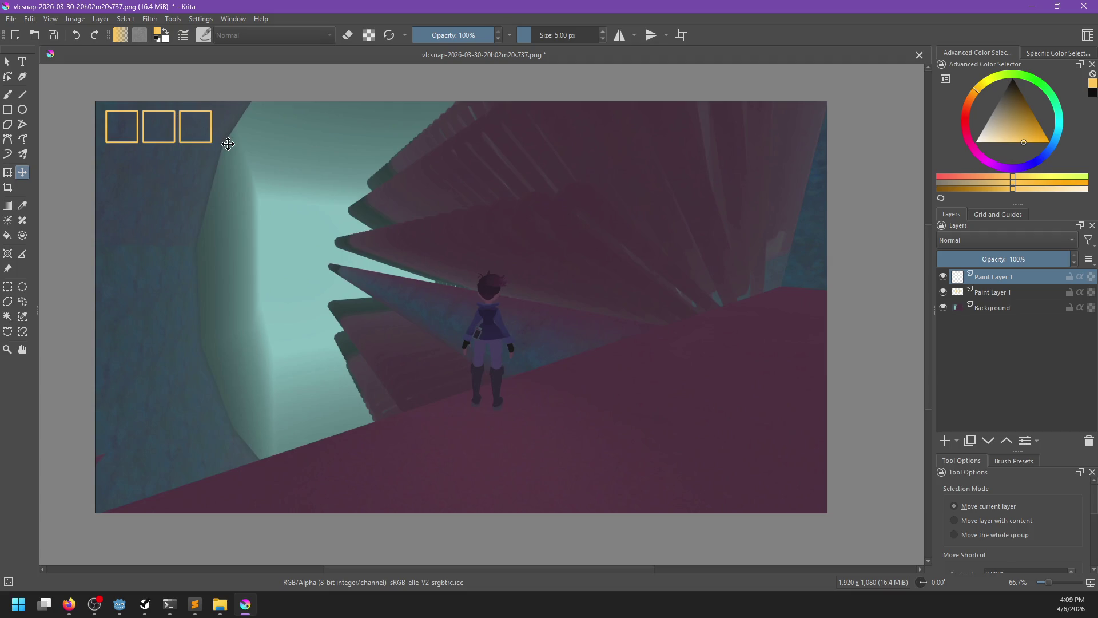
pyautogui.scroll(2, 257, 172)
pyautogui.scroll(-2, 286, 194)
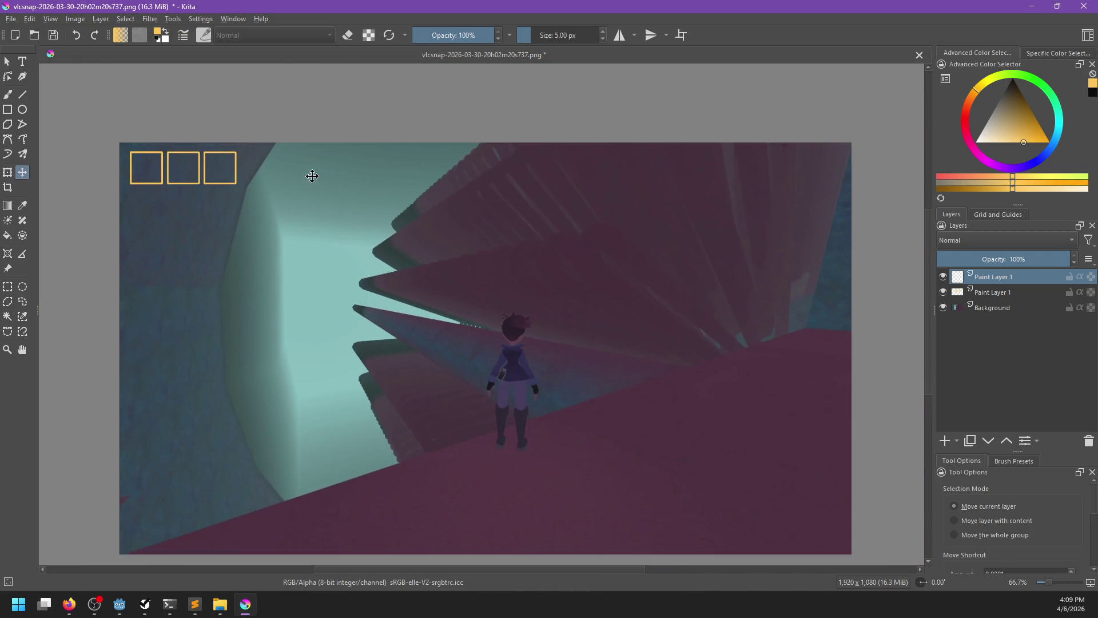
pyautogui.scroll(-1, 304, 194)
pyautogui.scroll(2, 308, 197)
pyautogui.scroll(-2, 311, 199)
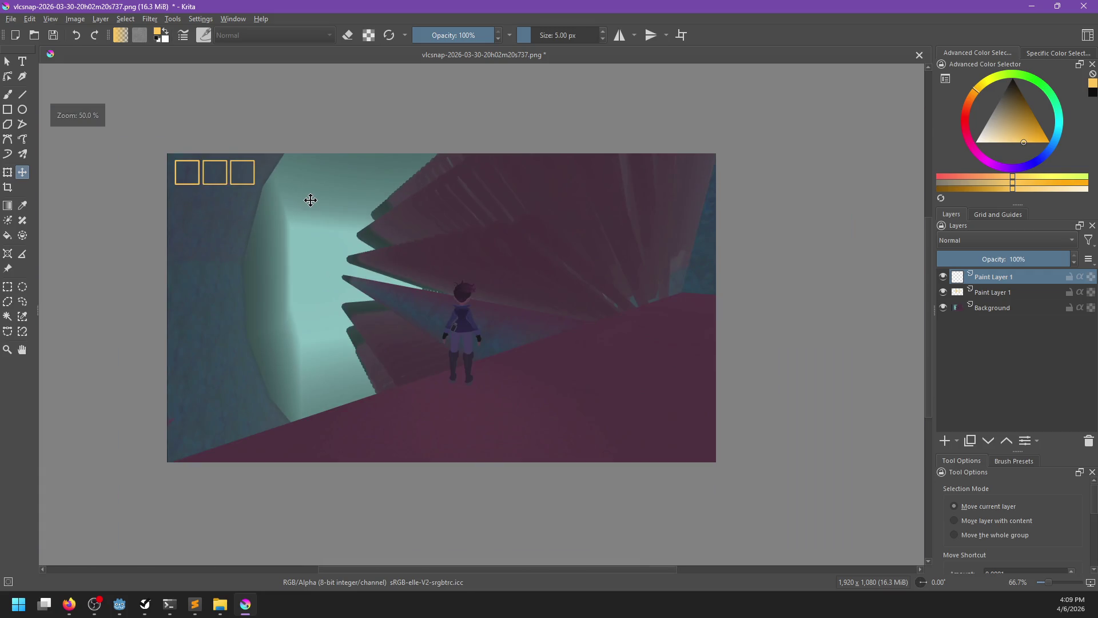
# Merge the three boxes onto one layer and move them to the bottom-left corner.
pyautogui.click(7, 287)
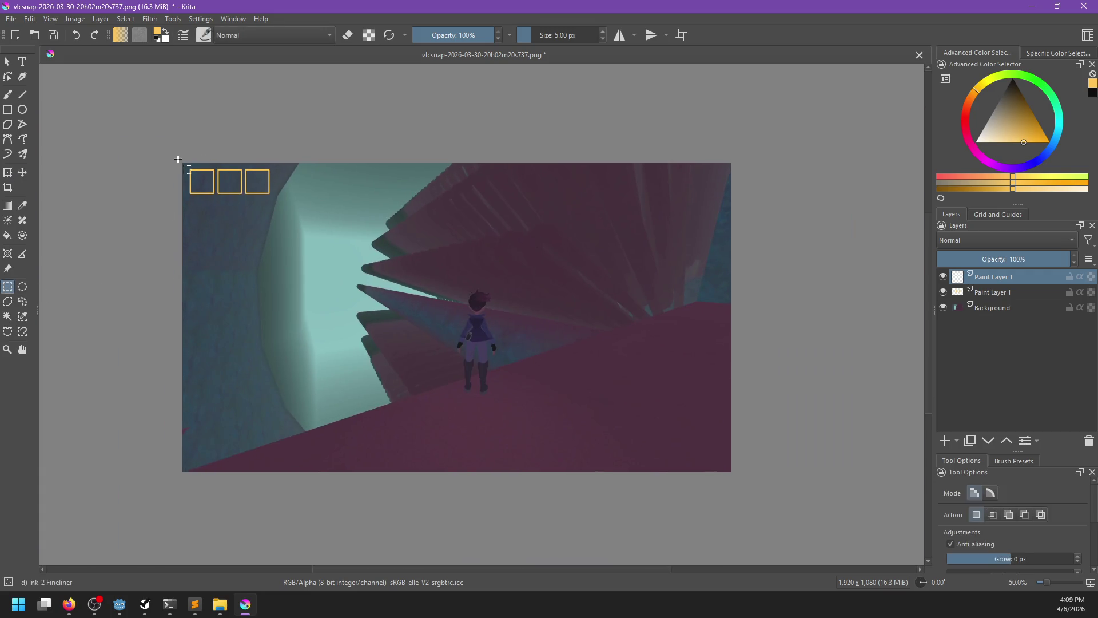
pyautogui.moveTo(277, 202); pyautogui.dragTo(175, 155)
pyautogui.press('t')
pyautogui.moveTo(255, 187); pyautogui.dragTo(265, 287)
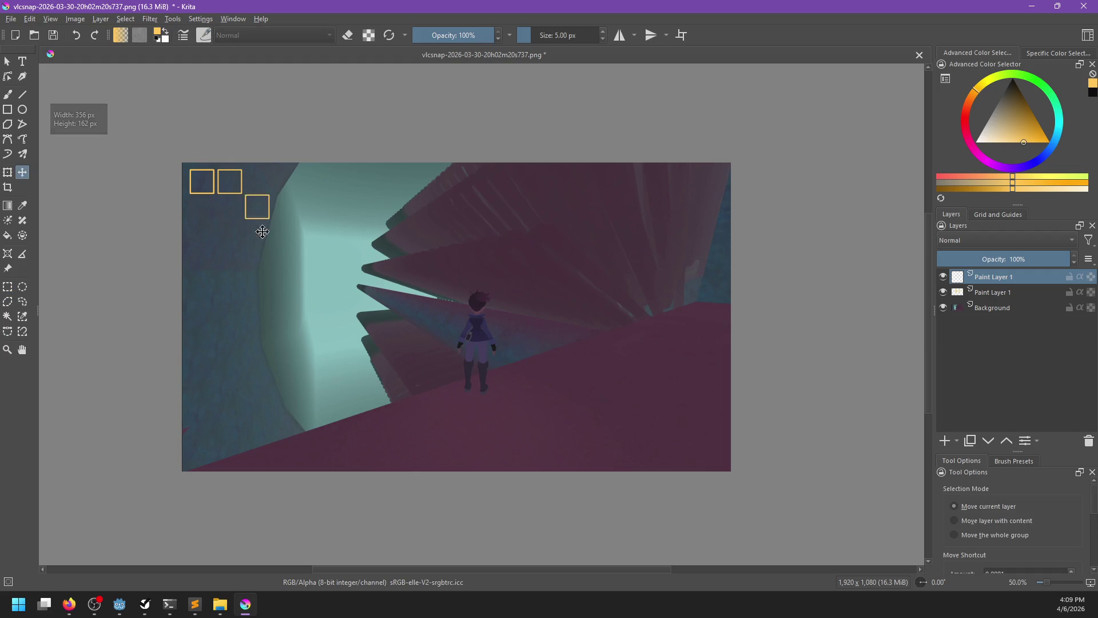
pyautogui.hotkey('ctrl', 'z')
pyautogui.hotkey('ctrl', 'e')
pyautogui.moveTo(224, 160); pyautogui.dragTo(209, 434)
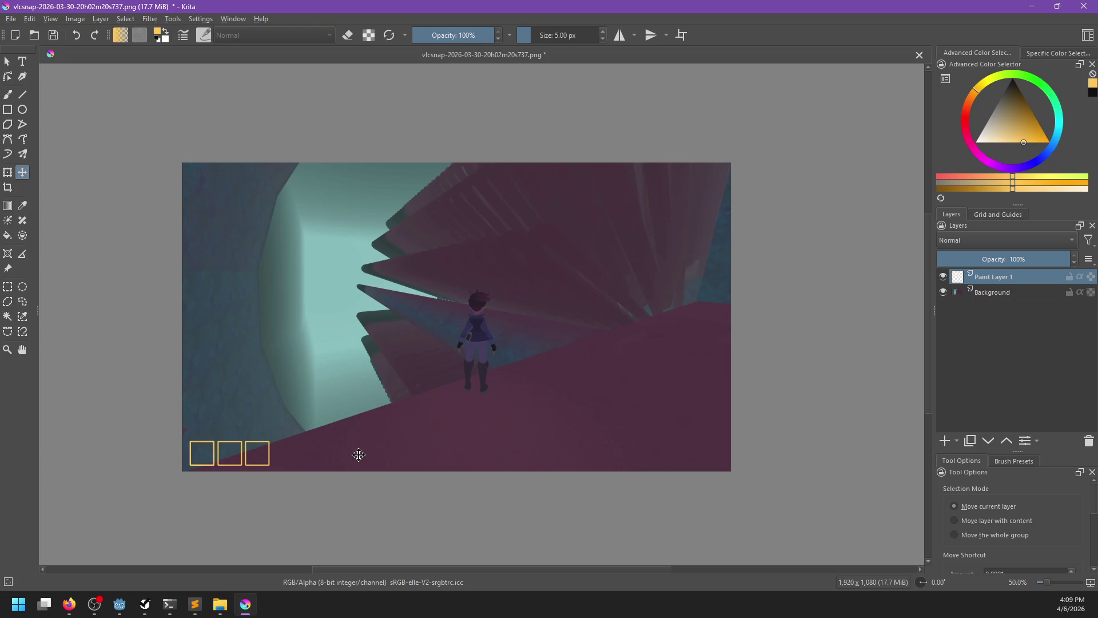
pyautogui.scroll(3, 359, 455)
pyautogui.scroll(-1, 490, 451)
pyautogui.scroll(-1, 403, 448)
pyautogui.scroll(2, 421, 473)
pyautogui.press('b')
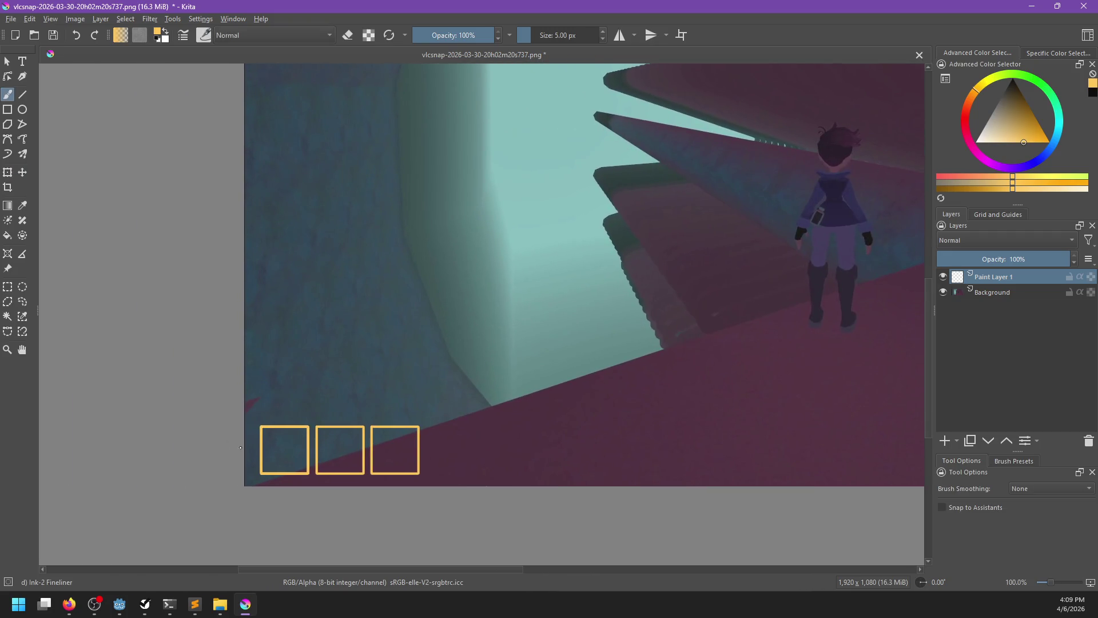
# Sketch a yellow gun icon in the first box, undoing stray strokes.
pyautogui.moveTo(271, 456); pyautogui.dragTo(294, 432)
pyautogui.hotkey('ctrl', 'z')
pyautogui.hotkey('ctrl', 'z')
pyautogui.hotkey('ctrl', 'z')
pyautogui.moveTo(326, 460)
pyautogui.mouseDown()
pyautogui.moveTo(255, 444)
pyautogui.moveTo(247, 453)
pyautogui.moveTo(321, 417)
pyautogui.moveTo(331, 424)
pyautogui.mouseUp()
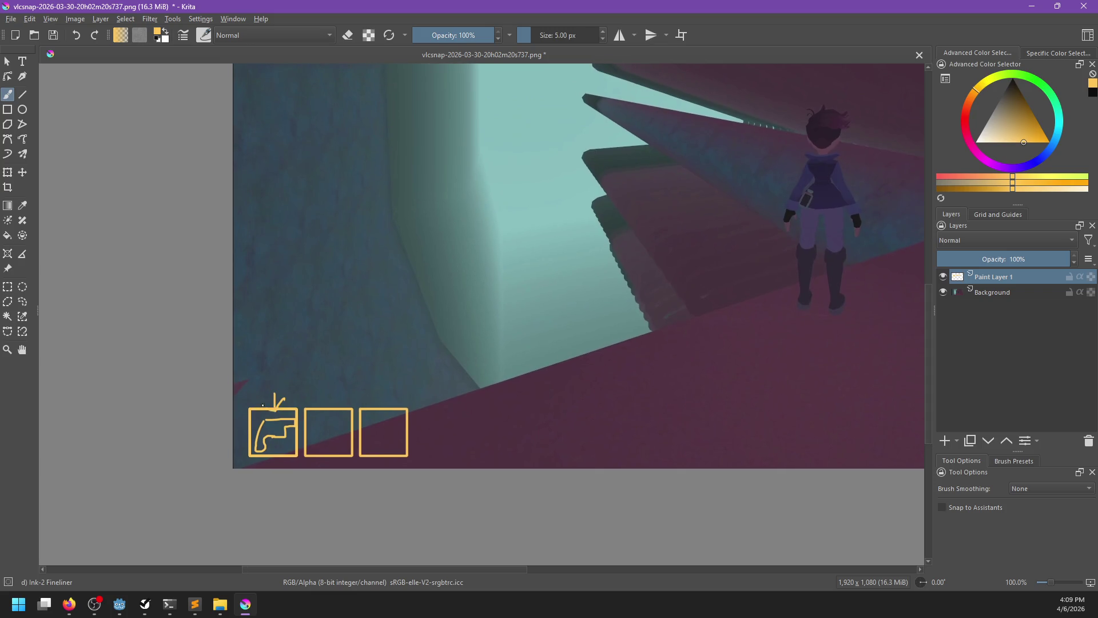
pyautogui.hotkey('ctrl', 'z')
pyautogui.hotkey('ctrl', 'z')
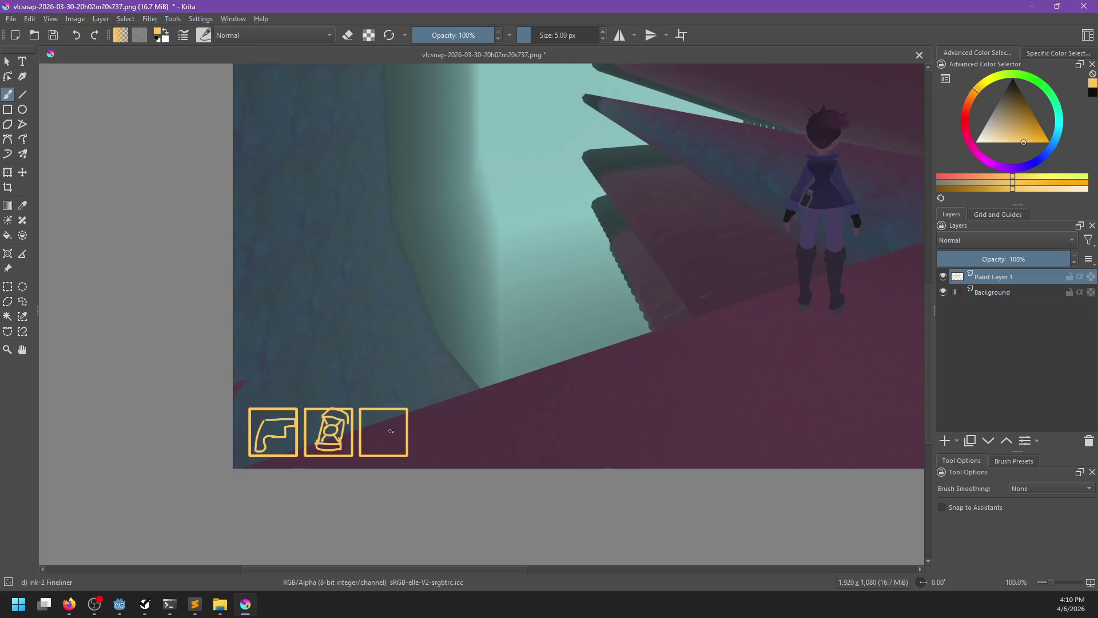
# Sketch the equipment and map icons inside the second and third boxes.
pyautogui.moveTo(388, 429); pyautogui.dragTo(381, 415)
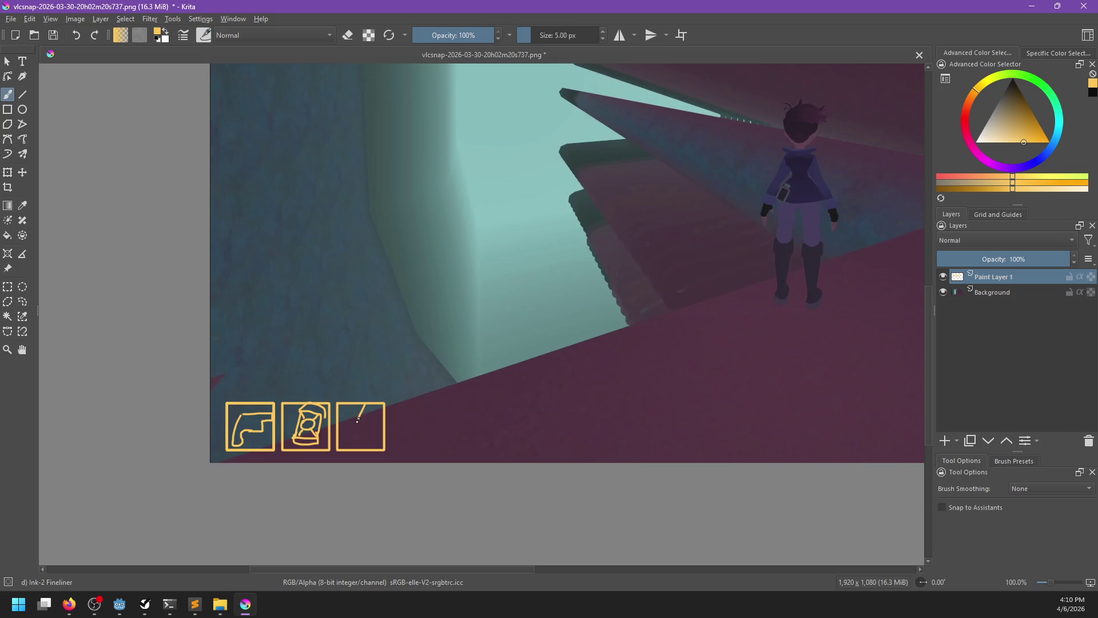
pyautogui.moveTo(354, 411)
pyautogui.mouseDown()
pyautogui.moveTo(378, 411)
pyautogui.moveTo(379, 446)
pyautogui.moveTo(346, 446)
pyautogui.moveTo(344, 410)
pyautogui.moveTo(354, 436)
pyautogui.moveTo(367, 429)
pyautogui.mouseUp()
pyautogui.moveTo(500, 403); pyautogui.dragTo(394, 414)
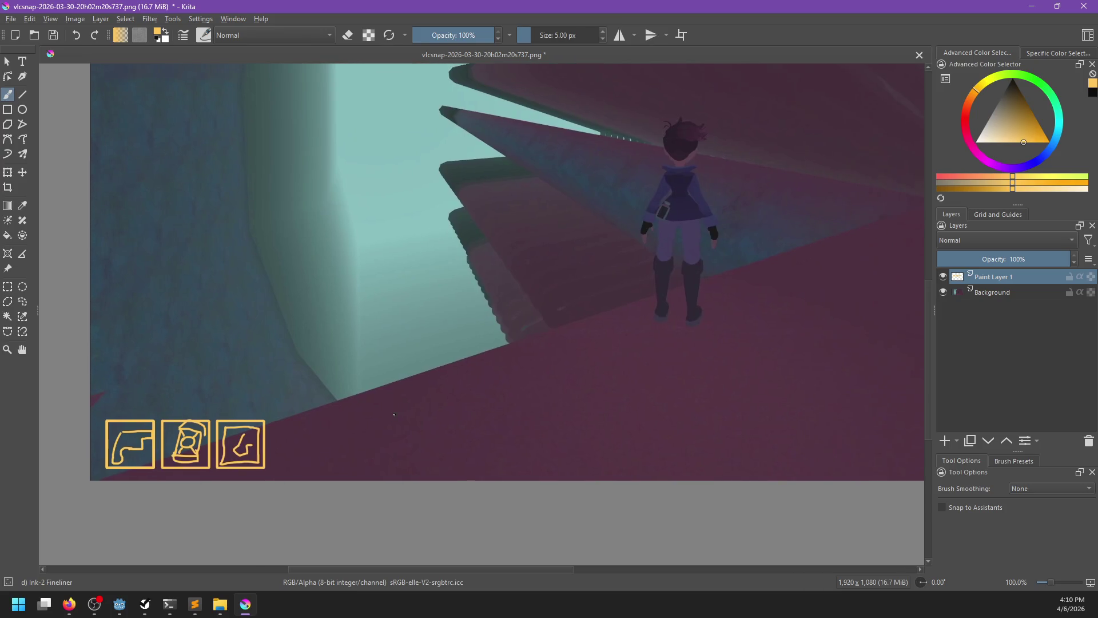
# Group the drawing layer as sketch1 and rename the boxes layer UI.
pyautogui.hotkey('ctrl', 'g')
pyautogui.doubleClick(991, 277)
pyautogui.press('BackSpace')
pyautogui.write('sketch1')
pyautogui.press('Return')
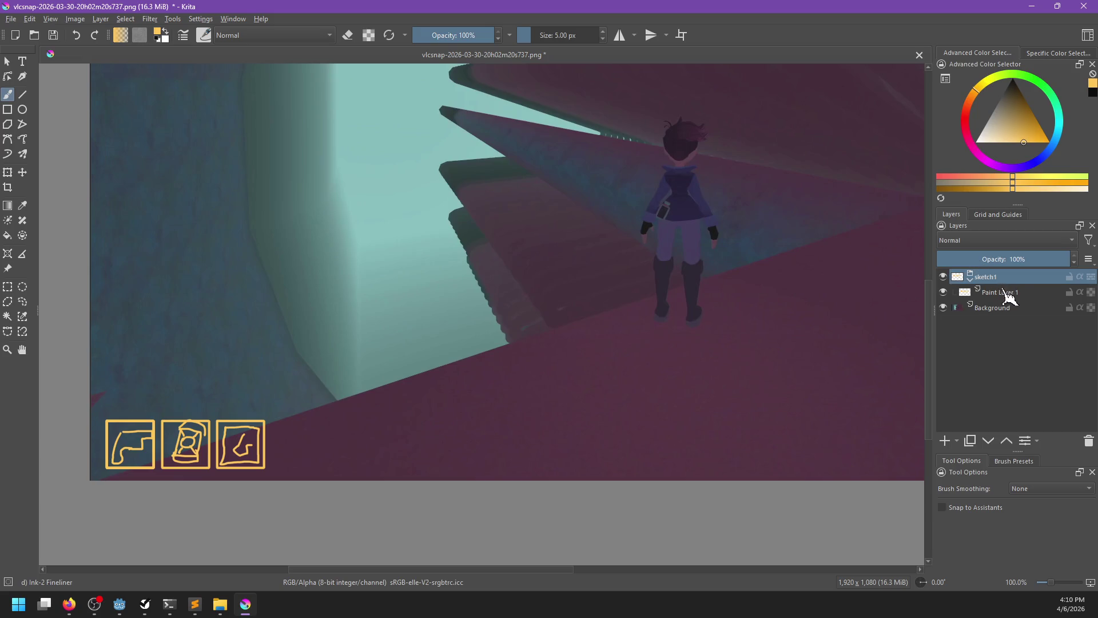
pyautogui.doubleClick(1002, 290)
pyautogui.write('UI')
pyautogui.press('Return')
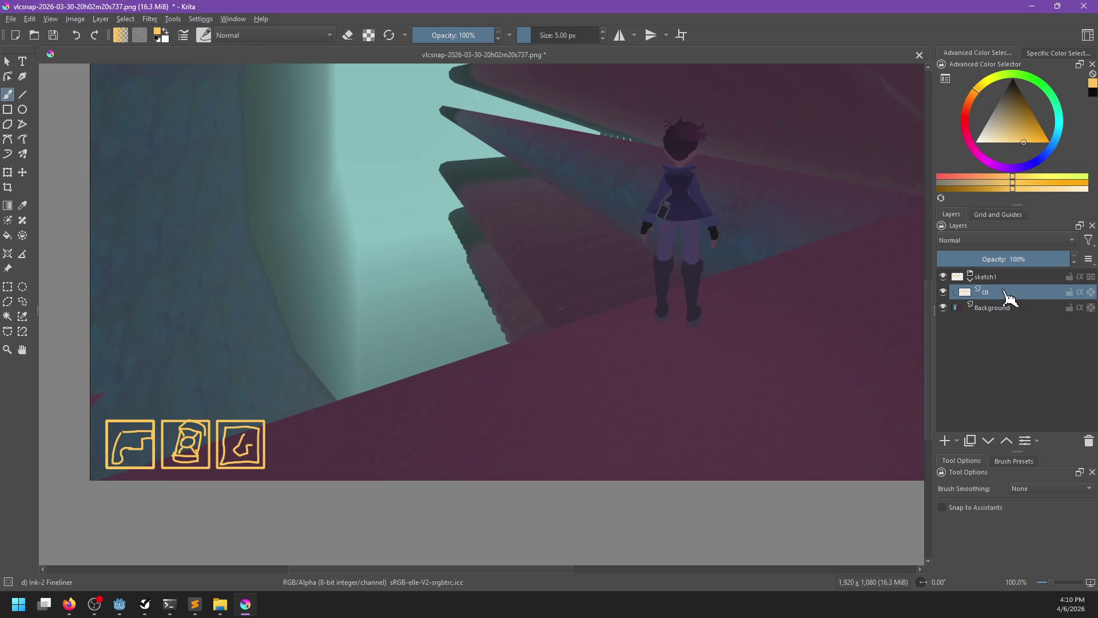
# Add a layer named notes above UI and switch the drawing colour to white.
pyautogui.click(945, 440)
pyautogui.doubleClick(1003, 292)
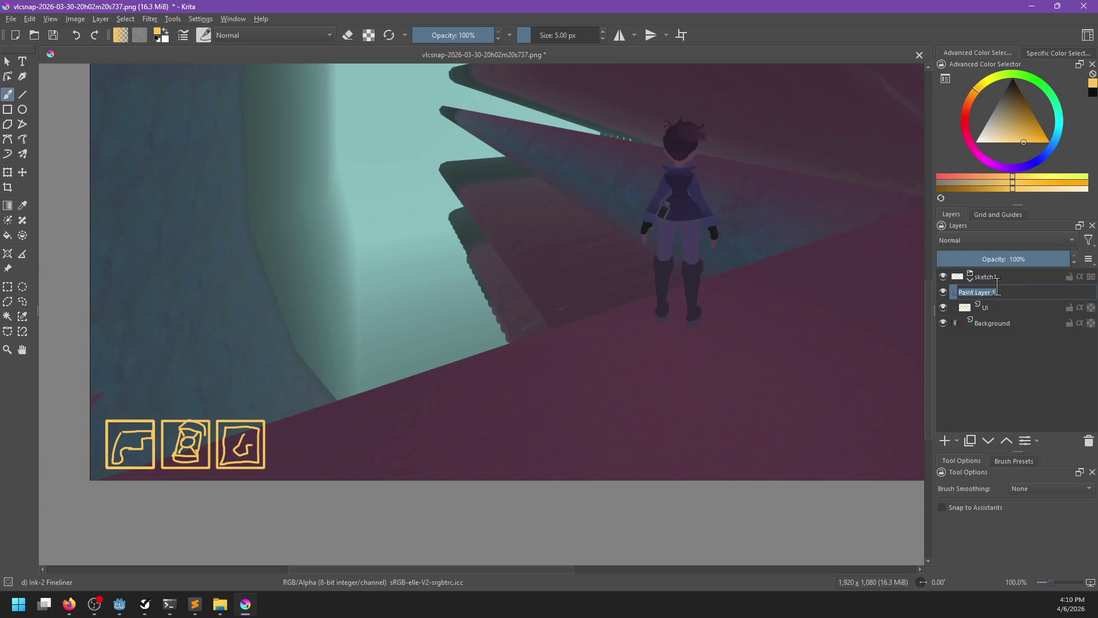
pyautogui.press('BackSpace')
pyautogui.write('notes')
pyautogui.press('Return')
pyautogui.press('x')
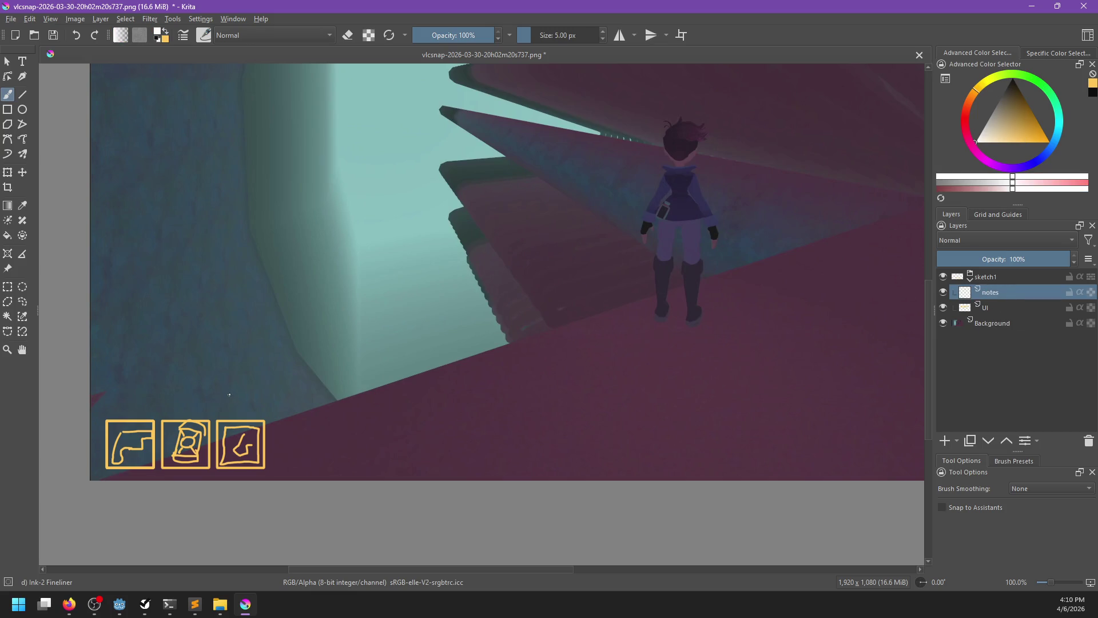
# Handwrite white gun and equipment labels with arrows above the first two boxes.
pyautogui.moveTo(227, 395); pyautogui.dragTo(354, 376)
pyautogui.moveTo(250, 365)
pyautogui.mouseDown()
pyautogui.moveTo(250, 383)
pyautogui.moveTo(246, 343)
pyautogui.moveTo(233, 358)
pyautogui.moveTo(270, 346)
pyautogui.moveTo(299, 390)
pyautogui.mouseUp()
pyautogui.moveTo(291, 346)
pyautogui.mouseDown()
pyautogui.moveTo(302, 351)
pyautogui.moveTo(293, 361)
pyautogui.moveTo(334, 359)
pyautogui.mouseUp()
pyautogui.hotkey('ctrl', 'z')
pyautogui.hotkey('ctrl', 'z')
pyautogui.moveTo(331, 352); pyautogui.dragTo(357, 357)
pyautogui.moveTo(359, 340); pyautogui.dragTo(360, 357)
pyautogui.moveTo(354, 347); pyautogui.dragTo(367, 343)
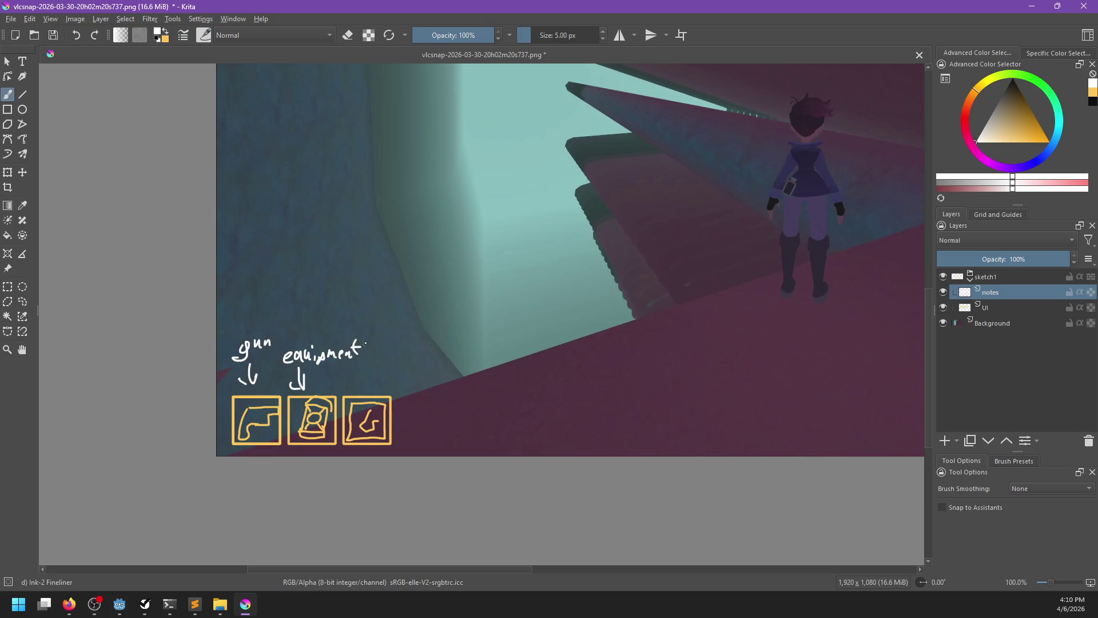
# Rename the group compact1 and add the map label arrow above the third box.
pyautogui.doubleClick(992, 276)
pyautogui.write('compact1')
pyautogui.press('Return')
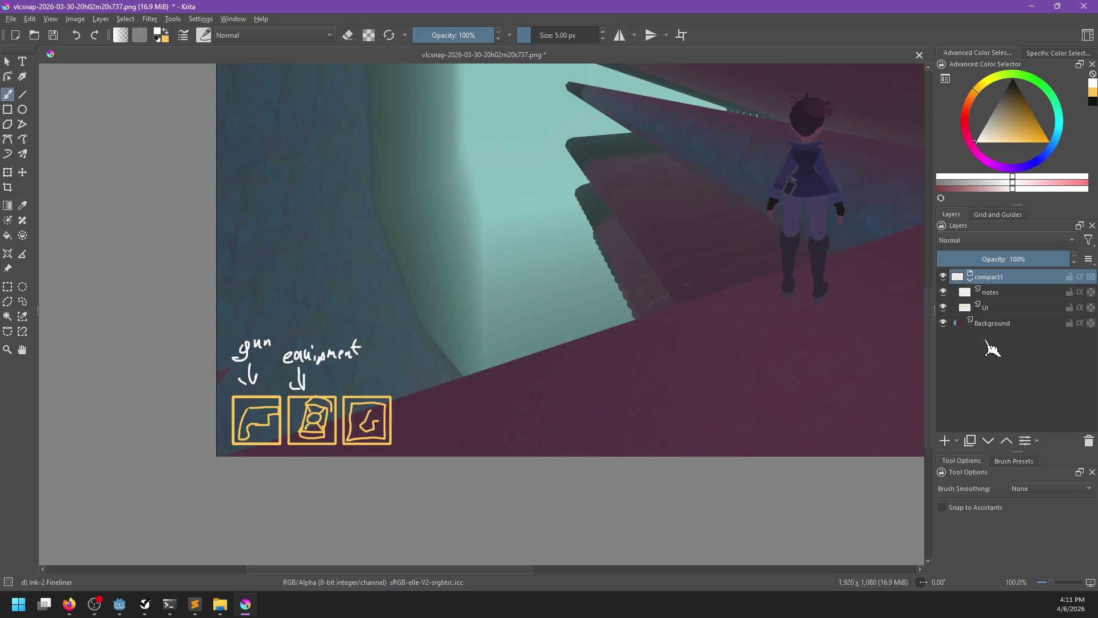
pyautogui.click(991, 292)
pyautogui.moveTo(365, 372); pyautogui.dragTo(365, 393)
pyautogui.moveTo(360, 386); pyautogui.dragTo(399, 370)
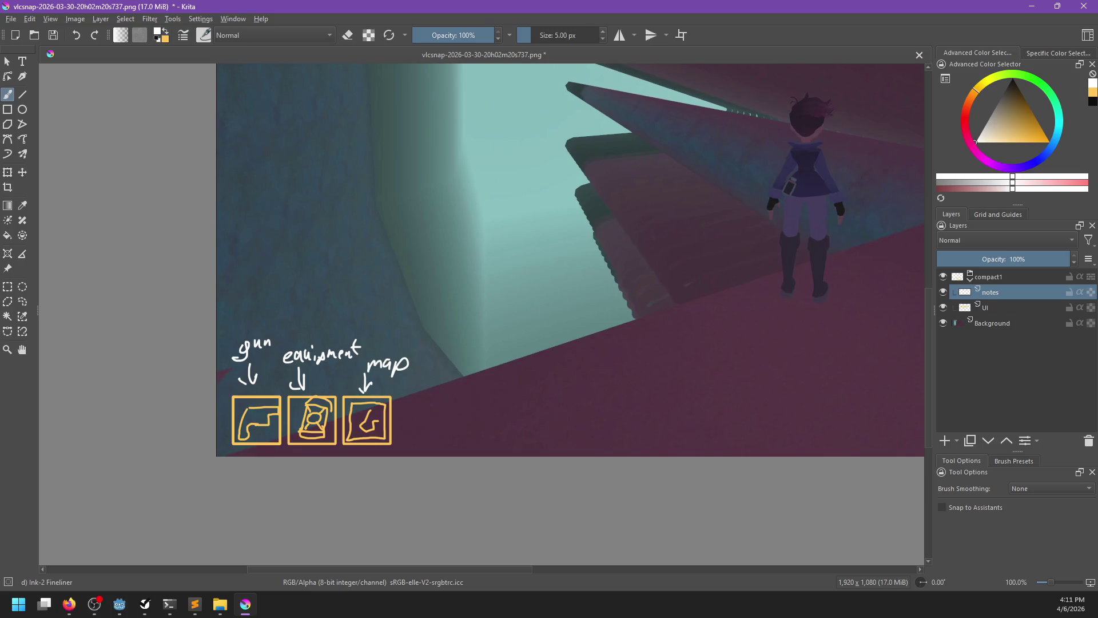
pyautogui.click(69, 603)
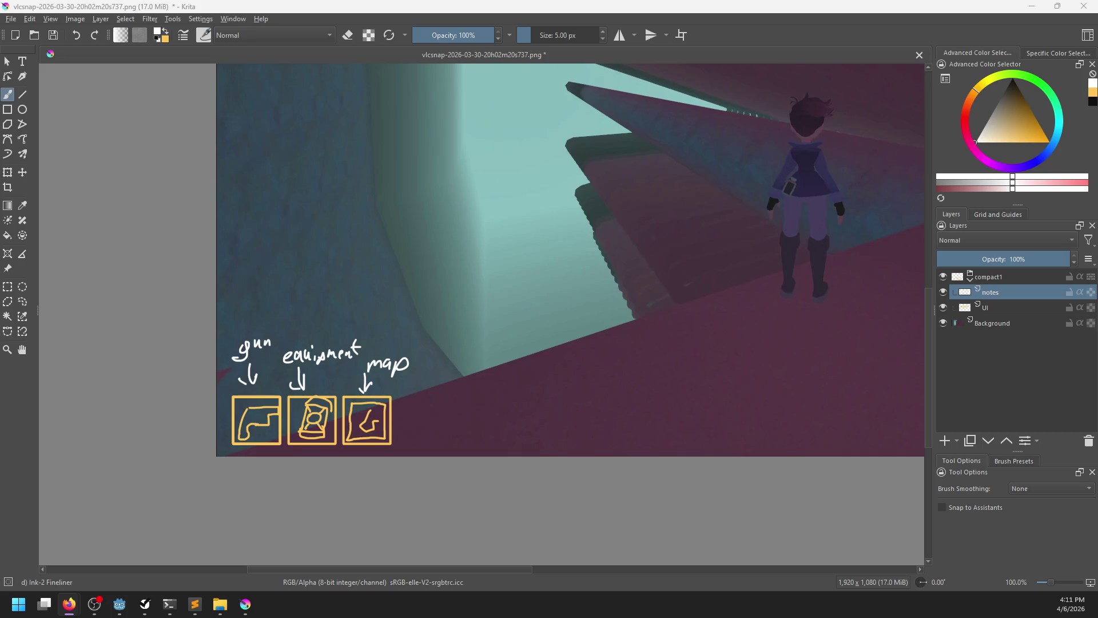
pyautogui.click(87, 252)
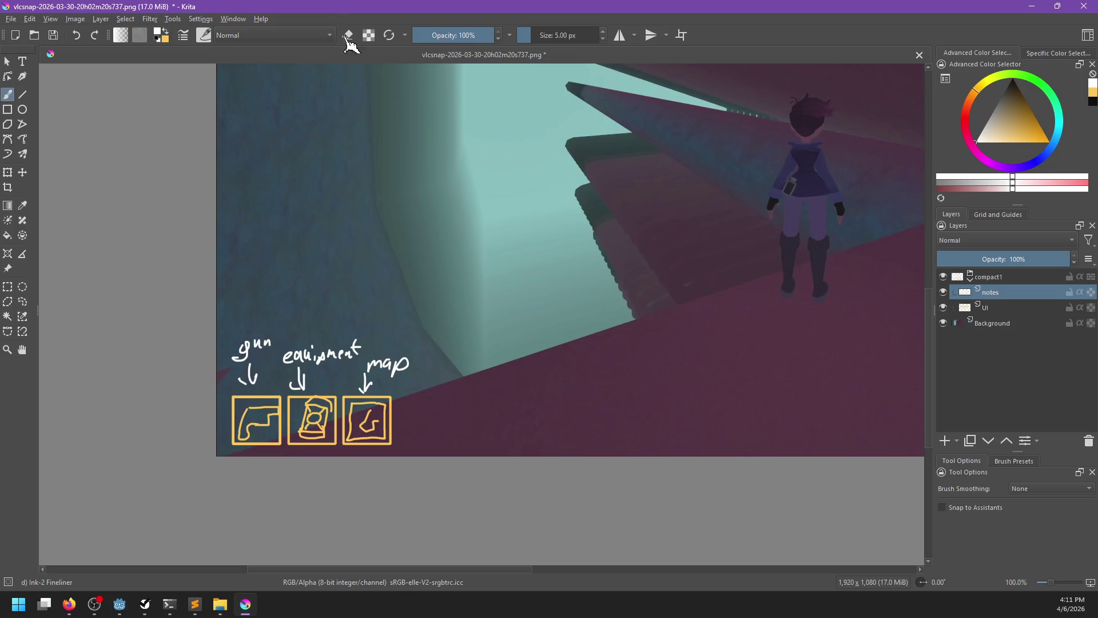
pyautogui.press('-')
pyautogui.press('-')
pyautogui.press('-')
pyautogui.scroll(2, 479, 332)
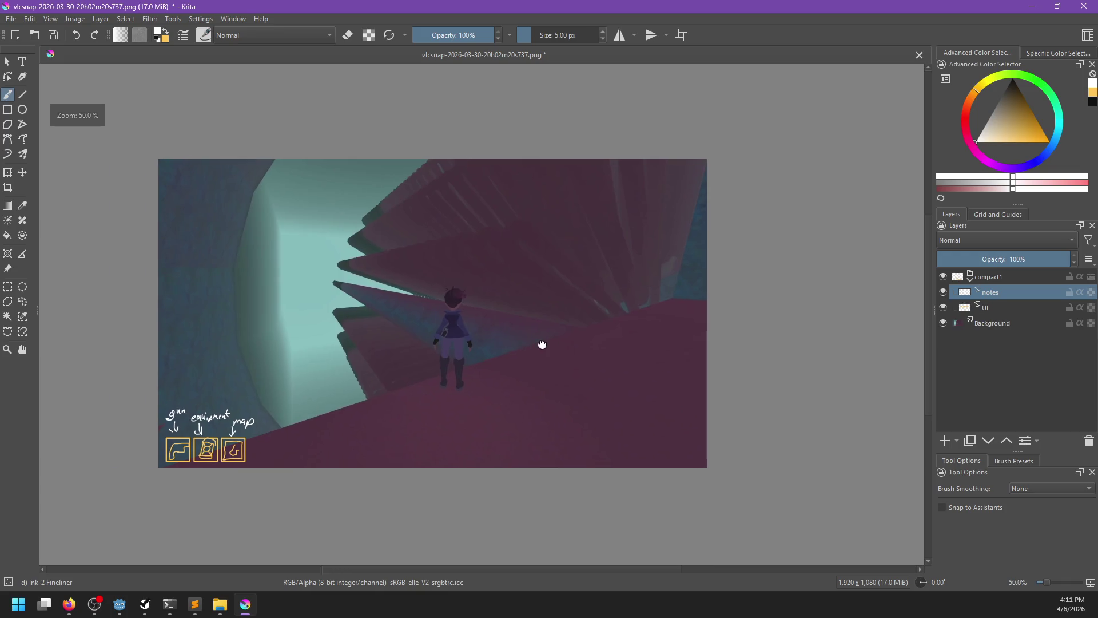
pyautogui.scroll(1, 539, 343)
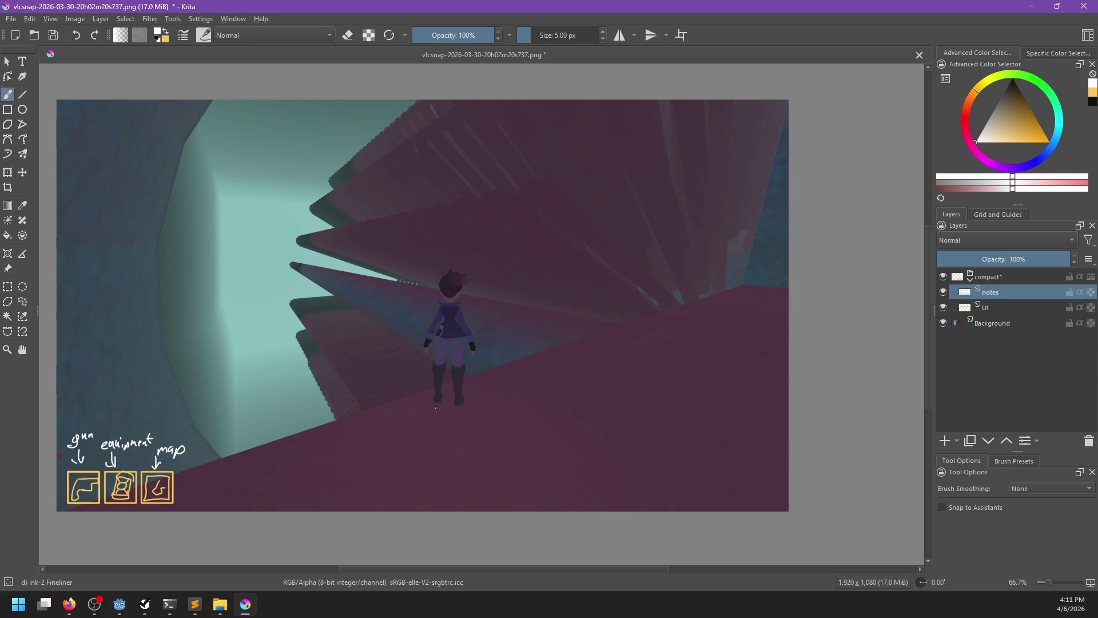
pyautogui.click(69, 603)
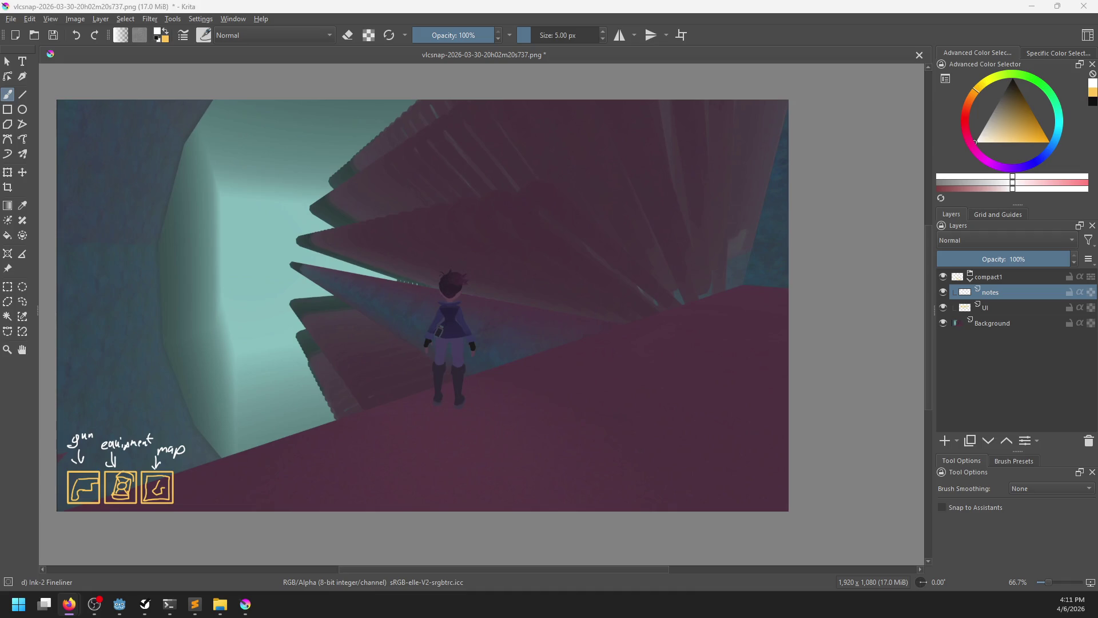
pyautogui.click(7, 275)
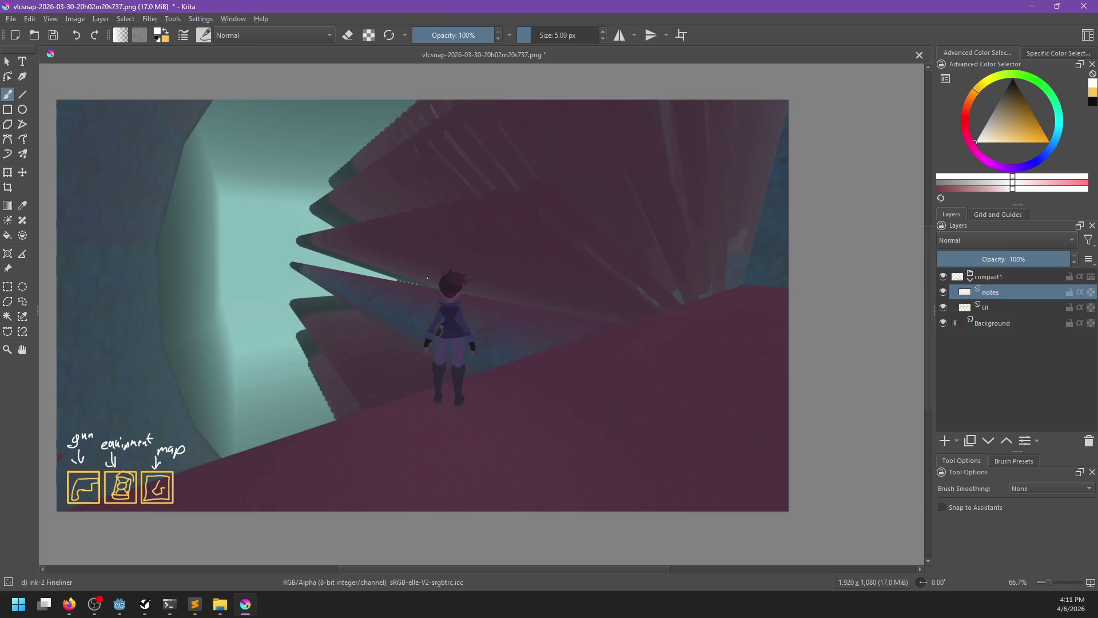
pyautogui.scroll(-1, 318, 417)
pyautogui.scroll(2, 381, 459)
pyautogui.scroll(-2, 380, 458)
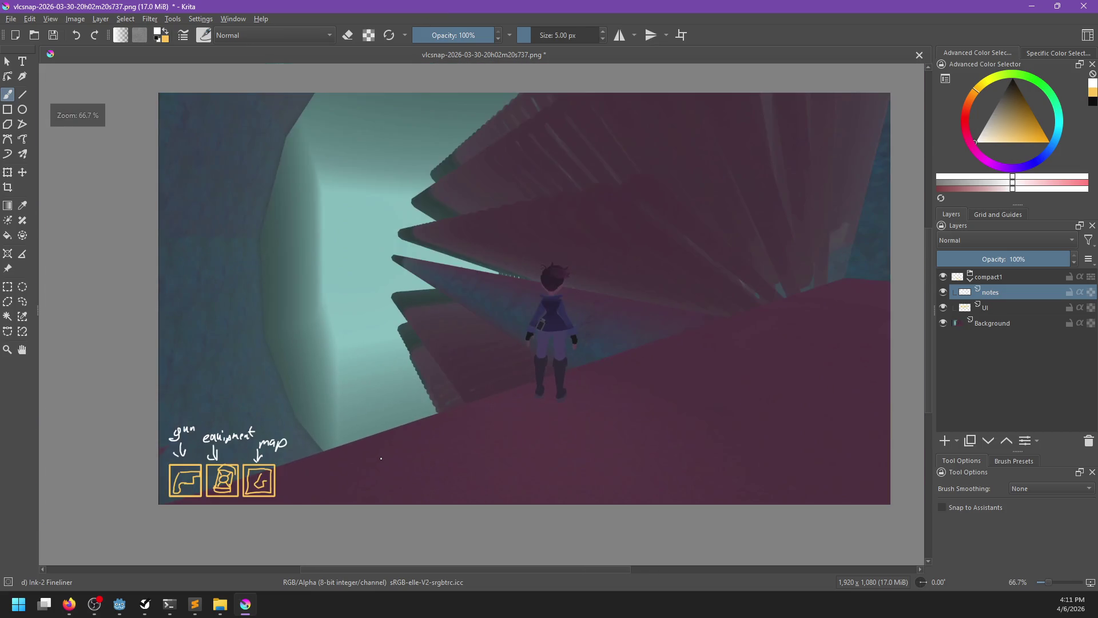
pyautogui.scroll(1, 408, 443)
pyautogui.moveTo(408, 443); pyautogui.dragTo(405, 444)
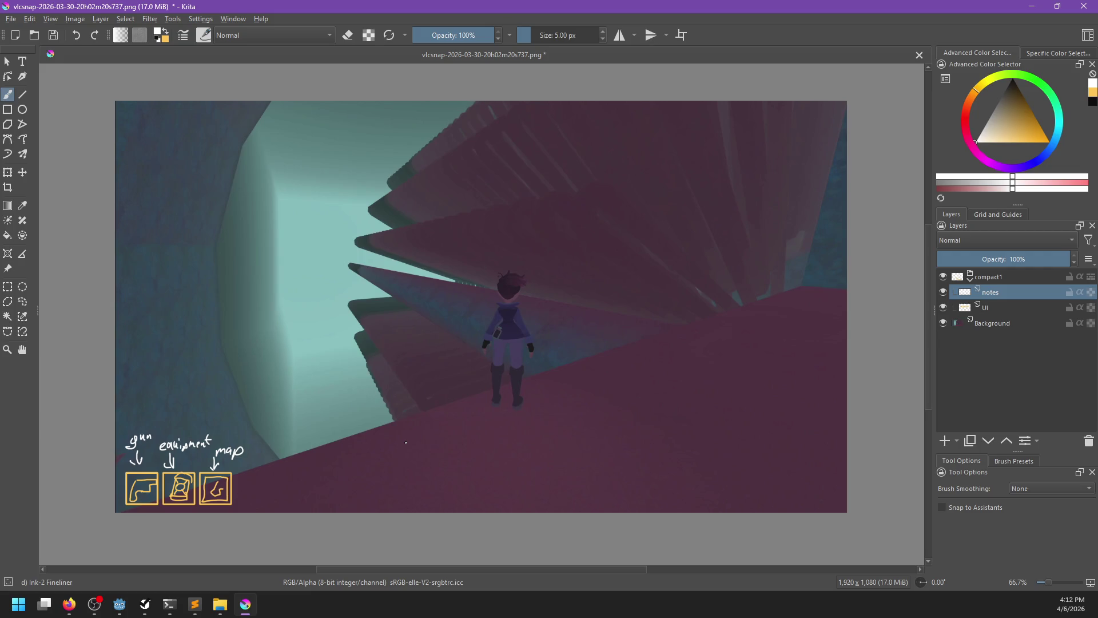
# Start Save As and browse to D:\13 Dialog Games\05 Jak 4\concept-art\ui.
pyautogui.hotkey('ctrl', 's')
pyautogui.press('Return')
pyautogui.hotkey('ctrl', 'shift', 's')
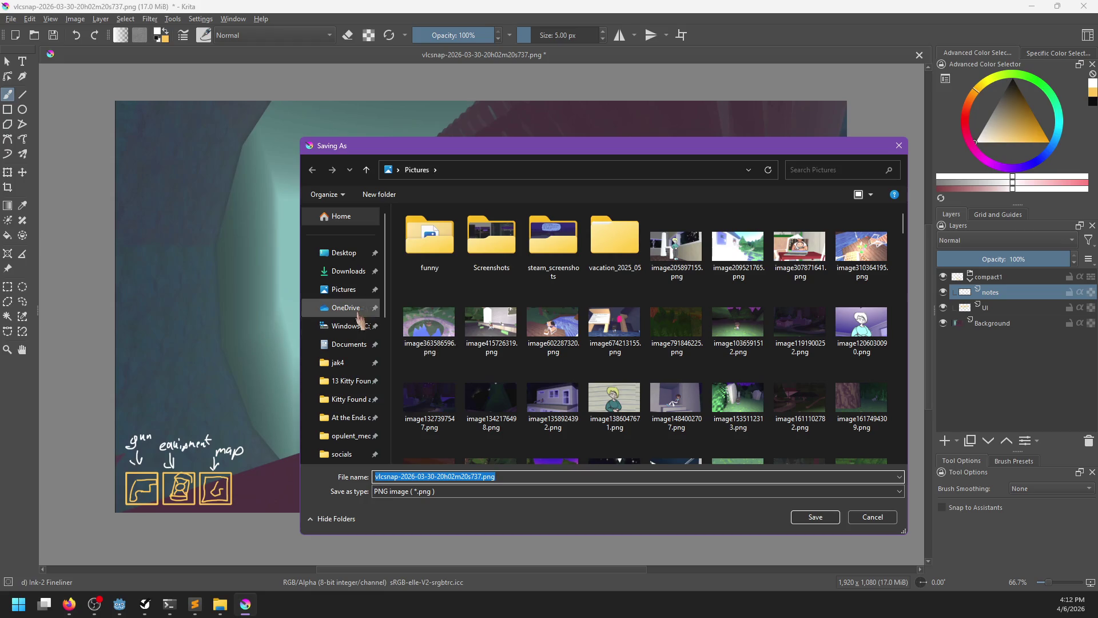
pyautogui.scroll(-1, 356, 320)
pyautogui.click(343, 305)
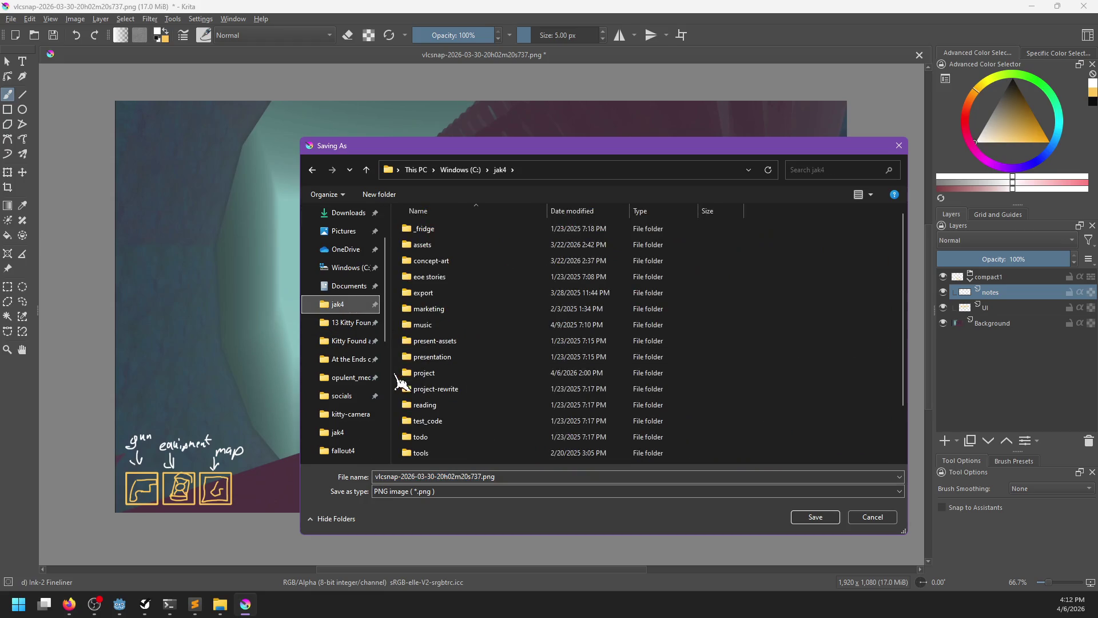
pyautogui.scroll(-2, 378, 378)
pyautogui.scroll(-1, 369, 381)
pyautogui.click(364, 380)
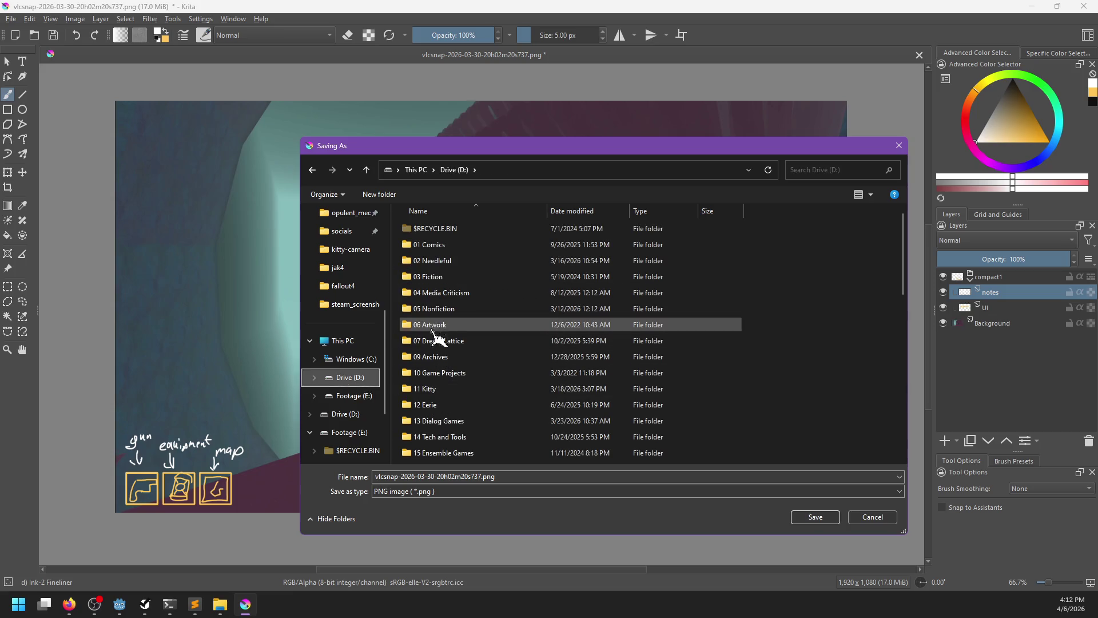
pyautogui.doubleClick(434, 420)
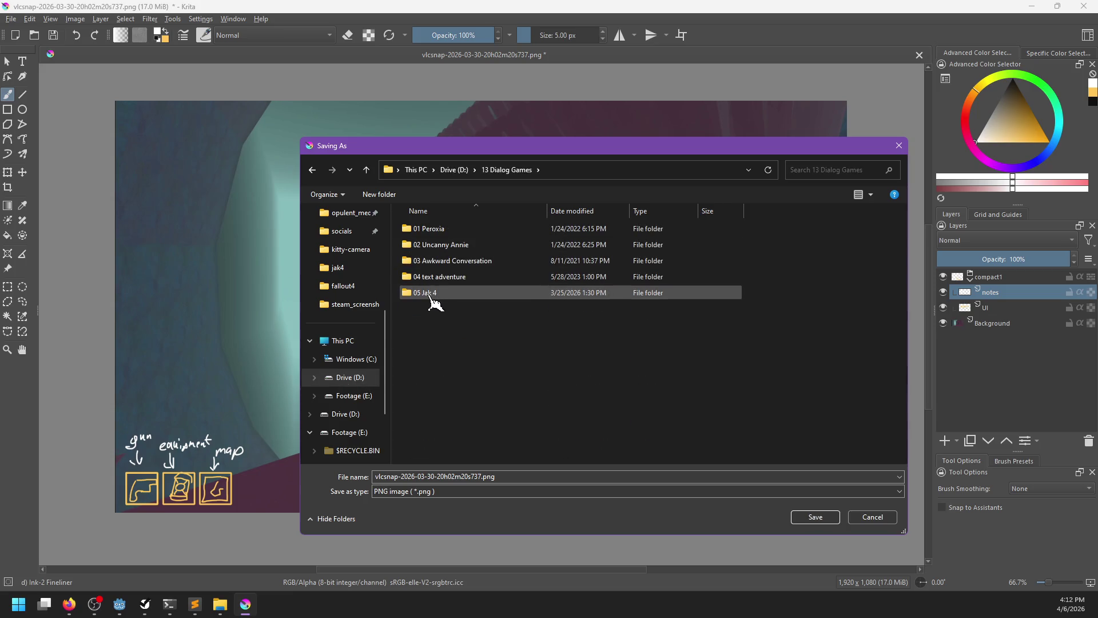
pyautogui.doubleClick(433, 294)
pyautogui.doubleClick(448, 261)
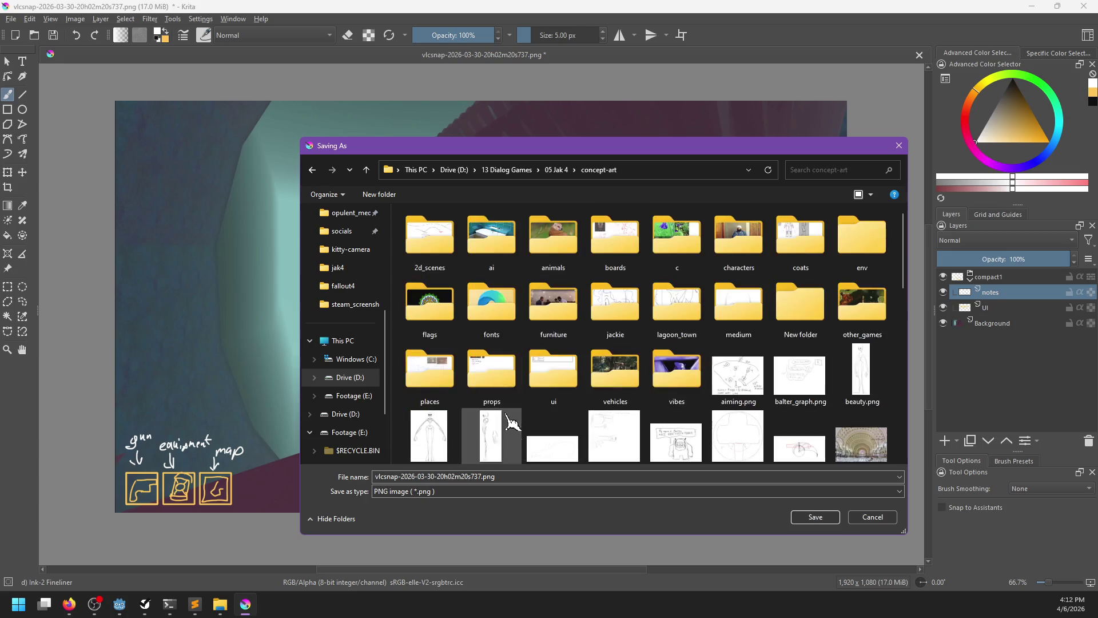
pyautogui.doubleClick(556, 390)
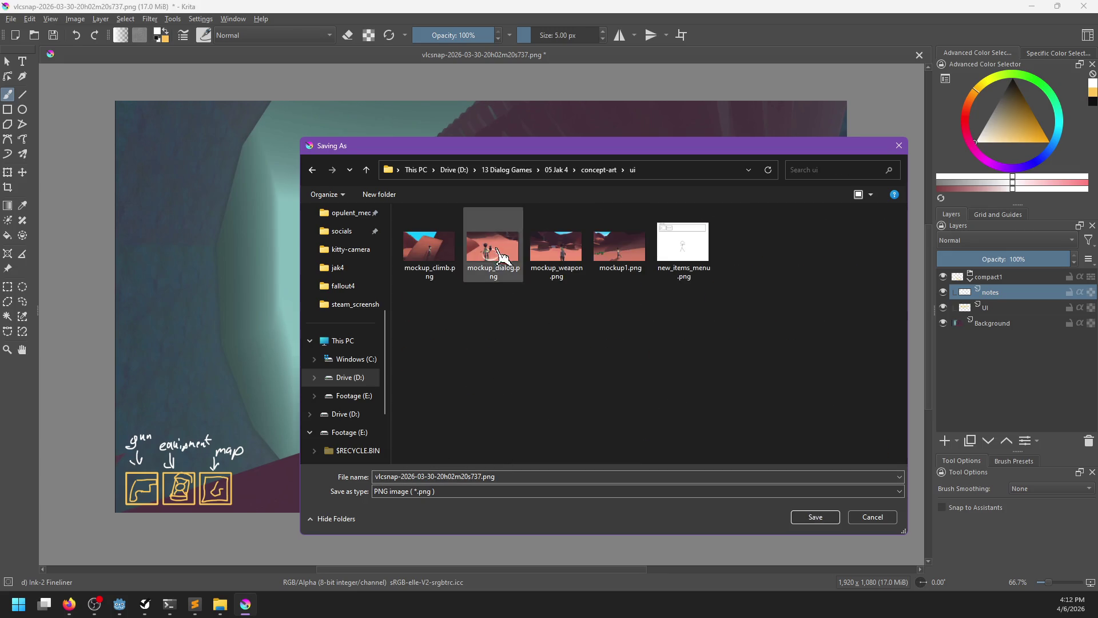
# Create folder version3 there and save the mockup inside it as in_game.kra.
pyautogui.click(380, 195)
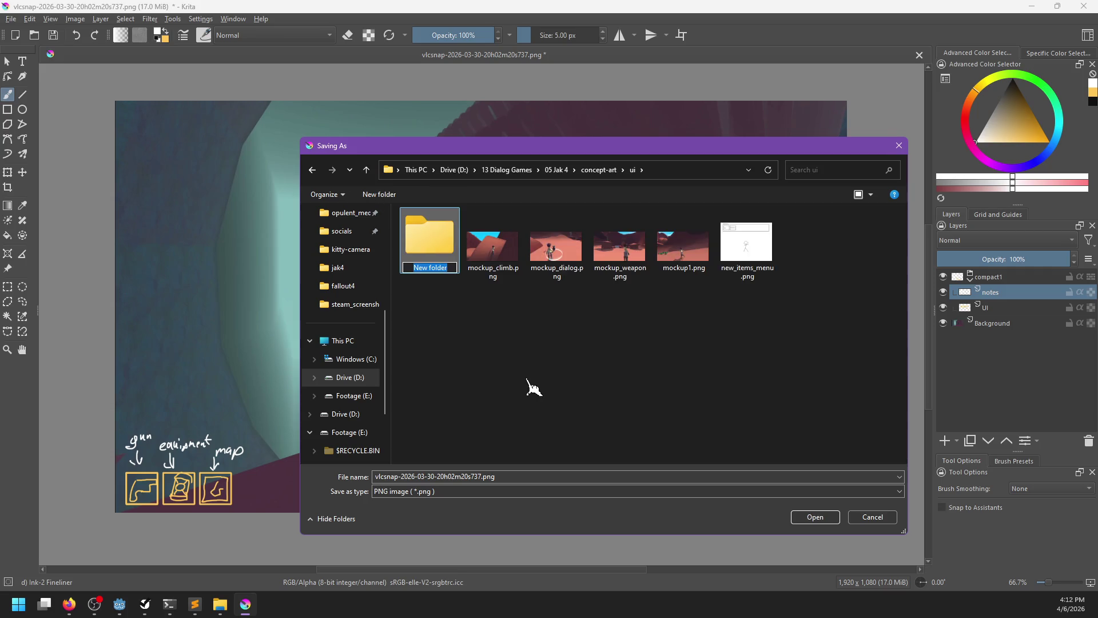
pyautogui.write('version3')
pyautogui.press('Return')
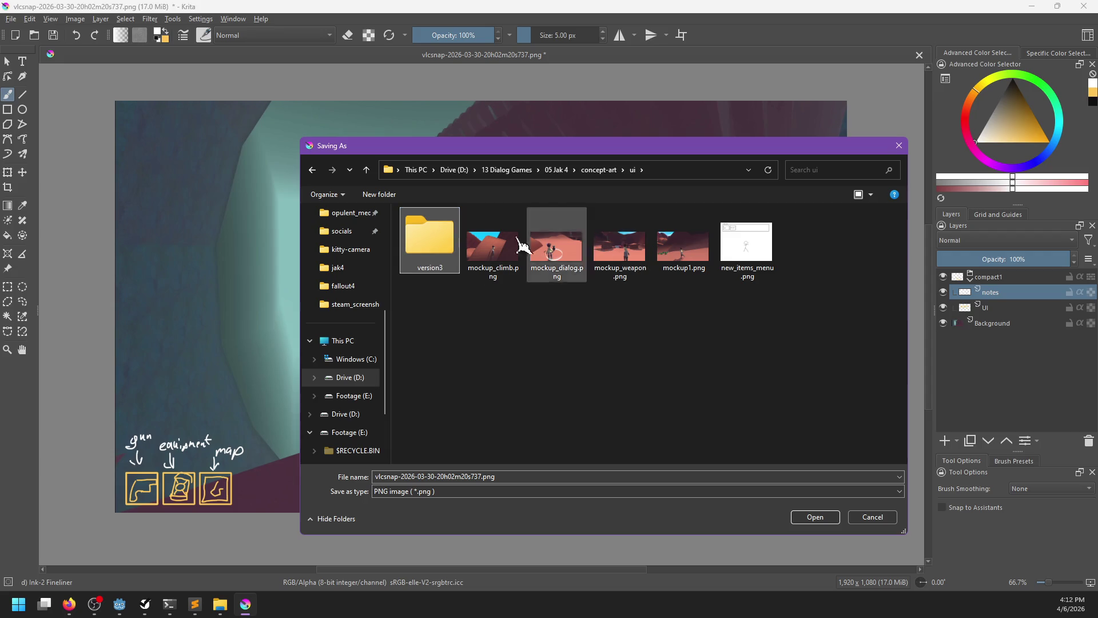
pyautogui.doubleClick(412, 244)
pyautogui.click(516, 476)
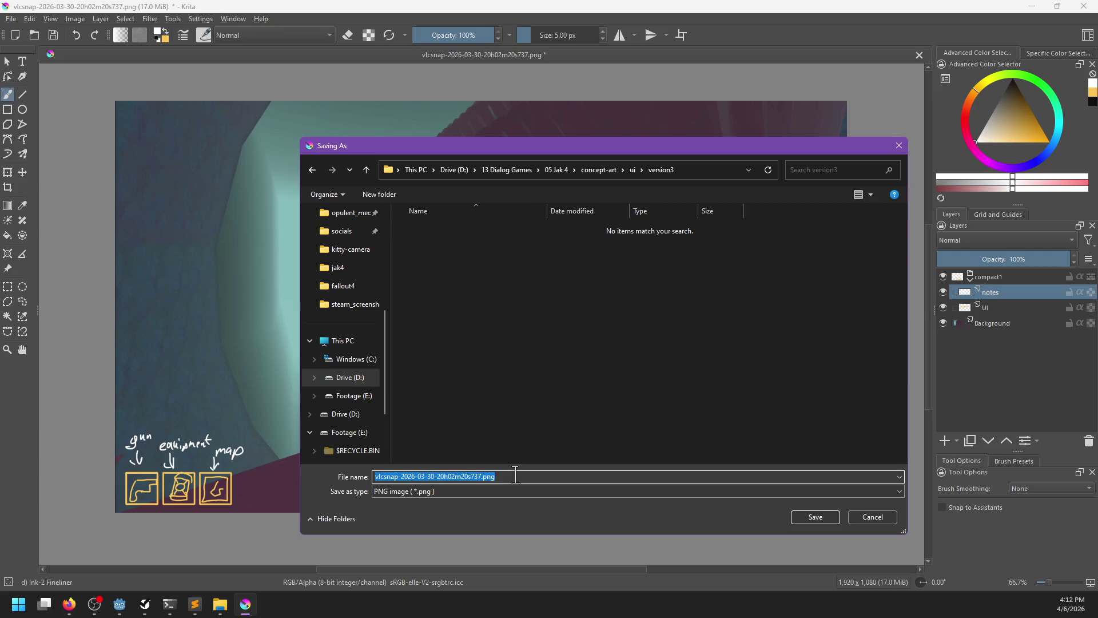
pyautogui.write('inga')
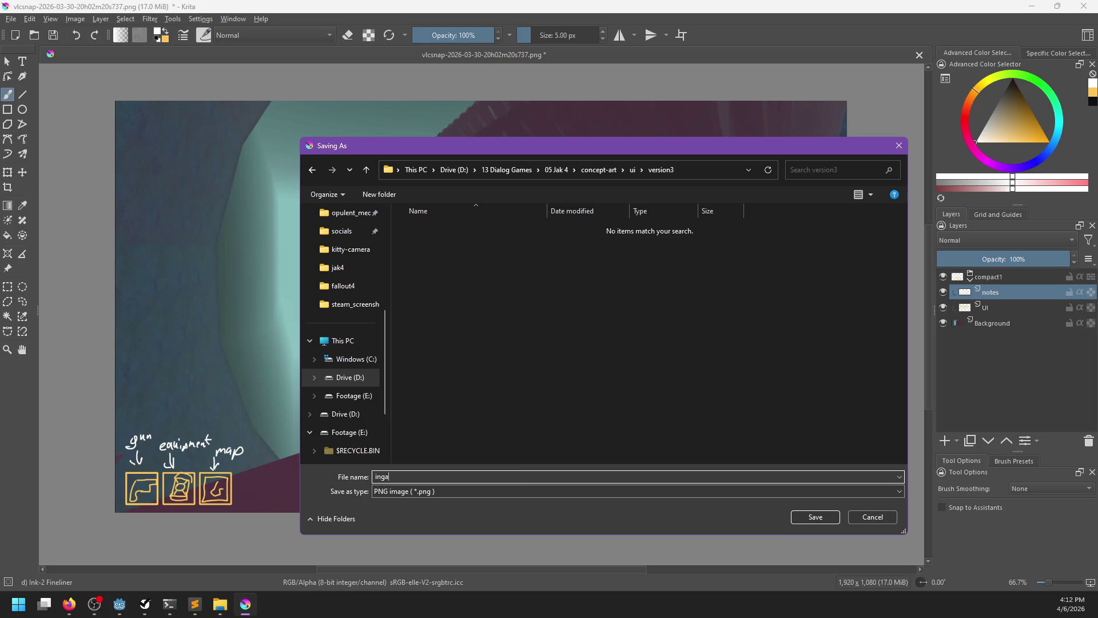
pyautogui.write('game')
pyautogui.write('ra')
pyautogui.press('Return')
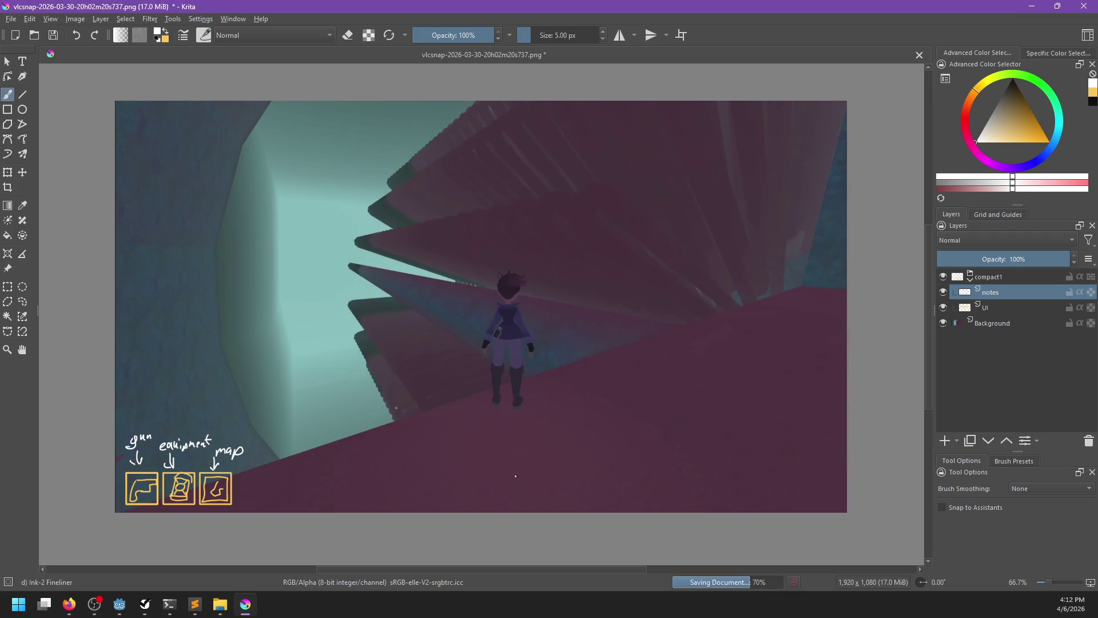
pyautogui.scroll(-1, 409, 400)
pyautogui.scroll(1, 409, 399)
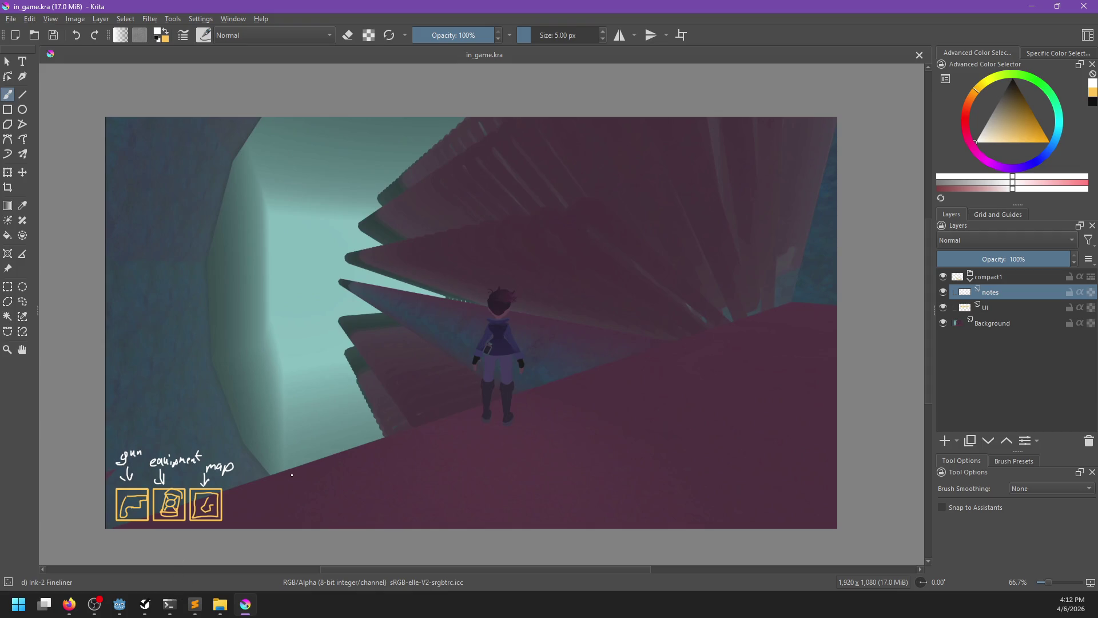
pyautogui.scroll(-1, 292, 474)
pyautogui.scroll(1, 440, 406)
# Reframe the canvas on the bottom-right corner and select the UI layer.
pyautogui.moveTo(438, 408); pyautogui.dragTo(565, 360)
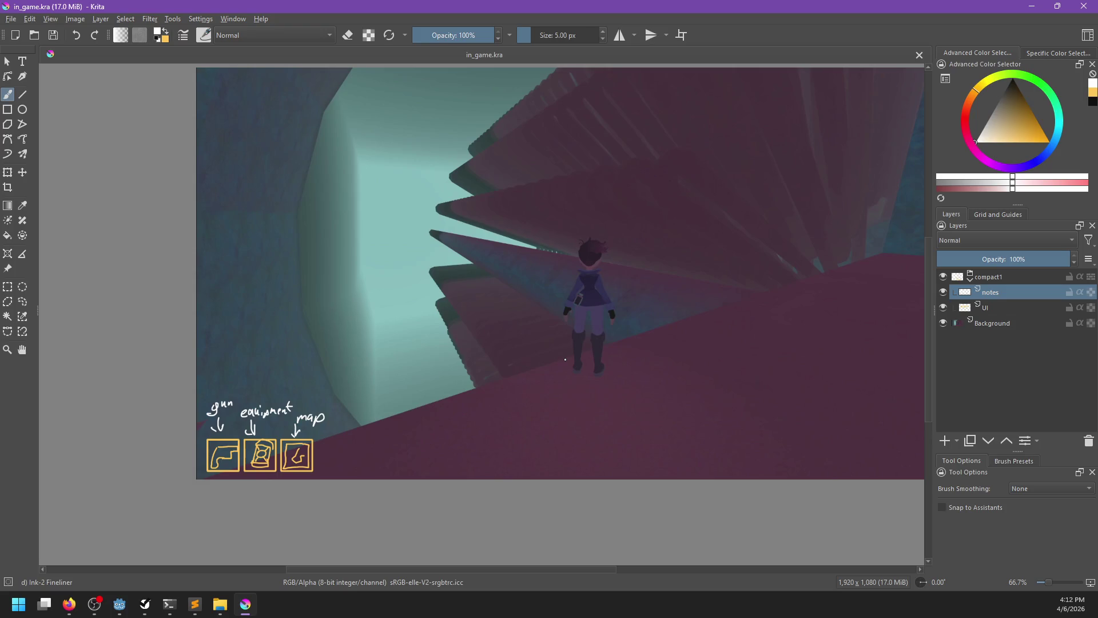
pyautogui.moveTo(566, 360); pyautogui.dragTo(480, 344)
pyautogui.moveTo(605, 413)
pyautogui.mouseDown()
pyautogui.moveTo(554, 417)
pyautogui.moveTo(563, 398)
pyautogui.mouseUp()
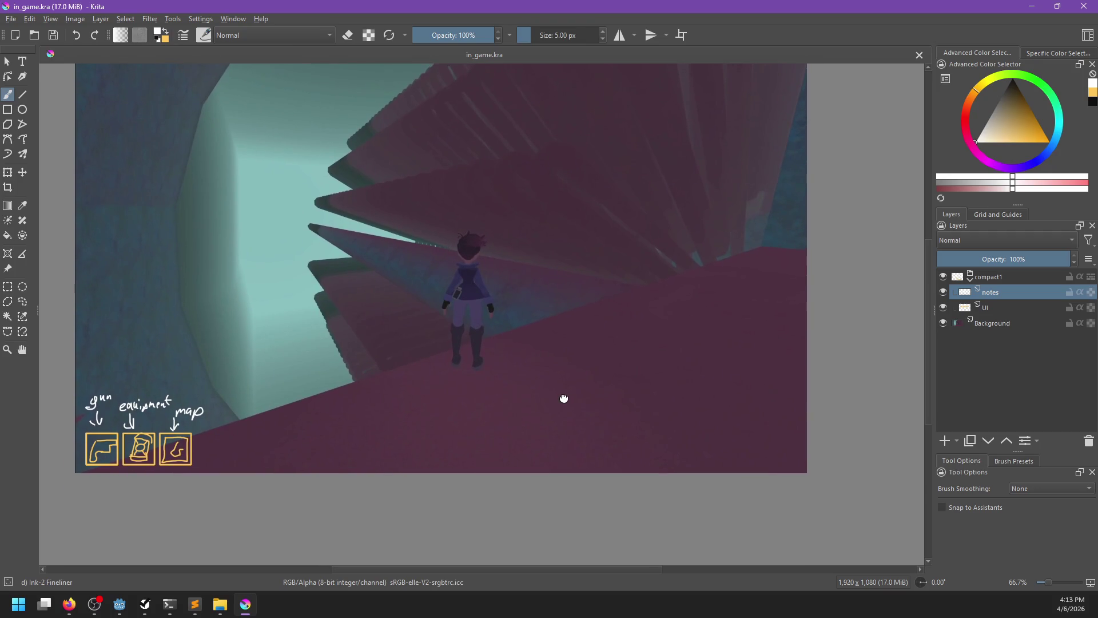
pyautogui.scroll(1, 507, 434)
pyautogui.scroll(-1, 510, 431)
pyautogui.scroll(-1, 513, 428)
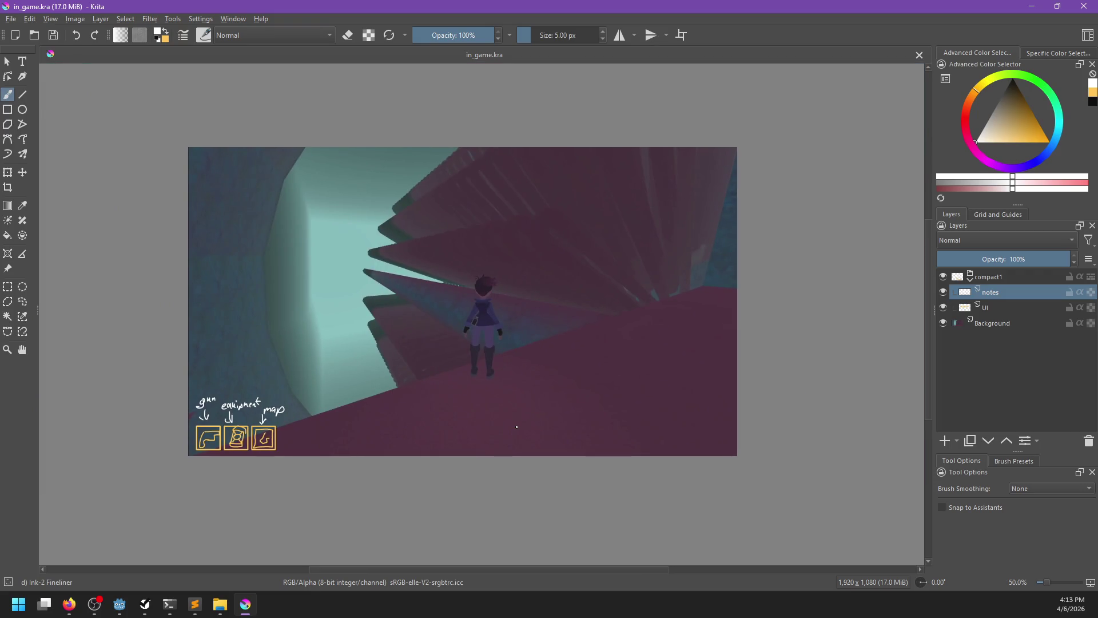
pyautogui.moveTo(576, 417); pyautogui.dragTo(578, 449)
pyautogui.hotkey('ctrl', 'z')
pyautogui.click(1000, 308)
# Draw the long orange capsule outline of the health bar at bottom right.
pyautogui.moveTo(601, 419); pyautogui.dragTo(599, 443)
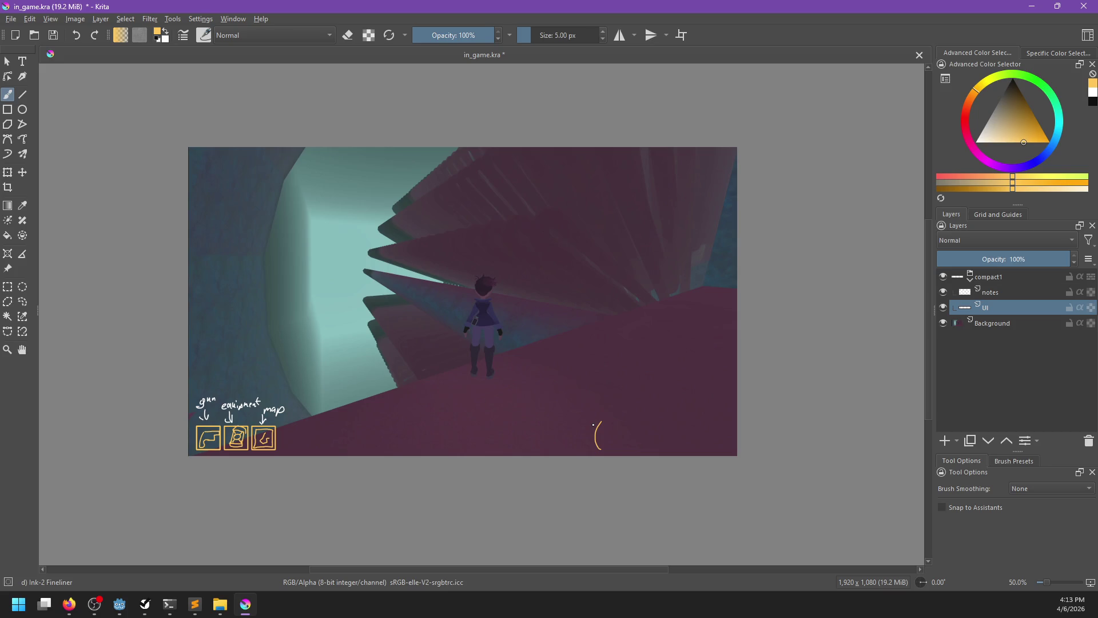
pyautogui.hotkey('ctrl', 'z')
pyautogui.moveTo(589, 420)
pyautogui.mouseDown()
pyautogui.moveTo(586, 448)
pyautogui.moveTo(596, 420)
pyautogui.moveTo(599, 447)
pyautogui.moveTo(587, 449)
pyautogui.moveTo(633, 421)
pyautogui.moveTo(716, 422)
pyautogui.moveTo(717, 449)
pyautogui.moveTo(729, 419)
pyautogui.moveTo(720, 448)
pyautogui.mouseUp()
# Finish the health bar with its bottom edge and diagonal and vertical divider strokes.
pyautogui.moveTo(607, 446); pyautogui.dragTo(695, 448)
pyautogui.hotkey('ctrl', 'z')
pyautogui.moveTo(605, 449); pyautogui.dragTo(716, 447)
pyautogui.moveTo(602, 421)
pyautogui.mouseDown()
pyautogui.moveTo(627, 453)
pyautogui.moveTo(712, 449)
pyautogui.mouseUp()
pyautogui.moveTo(620, 418)
pyautogui.mouseDown()
pyautogui.moveTo(622, 453)
pyautogui.moveTo(626, 419)
pyautogui.mouseUp()
# Write Health in white on the notes layer above the bar.
pyautogui.press('x')
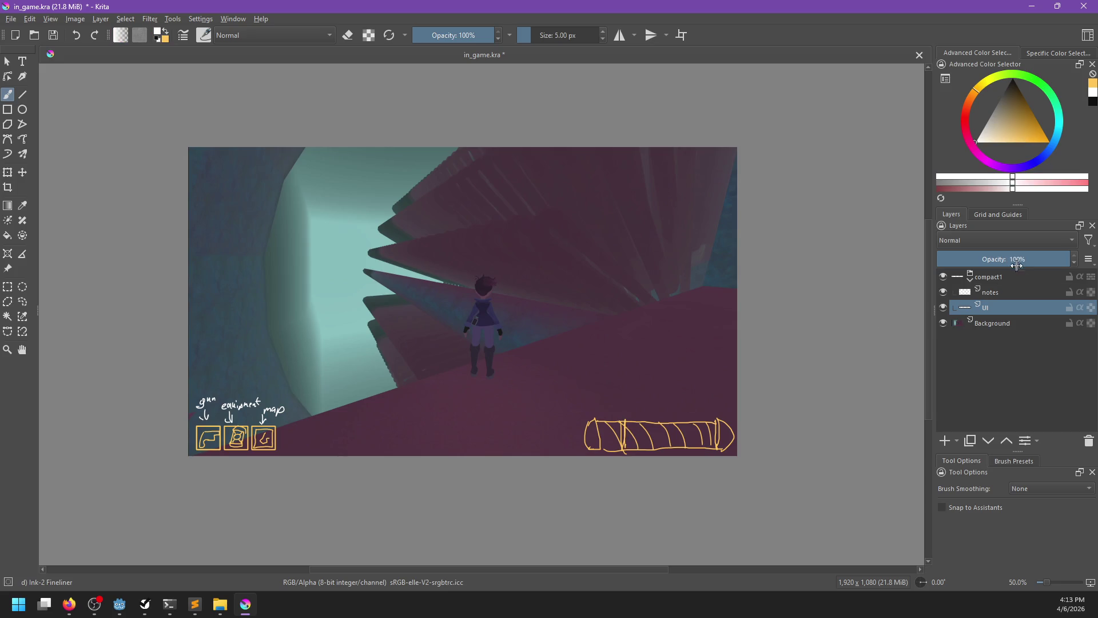
pyautogui.click(1017, 293)
pyautogui.moveTo(616, 404); pyautogui.dragTo(623, 418)
pyautogui.moveTo(617, 411); pyautogui.dragTo(629, 417)
pyautogui.click(636, 416)
pyautogui.moveTo(631, 410); pyautogui.dragTo(644, 415)
pyautogui.moveTo(641, 405); pyautogui.dragTo(648, 405)
pyautogui.moveTo(651, 399); pyautogui.dragTo(656, 415)
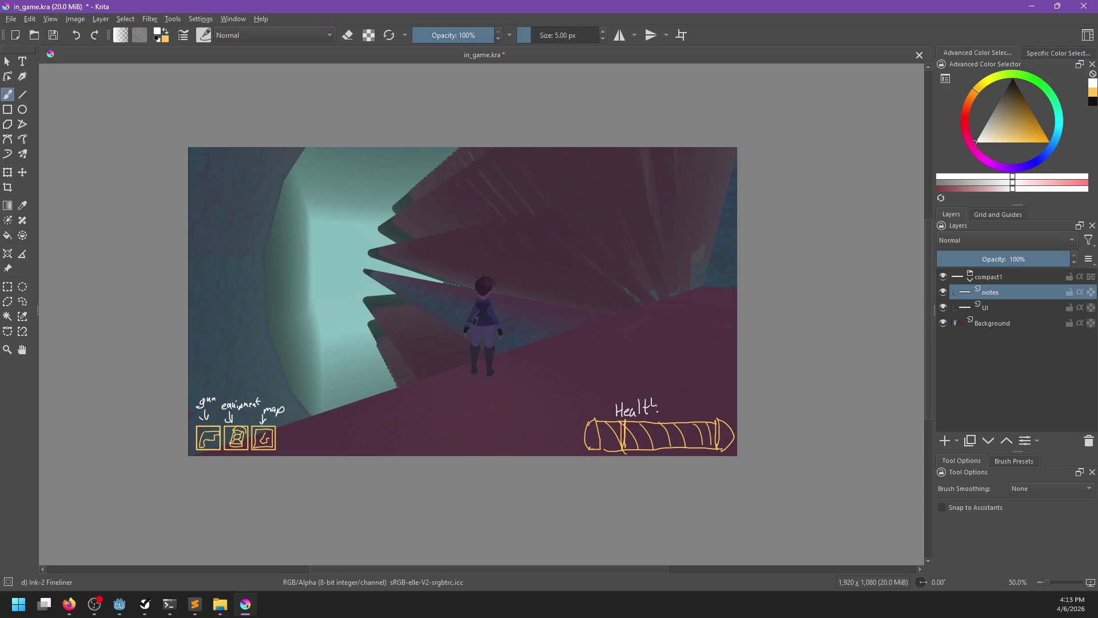
# Switch back to orange on the UI layer and undo a test stroke near the bottom.
pyautogui.press('x')
pyautogui.click(1005, 307)
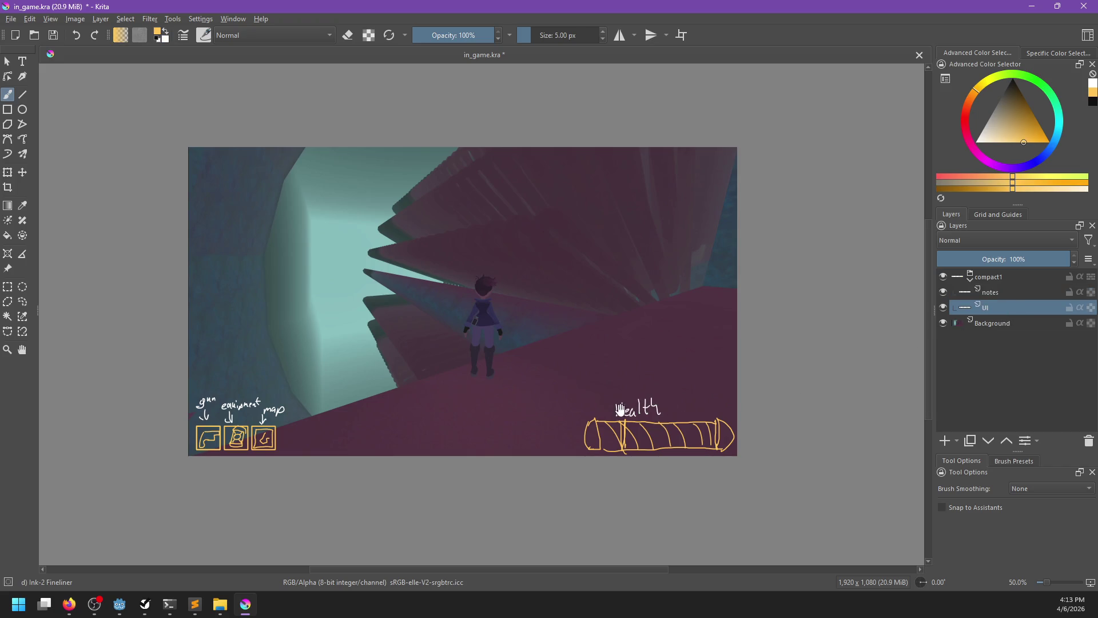
pyautogui.moveTo(618, 413); pyautogui.dragTo(724, 393)
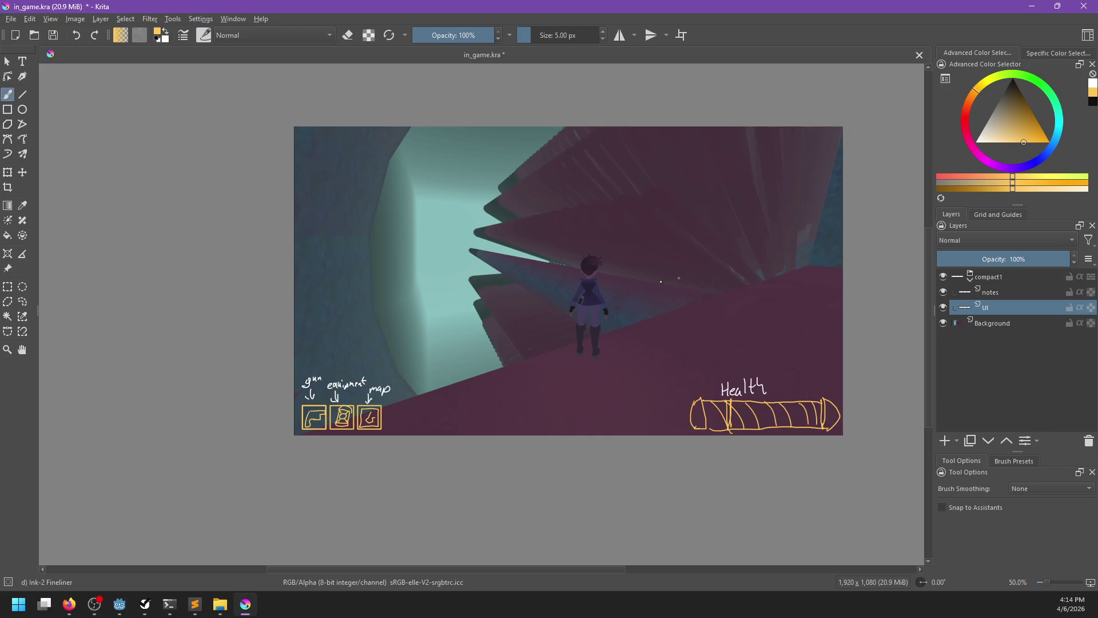
pyautogui.moveTo(619, 369); pyautogui.dragTo(520, 379)
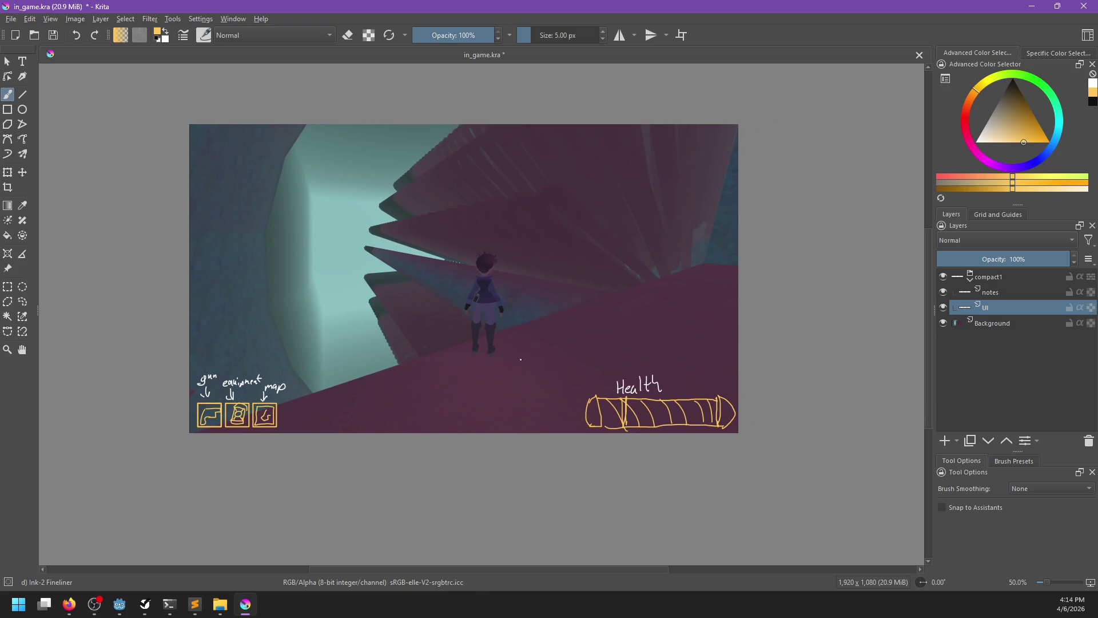
pyautogui.keyDown('ctrl'); pyautogui.scroll(1, 519, 359); pyautogui.keyUp('ctrl')
pyautogui.scroll(1, 476, 309)
pyautogui.moveTo(355, 448); pyautogui.dragTo(552, 450)
pyautogui.hotkey('ctrl', 'z')
# Try horizontal mirror drawing with the axis at 960 px, then turn mirroring off.
pyautogui.click(619, 34)
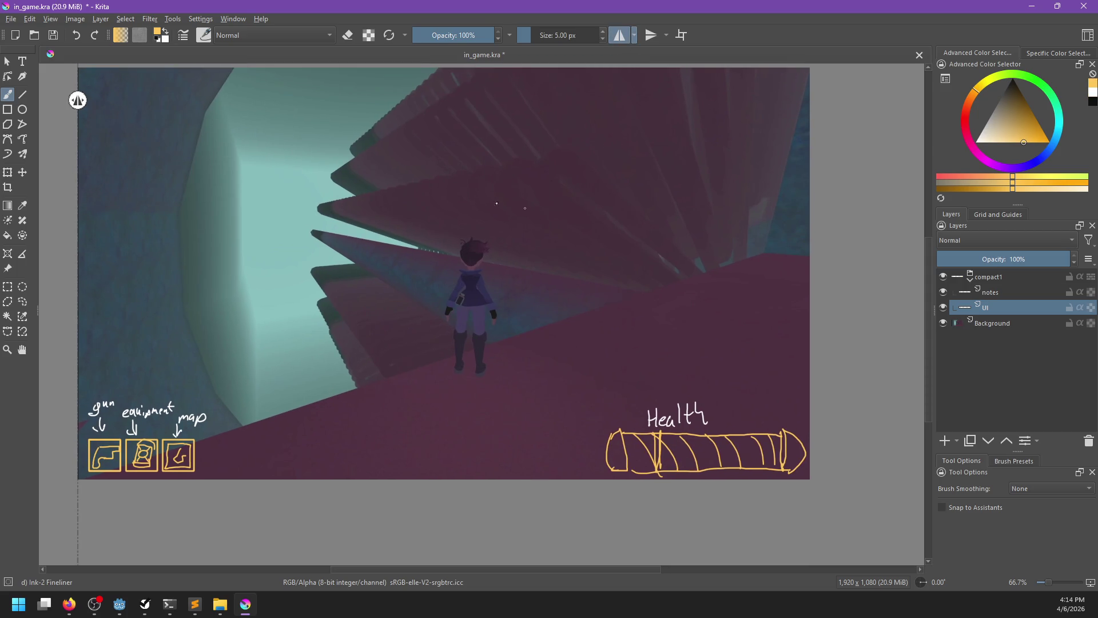
pyautogui.moveTo(77, 99)
pyautogui.mouseDown()
pyautogui.moveTo(463, 96)
pyautogui.moveTo(451, 94)
pyautogui.mouseUp()
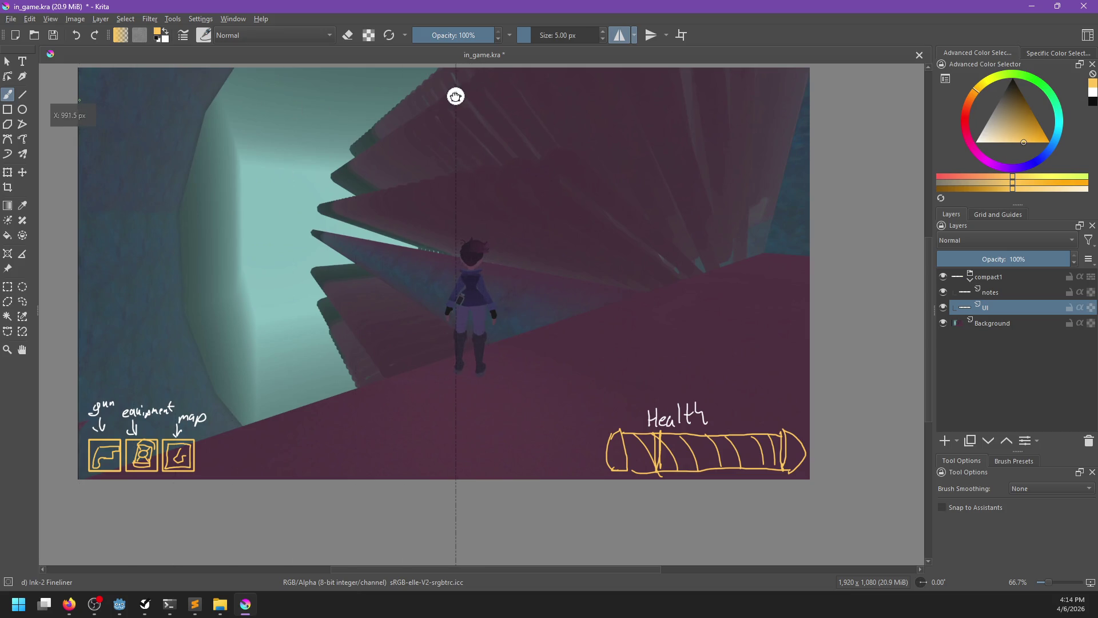
pyautogui.scroll(2, 451, 94)
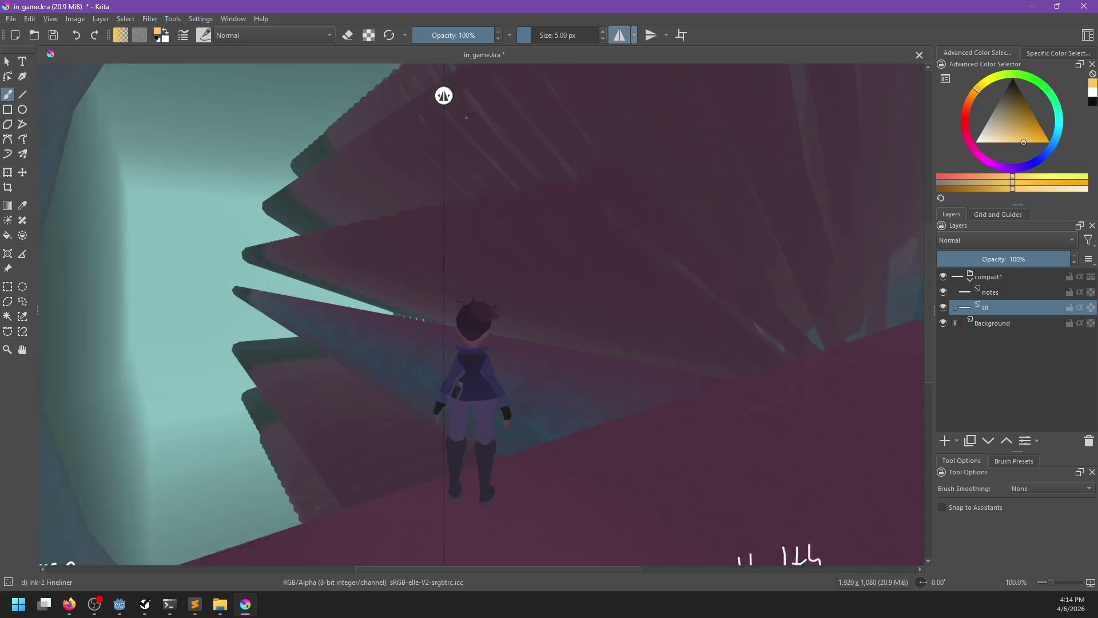
pyautogui.scroll(1, 446, 95)
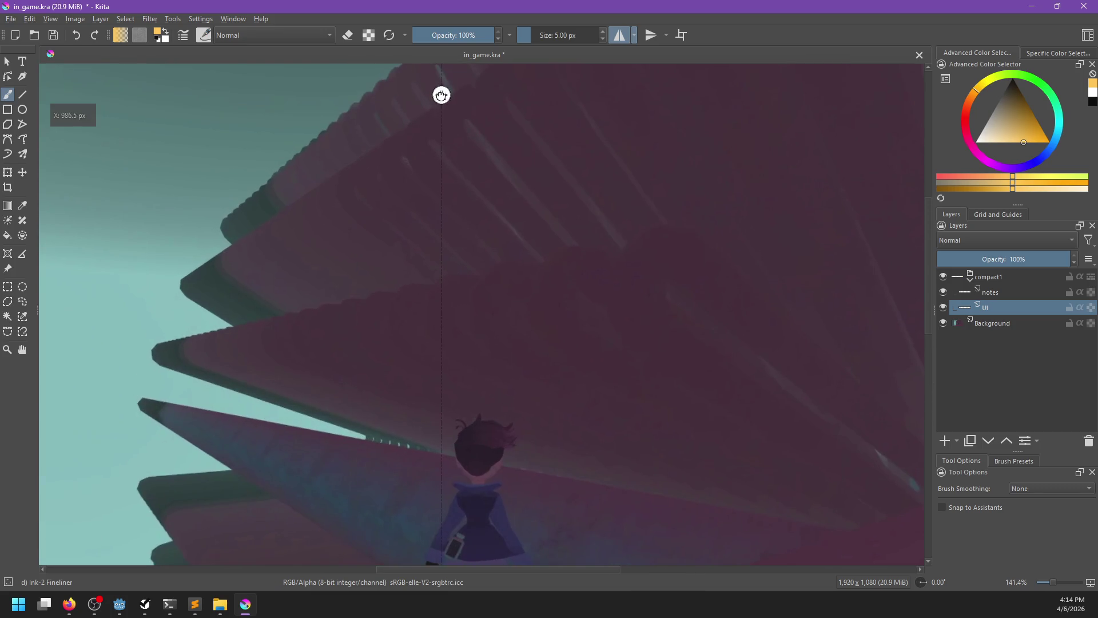
pyautogui.moveTo(442, 95); pyautogui.dragTo(420, 97)
pyautogui.scroll(2, 420, 97)
pyautogui.moveTo(421, 96); pyautogui.dragTo(419, 97)
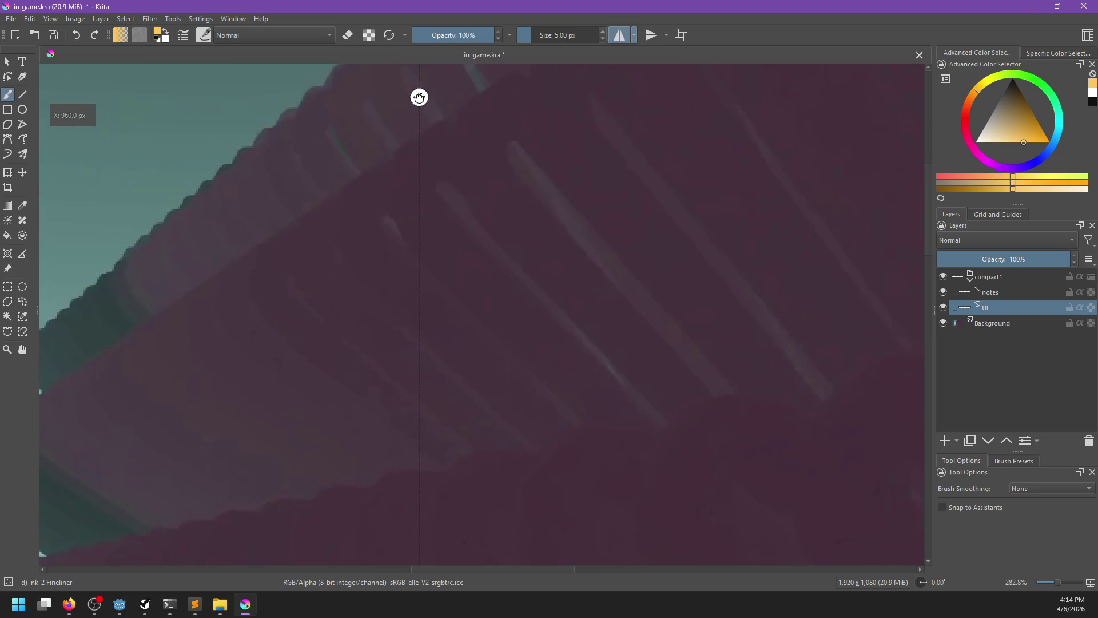
pyautogui.scroll(-7, 418, 98)
pyautogui.scroll(3, 500, 97)
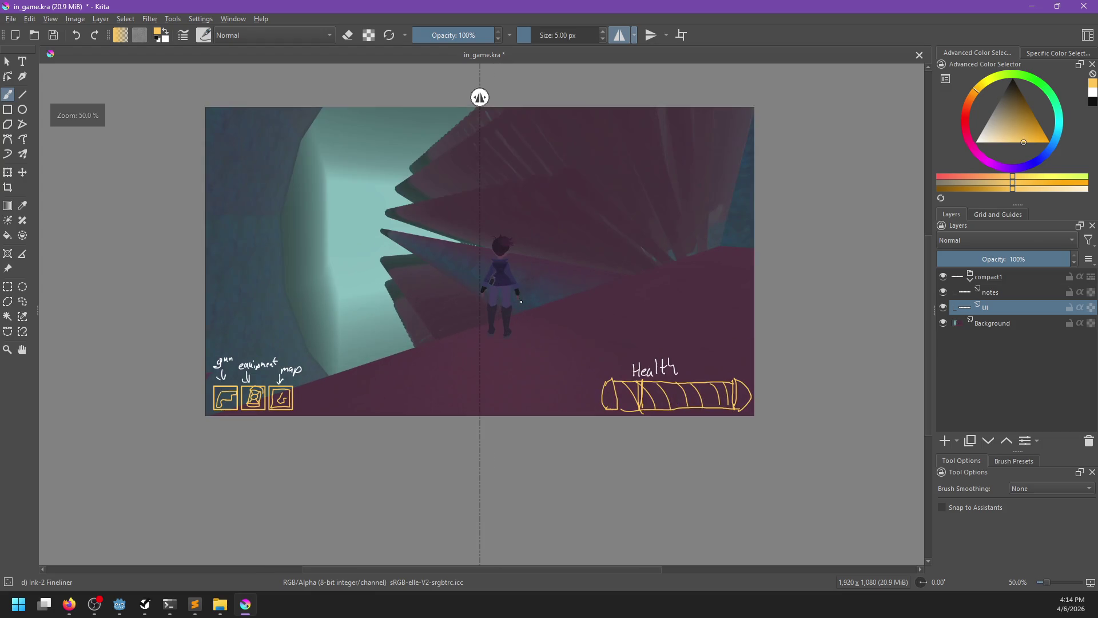
pyautogui.scroll(-1, 480, 97)
pyautogui.moveTo(368, 401); pyautogui.dragTo(489, 403)
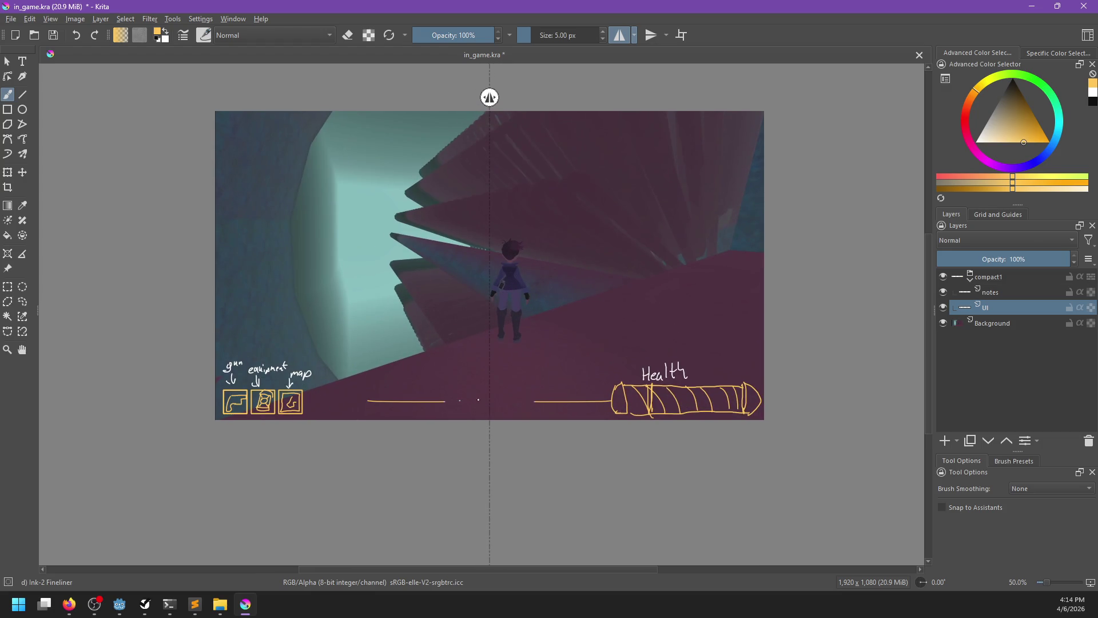
pyautogui.hotkey('ctrl', 'z')
pyautogui.moveTo(412, 401)
pyautogui.mouseDown()
pyautogui.moveTo(489, 387)
pyautogui.moveTo(452, 391)
pyautogui.moveTo(473, 402)
pyautogui.mouseUp()
pyautogui.hotkey('ctrl', 'z')
pyautogui.hotkey('ctrl', 'z')
pyautogui.click(618, 35)
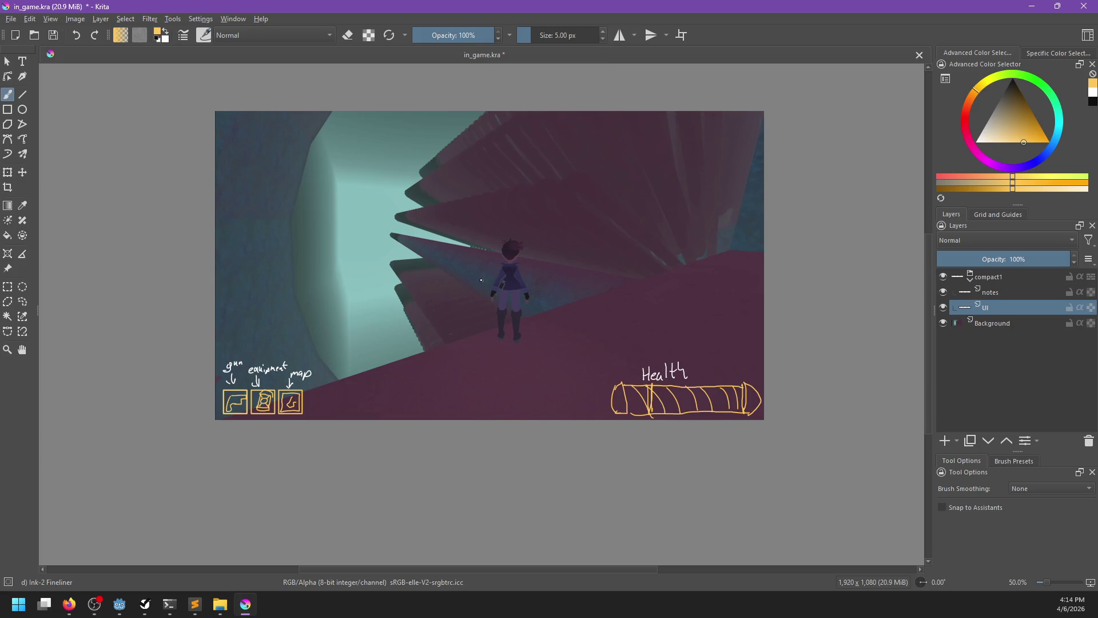
# Draw a yellow diamond outline just left of the character as an interaction prompt.
pyautogui.moveTo(474, 254); pyautogui.dragTo(488, 268)
pyautogui.hotkey('ctrl', 'z')
pyautogui.moveTo(470, 248); pyautogui.dragTo(457, 272)
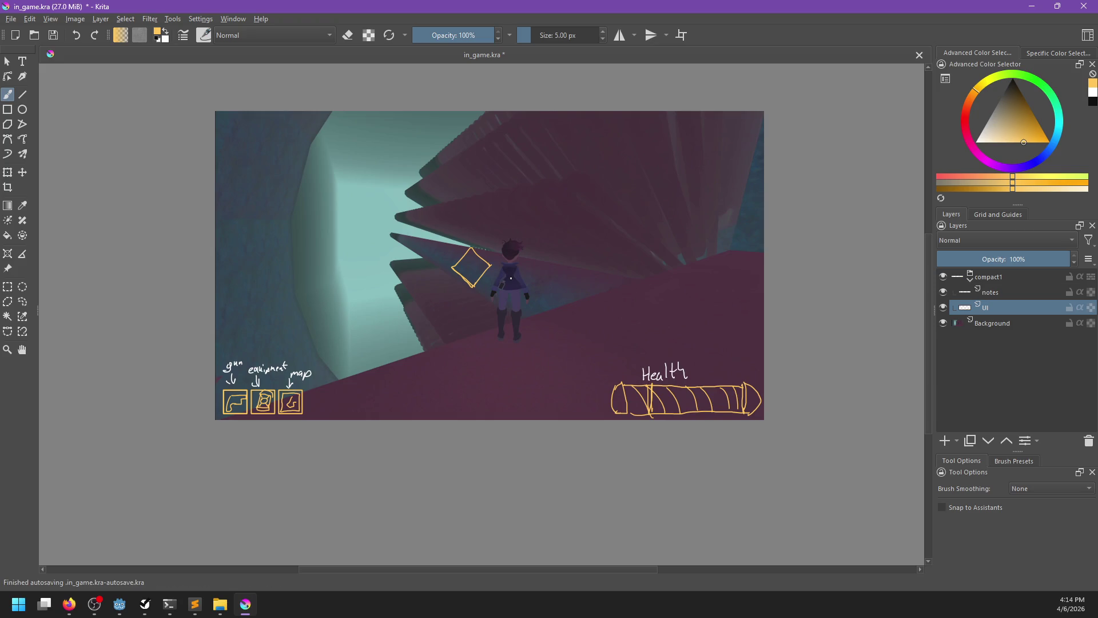
pyautogui.scroll(1, 515, 263)
pyautogui.scroll(2, 515, 263)
# Draw a second, thickened inner outline inside the yellow diamond.
pyautogui.moveTo(516, 263); pyautogui.dragTo(522, 294)
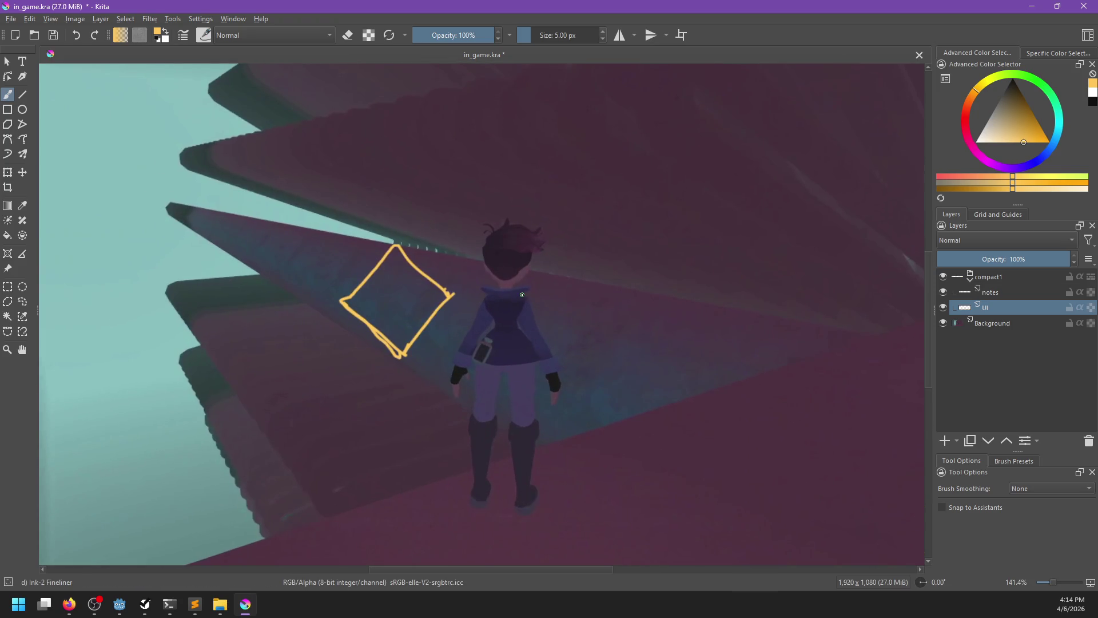
pyautogui.moveTo(395, 256); pyautogui.dragTo(366, 298)
pyautogui.moveTo(402, 332); pyautogui.dragTo(426, 299)
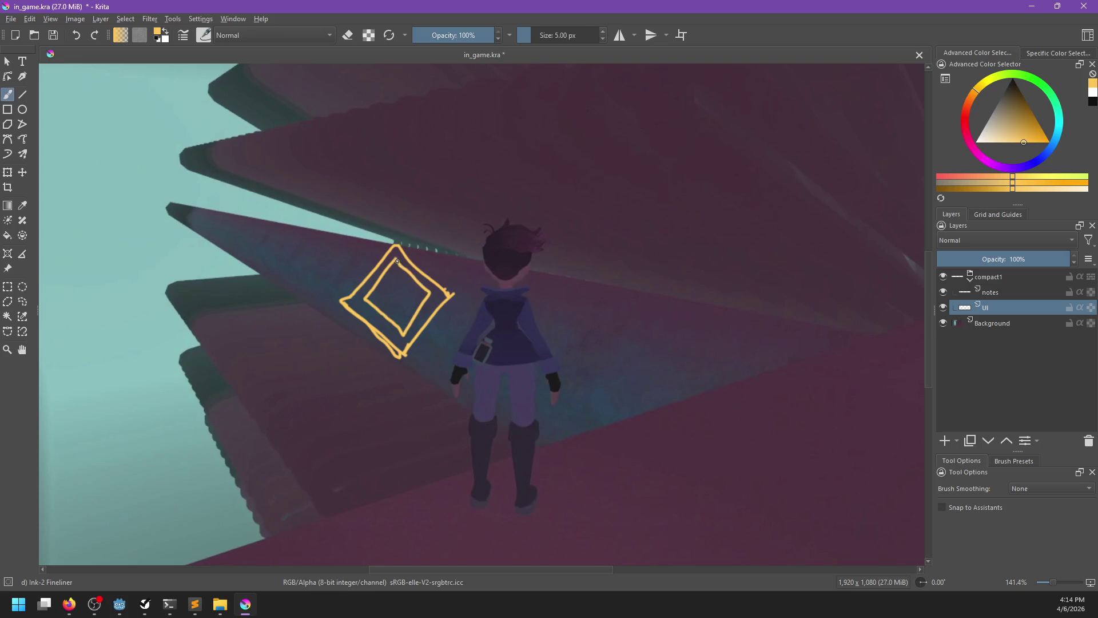
pyautogui.moveTo(399, 262); pyautogui.dragTo(380, 287)
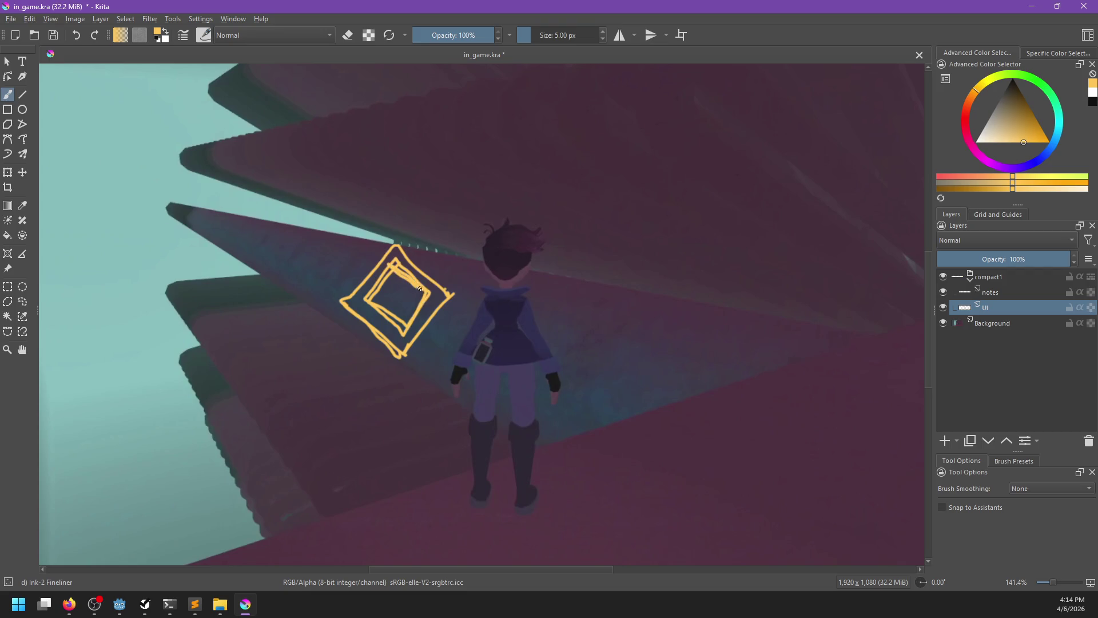
pyautogui.moveTo(425, 294); pyautogui.dragTo(405, 325)
pyautogui.moveTo(391, 272); pyautogui.dragTo(371, 296)
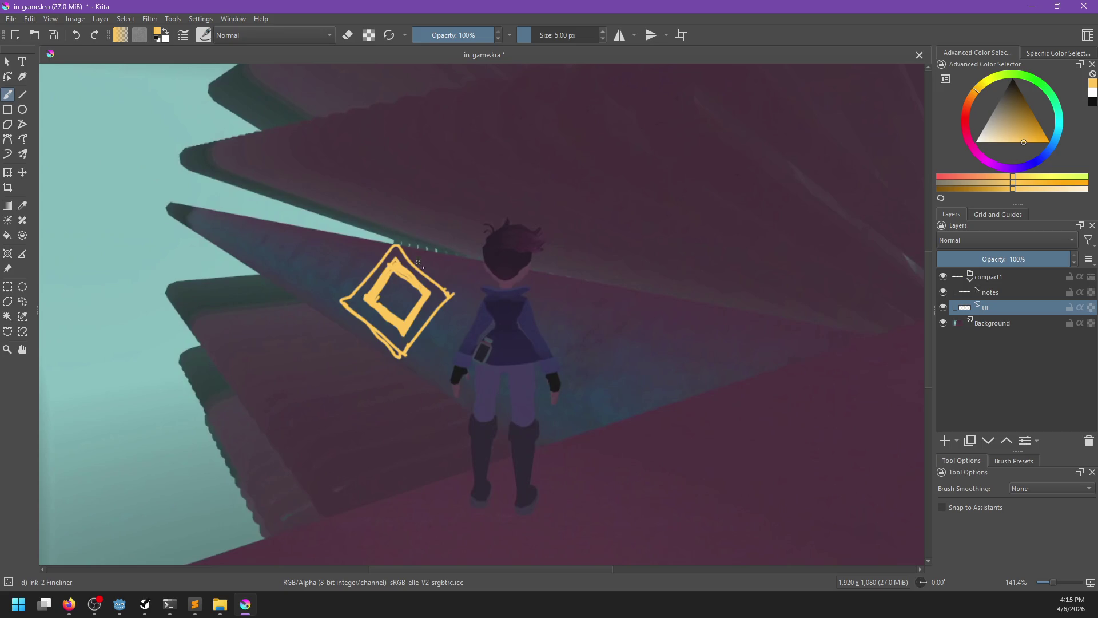
# Zoom back out to the full mockup and switch to the Godot Engine editor.
pyautogui.press('5')
pyautogui.press('1')
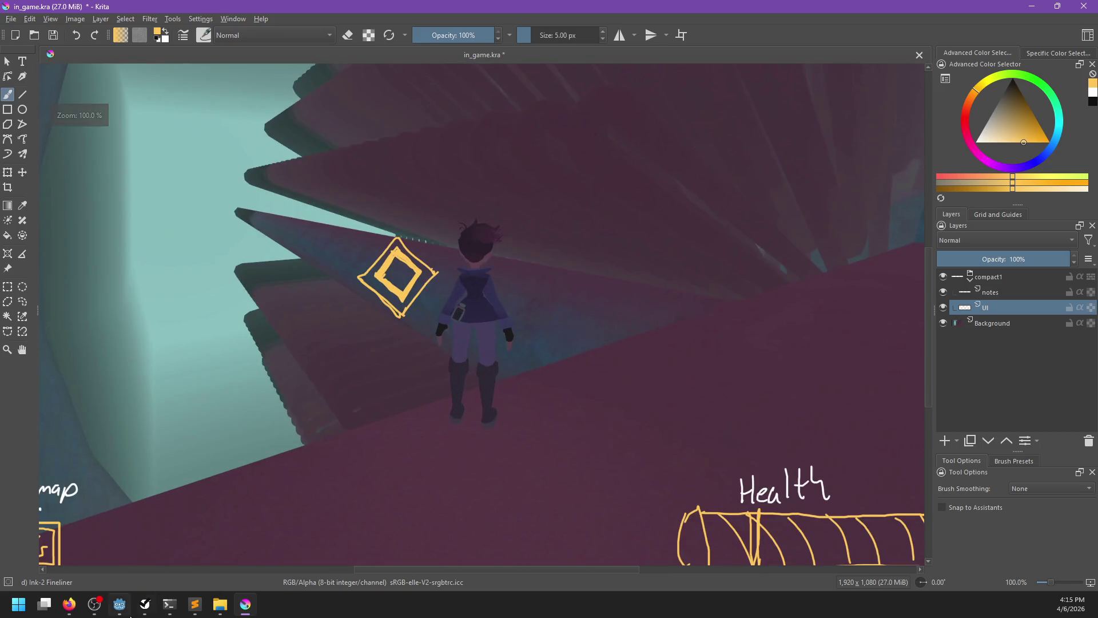
pyautogui.click(119, 603)
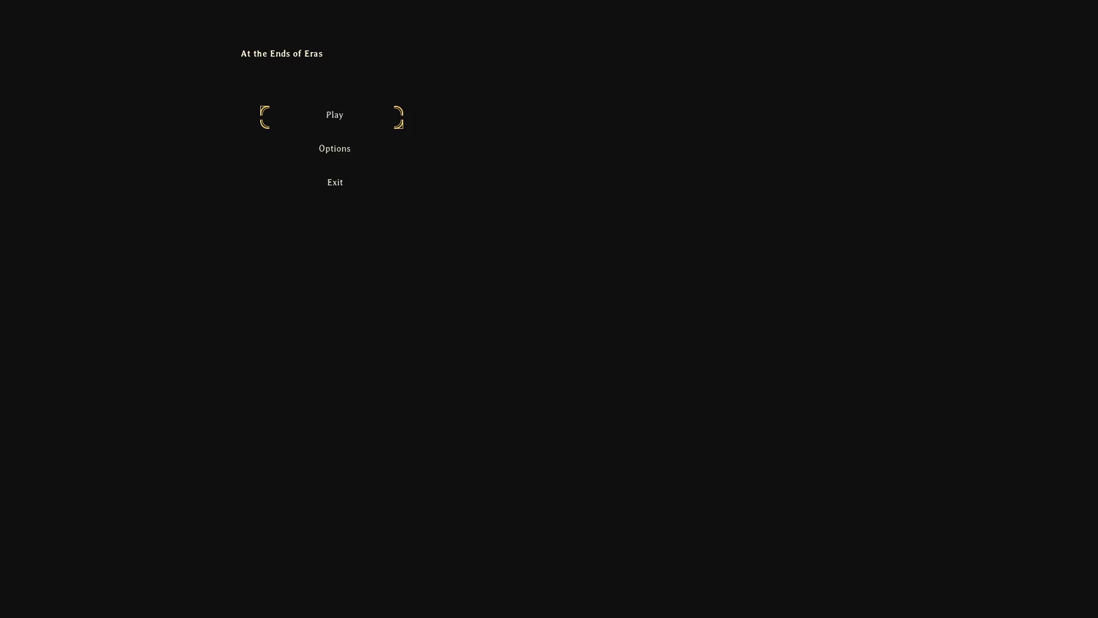
# From Play, run to the grey wall and climb it onto the flat rooftop.
pyautogui.press('w')
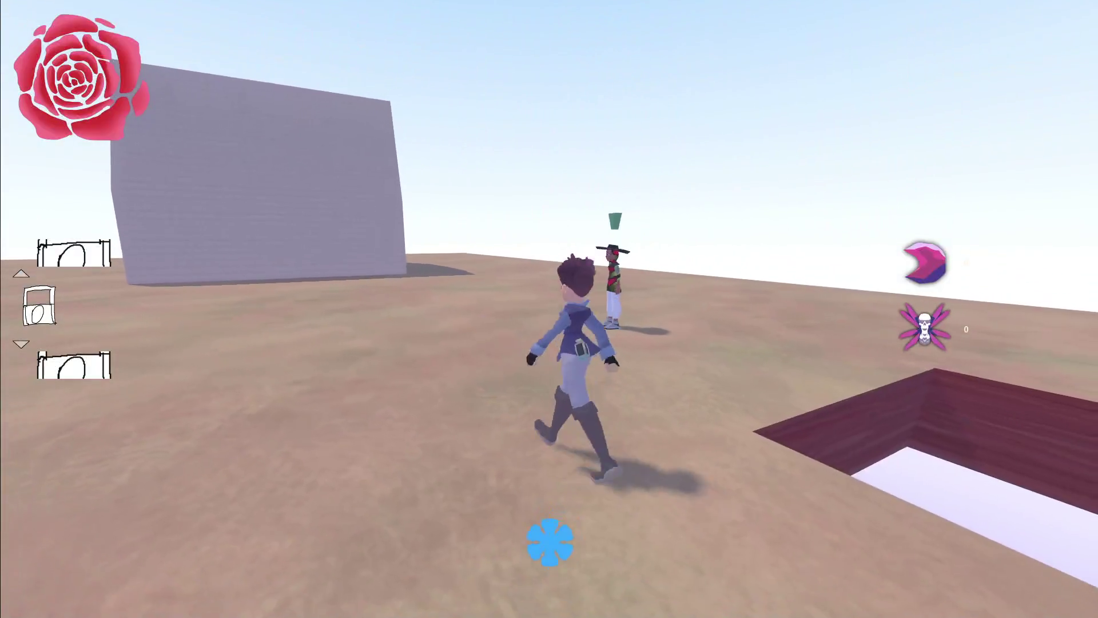
pyautogui.press('w')
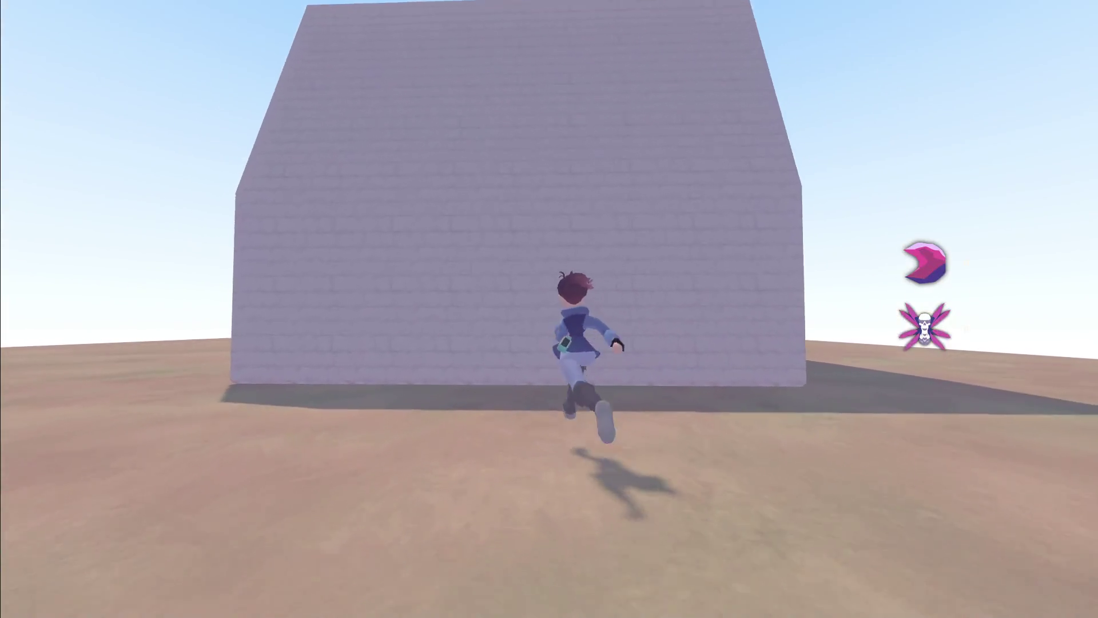
pyautogui.press('w')
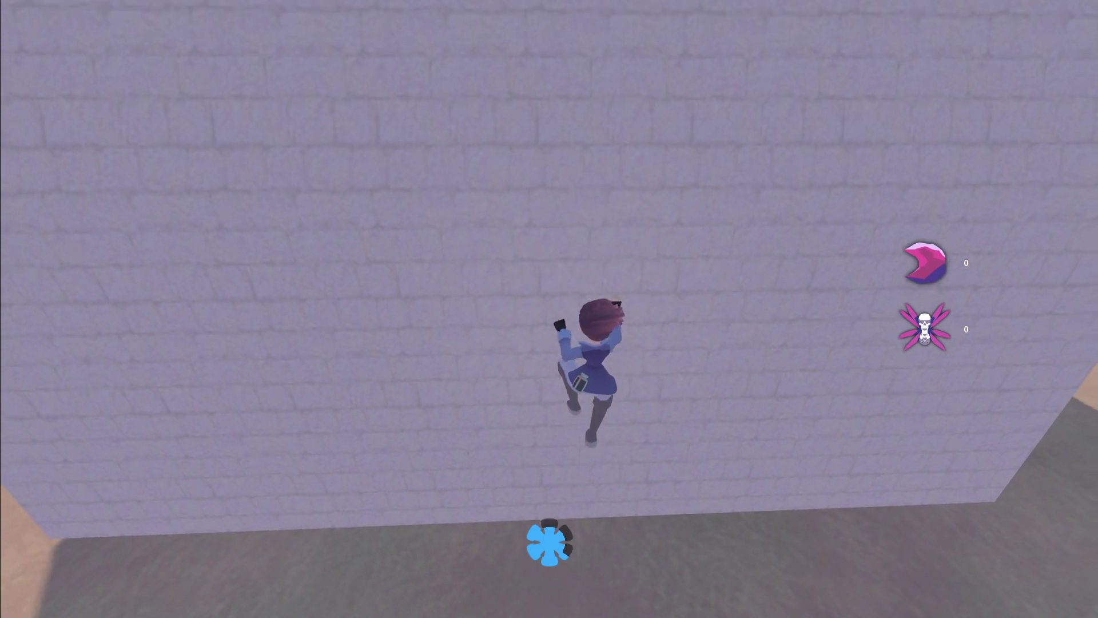
pyautogui.press('w')
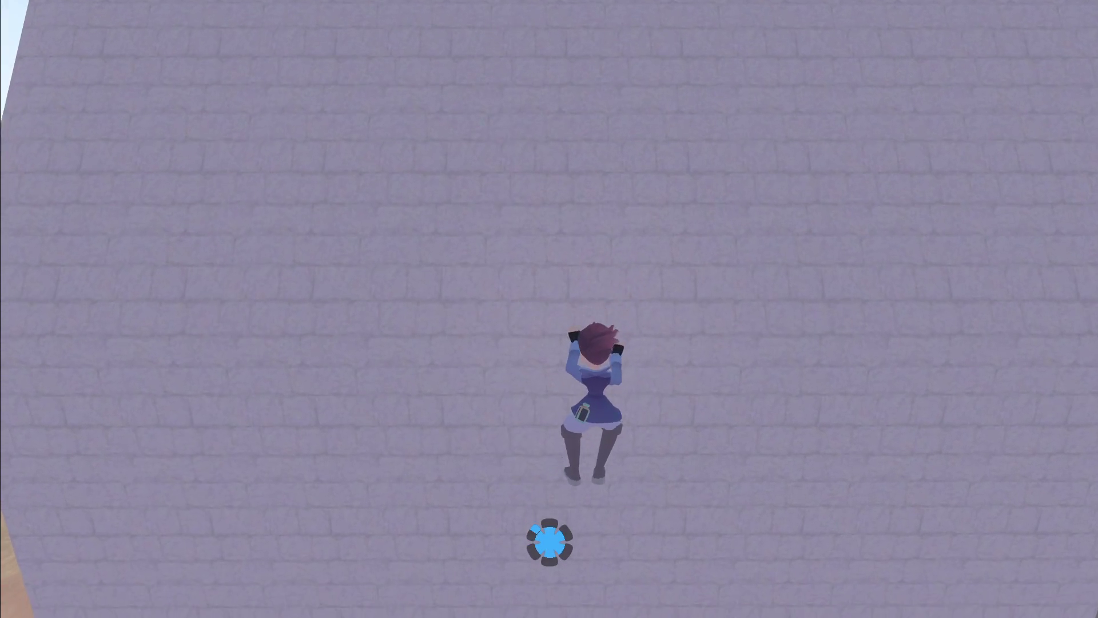
pyautogui.press('s')
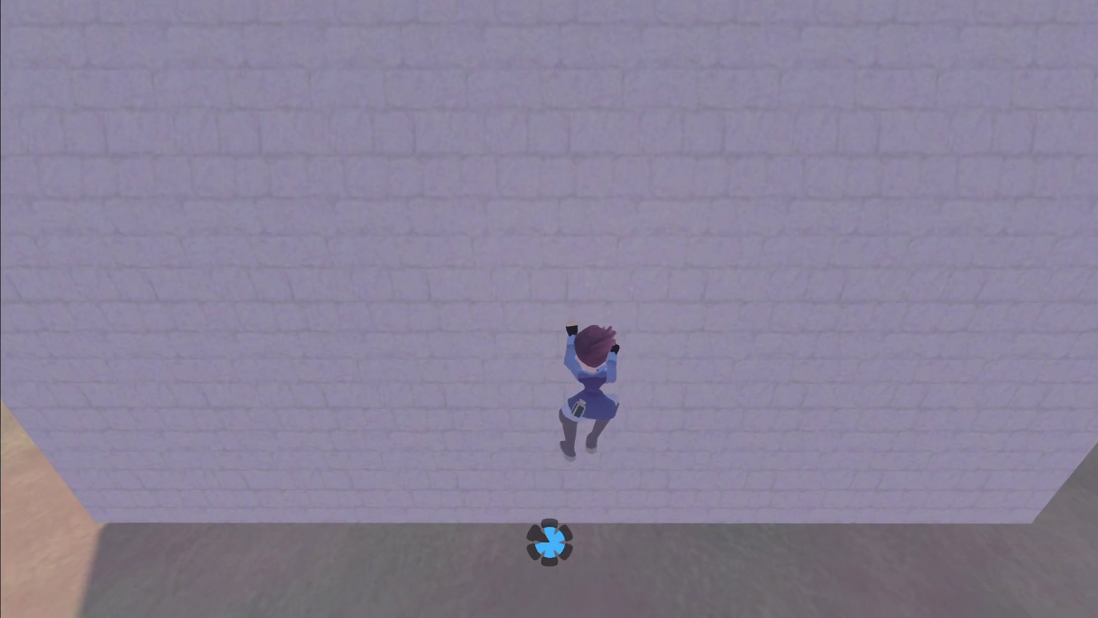
pyautogui.press('w')
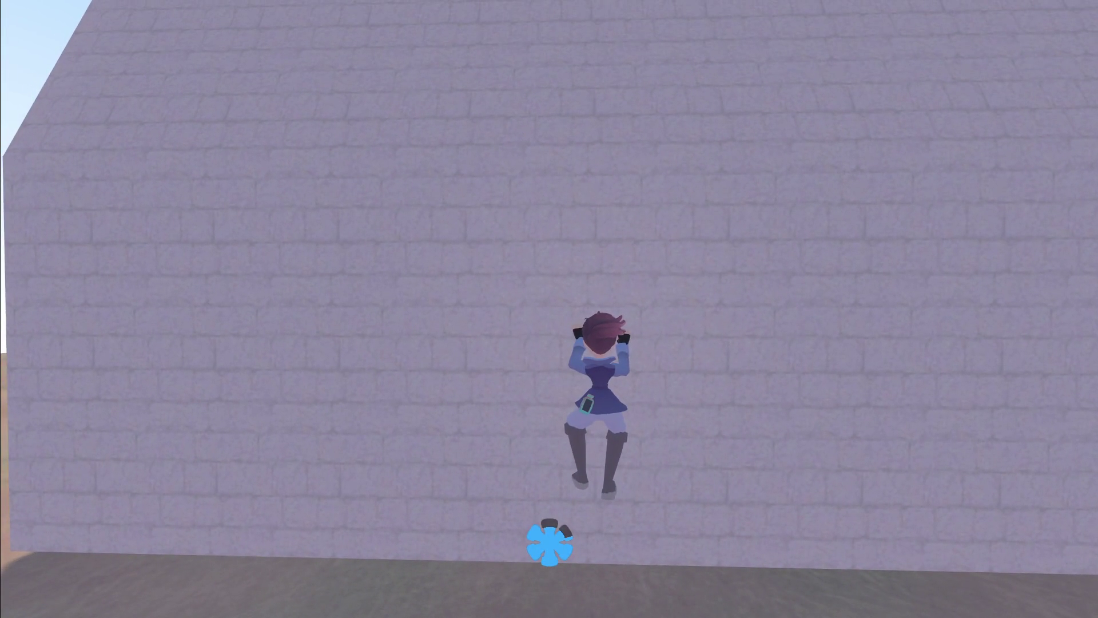
pyautogui.press('w')
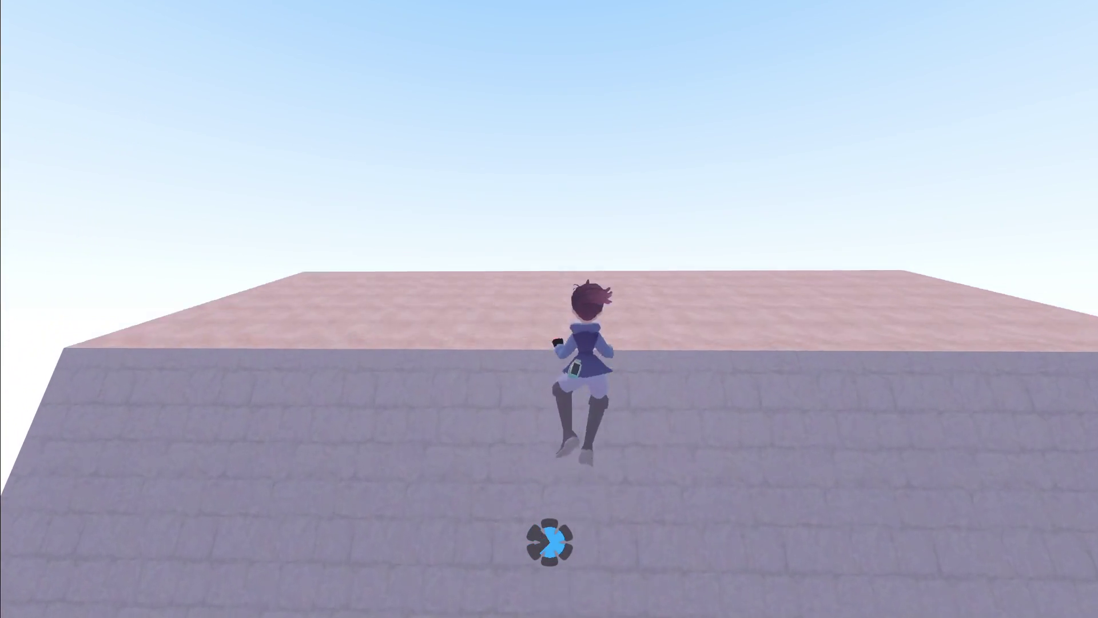
# Cross the rooftop, jump down and run toward Raziah.
pyautogui.press('w')
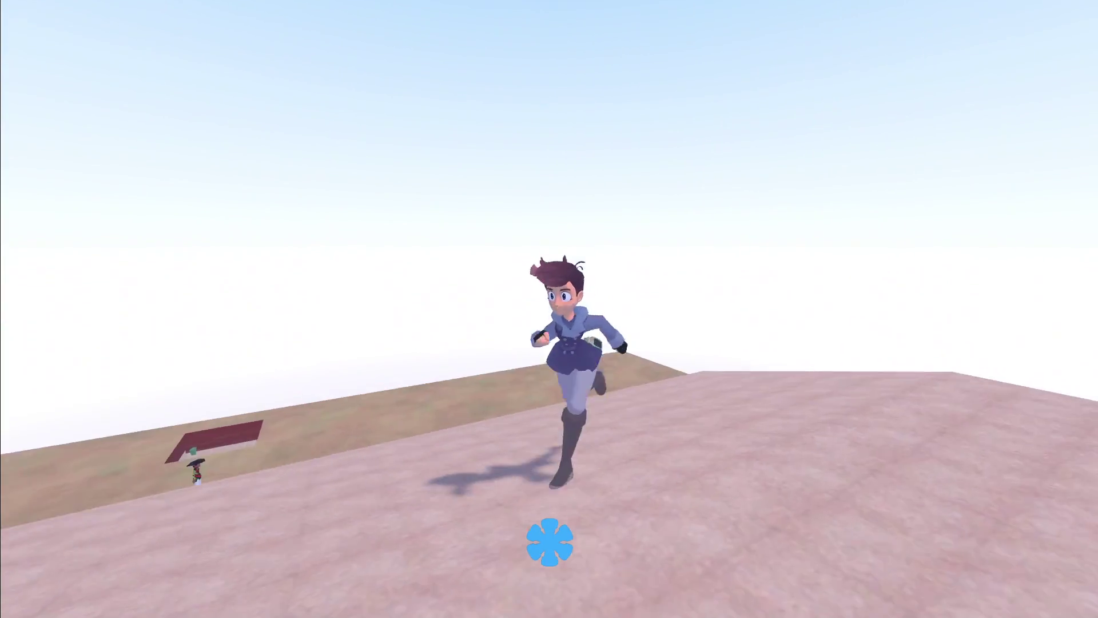
pyautogui.press('w')
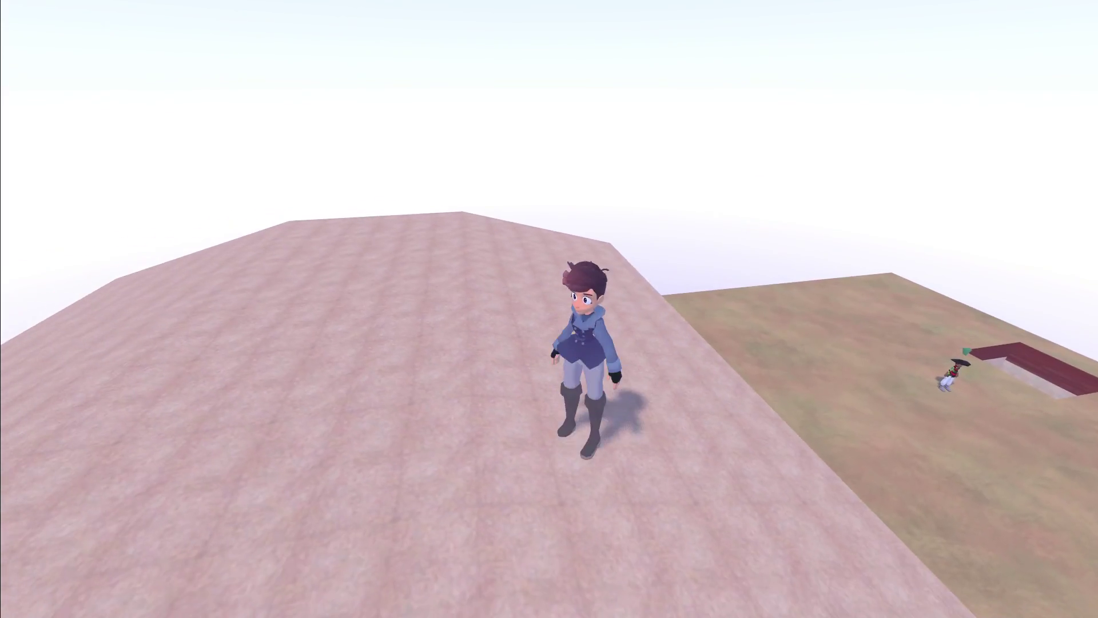
pyautogui.press('w')
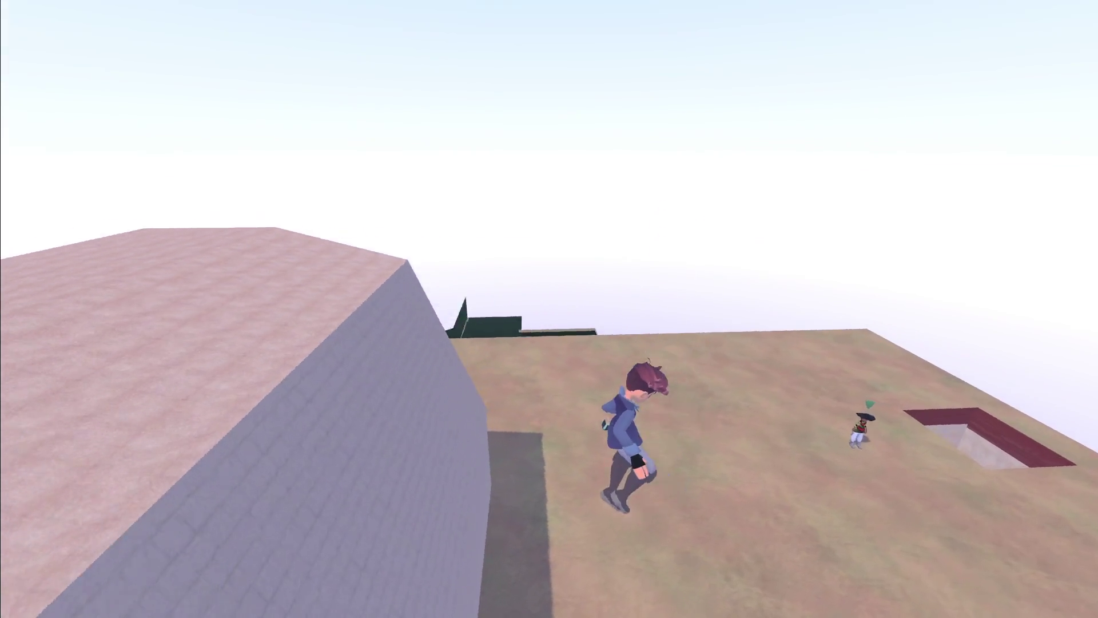
pyautogui.press('w')
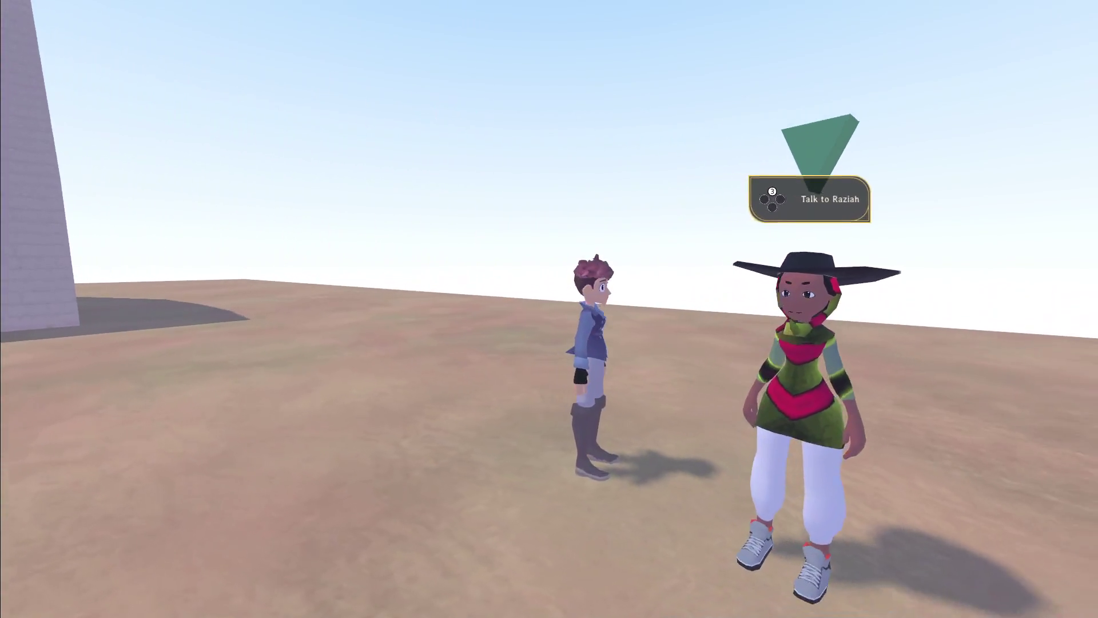
# Talk to Raziah, replying 'It was.' then 'Take care.' to end the conversation.
pyautogui.press('s')
pyautogui.press('e')
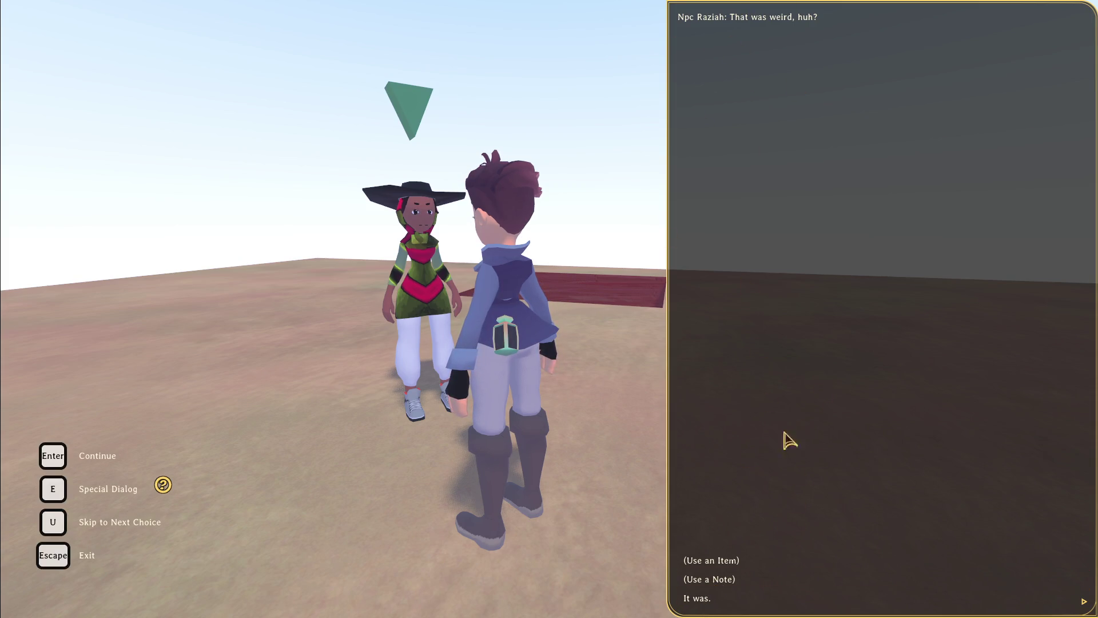
pyautogui.click(719, 607)
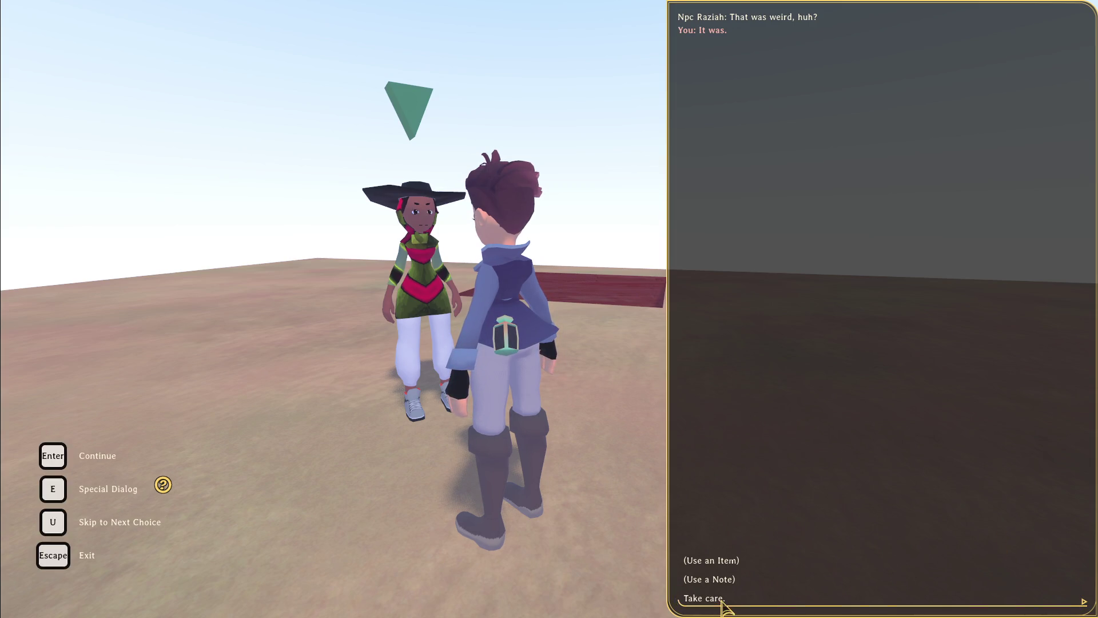
pyautogui.click(723, 608)
# Climb back over the wall onto the roof and head to Dr. Karimov.
pyautogui.press('w')
pyautogui.press('w')
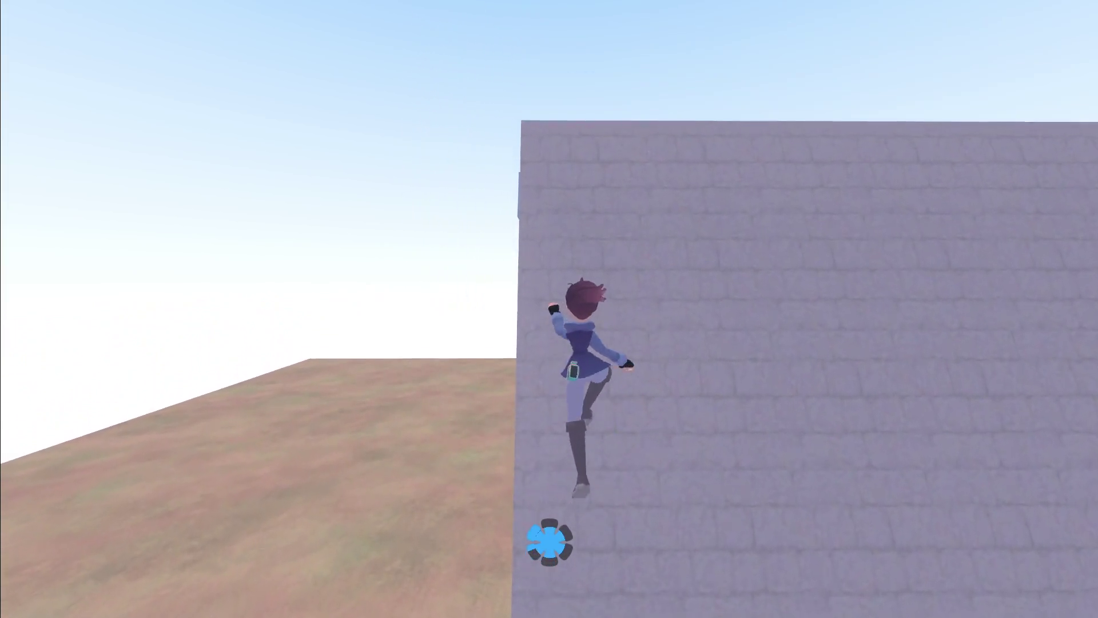
pyautogui.press('w')
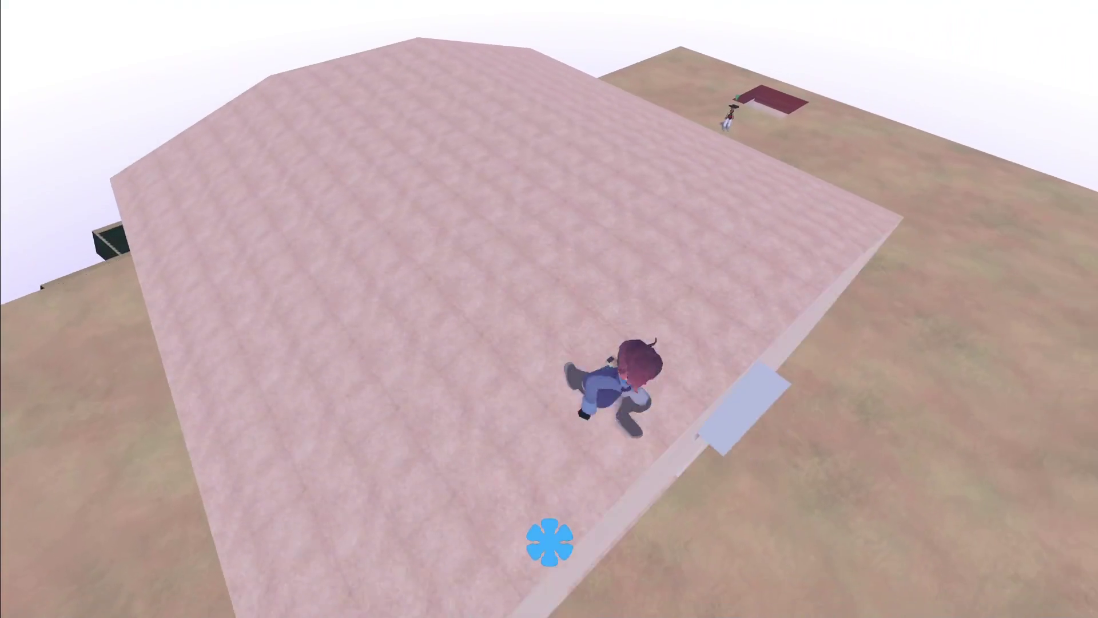
pyautogui.press('w')
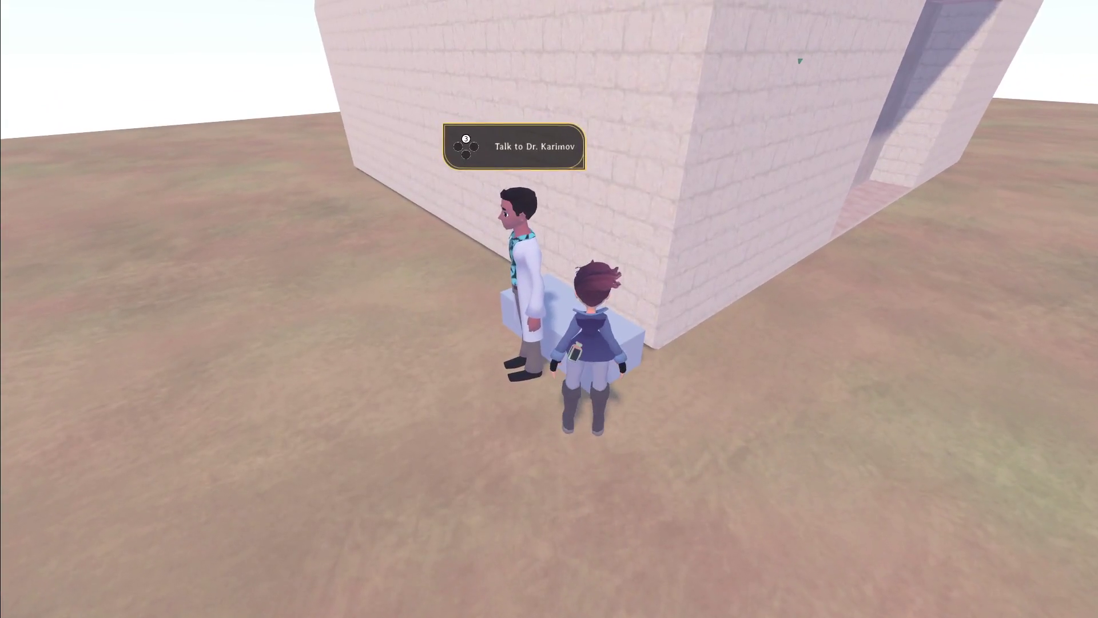
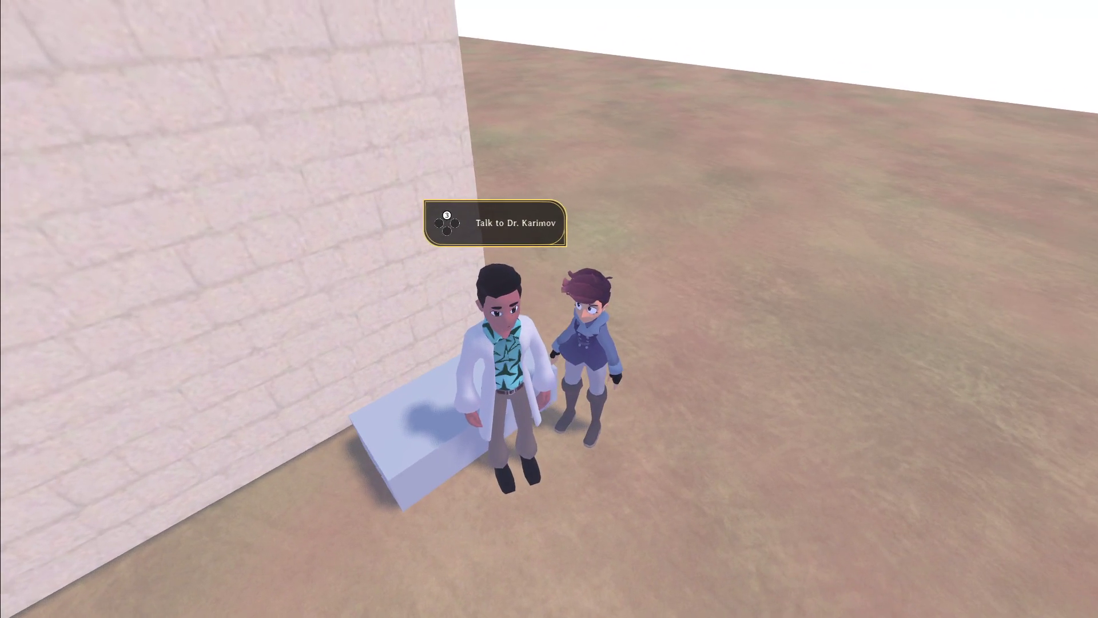
# Talk briefly with the scientist, run and roll away along the wall, then pause the game.
pyautogui.press('e')
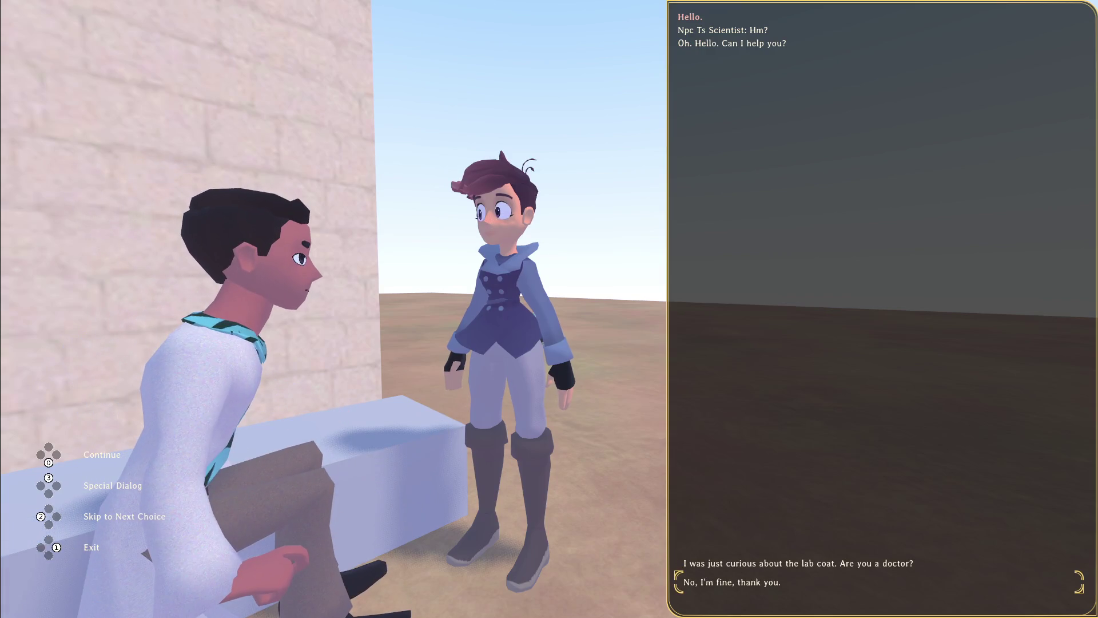
pyautogui.press('e')
pyautogui.press('w')
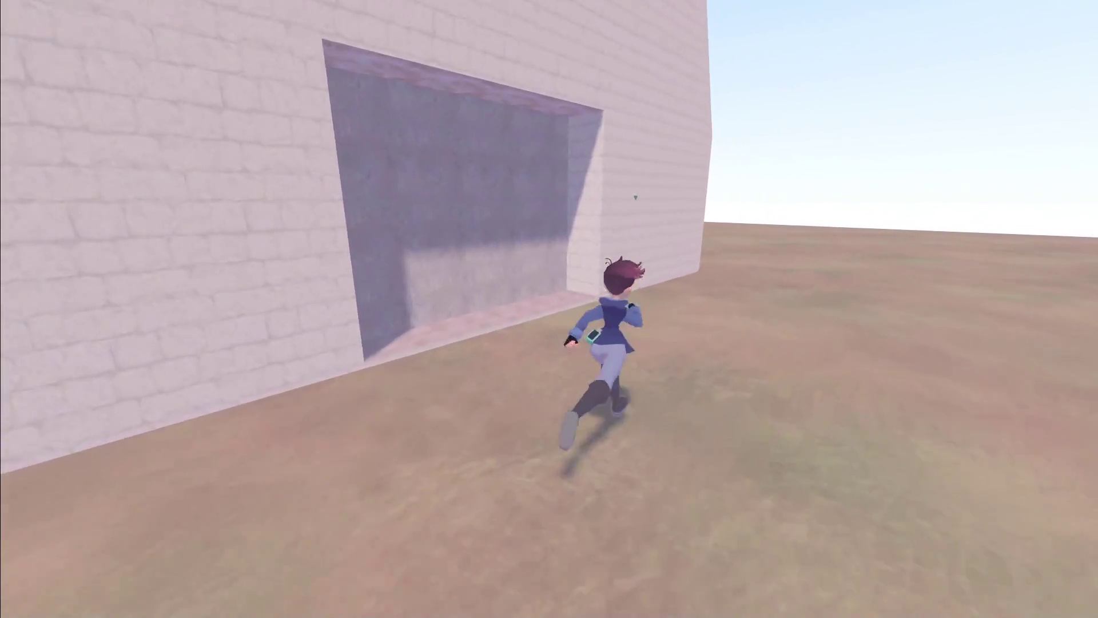
pyautogui.press('space')
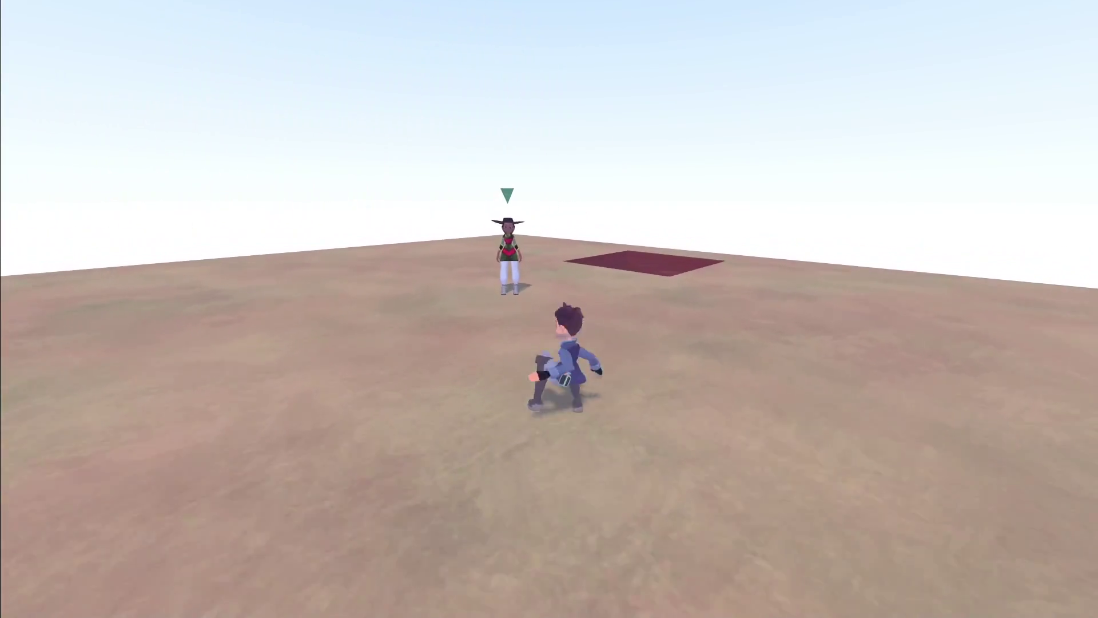
pyautogui.press('Escape')
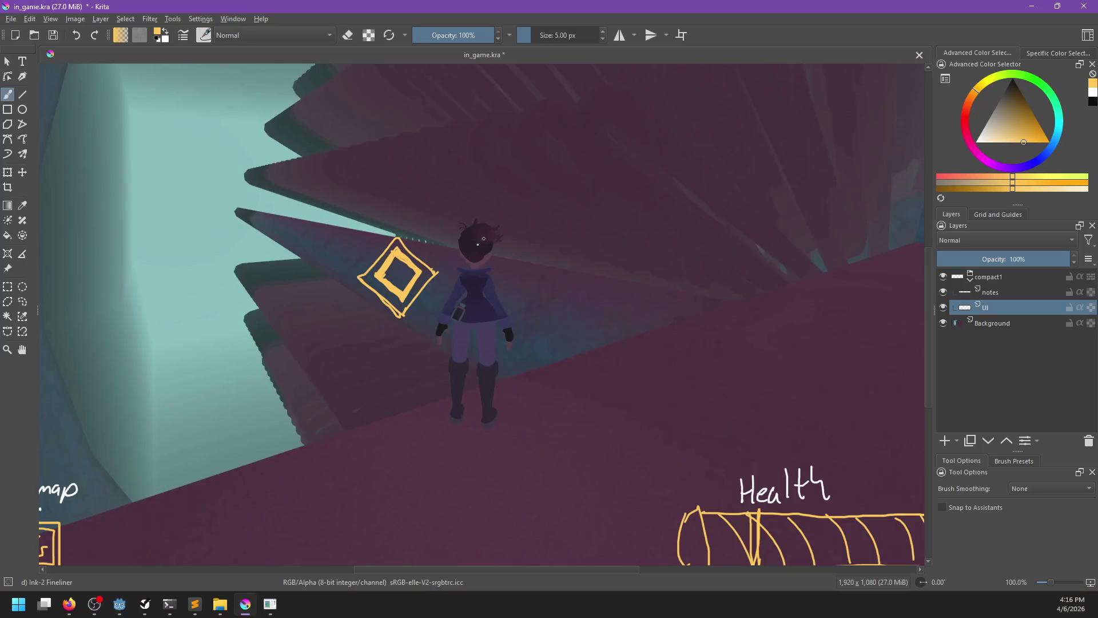
pyautogui.press('2')
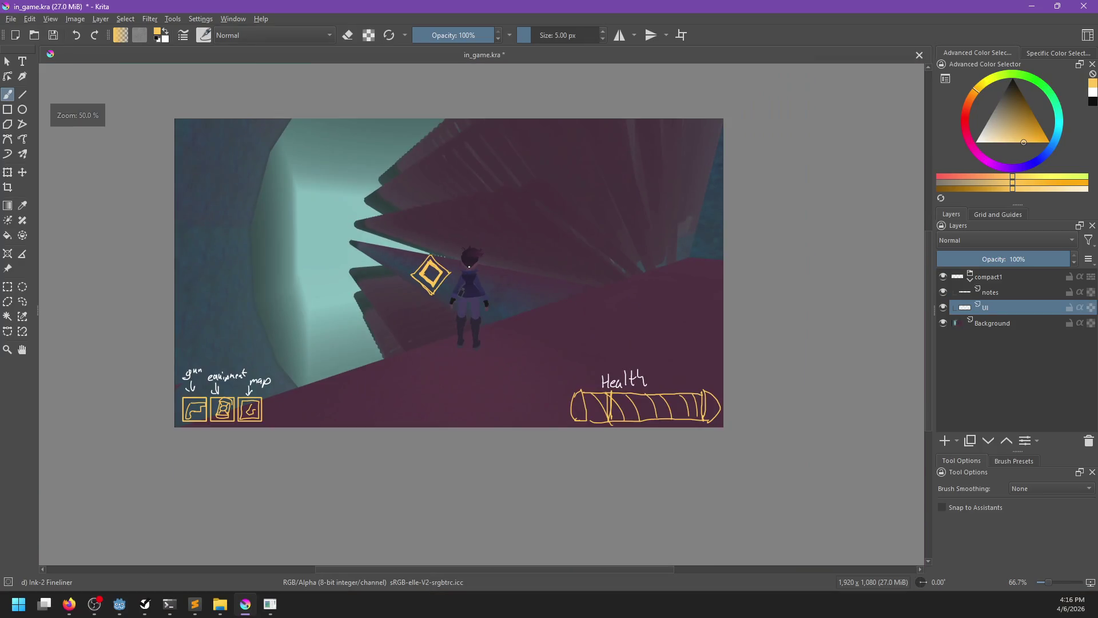
# Undo the stray stroke across the diamond and recentre the whole mockup in view.
pyautogui.press('1')
pyautogui.scroll(-1, 408, 341)
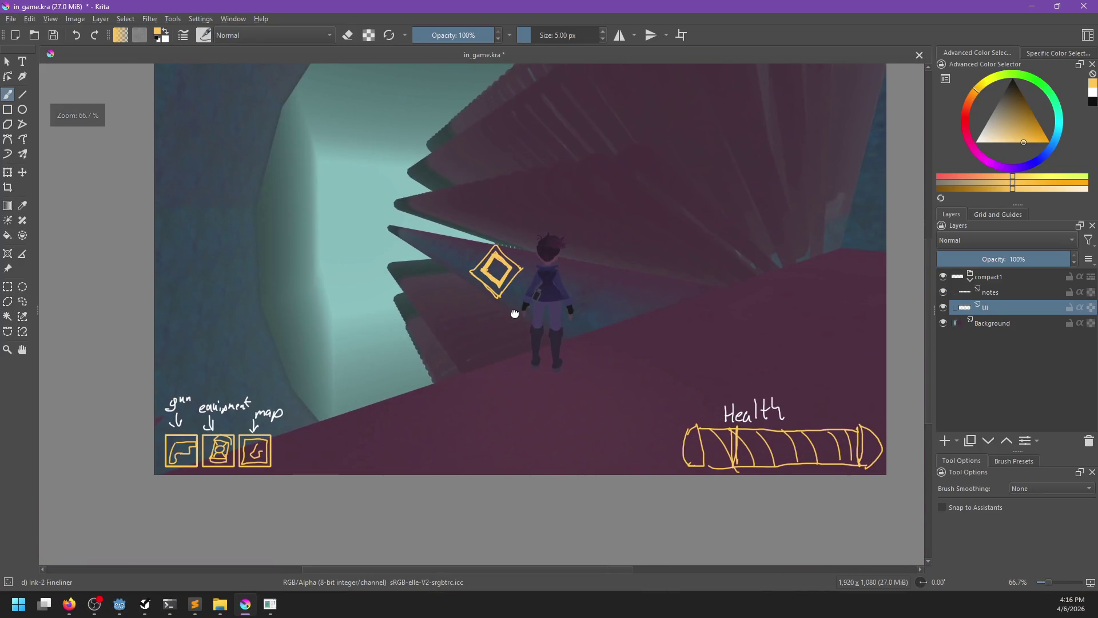
pyautogui.moveTo(514, 314); pyautogui.dragTo(490, 313)
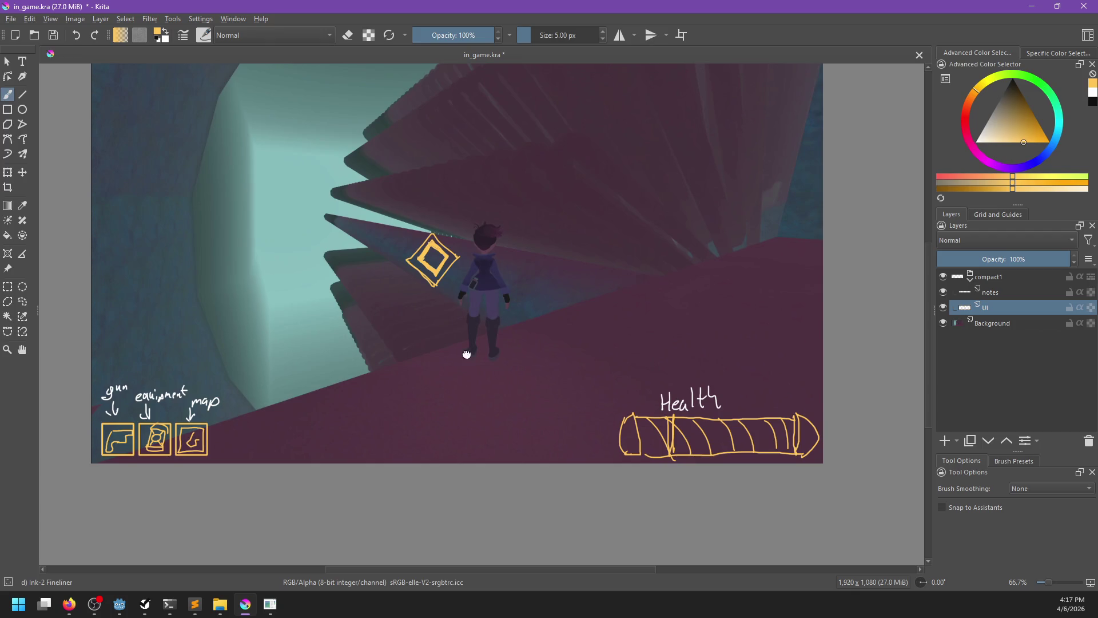
pyautogui.scroll(1, 466, 351)
pyautogui.scroll(2, 480, 361)
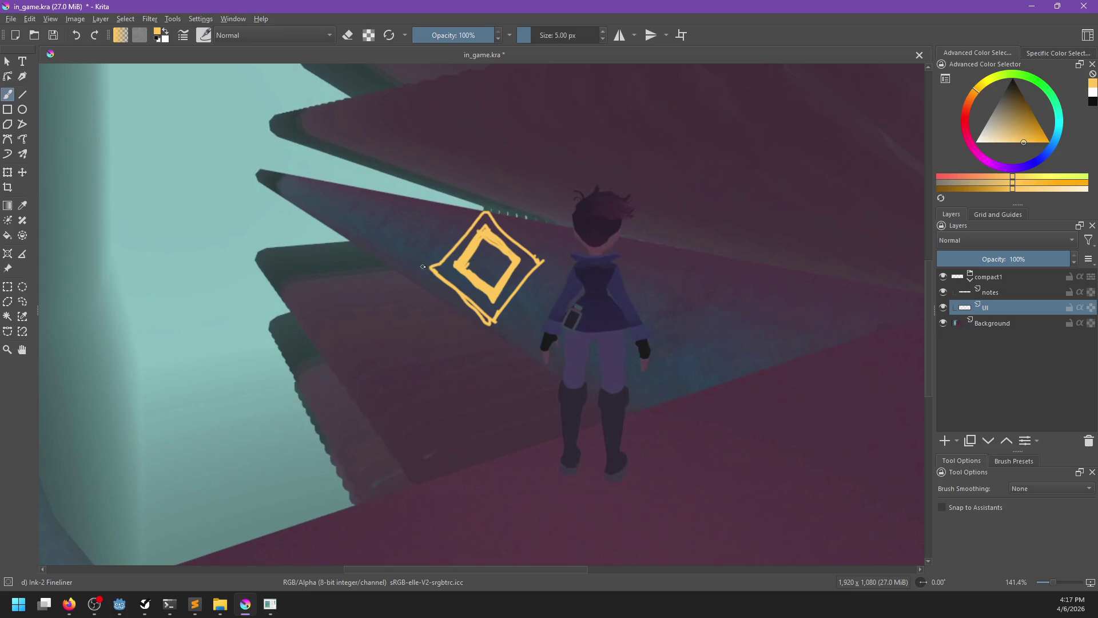
pyautogui.hotkey('ctrl', 'z')
pyautogui.moveTo(507, 258); pyautogui.dragTo(576, 245)
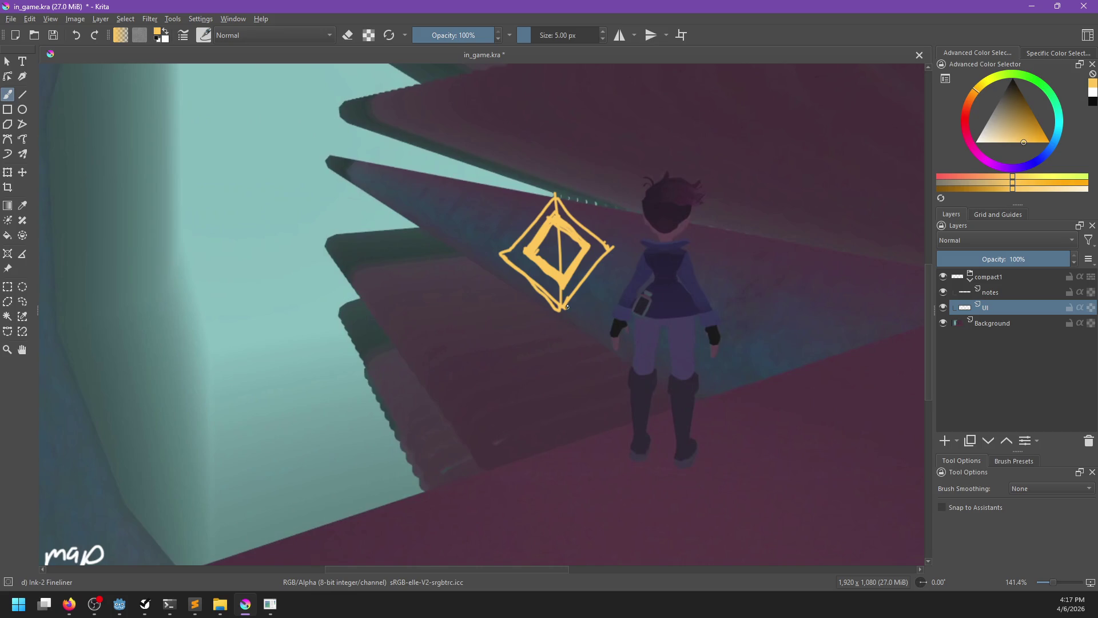
pyautogui.scroll(-1, 582, 343)
pyautogui.scroll(-3, 591, 246)
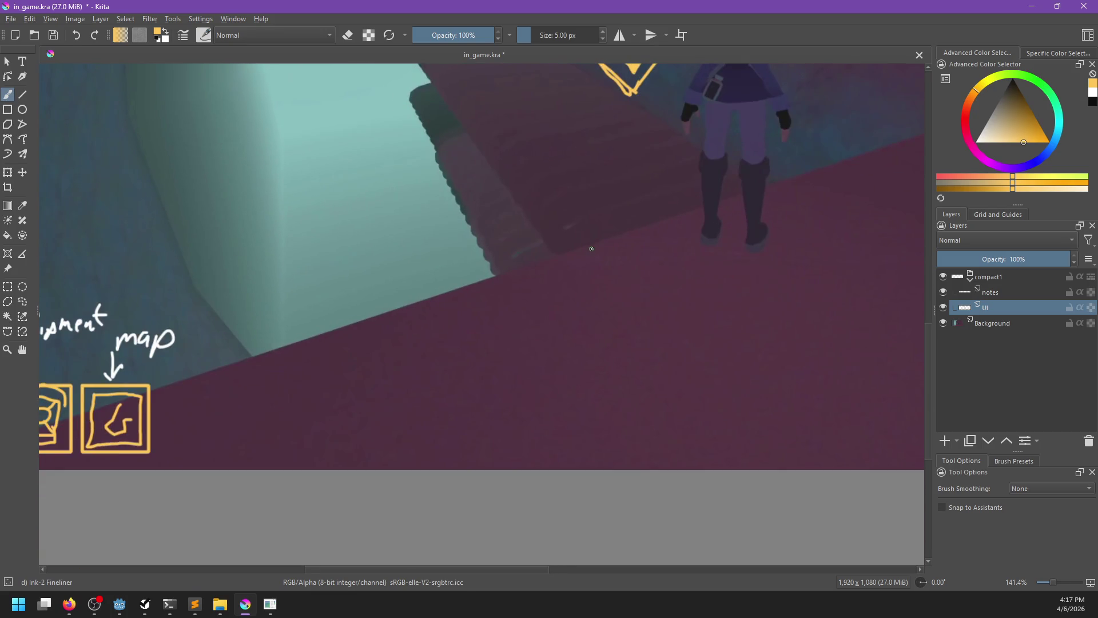
pyautogui.scroll(-2, 592, 246)
pyautogui.moveTo(434, 366); pyautogui.dragTo(517, 377)
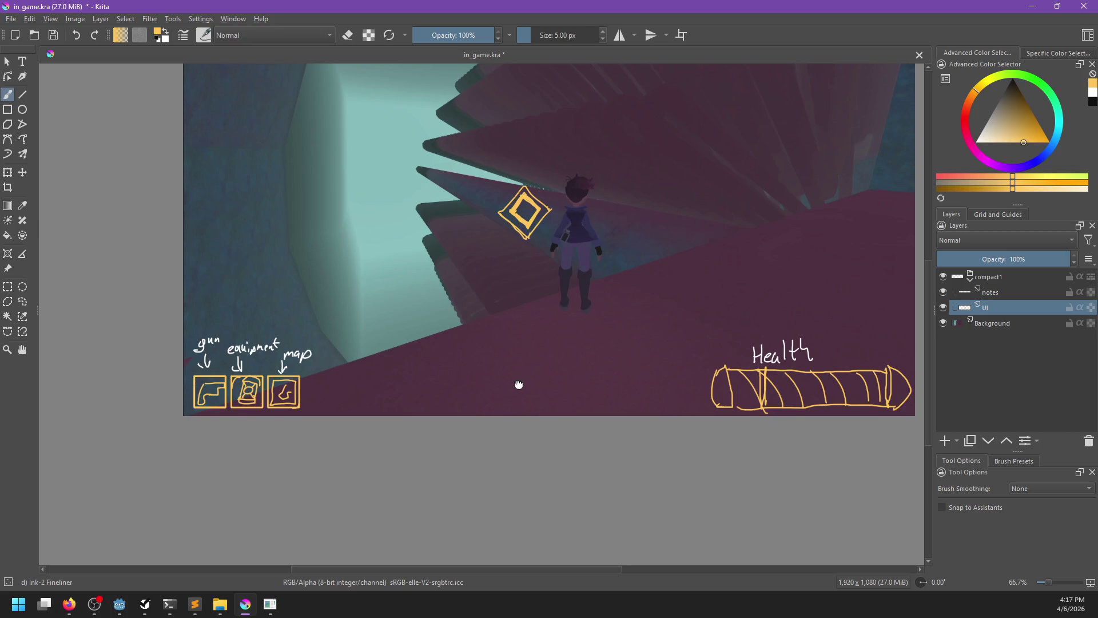
pyautogui.scroll(2, 522, 369)
# Annotate the diamond with a stamina (on player) note on the notes layer, then return to Godot.
pyautogui.click(993, 292)
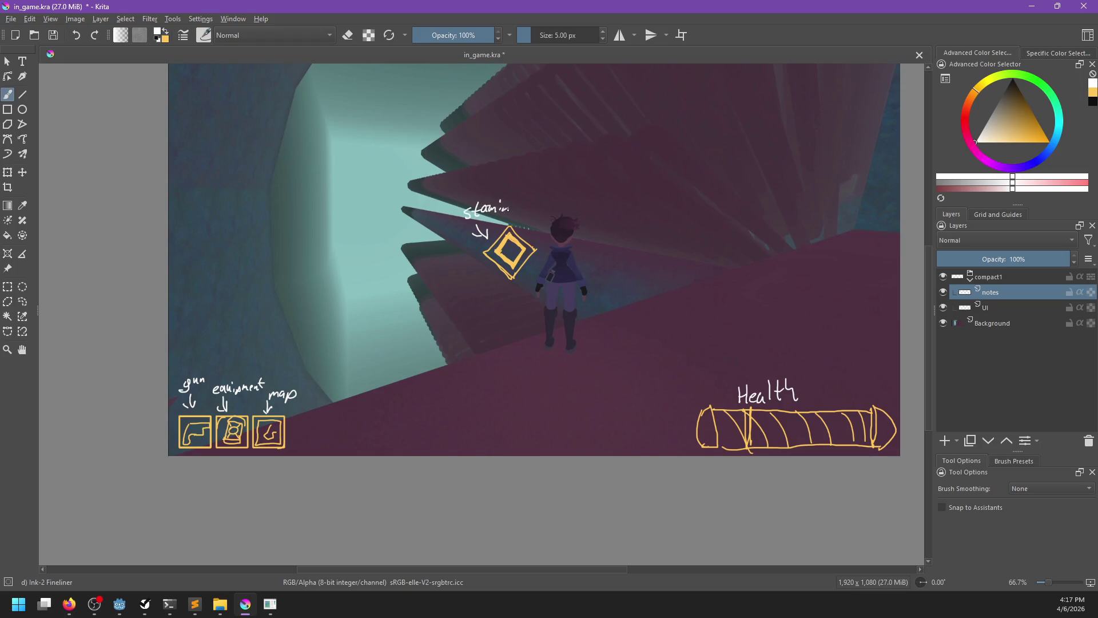
pyautogui.scroll(1, 515, 220)
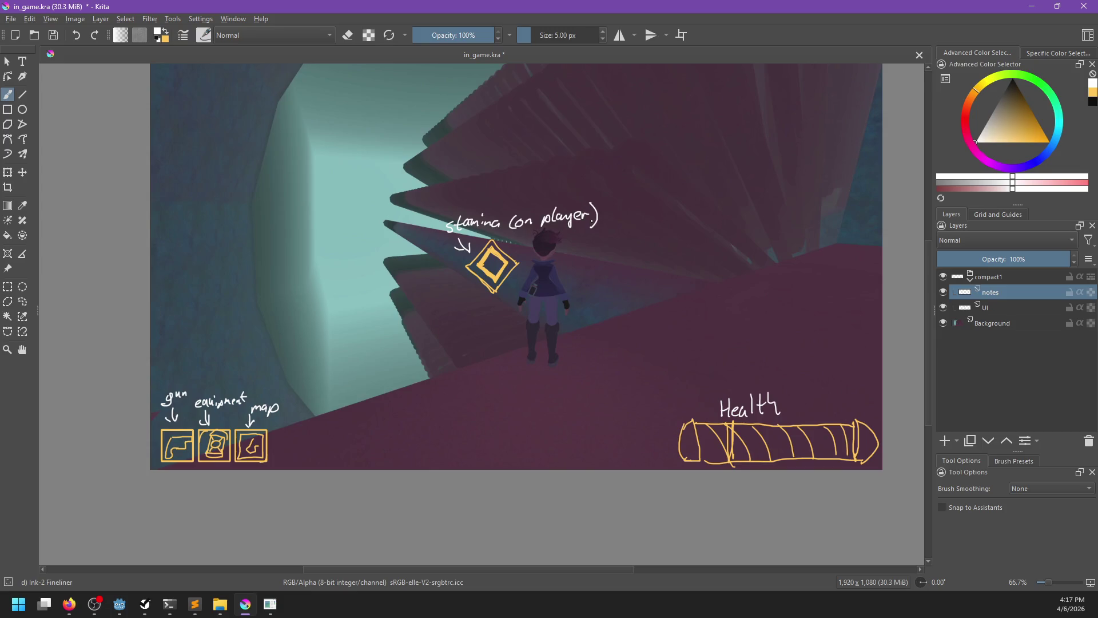
pyautogui.scroll(3, 446, 259)
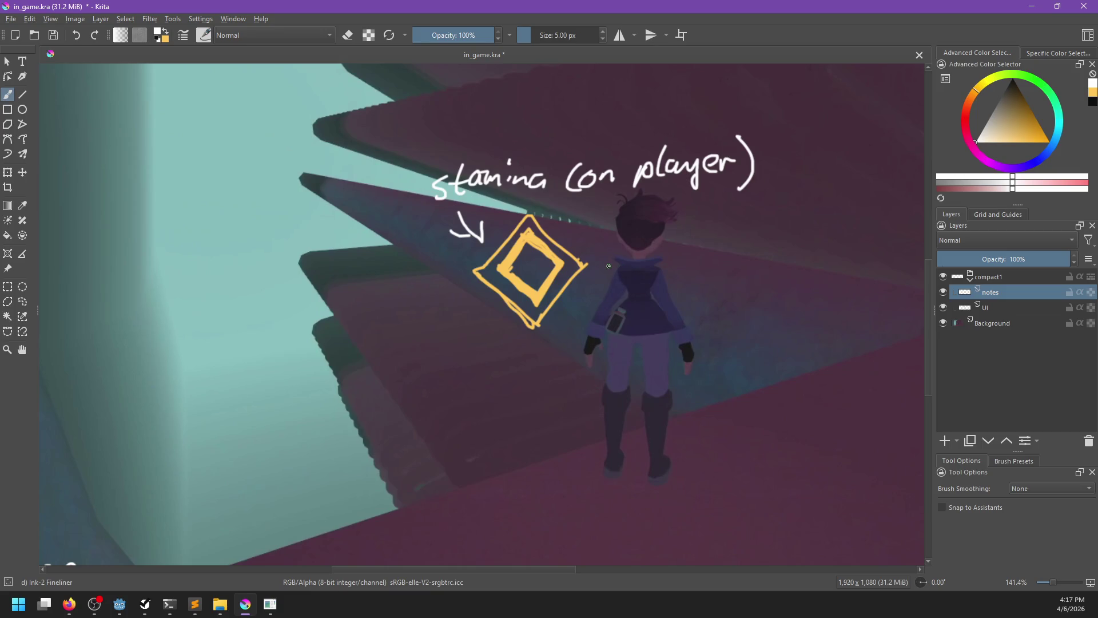
pyautogui.scroll(-3, 520, 266)
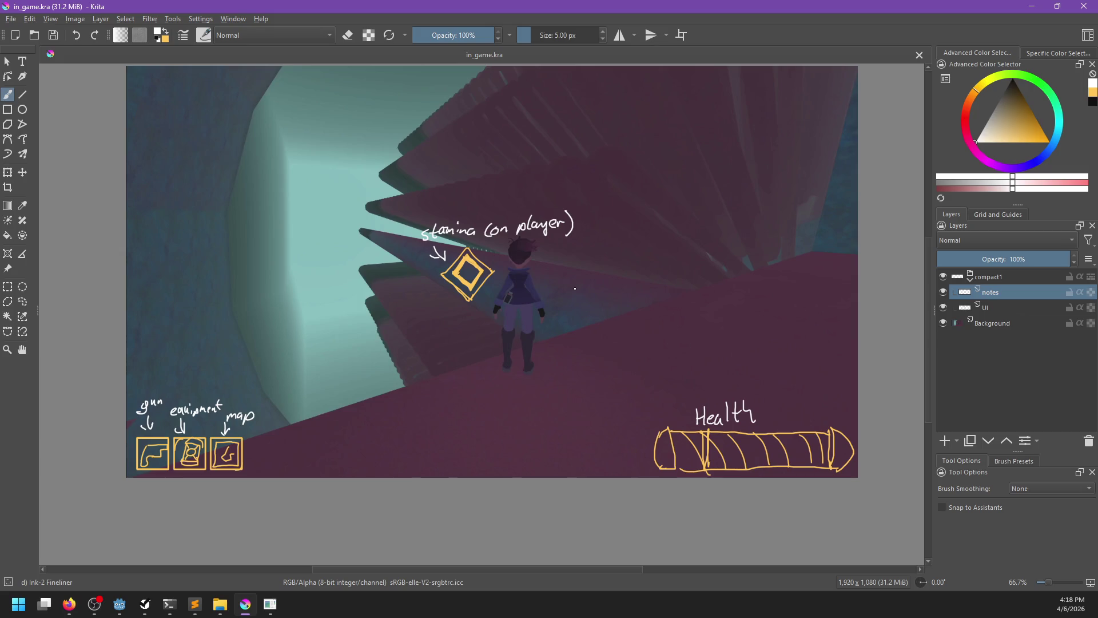
pyautogui.scroll(1, 574, 289)
pyautogui.scroll(2, 473, 349)
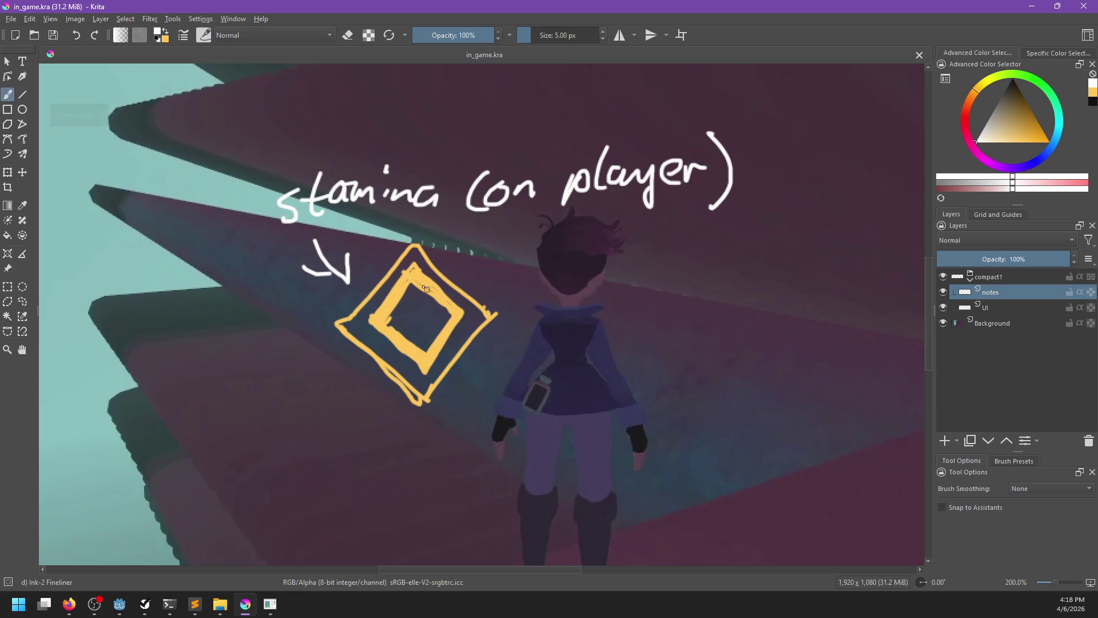
pyautogui.scroll(-4, 366, 218)
pyautogui.scroll(1, 366, 218)
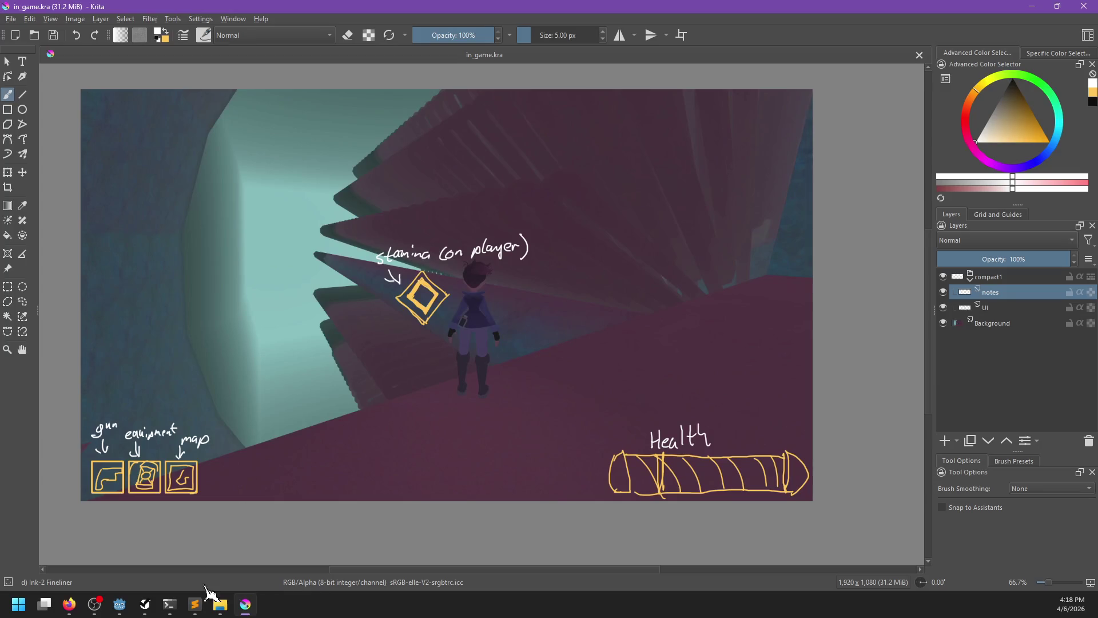
pyautogui.click(120, 603)
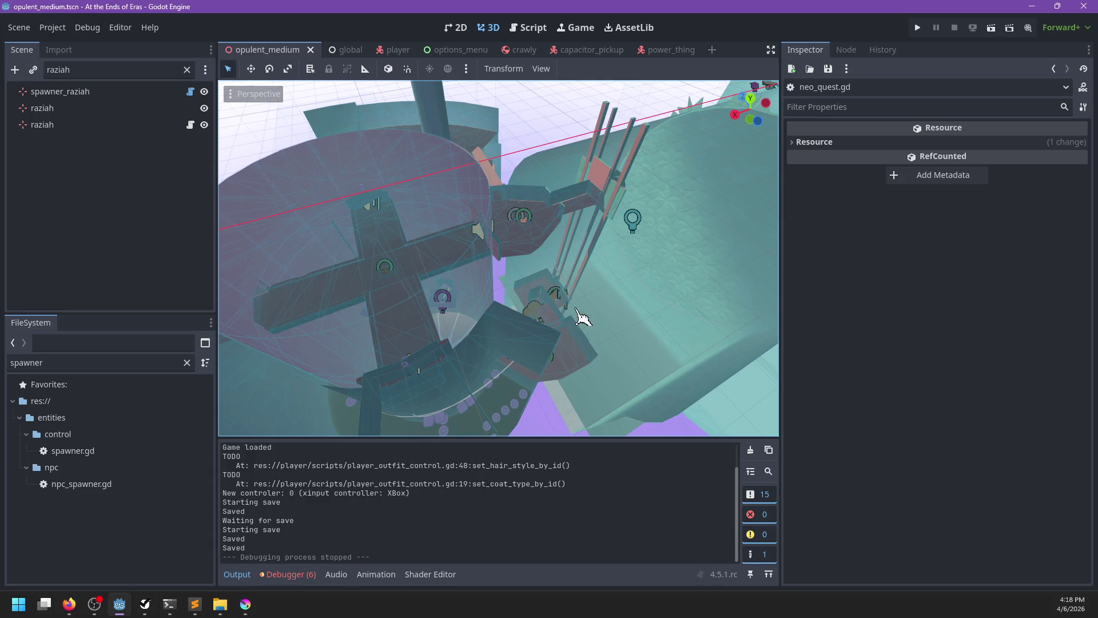
# Open player.tscn, select its base_mesh node and open that scene for editing.
pyautogui.doubleClick(153, 365)
pyautogui.write('player')
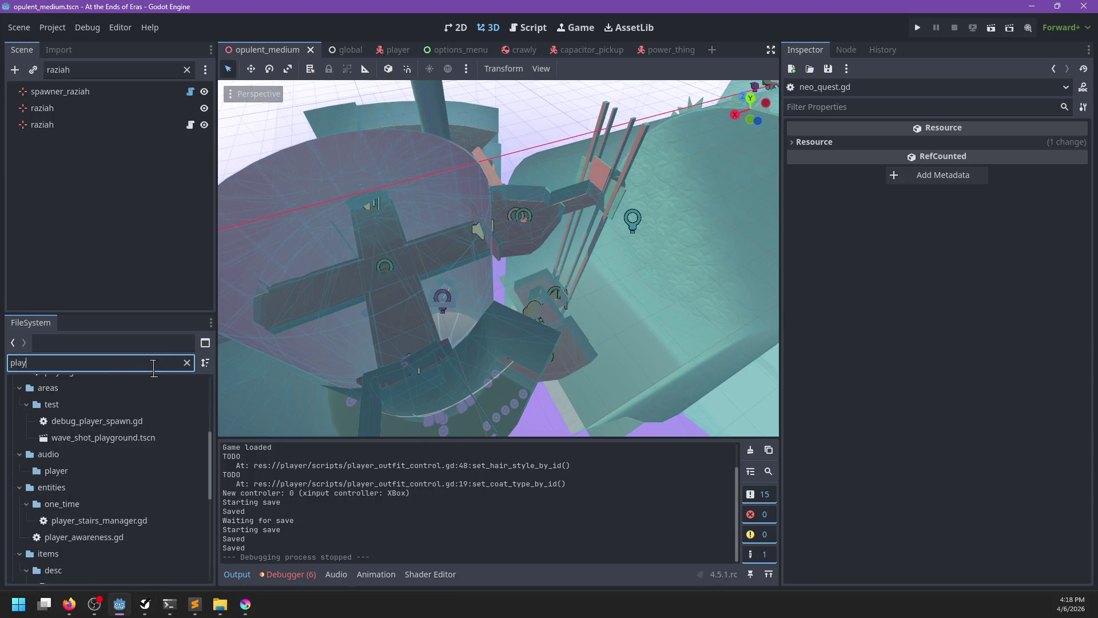
pyautogui.scroll(-5, 91, 552)
pyautogui.doubleClick(64, 571)
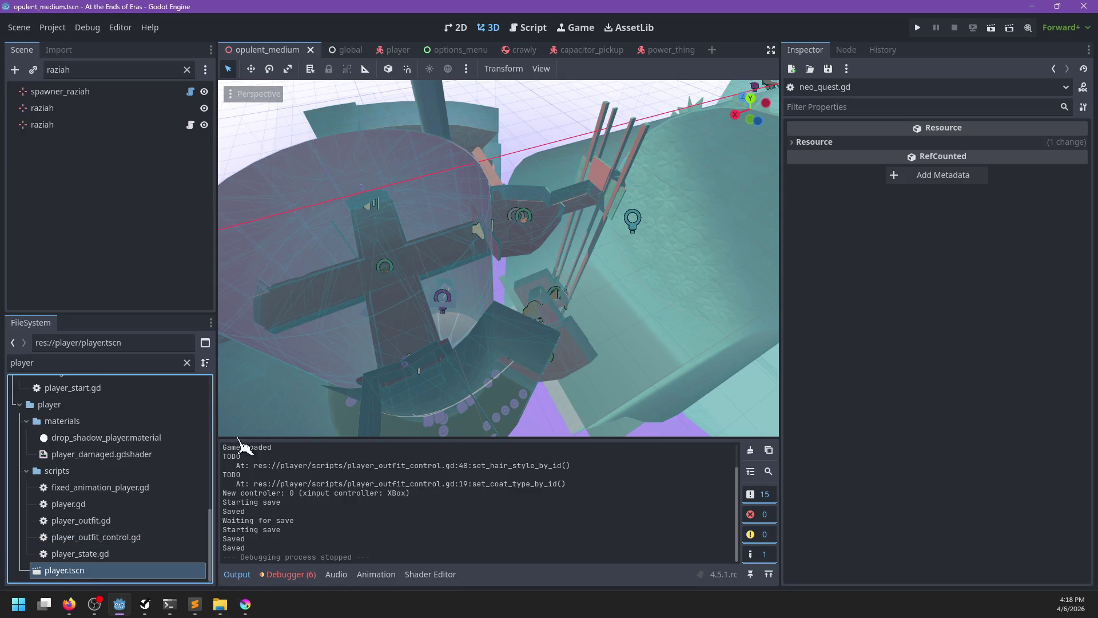
pyautogui.scroll(-5, 90, 144)
pyautogui.scroll(-5, 103, 172)
pyautogui.scroll(-5, 116, 203)
pyautogui.scroll(5, 116, 204)
pyautogui.scroll(5, 116, 204)
pyautogui.scroll(5, 116, 203)
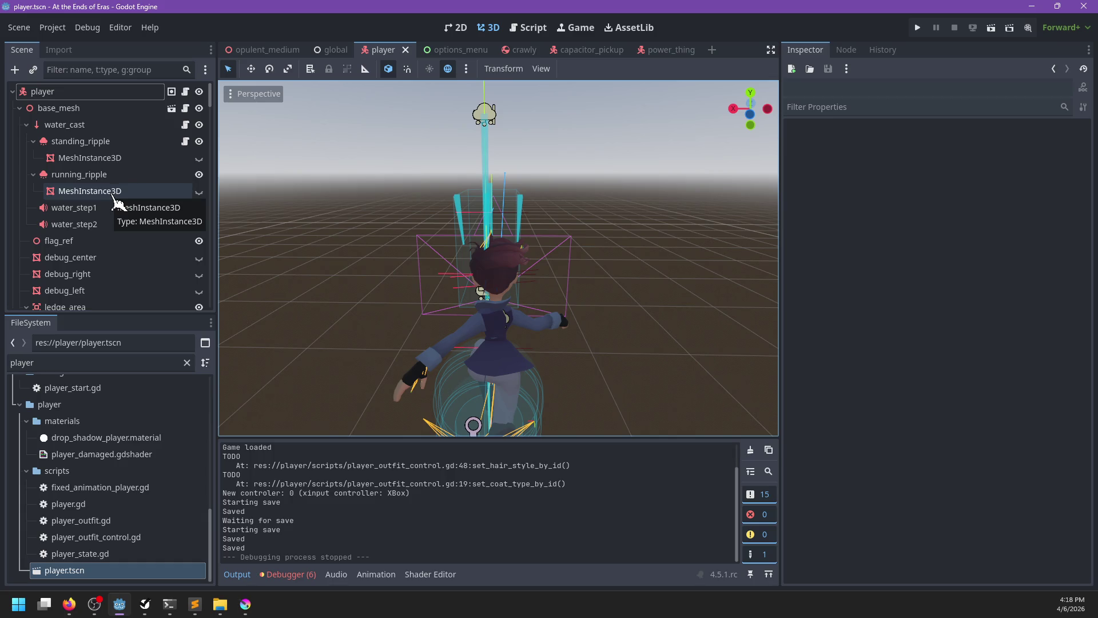
pyautogui.click(59, 108)
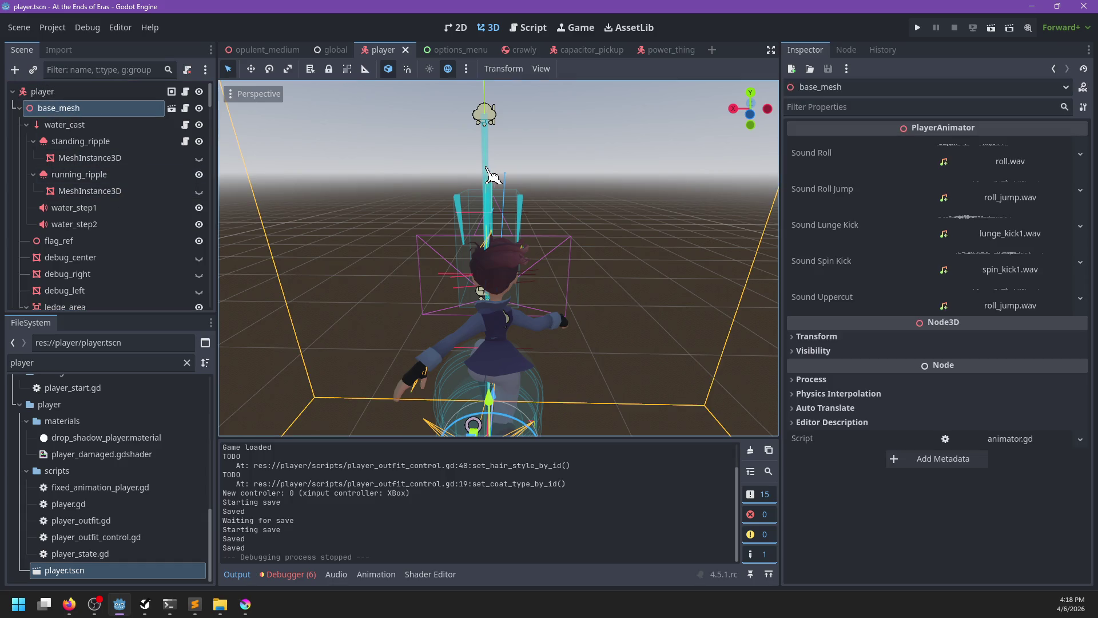
pyautogui.scroll(2, 461, 244)
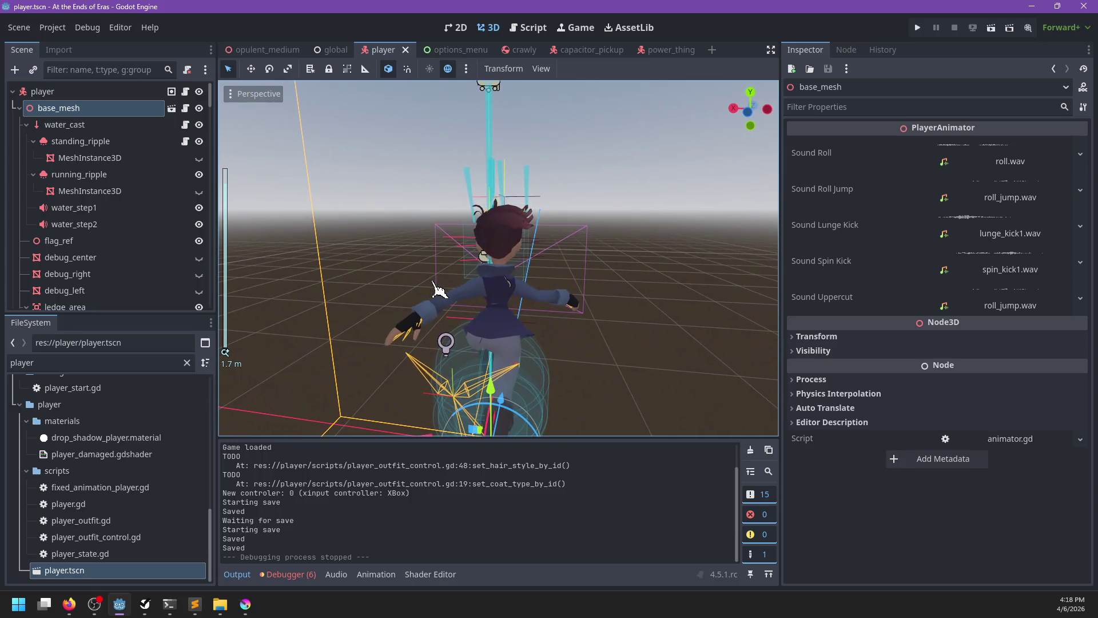
pyautogui.moveTo(392, 290); pyautogui.dragTo(196, 167)
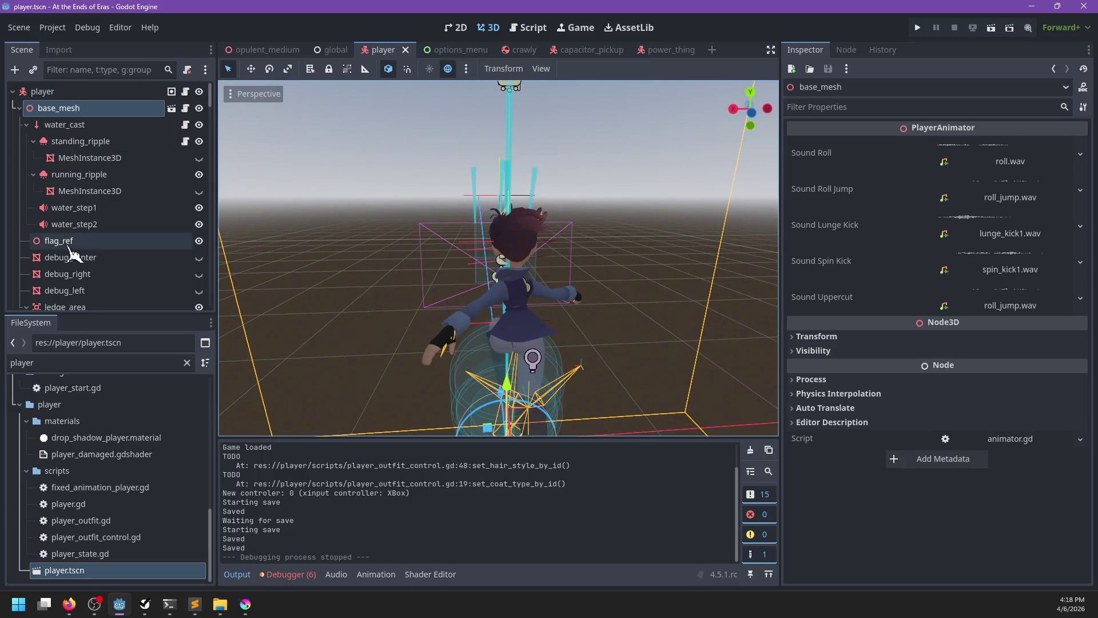
pyautogui.click(171, 108)
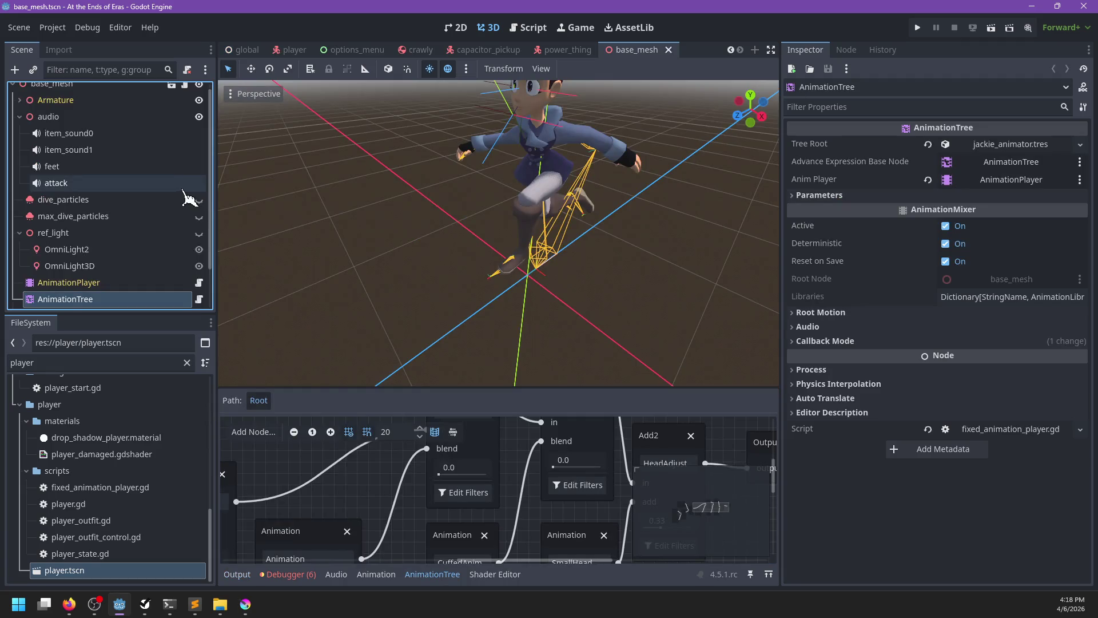
# Duplicate the footLeft bone attachment under Armature and rename it stamina_attach.
pyautogui.click(19, 109)
pyautogui.scroll(-3, 152, 187)
pyautogui.click(84, 174)
pyautogui.hotkey('ctrl', 'd')
pyautogui.press('F2')
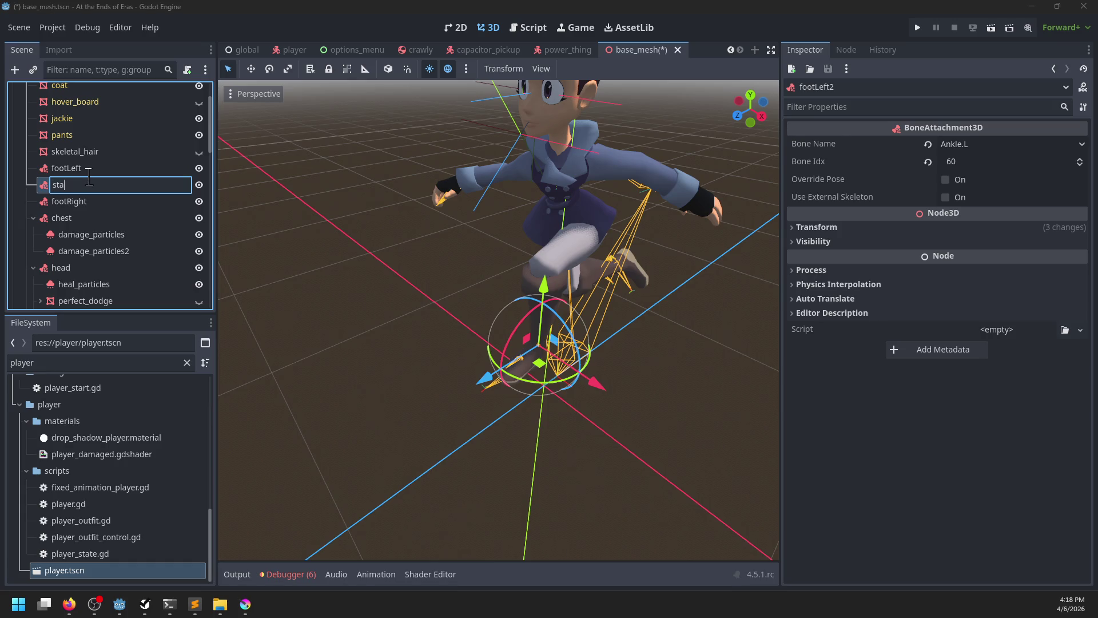
pyautogui.write('h')
pyautogui.press('Return')
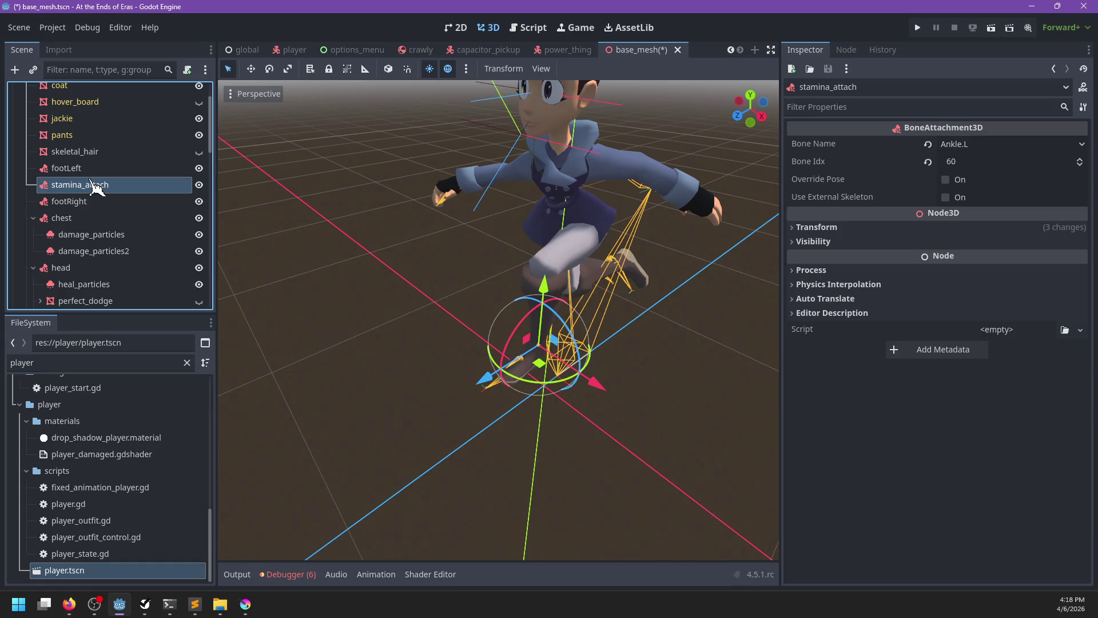
# Browse the bone list and bind stamina_attach to the Collar.L bone.
pyautogui.click(1029, 151)
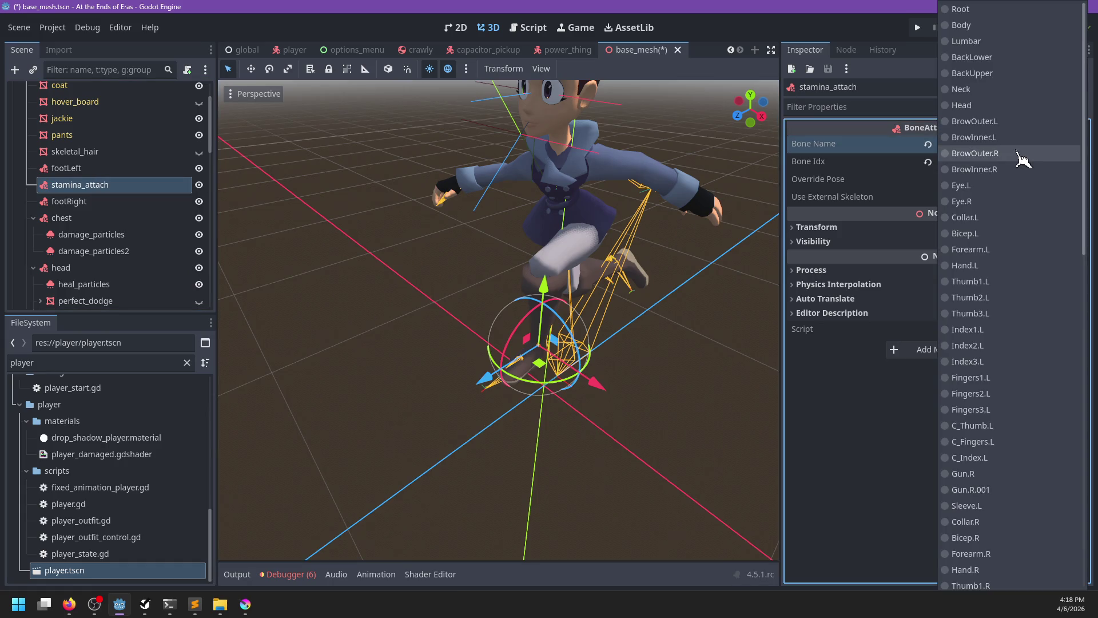
pyautogui.scroll(-5, 1018, 380)
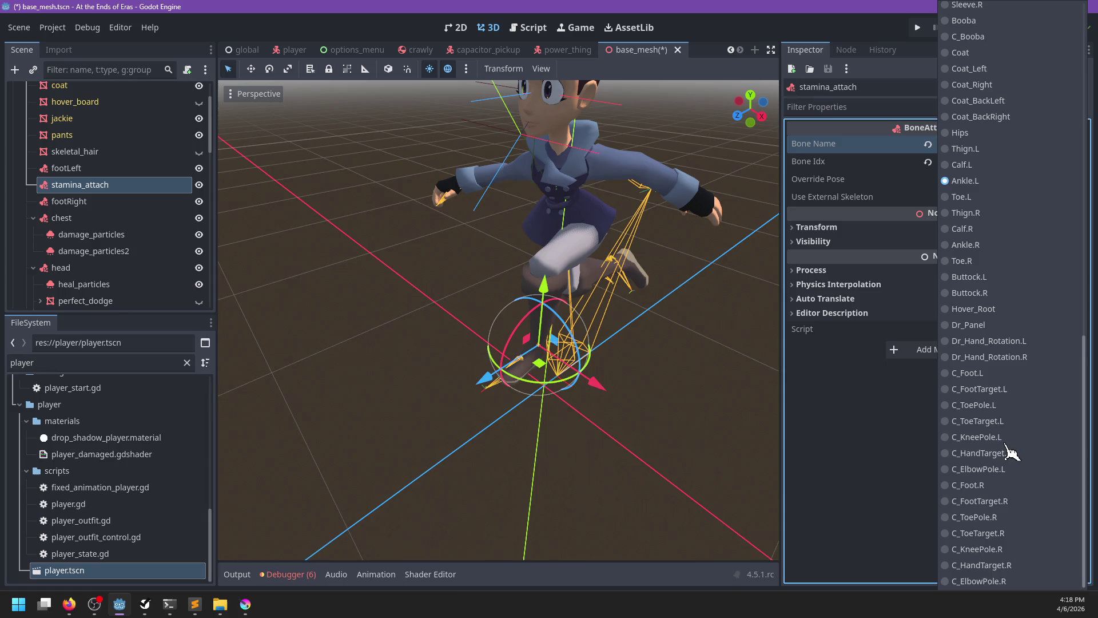
pyautogui.scroll(5, 996, 522)
pyautogui.scroll(5, 998, 519)
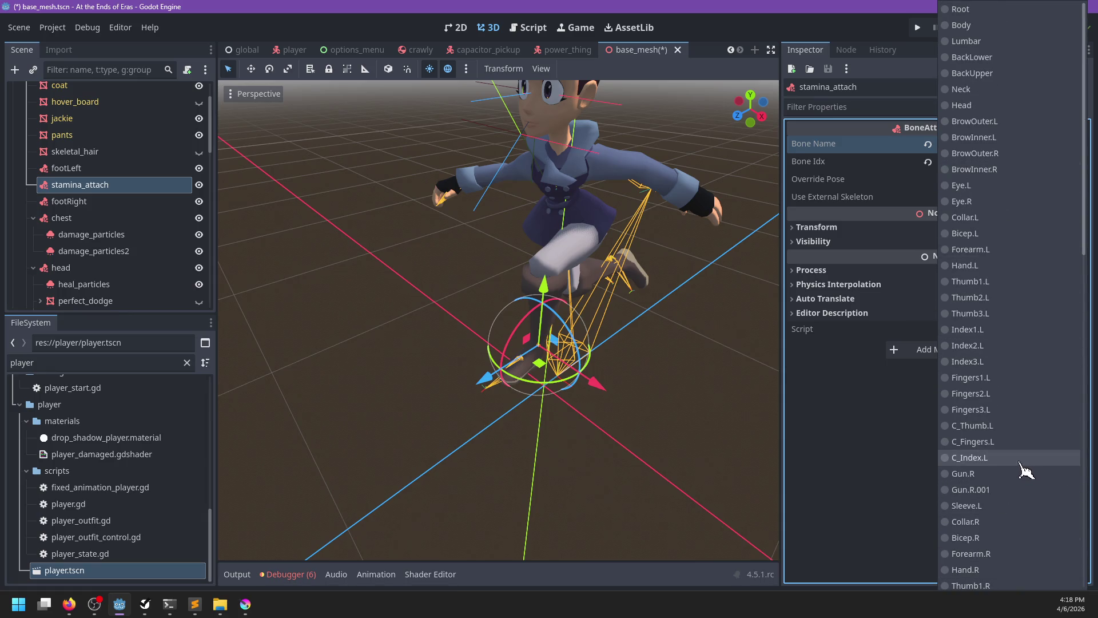
pyautogui.scroll(-3, 1002, 521)
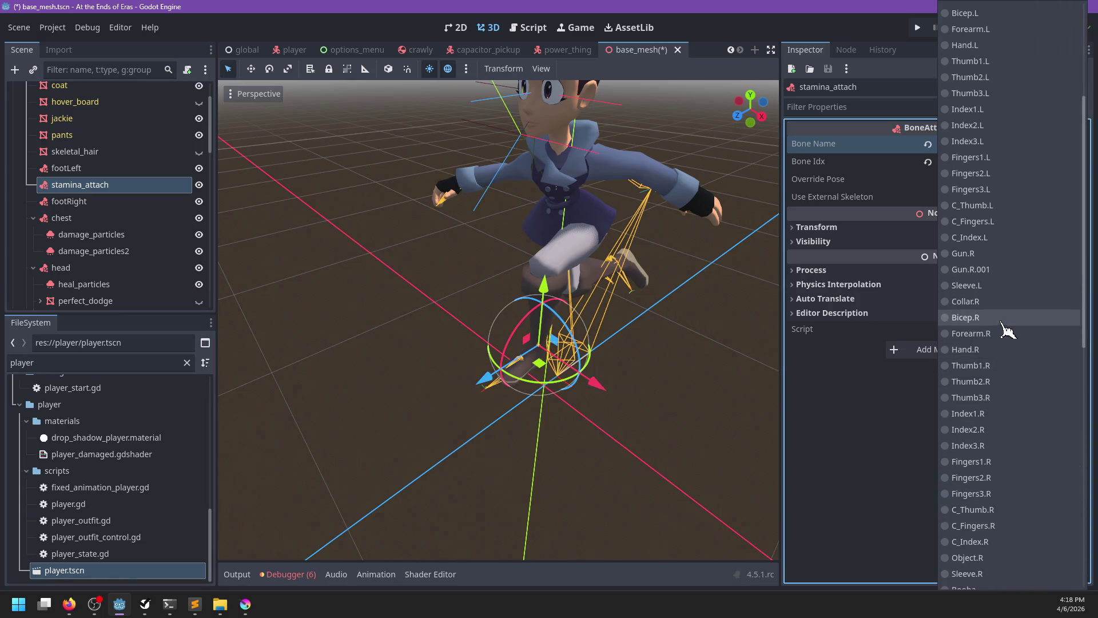
pyautogui.scroll(3, 1012, 342)
pyautogui.scroll(-5, 1013, 342)
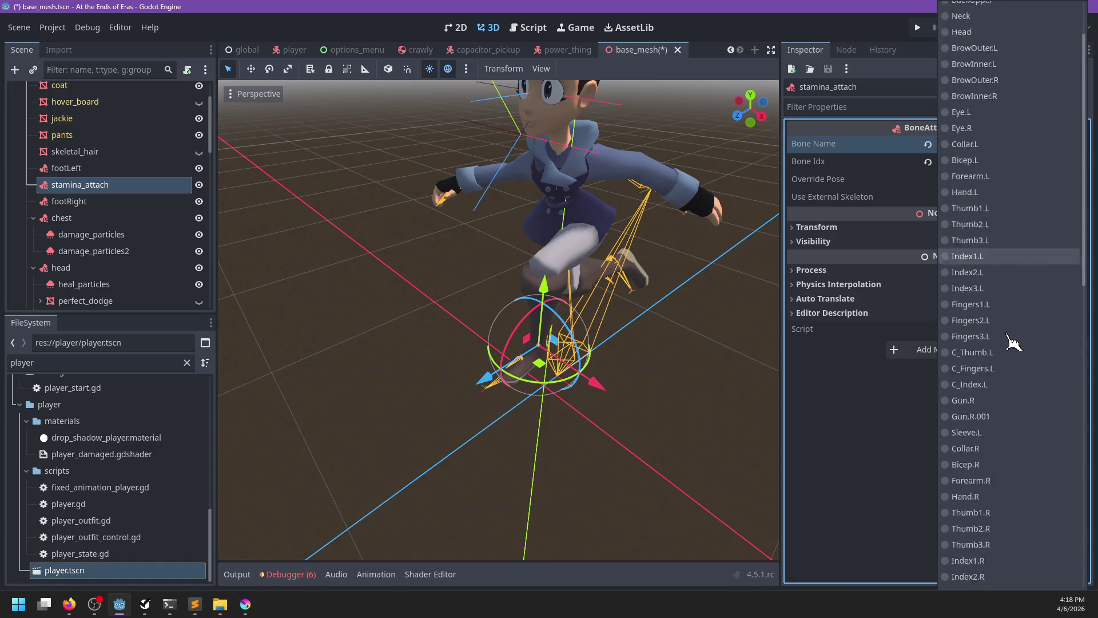
pyautogui.scroll(-5, 1011, 344)
pyautogui.scroll(-5, 1011, 344)
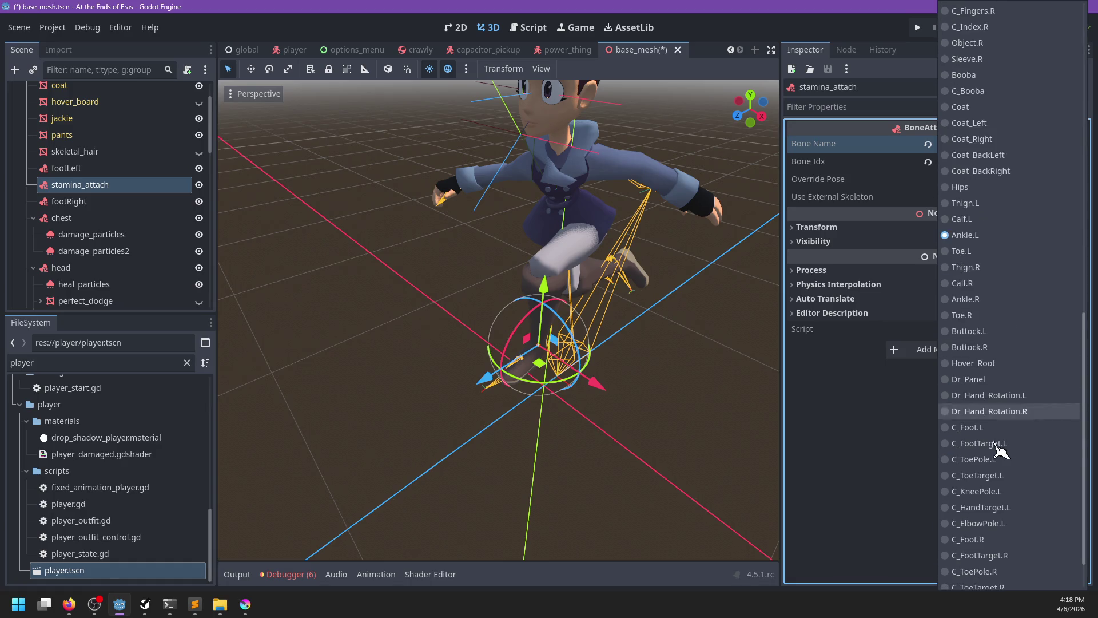
pyautogui.scroll(-1, 1010, 403)
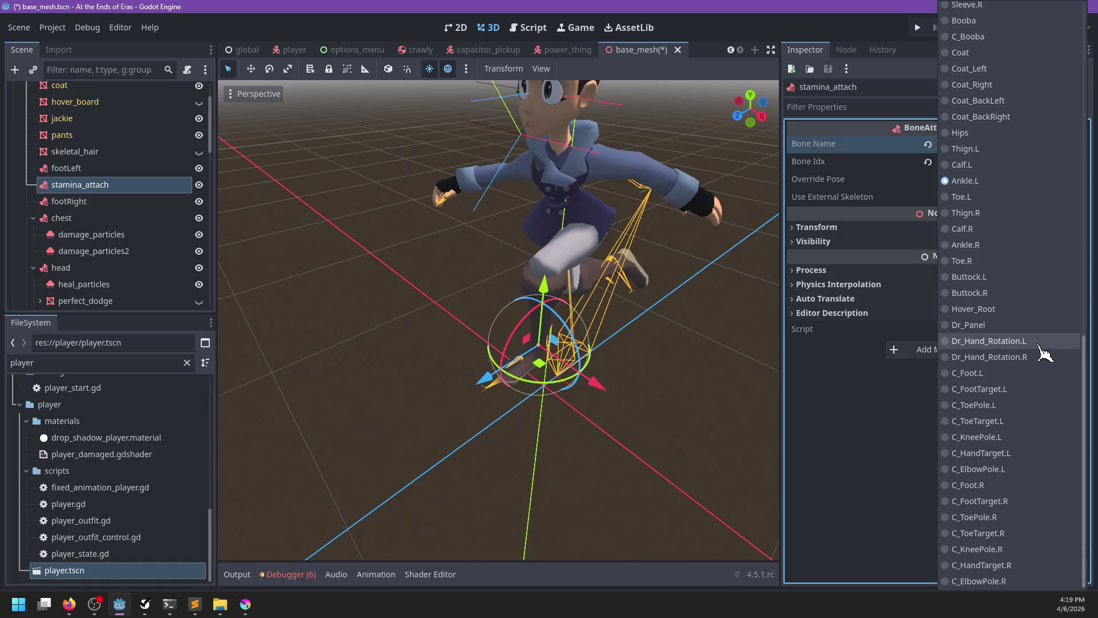
pyautogui.scroll(3, 993, 198)
pyautogui.scroll(3, 993, 197)
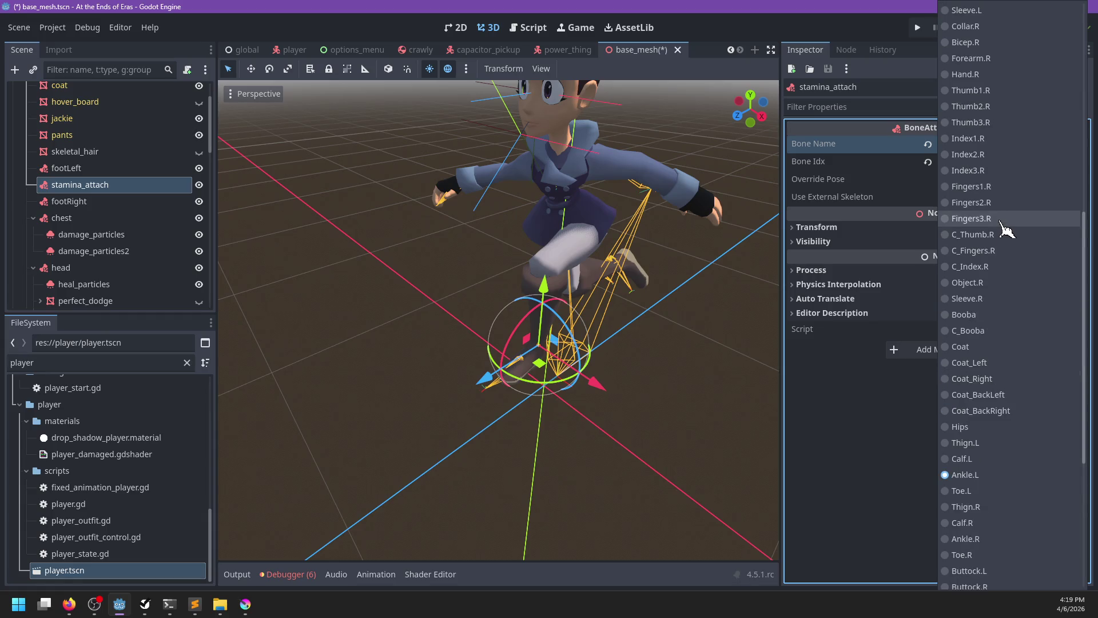
pyautogui.scroll(2, 978, 95)
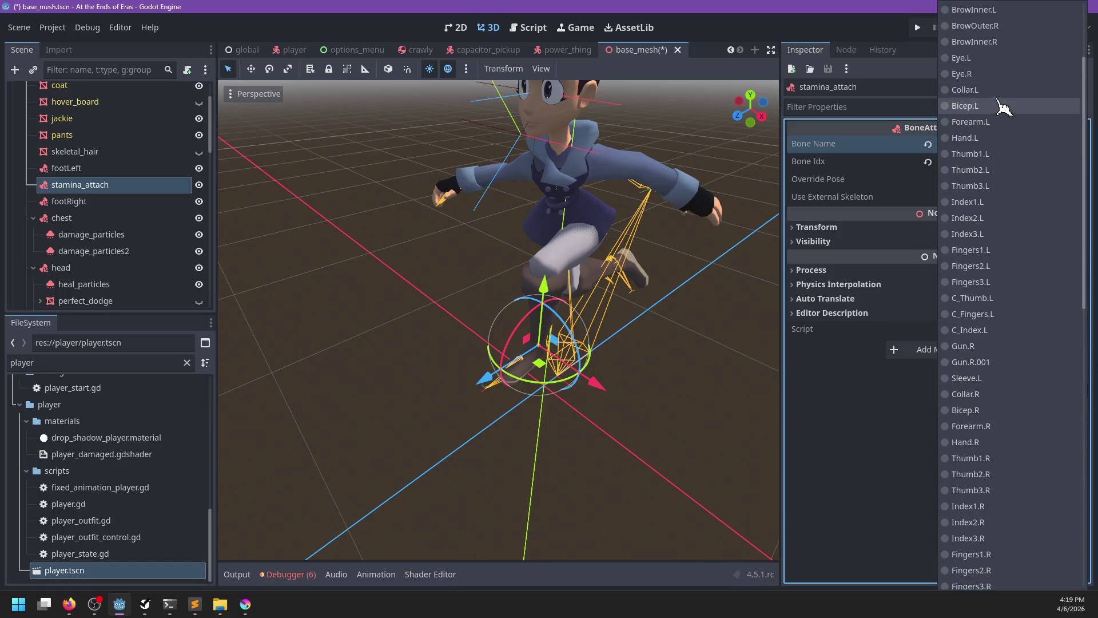
pyautogui.press('Escape')
pyautogui.moveTo(633, 314)
pyautogui.mouseDown()
pyautogui.moveTo(420, 296)
pyautogui.moveTo(669, 215)
pyautogui.mouseUp()
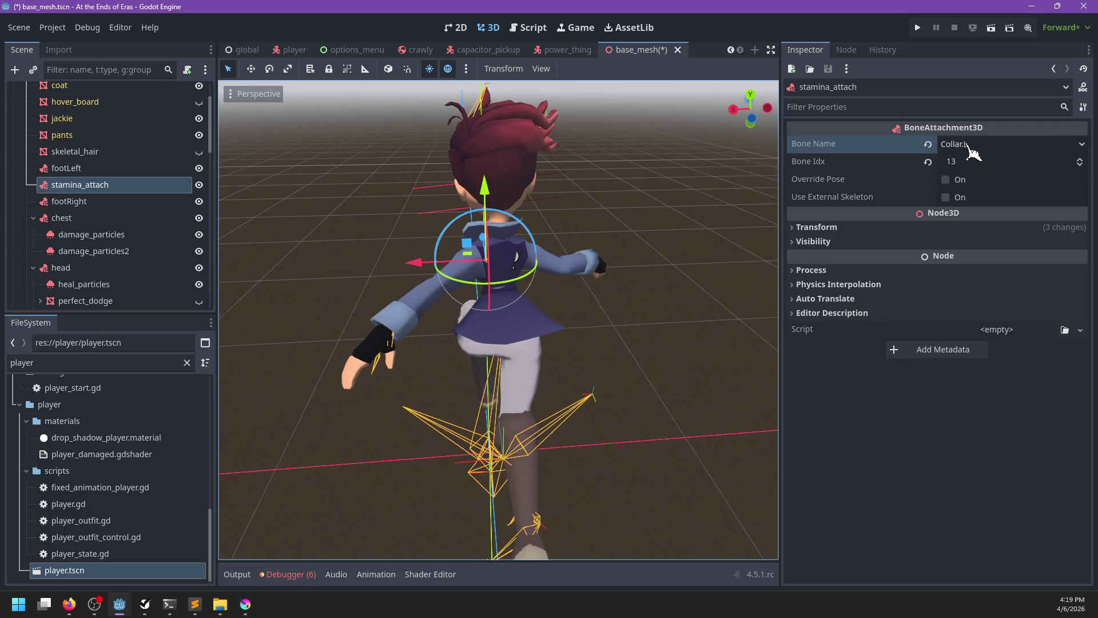
# Bind stamina_attach to the Bicep.L bone, check it from behind and save base_mesh.
pyautogui.click(972, 145)
pyautogui.click(973, 234)
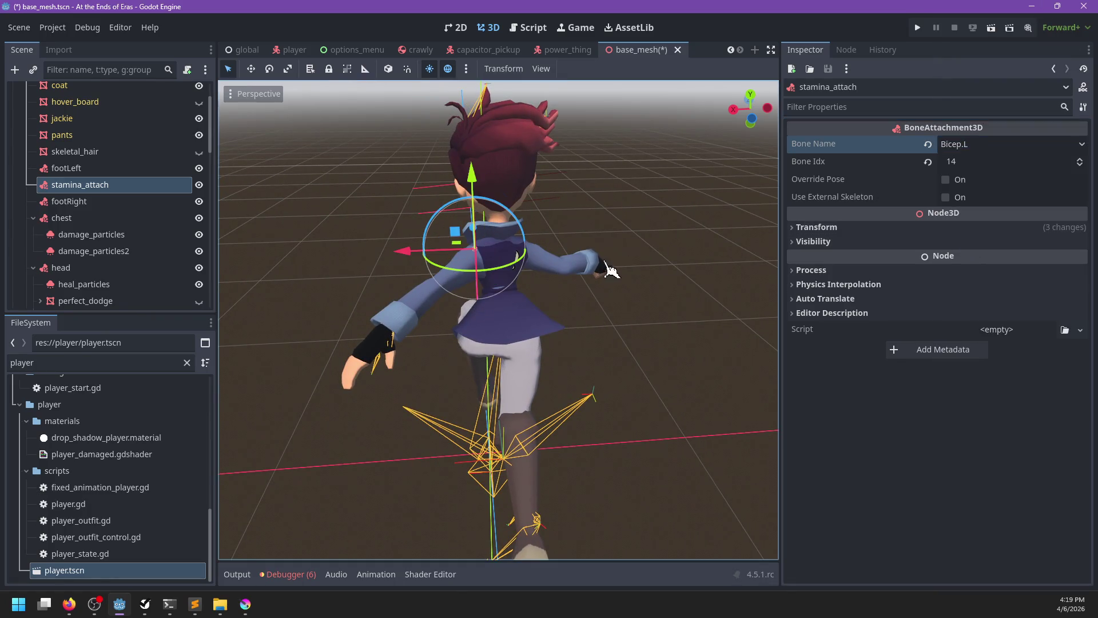
pyautogui.scroll(3, 601, 275)
pyautogui.moveTo(463, 237)
pyautogui.mouseDown()
pyautogui.moveTo(659, 215)
pyautogui.moveTo(661, 230)
pyautogui.moveTo(378, 305)
pyautogui.mouseUp()
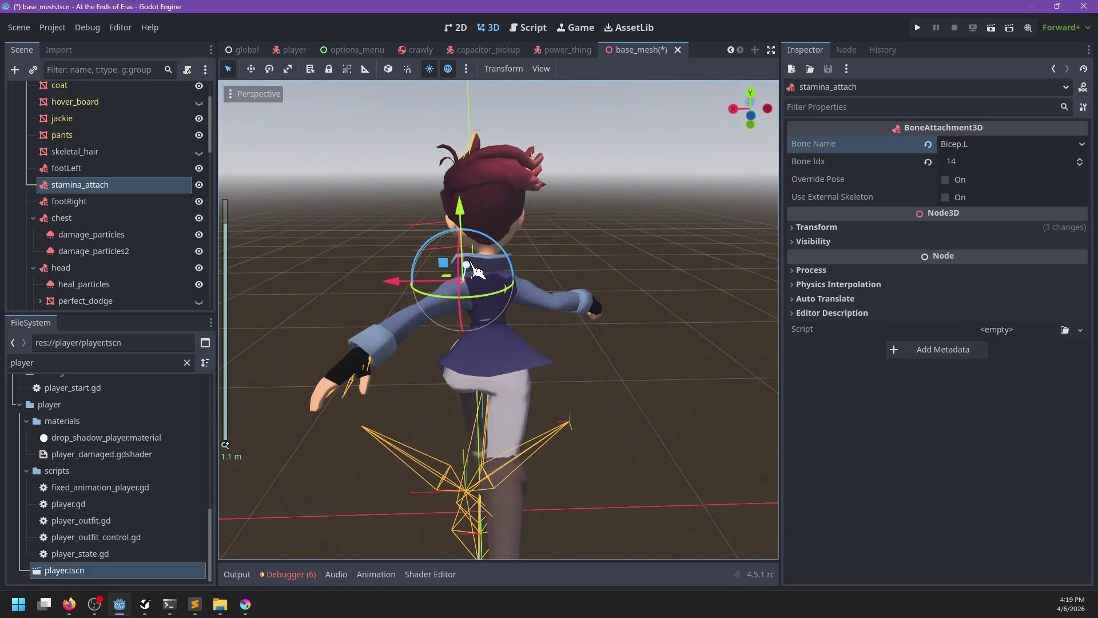
pyautogui.moveTo(378, 305)
pyautogui.mouseDown()
pyautogui.moveTo(631, 276)
pyautogui.moveTo(493, 289)
pyautogui.mouseUp()
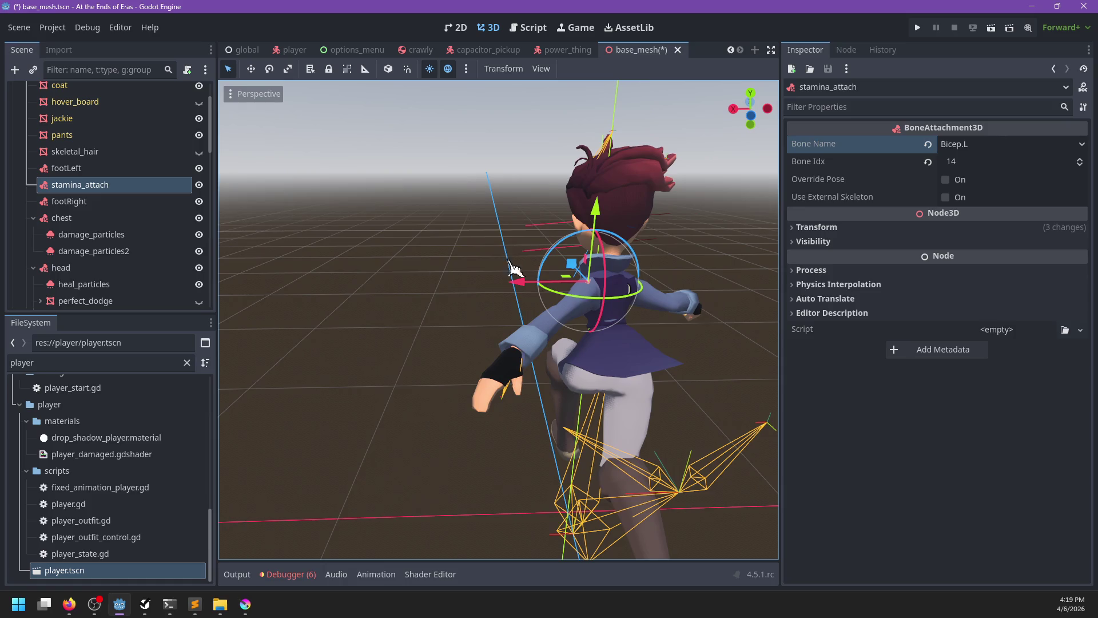
pyautogui.moveTo(556, 205)
pyautogui.mouseDown()
pyautogui.moveTo(515, 184)
pyautogui.moveTo(441, 221)
pyautogui.mouseUp()
pyautogui.hotkey('ctrl', 's')
pyautogui.scroll(-3, 304, 263)
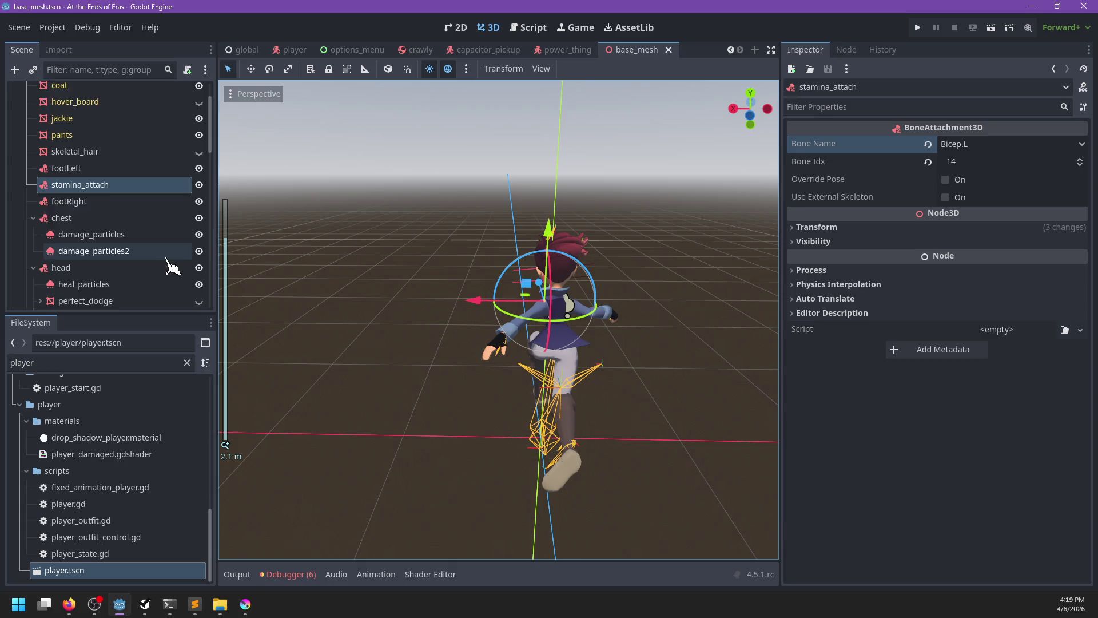
pyautogui.scroll(3, 153, 255)
# Collapse the Skeleton3D and audio branches and switch back to the player scene.
pyautogui.click(26, 124)
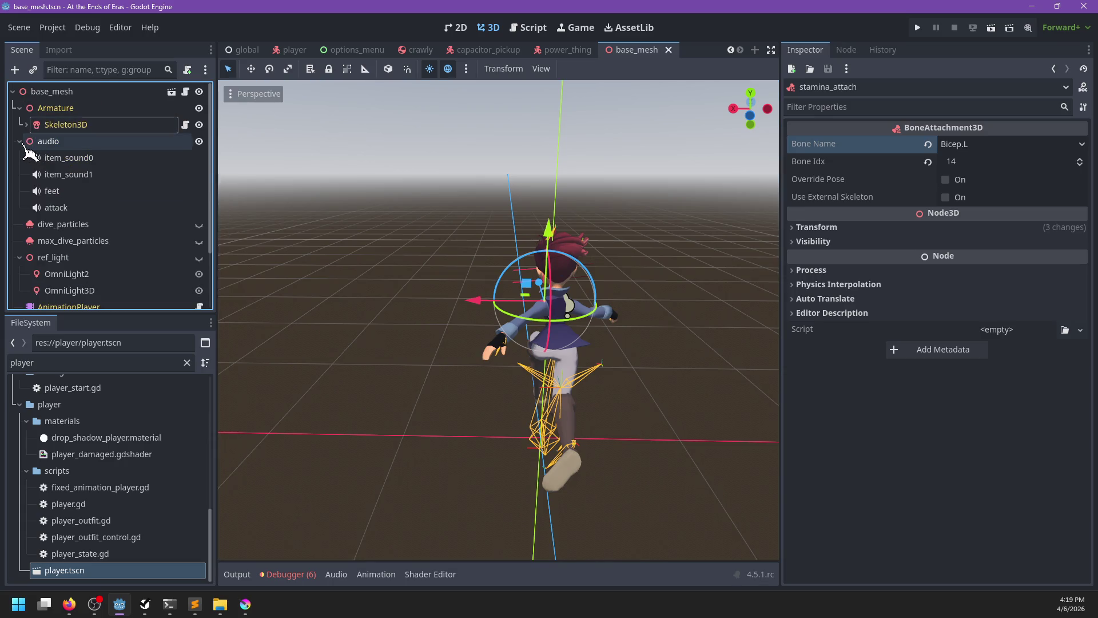
pyautogui.click(19, 141)
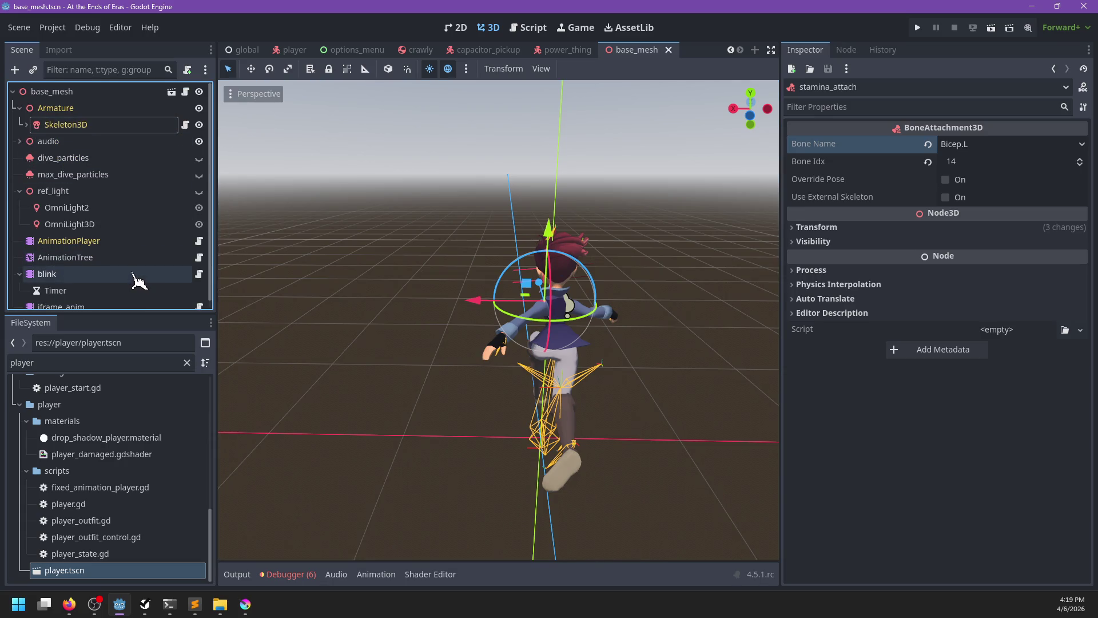
pyautogui.moveTo(385, 215)
pyautogui.mouseDown()
pyautogui.moveTo(383, 268)
pyautogui.moveTo(350, 309)
pyautogui.mouseUp()
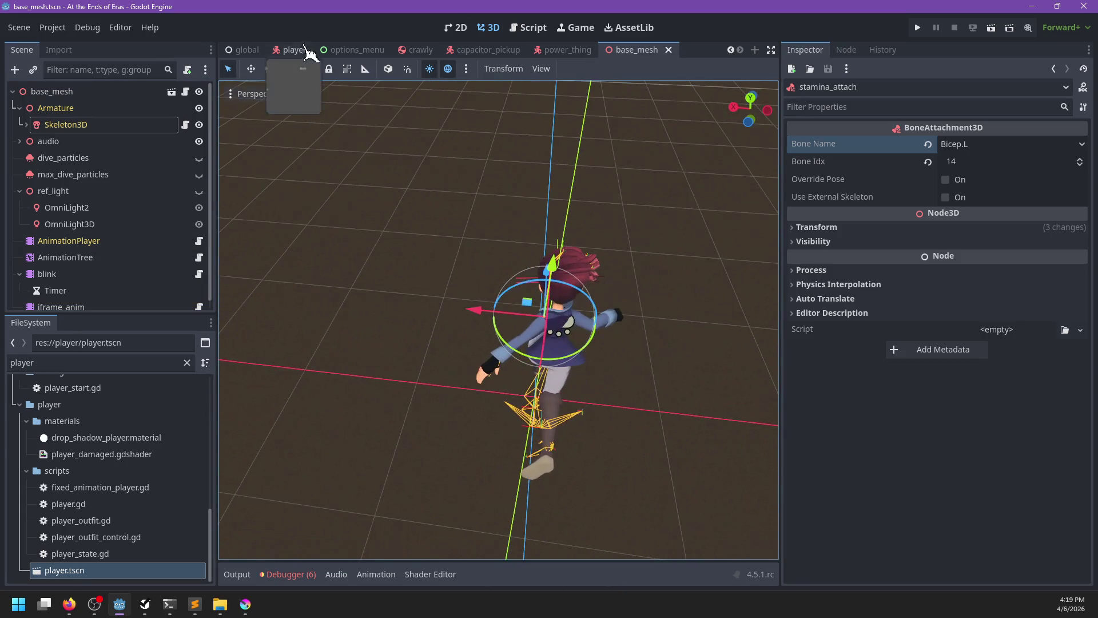
pyautogui.click(292, 50)
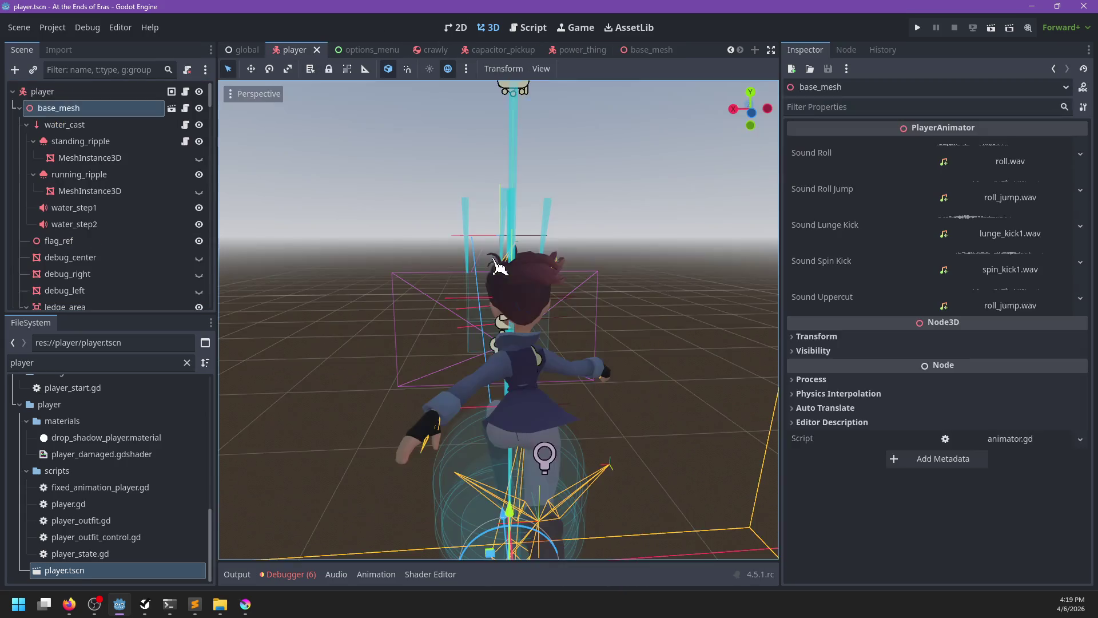
pyautogui.scroll(-5, 124, 163)
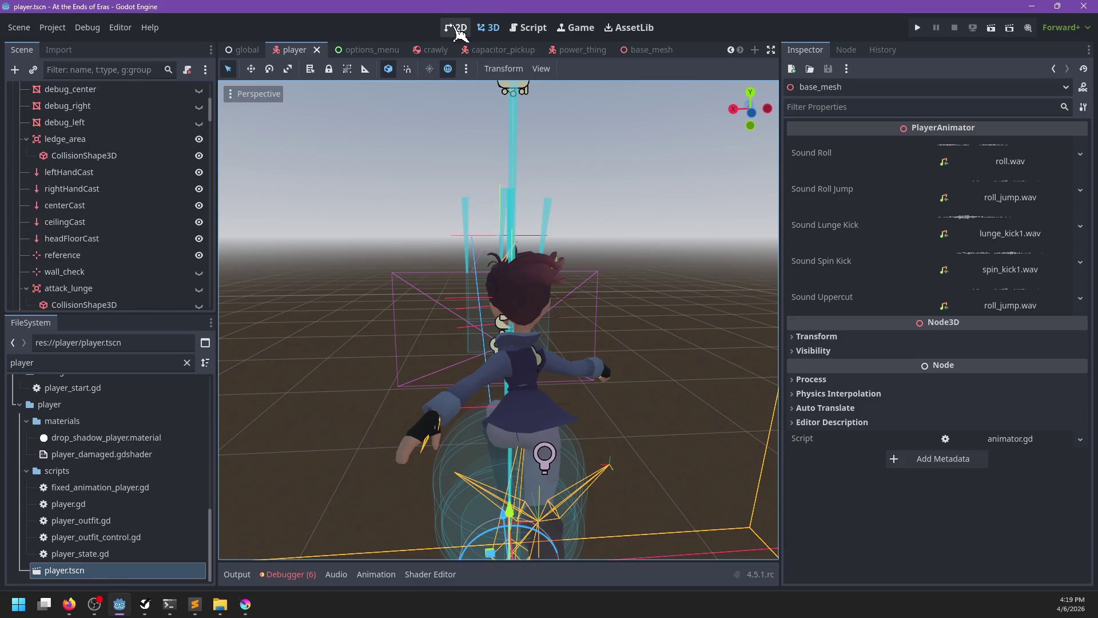
# Switch to 2D view and collapse the attack and water_cast branches in the scene tree.
pyautogui.click(456, 27)
pyautogui.scroll(-4, 110, 224)
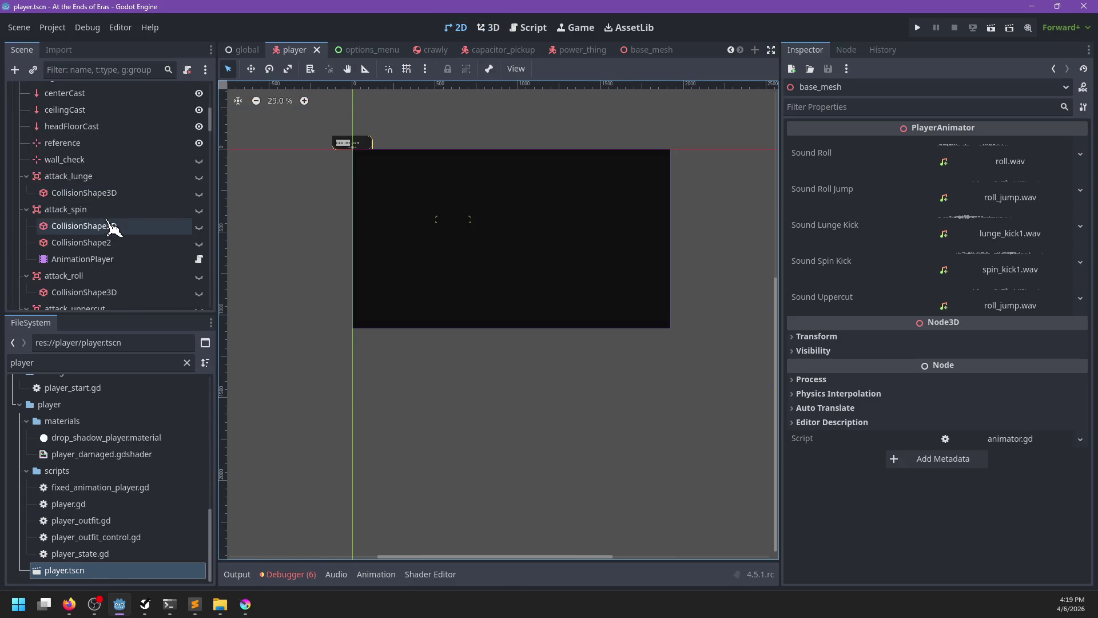
pyautogui.scroll(-3, 108, 239)
pyautogui.scroll(-5, 110, 239)
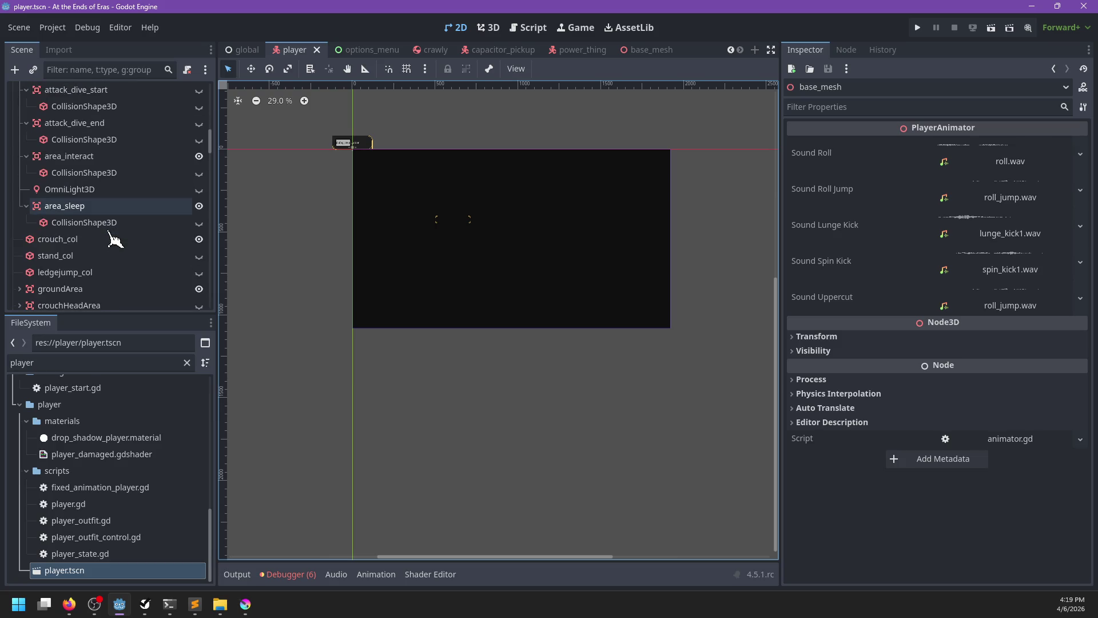
pyautogui.scroll(3, 109, 237)
pyautogui.scroll(2, 108, 238)
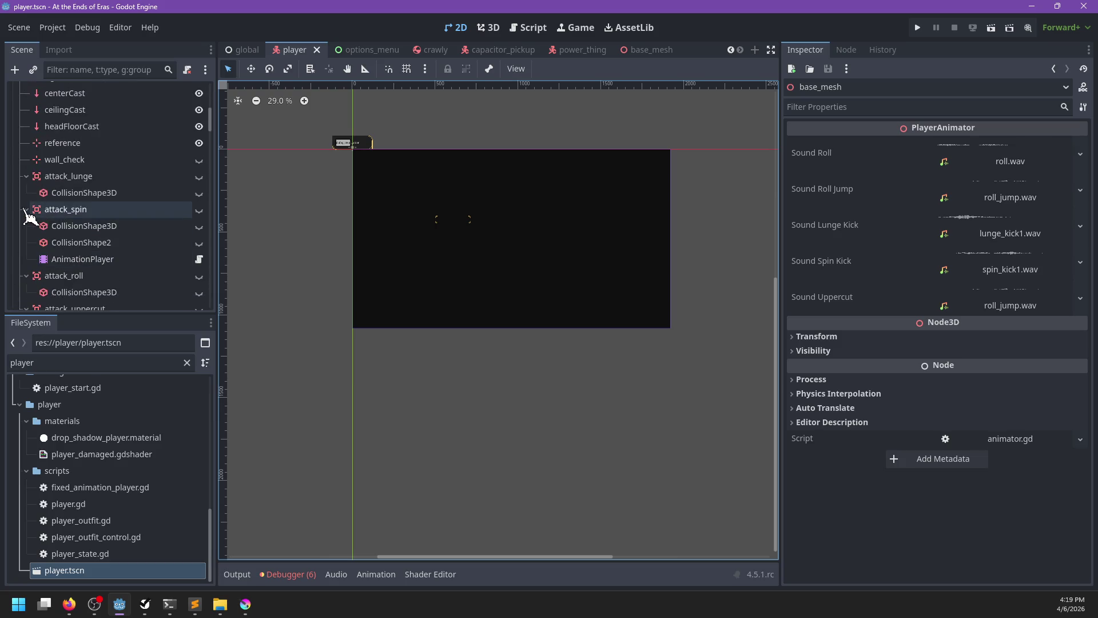
pyautogui.click(25, 209)
pyautogui.click(26, 176)
pyautogui.click(26, 210)
pyautogui.click(27, 225)
pyautogui.scroll(5, 137, 184)
pyautogui.scroll(3, 140, 189)
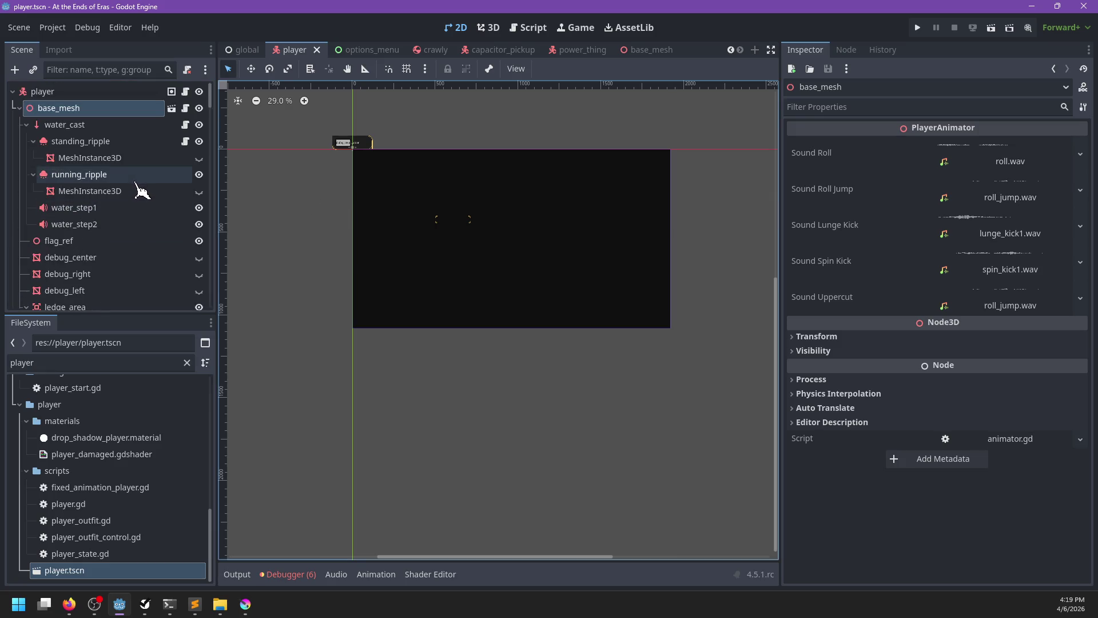
pyautogui.click(26, 125)
pyautogui.scroll(-5, 74, 232)
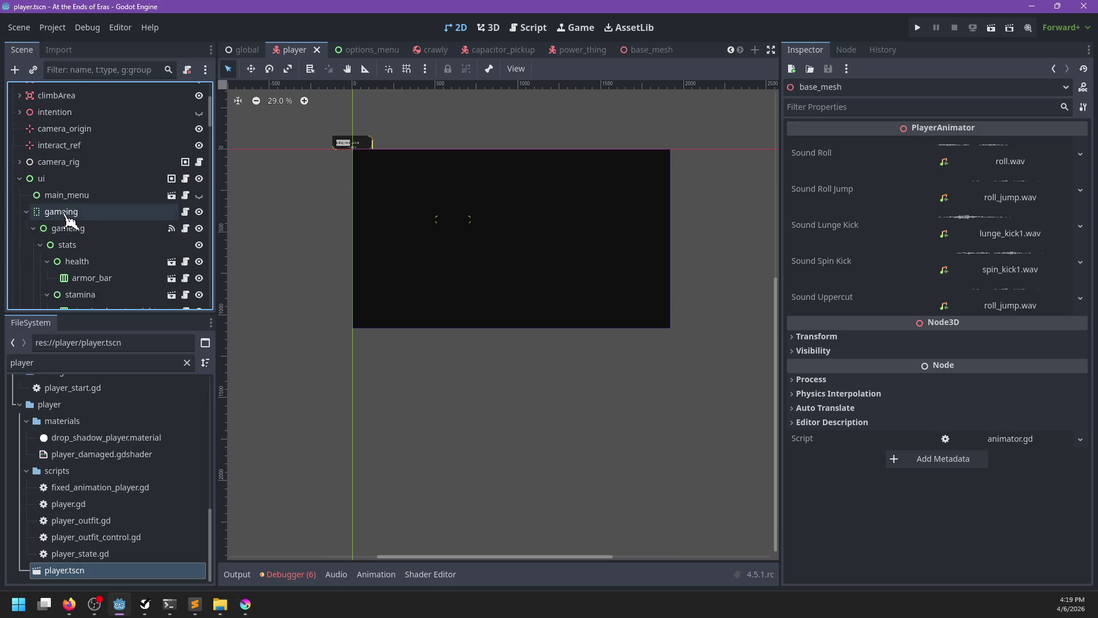
pyautogui.scroll(-2, 111, 215)
pyautogui.scroll(-3, 112, 216)
pyautogui.scroll(-3, 114, 220)
pyautogui.scroll(-1, 113, 219)
pyautogui.scroll(-3, 113, 220)
pyautogui.scroll(-1, 113, 220)
pyautogui.scroll(3, 113, 220)
pyautogui.scroll(3, 112, 219)
pyautogui.scroll(3, 113, 219)
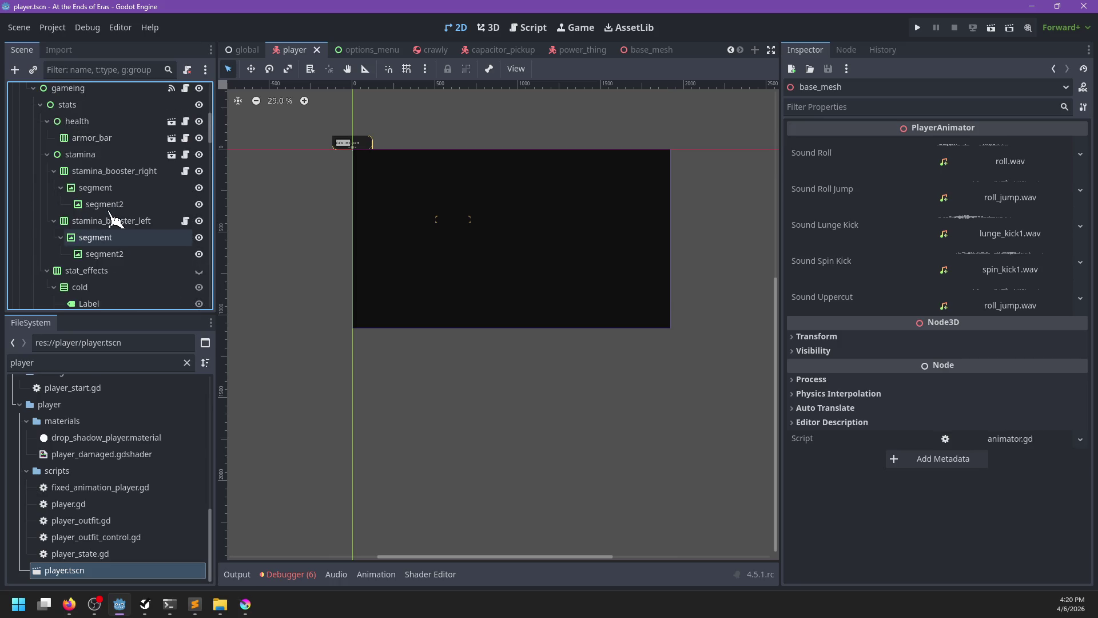
pyautogui.scroll(2, 115, 221)
# Select the stamina bar node under ui > gameing > stats and frame it on the canvas.
pyautogui.click(87, 239)
pyautogui.scroll(2, 319, 282)
pyautogui.moveTo(390, 302); pyautogui.dragTo(317, 266)
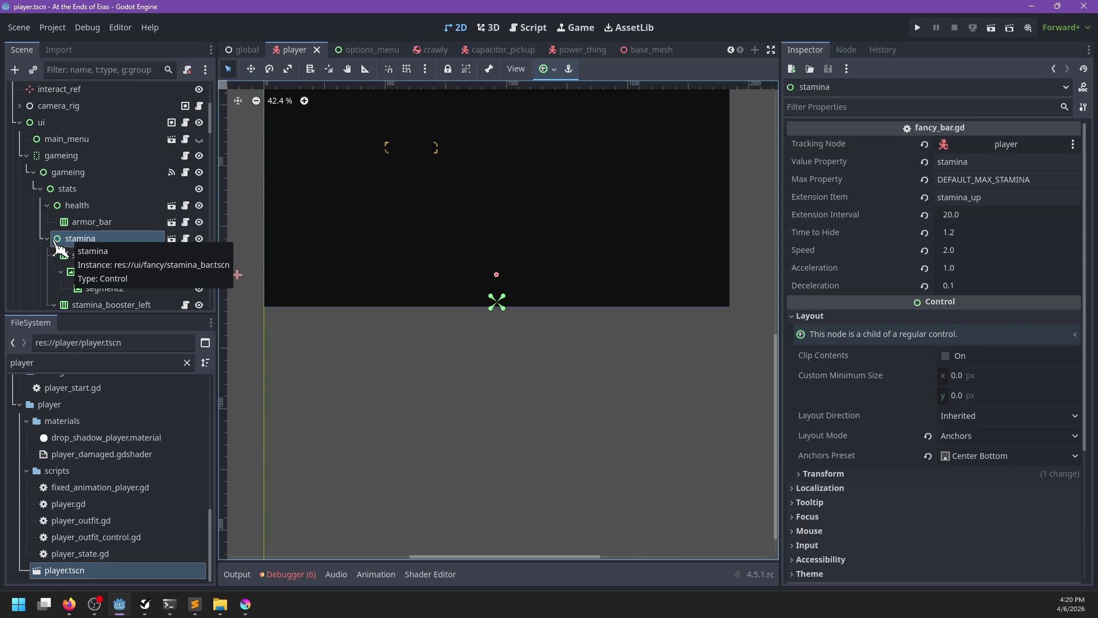
# Reset the stamina bar's anchor preset and layout mode, then inspect its stamina_booster_right child.
pyautogui.click(47, 240)
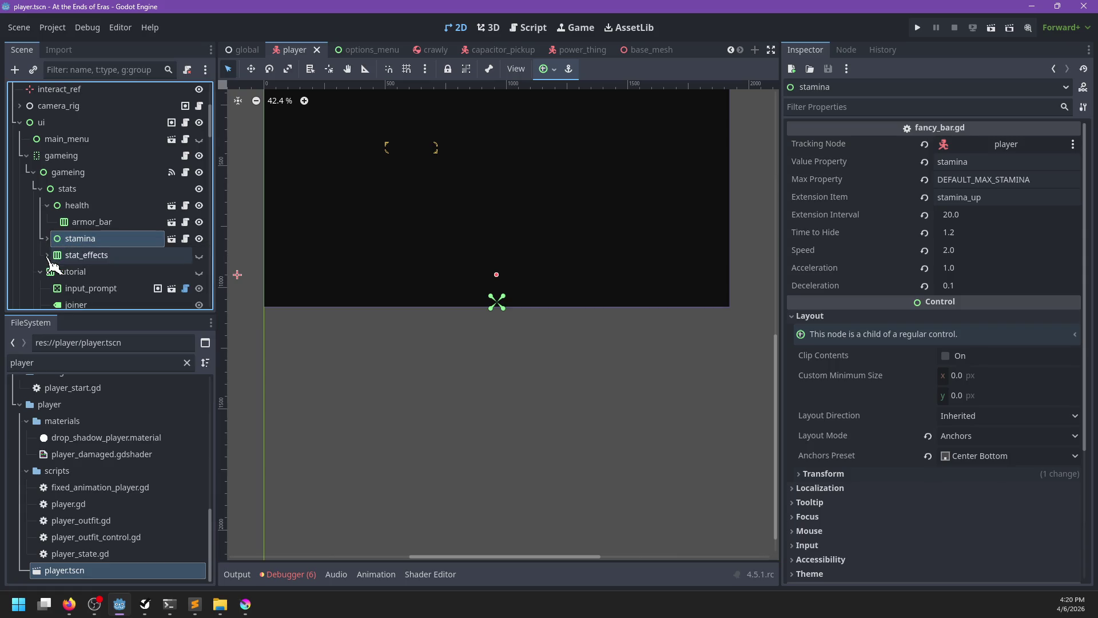
pyautogui.scroll(-1, 502, 308)
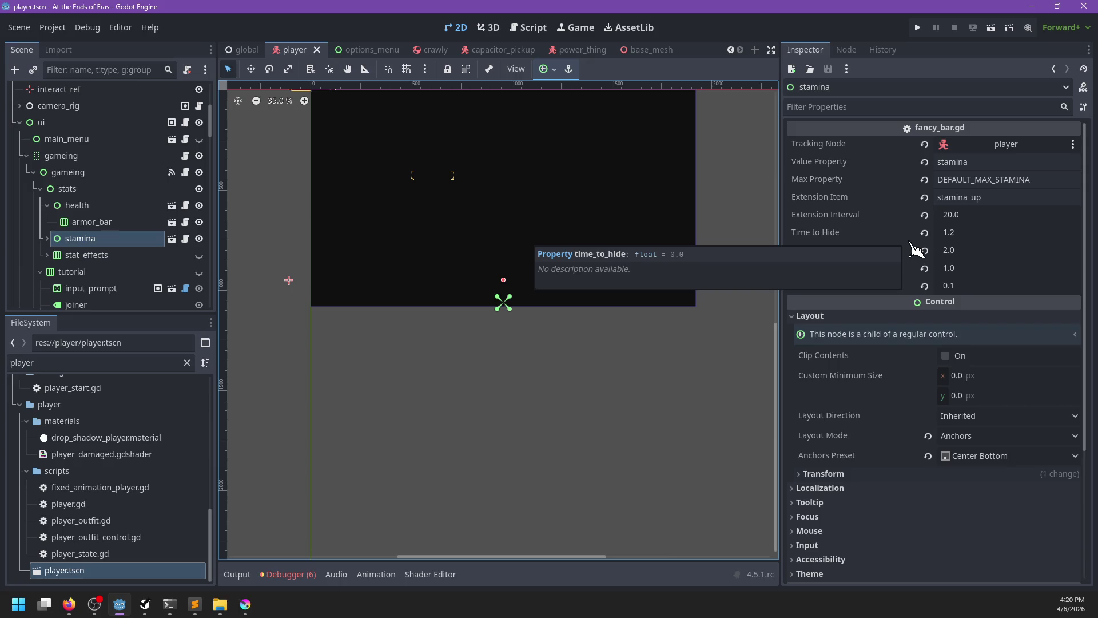
pyautogui.click(927, 456)
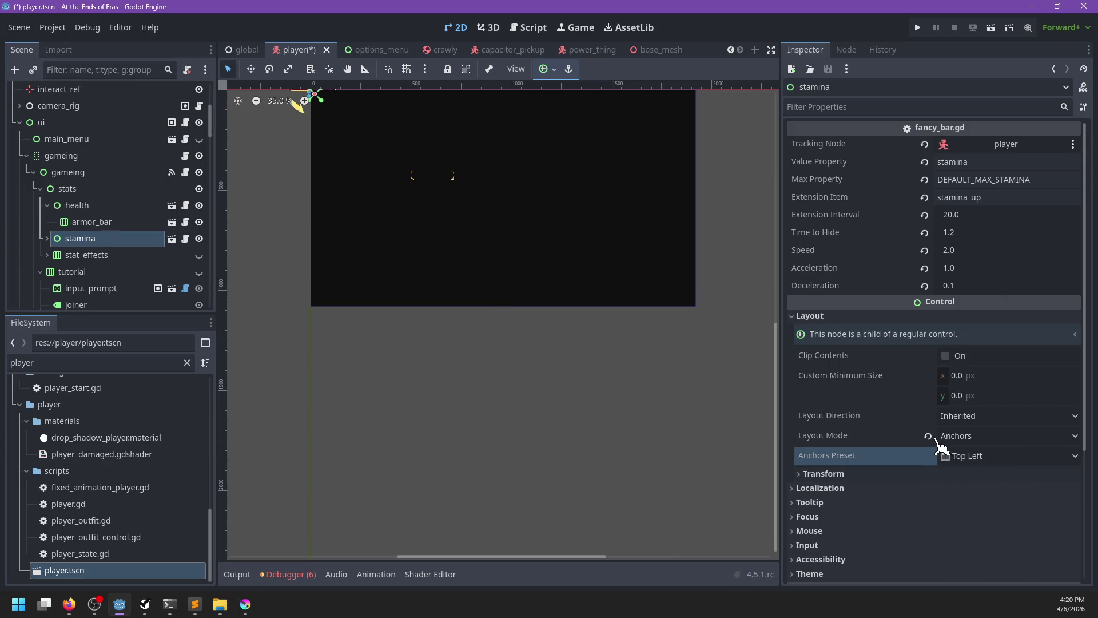
pyautogui.click(928, 435)
pyautogui.scroll(-2, 562, 279)
pyautogui.scroll(3, 583, 355)
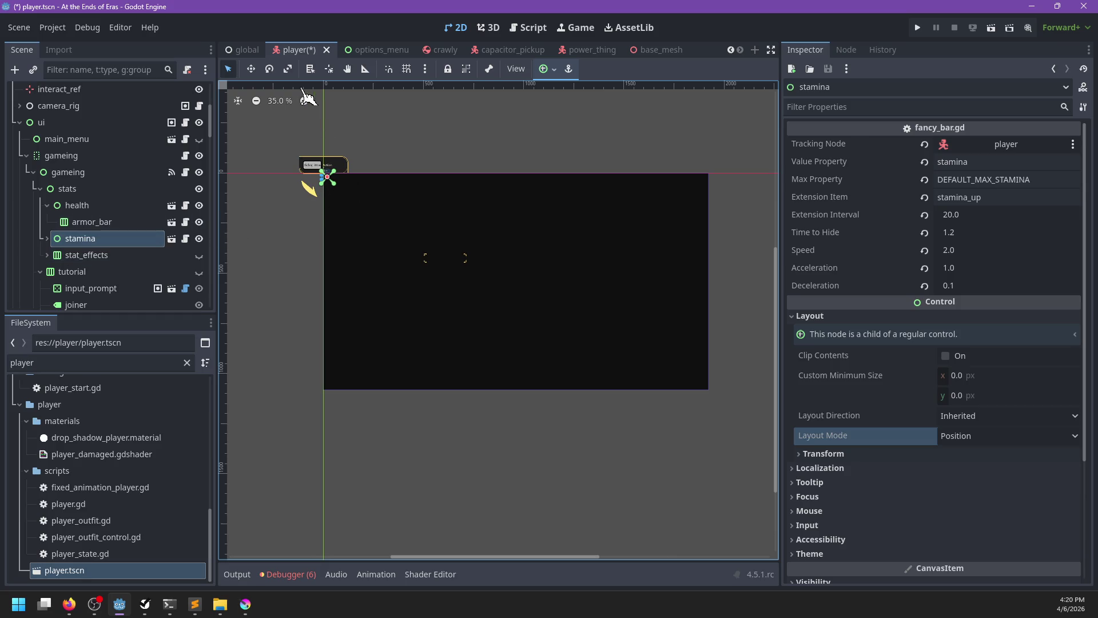
pyautogui.scroll(2, 312, 252)
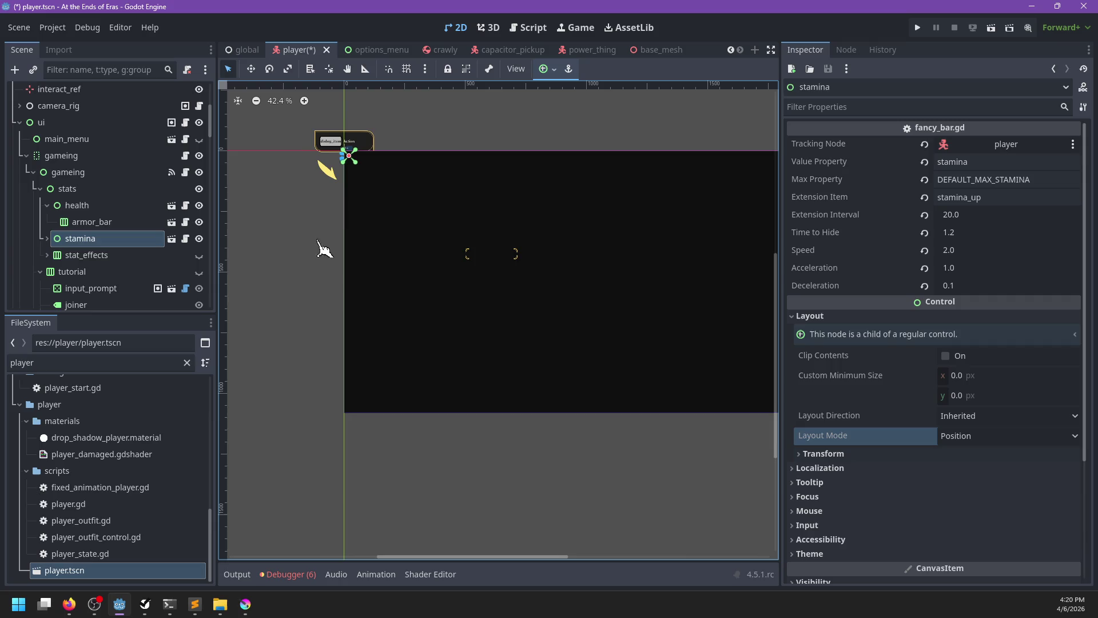
pyautogui.click(47, 239)
pyautogui.click(91, 256)
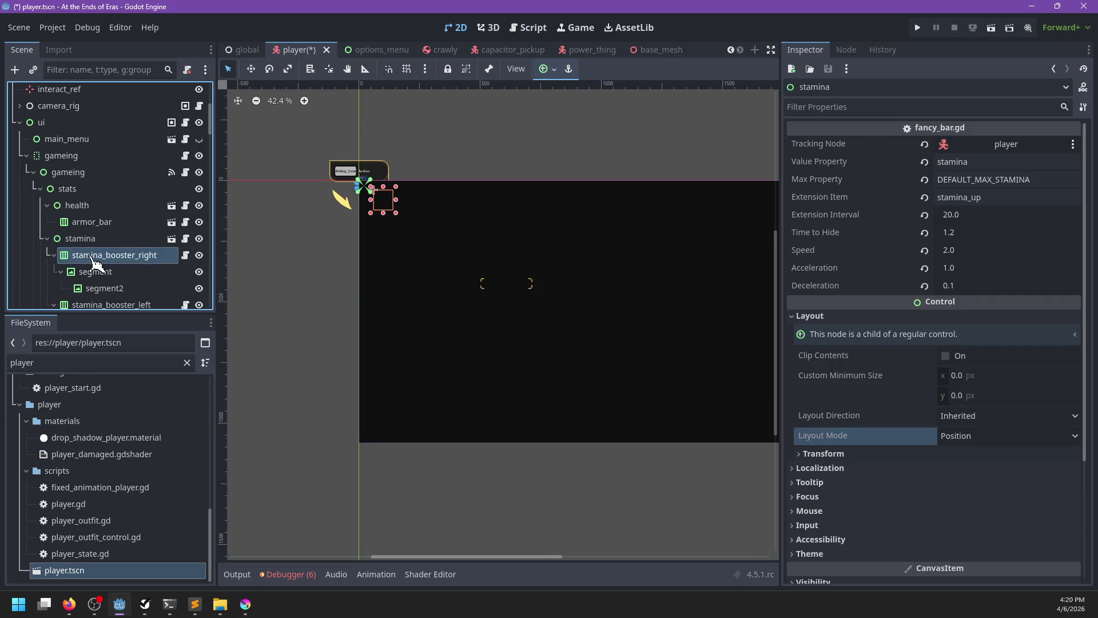
pyautogui.scroll(-1, 94, 262)
pyautogui.scroll(-1, 102, 269)
# Review the stamina_booster_right and stamina_booster_left segments, then reselect the stamina bar.
pyautogui.click(53, 198)
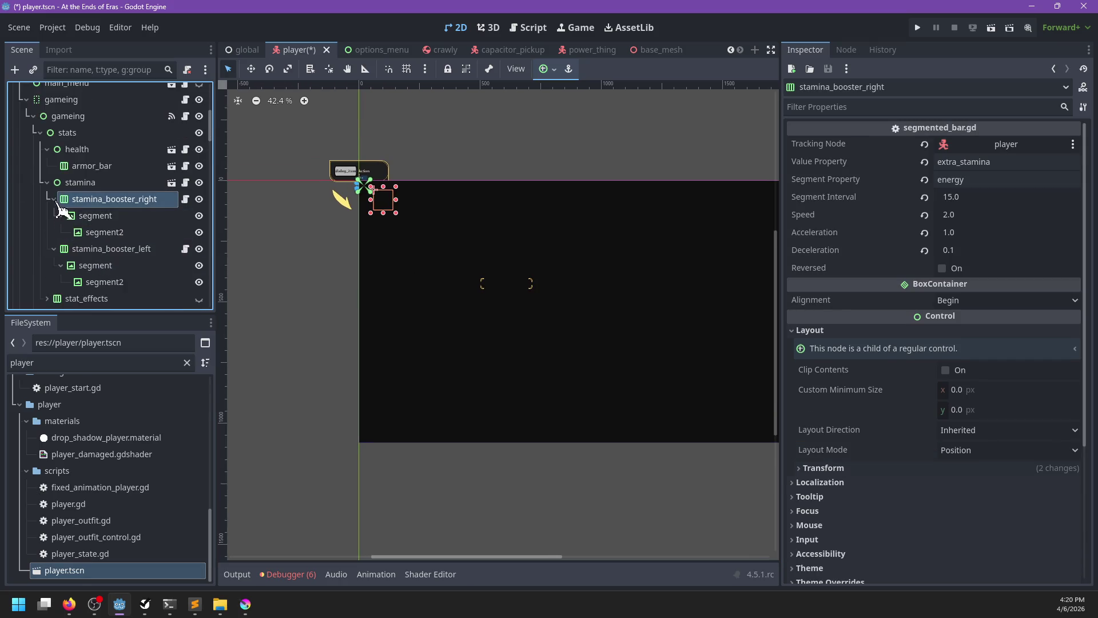
pyautogui.click(108, 219)
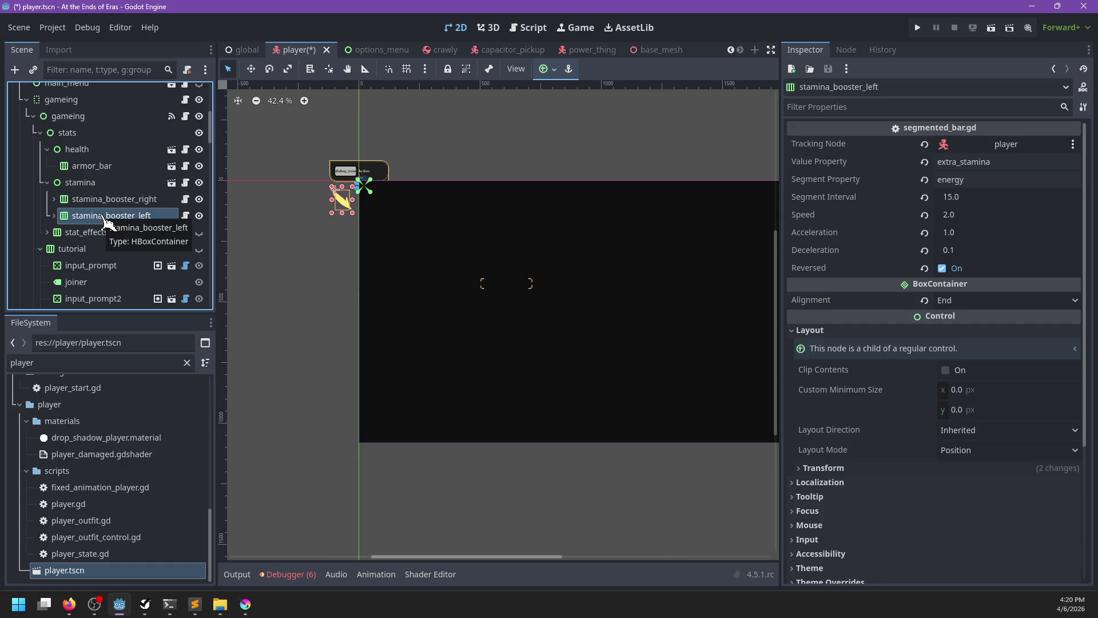
pyautogui.press('Up')
pyautogui.press('Down')
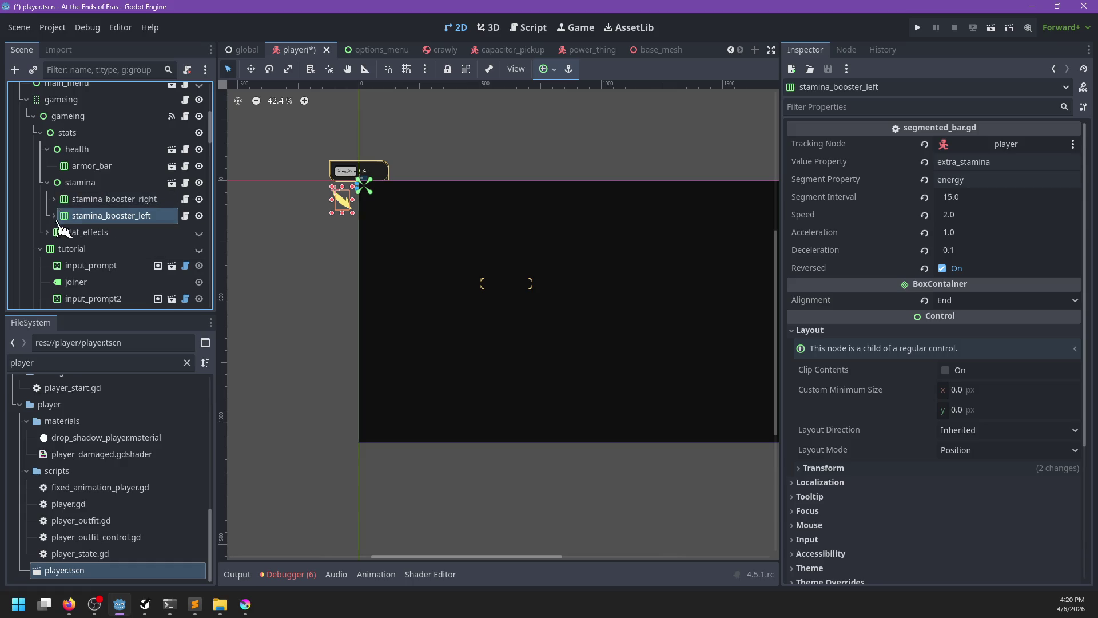
pyautogui.click(54, 199)
pyautogui.click(53, 248)
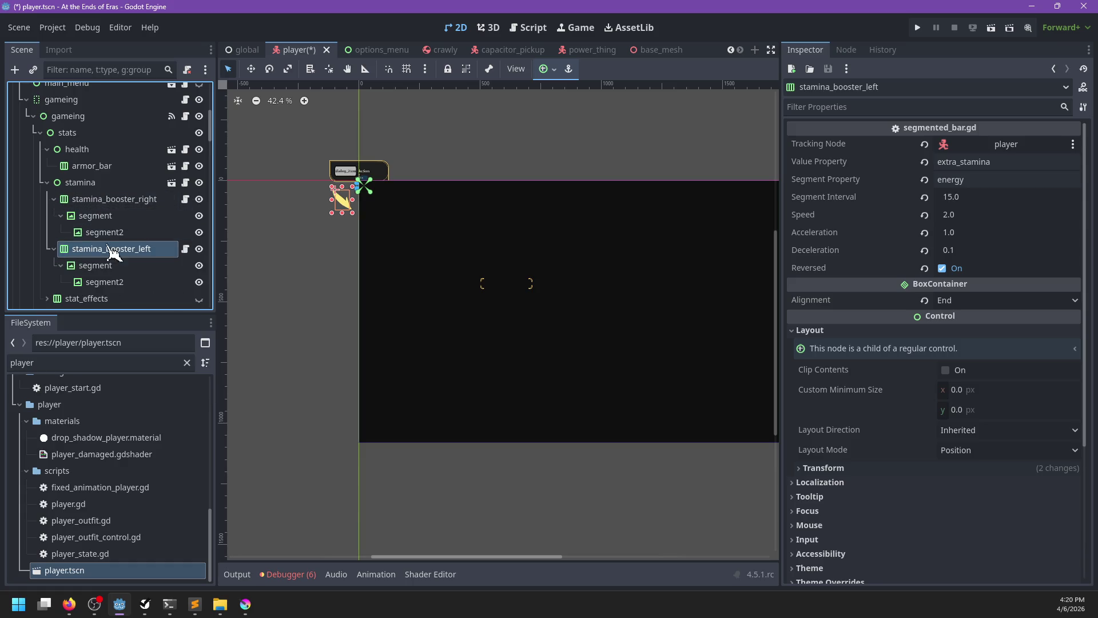
pyautogui.click(83, 188)
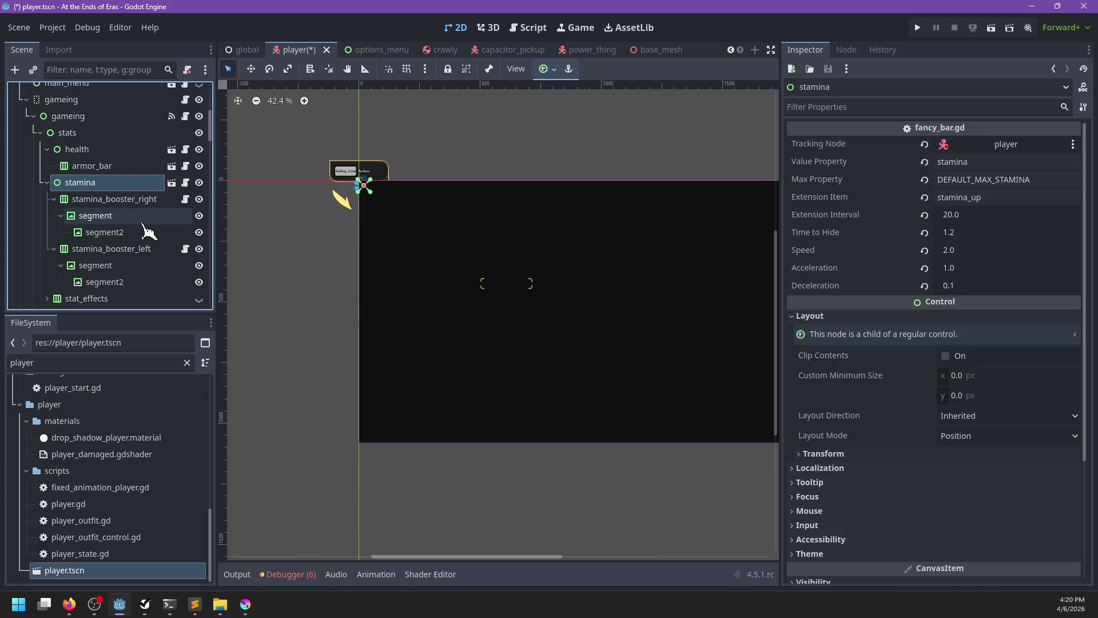
pyautogui.scroll(2, 145, 230)
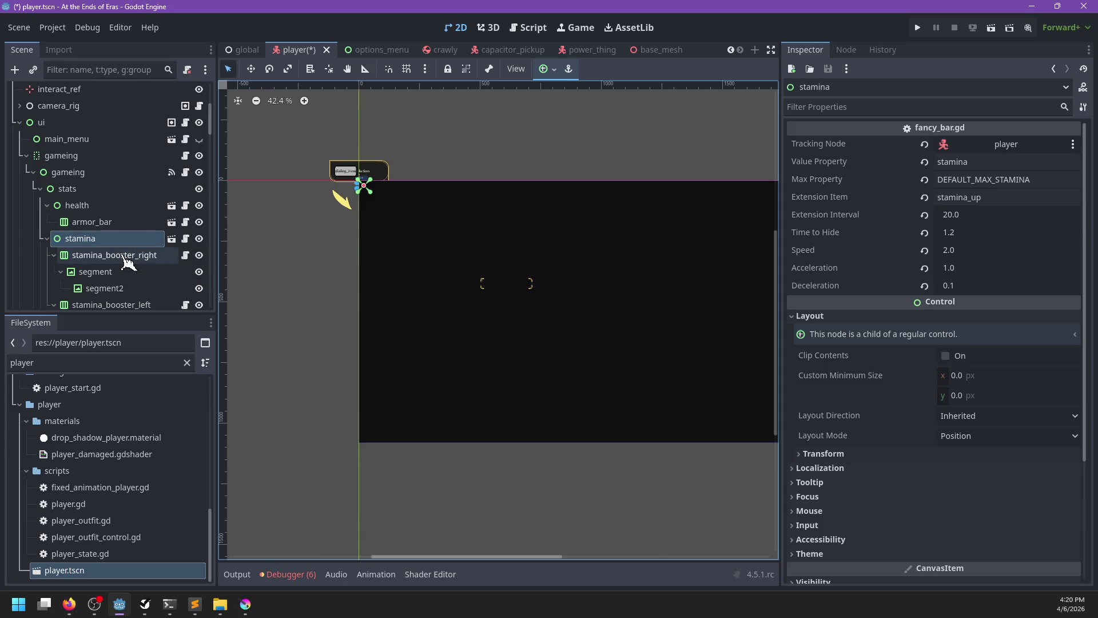
pyautogui.scroll(5, 124, 259)
pyautogui.scroll(-3, 125, 259)
pyautogui.scroll(-2, 124, 260)
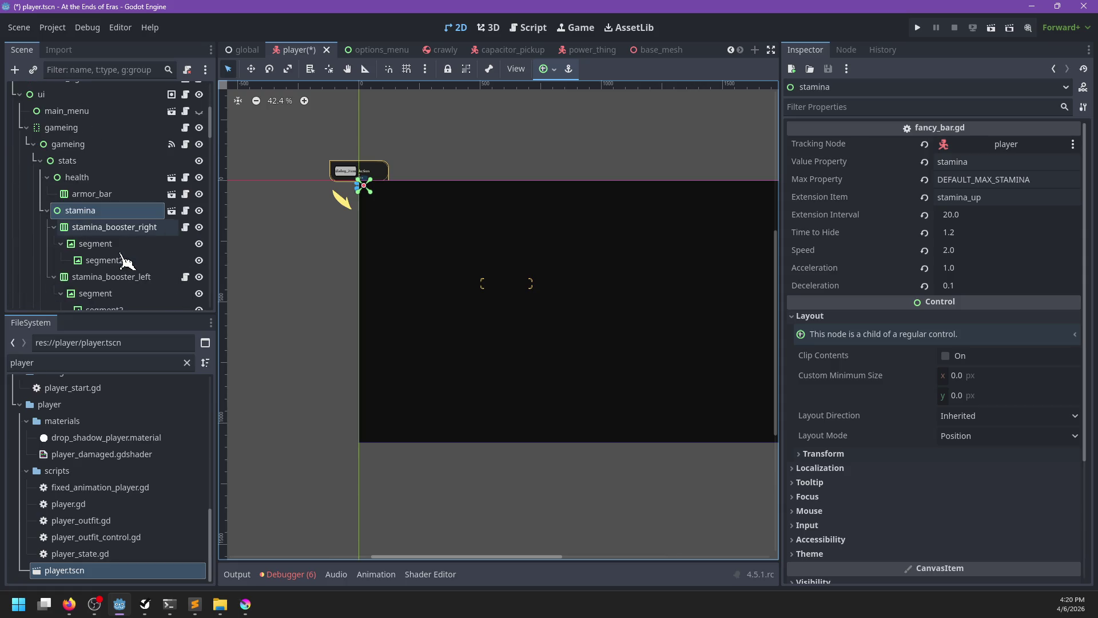
# Save player.tscn and start a new search in the FileSystem dock.
pyautogui.hotkey('ctrl', 's')
pyautogui.scroll(5, 124, 259)
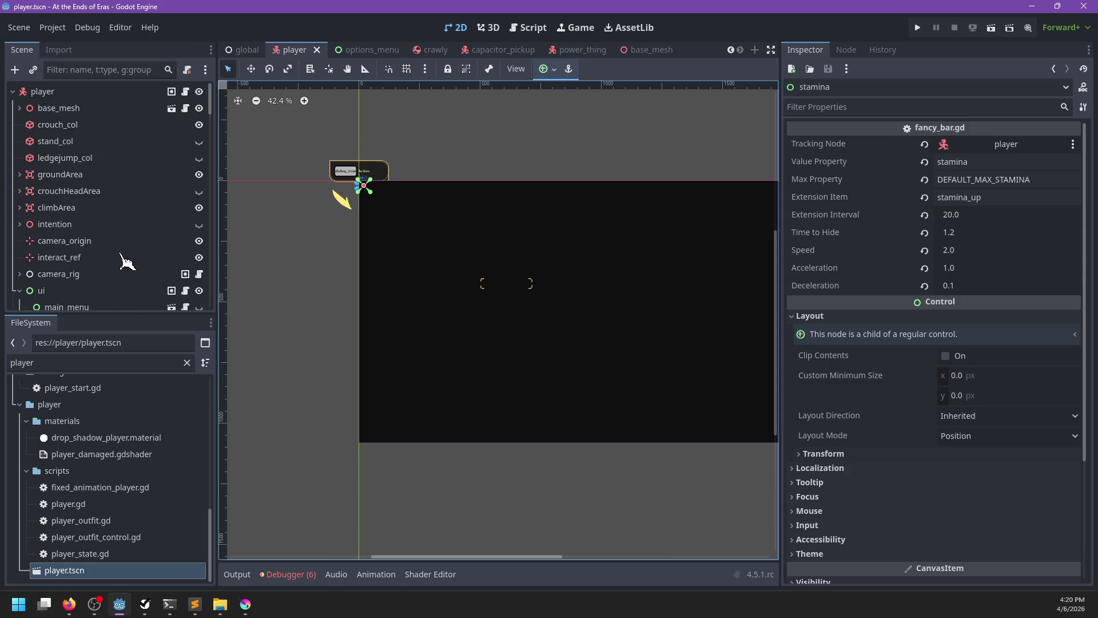
pyautogui.scroll(-1, 124, 259)
pyautogui.scroll(-2, 124, 259)
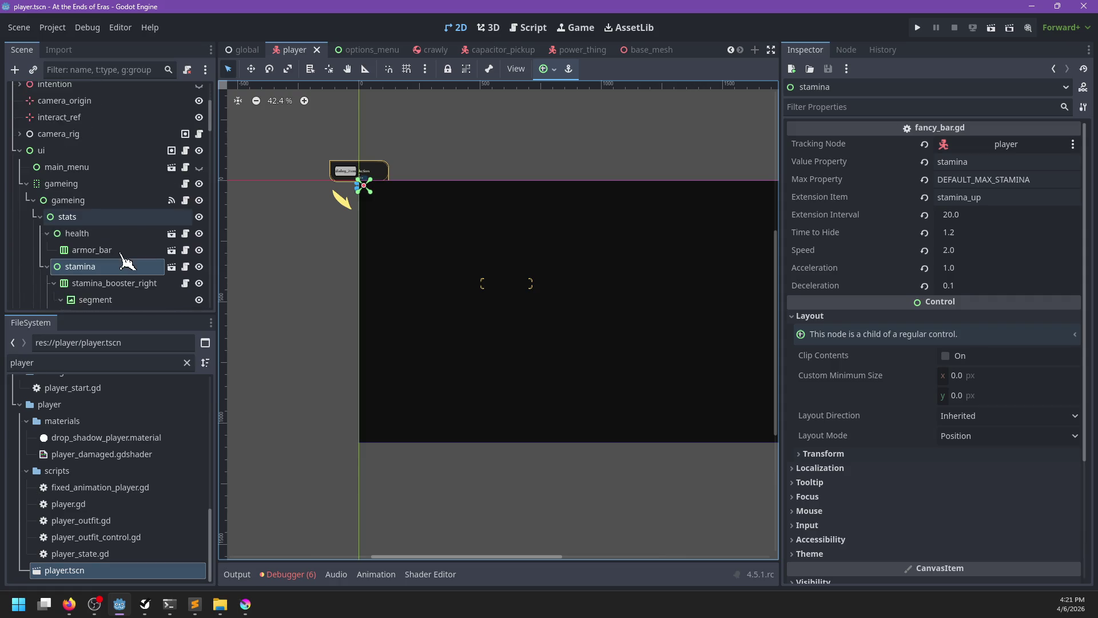
pyautogui.click(74, 362)
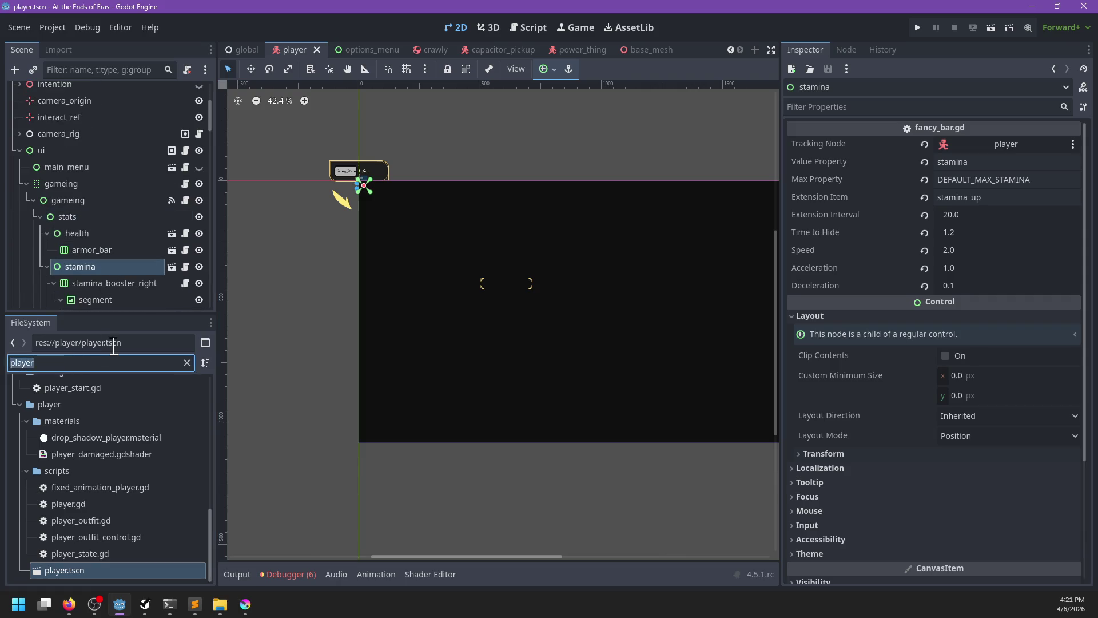
pyautogui.write('tracke')
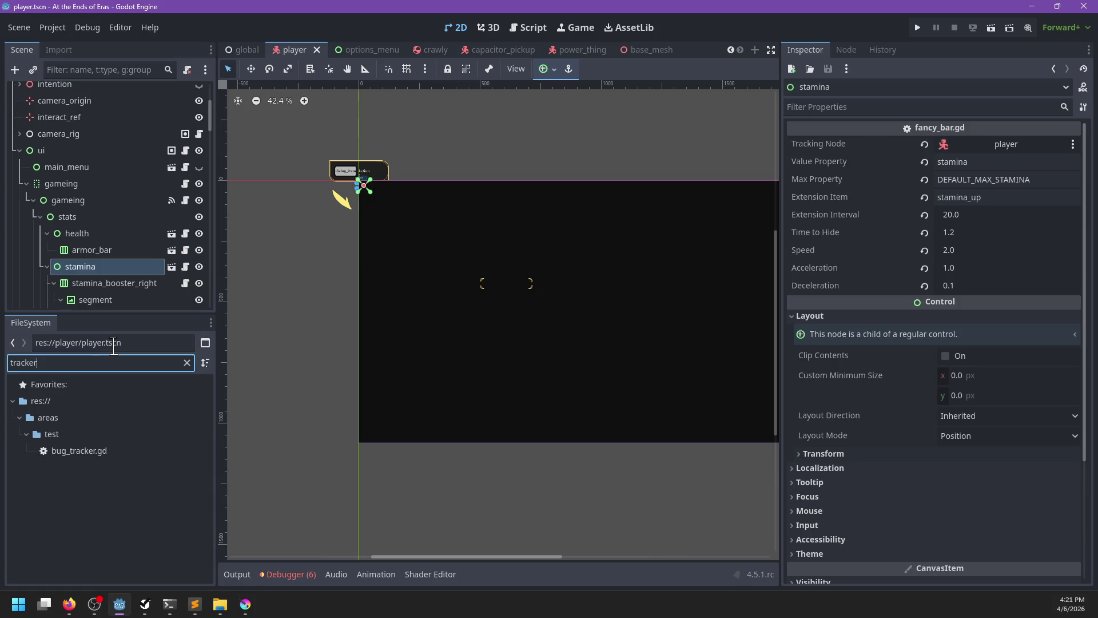
# Clear the file search and add a plain Node as a child of stamina.
pyautogui.hotkey('ctrl', 'a')
pyautogui.press('BackSpace')
pyautogui.click(101, 252)
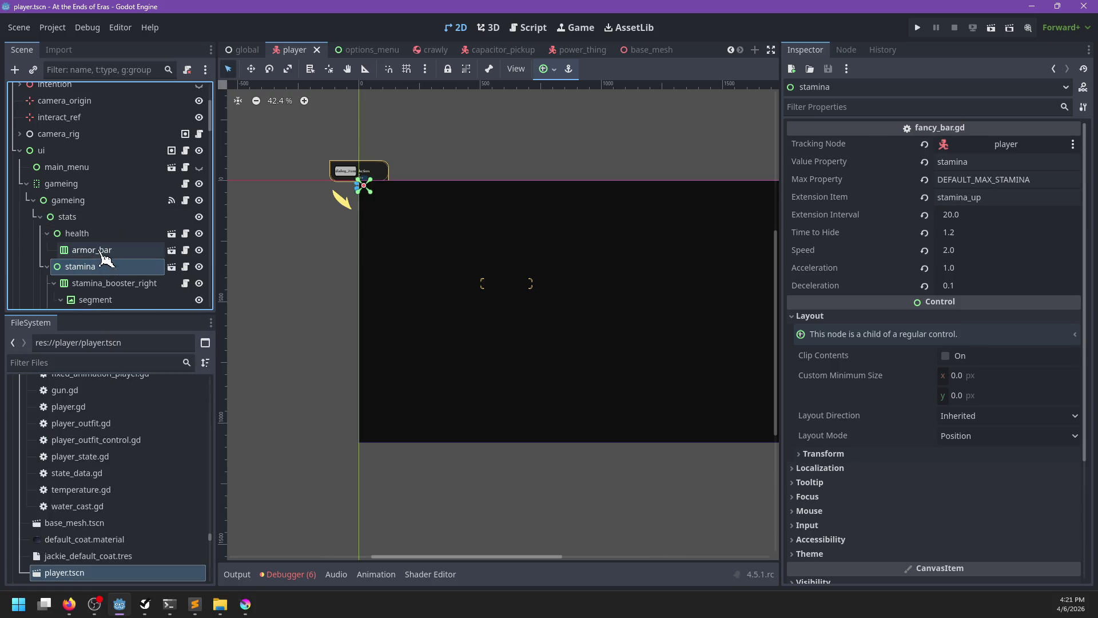
pyautogui.click(103, 270)
pyautogui.hotkey('ctrl', 'a')
pyautogui.write('No')
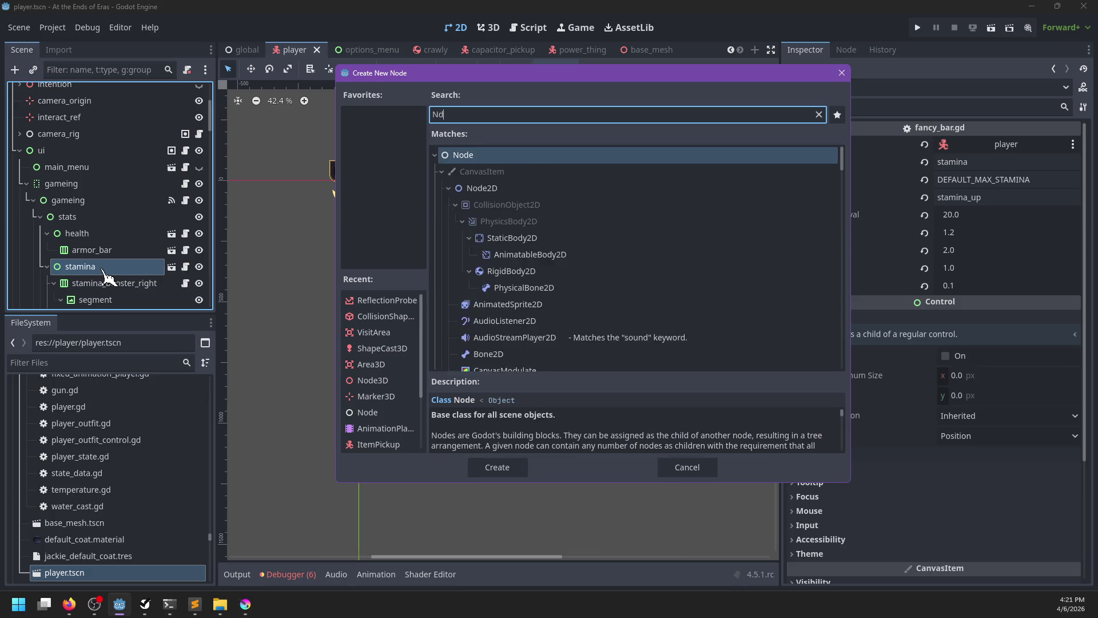
pyautogui.write('de')
pyautogui.press('Return')
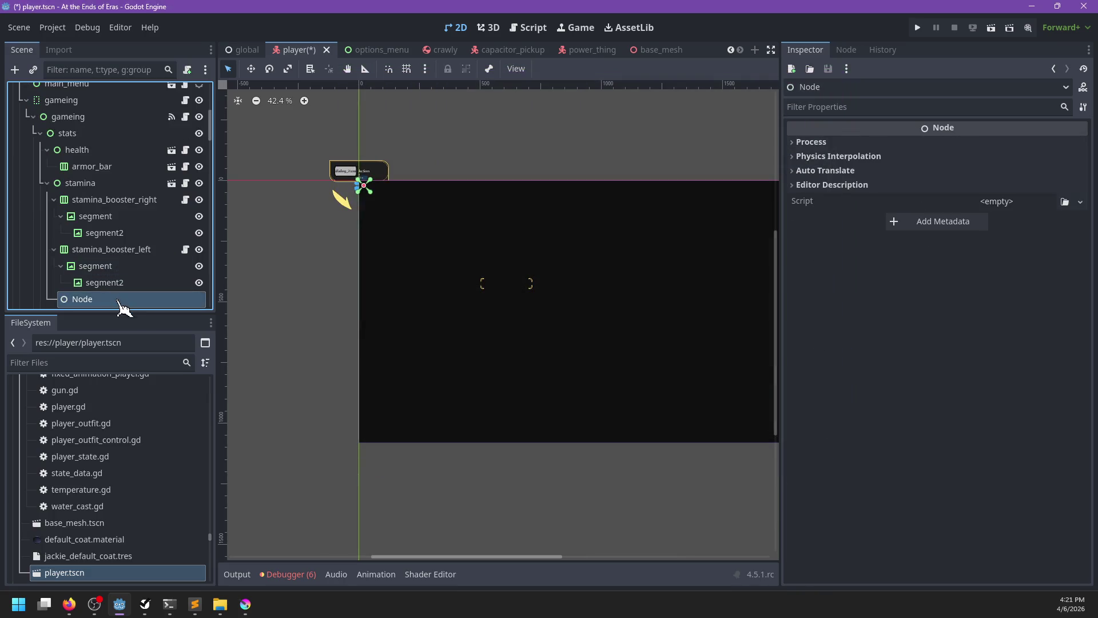
# Rename the new node ui_tracker and begin attaching a script to it.
pyautogui.doubleClick(116, 298)
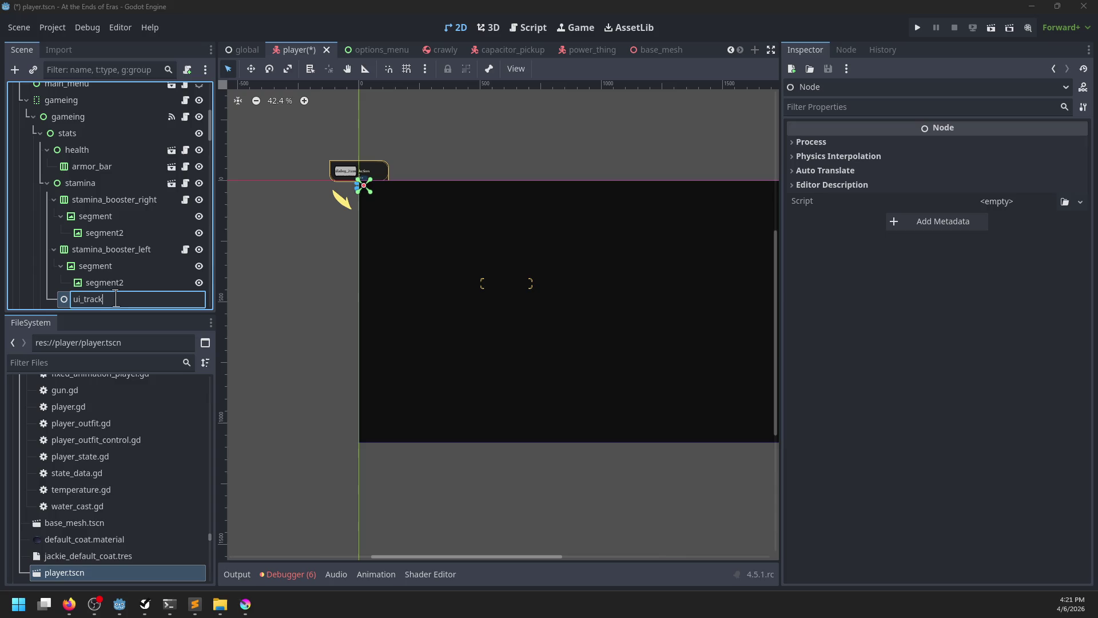
pyautogui.write('er')
pyautogui.press('Return')
pyautogui.click(187, 70)
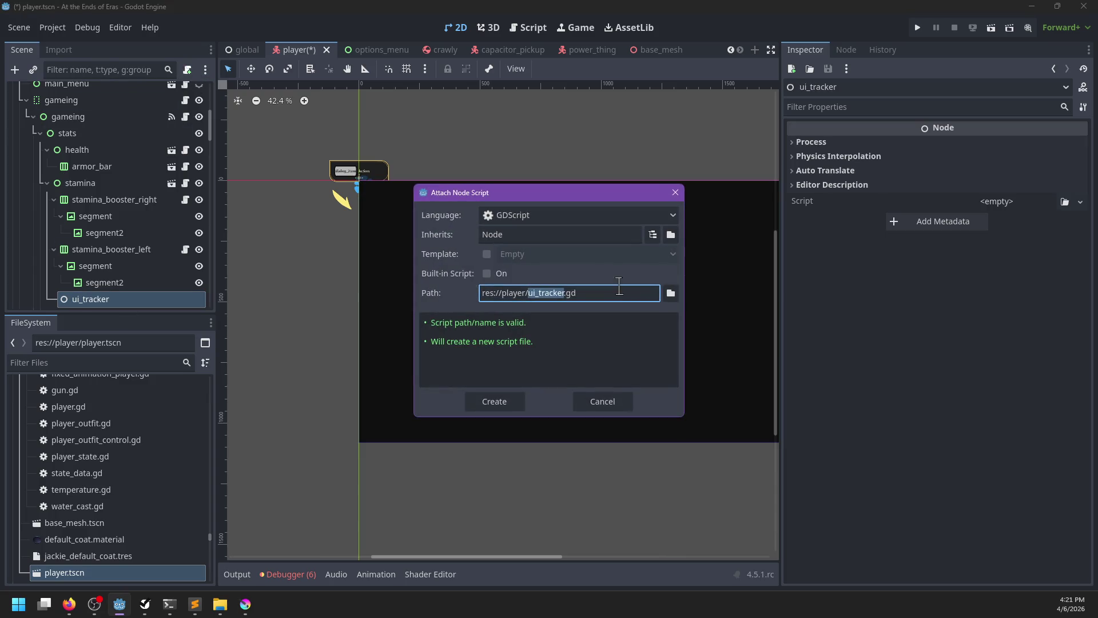
# Create ui_tracker.gd in the res://ui/components folder.
pyautogui.click(671, 293)
pyautogui.click(290, 122)
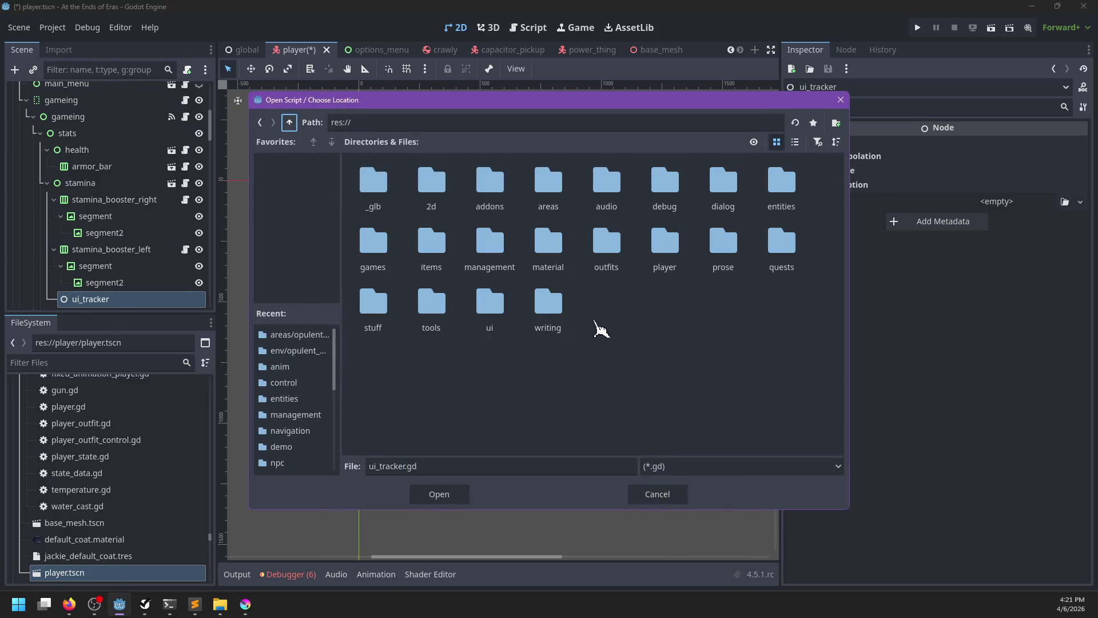
pyautogui.doubleClick(489, 305)
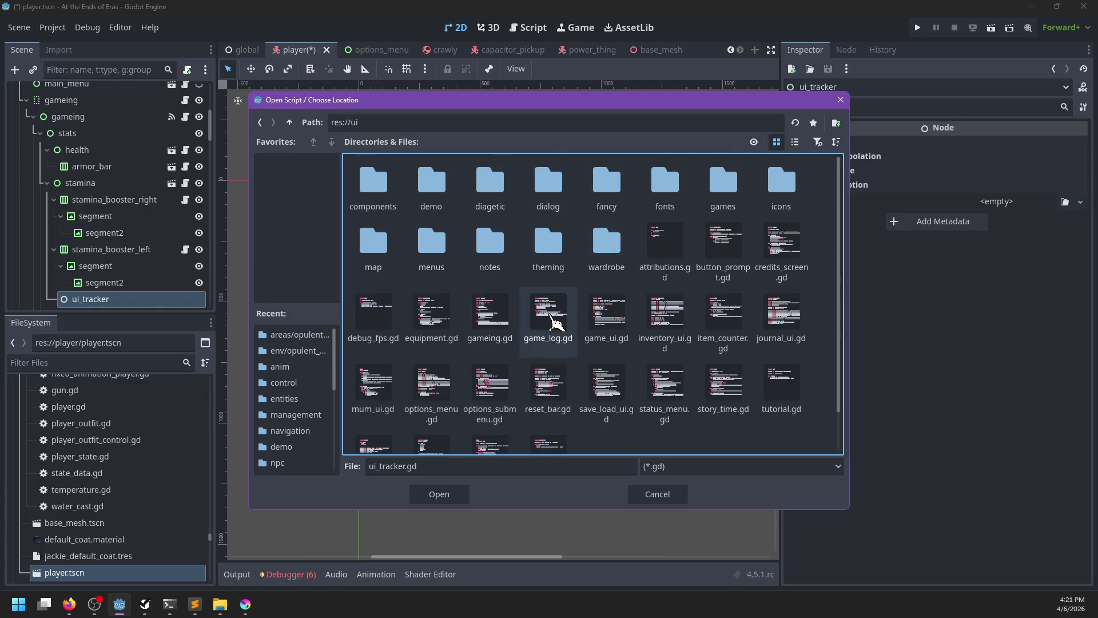
pyautogui.scroll(-1, 553, 321)
pyautogui.scroll(1, 614, 394)
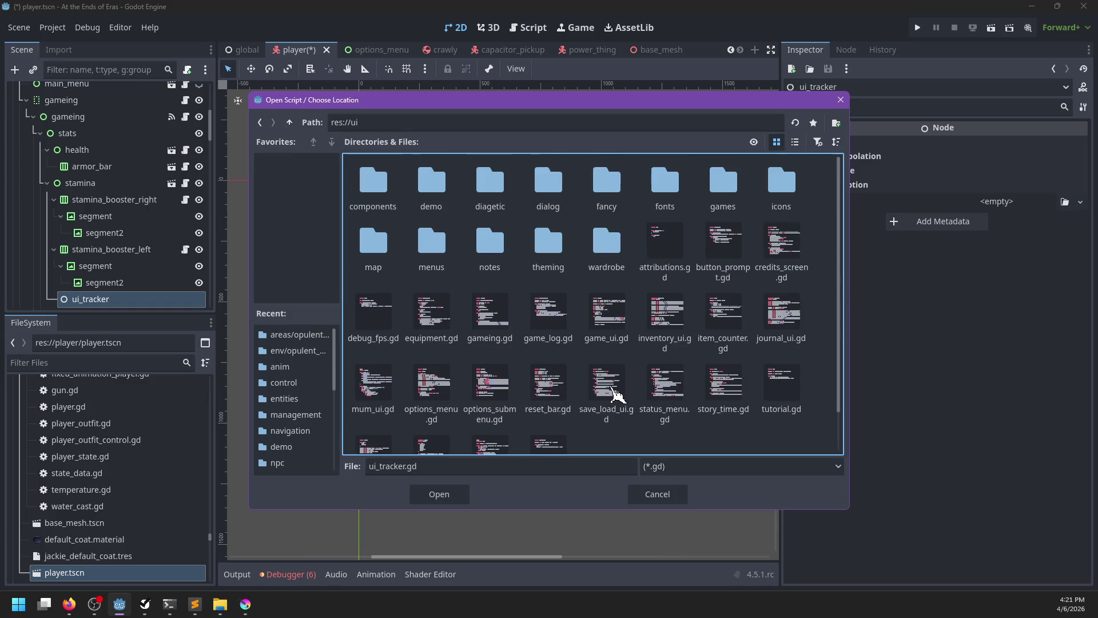
pyautogui.doubleClick(378, 195)
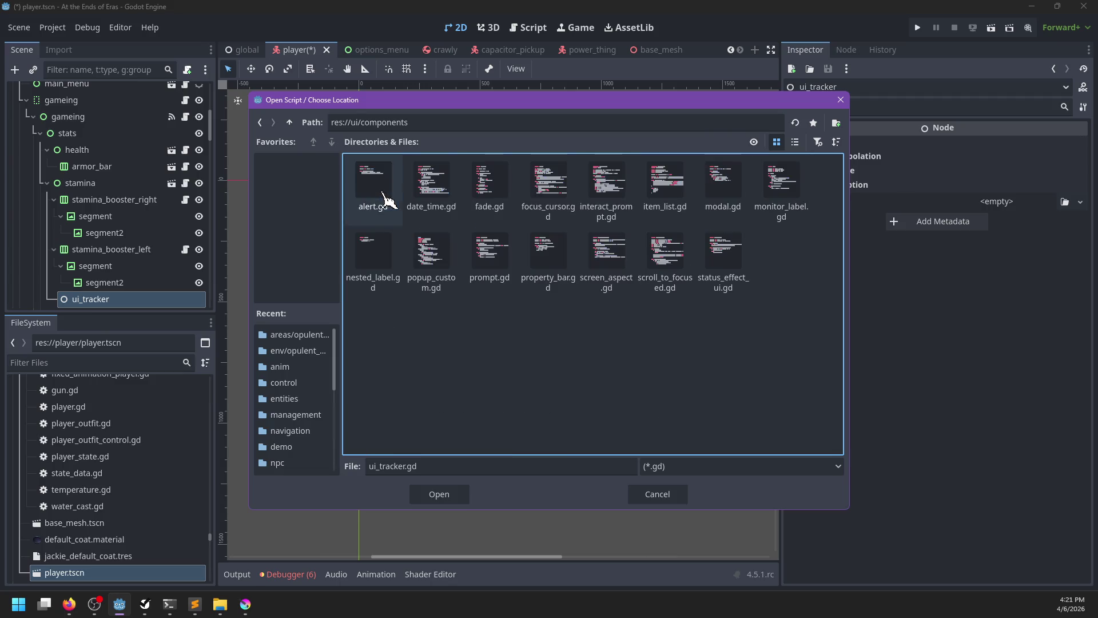
pyautogui.click(453, 495)
pyautogui.click(506, 404)
pyautogui.press('Up')
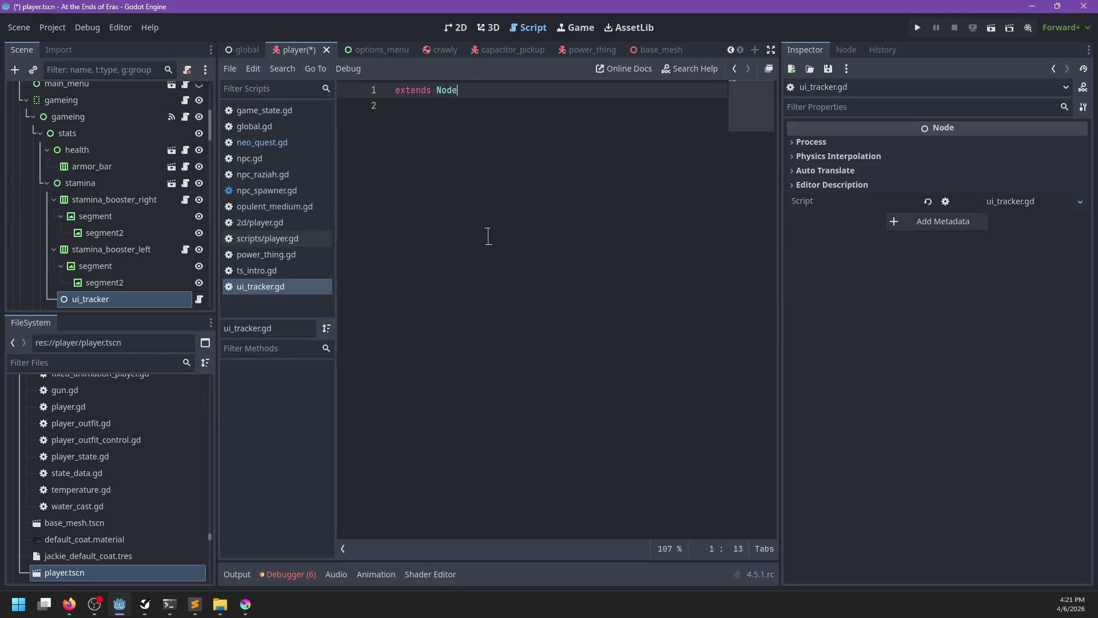
pyautogui.press('Down')
pyautogui.press('Return')
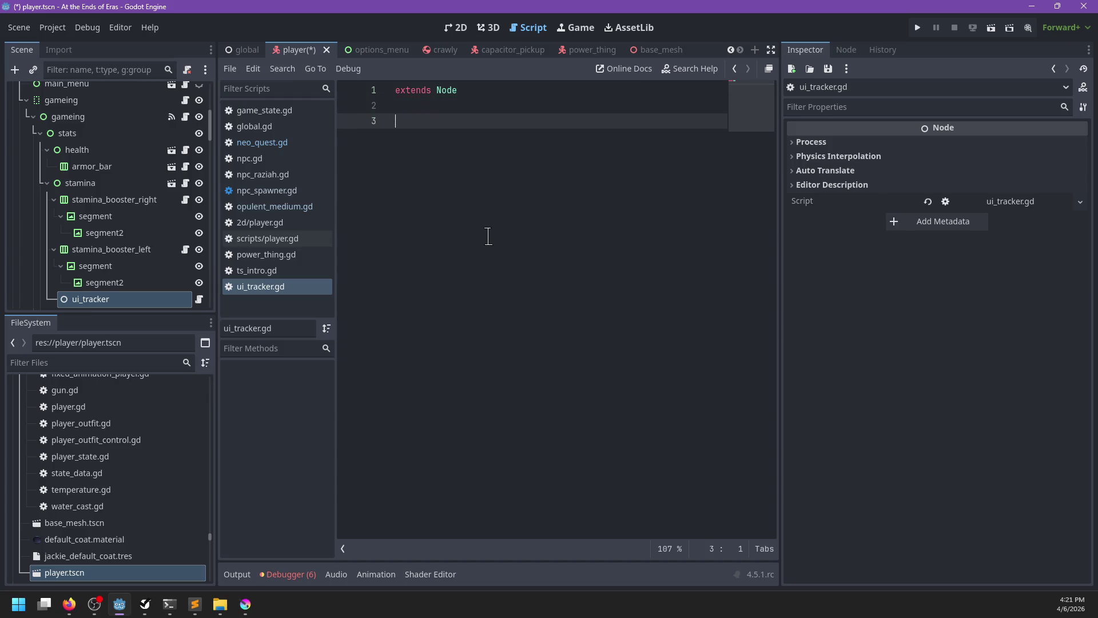
pyautogui.write('t var c')
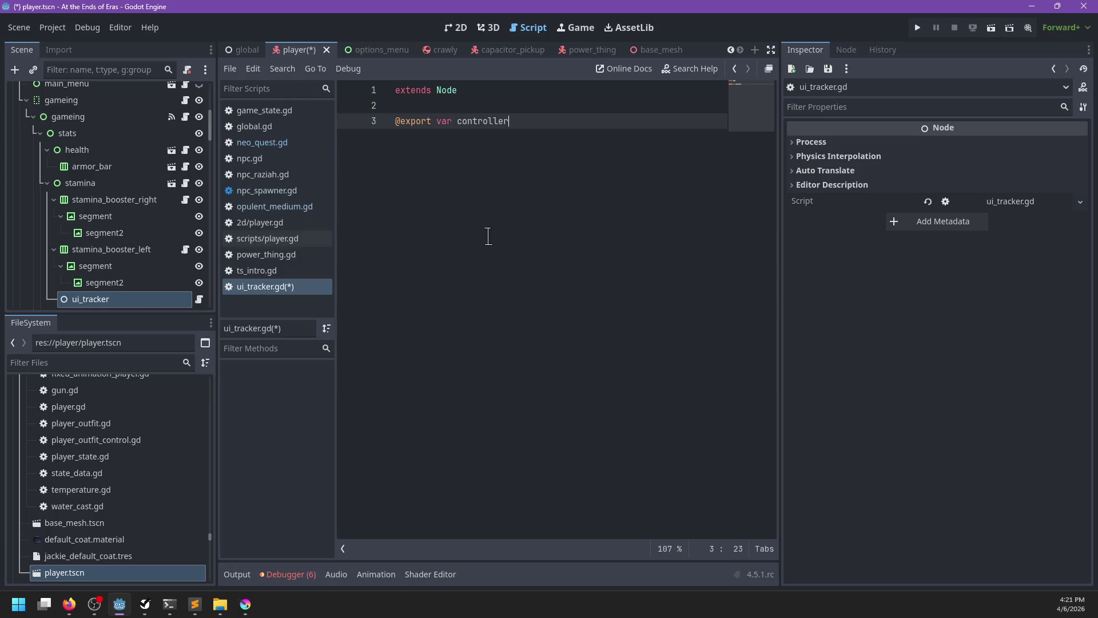
pyautogui.write('ontrol')
pyautogui.press('Return')
pyautogui.hotkey('ctrl', 'z')
# Filter FileSystem for prompt and open interact_prompt.gd for reference.
pyautogui.click(163, 362)
pyautogui.write('prompt')
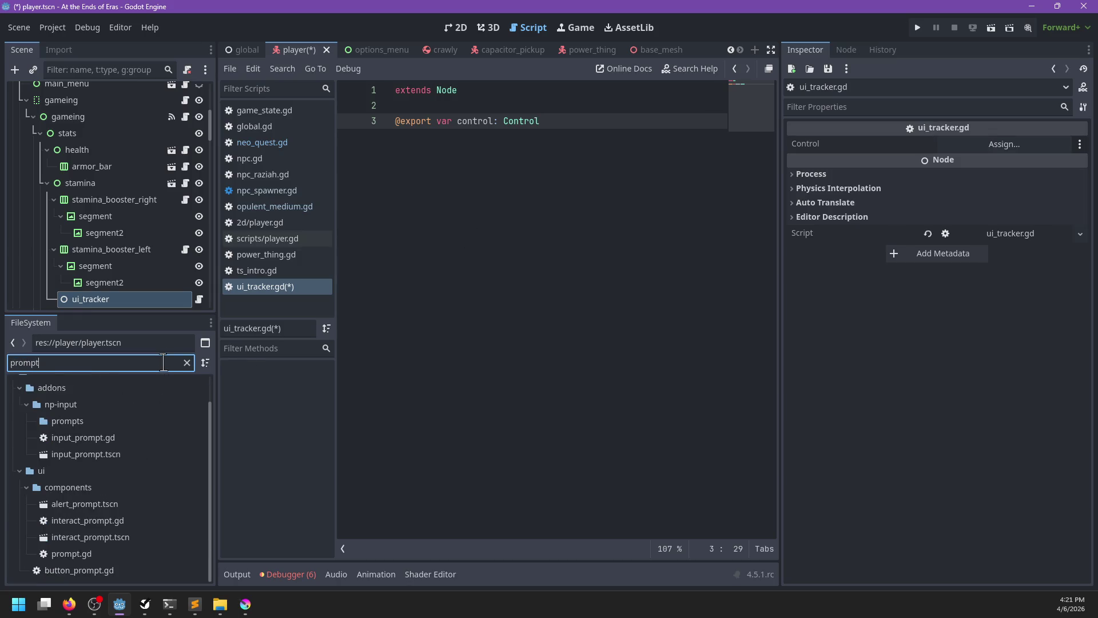
pyautogui.click(136, 521)
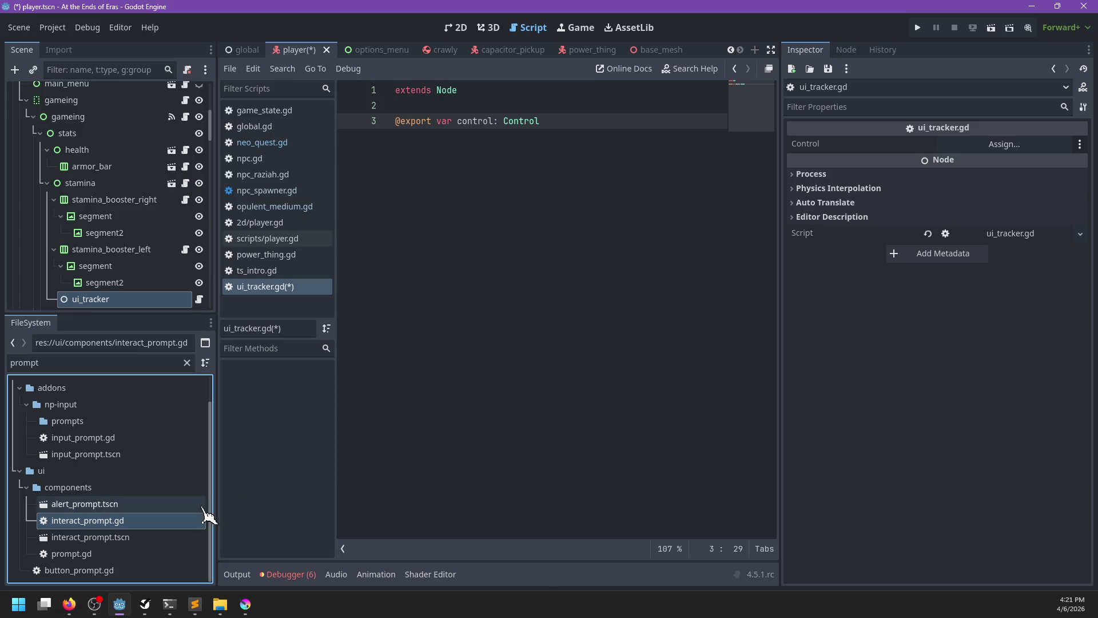
pyautogui.doubleClick(145, 522)
pyautogui.scroll(-5, 518, 286)
pyautogui.scroll(-2, 518, 286)
pyautogui.scroll(-4, 598, 296)
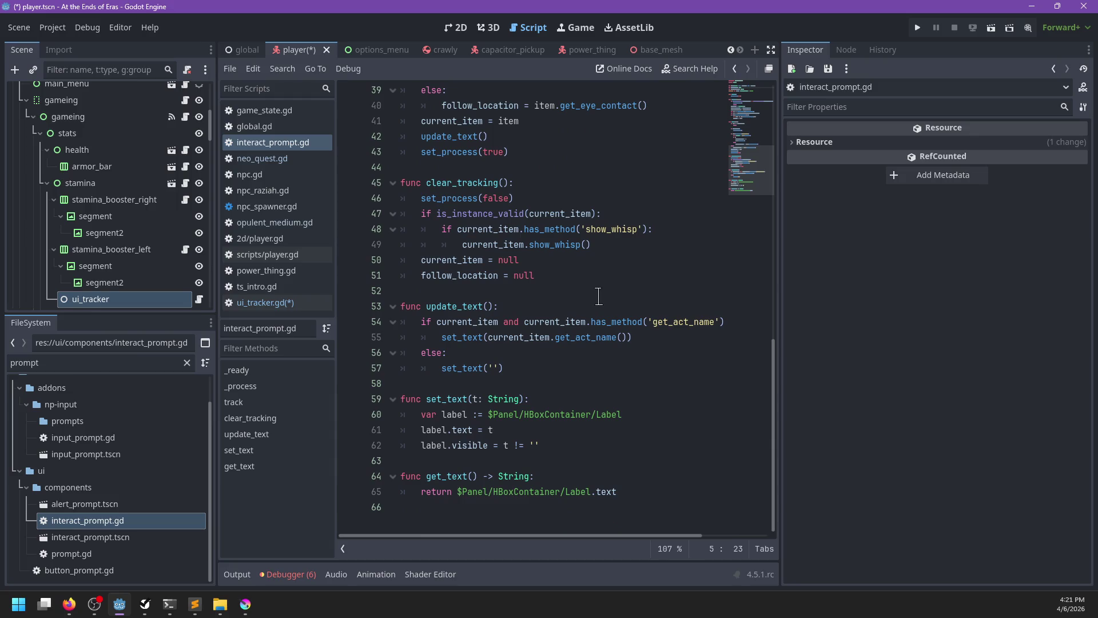
pyautogui.scroll(6, 593, 257)
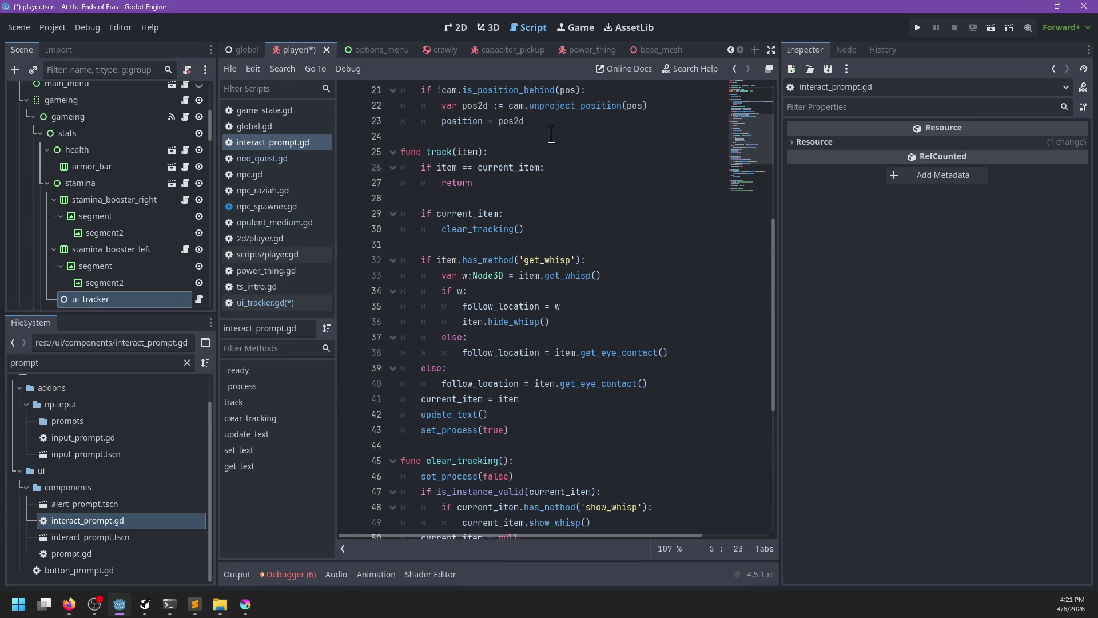
pyautogui.scroll(1, 534, 267)
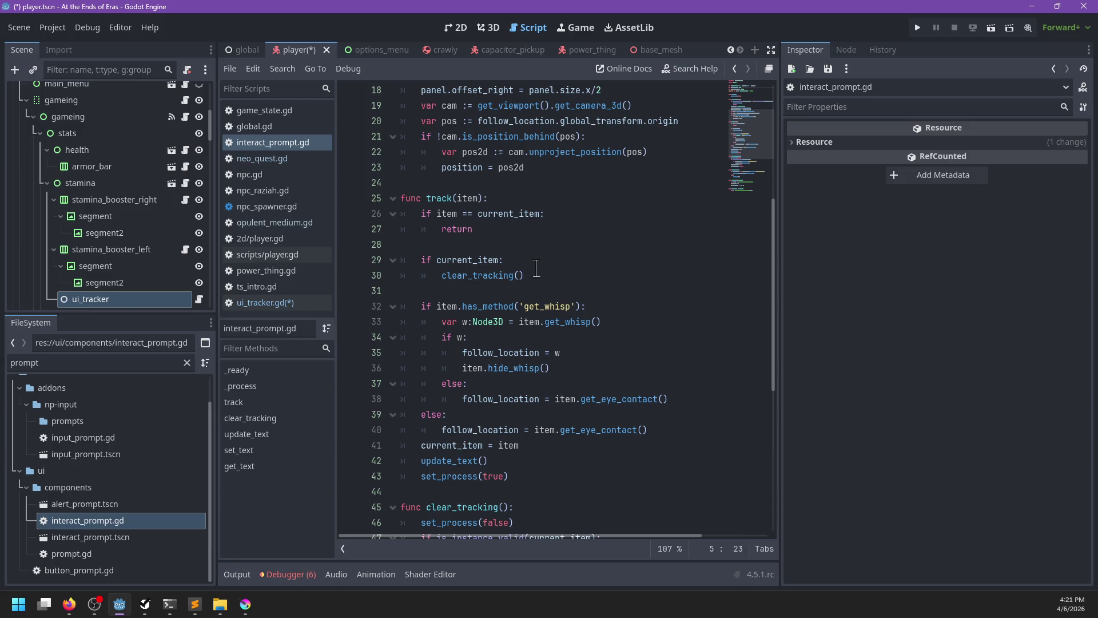
pyautogui.scroll(1, 535, 268)
pyautogui.scroll(-1, 435, 450)
pyautogui.scroll(3, 435, 450)
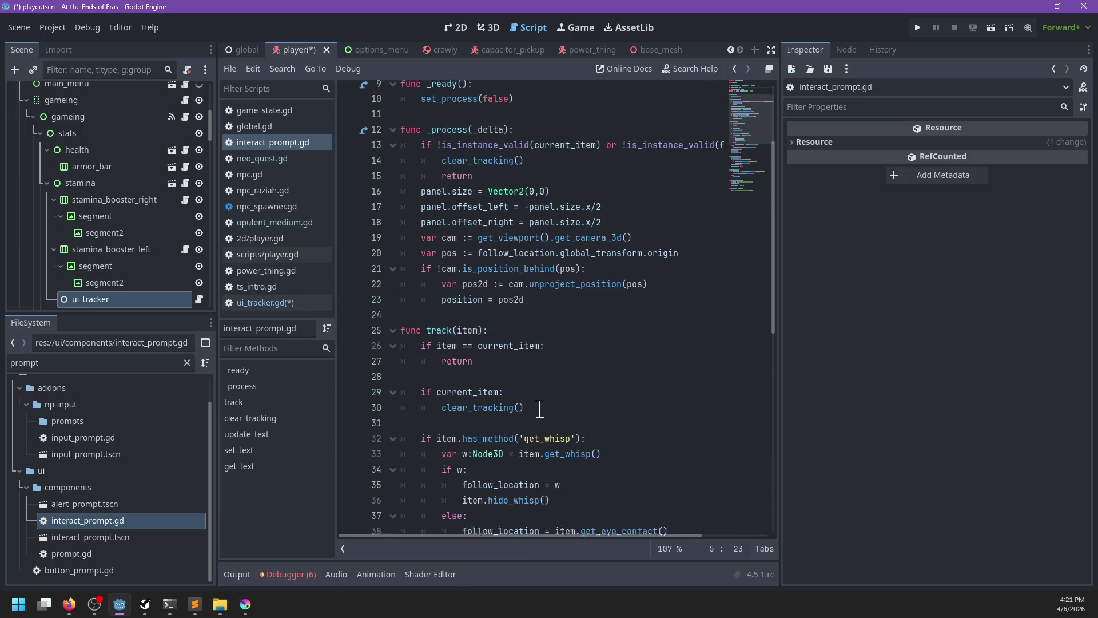
# Declare var target: Node3D below the control variable in ui_tracker.gd.
pyautogui.click(266, 303)
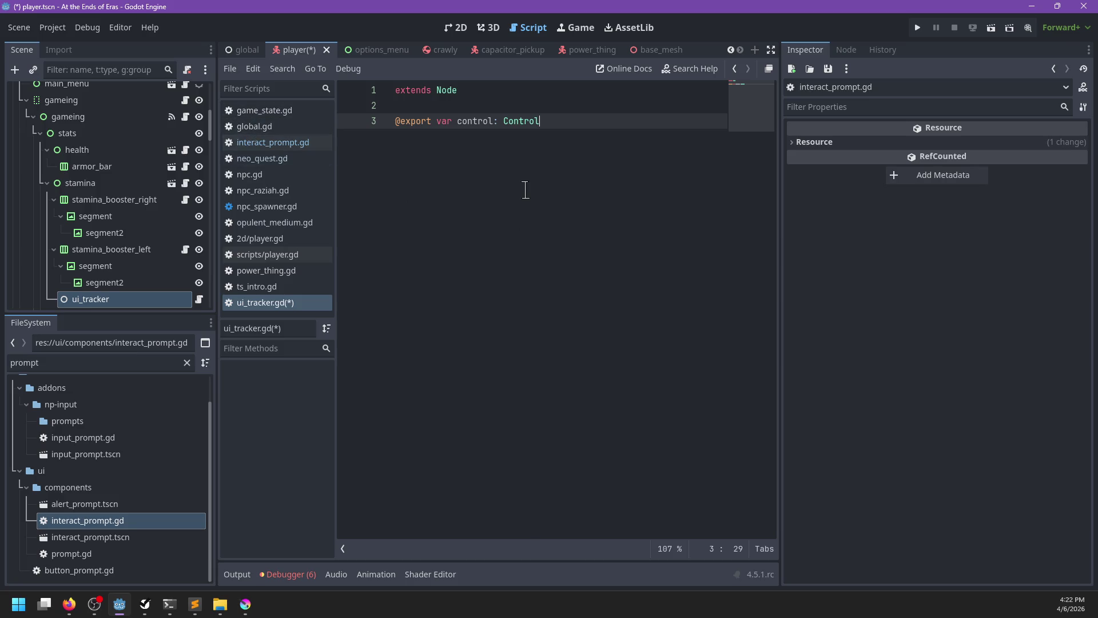
pyautogui.press('Return')
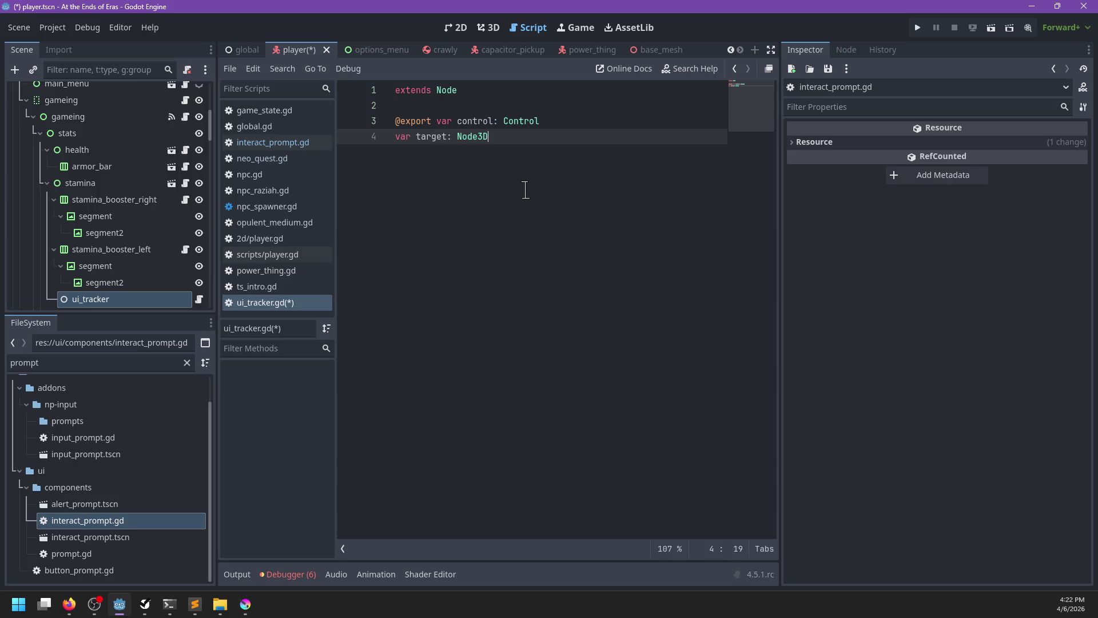
pyautogui.press('Return')
pyautogui.press('Return')
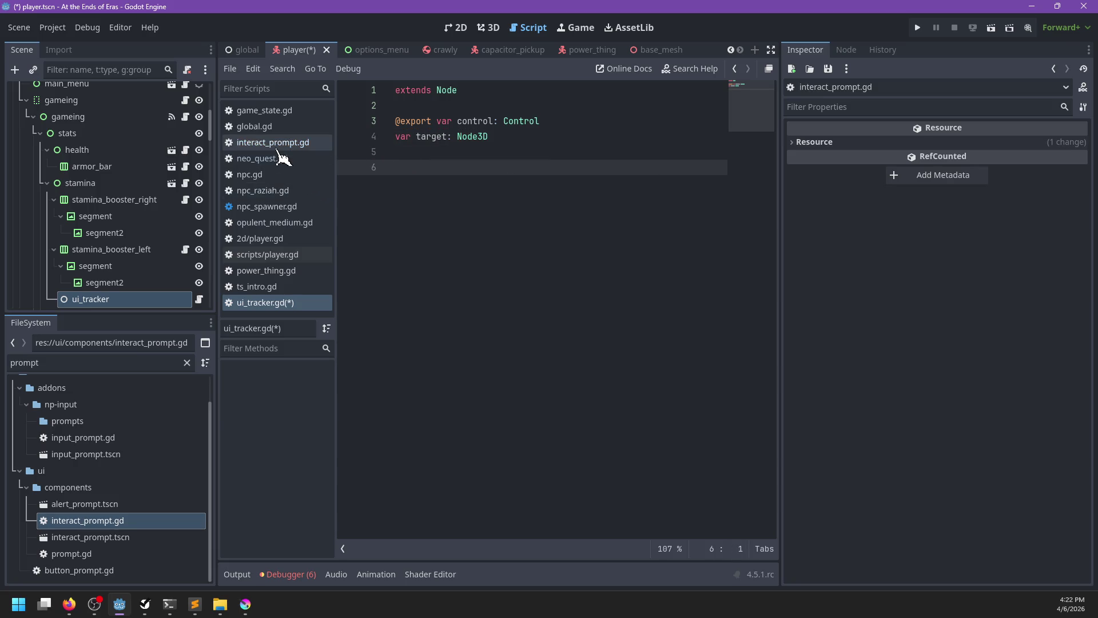
pyautogui.click(279, 159)
# Close all other script tabs, reopen interact_prompt.gd, and save.
pyautogui.rightClick(277, 309)
pyautogui.click(347, 375)
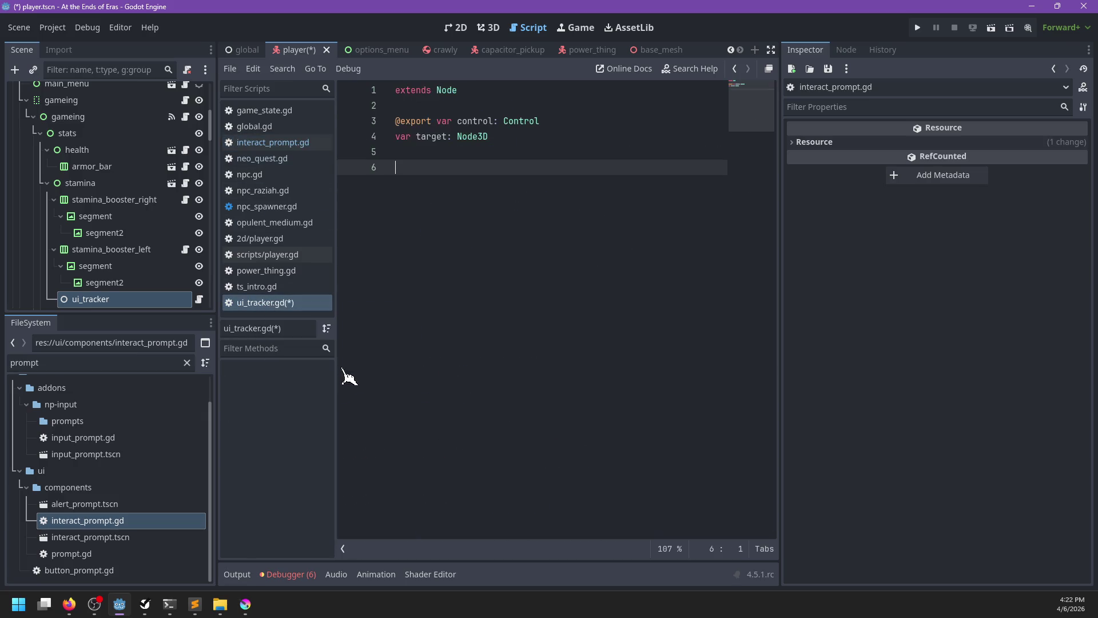
pyautogui.doubleClick(117, 519)
pyautogui.click(278, 134)
pyautogui.hotkey('ctrl', 's')
# Copy the _process function from interact_prompt.gd and paste it into ui_tracker.gd.
pyautogui.click(280, 111)
pyautogui.scroll(-1, 483, 275)
pyautogui.moveTo(495, 395); pyautogui.dragTo(440, 198)
pyautogui.hotkey('ctrl', 'c')
pyautogui.click(306, 139)
pyautogui.click(428, 229)
pyautogui.hotkey('ctrl', 'v')
pyautogui.click(463, 338)
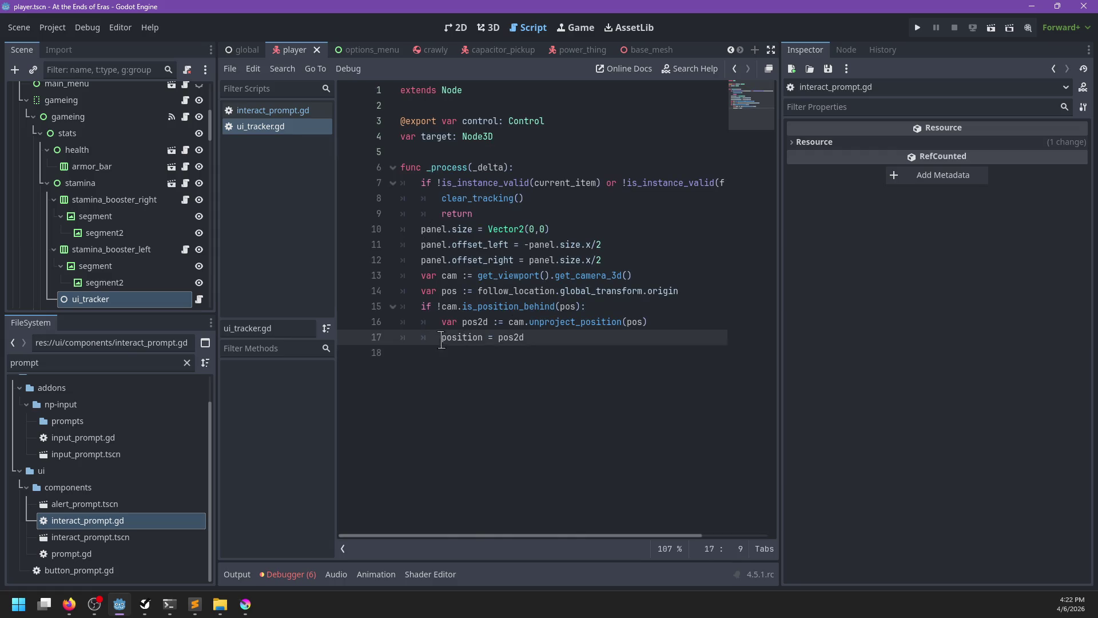
pyautogui.write('control.')
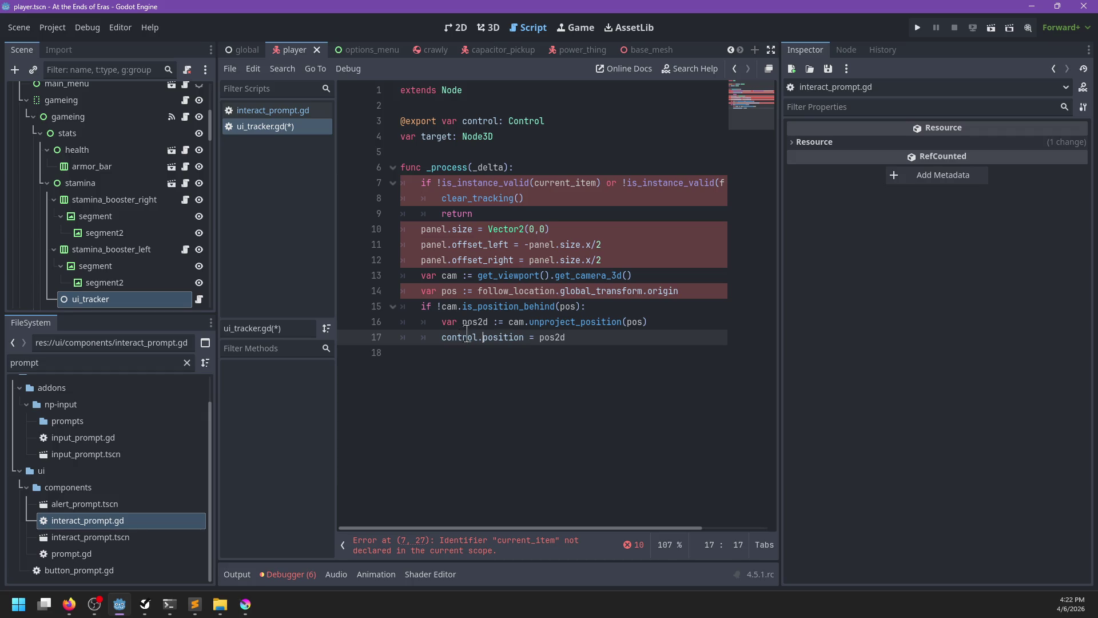
# Replace global_transform.origin with global_position on the follow_location line.
pyautogui.doubleClick(535, 291)
pyautogui.write('target')
pyautogui.click(648, 290)
pyautogui.hotkey('ctrl', 'BackSpace')
pyautogui.hotkey('ctrl', 'BackSpace')
pyautogui.hotkey('ctrl', 'BackSpace')
pyautogui.write('obal_po')
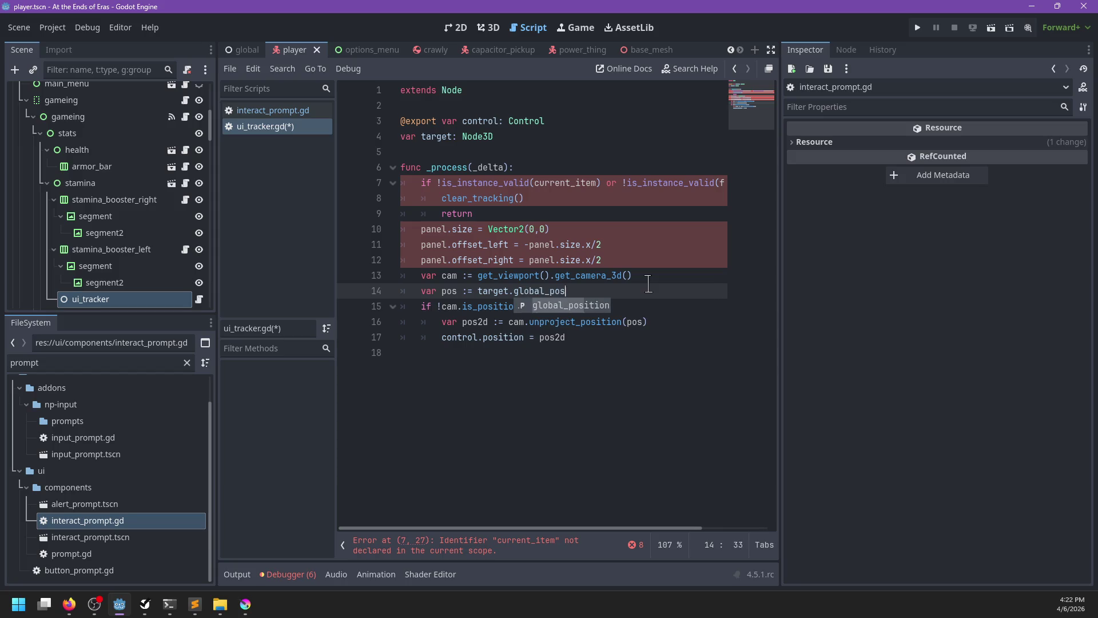
pyautogui.write('s')
pyautogui.press('Return')
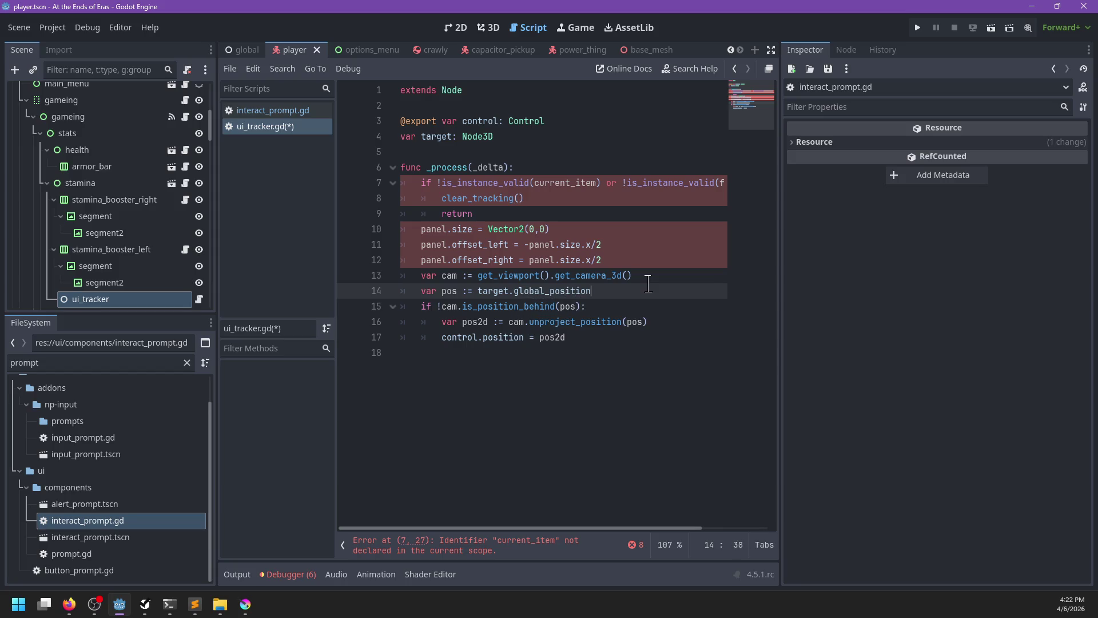
pyautogui.click(614, 258)
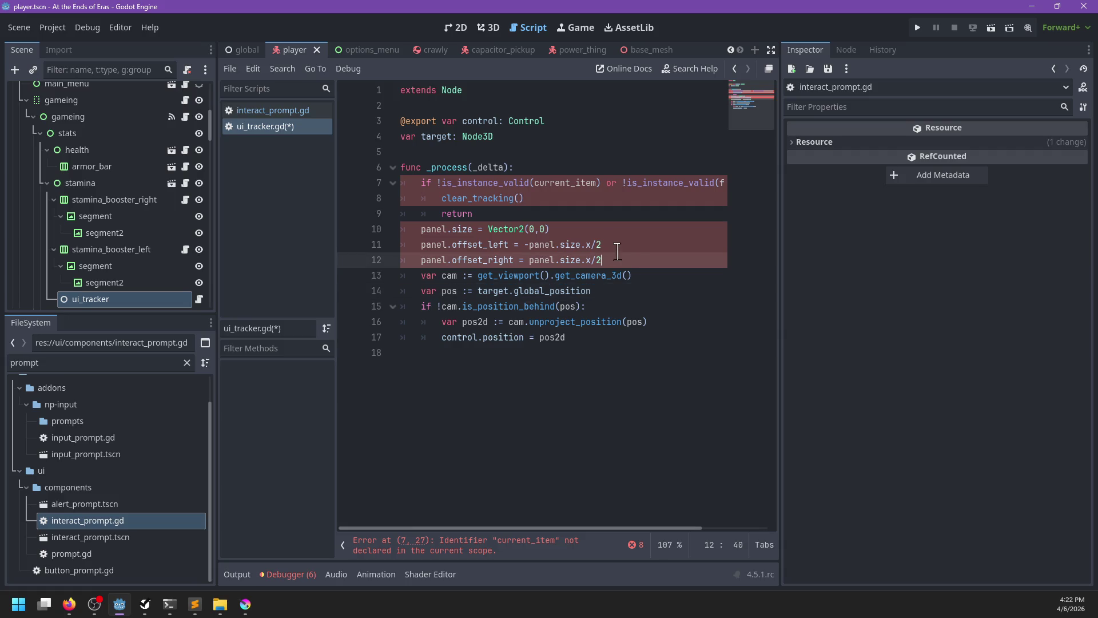
pyautogui.hscroll(3, 634, 248)
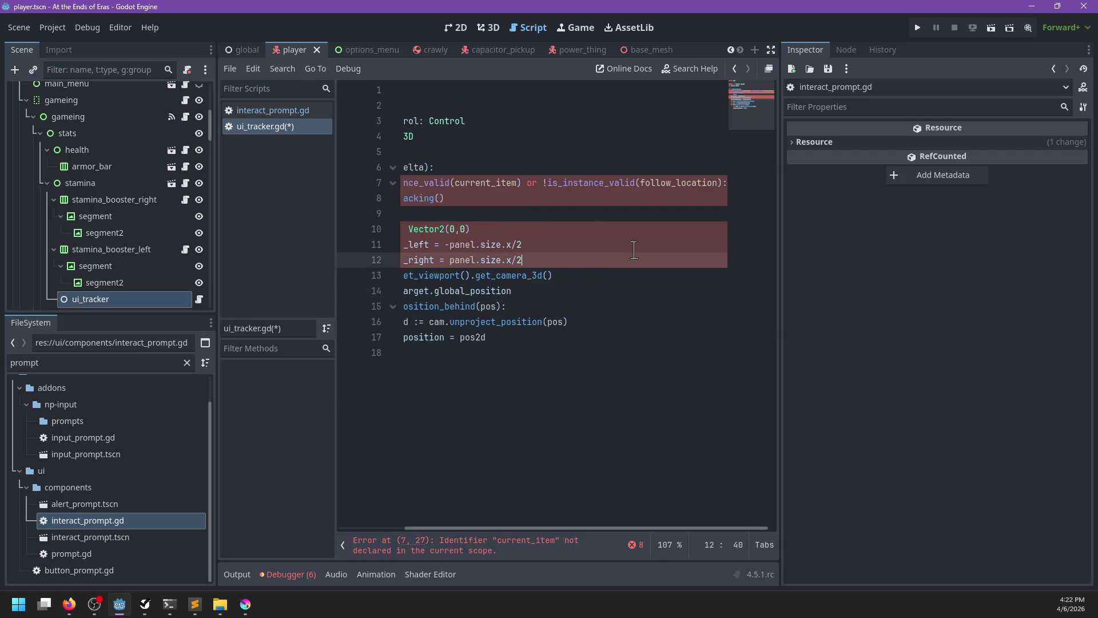
pyautogui.hscroll(-2, 633, 250)
pyautogui.hscroll(2, 632, 251)
# Reduce the line 7 validity check to target only, undoing a stray edit.
pyautogui.doubleClick(677, 183)
pyautogui.write('target')
pyautogui.moveTo(586, 185); pyautogui.dragTo(442, 187)
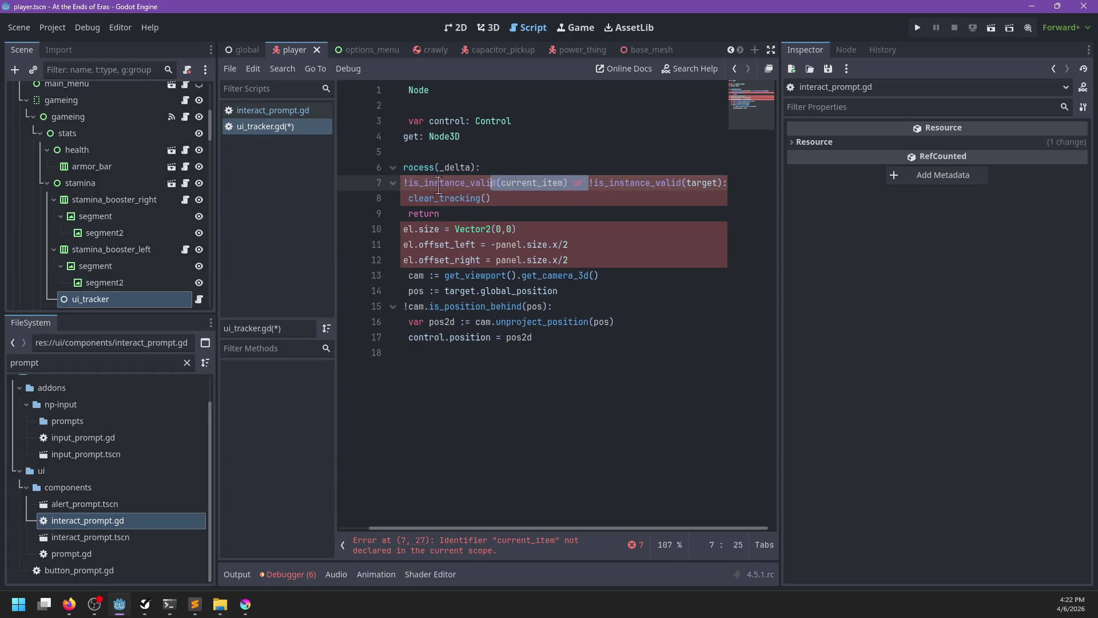
pyautogui.press('BackSpace')
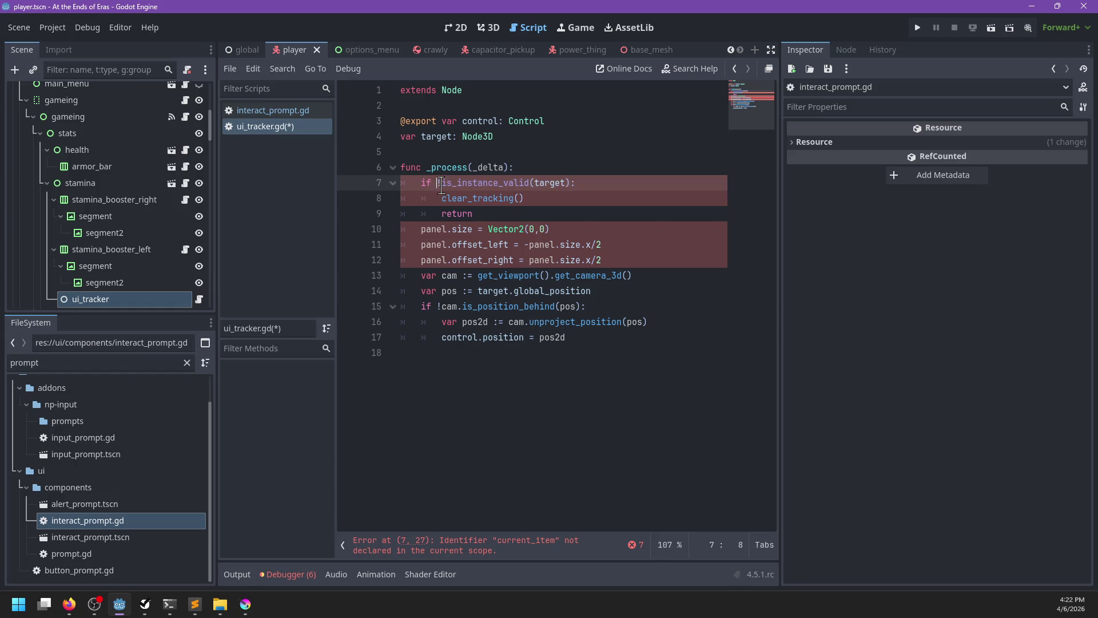
pyautogui.press('Down')
pyautogui.hotkey('shift', 'Home')
pyautogui.write('set_')
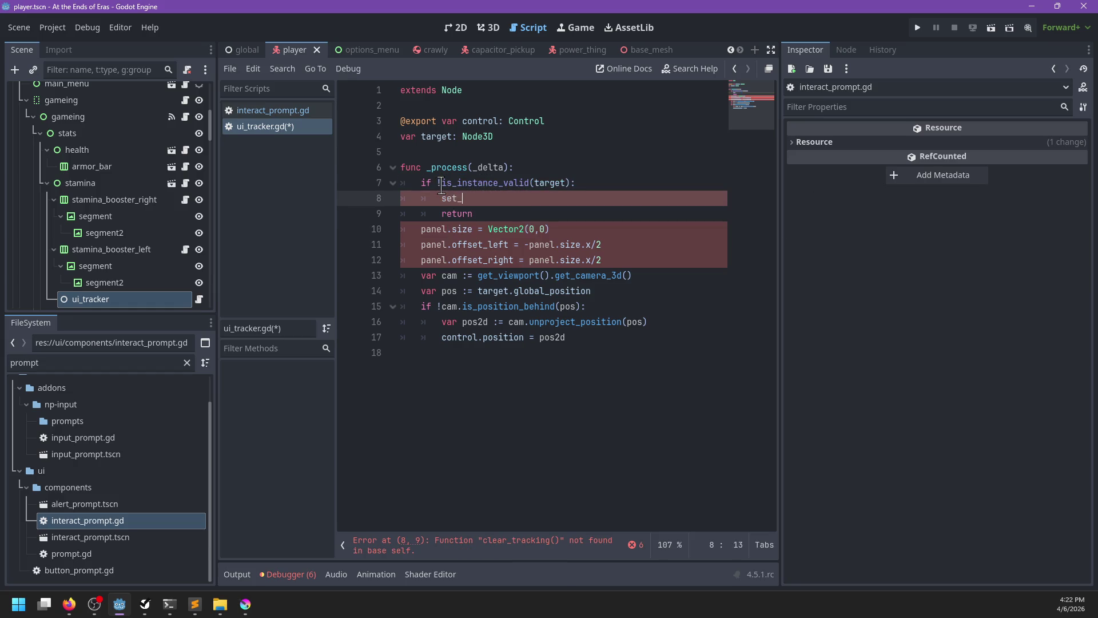
pyautogui.write('process(false)')
pyautogui.keyDown('shift'); pyautogui.click(625, 188); pyautogui.keyUp('shift')
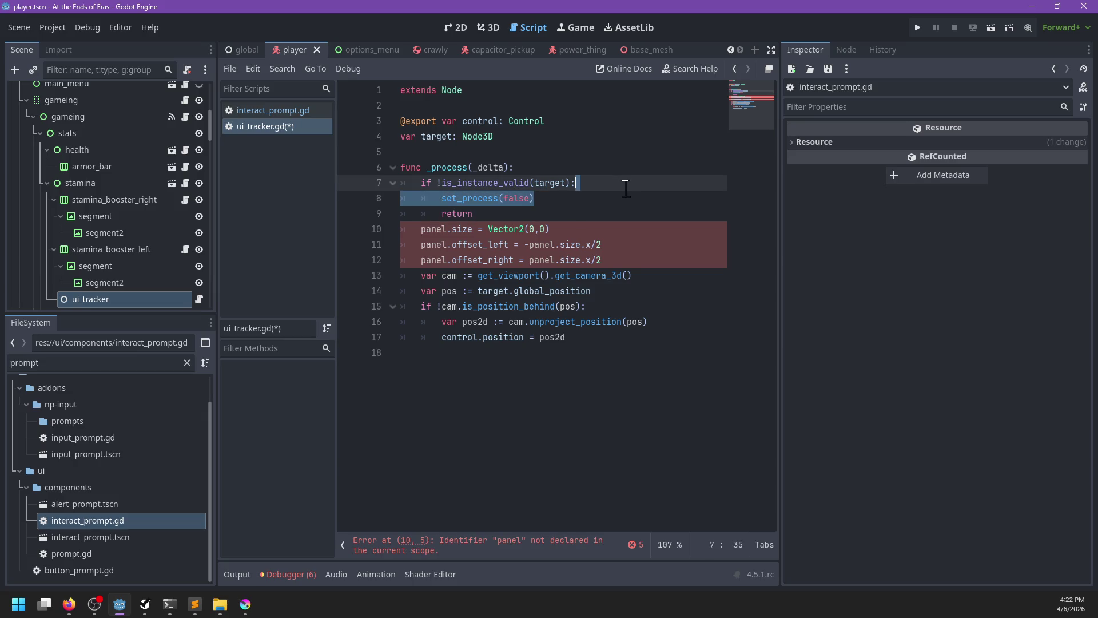
pyautogui.click(625, 188)
pyautogui.press('Return')
pyautogui.write('target =')
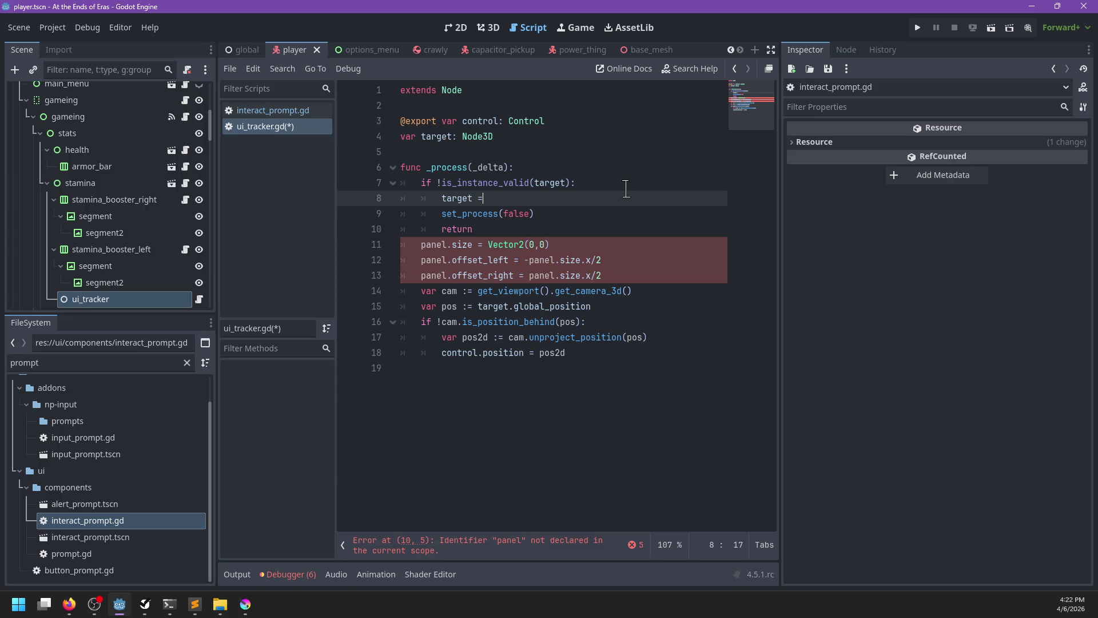
pyautogui.hotkey('ctrl', 'z')
pyautogui.hotkey('ctrl', 'z')
pyautogui.hotkey('ctrl', 'z')
pyautogui.hotkey('ctrl', 'z')
pyautogui.hotkey('ctrl', 'z')
pyautogui.hotkey('ctrl', 'z')
pyautogui.hotkey('ctrl', 'z')
pyautogui.hotkey('ctrl', 'z')
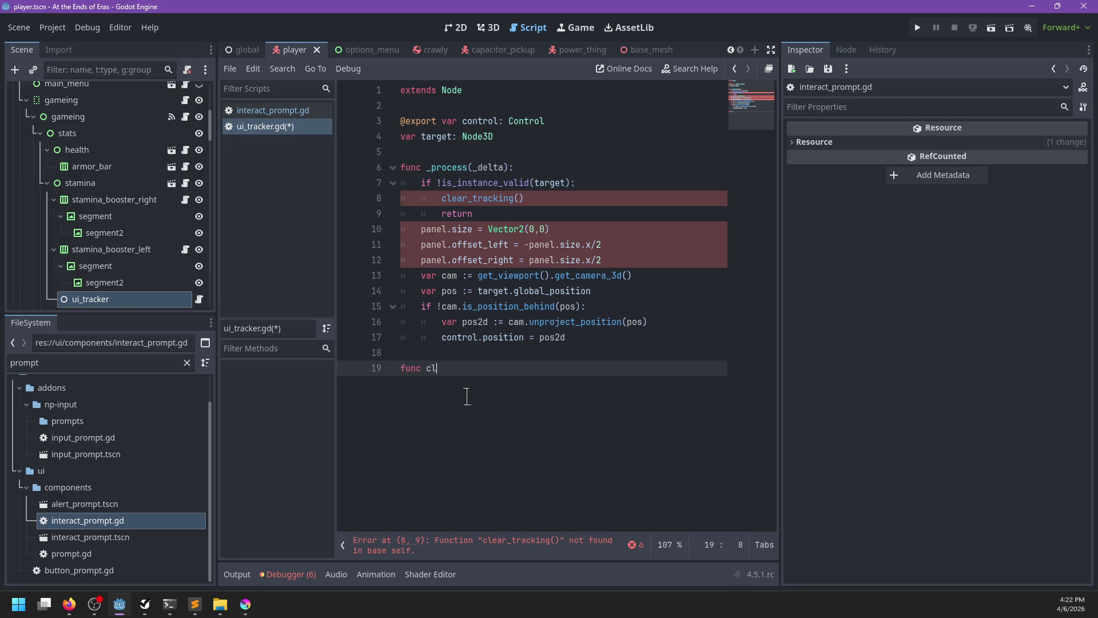
pyautogui.write('ing():')
# Add func clear_tracking() with target = null and set_process(false).
pyautogui.press('Return')
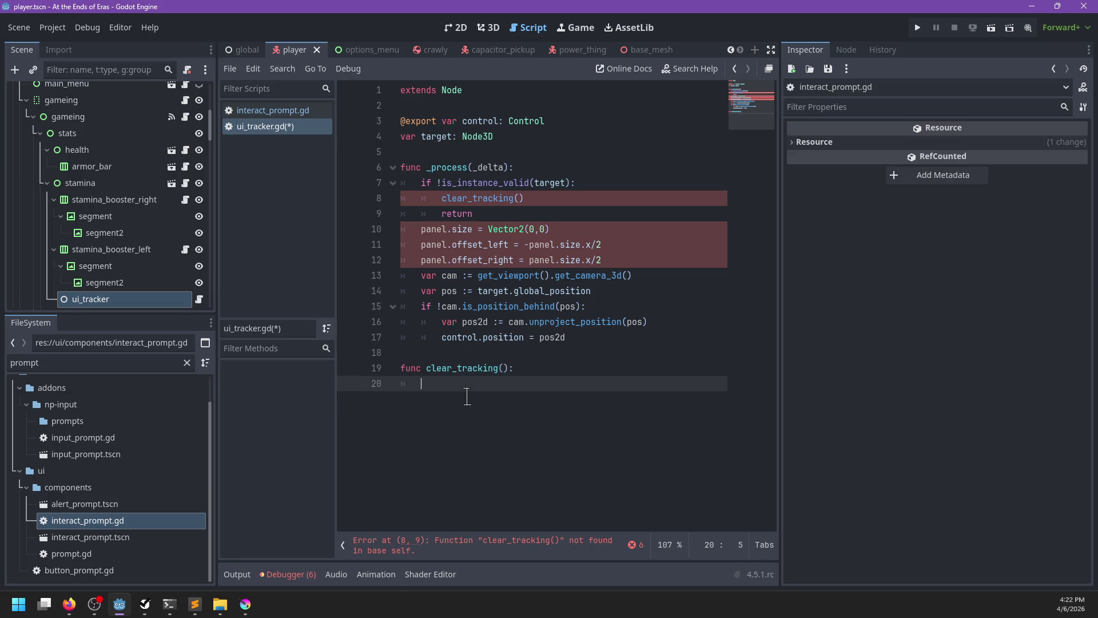
pyautogui.write('t')
pyautogui.press('Return')
pyautogui.write('= ')
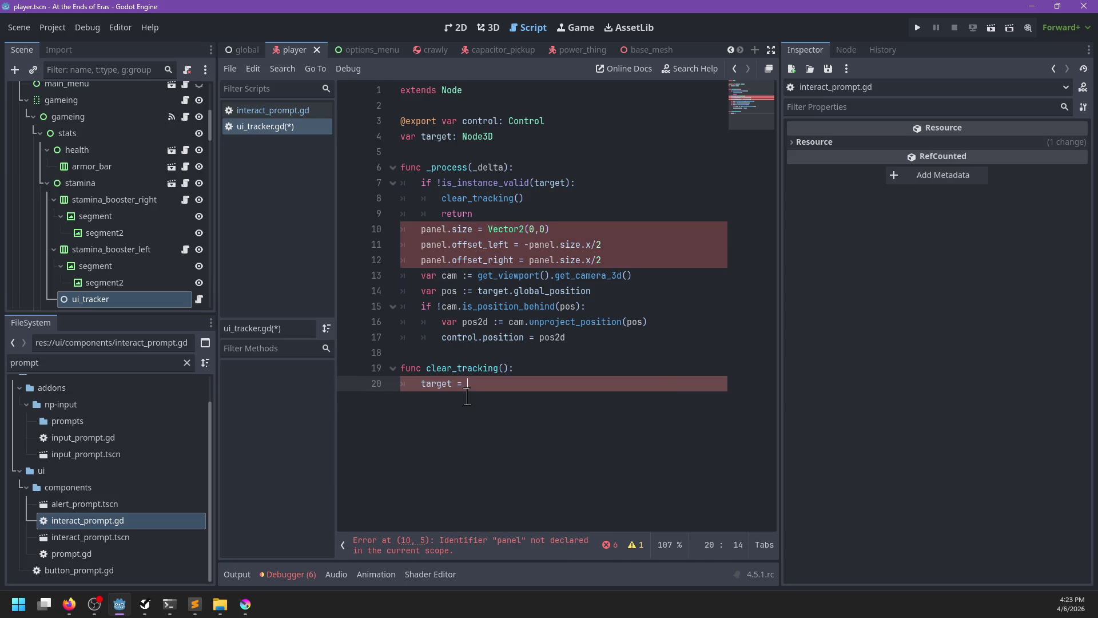
pyautogui.write('nul')
pyautogui.press('Return')
pyautogui.write('_p')
pyautogui.press('Return')
pyautogui.write('false)')
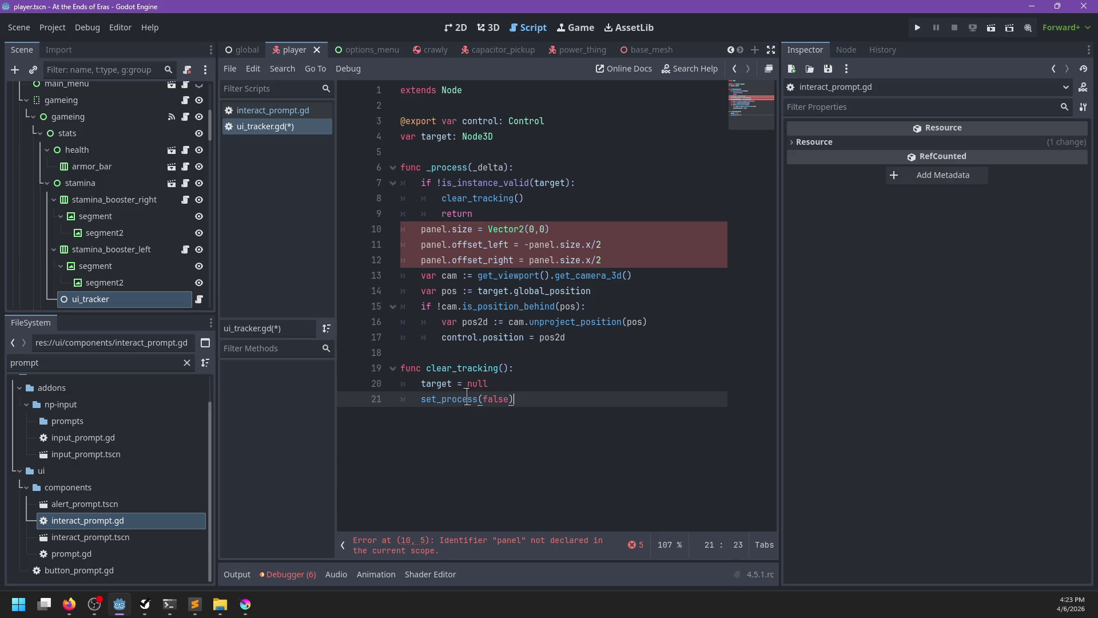
# Delete the panel-sizing lines from _process and save the script.
pyautogui.click(620, 260)
pyautogui.hotkey('shift', 'Up')
pyautogui.hotkey('shift', 'Up')
pyautogui.hotkey('shift', 'Up')
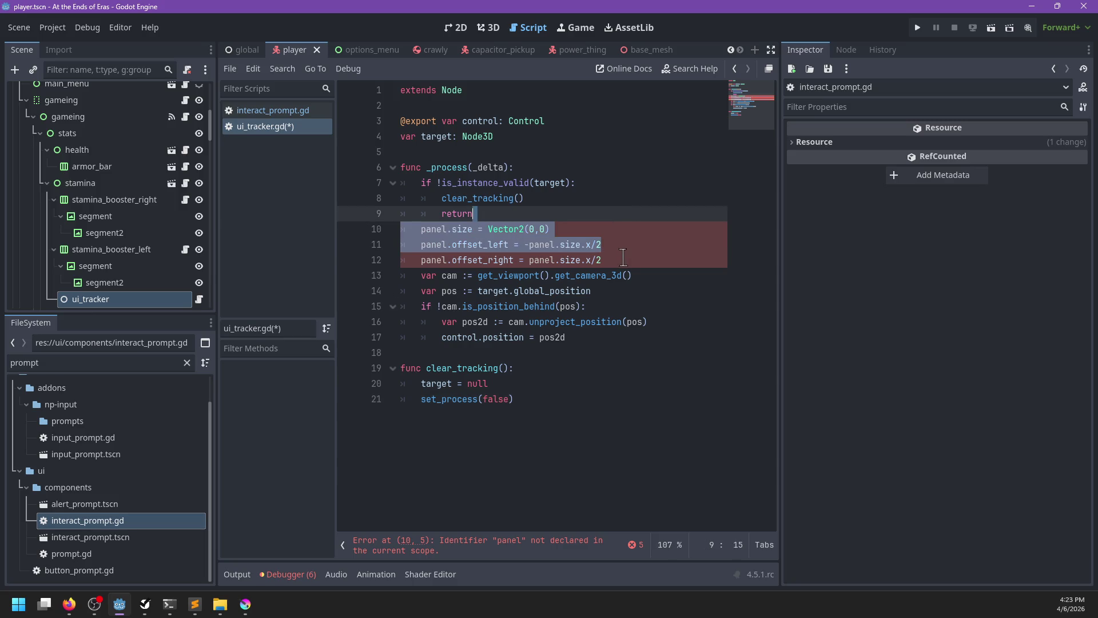
pyautogui.hotkey('shift', 'Up')
pyautogui.hotkey('shift', 'Down')
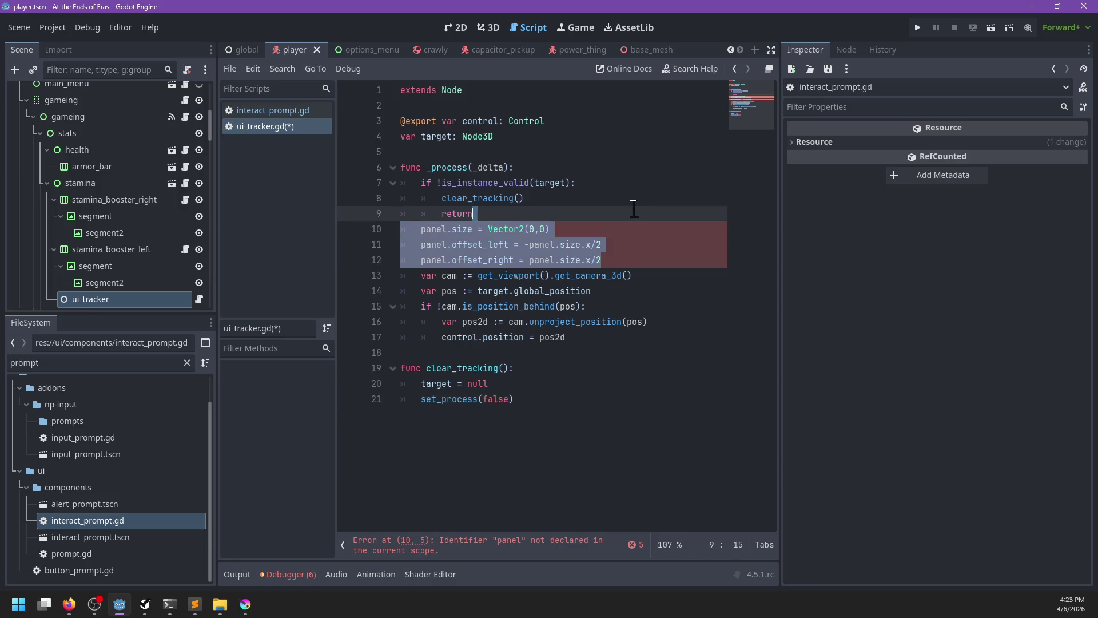
pyautogui.press('BackSpace')
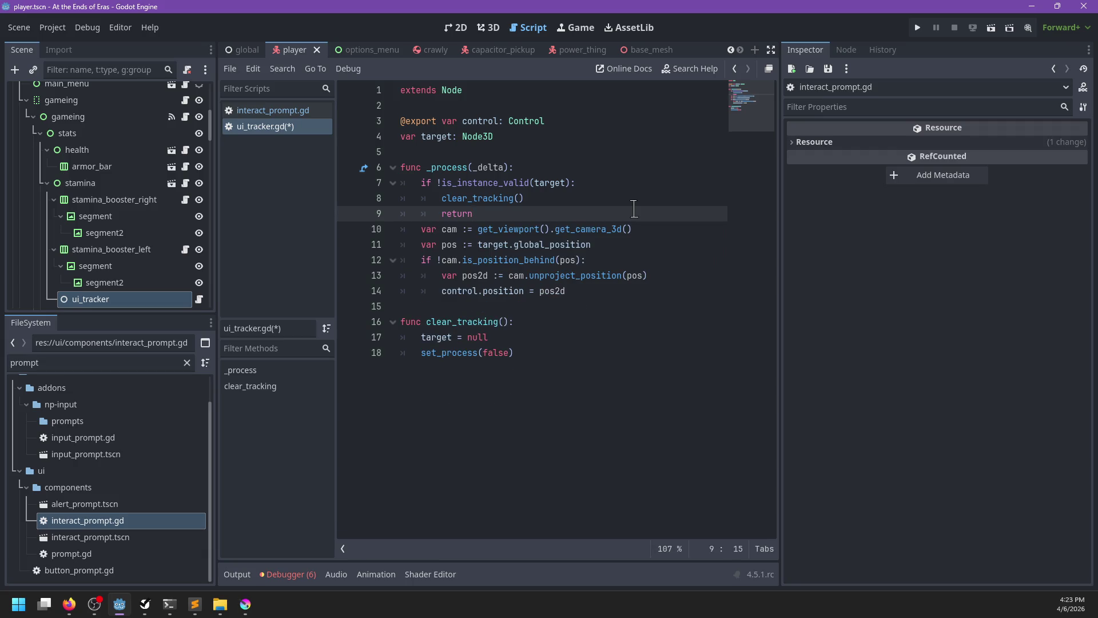
pyautogui.hotkey('ctrl', 's')
pyautogui.click(311, 112)
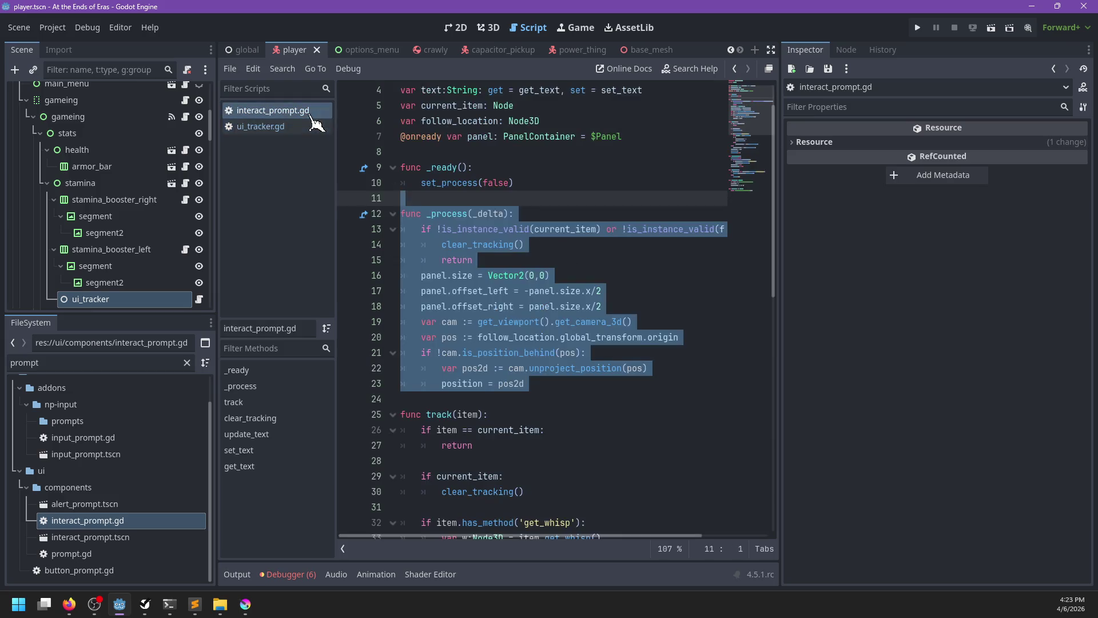
# Add _ready() that sets control = get_parent() as Control when unset, and save.
pyautogui.click(545, 322)
pyautogui.click(260, 126)
pyautogui.click(498, 142)
pyautogui.press('Return')
pyautogui.press('Return')
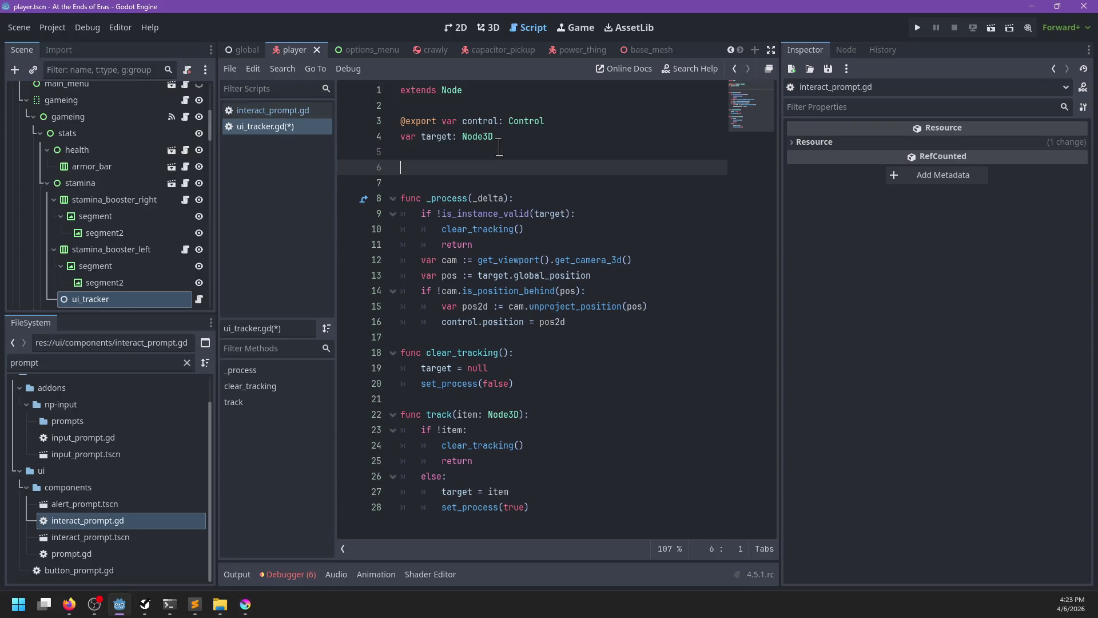
pyautogui.write('ady')
pyautogui.write('():')
pyautogui.press('Return')
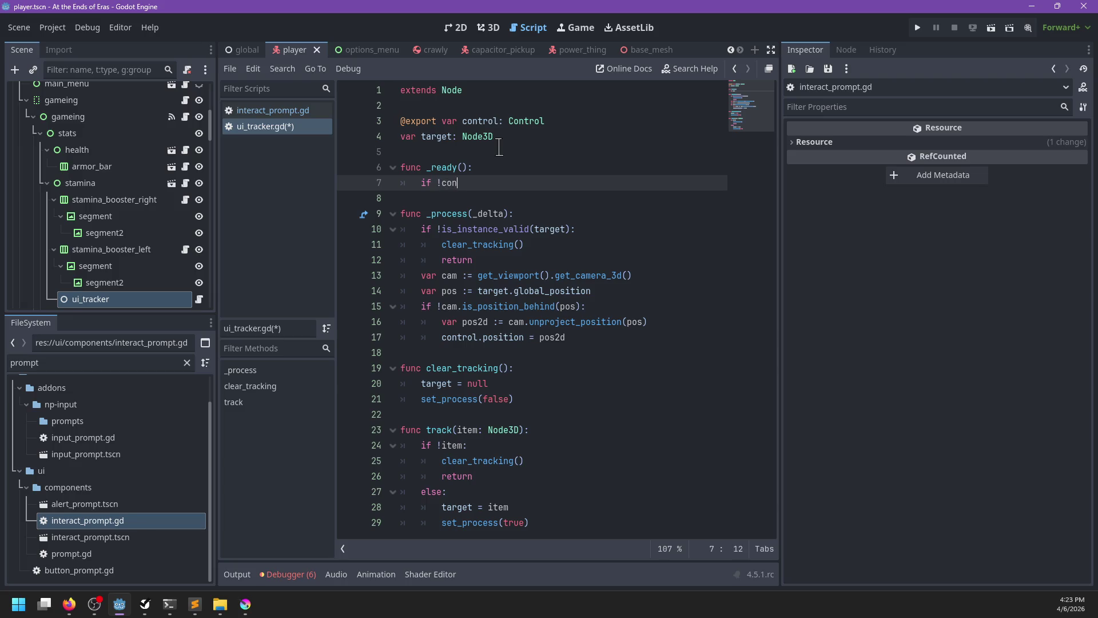
pyautogui.write('and')
pyautogui.press('BackSpace')
pyautogui.press('BackSpace')
pyautogui.press('BackSpace')
pyautogui.write(':')
pyautogui.press('Return')
pyautogui.write('cont')
pyautogui.press('Return')
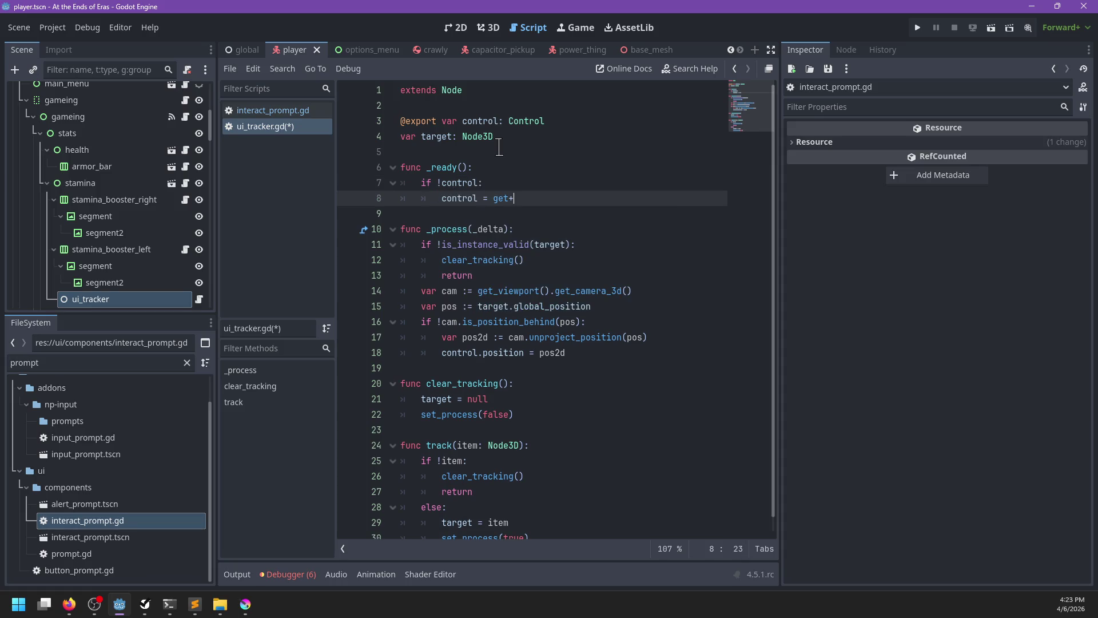
pyautogui.write('_p')
pyautogui.press('Return')
pyautogui.write('Control')
pyautogui.press('Return')
pyautogui.hotkey('ctrl', 's')
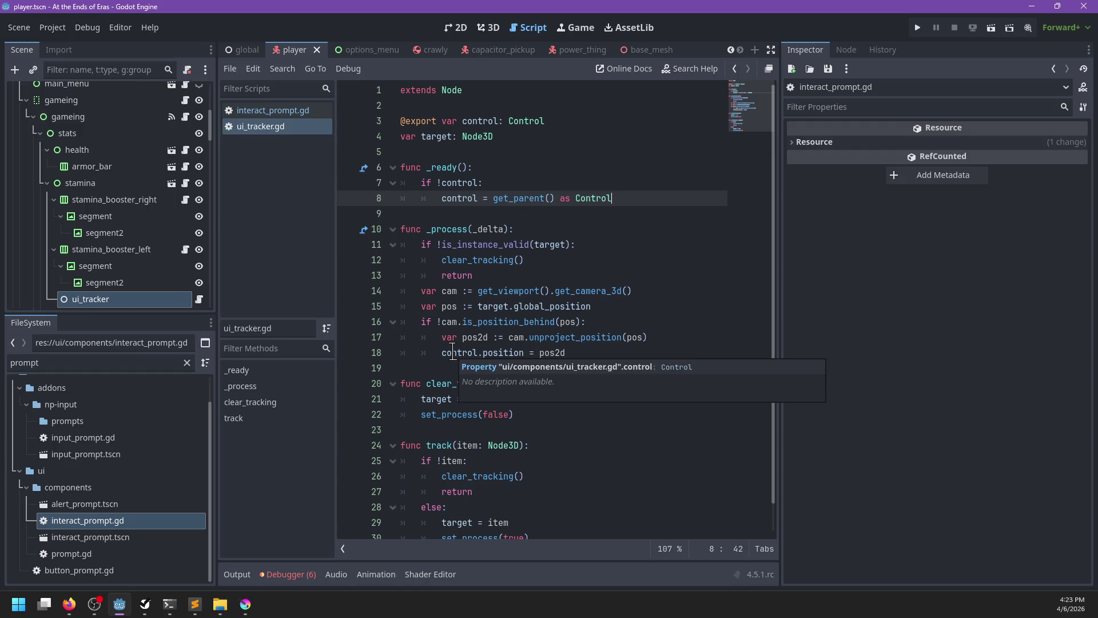
pyautogui.doubleClick(551, 353)
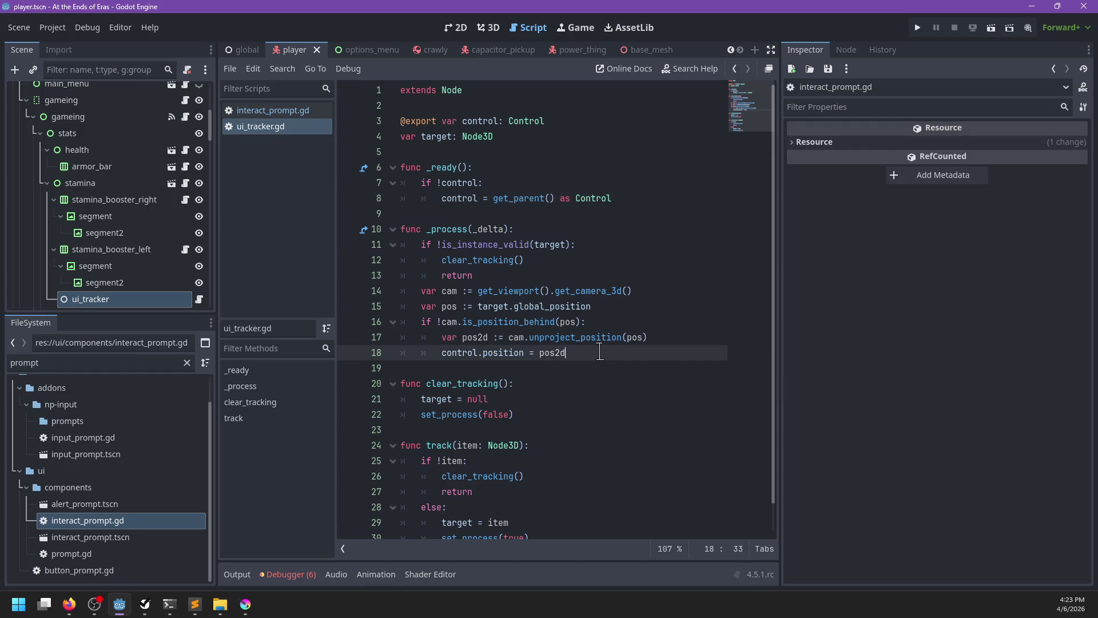
pyautogui.click(561, 121)
pyautogui.press('Return')
pyautogui.write('@export var offset :Vect')
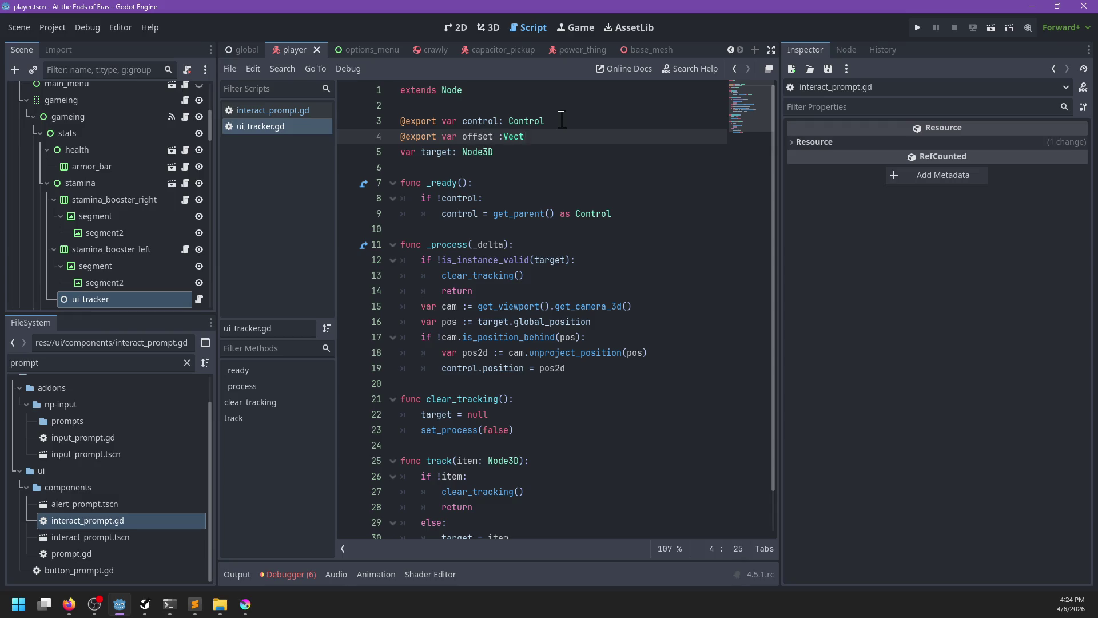
pyautogui.write('2')
pyautogui.press('BackSpace')
pyautogui.write('2')
pyautogui.press('Return')
pyautogui.press('Left')
pyautogui.click(601, 366)
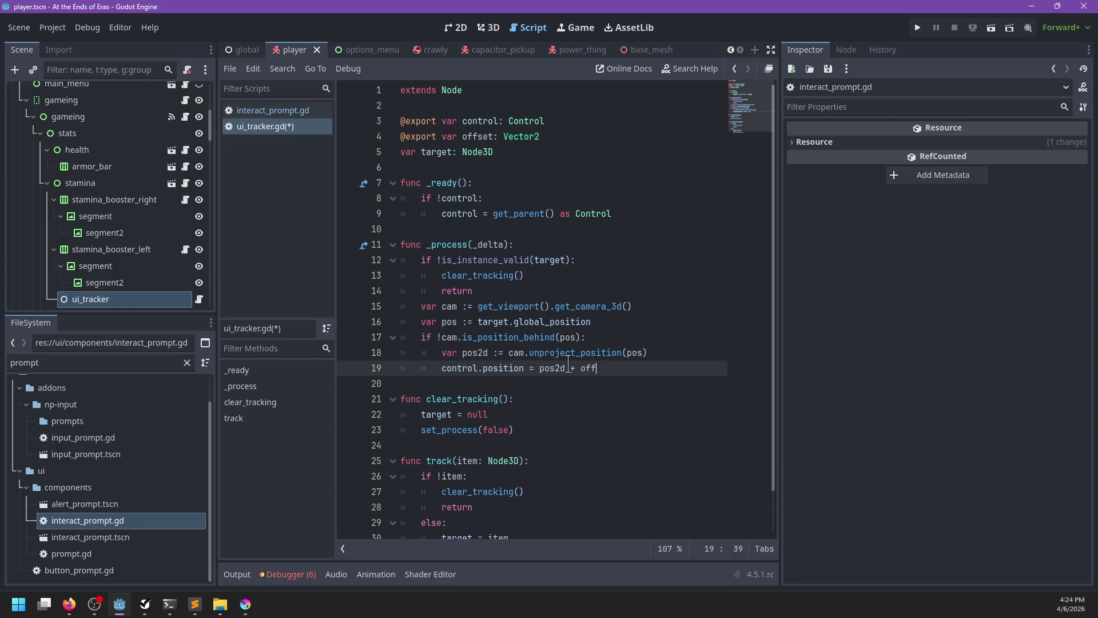
pyautogui.hotkey('ctrl', 's')
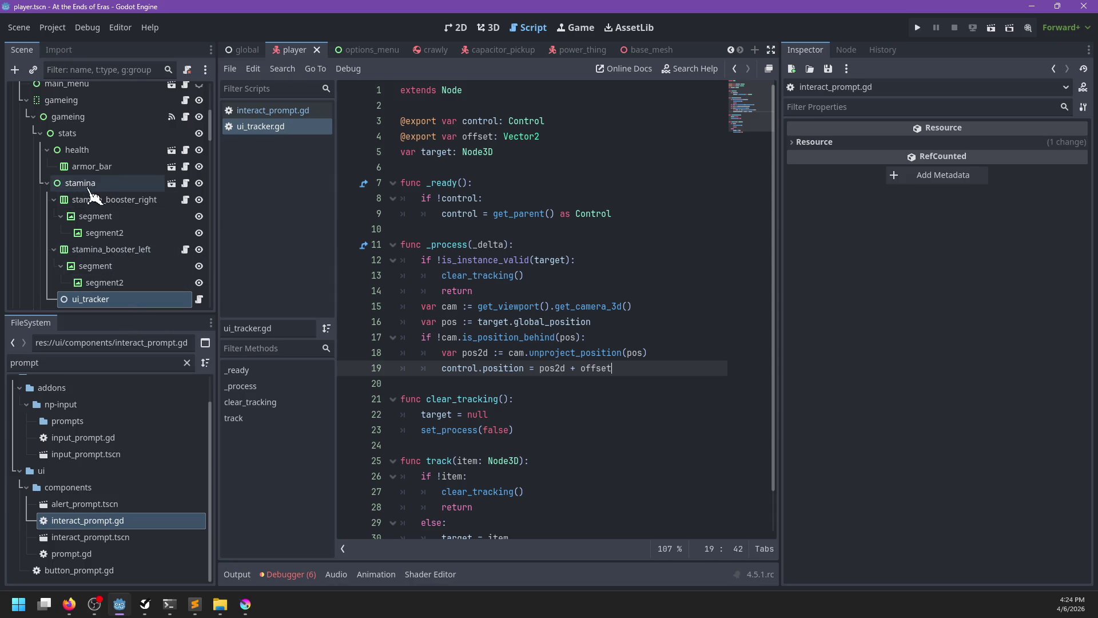
# Switch to the 2D view and select the ui_tracker node under stamina.
pyautogui.click(95, 187)
pyautogui.click(489, 28)
pyautogui.click(455, 28)
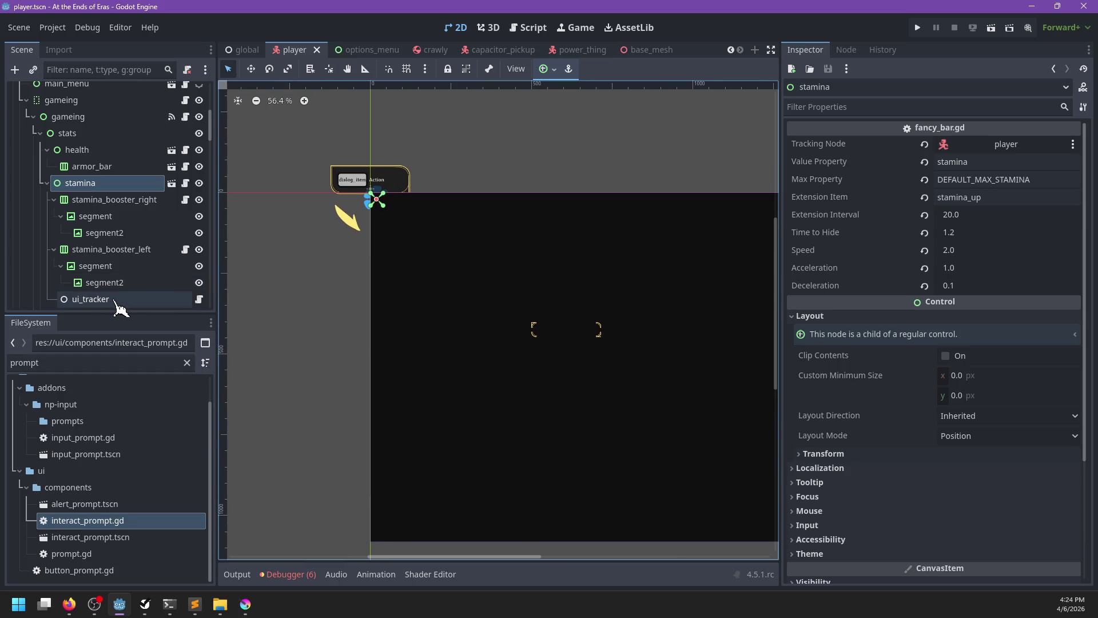
pyautogui.click(115, 303)
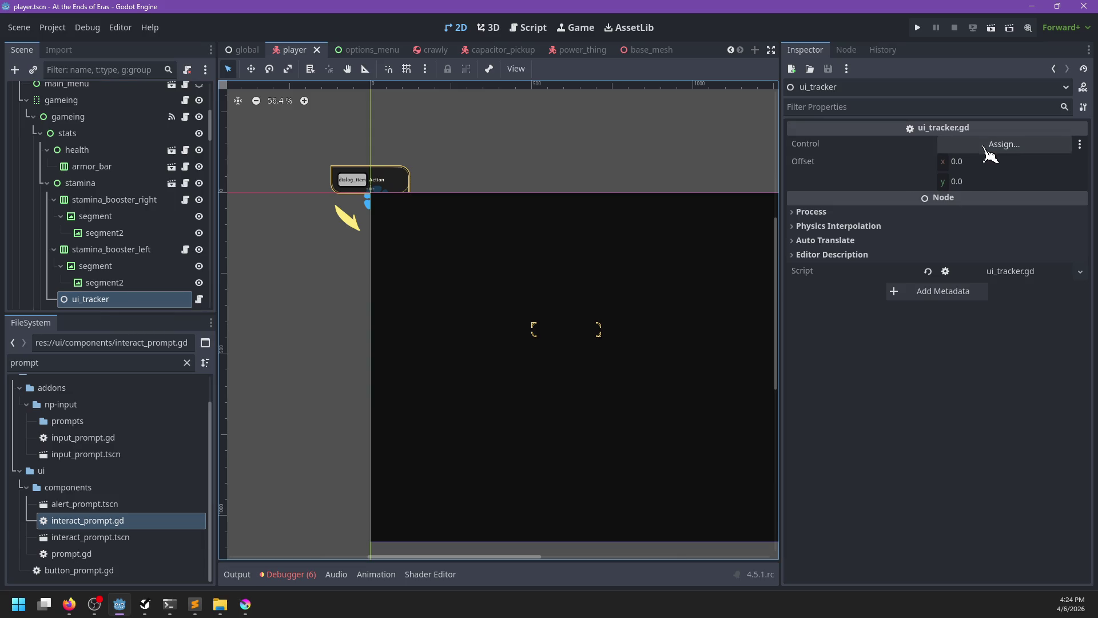
# Set ui_tracker's Offset x to -250, save, and bring up Project Settings.
pyautogui.click(976, 161)
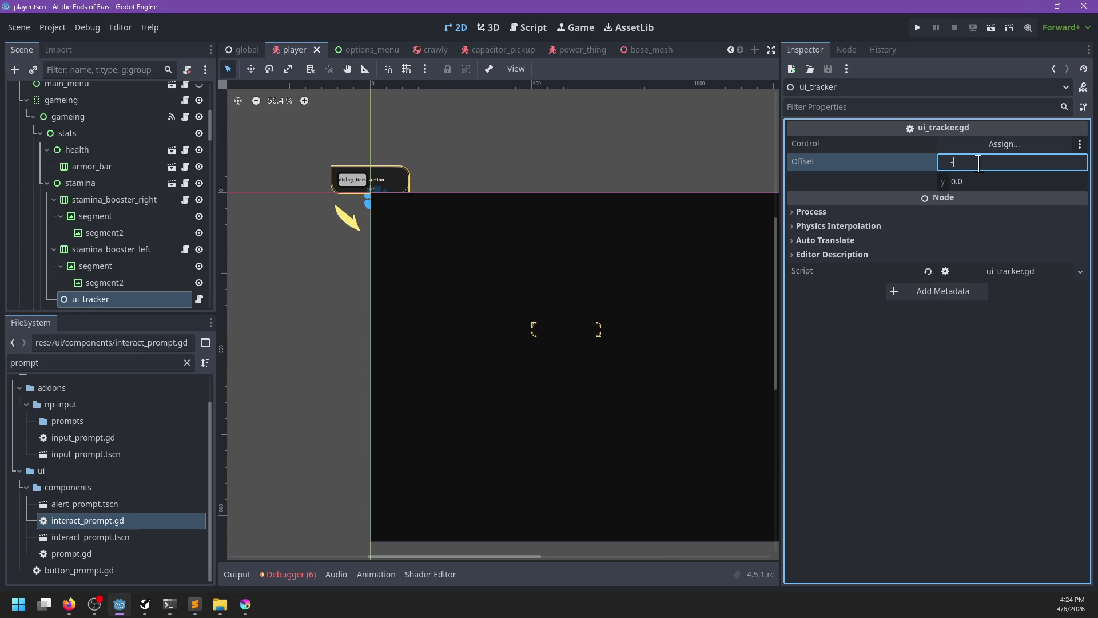
pyautogui.press('Return')
pyautogui.hotkey('ctrl', 's')
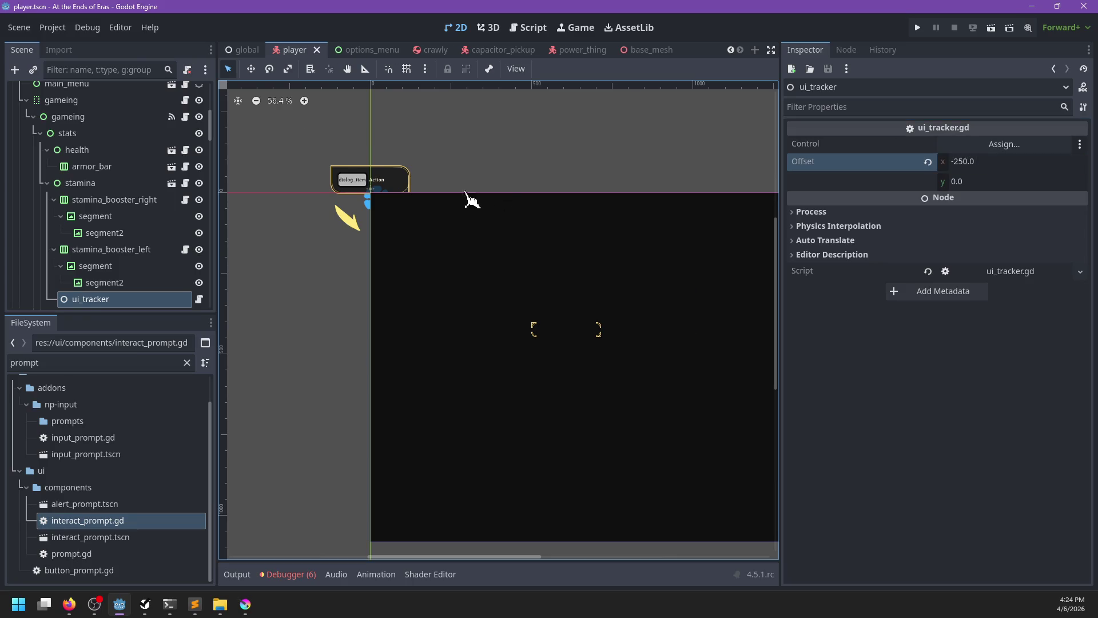
pyautogui.click(52, 27)
pyautogui.click(77, 43)
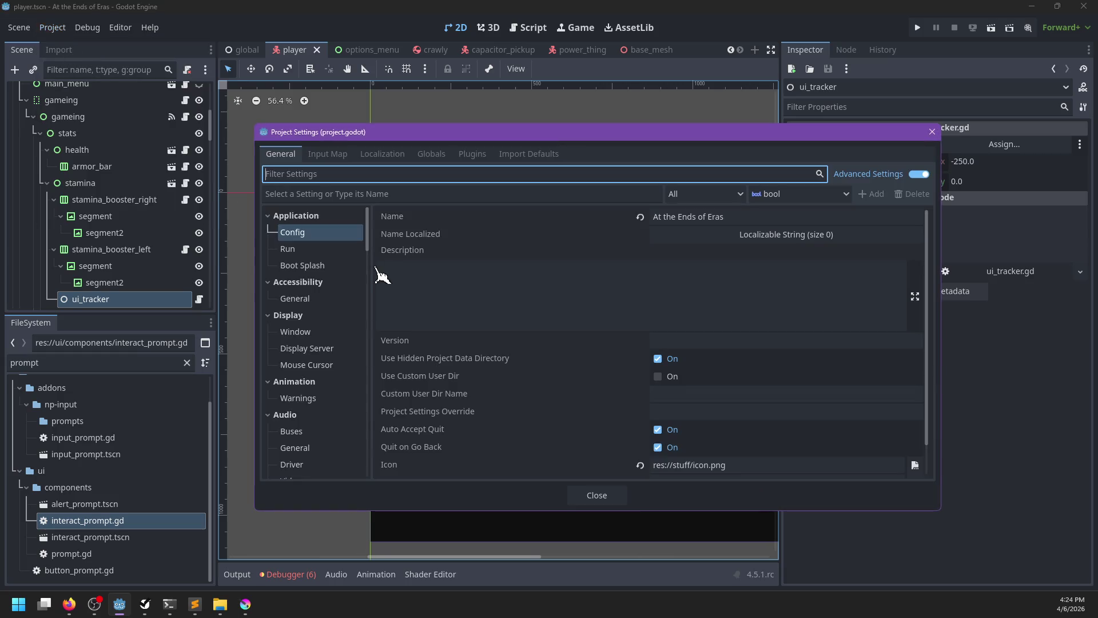
pyautogui.scroll(-5, 347, 309)
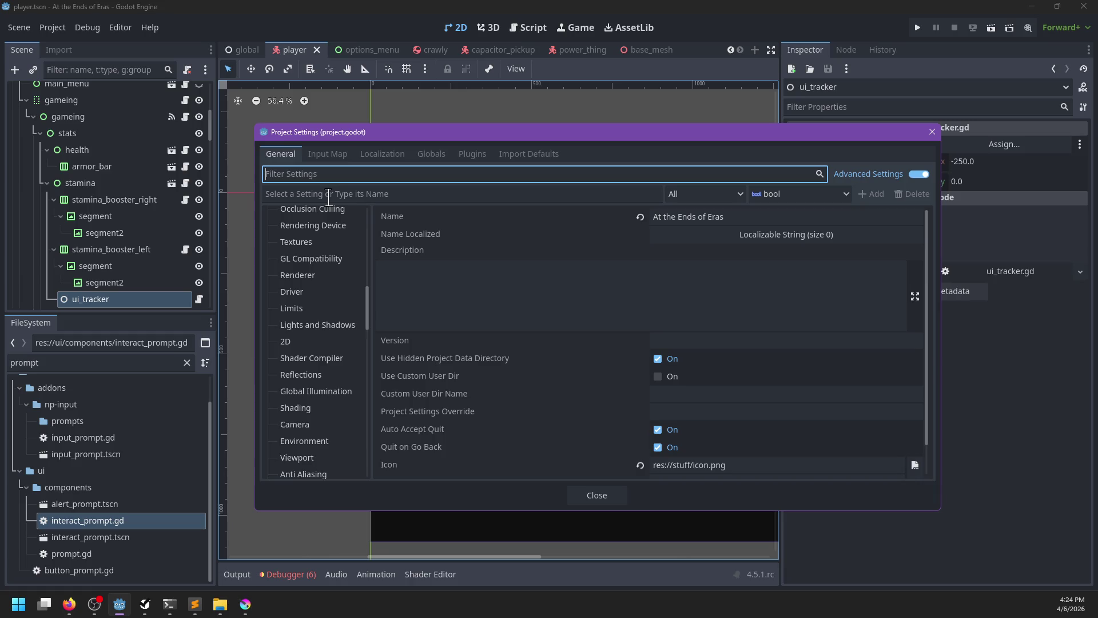
pyautogui.write('stretch')
# Check the window stretch settings, close Project Settings, and collapse both stamina_booster branches.
pyautogui.click(291, 233)
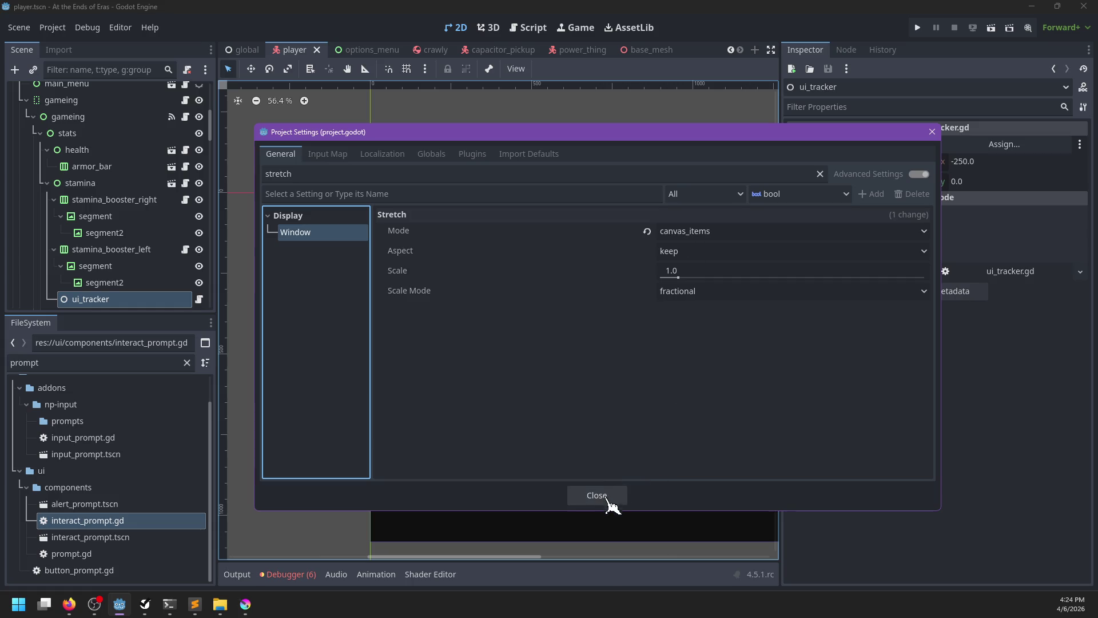
pyautogui.click(601, 498)
pyautogui.scroll(-2, 605, 369)
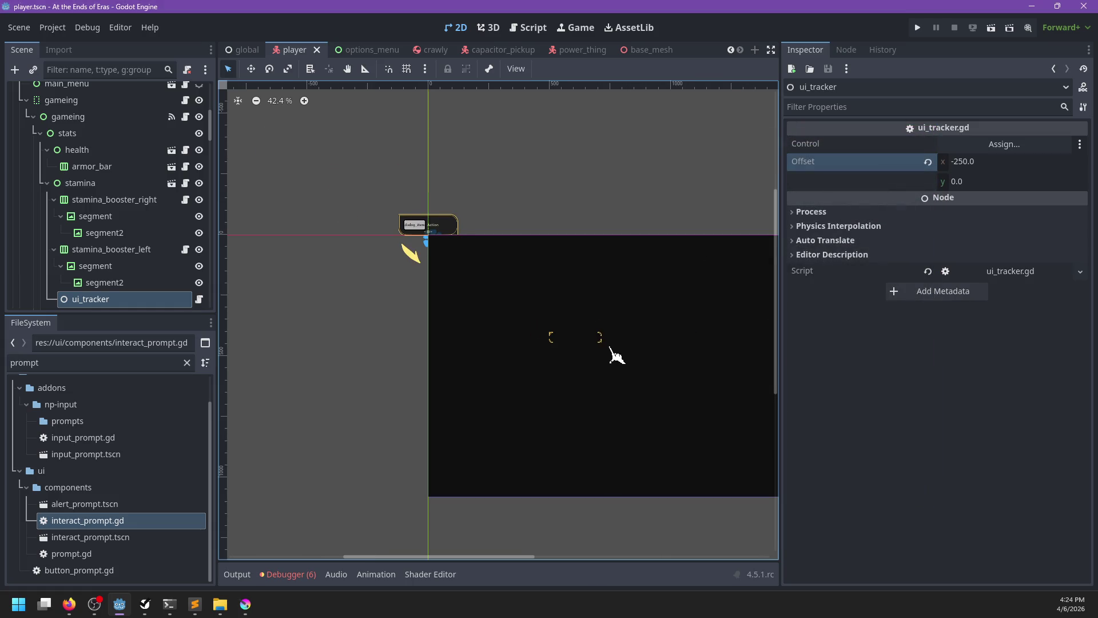
pyautogui.moveTo(614, 356); pyautogui.dragTo(484, 336)
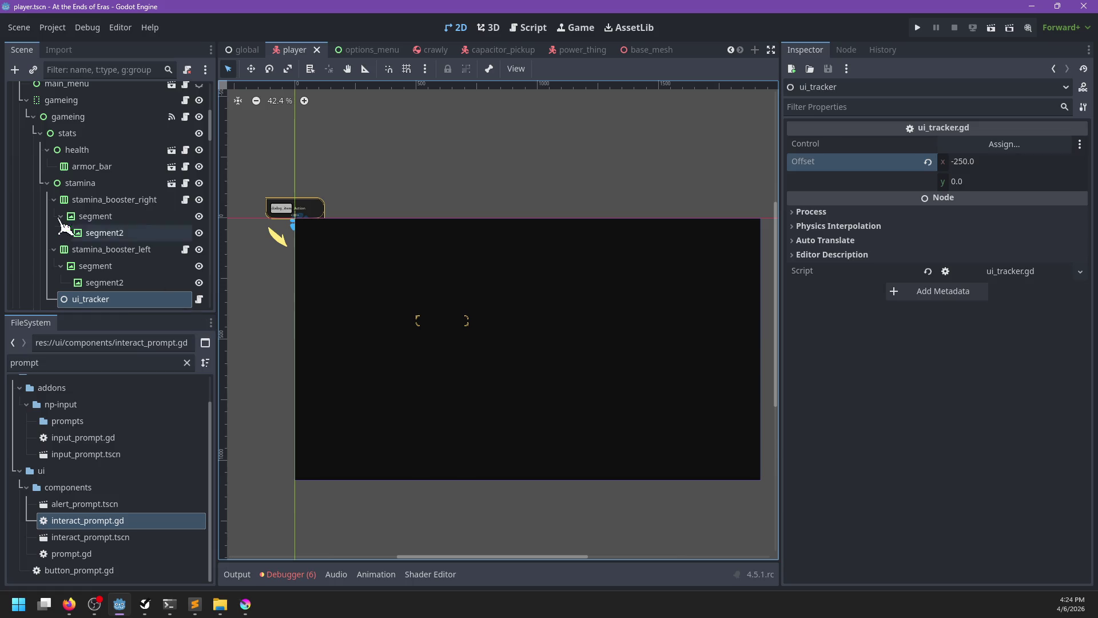
pyautogui.click(53, 250)
pyautogui.click(54, 199)
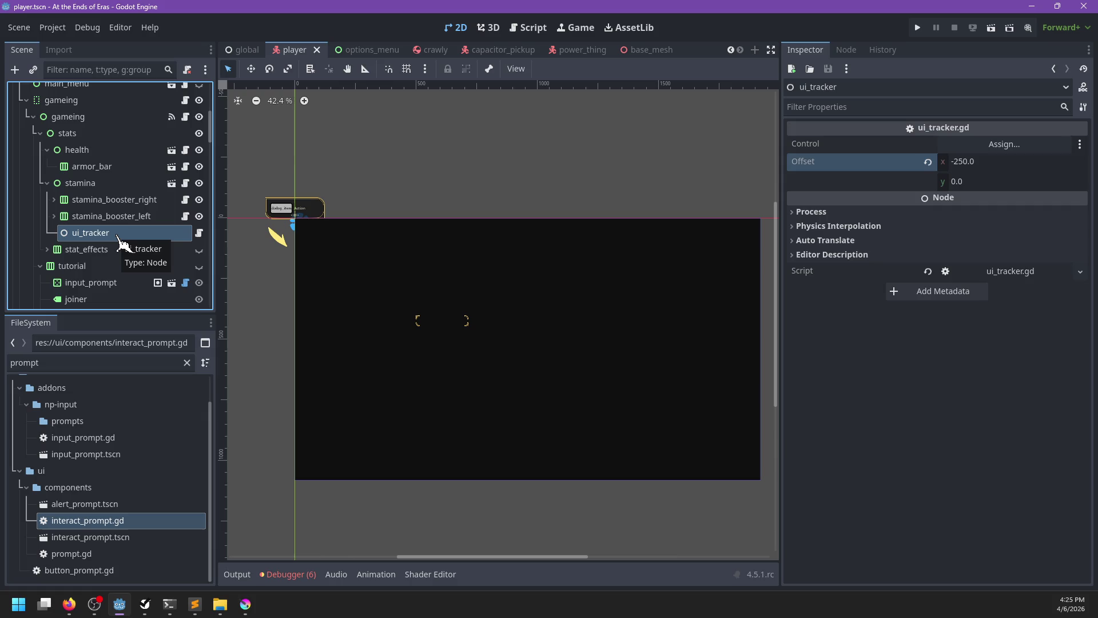
pyautogui.scroll(5, 155, 241)
pyautogui.scroll(2, 184, 244)
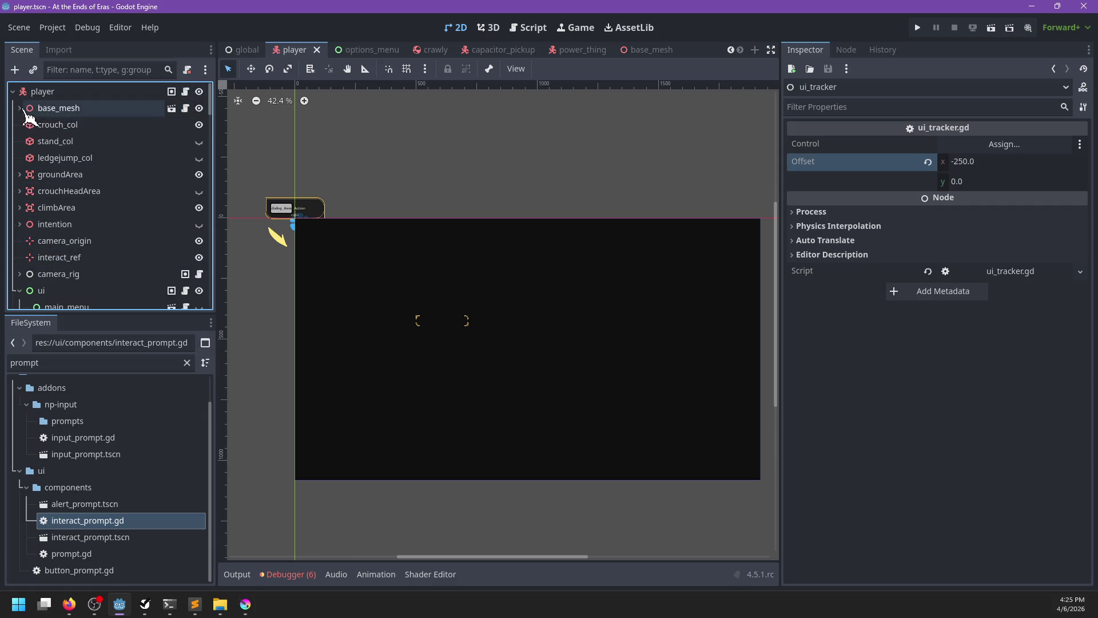
# Open the animator.gd script attached to the base_mesh node.
pyautogui.click(20, 108)
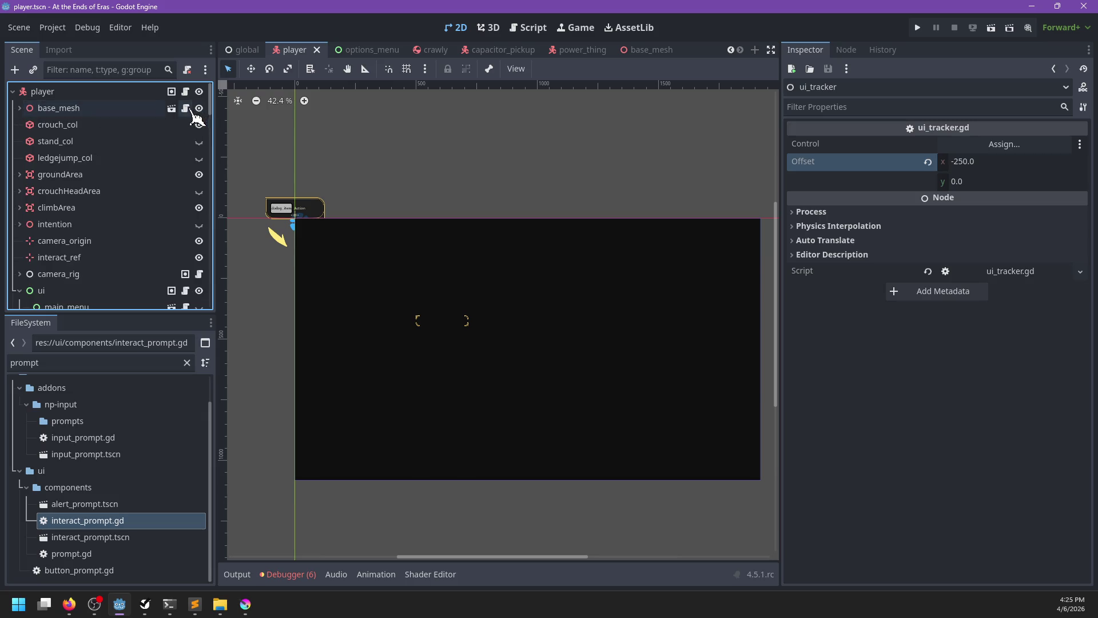
pyautogui.click(184, 108)
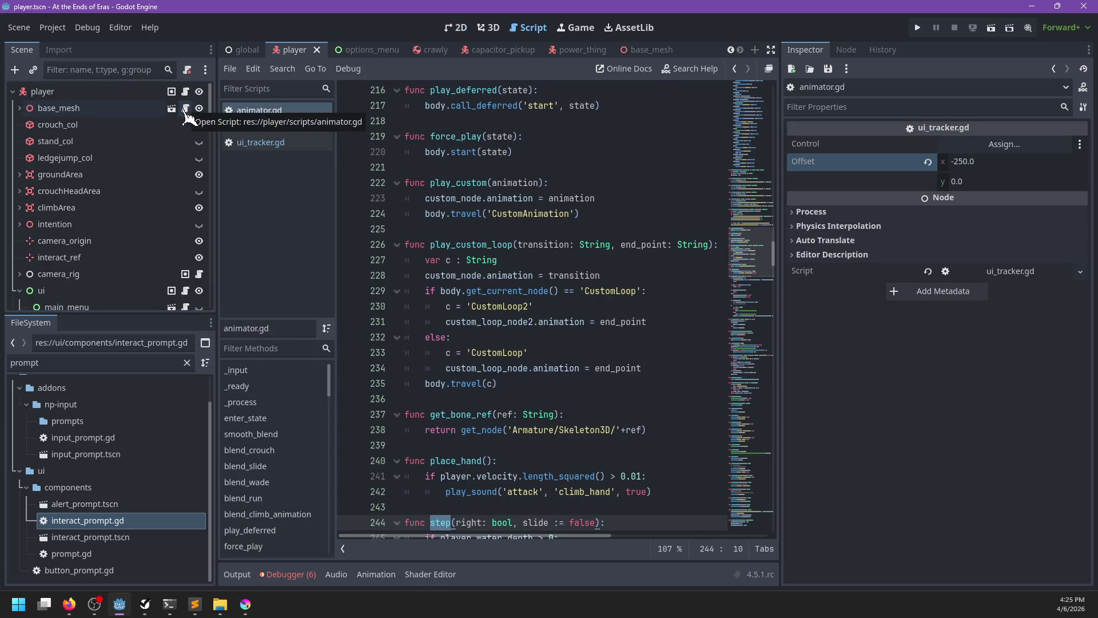
pyautogui.scroll(1, 532, 221)
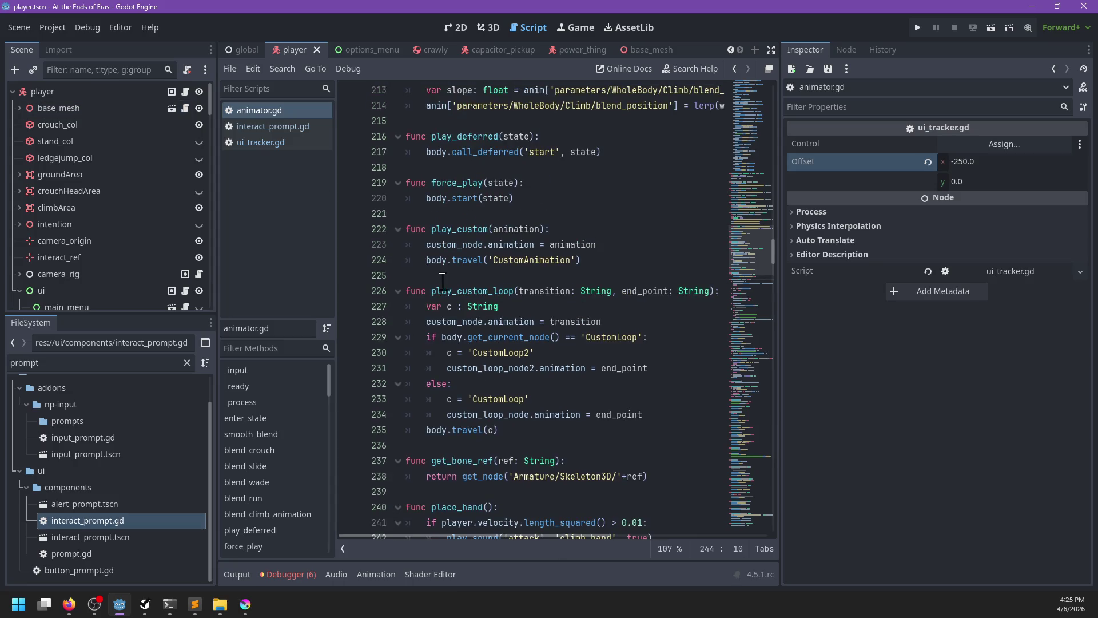
# Draft a tracker function line near line 225, then cut it.
pyautogui.click(443, 276)
pyautogui.press('Return')
pyautogui.press('Return')
pyautogui.write('func get_')
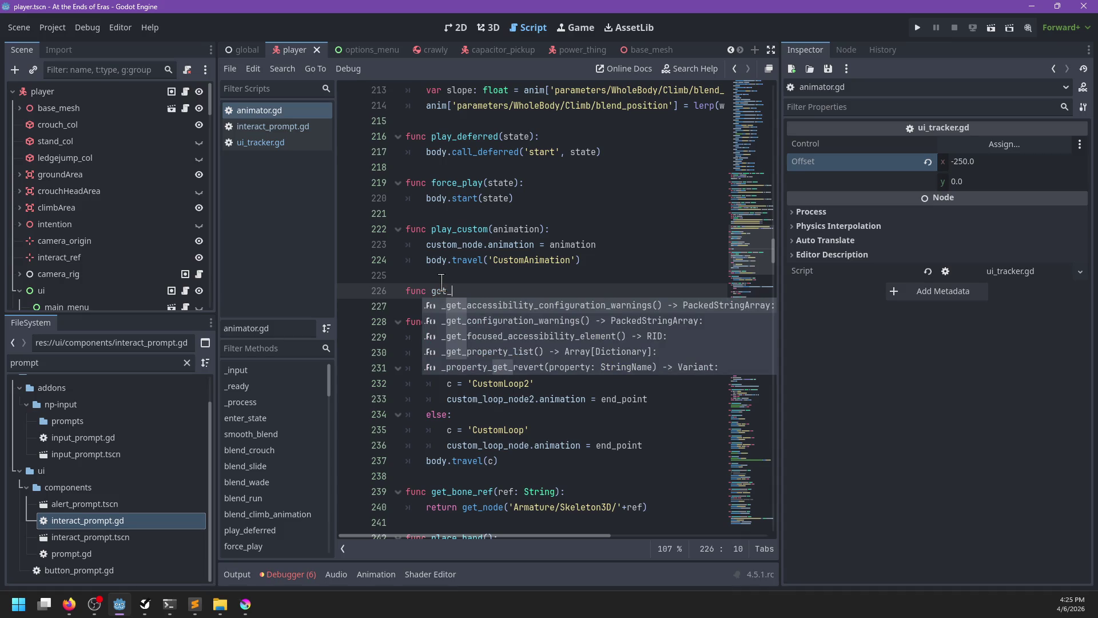
pyautogui.write('stamina_point() -<>')
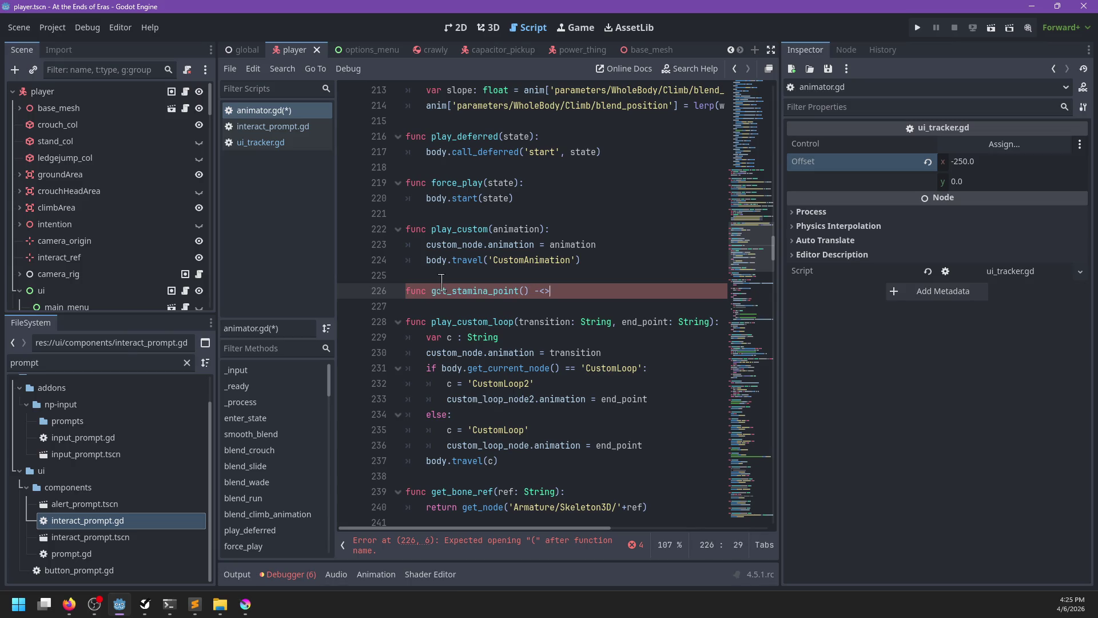
pyautogui.write('D')
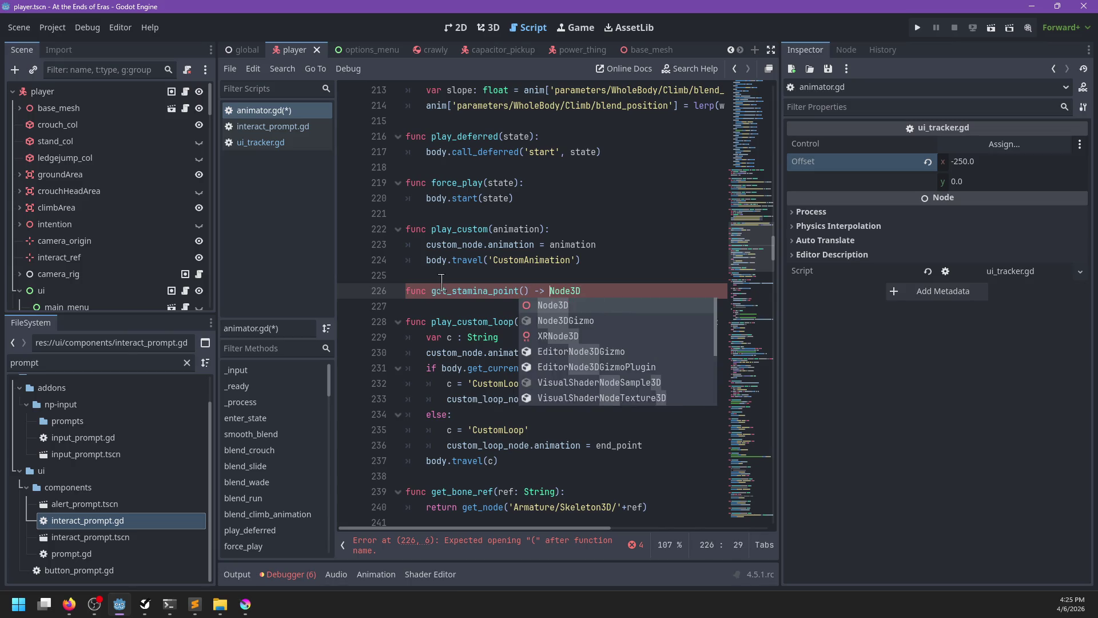
pyautogui.press('Left')
pyautogui.press('Left')
pyautogui.press('Left')
pyautogui.press('BackSpace')
pyautogui.press('BackSpace')
pyautogui.press('BackSpace')
pyautogui.press('BackSpace')
pyautogui.press('BackSpace')
pyautogui.write('tracker')
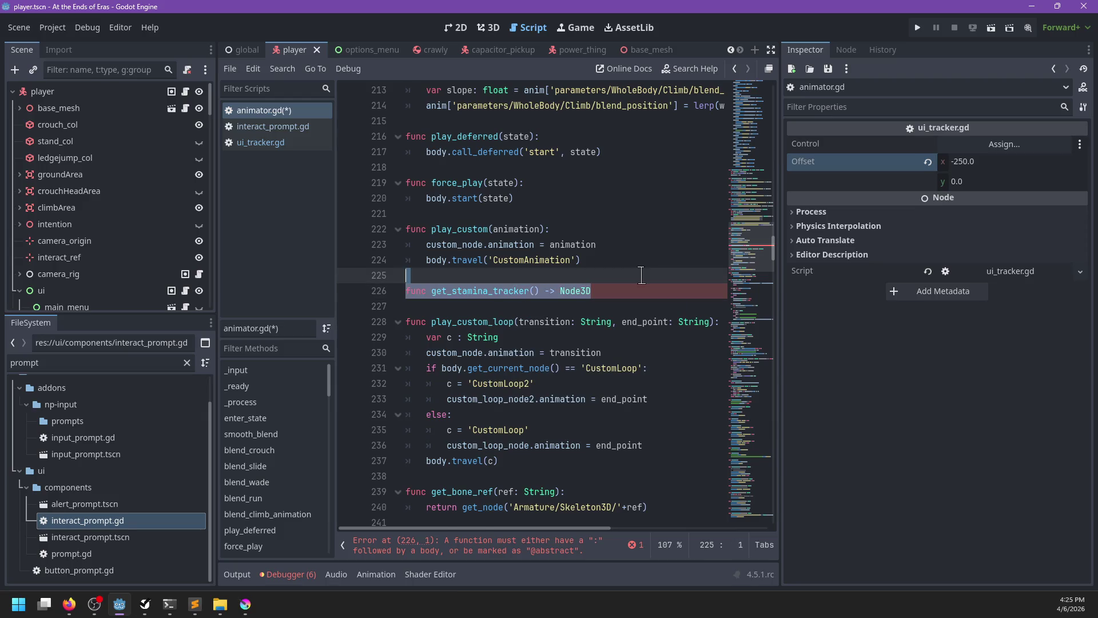
pyautogui.hotkey('ctrl', 'x')
# Search animator.gd for 'track' to find the right spot after show_tiredness.
pyautogui.hotkey('ctrl', 'f')
pyautogui.write('whl')
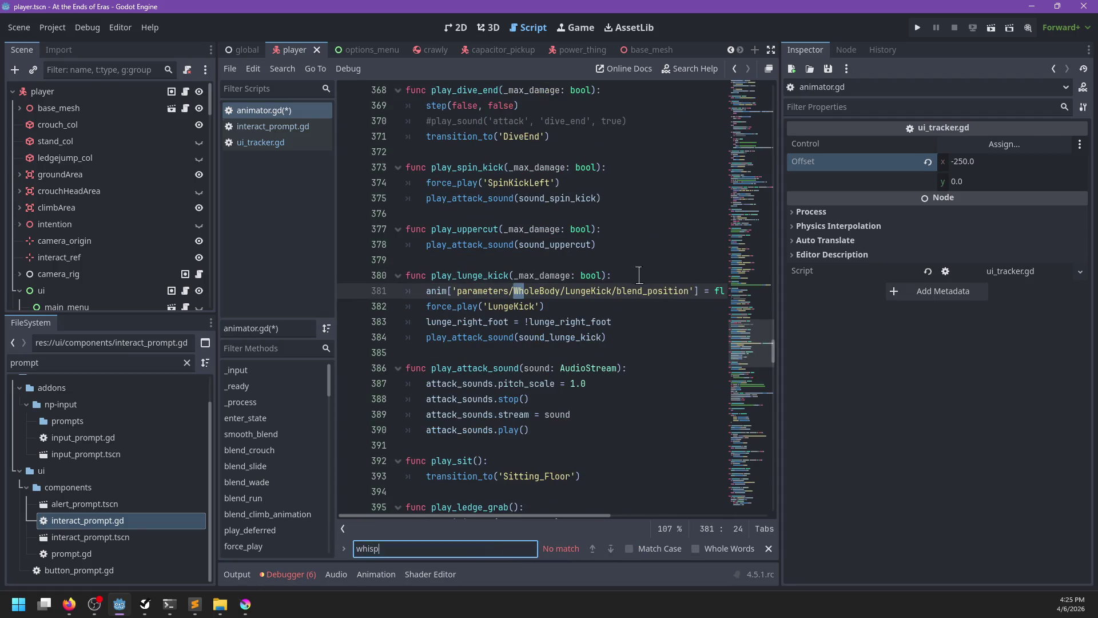
pyautogui.press('BackSpace')
pyautogui.press('BackSpace')
pyautogui.press('BackSpace')
pyautogui.write('track')
pyautogui.press('Return')
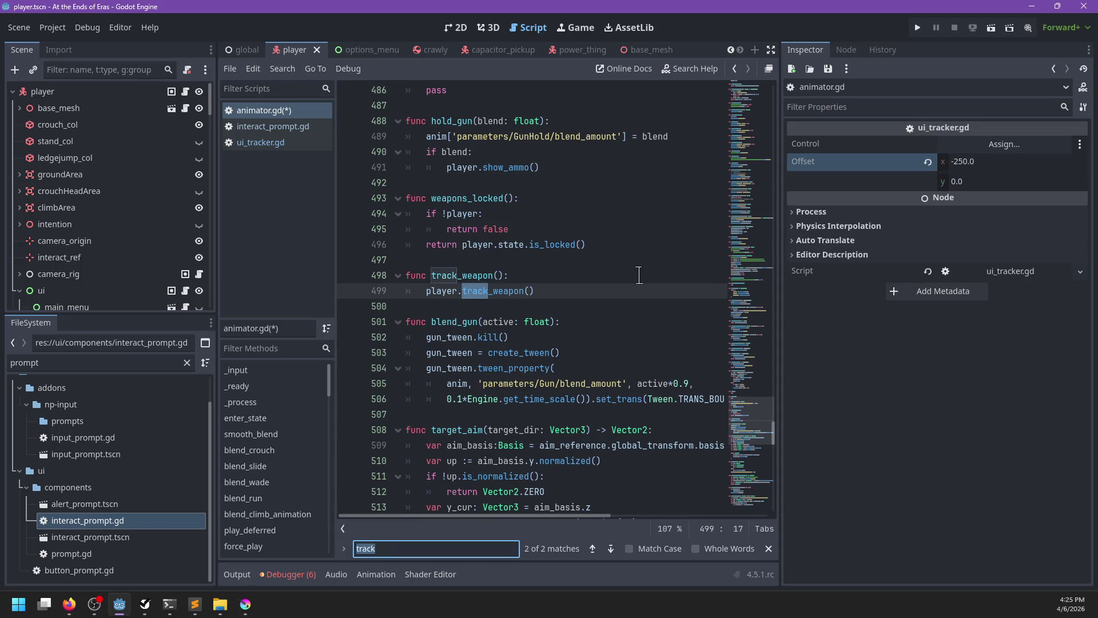
pyautogui.write('e')
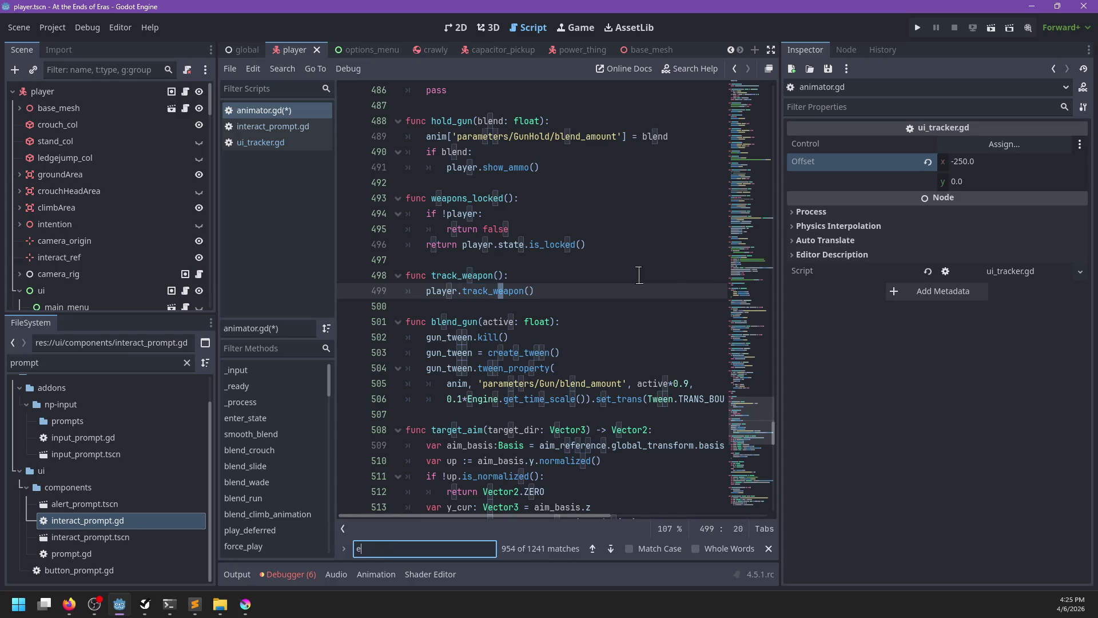
pyautogui.write('ye_con')
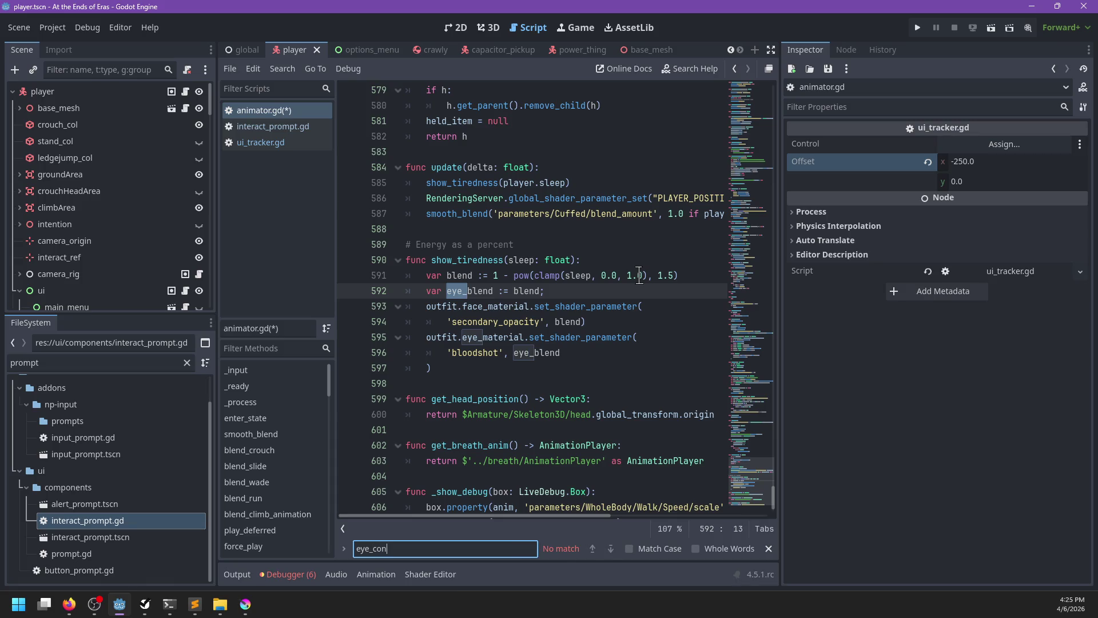
pyautogui.press('Escape')
pyautogui.scroll(-1, 515, 326)
# Add func get_stamina_tracker() -> Node3D returning $Armature/Skeleton3D/stamina_attach, and save.
pyautogui.click(466, 350)
pyautogui.press('Return')
pyautogui.press('Return')
pyautogui.press('Return')
pyautogui.press('Up')
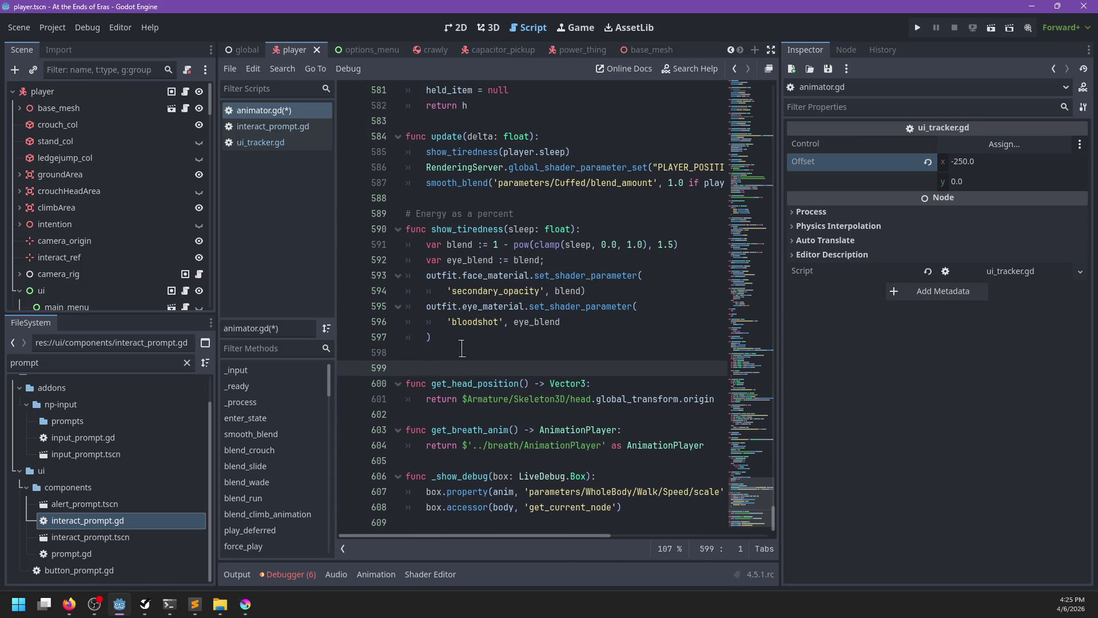
pyautogui.write('func get_stamina_tracker() -> Node3D')
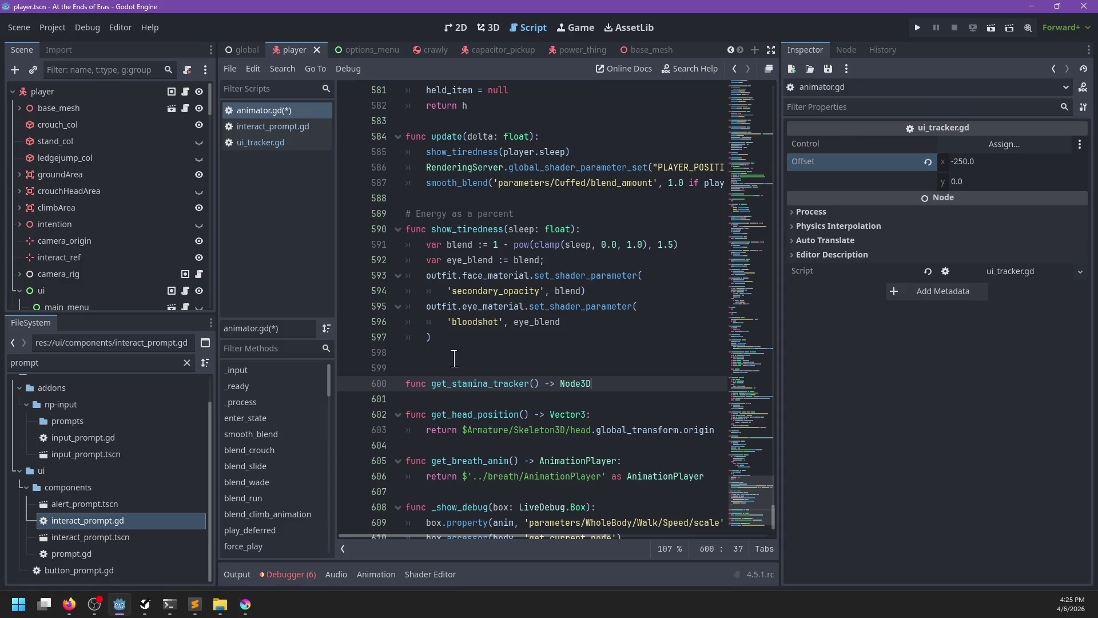
pyautogui.write(':')
pyautogui.press('Return')
pyautogui.write('re')
pyautogui.write('$')
pyautogui.press('Escape')
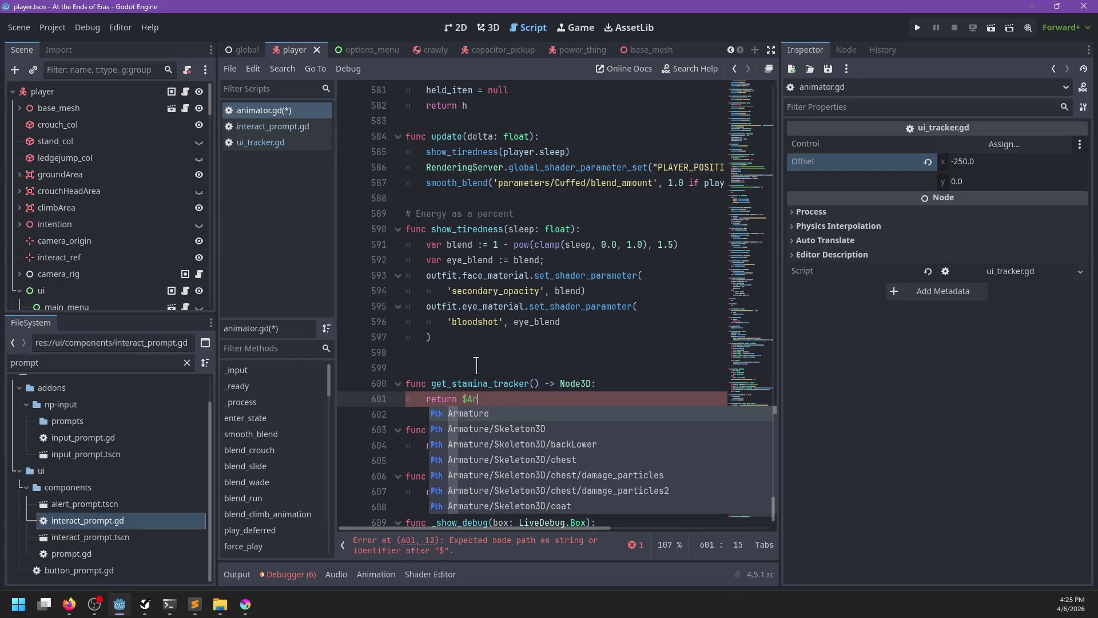
pyautogui.write('ma')
pyautogui.press('Return')
pyautogui.press('Down')
pyautogui.press('Down')
pyautogui.press('Down')
pyautogui.press('Down')
pyautogui.press('Down')
pyautogui.press('Down')
pyautogui.press('Down')
pyautogui.press('Down')
pyautogui.press('Down')
pyautogui.press('Down')
pyautogui.press('Down')
pyautogui.press('Down')
pyautogui.press('Down')
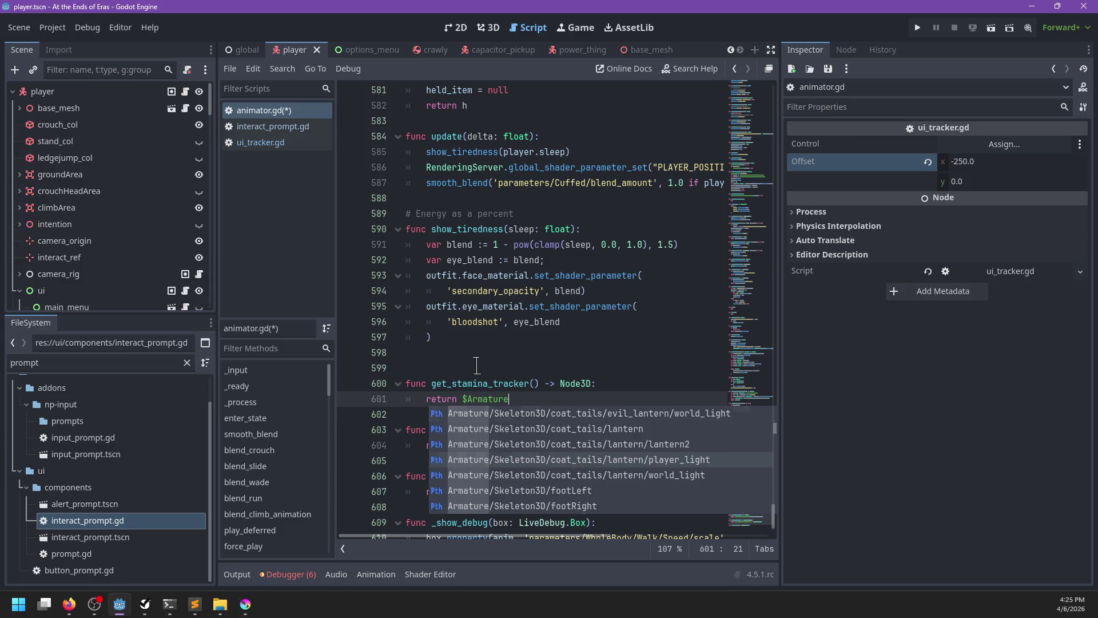
pyautogui.press('Down')
pyautogui.press('Down')
pyautogui.press('Down')
pyautogui.press('Return')
pyautogui.scroll(-2, 475, 363)
pyautogui.hotkey('ctrl', 's')
pyautogui.click(290, 143)
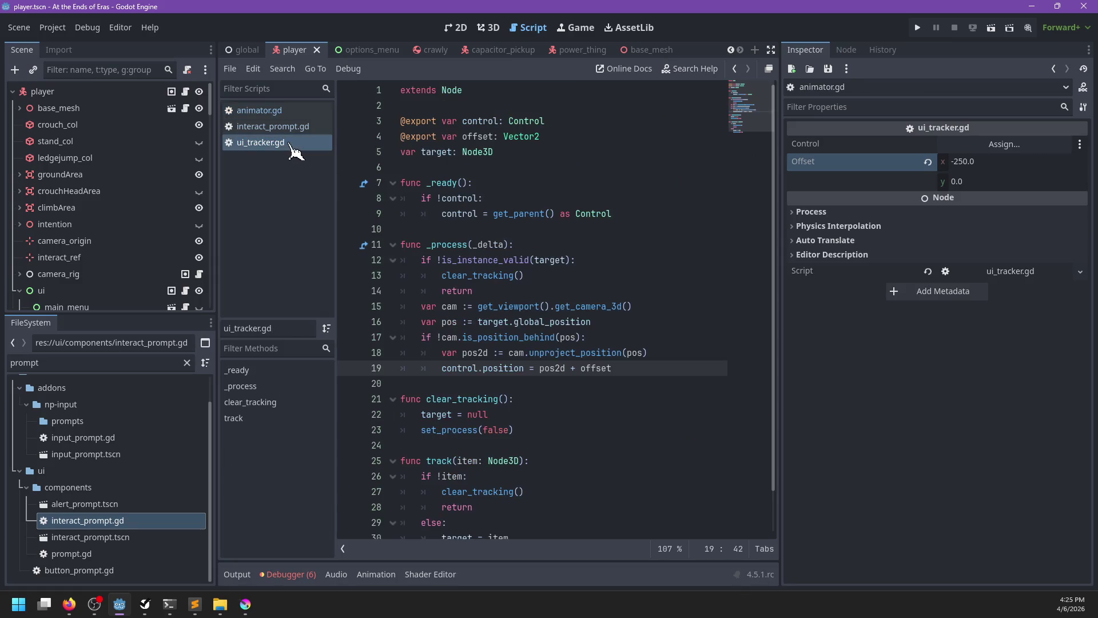
# Open player.gd and jump to its _ready function via search.
pyautogui.click(288, 127)
pyautogui.click(185, 91)
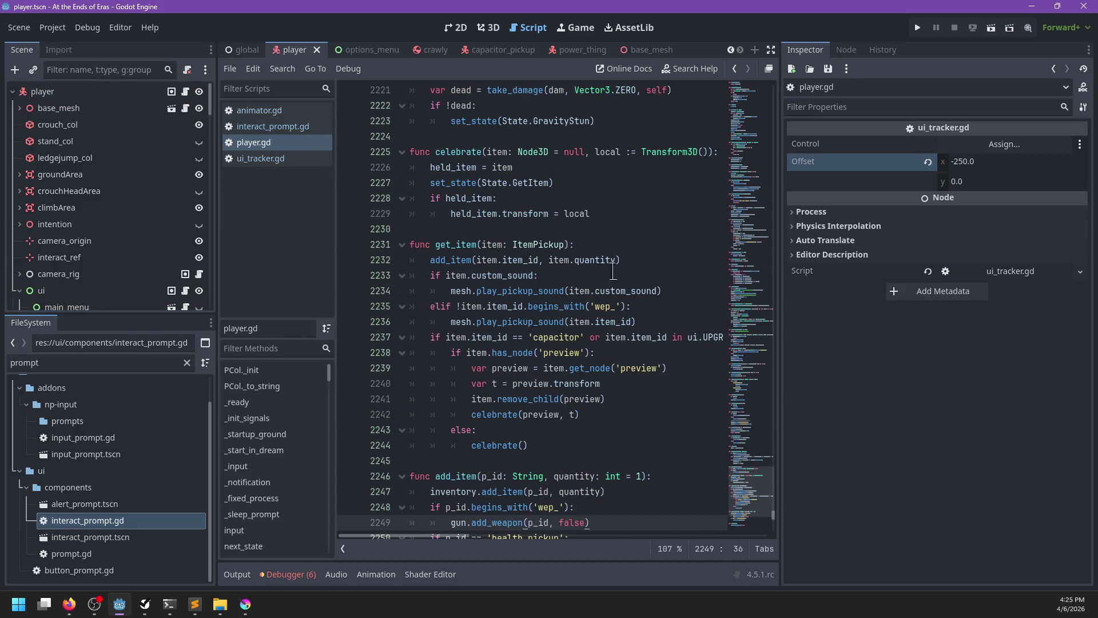
pyautogui.click(651, 229)
pyautogui.hotkey('ctrl', 'f')
pyautogui.write('ui')
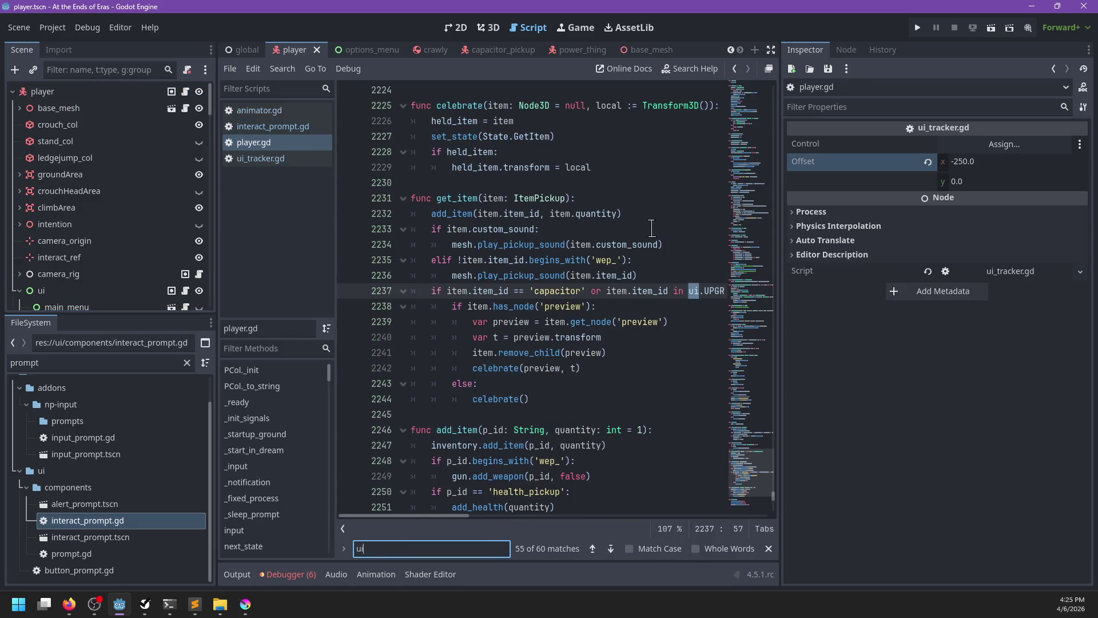
pyautogui.press('BackSpace')
pyautogui.press('BackSpace')
pyautogui.write('func _readyh')
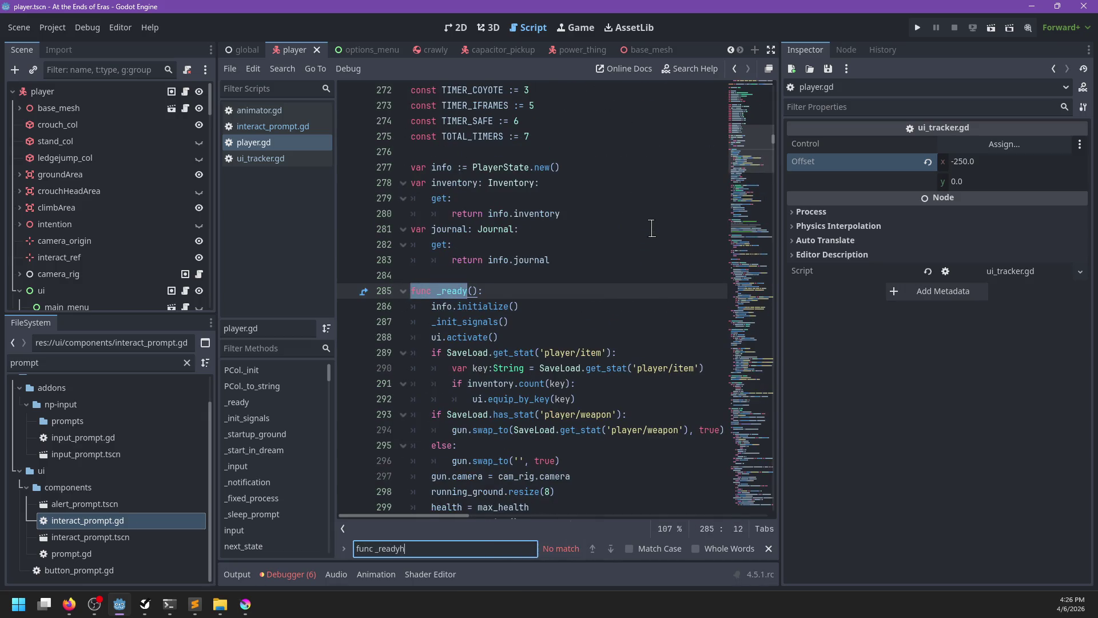
pyautogui.press('Escape')
pyautogui.scroll(-5, 634, 257)
pyautogui.scroll(-4, 626, 309)
pyautogui.scroll(-3, 622, 343)
# Append $ui/gameing/gameing/stats/stamina/ui_tracker.track(mesh.get_stamina_tracker()) to _ready, save, and run.
pyautogui.click(617, 370)
pyautogui.press('Down')
pyautogui.press('End')
pyautogui.press('Return')
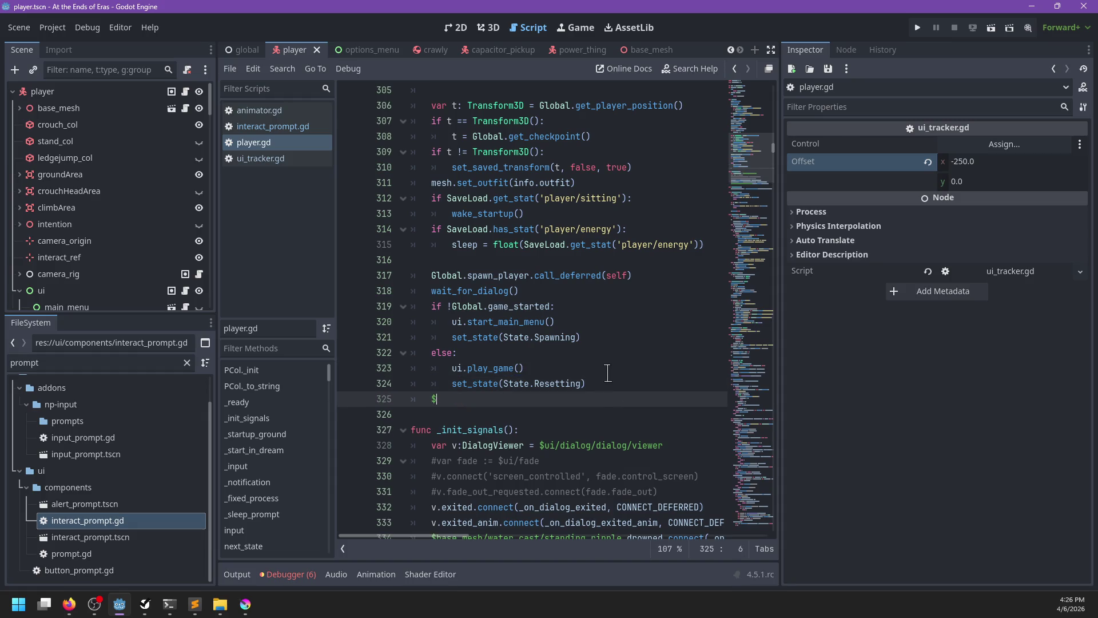
pyautogui.write('ui/stami')
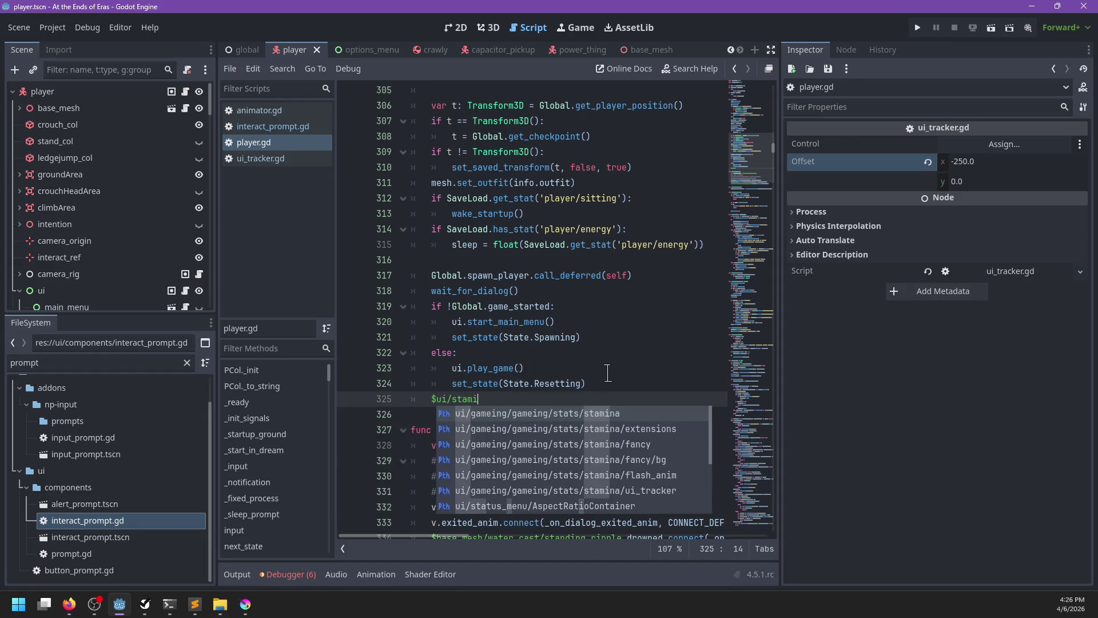
pyautogui.press('Down')
pyautogui.press('Down')
pyautogui.press('Down')
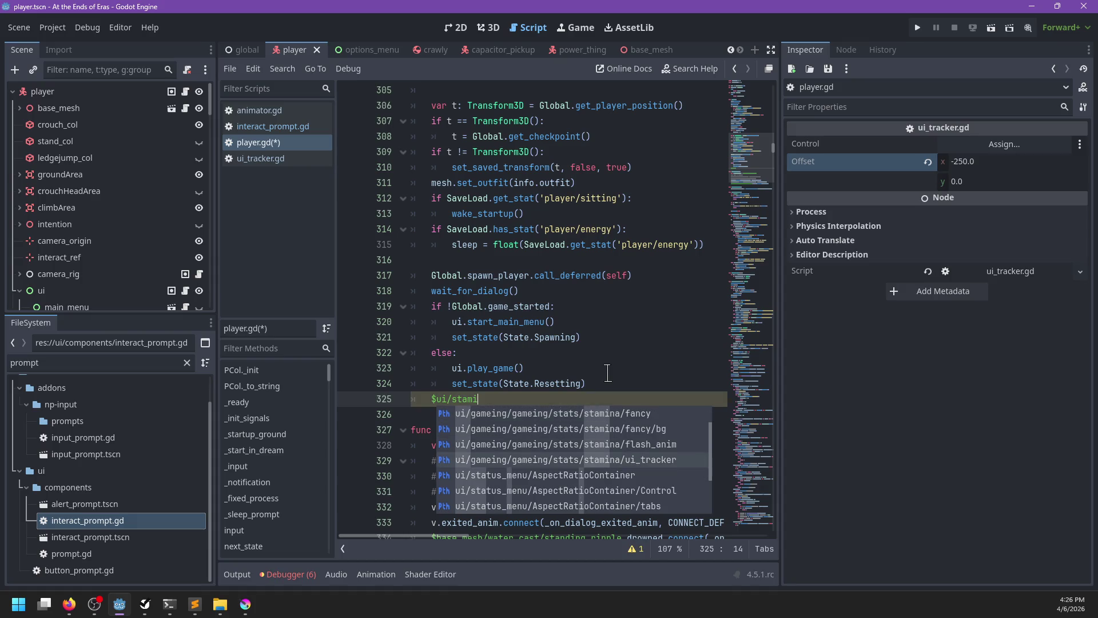
pyautogui.press('Return')
pyautogui.write('.rra')
pyautogui.press('Return')
pyautogui.press('Escape')
pyautogui.press('BackSpace')
pyautogui.write('mesh.get_')
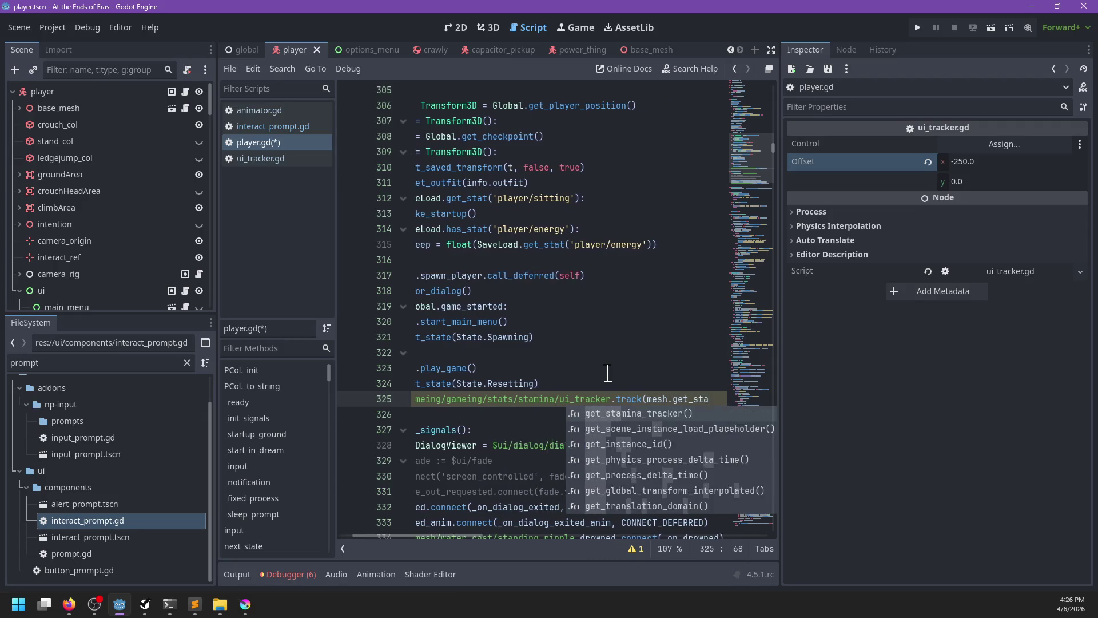
pyautogui.write('sta')
pyautogui.press('Return')
pyautogui.write(')')
pyautogui.hscroll(-3, 607, 372)
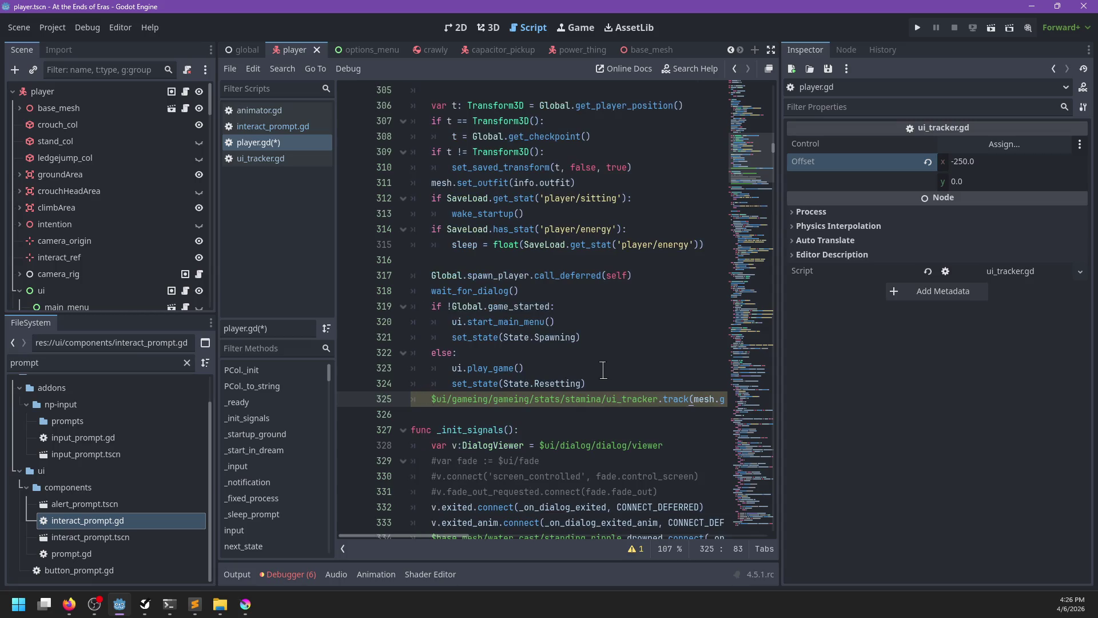
pyautogui.hotkey('ctrl', 's')
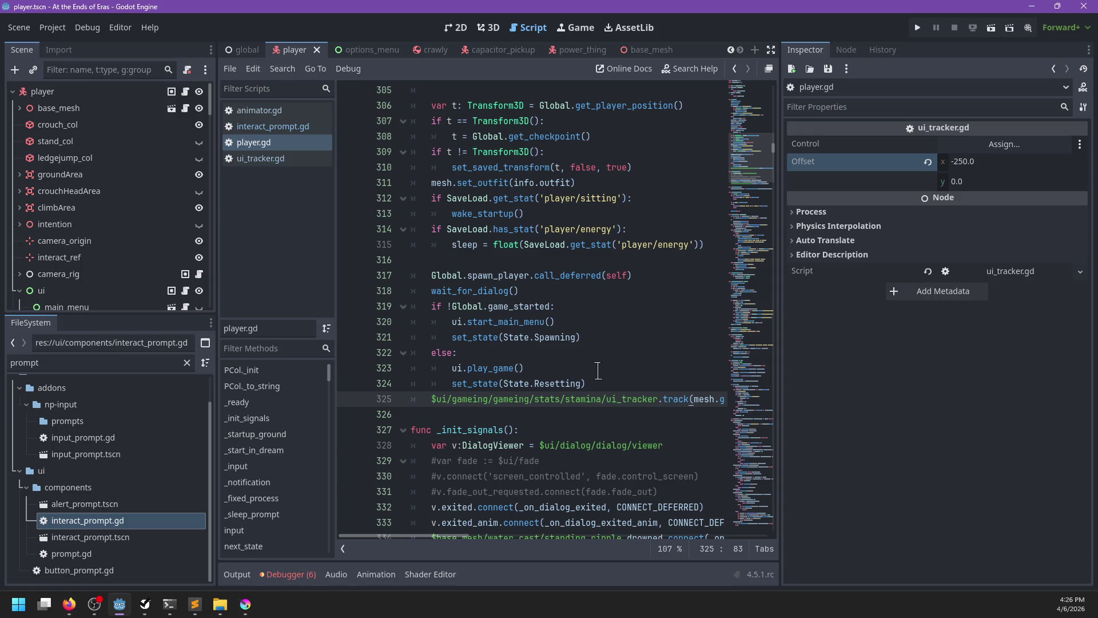
pyautogui.press('F5')
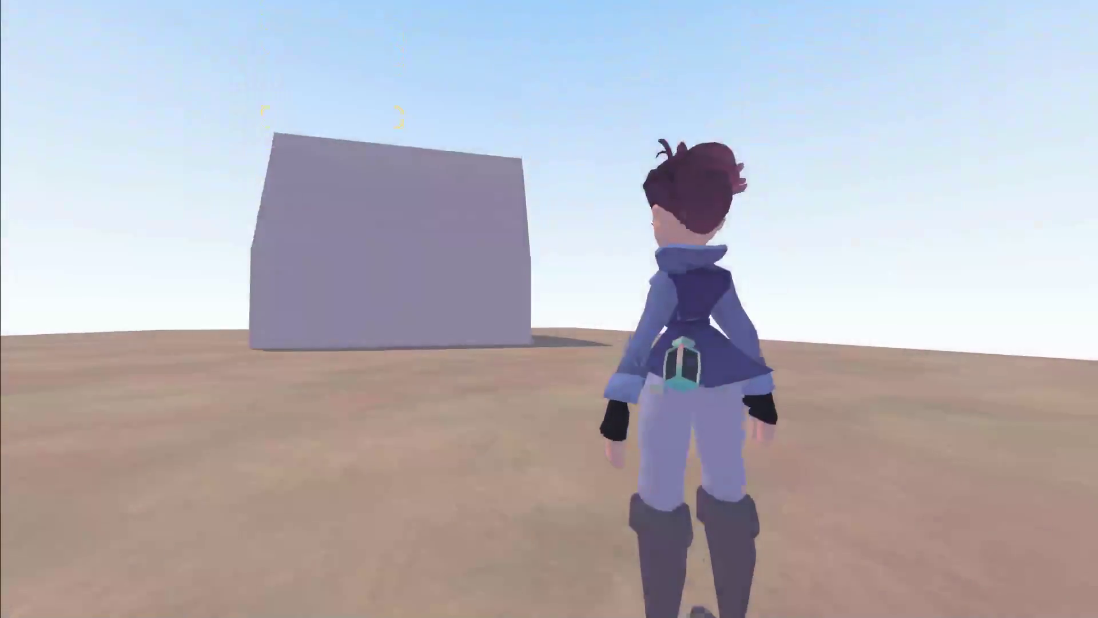
# Run the character to the wall, pause the game, and return to the editor.
pyautogui.press('w')
pyautogui.press('w')
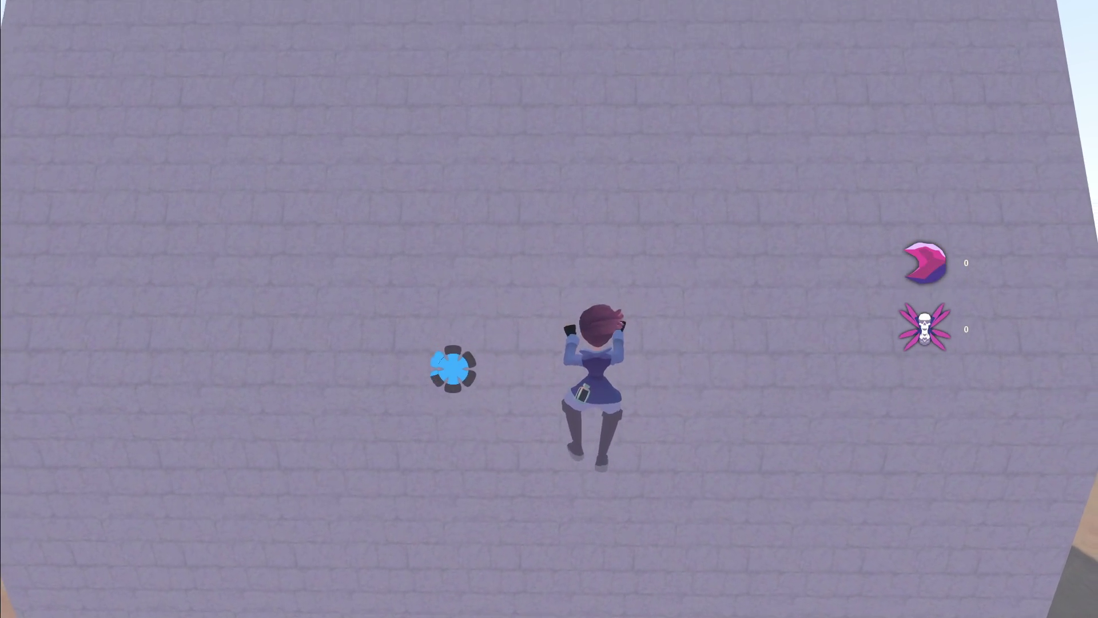
pyautogui.press('Escape')
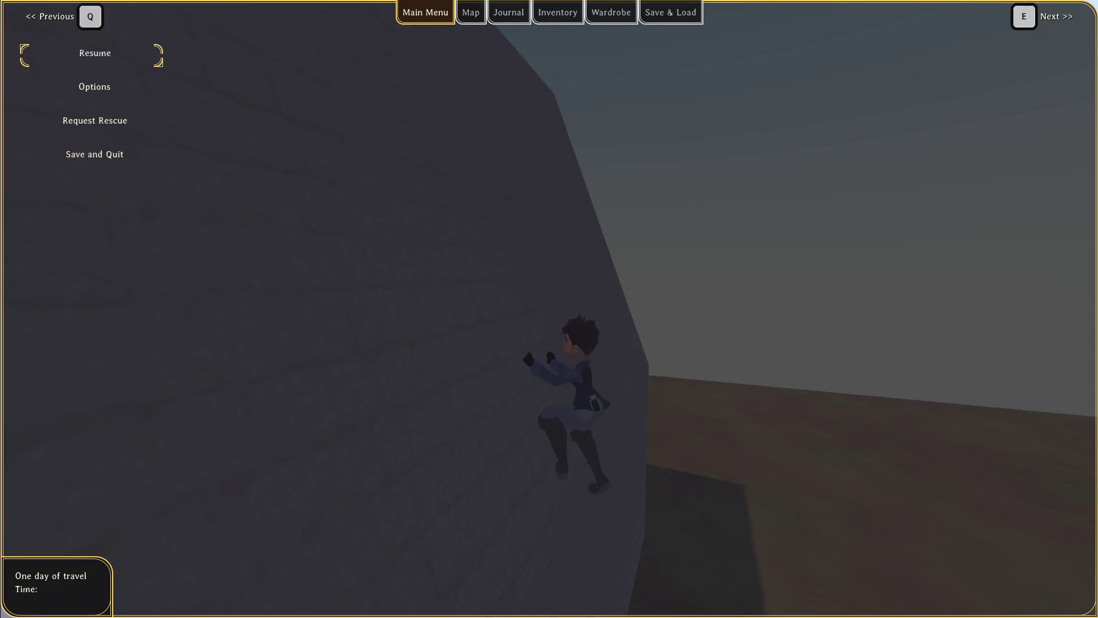
pyautogui.hotkey('alt', 'Tab')
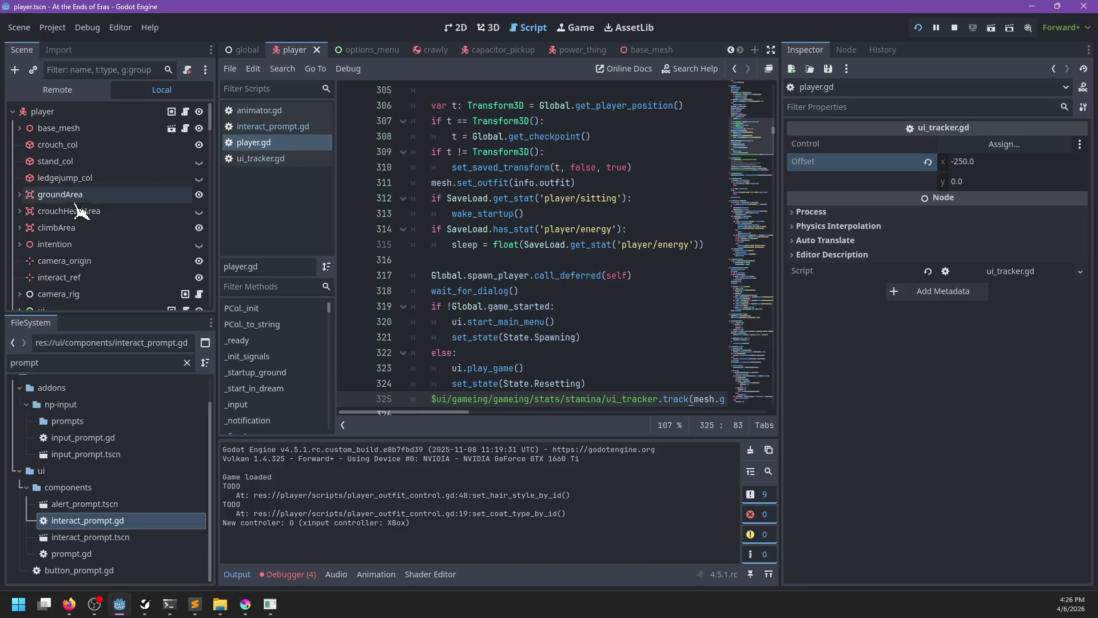
pyautogui.scroll(-5, 77, 210)
# Change ui_tracker's Offset x to -80, then save and run the game.
pyautogui.click(108, 250)
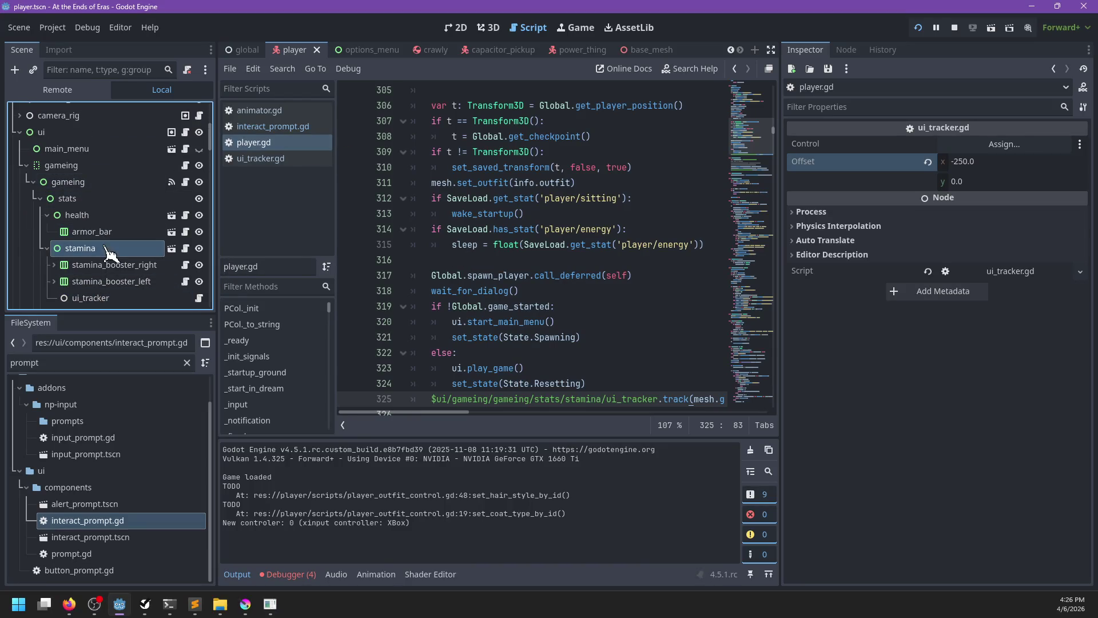
pyautogui.click(103, 299)
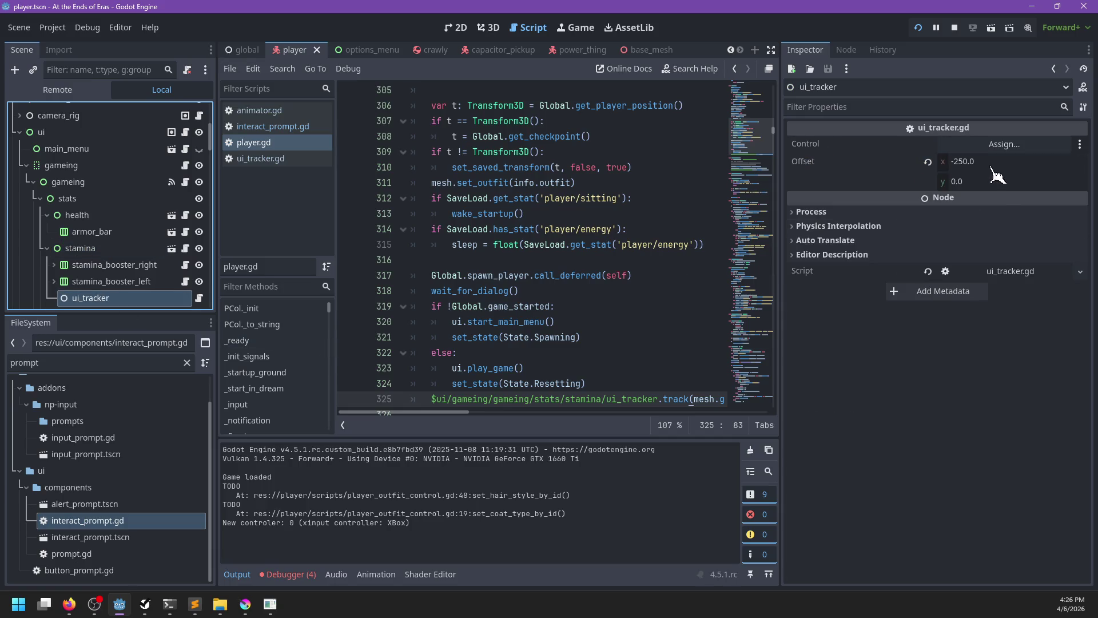
pyautogui.doubleClick(964, 163)
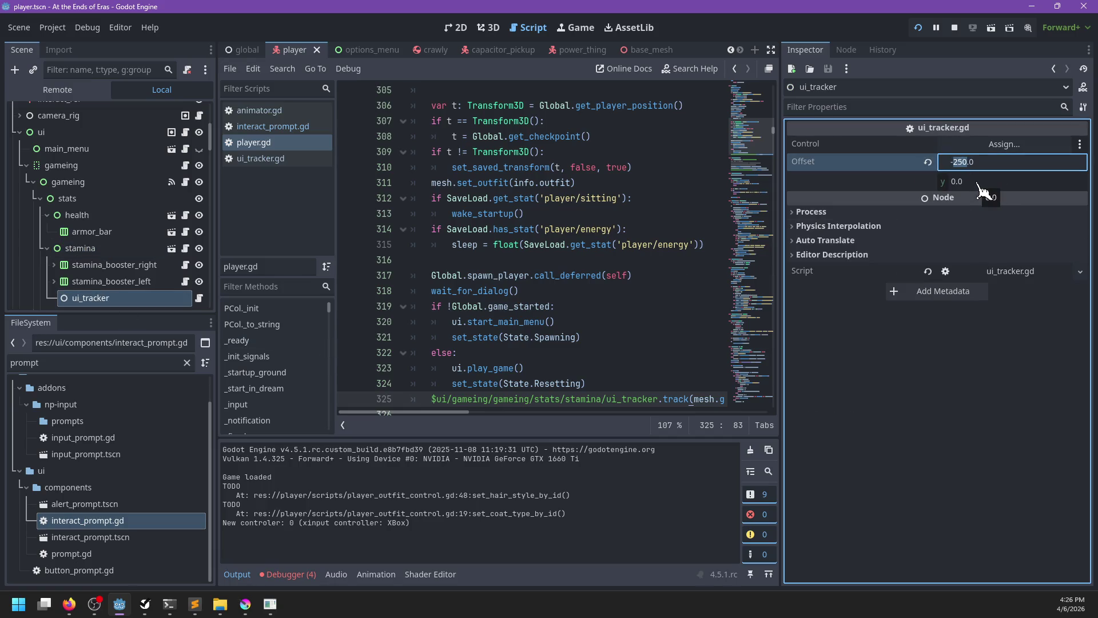
pyautogui.press('F5')
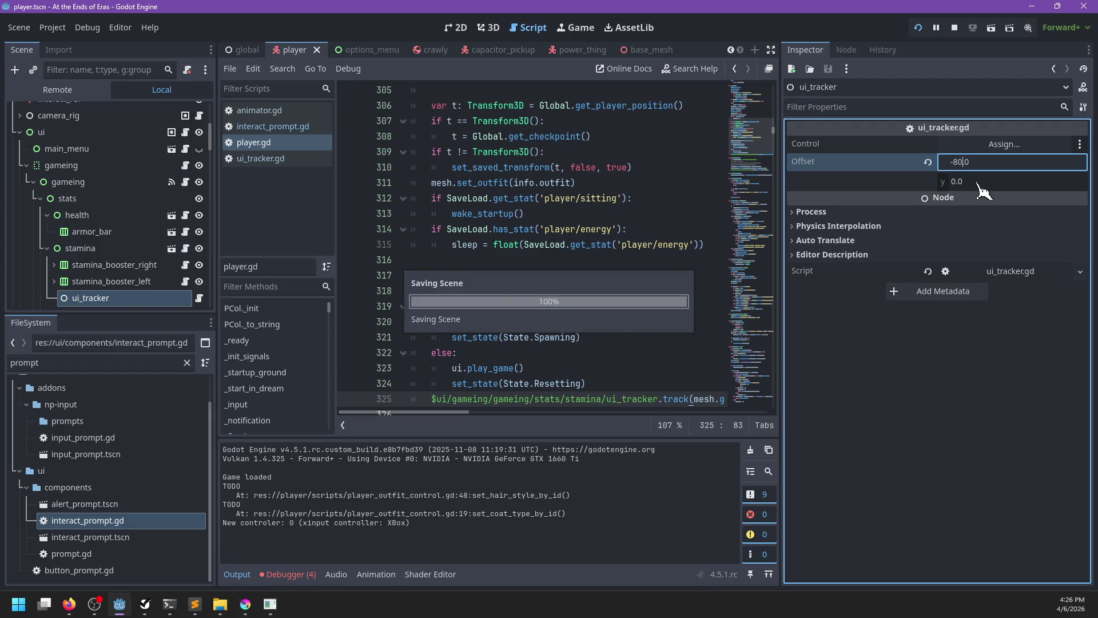
# Climb onto the roof to test the meter, pause, and reset the offset to default.
pyautogui.press('Escape')
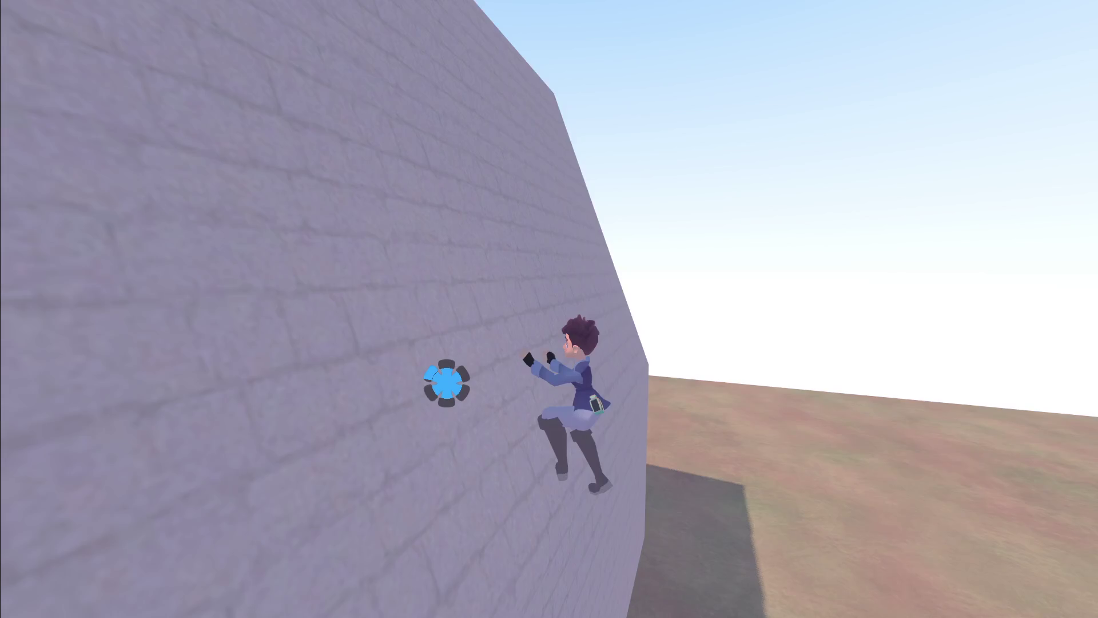
pyautogui.press('w')
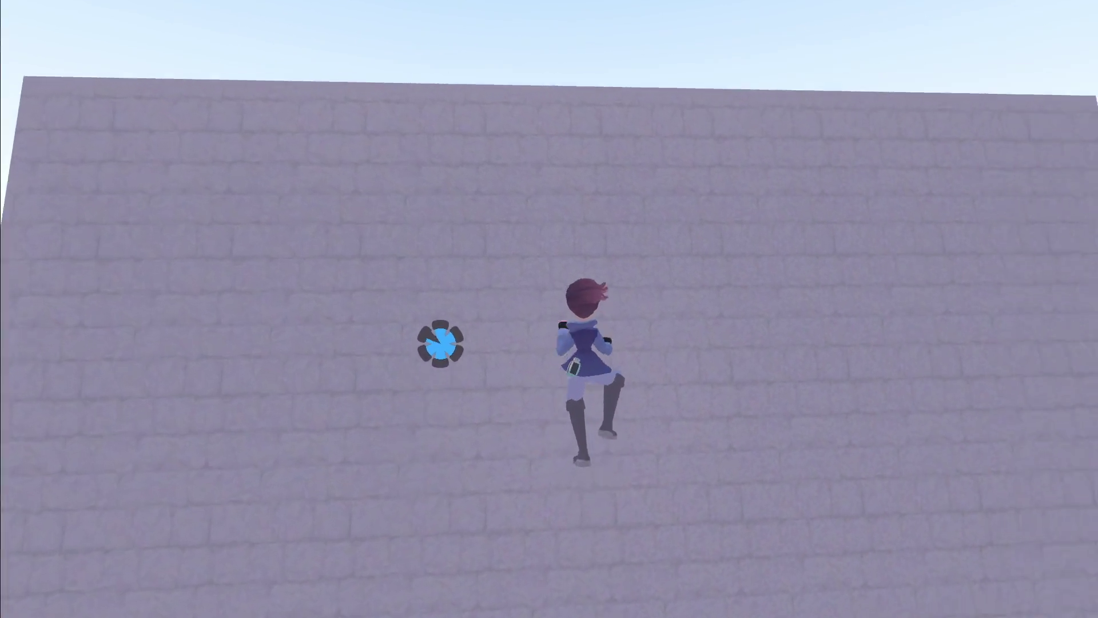
pyautogui.press('s')
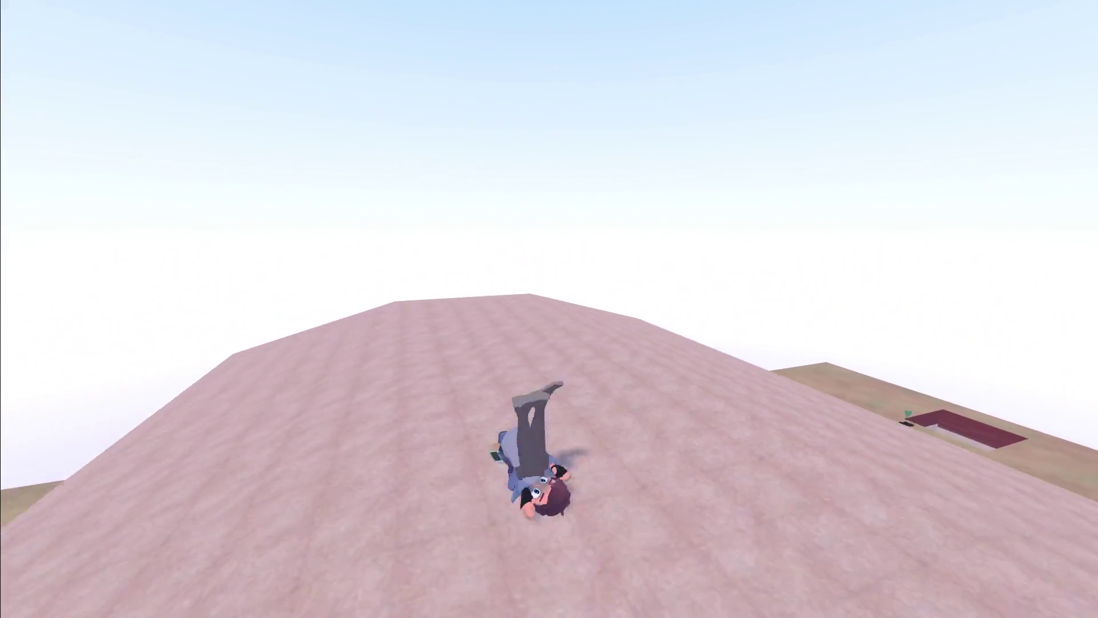
pyautogui.press('Escape')
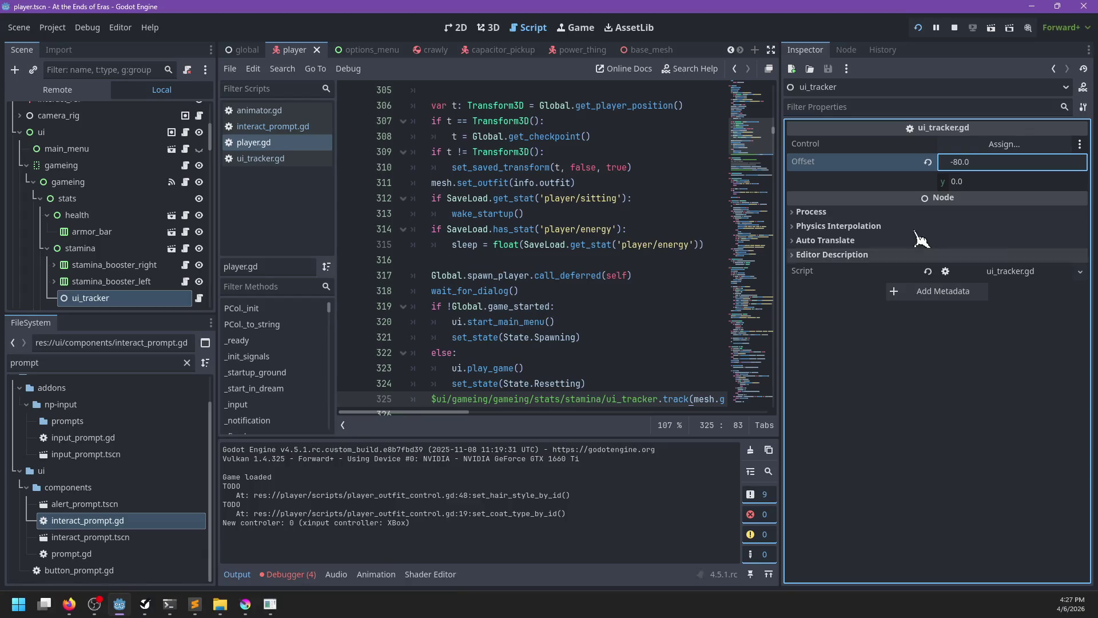
pyautogui.click(928, 161)
# Save the scene with the ui_tracker offset reset to zero and briefly playtest climbing.
pyautogui.hotkey('ctrl', 's')
pyautogui.hotkey('alt', 'Tab')
pyautogui.press('Escape')
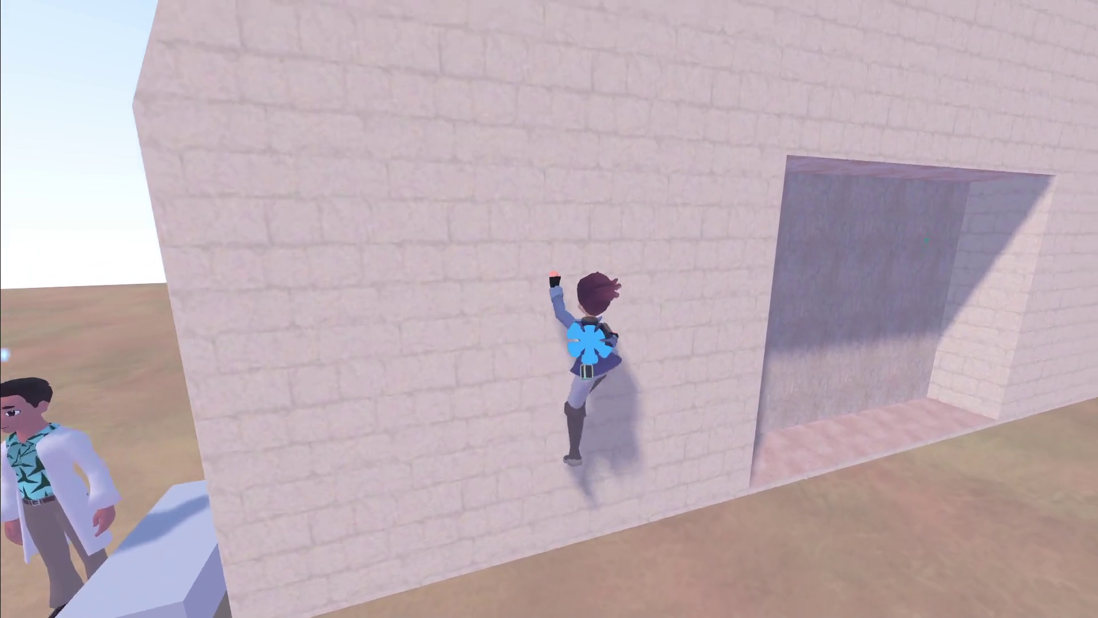
pyautogui.press('Escape')
pyautogui.hotkey('alt', 'Tab')
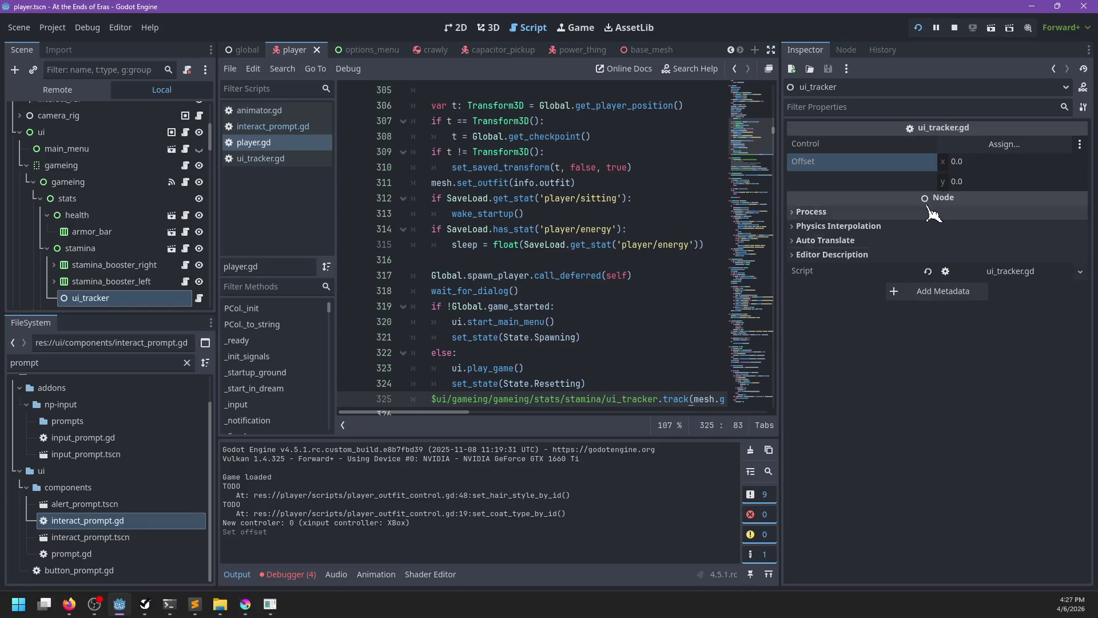
# Adjust the horizontal offset, save, and playtest climbing walls and roofs to watch the tracker.
pyautogui.click(955, 163)
pyautogui.write('-4')
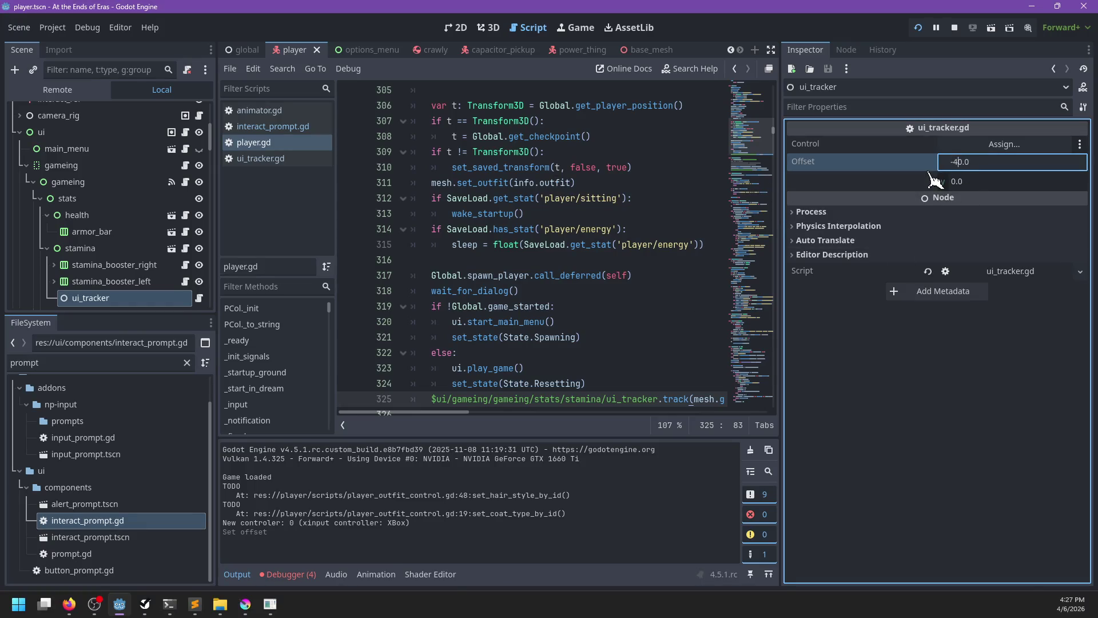
pyautogui.hotkey('ctrl', 's')
pyautogui.hotkey('alt', 'Tab')
pyautogui.press('Escape')
pyautogui.press('w')
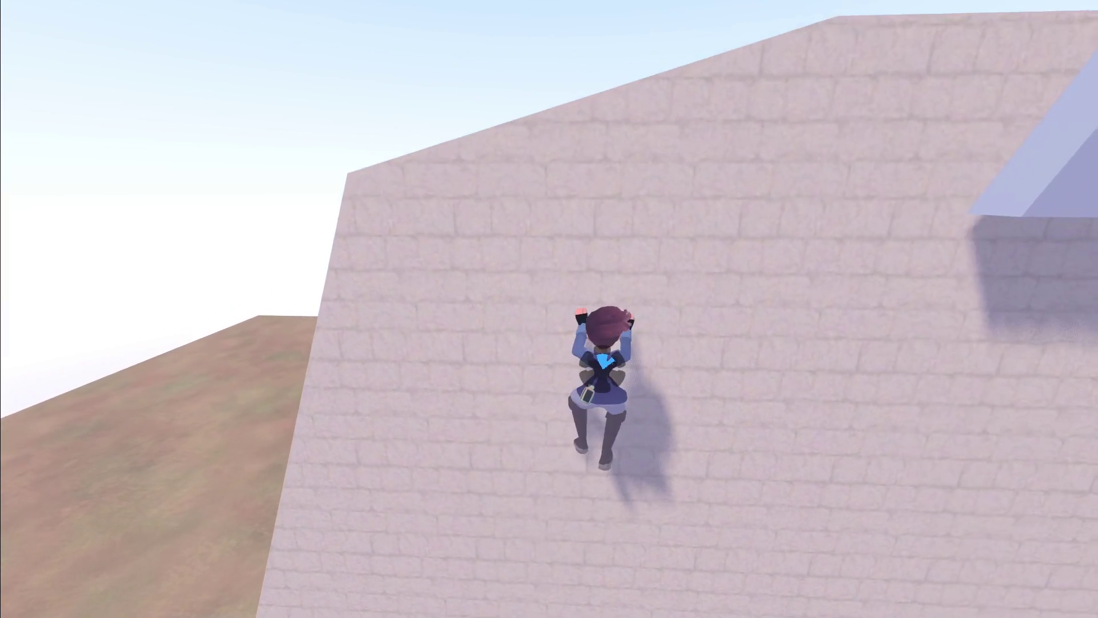
pyautogui.press('w')
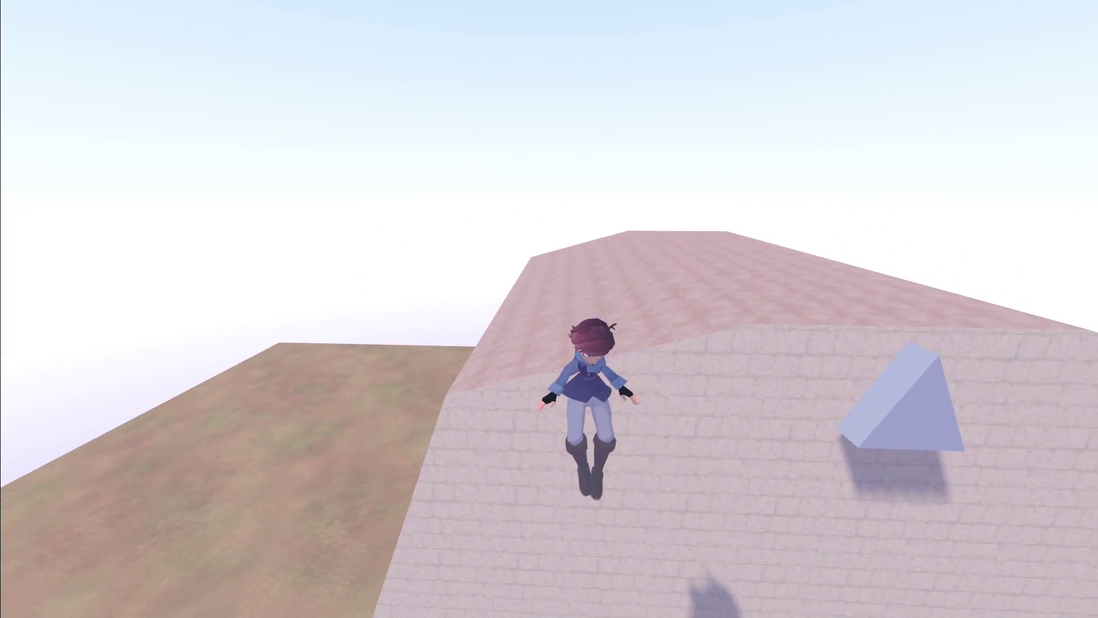
pyautogui.press('w')
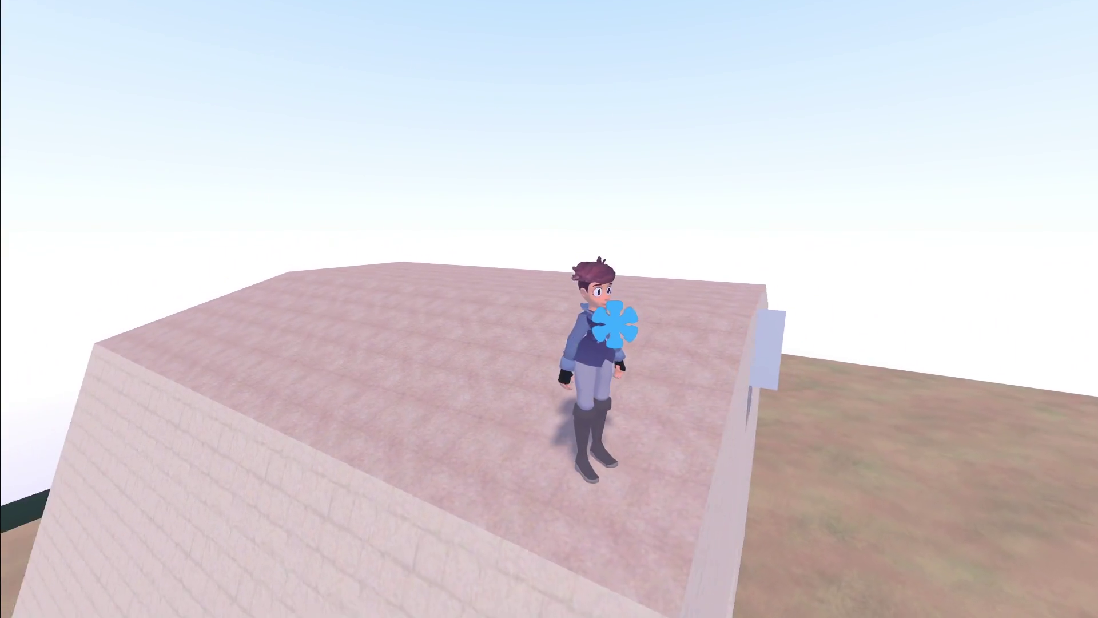
pyautogui.press('s')
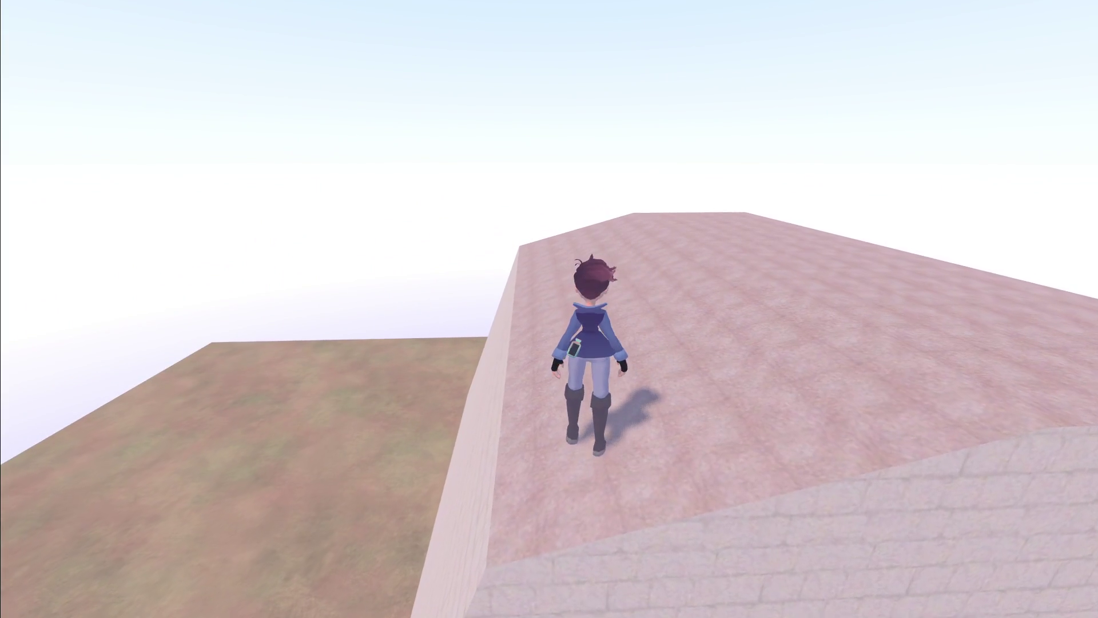
pyautogui.press('w')
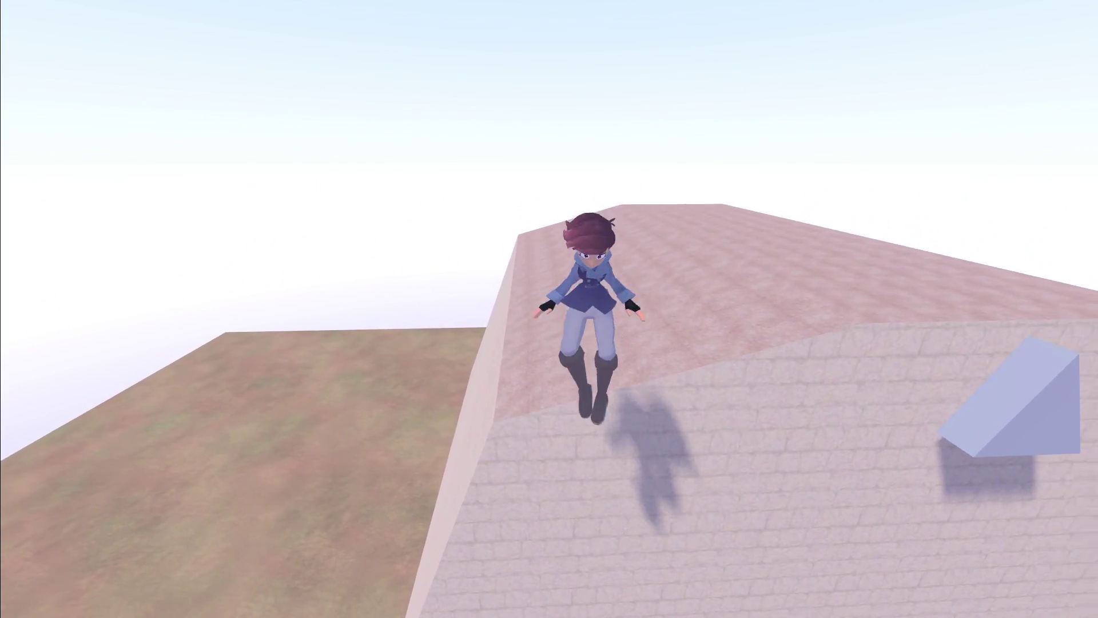
pyautogui.press('s')
pyautogui.press('w')
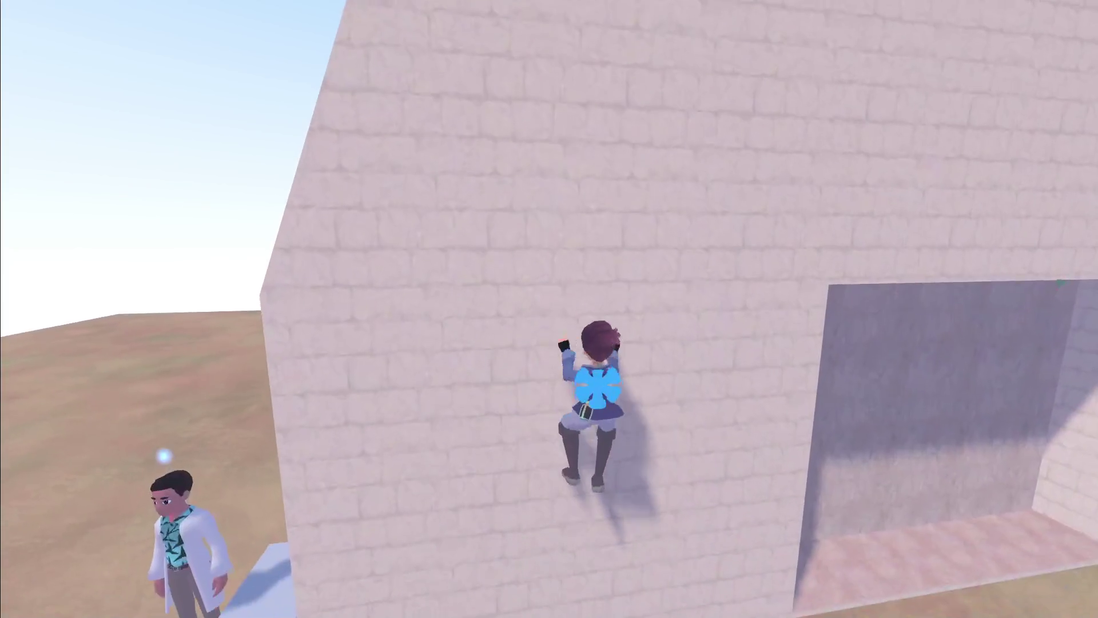
pyautogui.press('s')
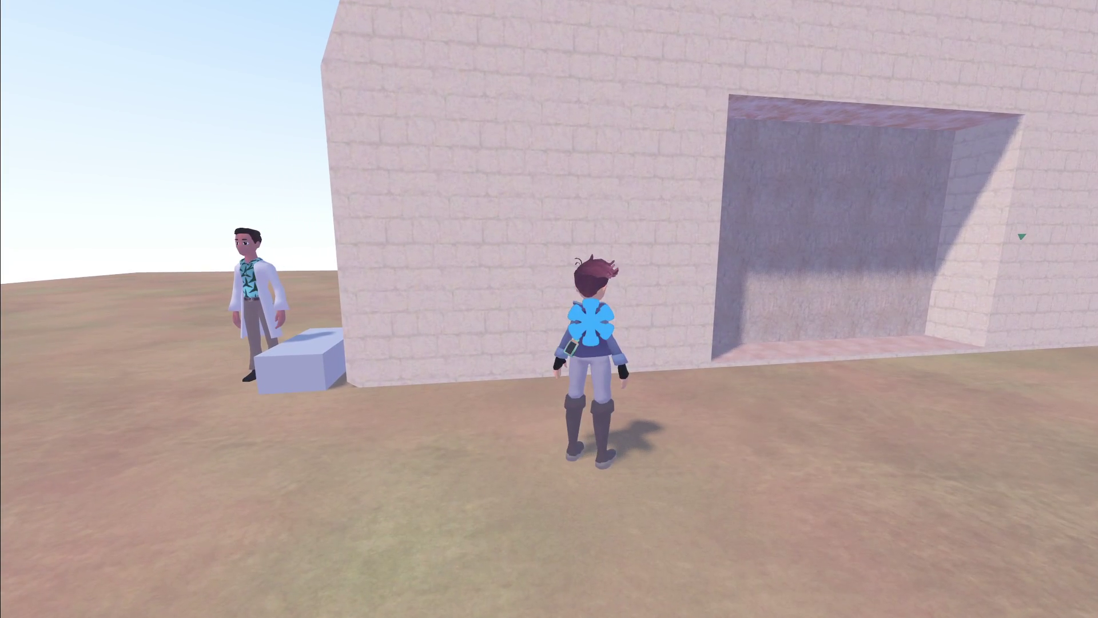
pyautogui.press('F8')
# Run the game again, climb the wall, stop it, and begin editing the offset toward -100.
pyautogui.press('F5')
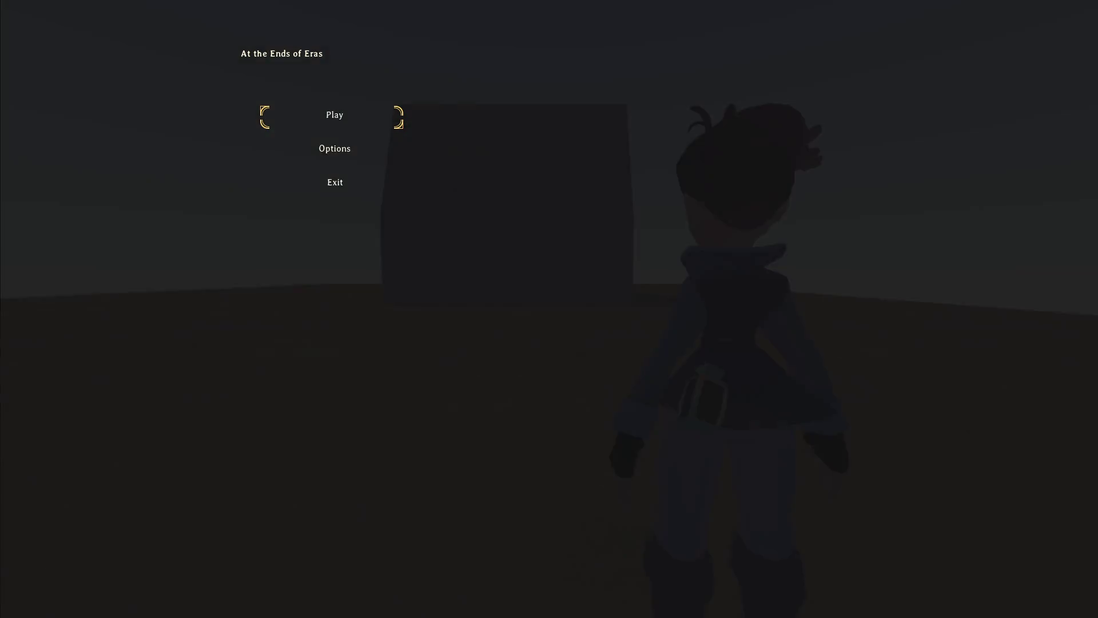
pyautogui.press('w')
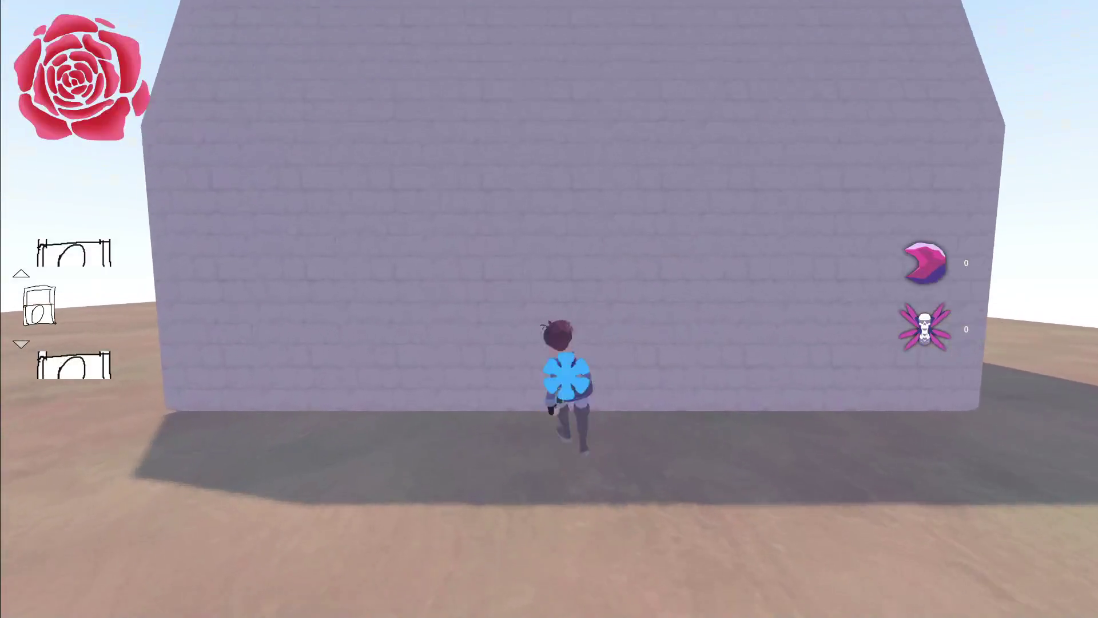
pyautogui.press('w')
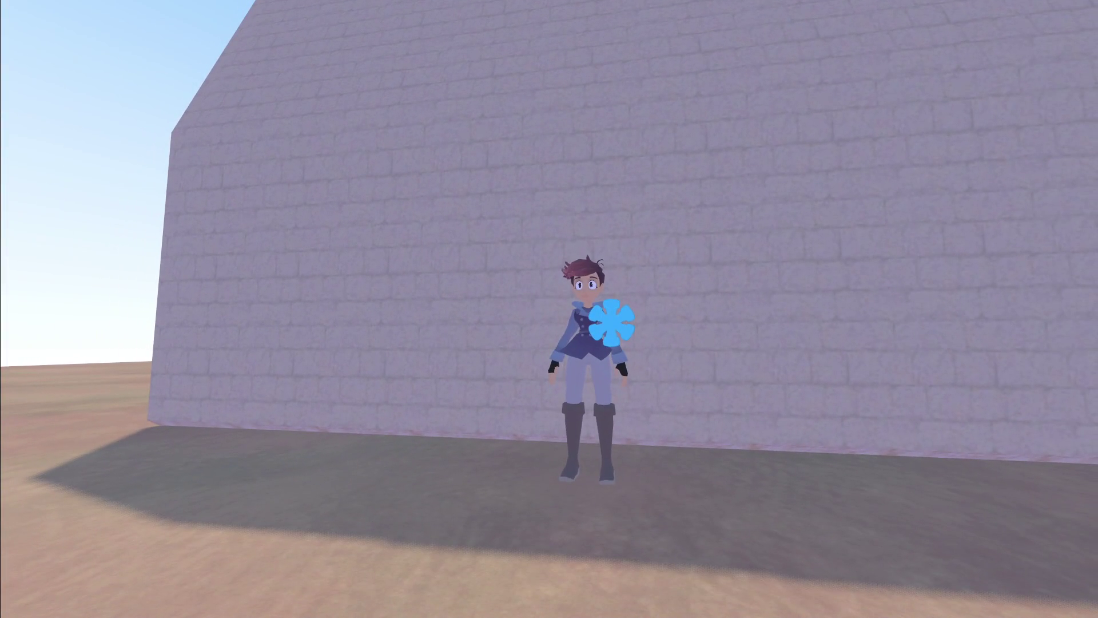
pyautogui.press('F8')
pyautogui.press('BackSpace')
pyautogui.write('100.0')
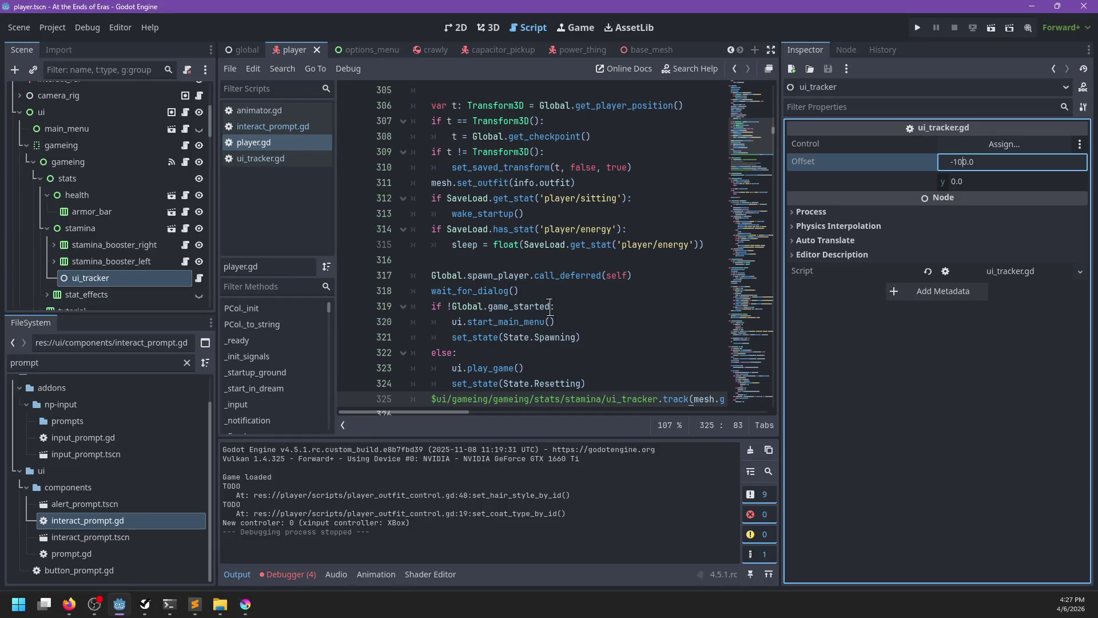
# Commit the ui_tracker horizontal offset at -100 and save to relaunch the game.
pyautogui.hotkey('ctrl', 's')
pyautogui.click(931, 392)
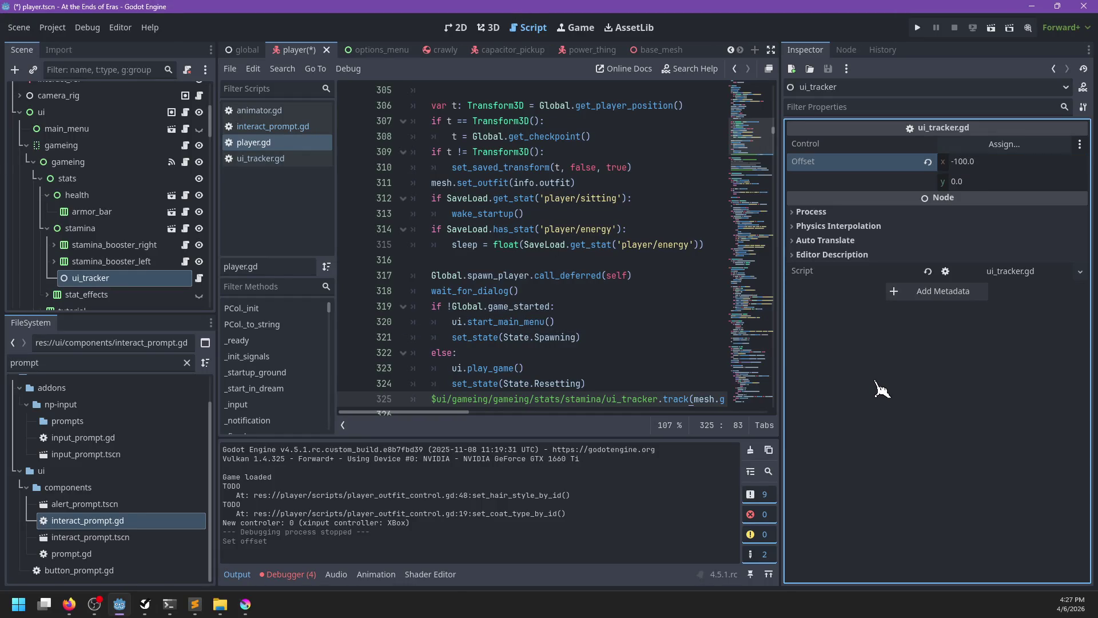
pyautogui.hotkey('ctrl', 's')
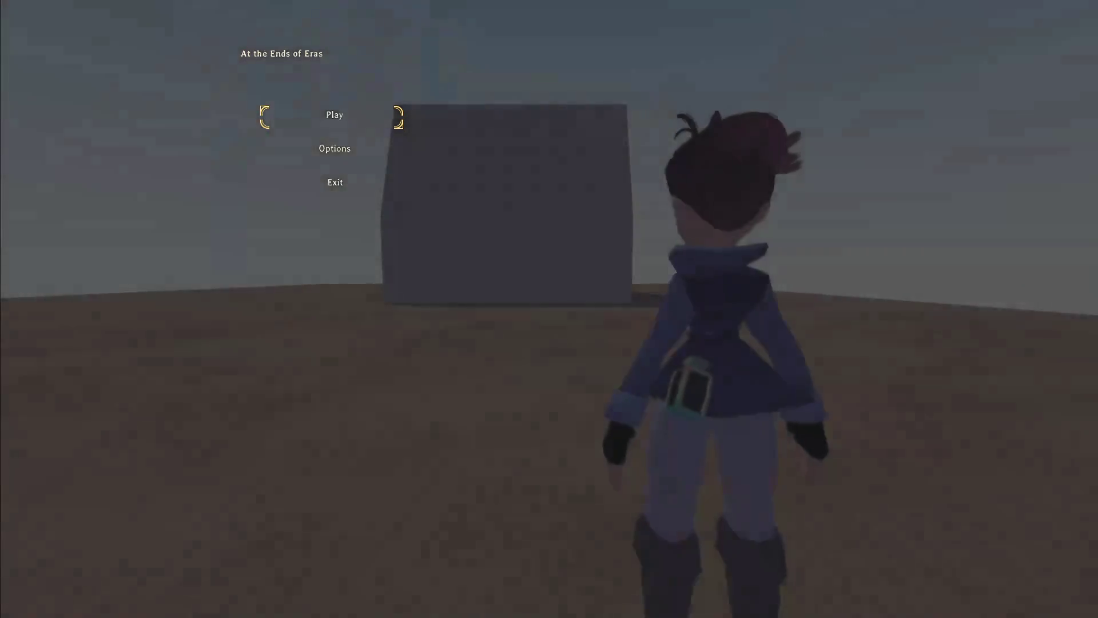
# Playtest with the -100 offset: climb the grey and brick walls and run across the rooftops.
pyautogui.press('w')
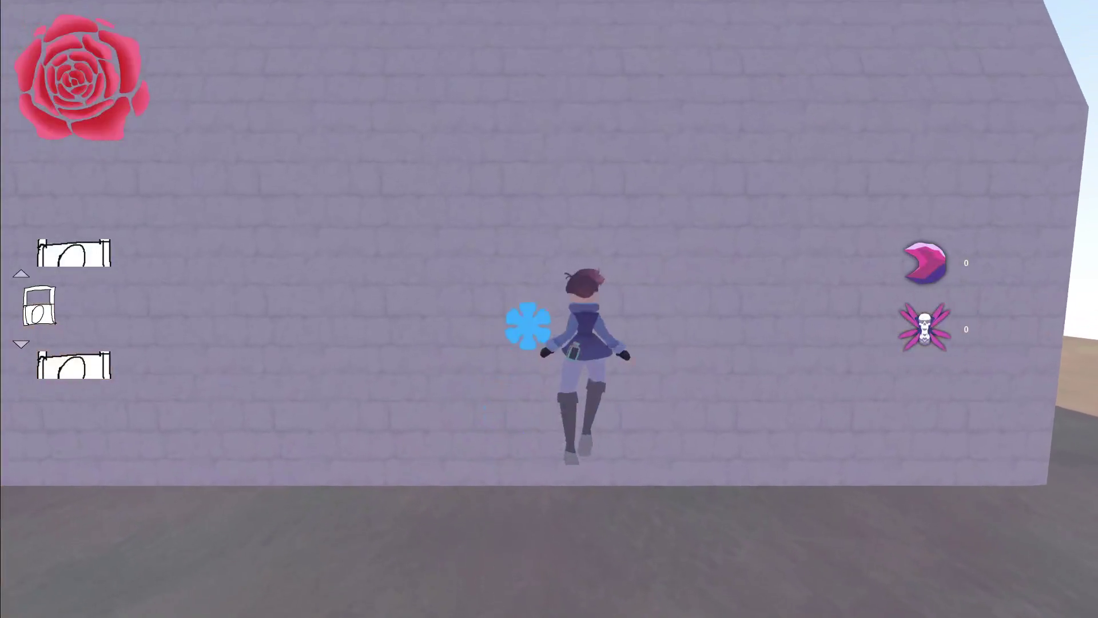
pyautogui.press('w')
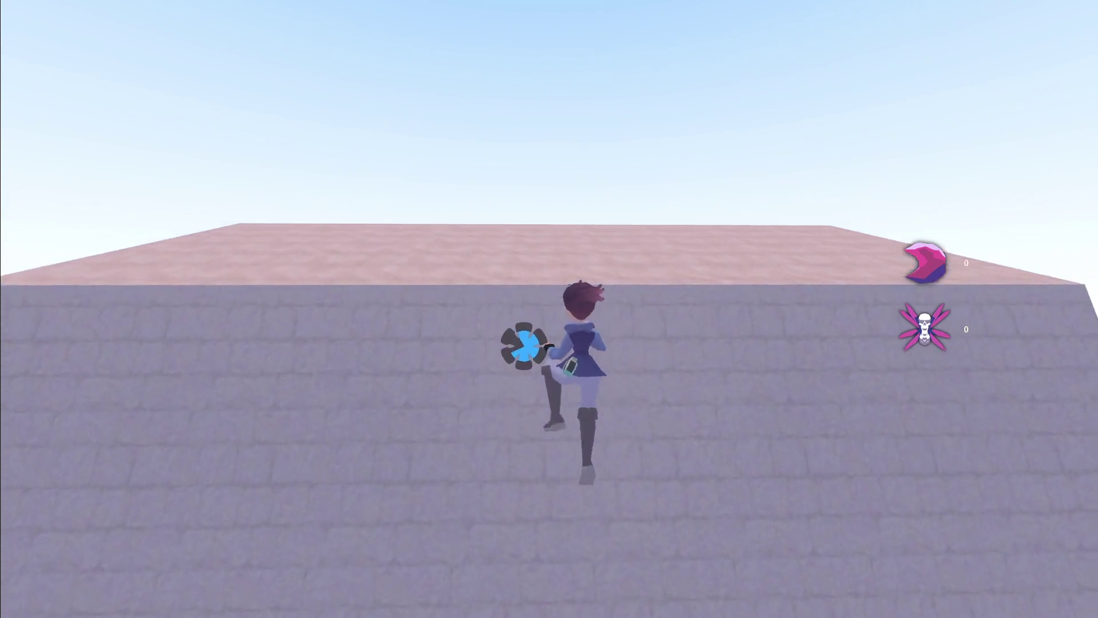
pyautogui.press('w')
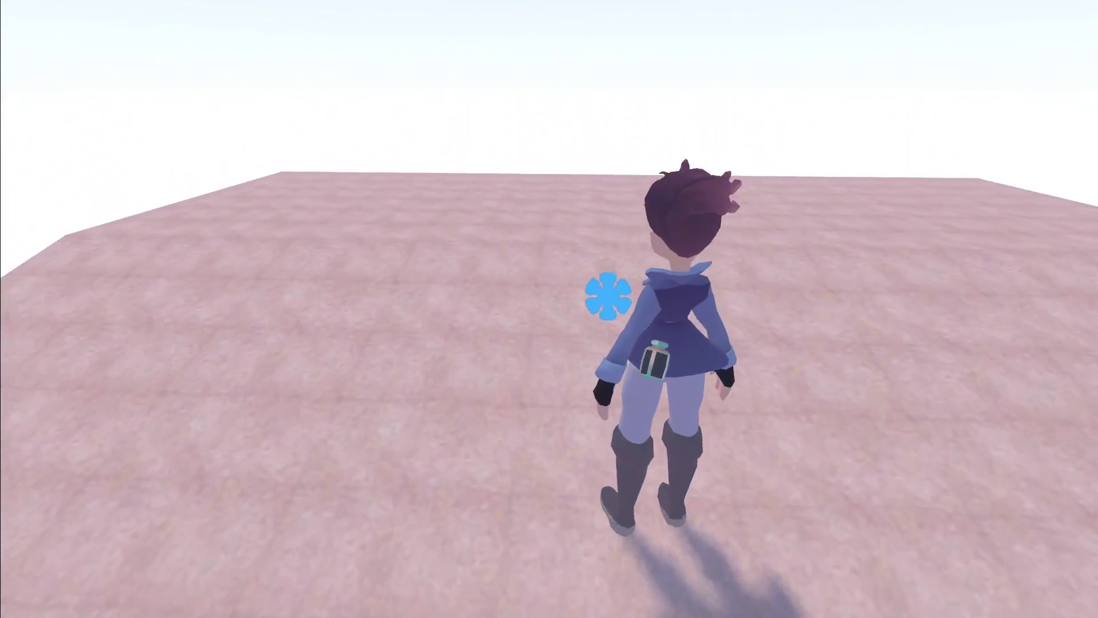
pyautogui.press('w')
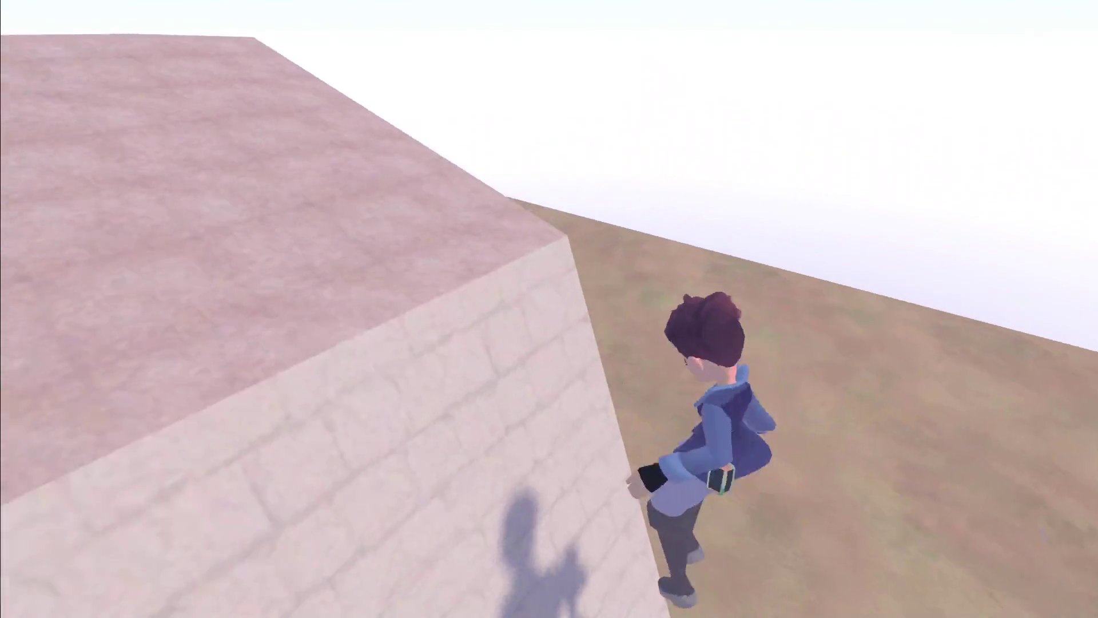
pyautogui.press('w')
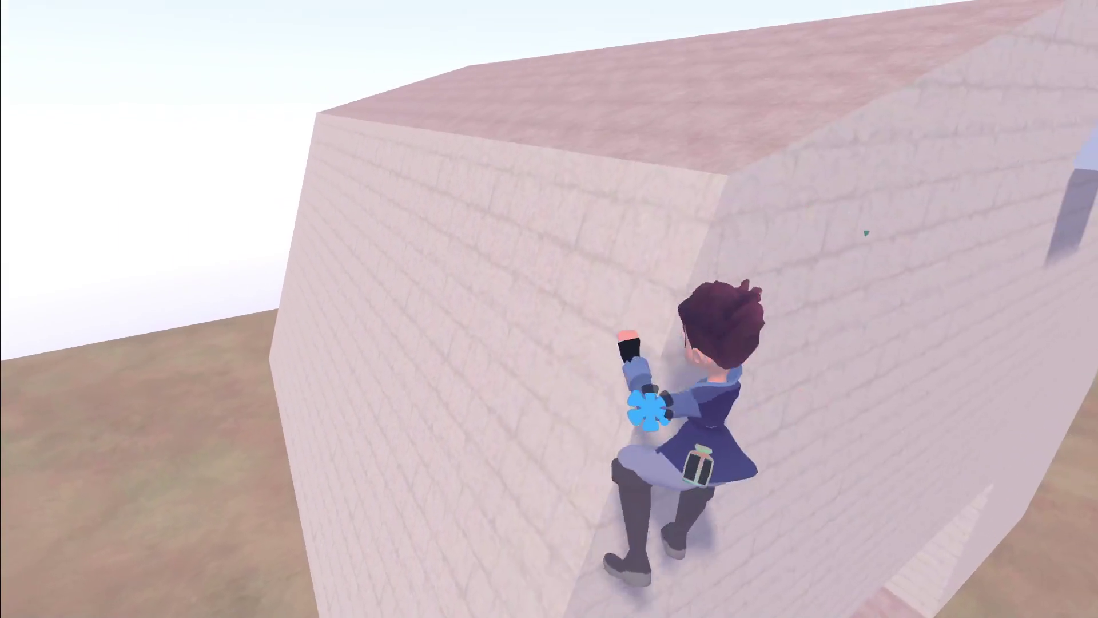
pyautogui.press('w')
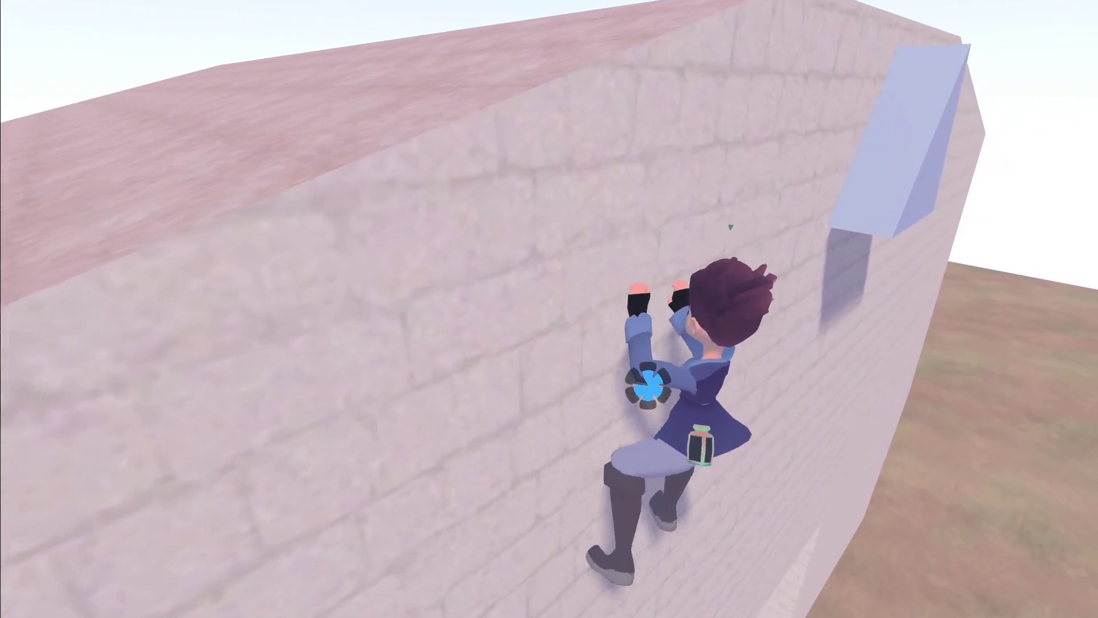
pyautogui.press('w')
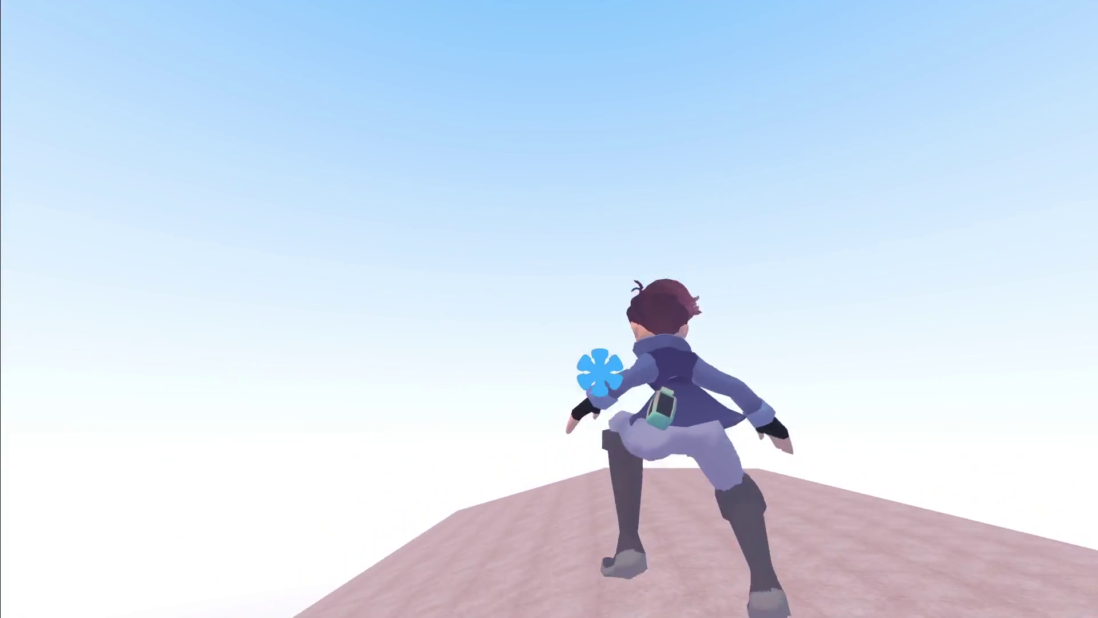
pyautogui.press('w')
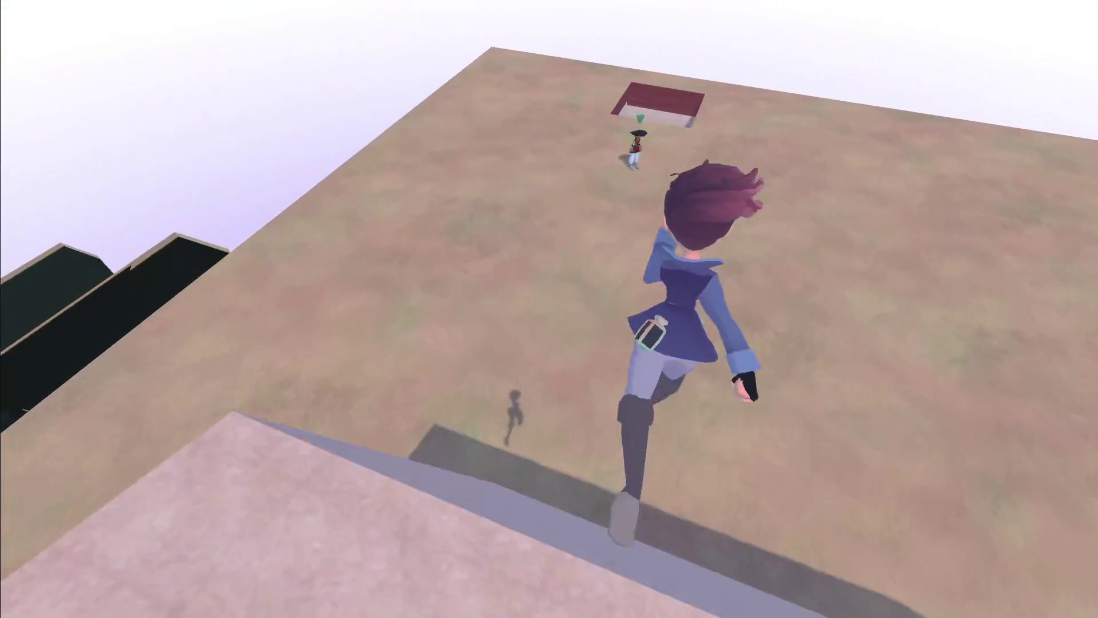
pyautogui.press('w')
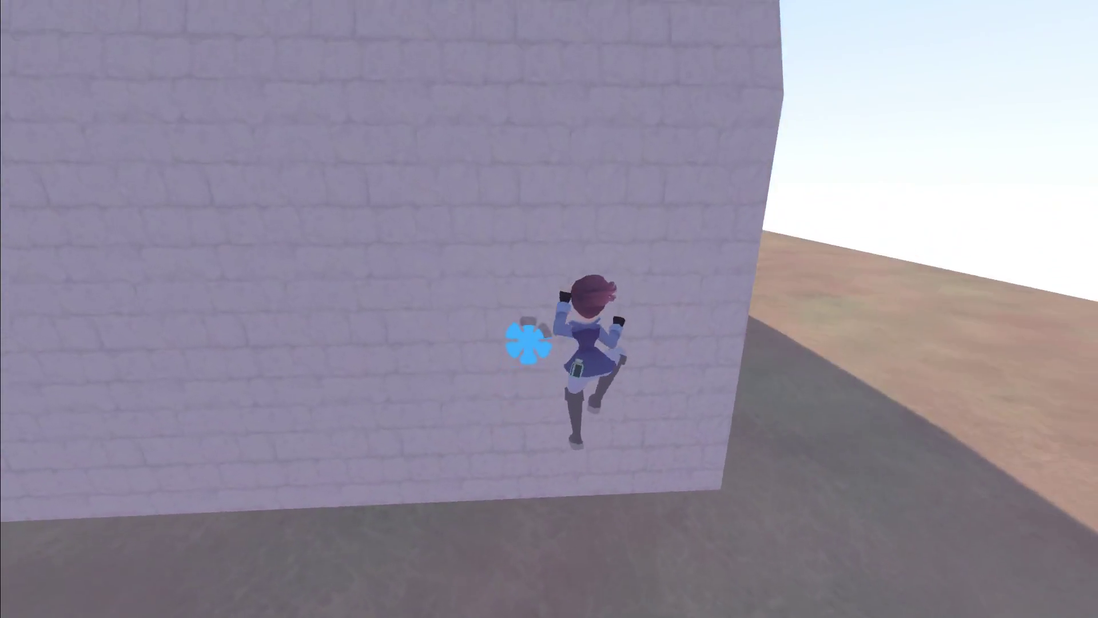
pyautogui.press('w')
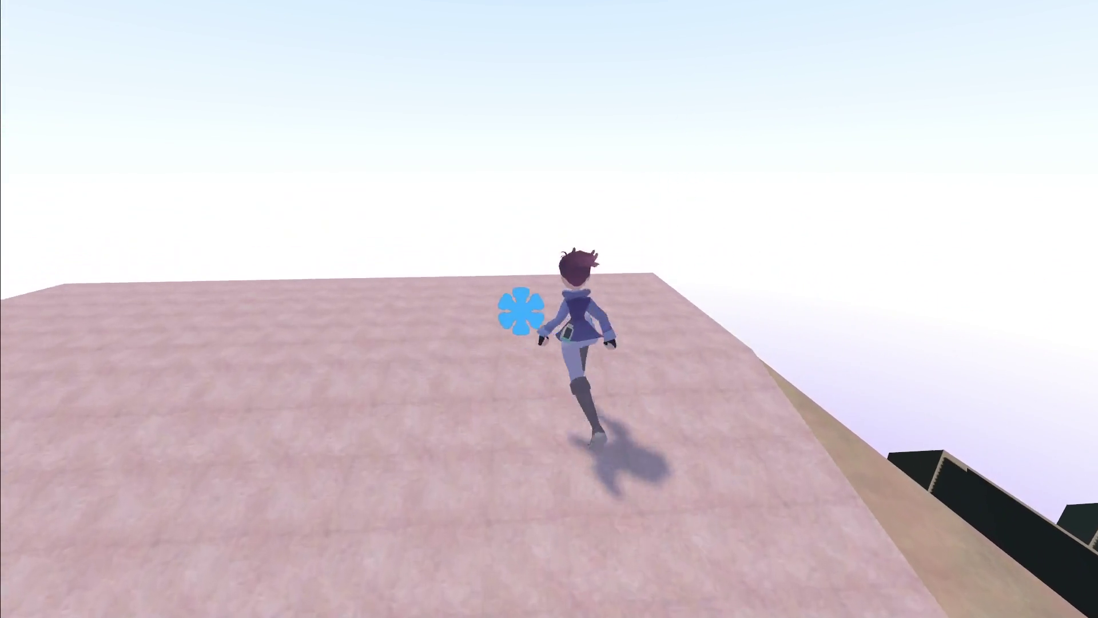
pyautogui.press('w')
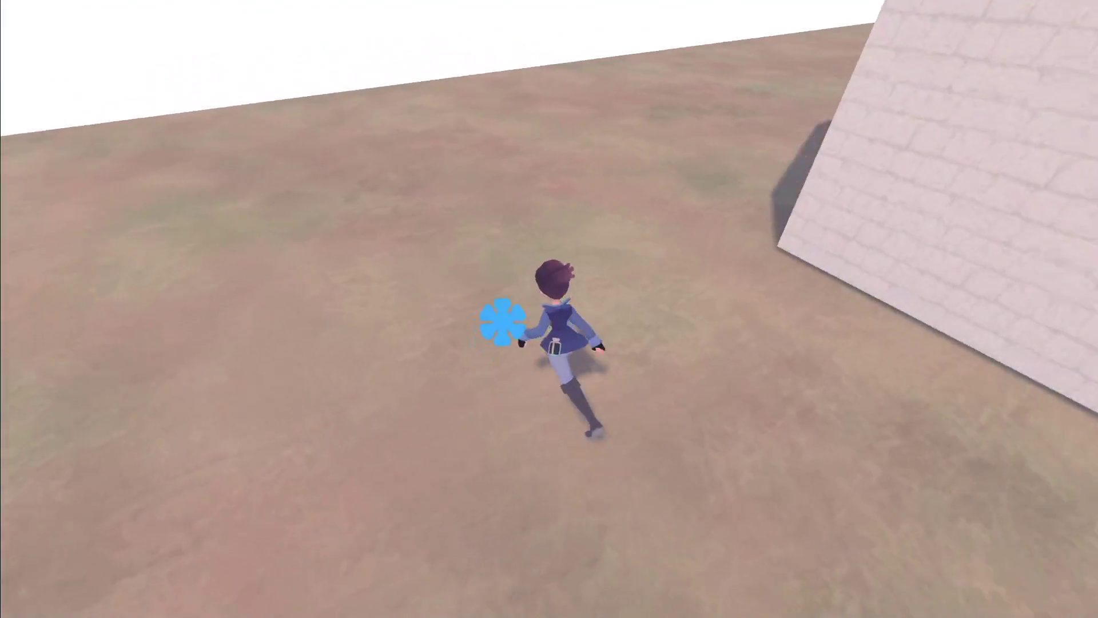
pyautogui.press('w')
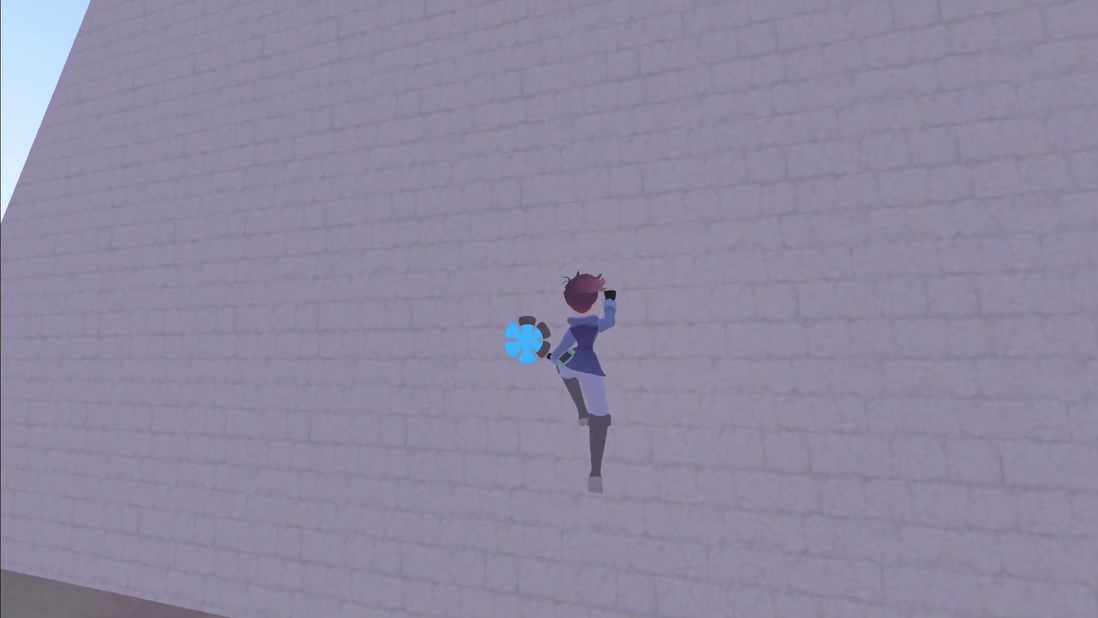
pyautogui.press('w')
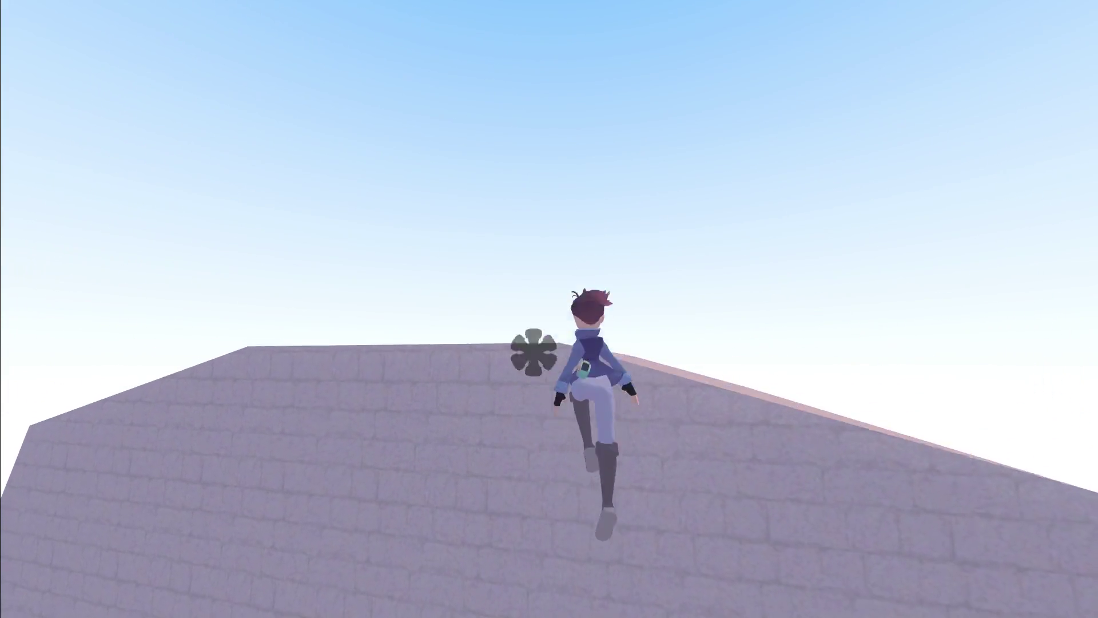
pyautogui.press('w')
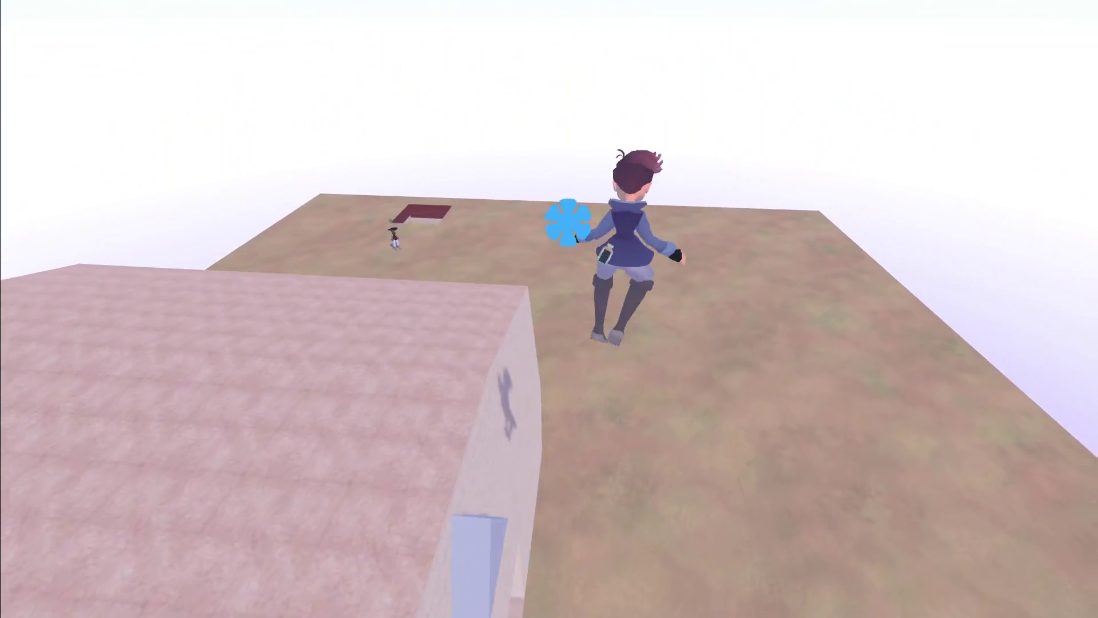
# Keep climbing walls and dropping off roofs to watch the tracker, then stop the game with F8.
pyautogui.press('w')
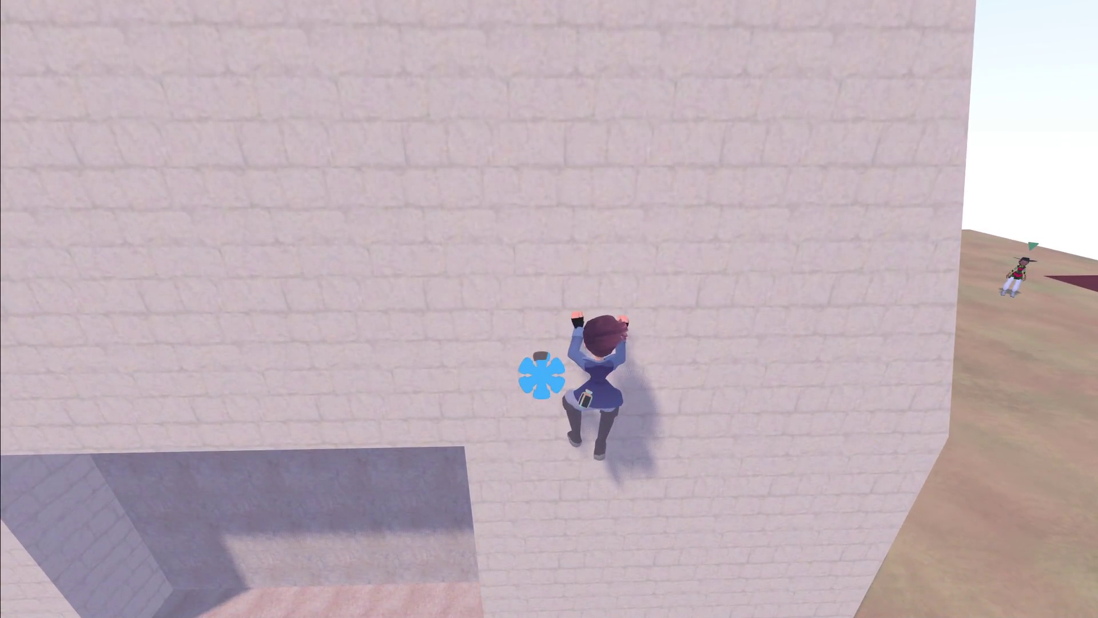
pyautogui.press('w')
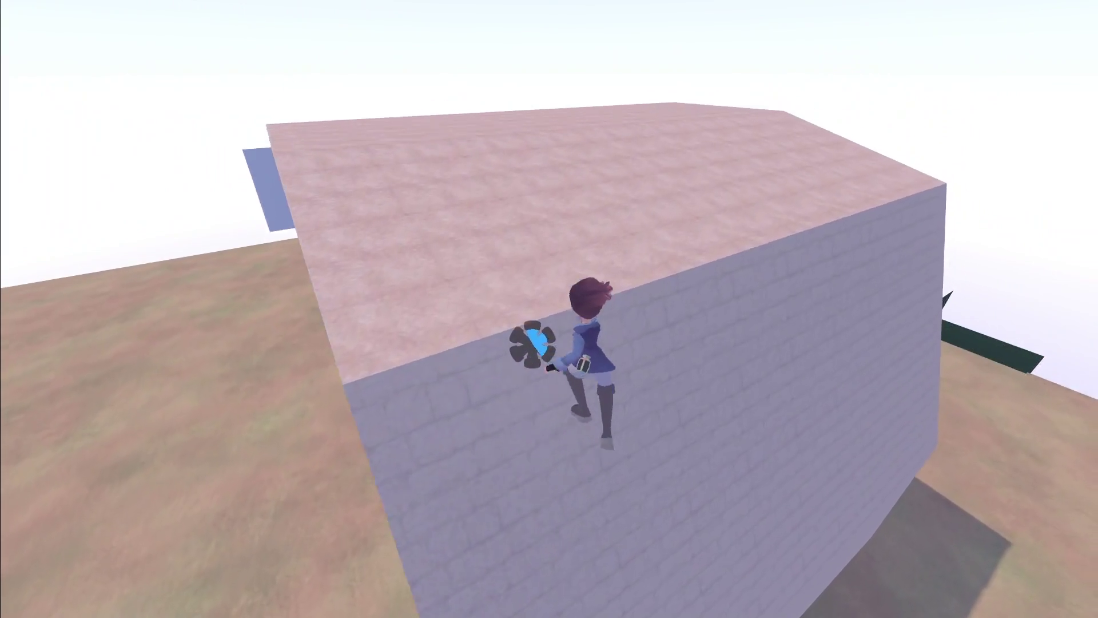
pyautogui.press('w')
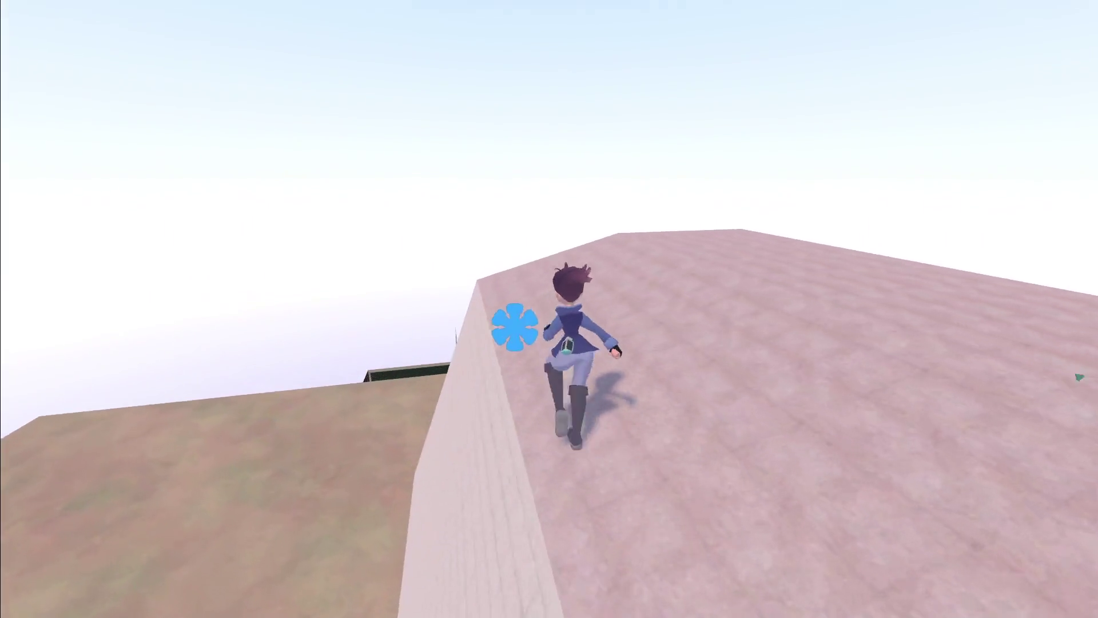
pyautogui.press('w')
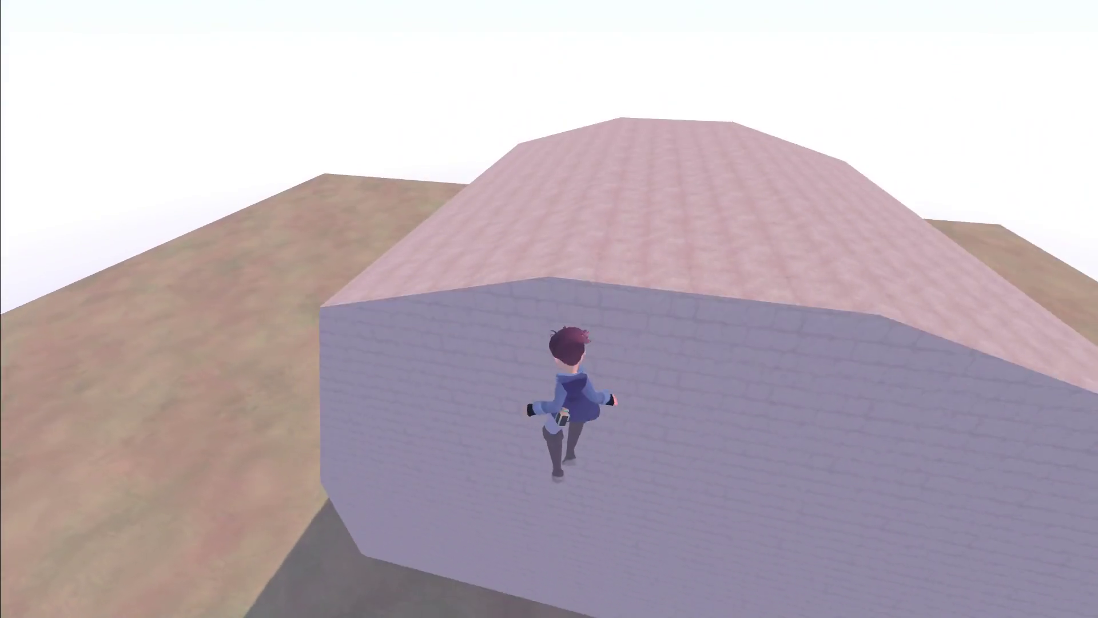
pyautogui.press('w')
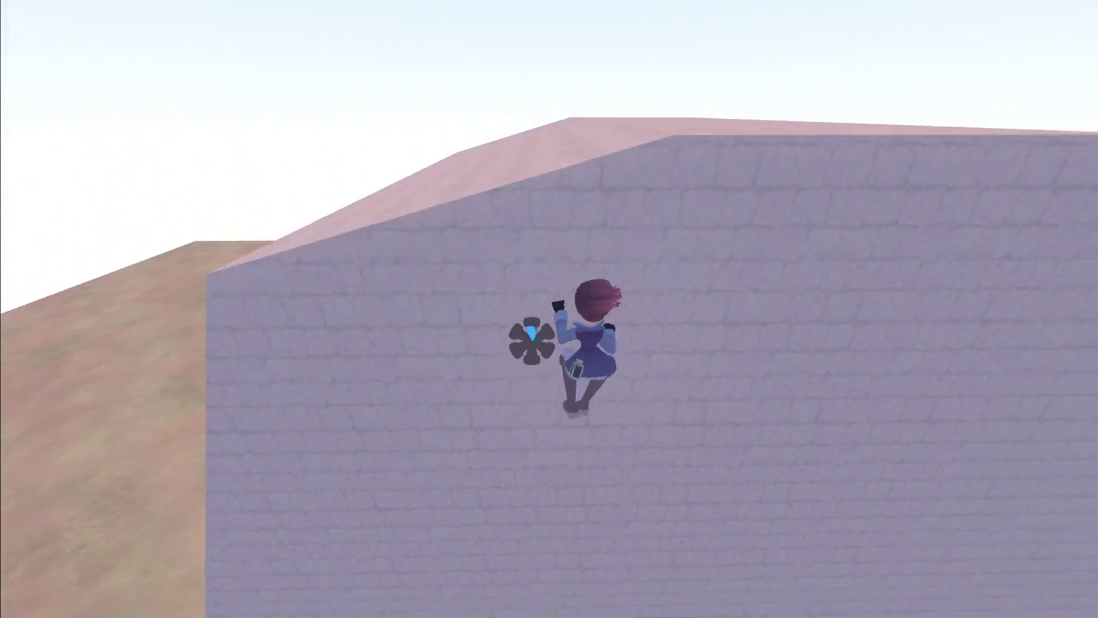
pyautogui.press('w')
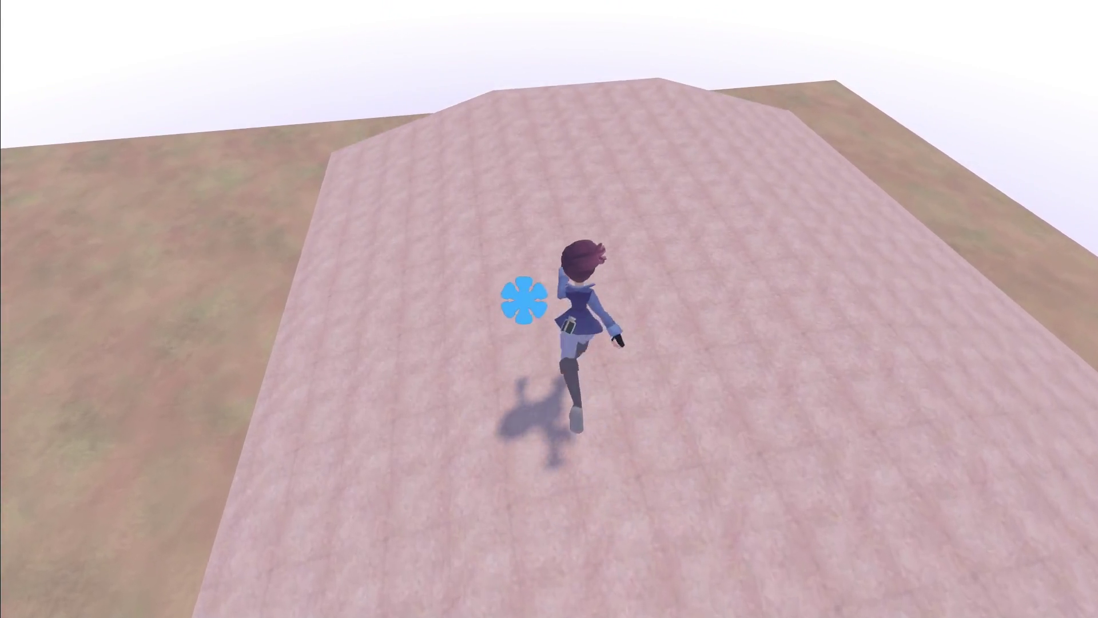
pyautogui.press('w')
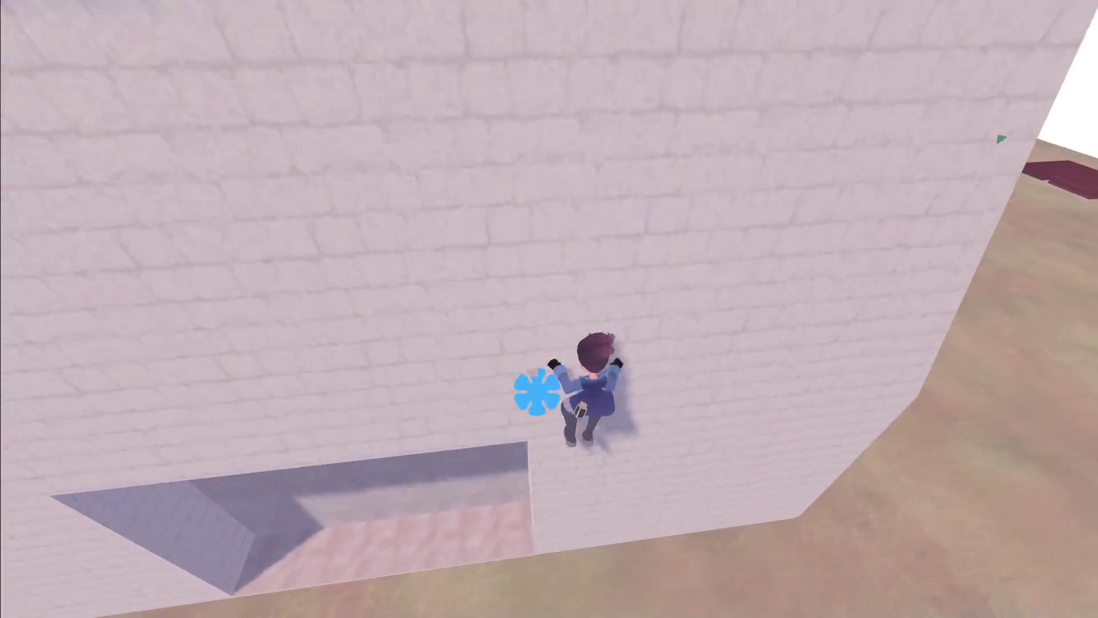
pyautogui.press('w')
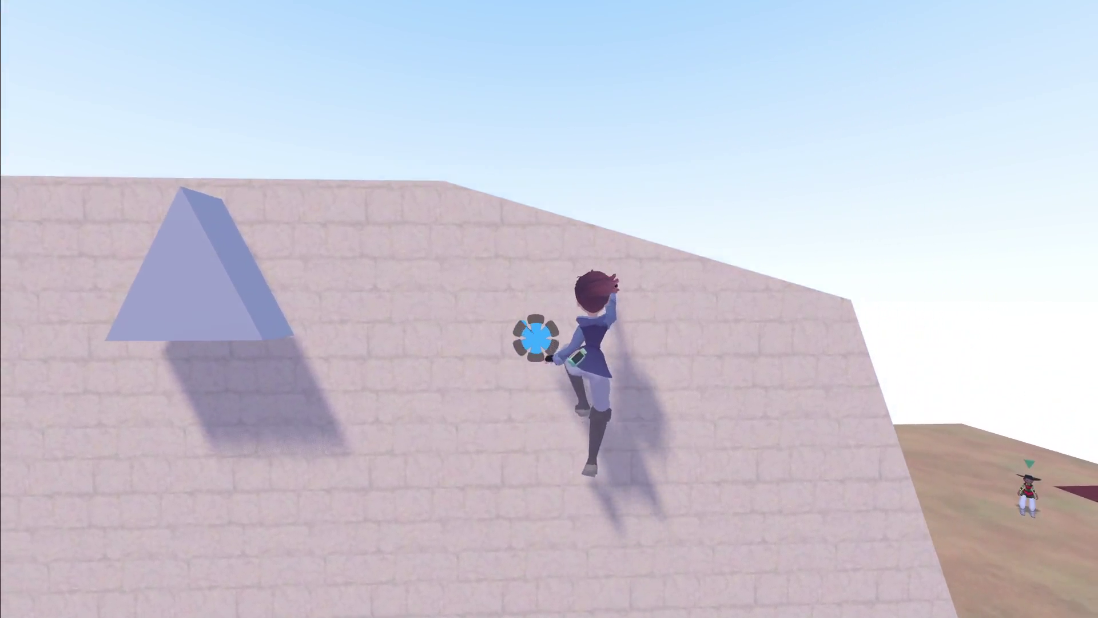
pyautogui.press('w')
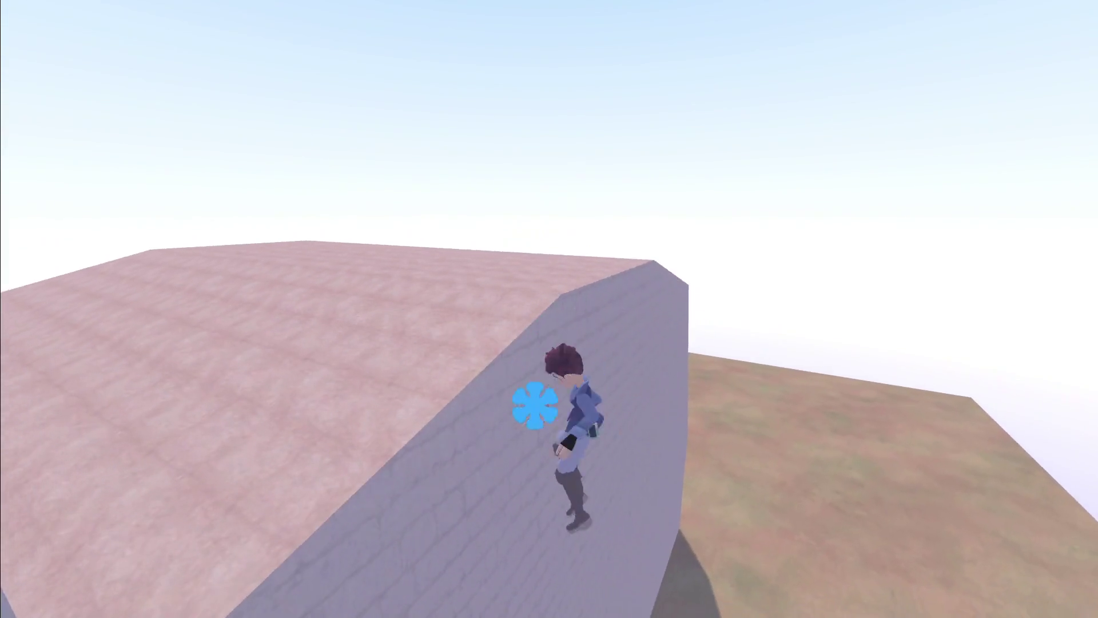
pyautogui.press('w')
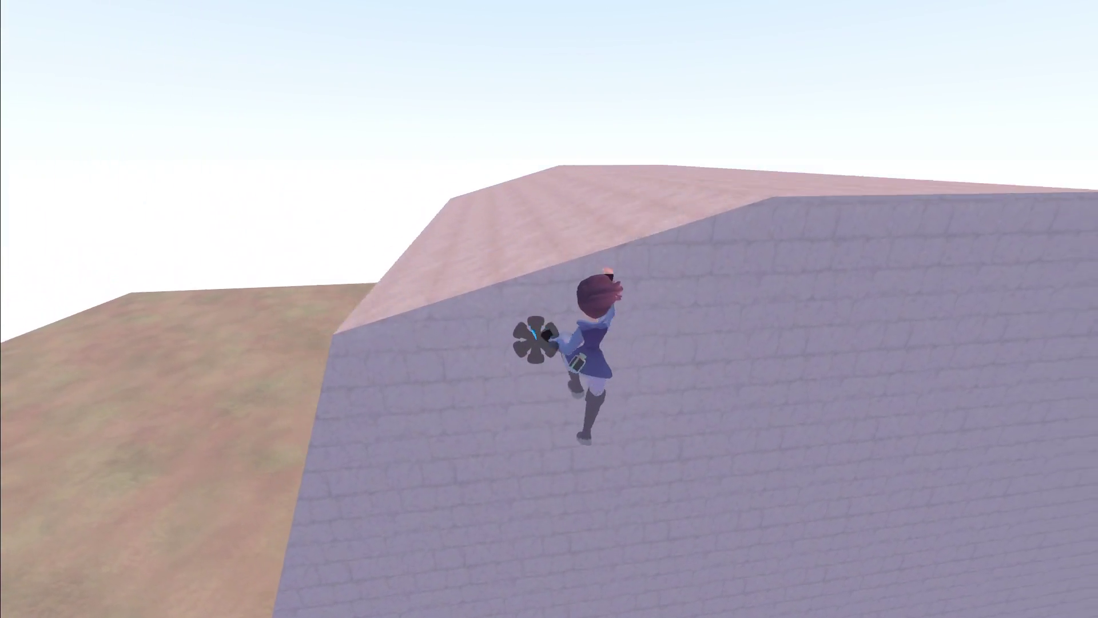
pyautogui.press('w')
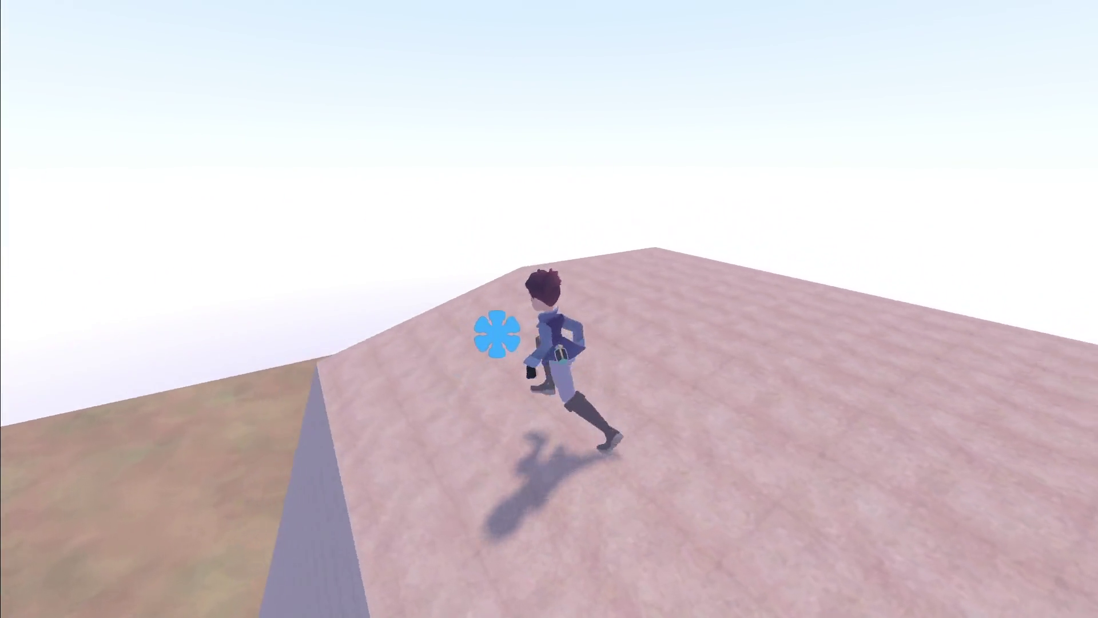
pyautogui.press('s')
pyautogui.press('s')
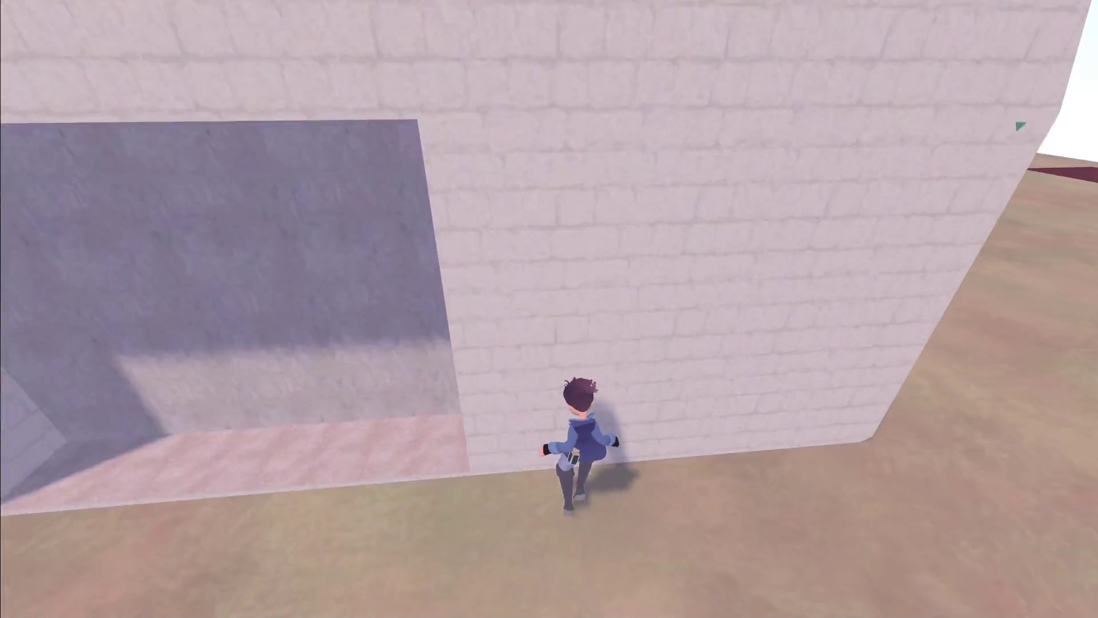
pyautogui.press('w')
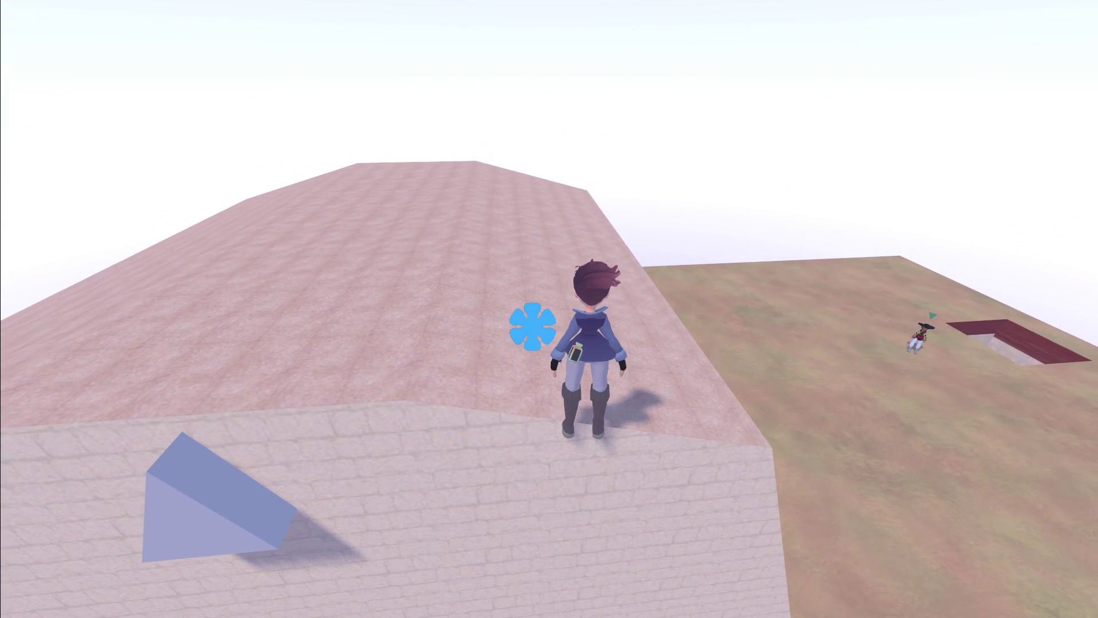
pyautogui.press('F8')
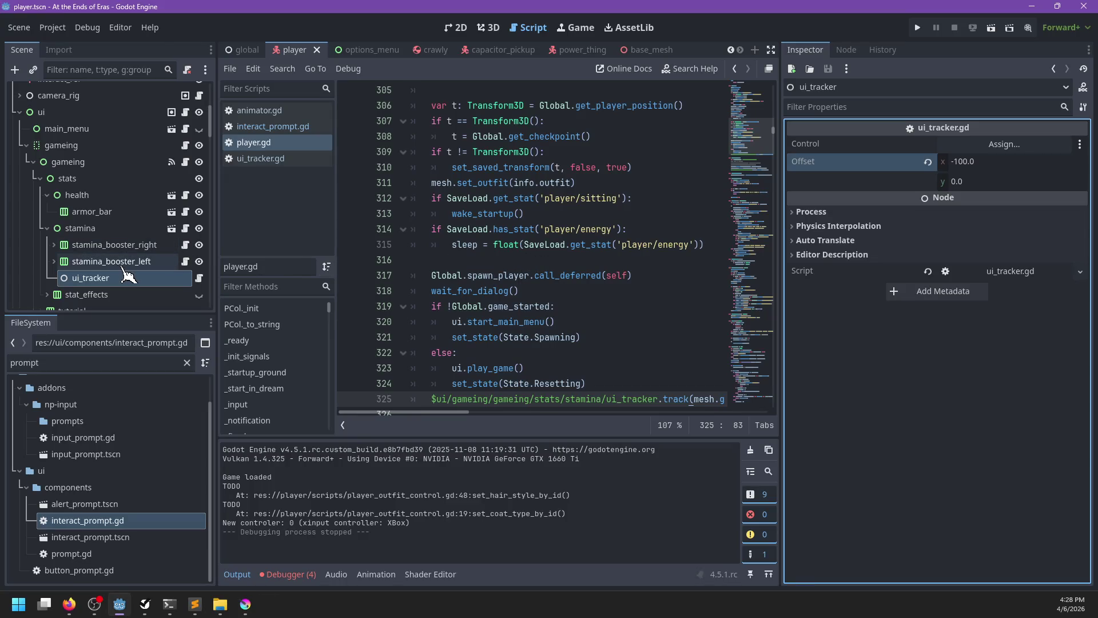
pyautogui.click(200, 278)
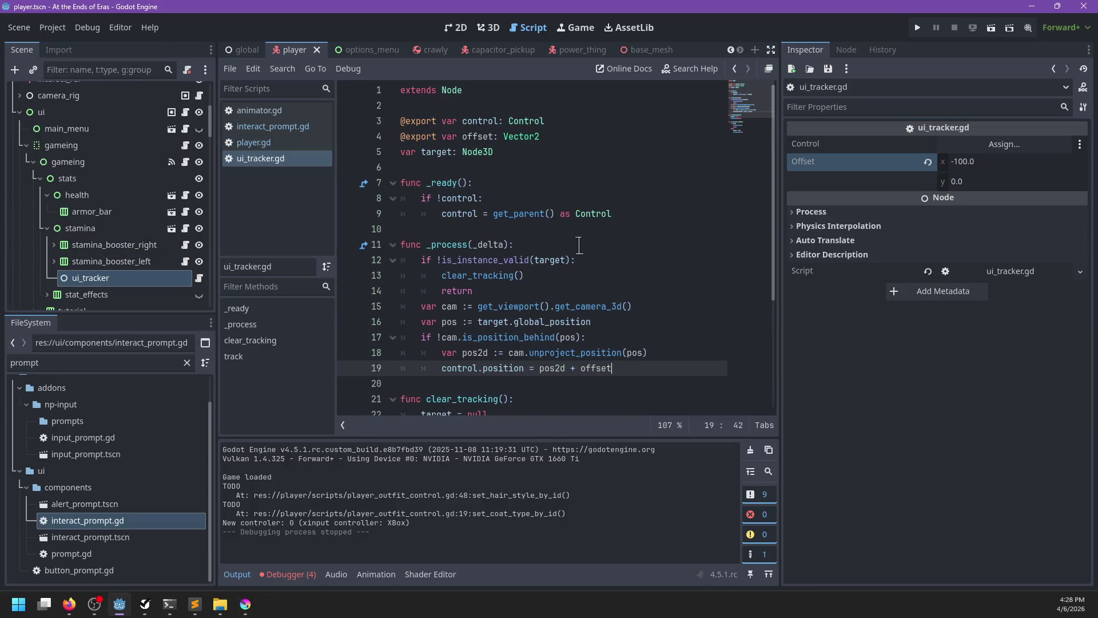
pyautogui.click(576, 135)
pyautogui.press('Return')
pyautogui.write('@ex')
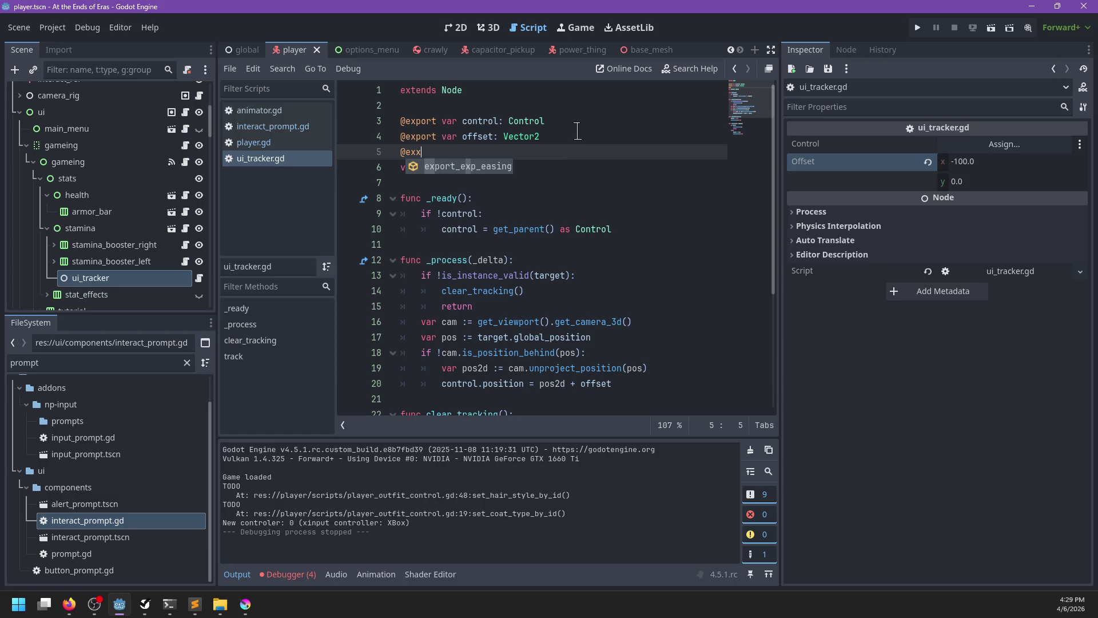
pyautogui.write('port_ea')
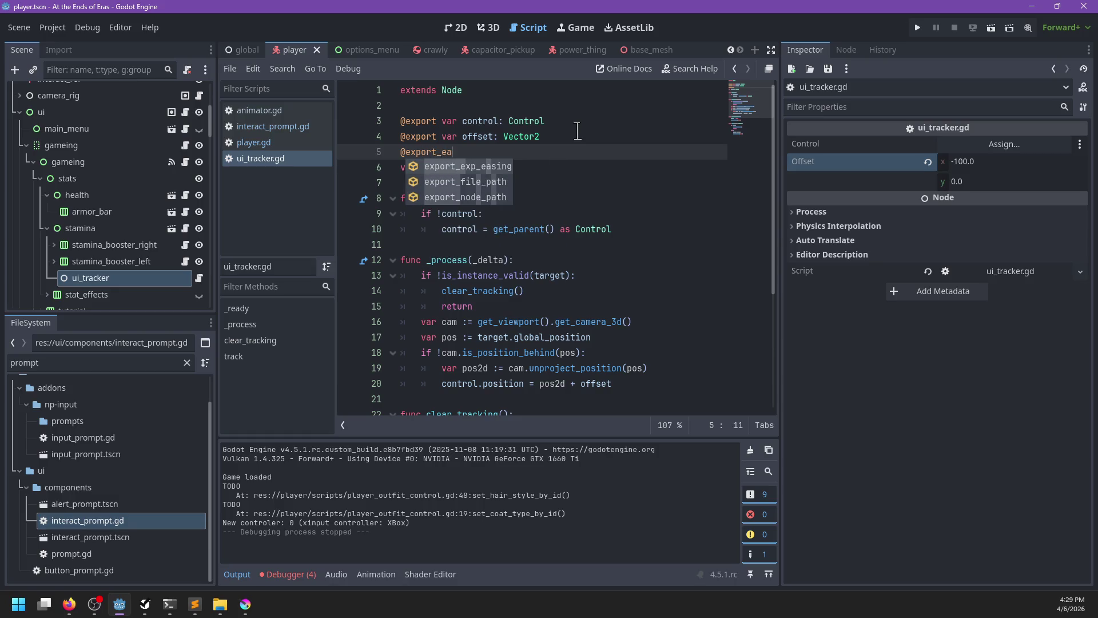
pyautogui.press('Return')
pyautogui.press('Down')
pyautogui.press('Up')
pyautogui.press('Down')
pyautogui.press('Up')
pyautogui.press('Return')
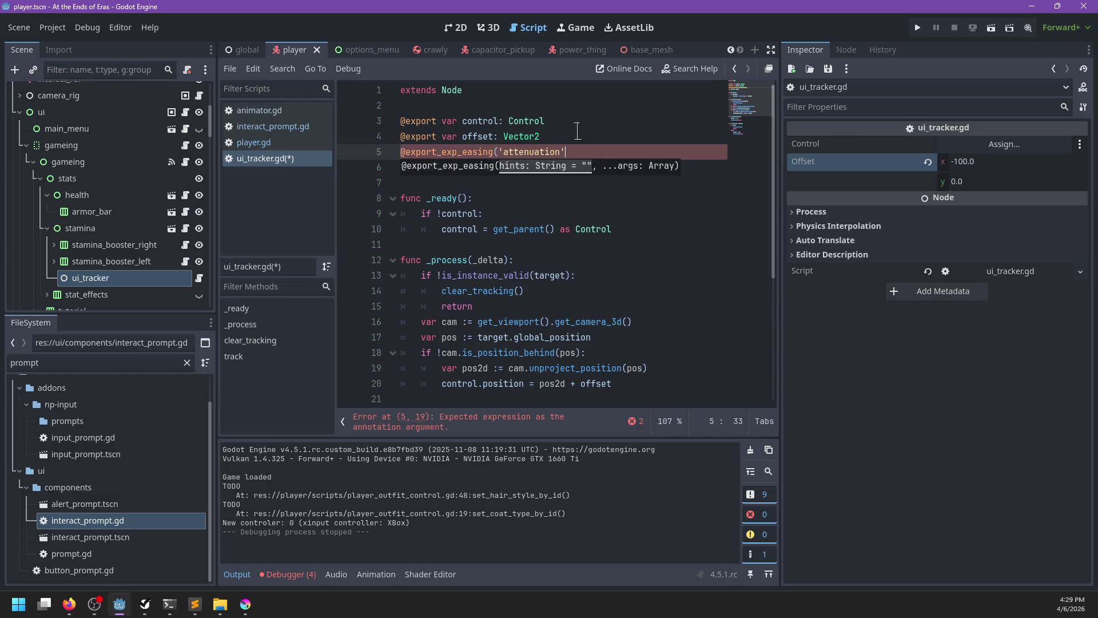
pyautogui.write(') VA')
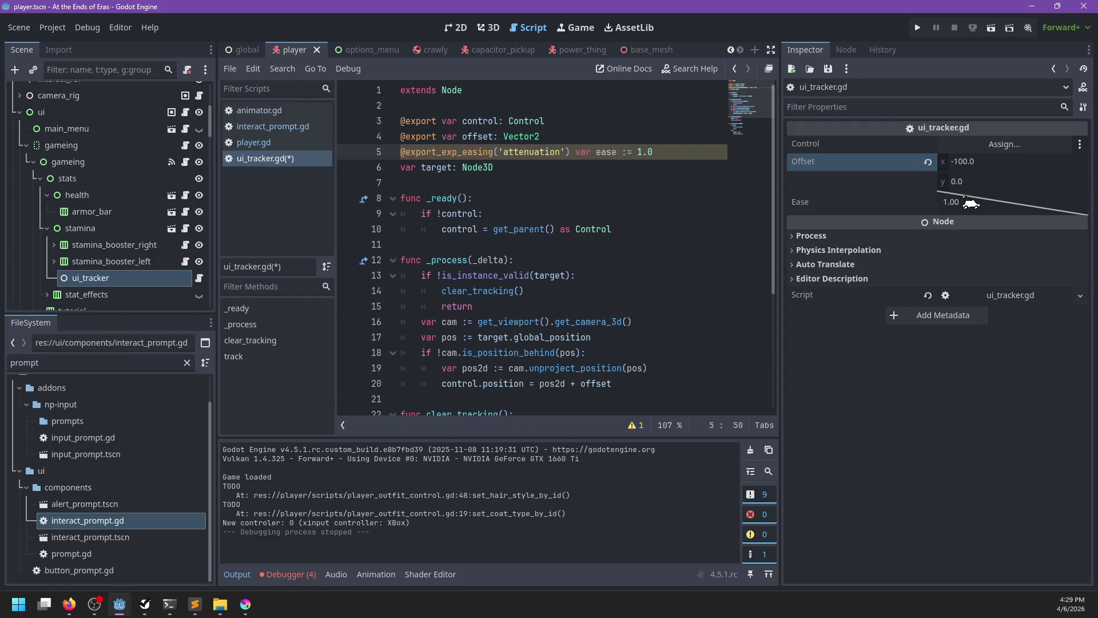
# Change the easing hint to 'inout', save, and try Ease values around 1.7, 3.60 and 0.34.
pyautogui.moveTo(970, 202); pyautogui.dragTo(962, 222)
pyautogui.doubleClick(554, 151)
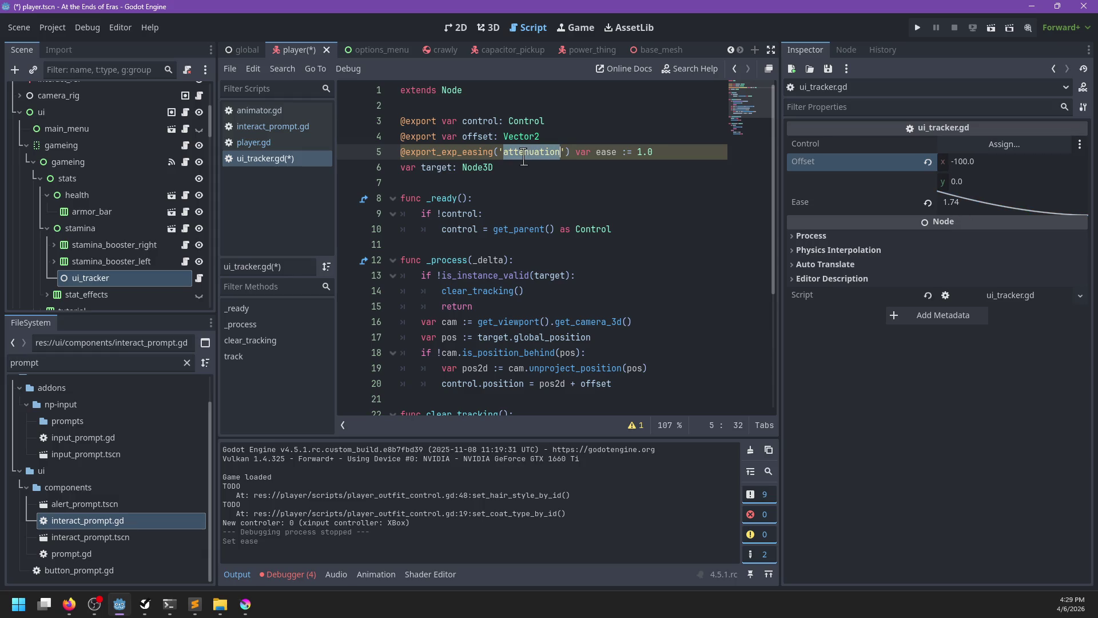
pyautogui.write('in')
pyautogui.press('Return')
pyautogui.hotkey('ctrl', 's')
pyautogui.moveTo(1006, 207)
pyautogui.mouseDown()
pyautogui.moveTo(1021, 221)
pyautogui.moveTo(980, 188)
pyautogui.mouseUp()
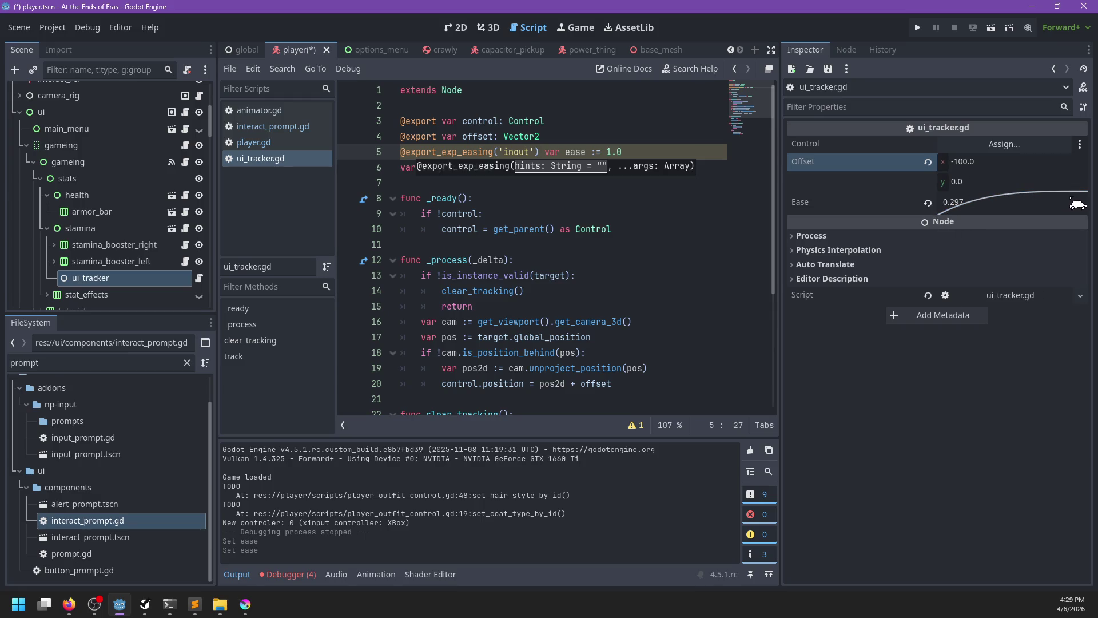
pyautogui.moveTo(1079, 205); pyautogui.dragTo(983, 207)
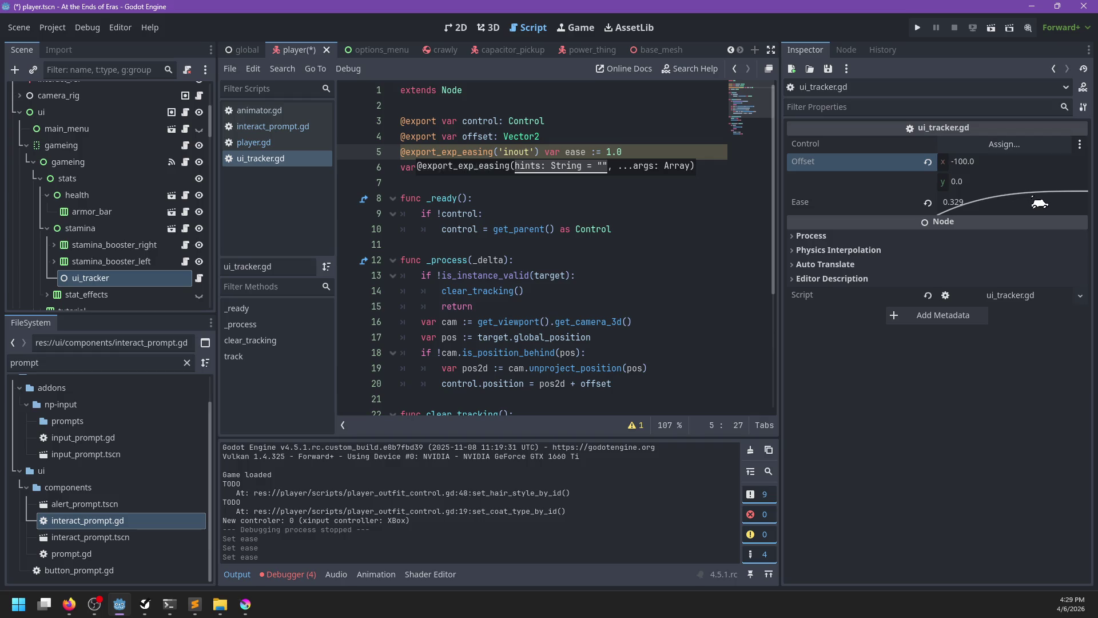
pyautogui.moveTo(994, 207); pyautogui.dragTo(994, 207)
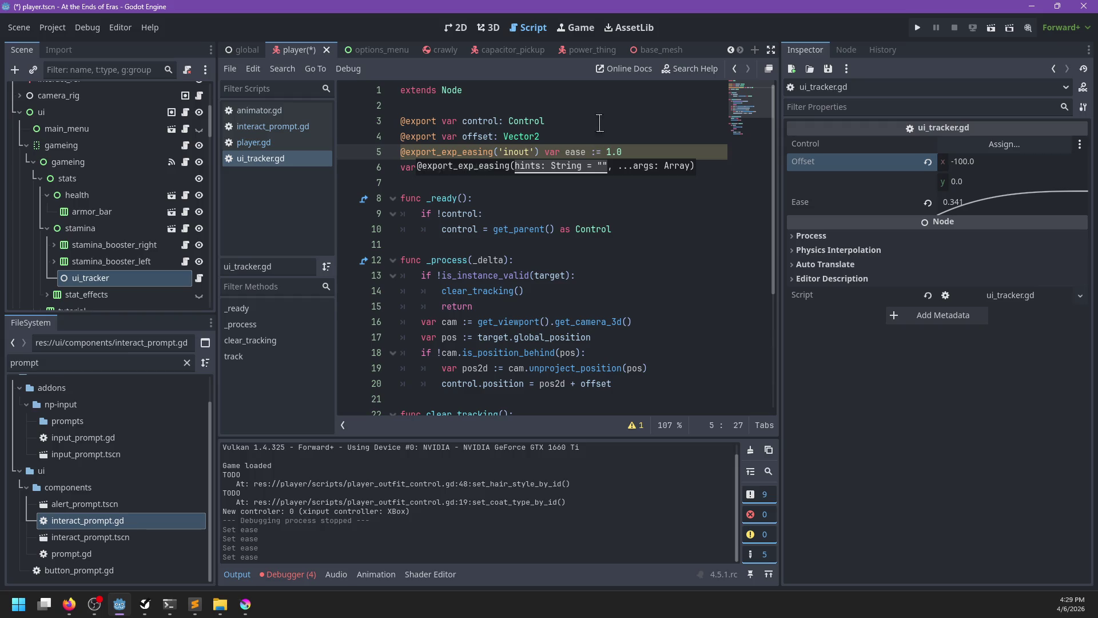
# Try the attenuation hint, revert to inout, save, and drag Ease up to 1.86 then 2.29.
pyautogui.doubleClick(519, 152)
pyautogui.write('atte')
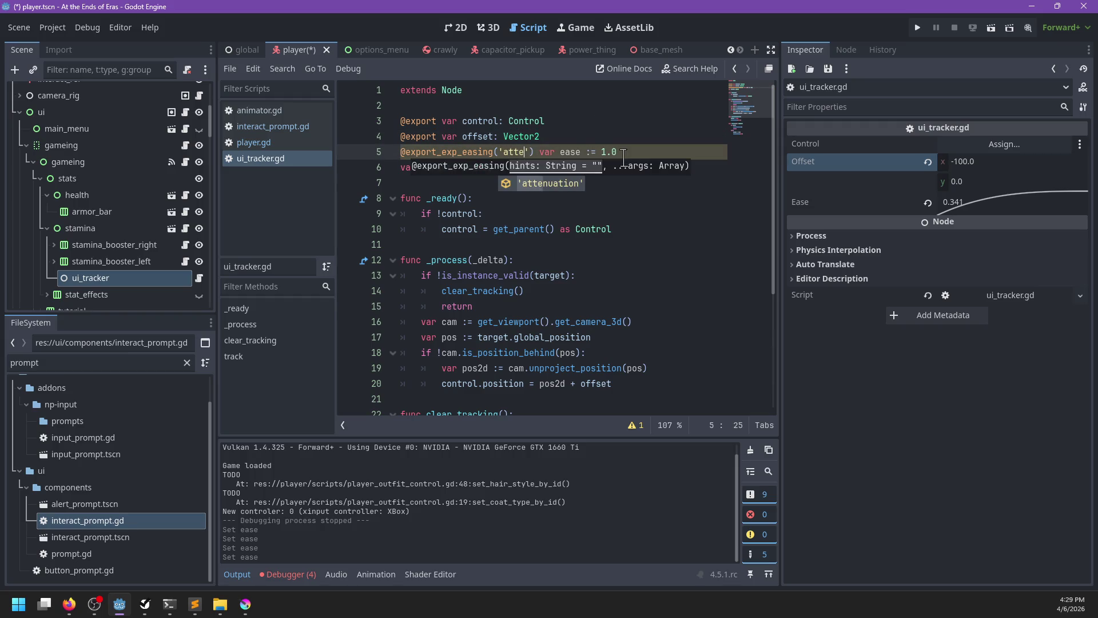
pyautogui.press('Return')
pyautogui.hotkey('ctrl', 'z')
pyautogui.hotkey('ctrl', 'z')
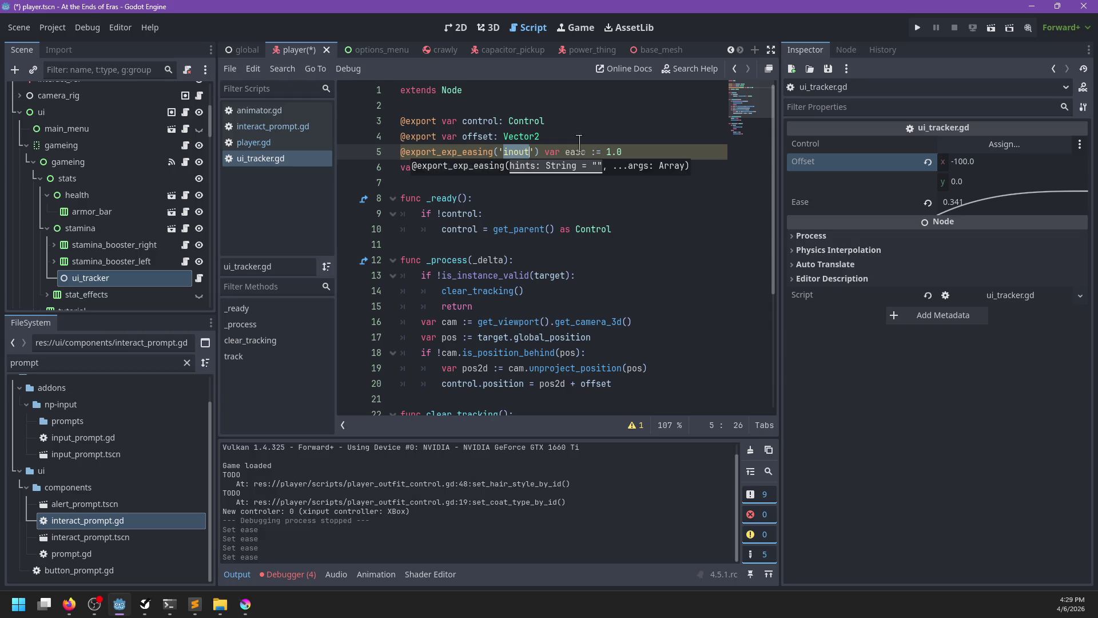
pyautogui.click(578, 148)
pyautogui.hotkey('ctrl', 's')
pyautogui.moveTo(972, 204); pyautogui.dragTo(950, 262)
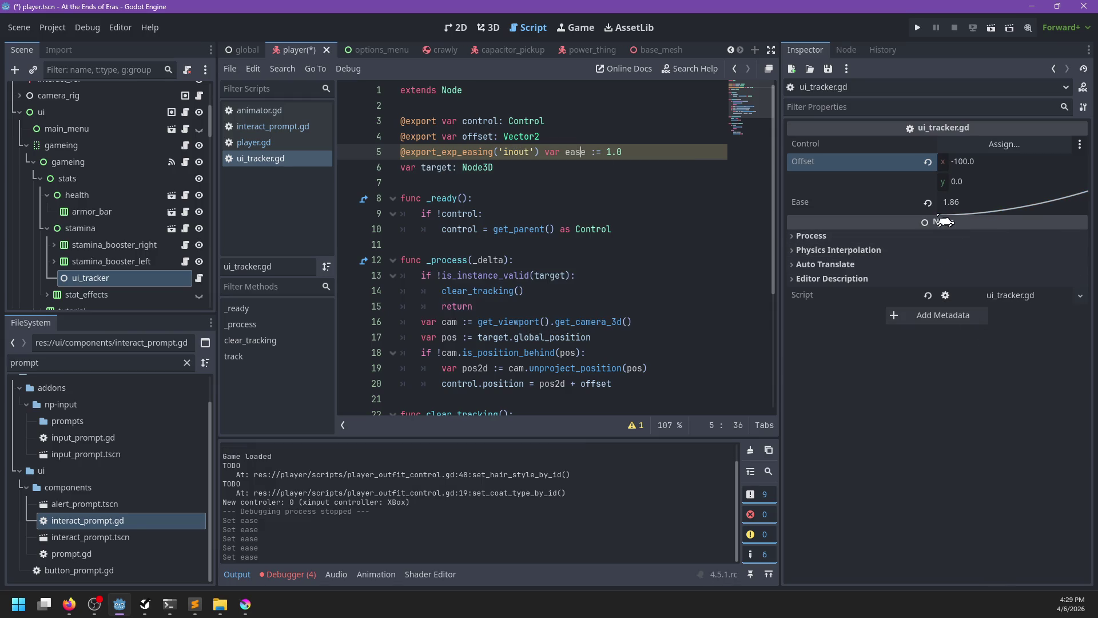
pyautogui.moveTo(1028, 215); pyautogui.dragTo(1032, 214)
# Replace control.position on line 20 with a 'var target :=' declaration holding pos2d + offset.
pyautogui.click(639, 167)
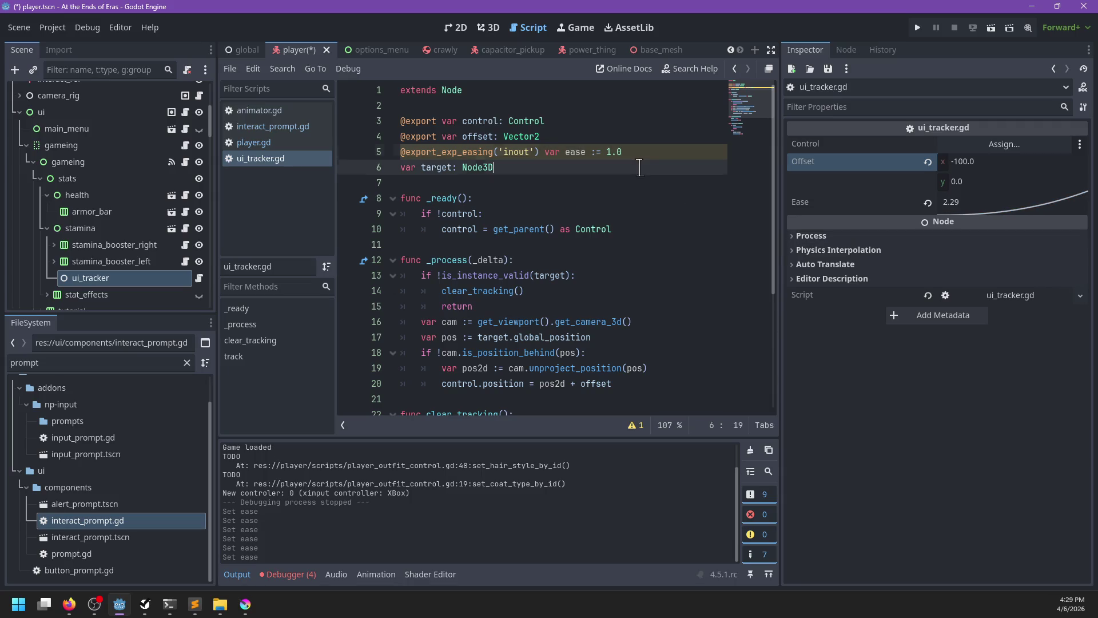
pyautogui.scroll(-2, 600, 184)
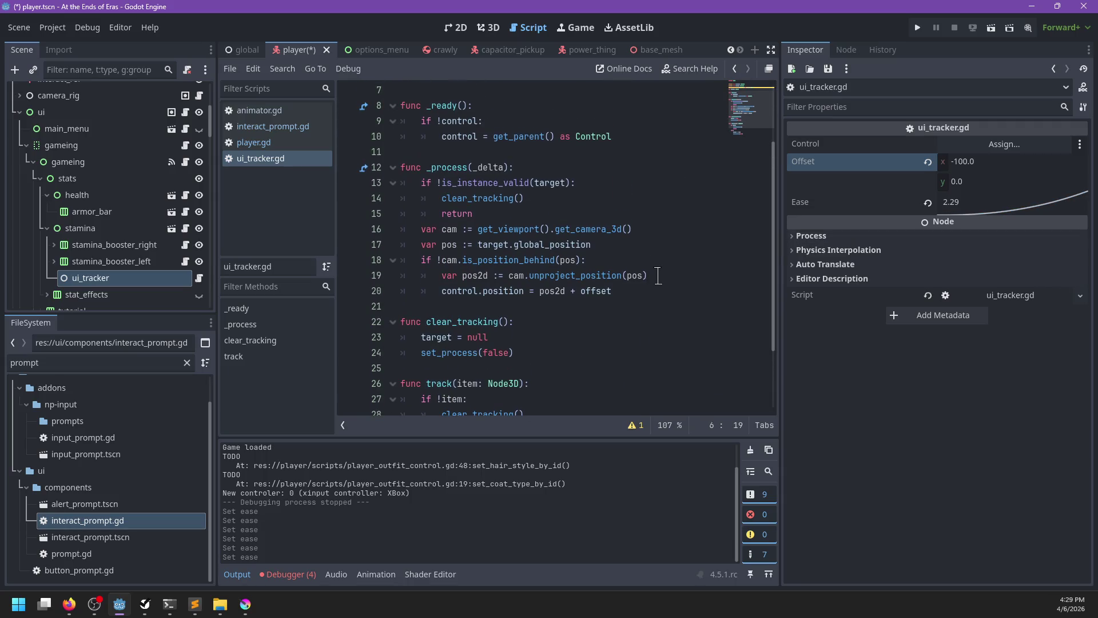
pyautogui.scroll(2, 657, 275)
pyautogui.scroll(-1, 665, 277)
pyautogui.click(626, 324)
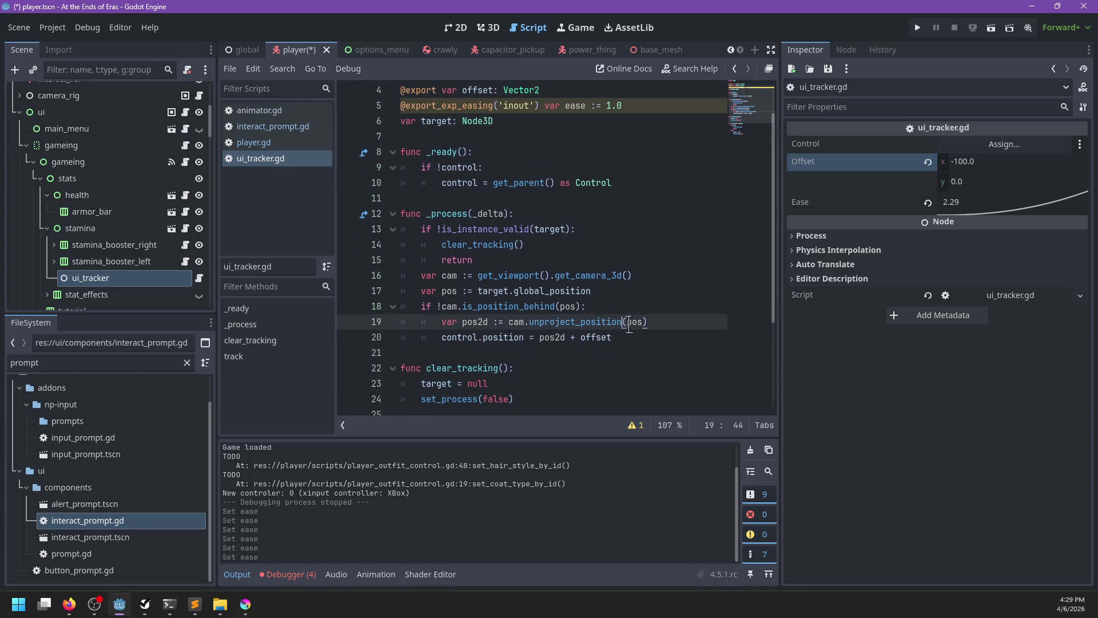
pyautogui.click(526, 337)
pyautogui.hotkey('shift', 'Home')
pyautogui.press('BackSpace')
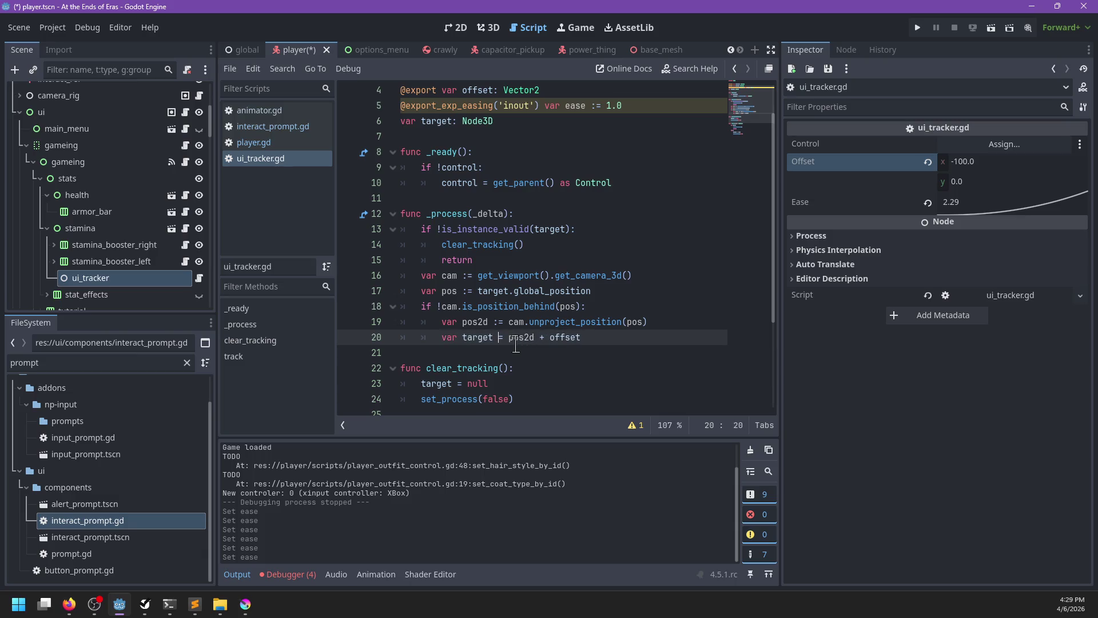
pyautogui.click(657, 106)
pyautogui.press('Return')
pyautogui.write('@expor')
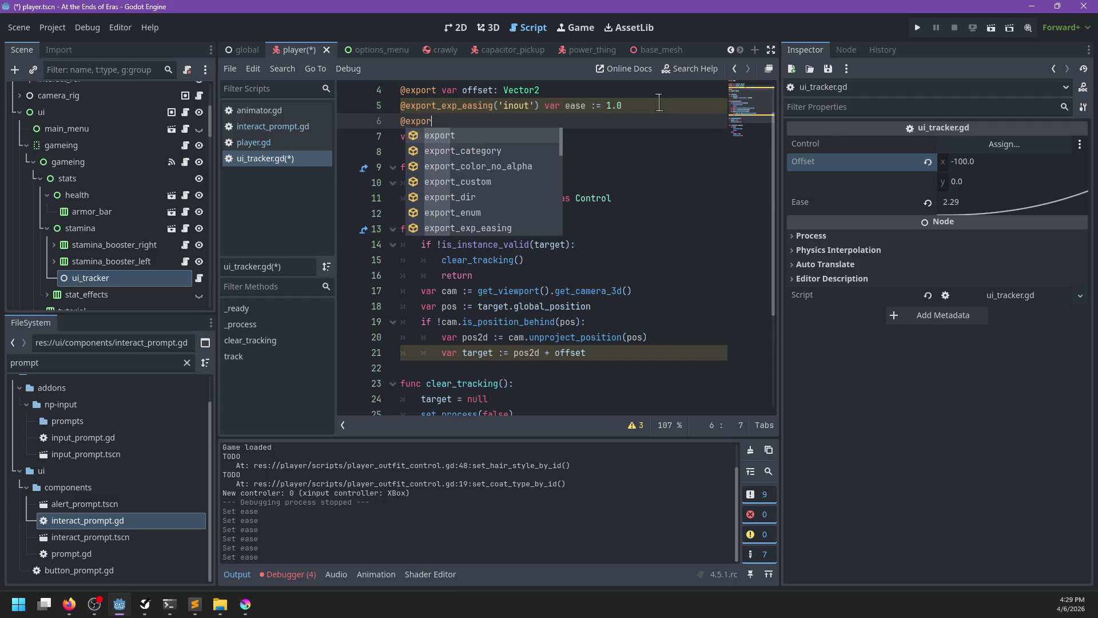
pyautogui.write('t var max_distance := 500.0')
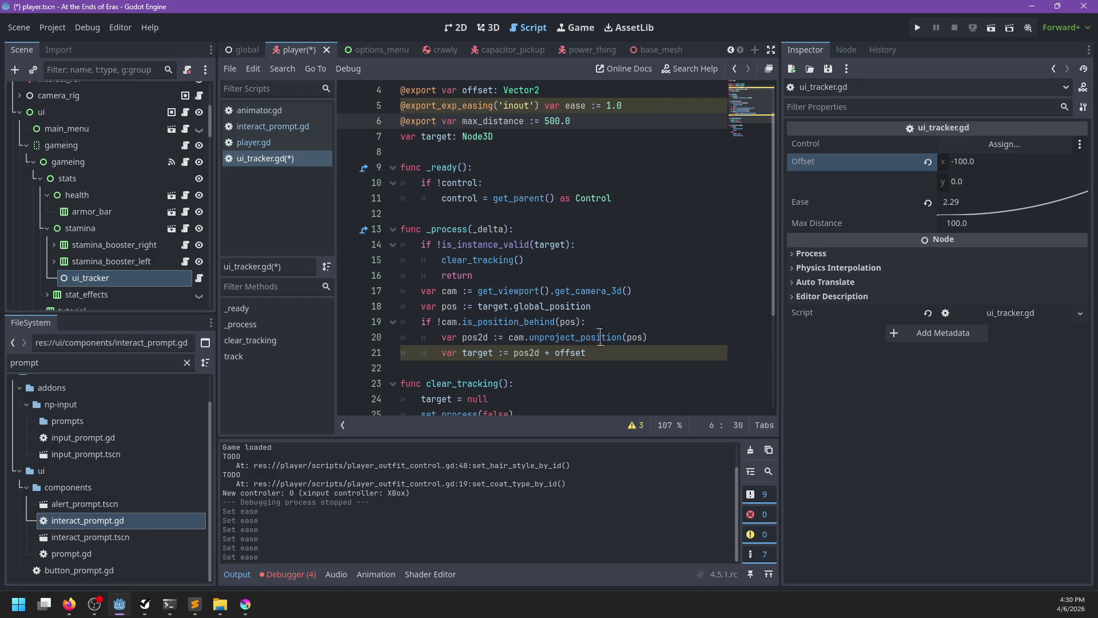
pyautogui.click(628, 358)
# Remove the target variable and move ' + offset' onto the pos2d line.
pyautogui.press('Return')
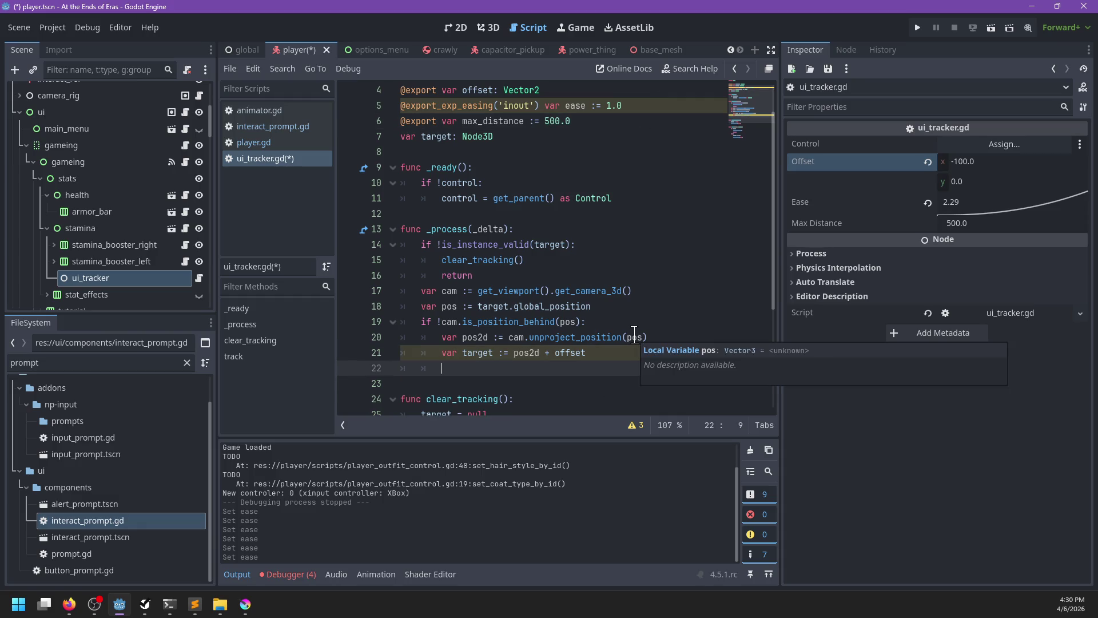
pyautogui.click(489, 353)
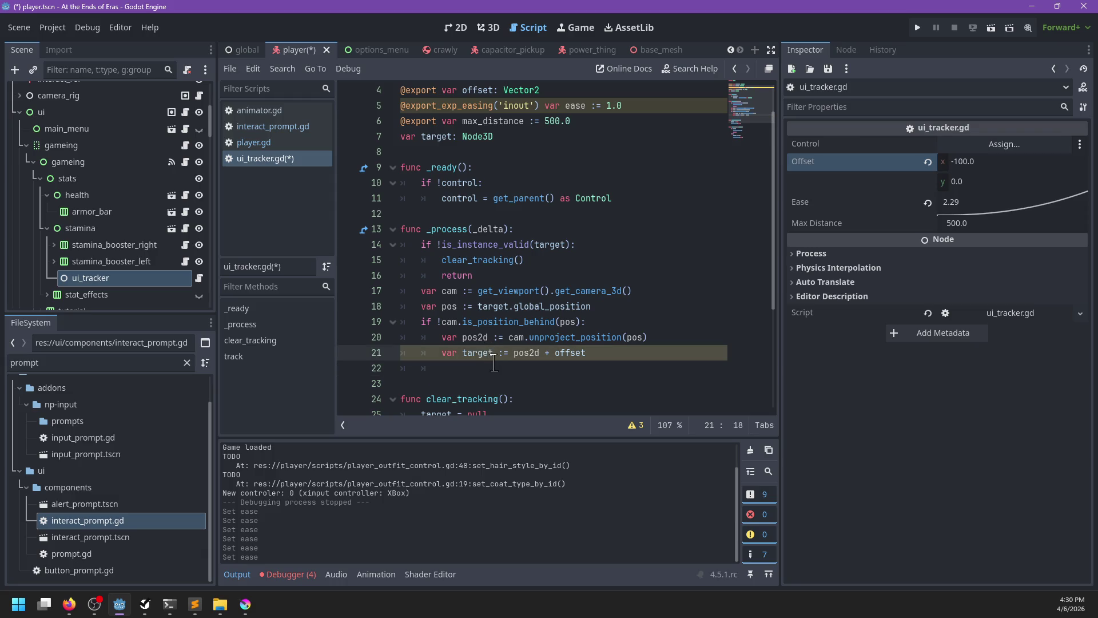
pyautogui.hotkey('ctrl', 'BackSpace')
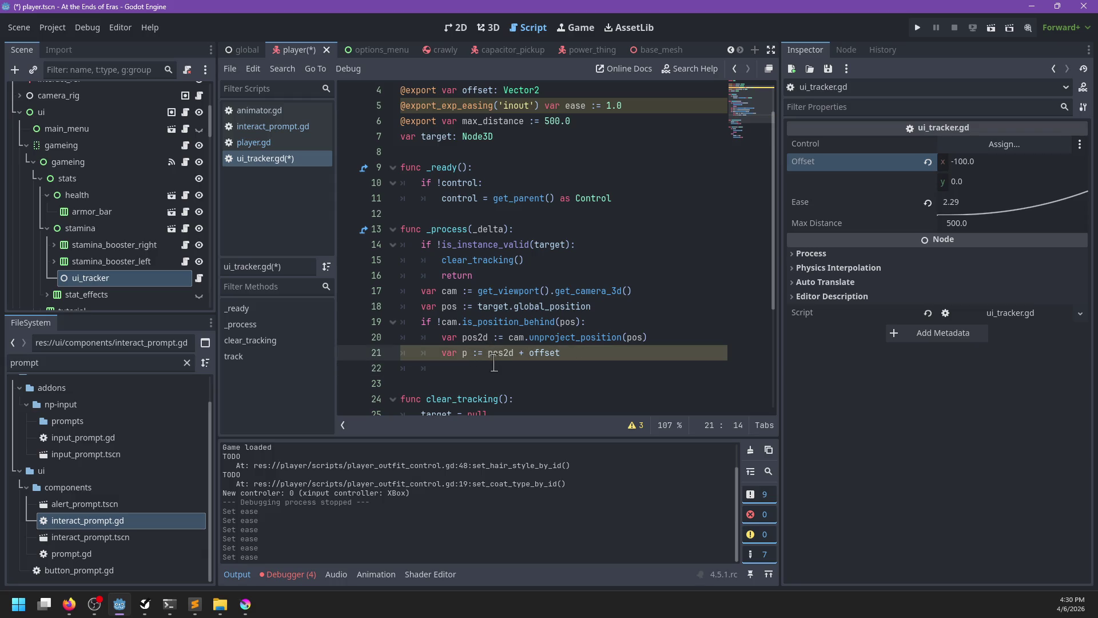
pyautogui.hotkey('ctrl', 'BackSpace')
pyautogui.hotkey('ctrl', 'Right')
pyautogui.hotkey('shift', 'End')
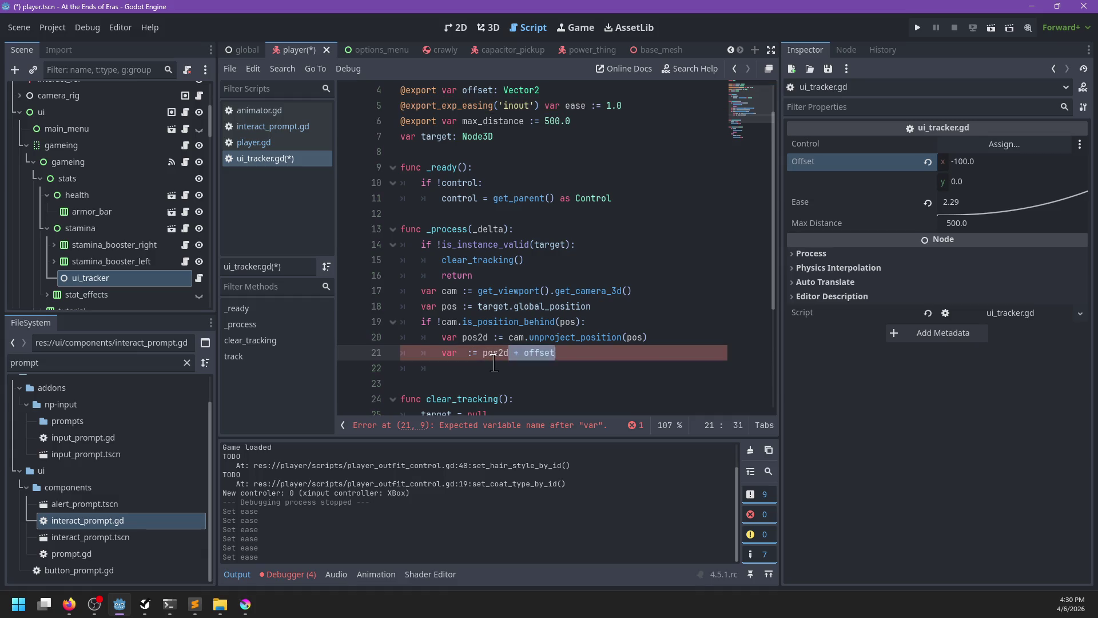
pyautogui.hotkey('ctrl', 'x')
pyautogui.click(665, 337)
pyautogui.hotkey('ctrl', 'v')
# Rewrite line 21 as 'control.position = ease(pos2d, ' using autocomplete.
pyautogui.click(587, 353)
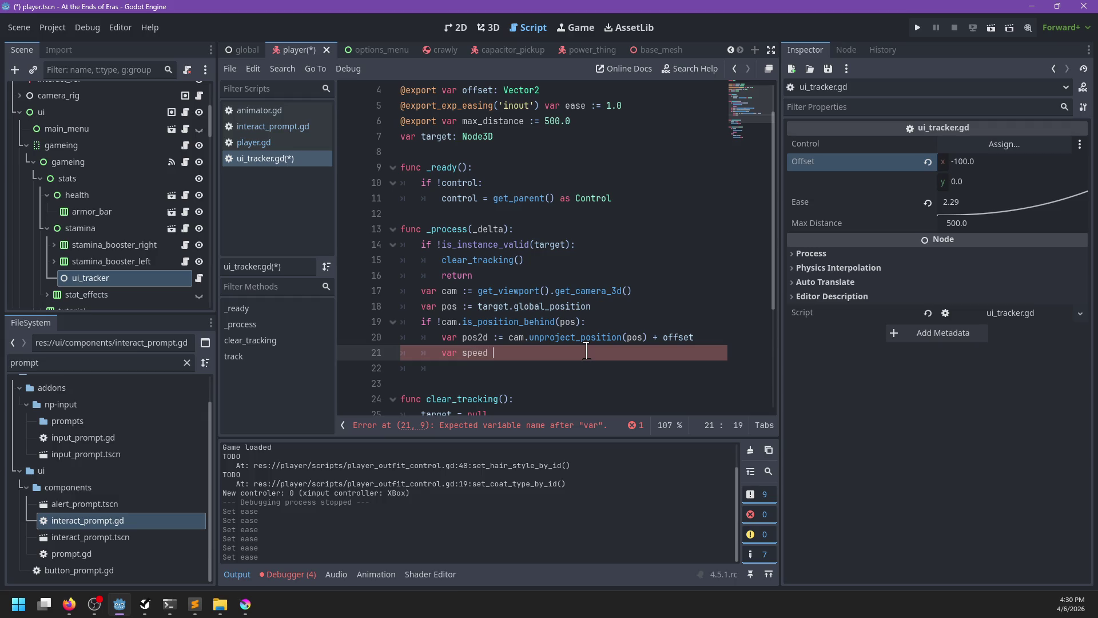
pyautogui.hotkey('ctrl', 'BackSpace')
pyautogui.hotkey('ctrl', 'BackSpace')
pyautogui.hotkey('ctrl', 'BackSpace')
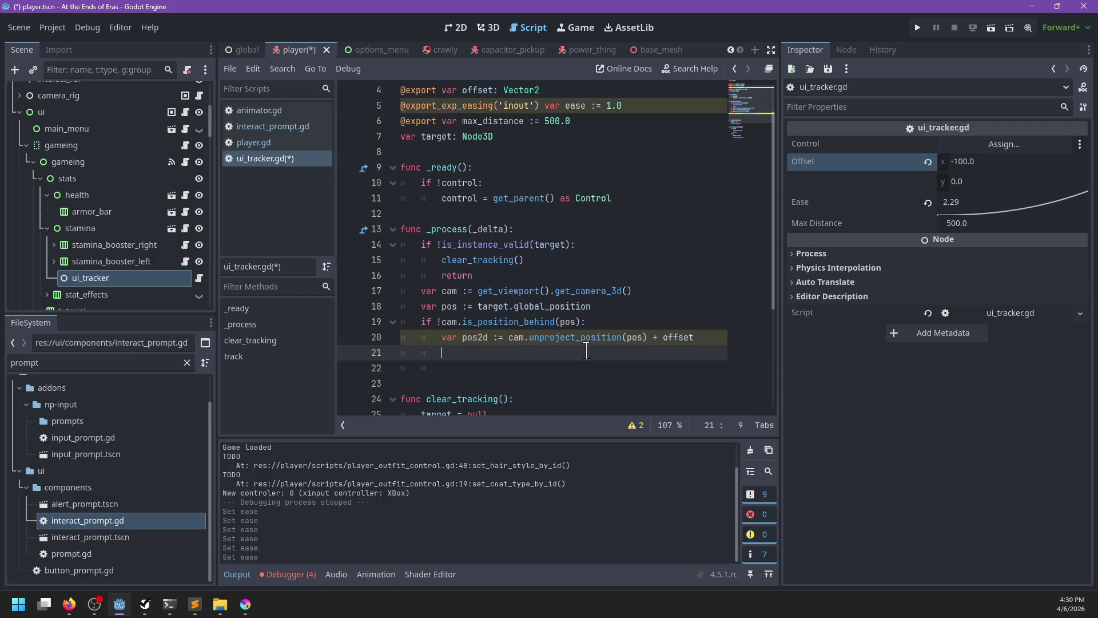
pyautogui.press('BackSpace')
pyautogui.press('BackSpace')
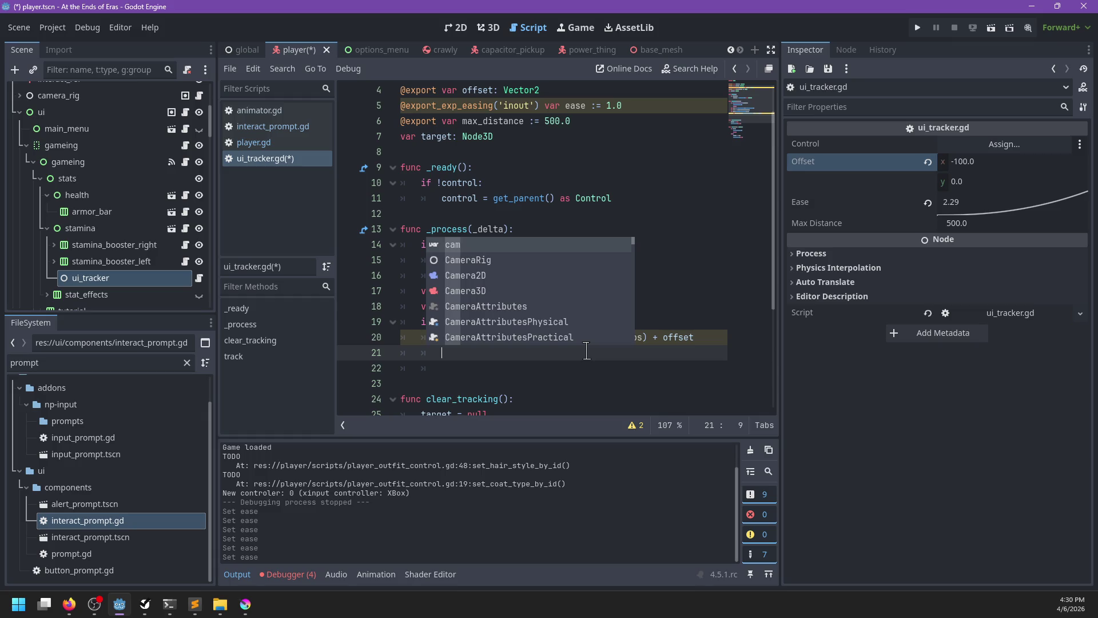
pyautogui.write('control.po')
pyautogui.press('Return')
pyautogui.write('=')
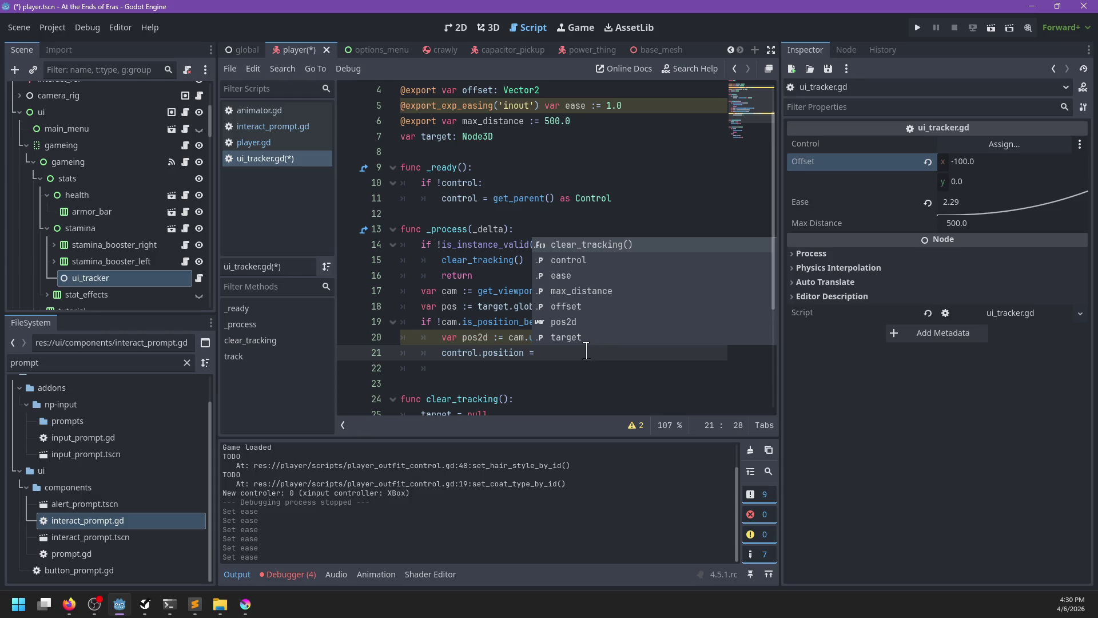
pyautogui.press('Return')
pyautogui.press('BackSpace')
pyautogui.write('e')
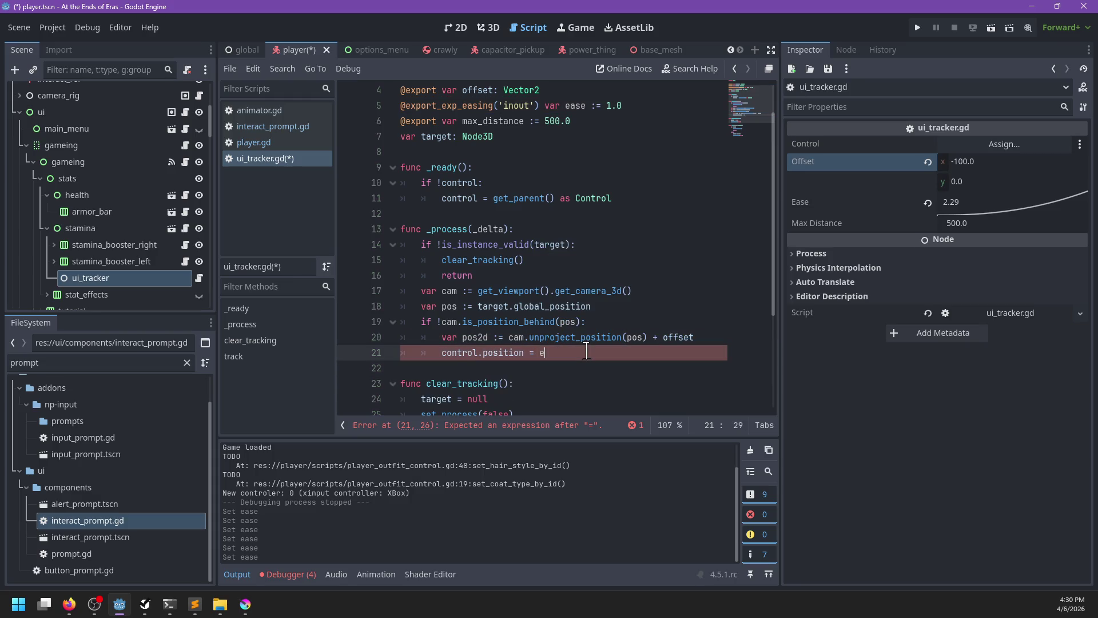
pyautogui.write('ase')
pyautogui.press('Escape')
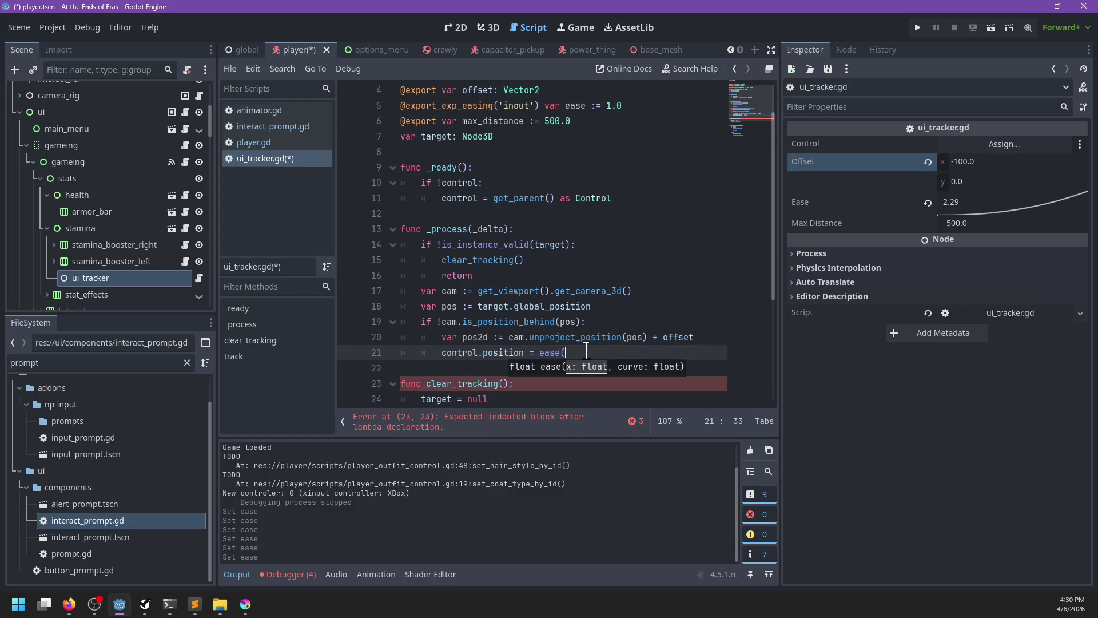
pyautogui.press('BackSpace')
pyautogui.press('BackSpace')
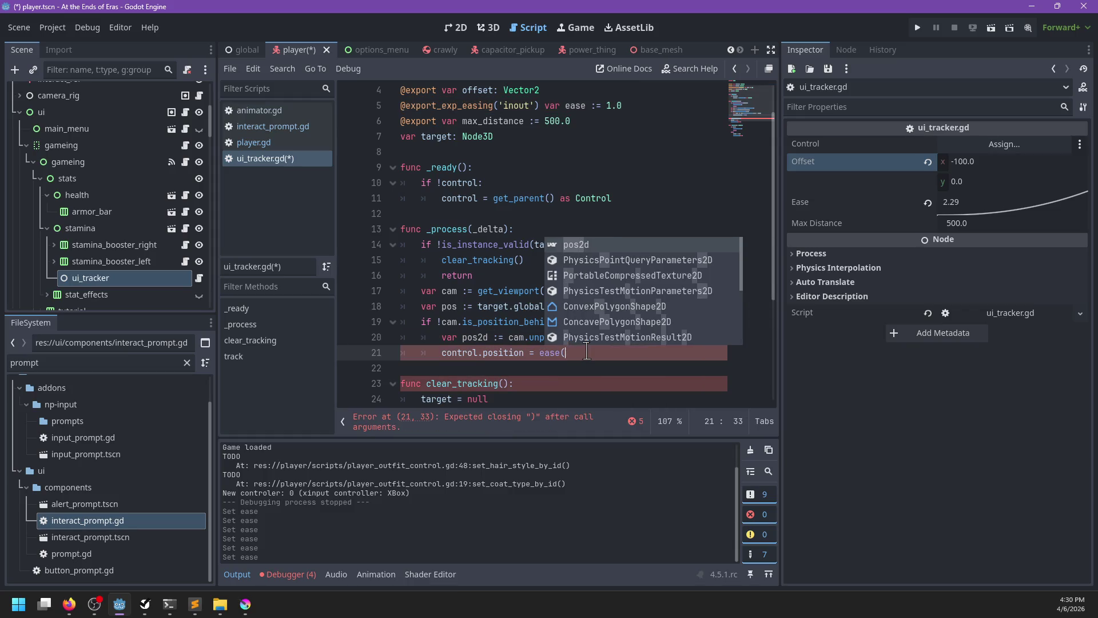
pyautogui.press('BackSpace')
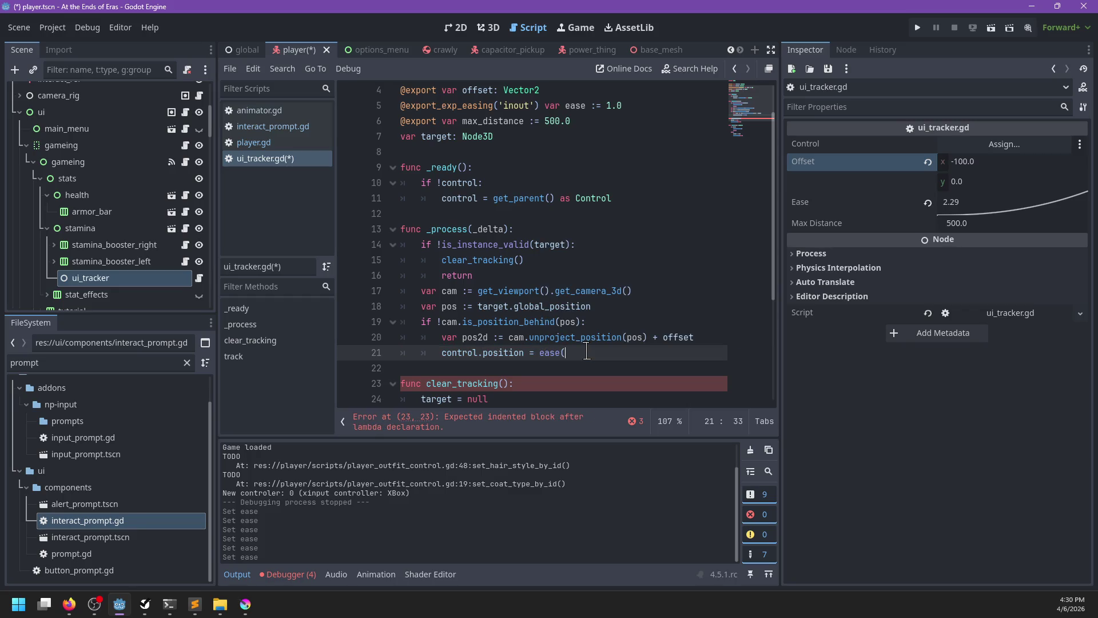
pyautogui.write('2d,')
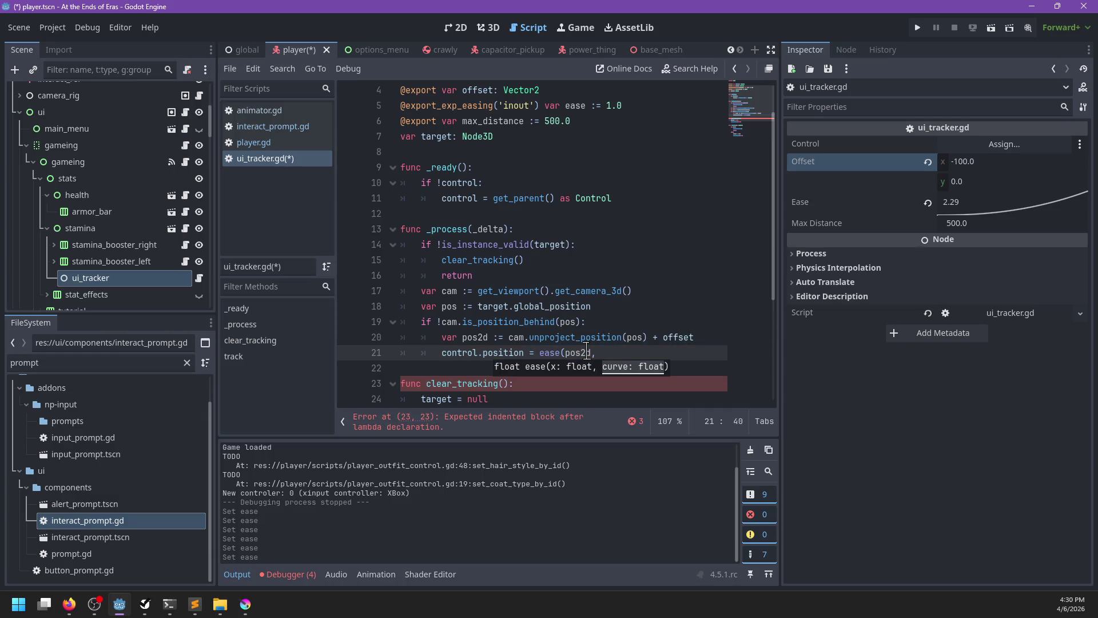
pyautogui.press('Escape')
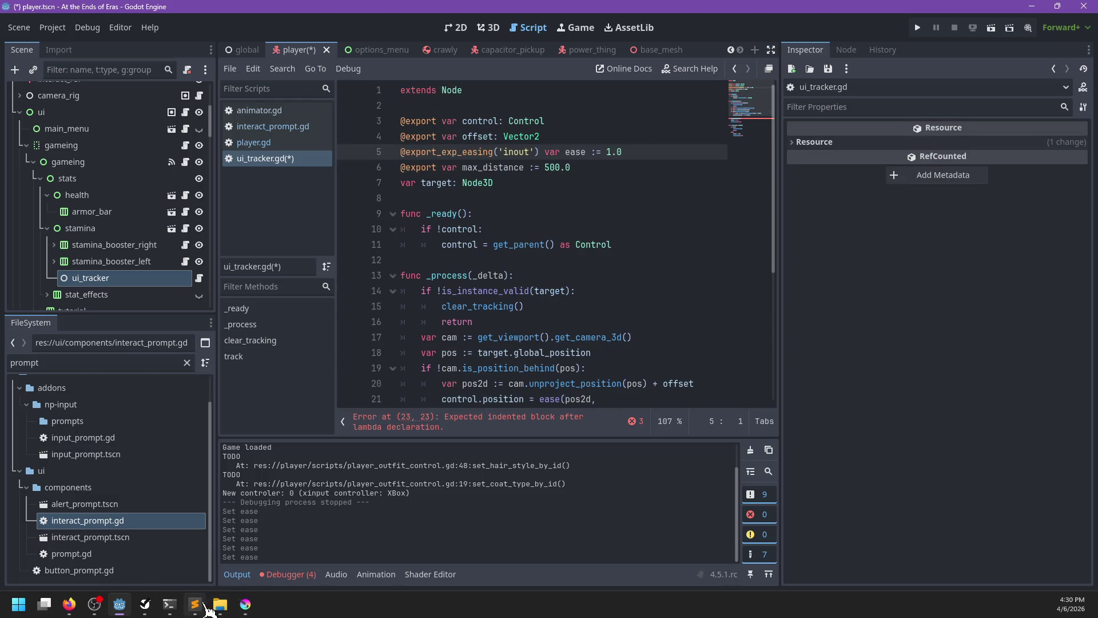
# Open the older Kitty Found a Camera project in Sublime Text via Open Recent and expand its player folder.
pyautogui.click(196, 604)
pyautogui.hotkey('alt', 'f')
pyautogui.press('r')
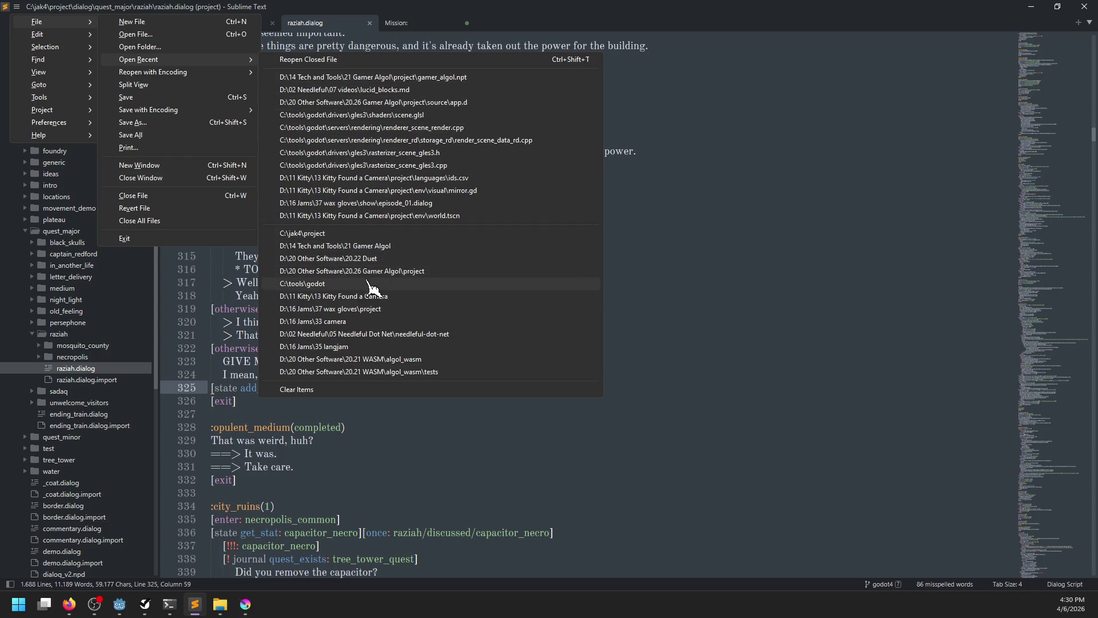
pyautogui.click(361, 297)
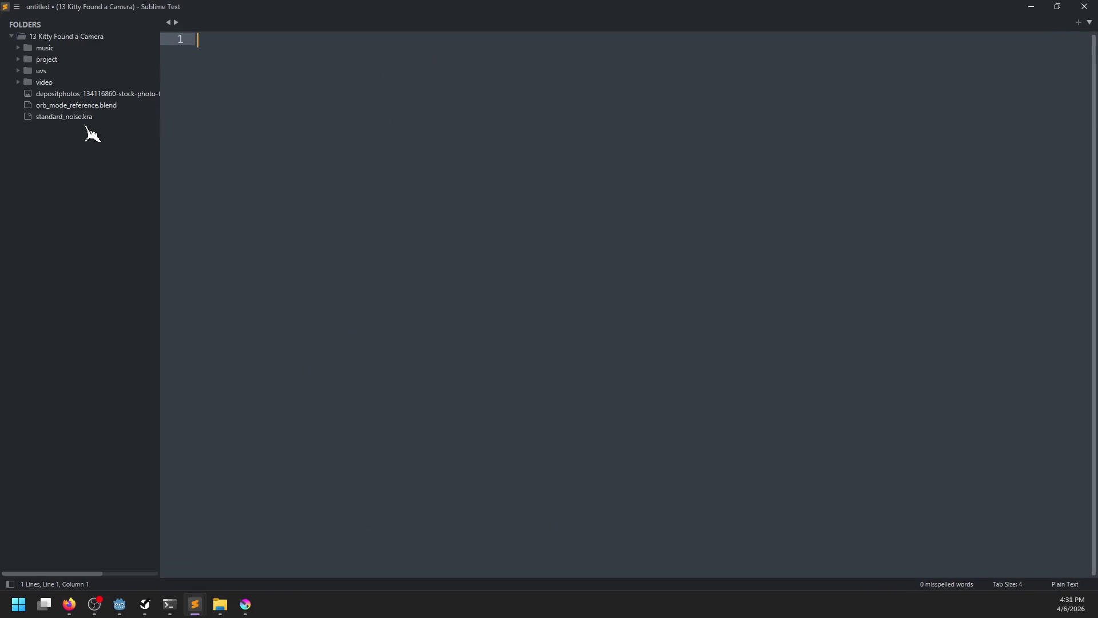
pyautogui.click(28, 61)
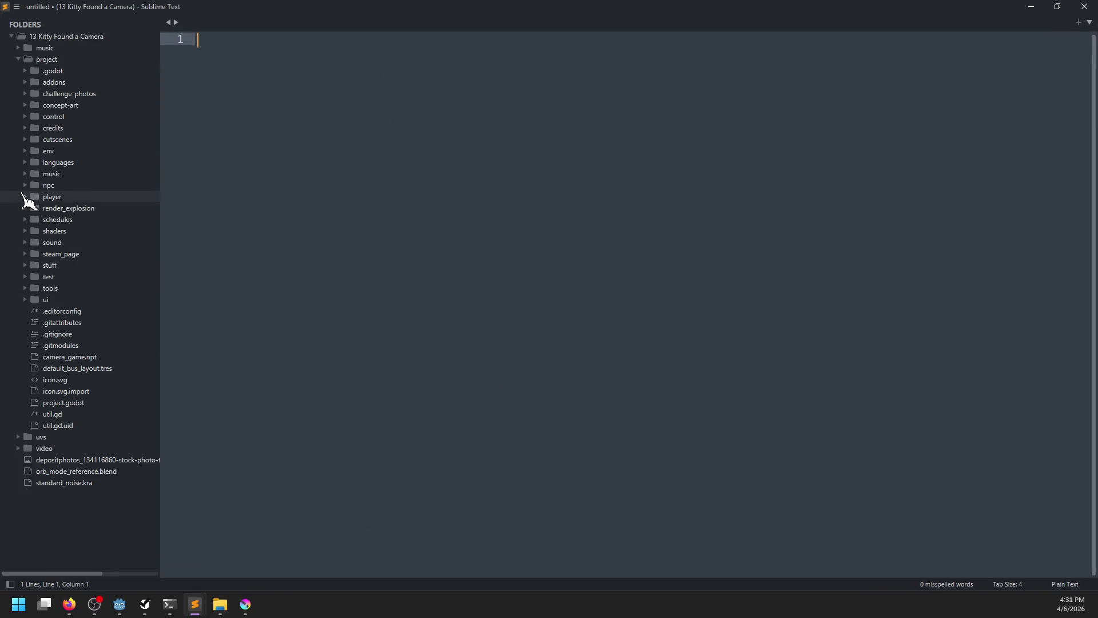
pyautogui.click(28, 198)
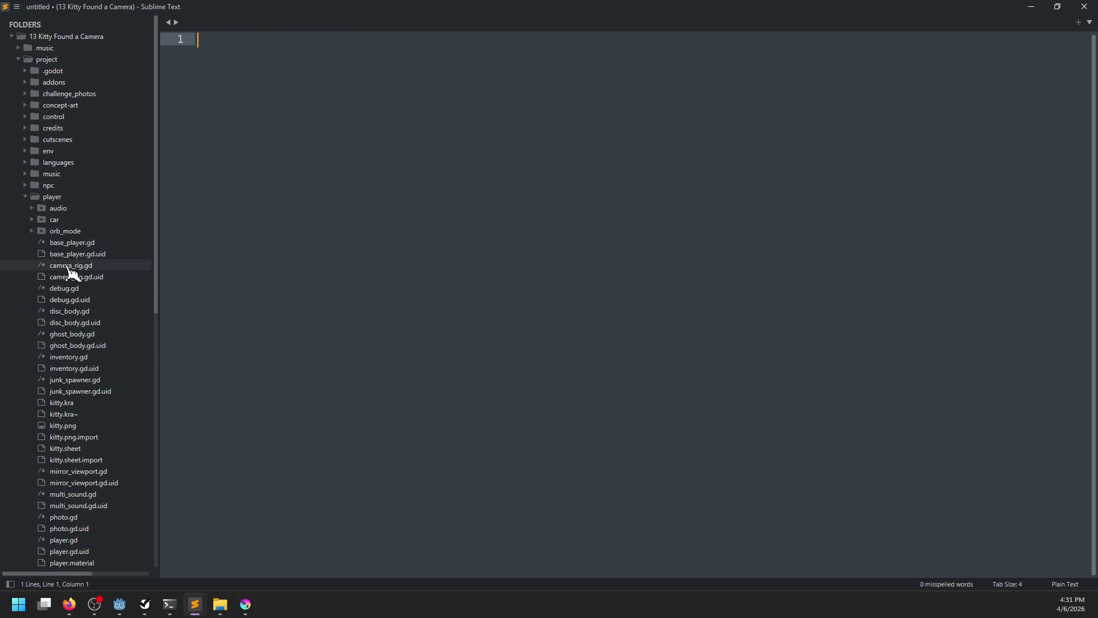
# Open camera_rig.gd and look over its exported weight and camera_distance lines.
pyautogui.click(68, 267)
pyautogui.hotkey('ctrl', 'f')
pyautogui.write('ease')
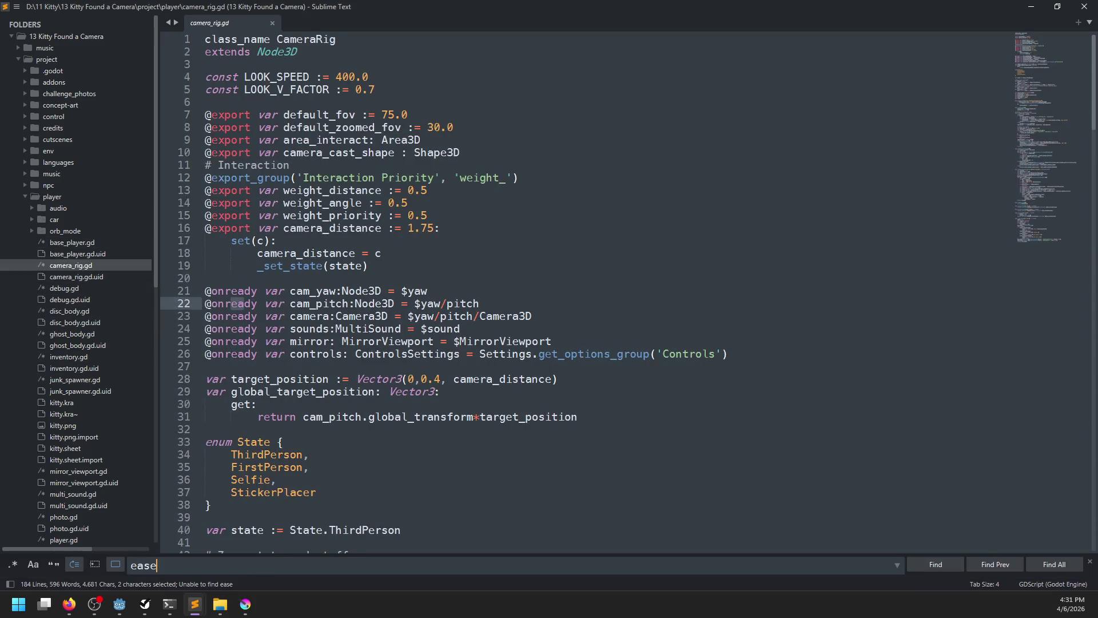
pyautogui.press('BackSpace')
pyautogui.press('BackSpace')
pyautogui.press('BackSpace')
pyautogui.moveTo(402, 229); pyautogui.dragTo(495, 232)
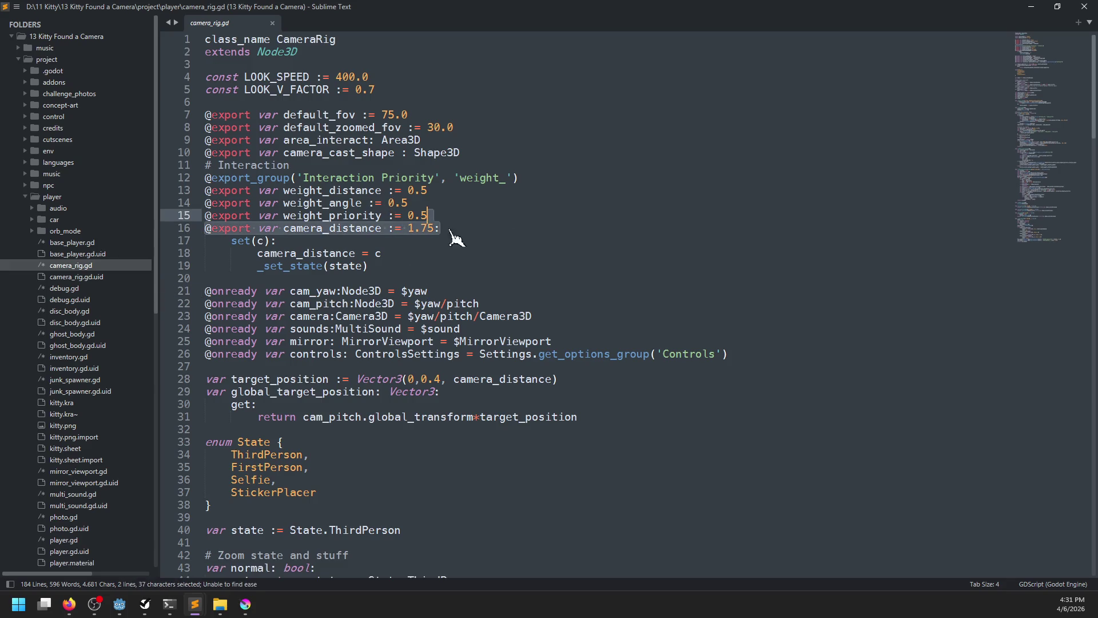
pyautogui.click(521, 250)
pyautogui.write('re')
pyautogui.press('Escape')
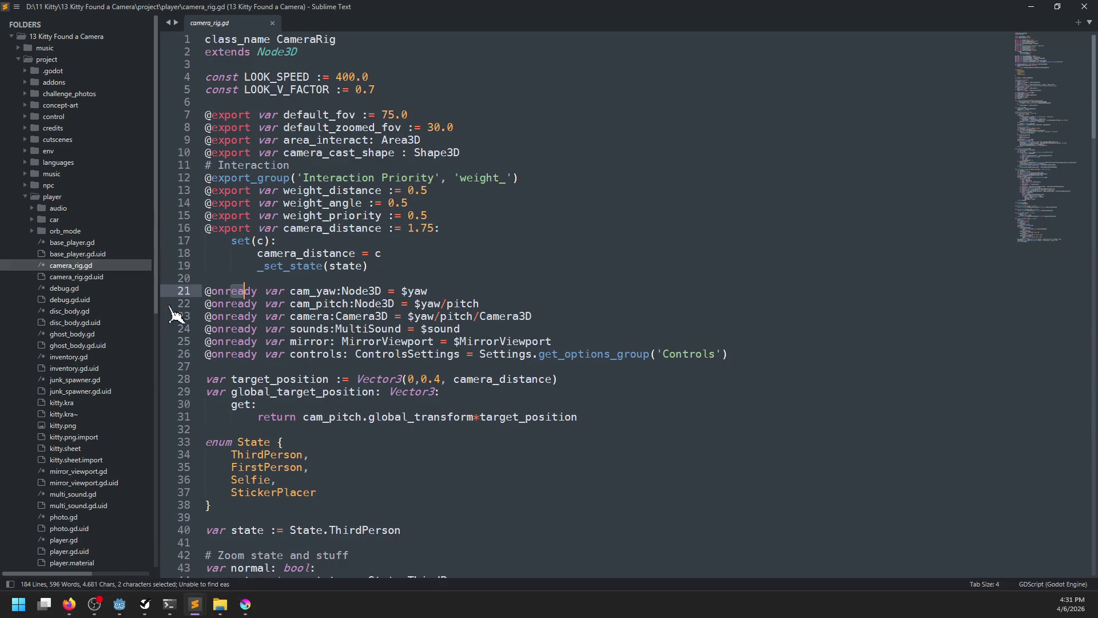
pyautogui.scroll(-2, 111, 412)
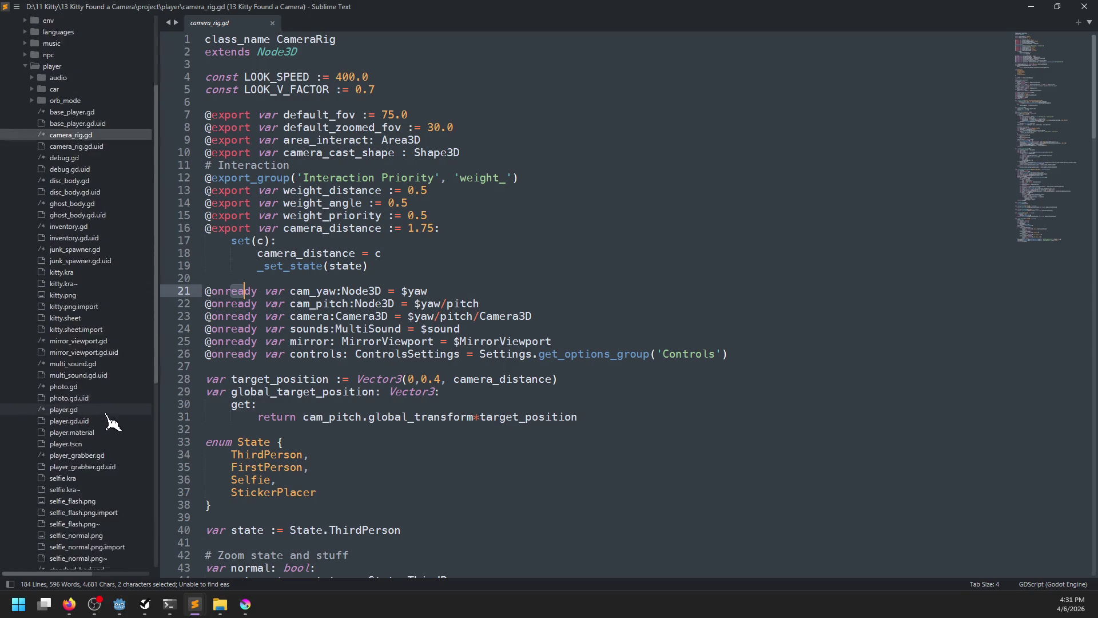
pyautogui.scroll(-3, 91, 420)
# Open player.gd, search for 'ease' and land on the ease() call computing h_factor around line 589.
pyautogui.click(83, 369)
pyautogui.click(503, 354)
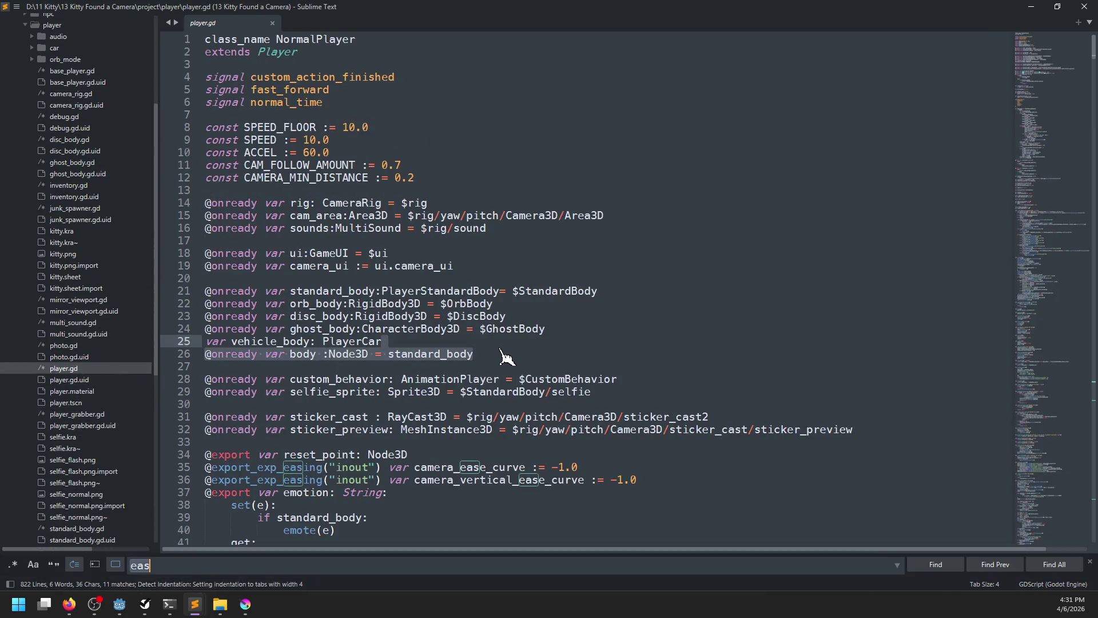
pyautogui.hotkey('ctrl', 'f')
pyautogui.write('ease')
pyautogui.press('Return')
pyautogui.press('Return')
pyautogui.press('Escape')
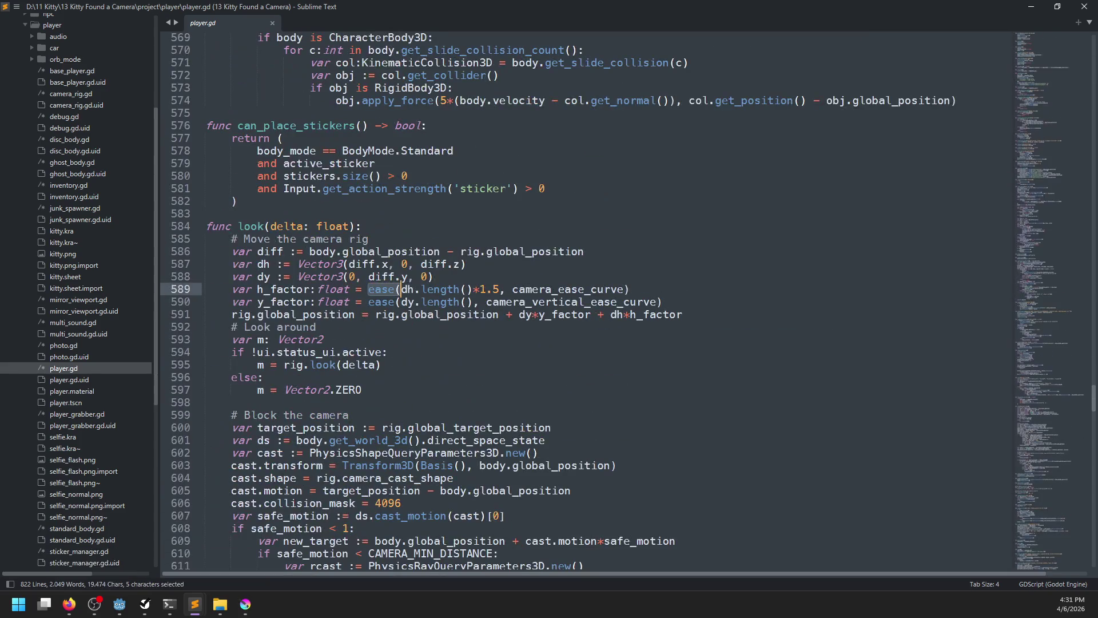
pyautogui.hotkey('shift', 'Right')
pyautogui.doubleClick(286, 290)
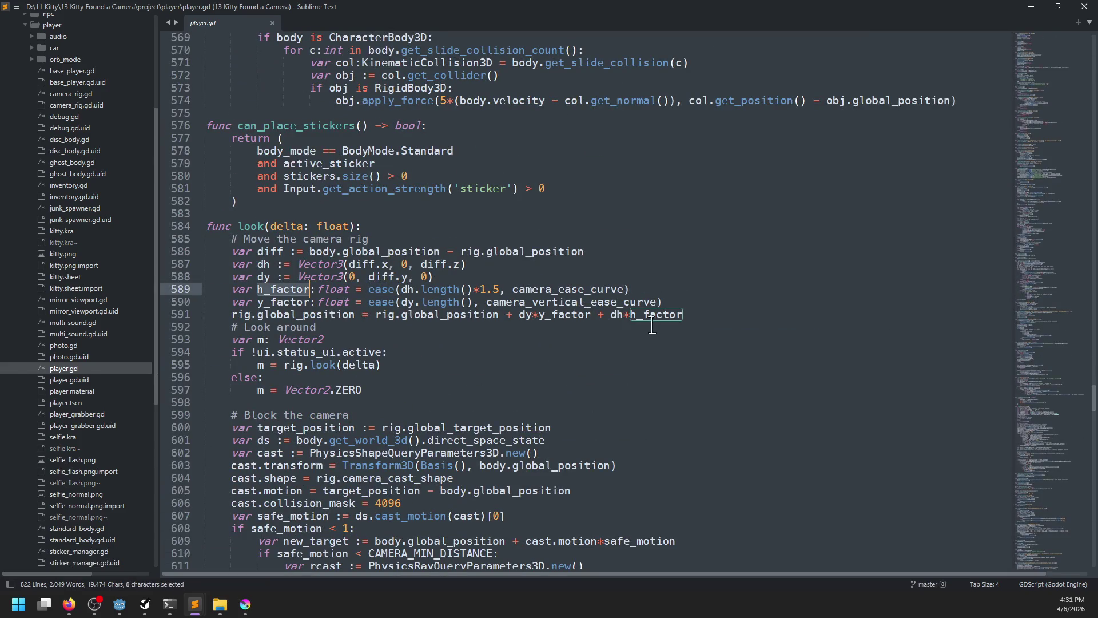
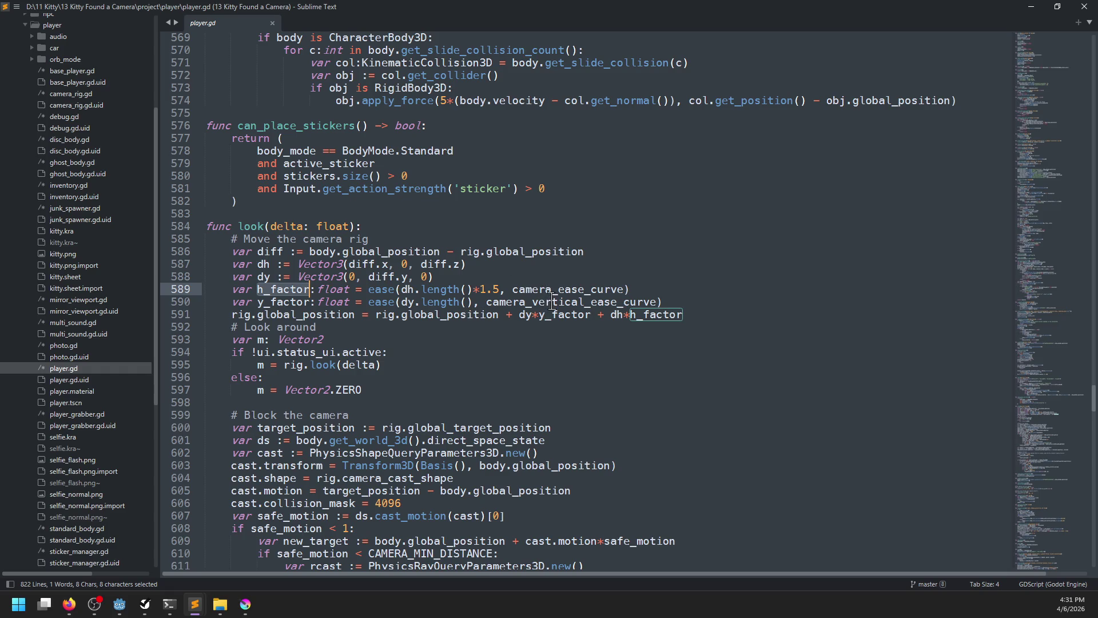
# Switch from Sublime Text back to the Godot editor.
pyautogui.hotkey('alt', 'Tab')
pyautogui.hotkey('alt', 'Tab')
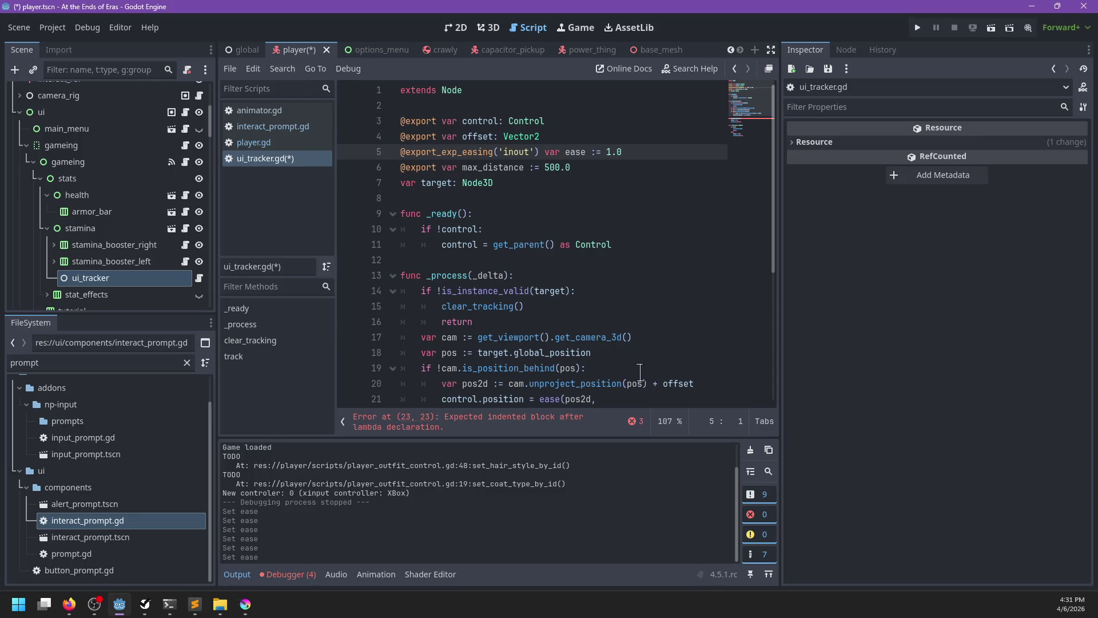
pyautogui.scroll(-1, 607, 355)
# Rewrite line 21 as var factor := ease(pos2d.length()/max_distance, ease).
pyautogui.click(613, 356)
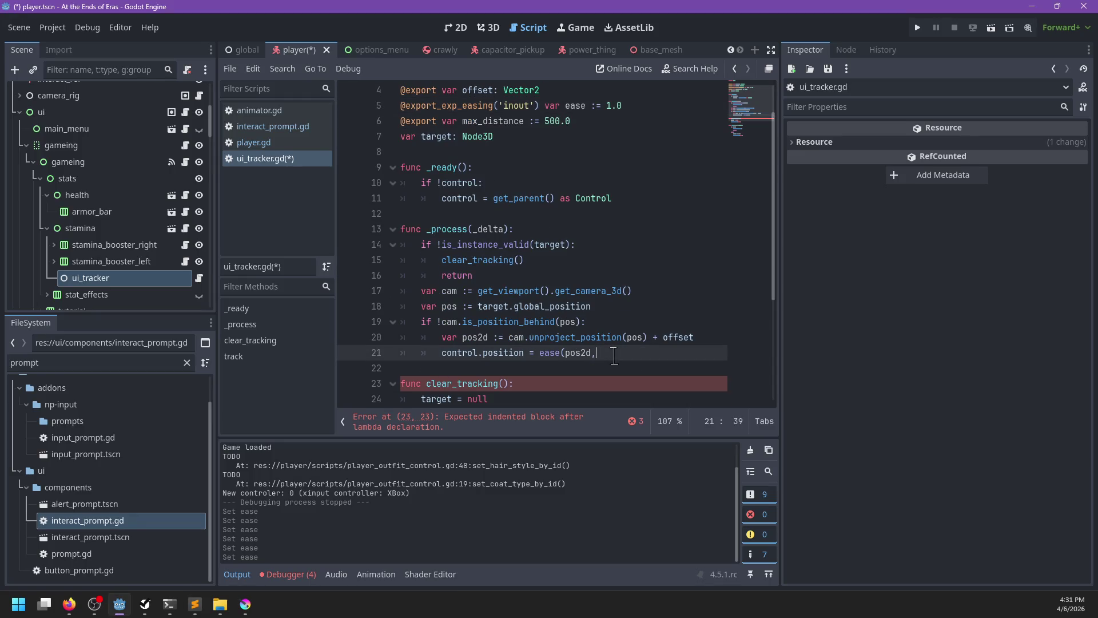
pyautogui.write('.length*(')
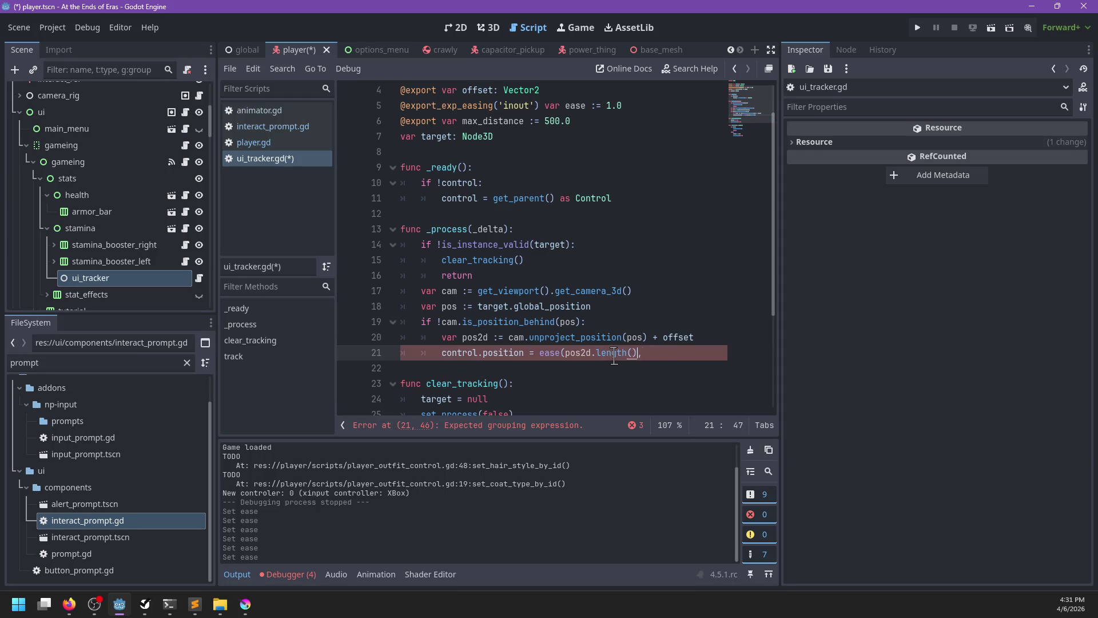
pyautogui.press('Home')
pyautogui.hotkey('ctrl', 'shift', 'Right')
pyautogui.hotkey('ctrl', 'shift', 'Right')
pyautogui.hotkey('ctrl', 'shift', 'Right')
pyautogui.write('var fac')
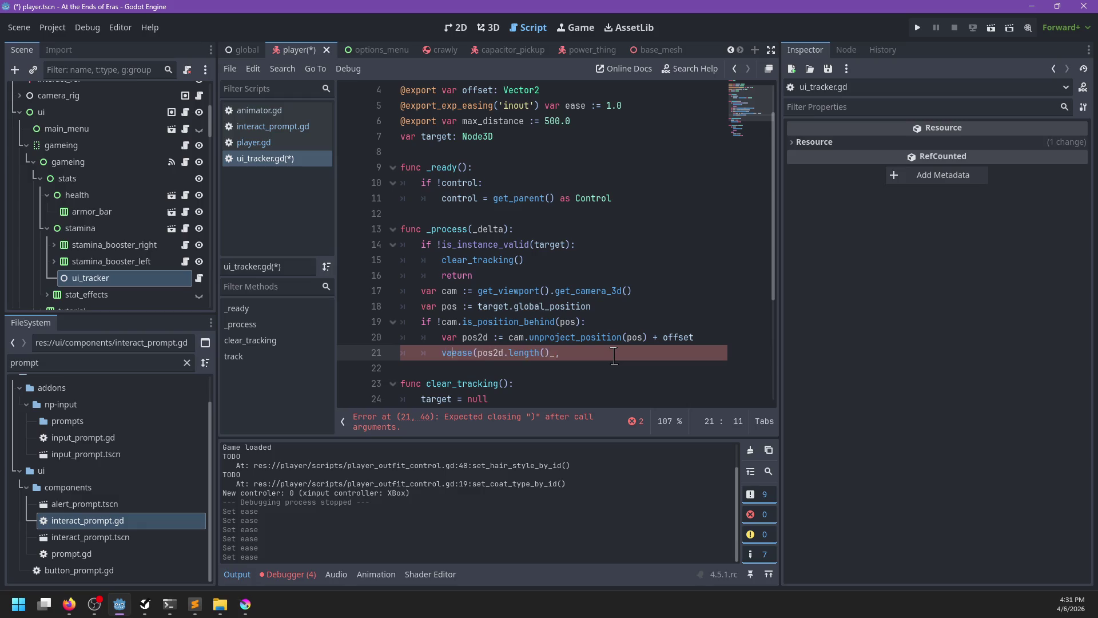
pyautogui.write('tor')
pyautogui.hotkey('ctrl', 'Right')
pyautogui.hotkey('ctrl', 'Right')
pyautogui.hotkey('ctrl', 'Right')
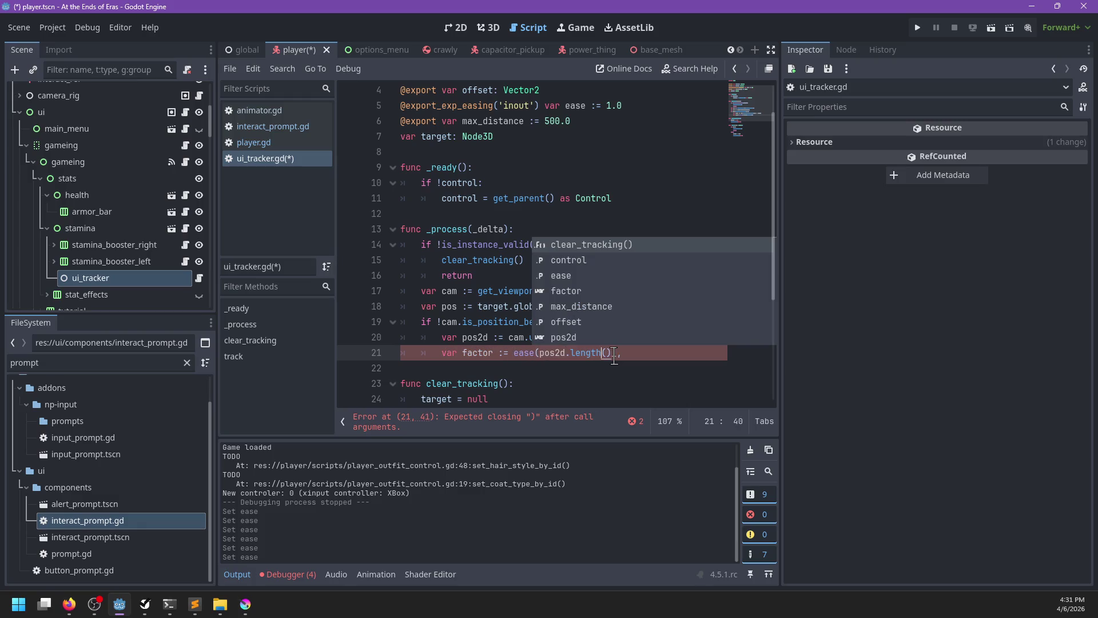
pyautogui.press('Escape')
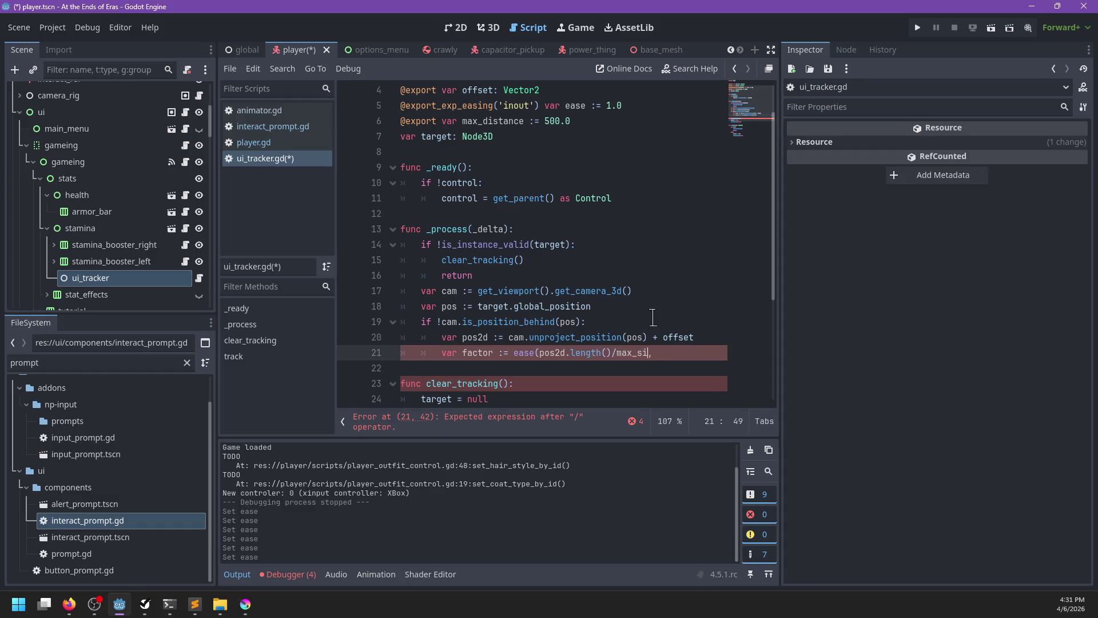
pyautogui.press('BackSpace')
pyautogui.press('BackSpace')
pyautogui.press('BackSpace')
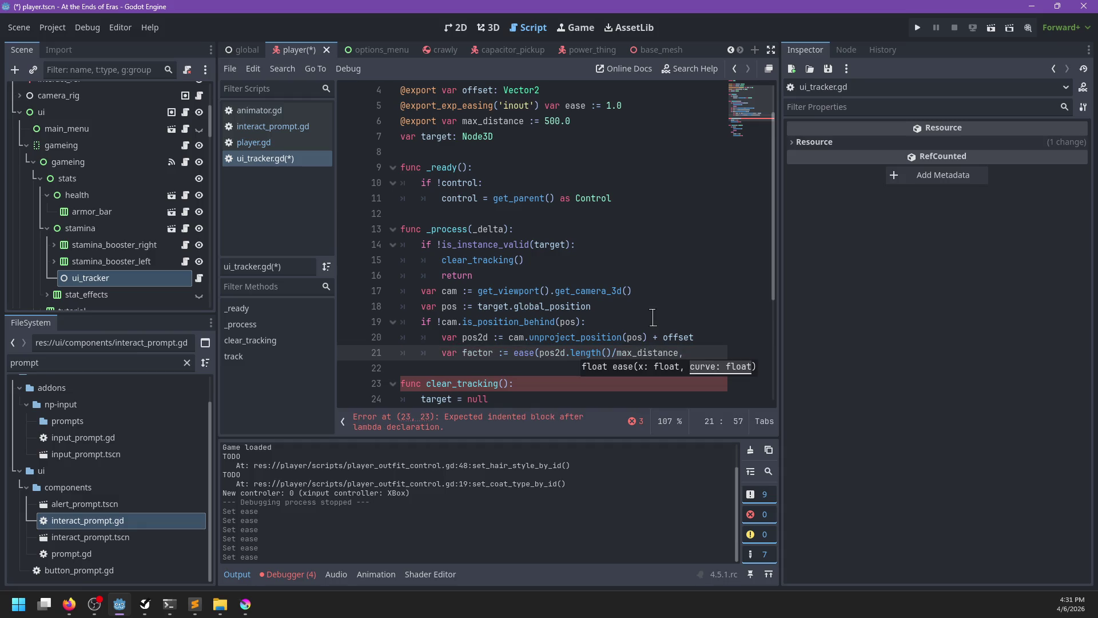
pyautogui.write('se)')
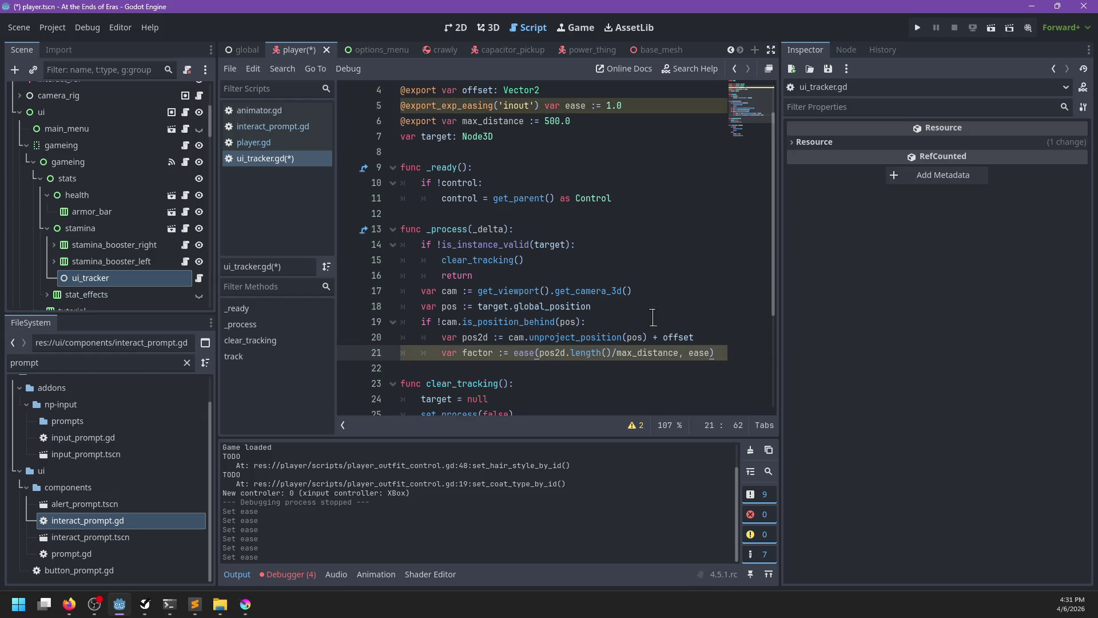
# Add control.position = control.position.lerp(pos2d, factor) on a new line 22.
pyautogui.click(167, 281)
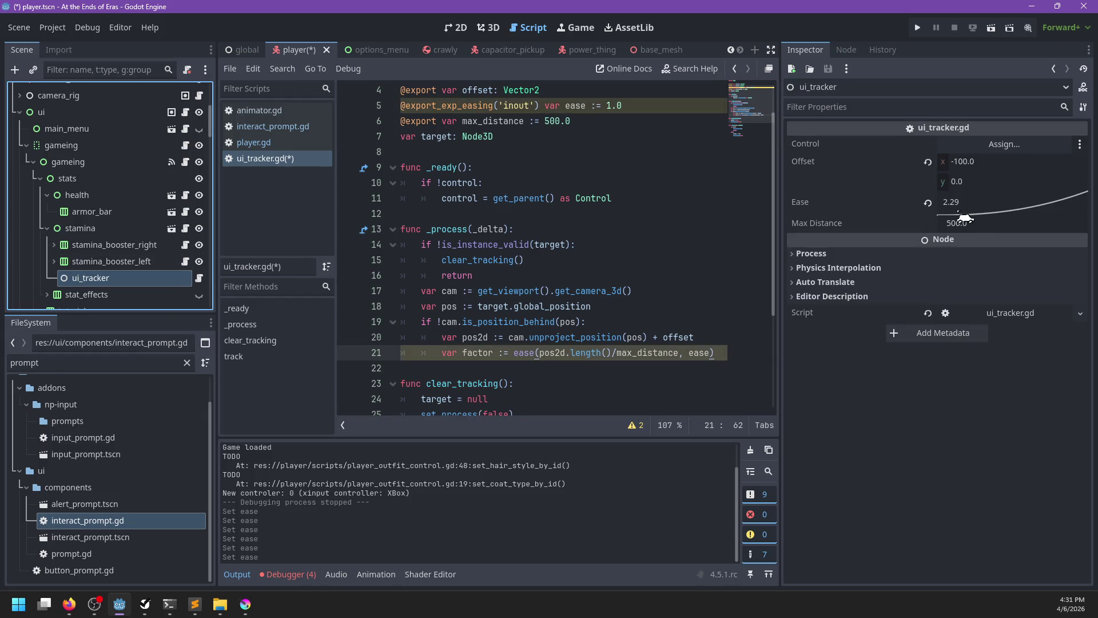
pyautogui.click(720, 351)
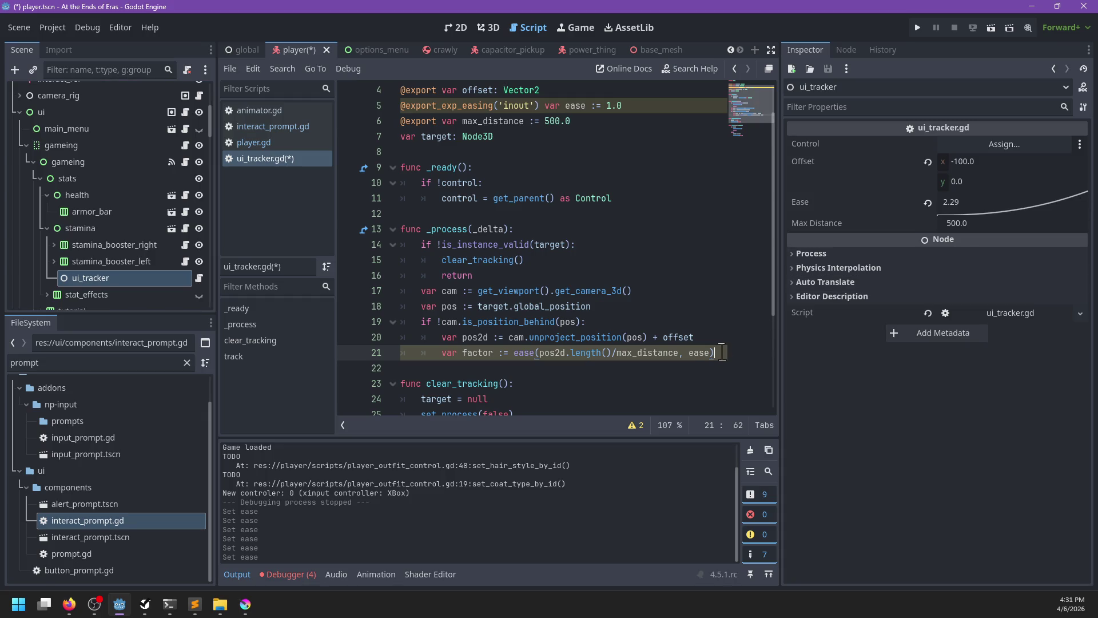
pyautogui.press('Return')
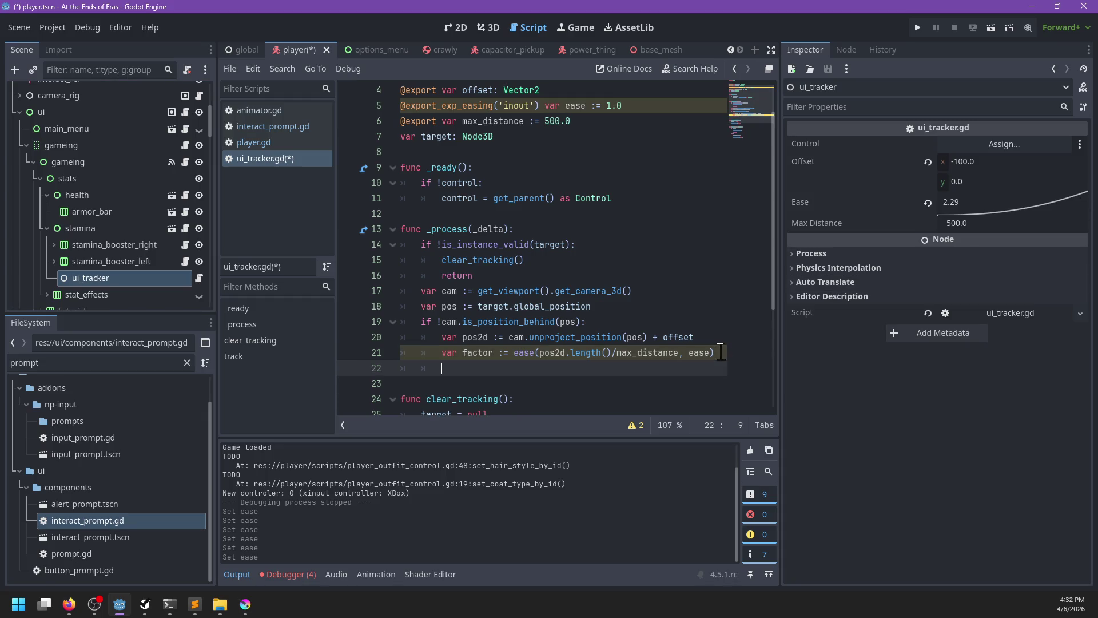
pyautogui.press('BackSpace')
pyautogui.press('BackSpace')
pyautogui.press('BackSpace')
pyautogui.write('cont')
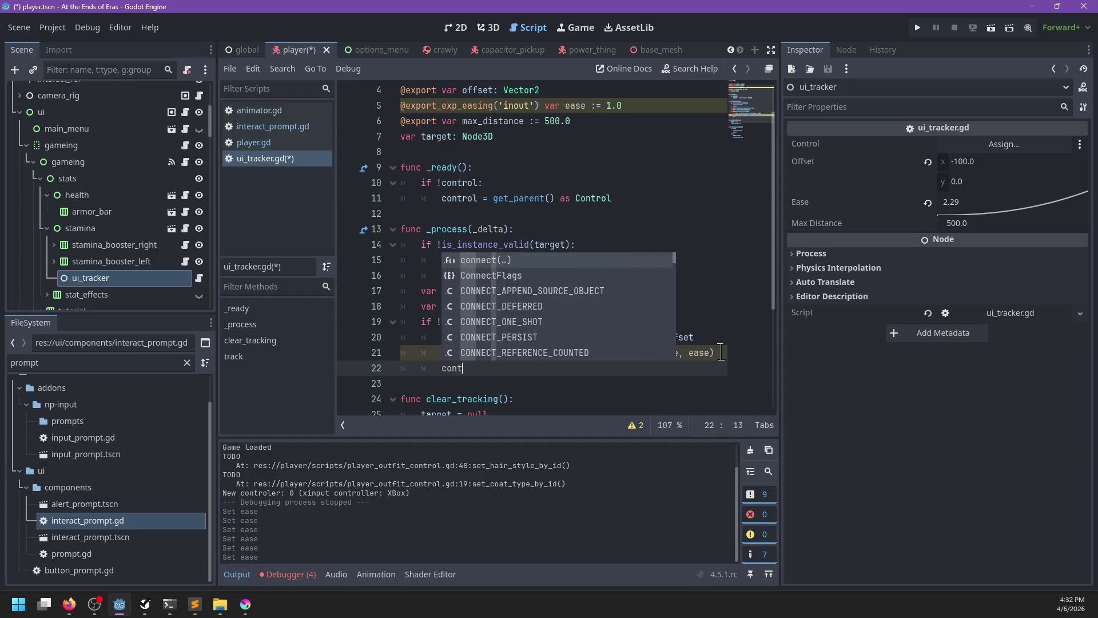
pyautogui.write('rol.pos')
pyautogui.press('Return')
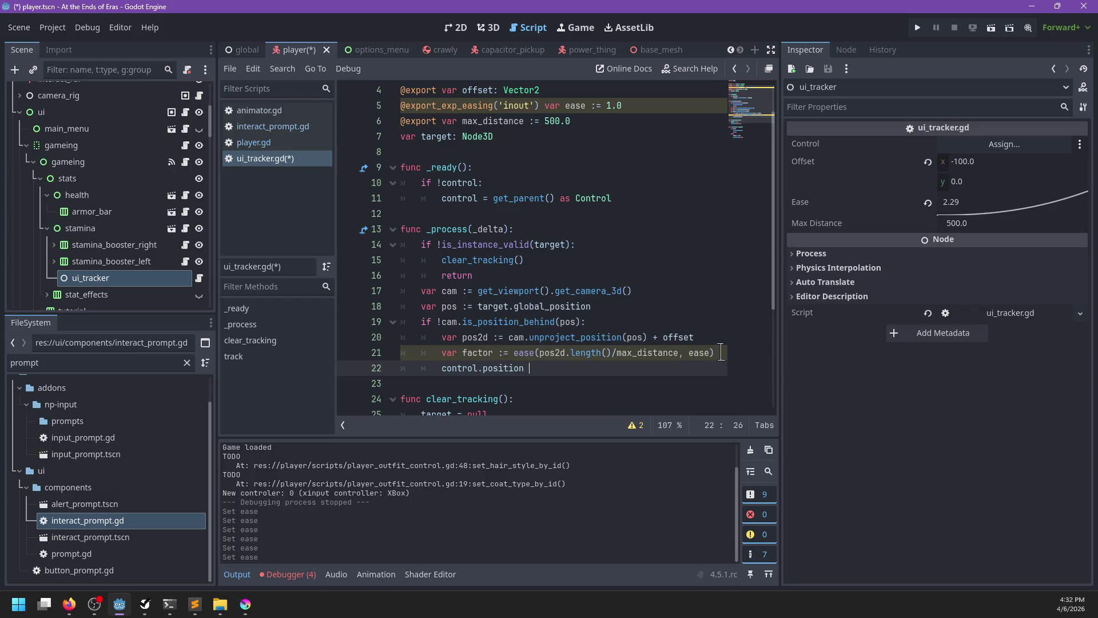
pyautogui.write('= control.posi')
pyautogui.press('Return')
pyautogui.write('.lerp(')
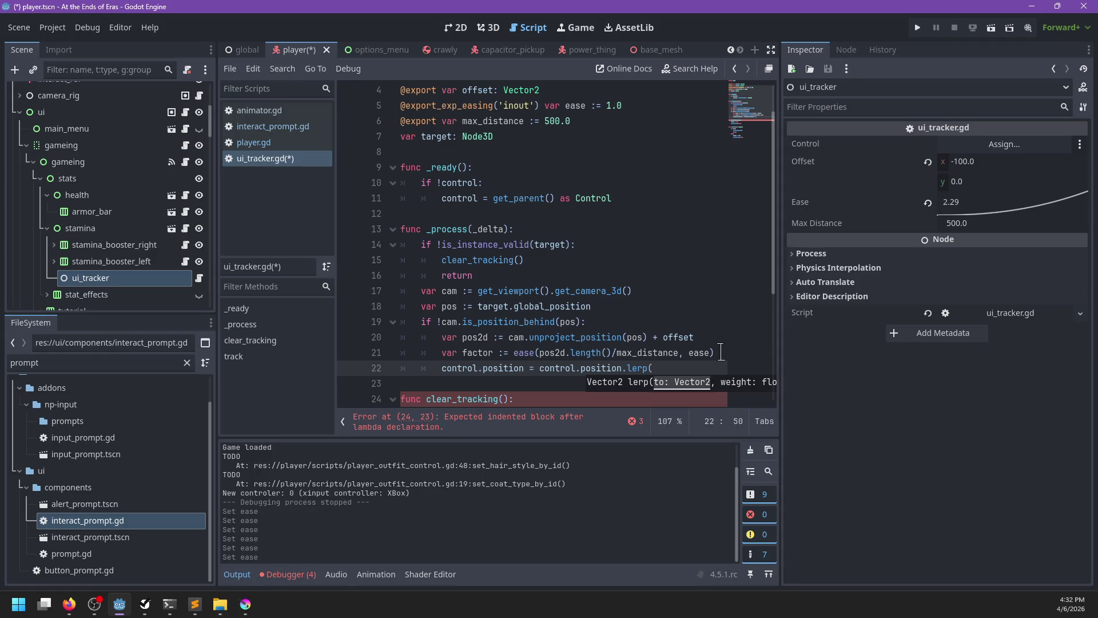
pyautogui.write(' tor)')
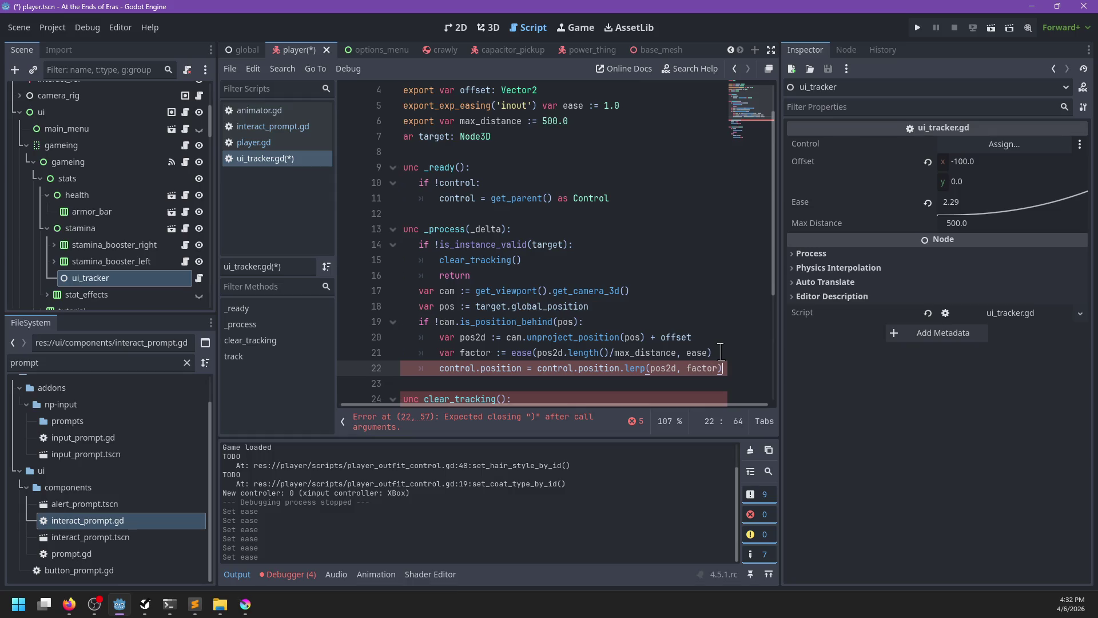
# Change the ease argument to (pos2d - control.position).length().
pyautogui.click(538, 352)
pyautogui.write('(')
pyautogui.press('Right')
pyautogui.press('Right')
pyautogui.press('Right')
pyautogui.write(')')
pyautogui.write(' - control.')
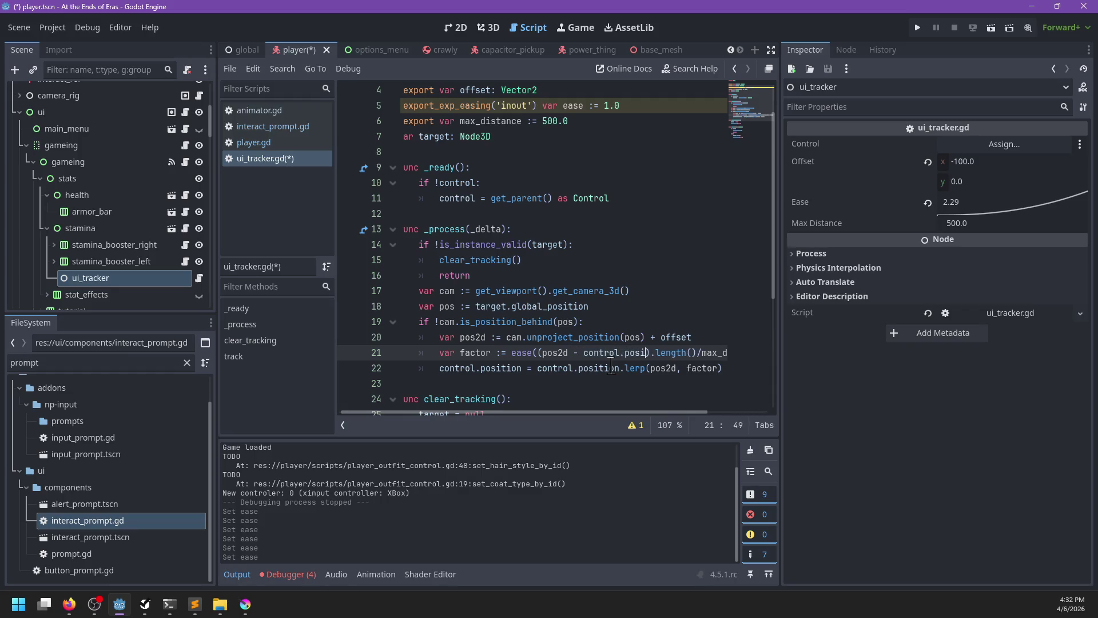
pyautogui.hscroll(2, 610, 368)
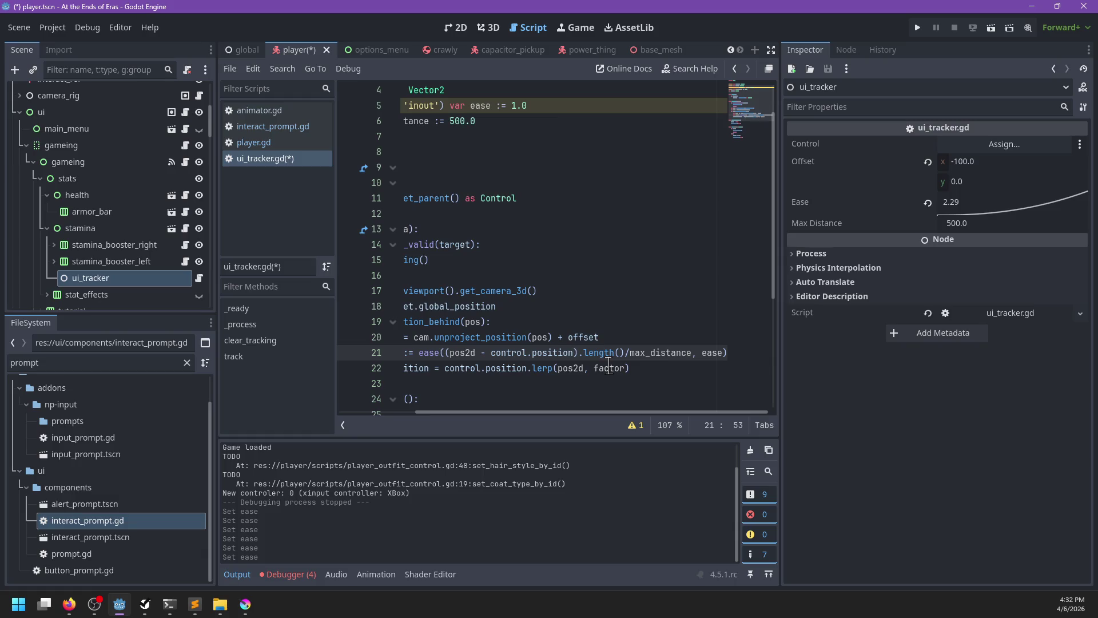
pyautogui.hscroll(-2, 608, 367)
pyautogui.scroll(1, 518, 352)
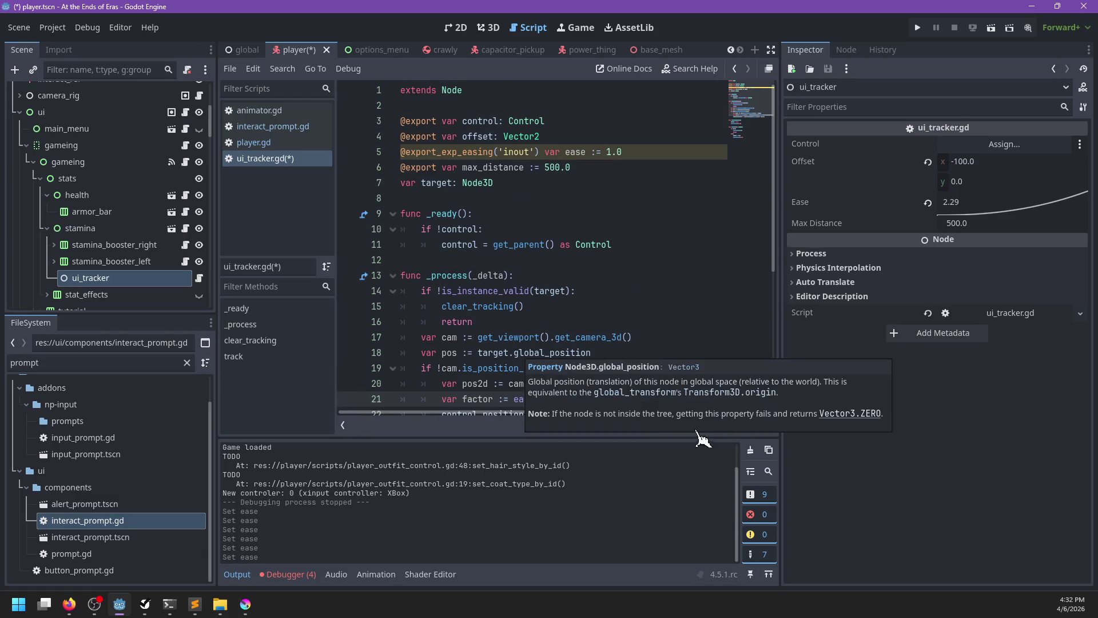
# Rename the ease export to distance_ease in its declaration and in the factor call.
pyautogui.click(637, 425)
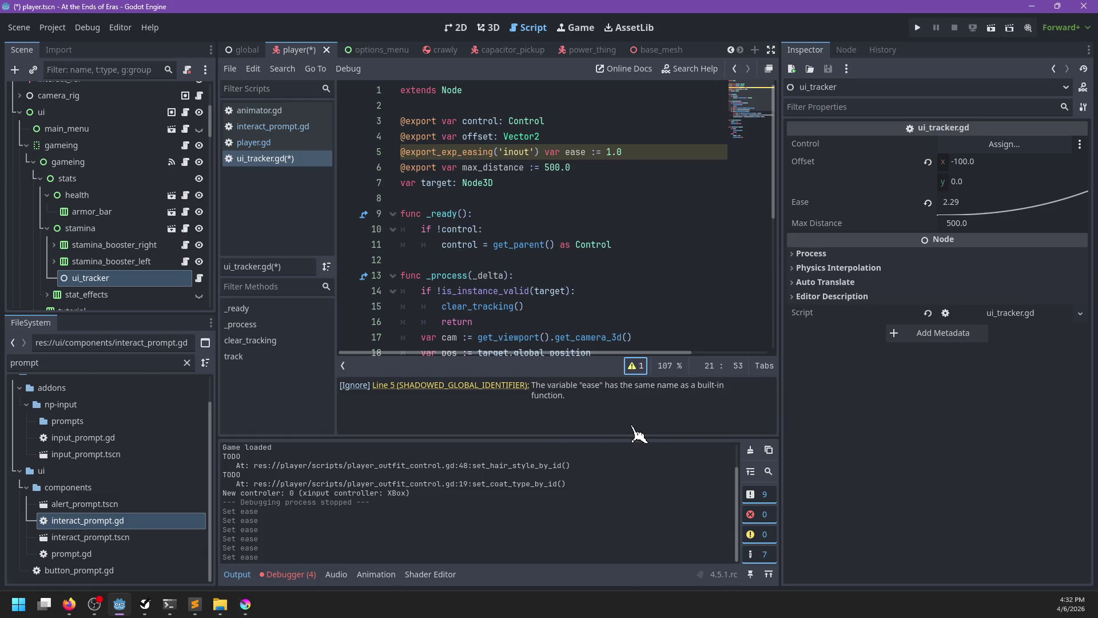
pyautogui.click(637, 367)
pyautogui.doubleClick(587, 152)
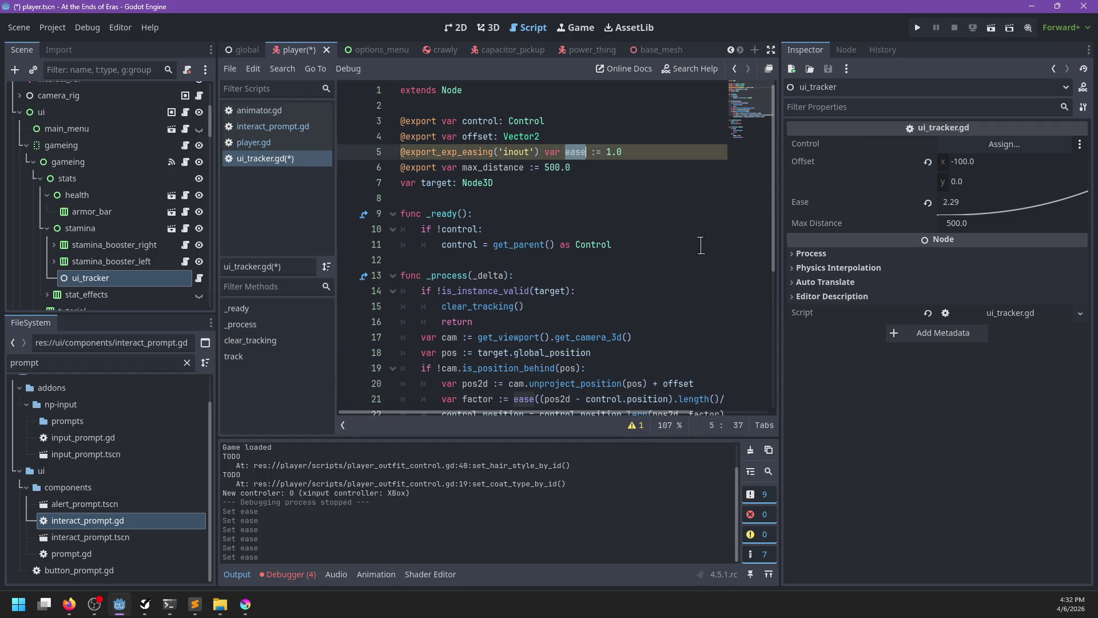
pyautogui.write('smoothing')
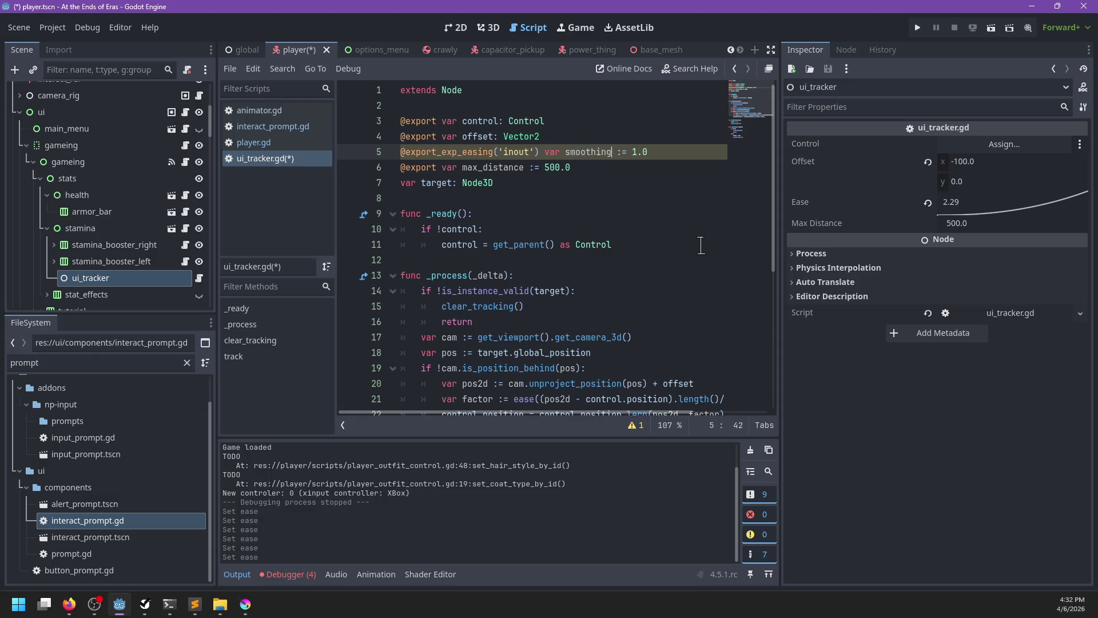
pyautogui.write('distance_ea')
pyautogui.write('se')
pyautogui.hotkey('ctrl', 'Left')
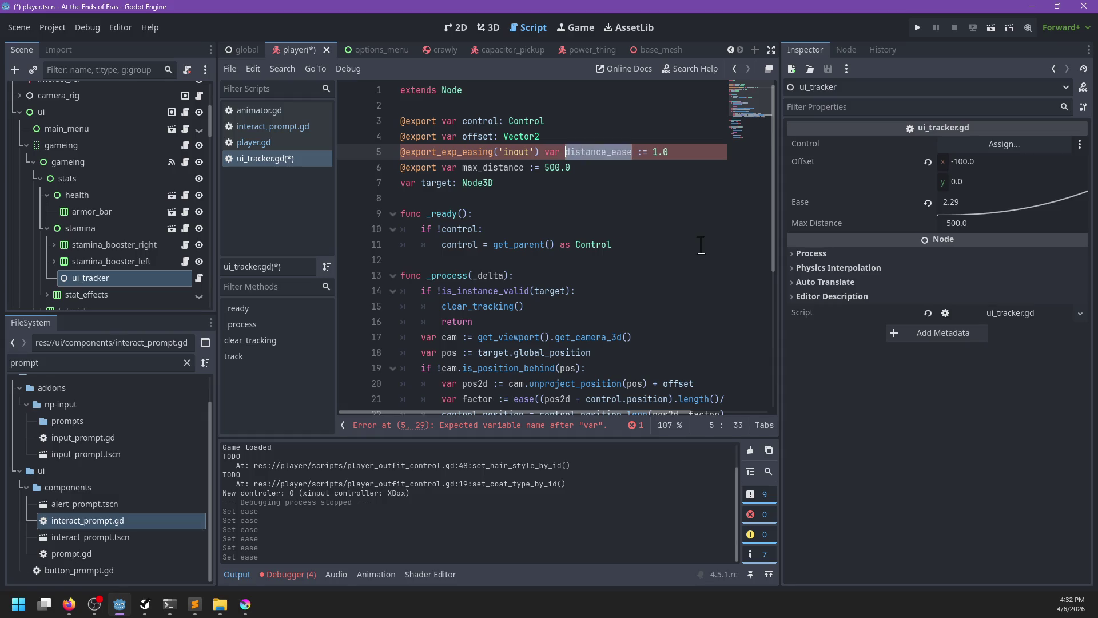
pyautogui.scroll(-2, 695, 266)
pyautogui.hscroll(3, 666, 306)
pyautogui.doubleClick(726, 306)
pyautogui.write('distance_ease')
# Spread the ease() call over several lines, save the script and run the game.
pyautogui.click(542, 307)
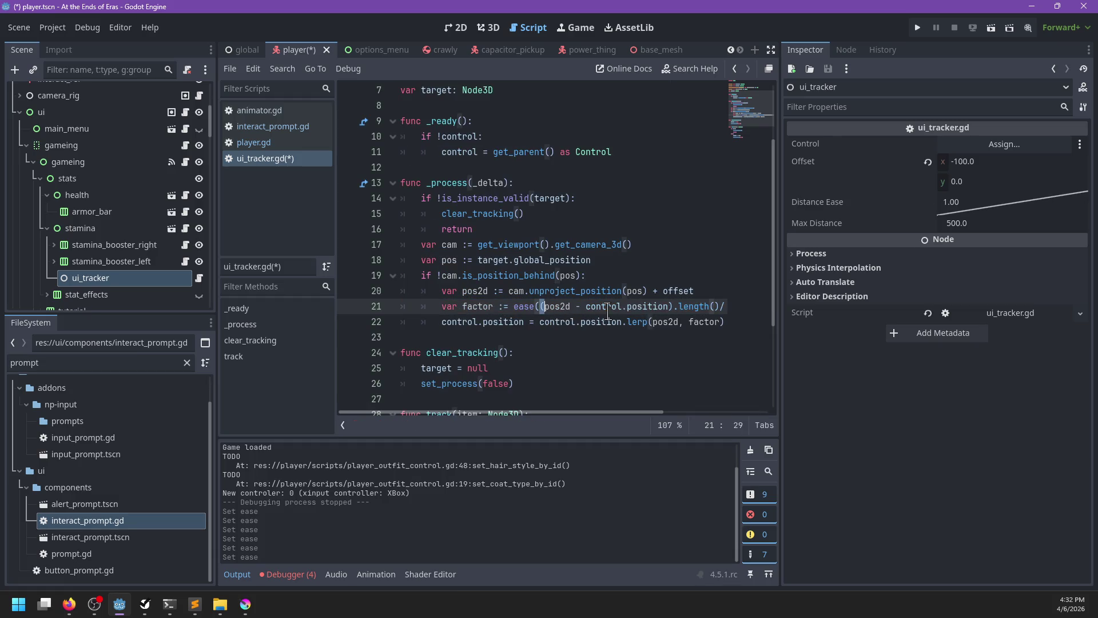
pyautogui.press('Return')
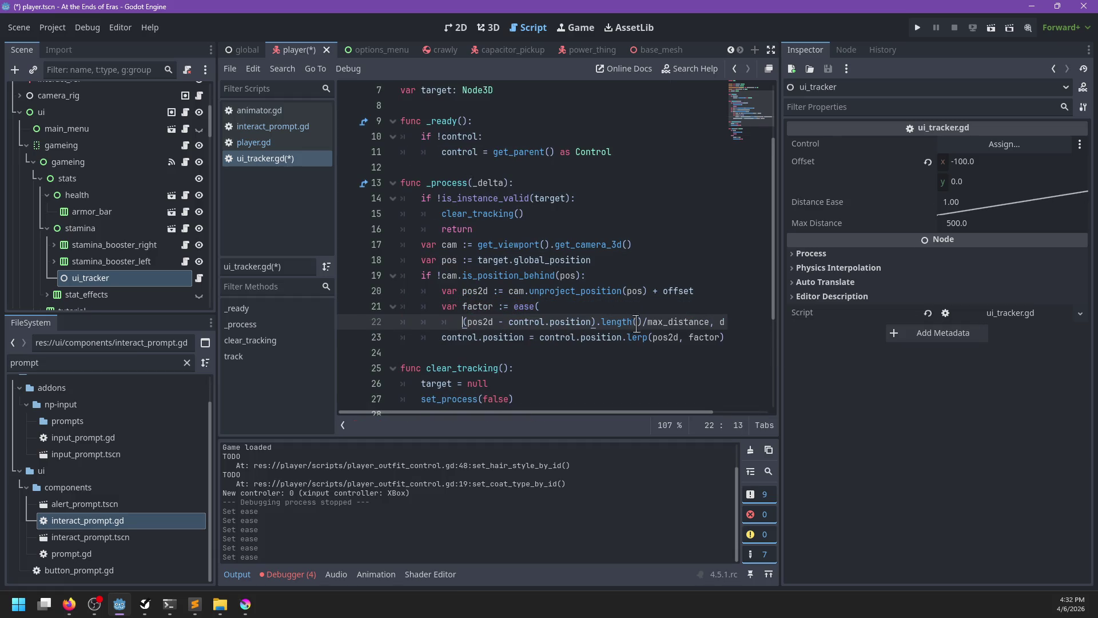
pyautogui.click(731, 322)
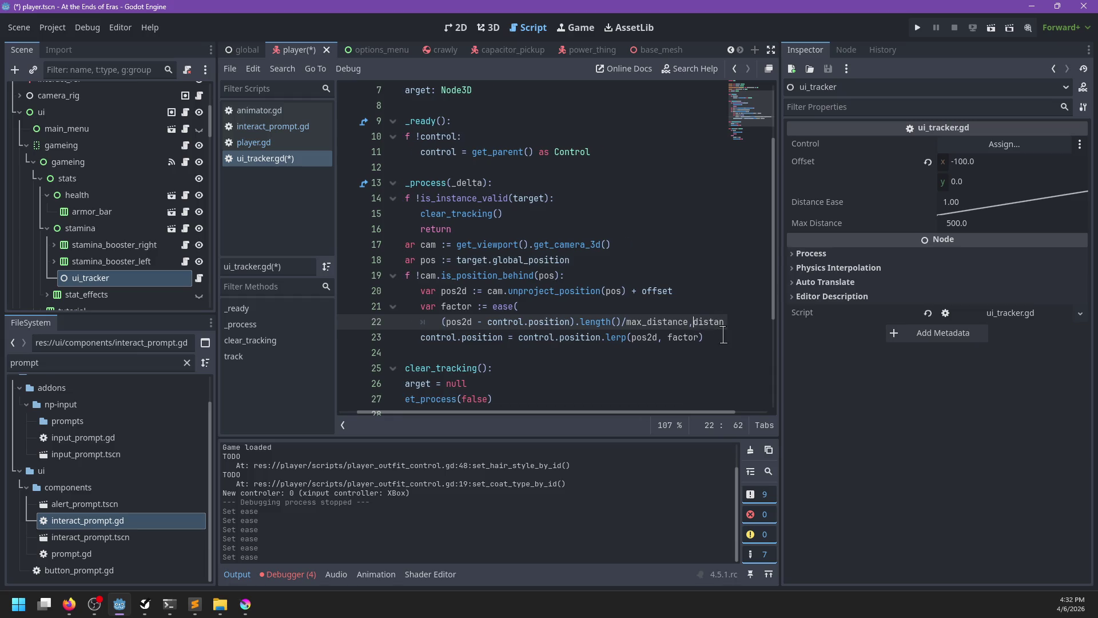
pyautogui.press('Return')
pyautogui.hotkey('ctrl', 's')
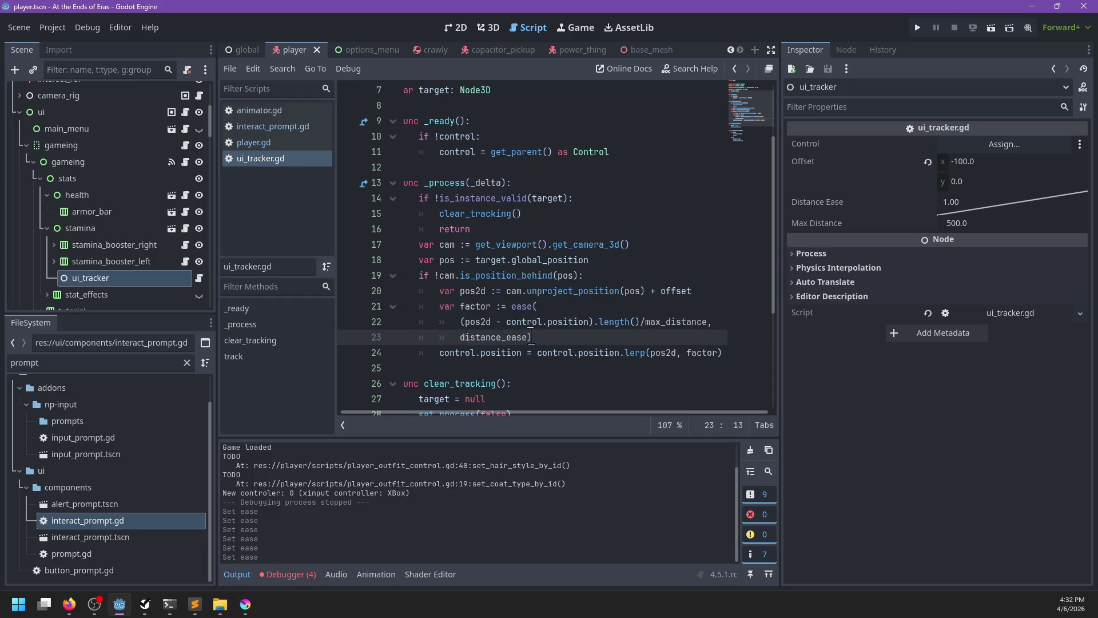
pyautogui.press('Return')
pyautogui.hotkey('ctrl', 's')
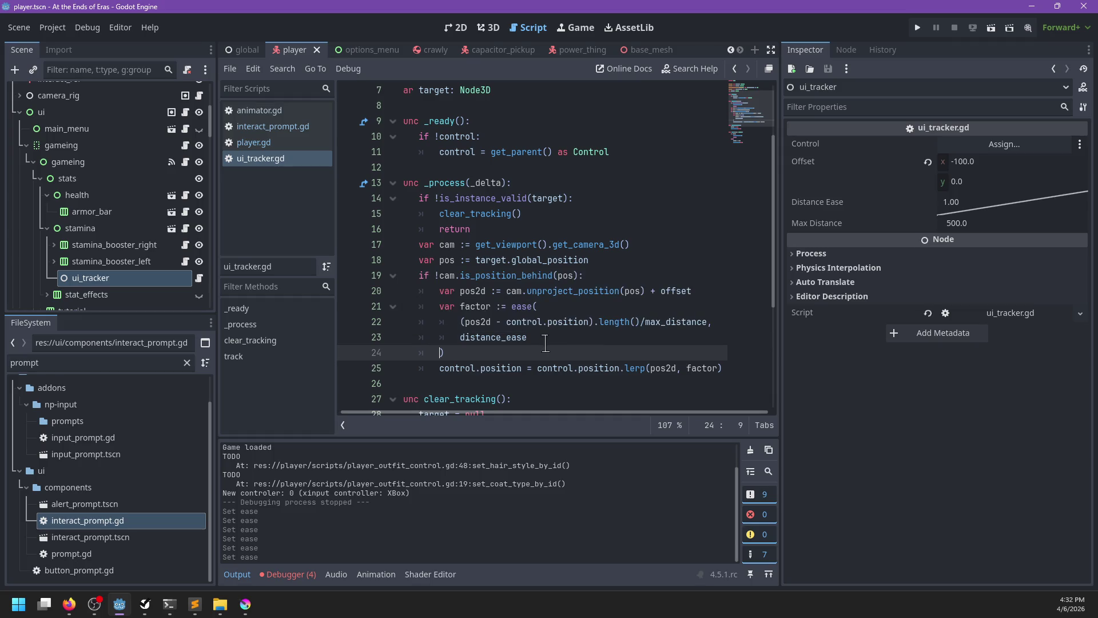
pyautogui.press('F5')
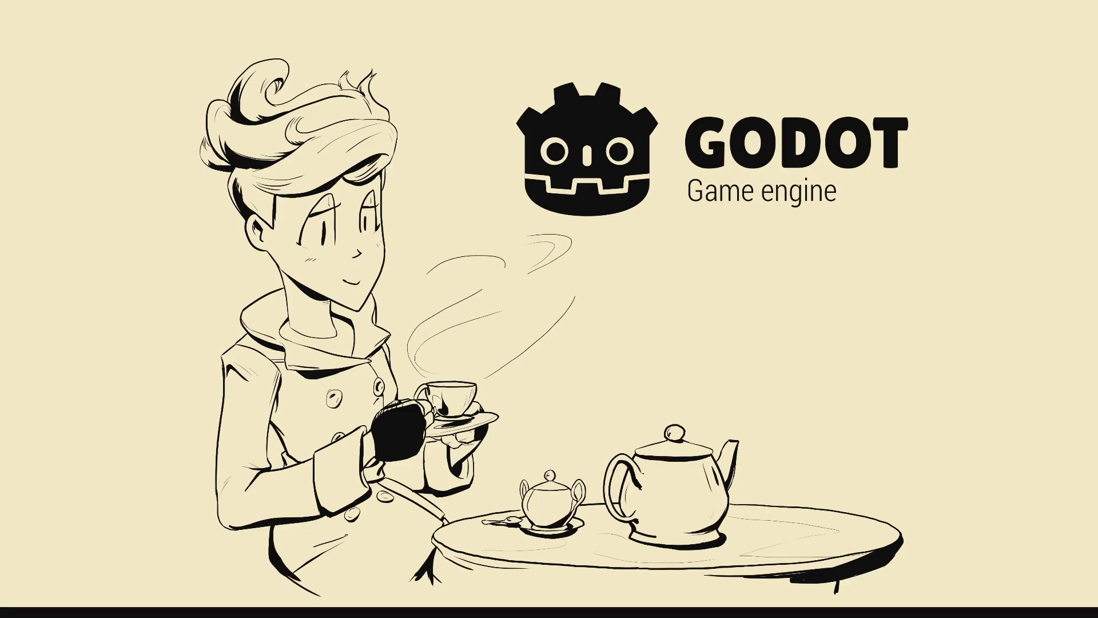
# Start the game, climb the wall up and down, then climb the building onto the rooftop.
pyautogui.press('Return')
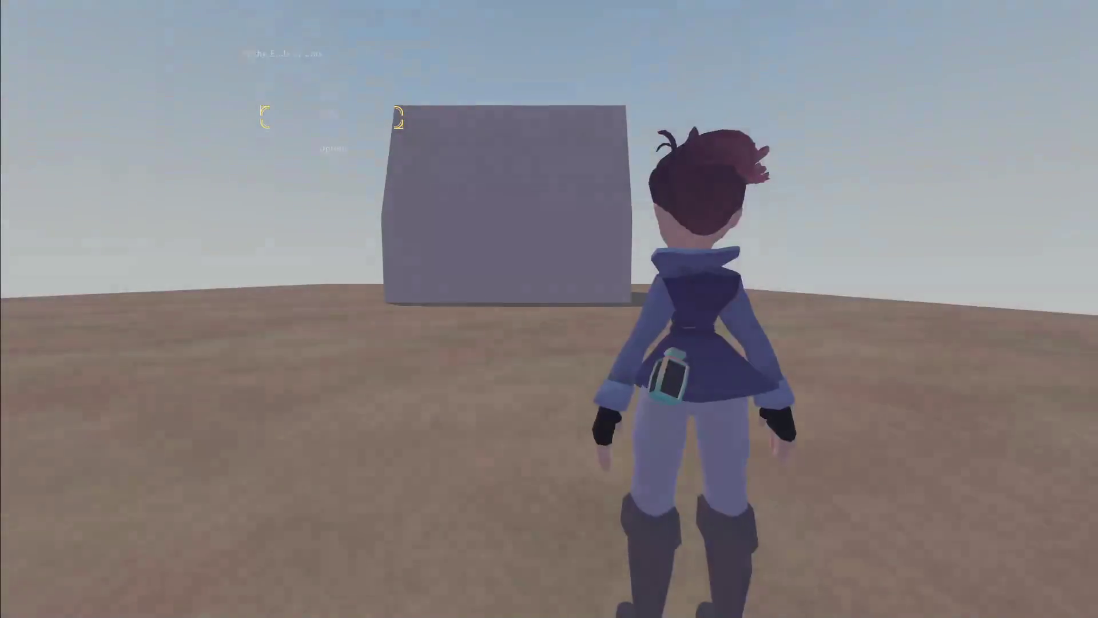
pyautogui.press('w')
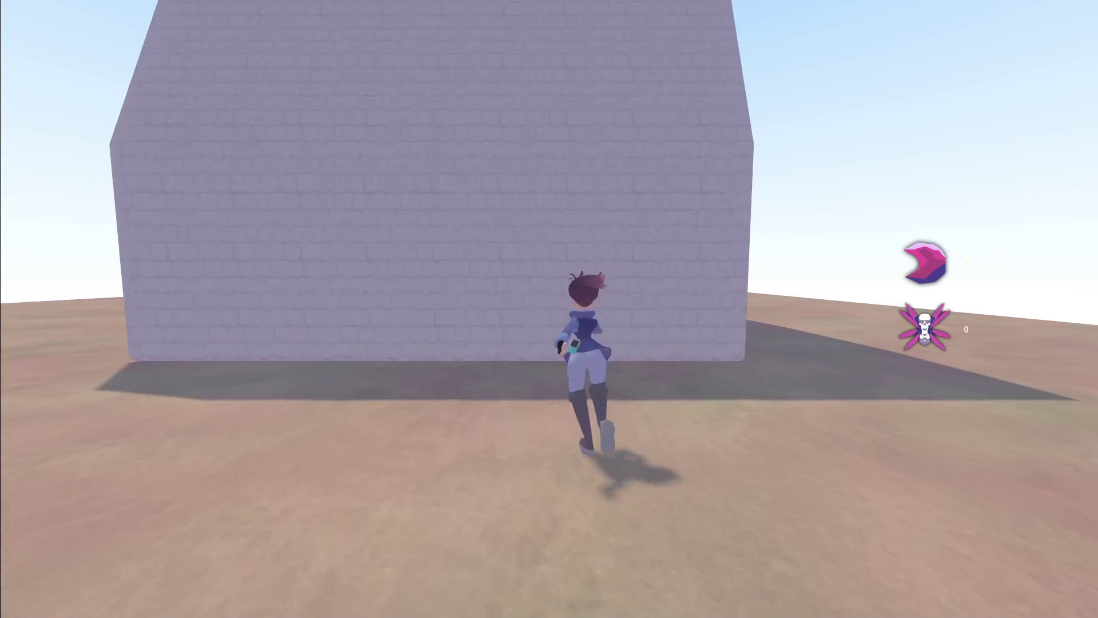
pyautogui.press('w')
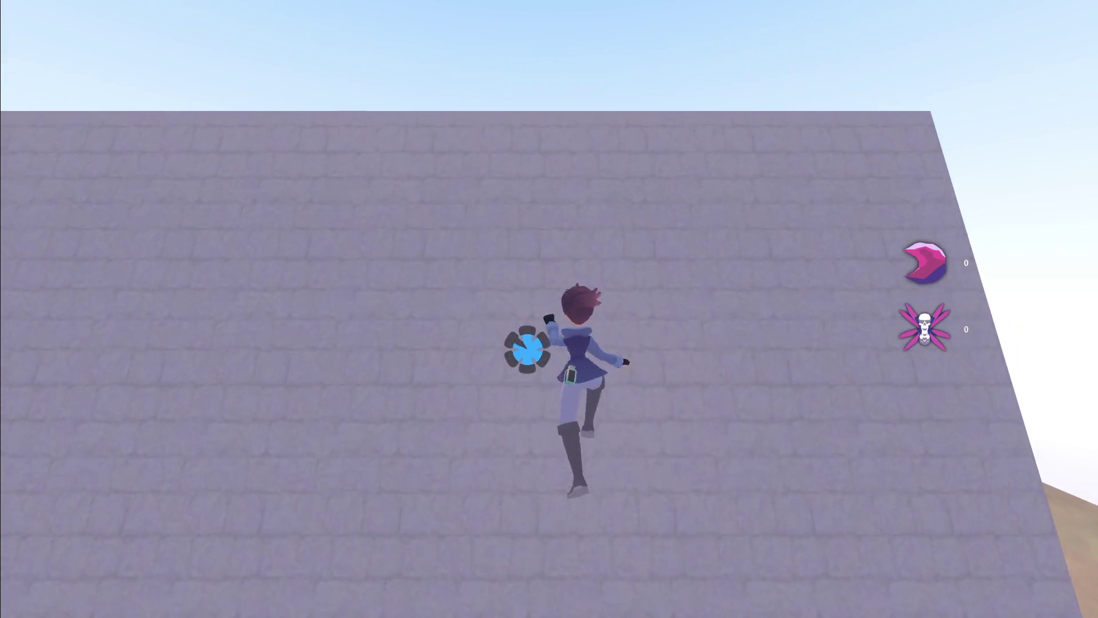
pyautogui.press('d')
pyautogui.press('s')
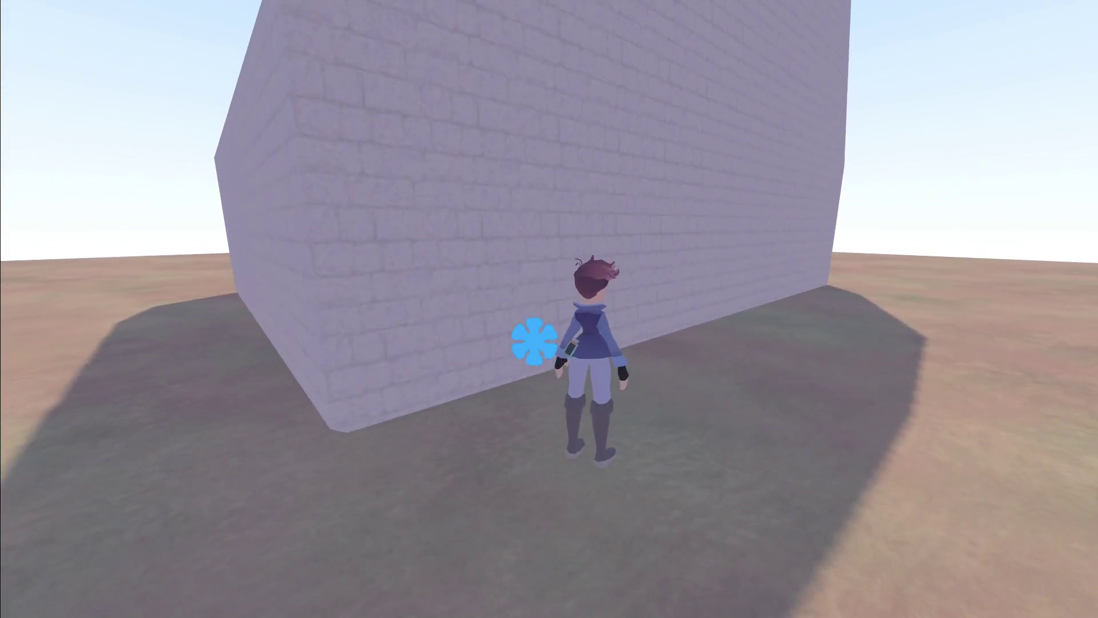
pyautogui.press('s')
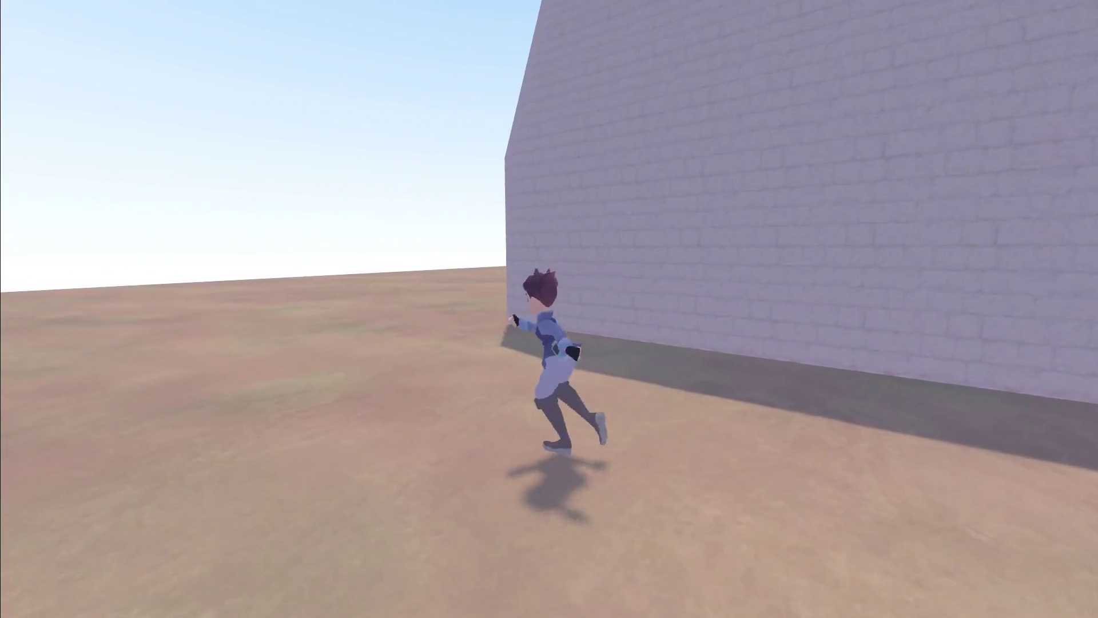
pyautogui.press('w')
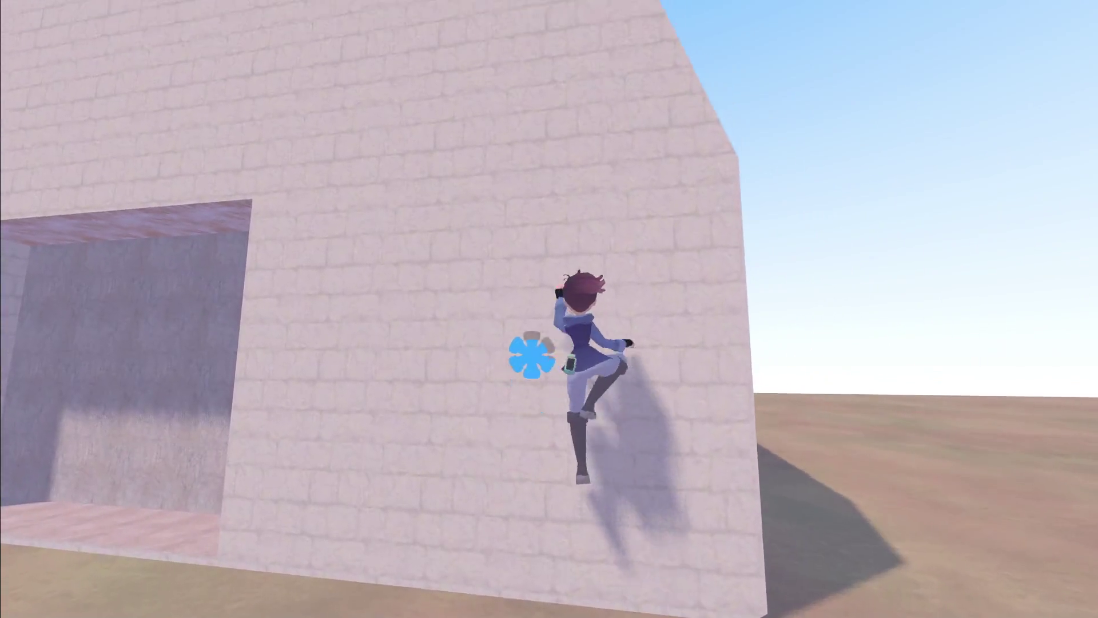
pyautogui.press('w')
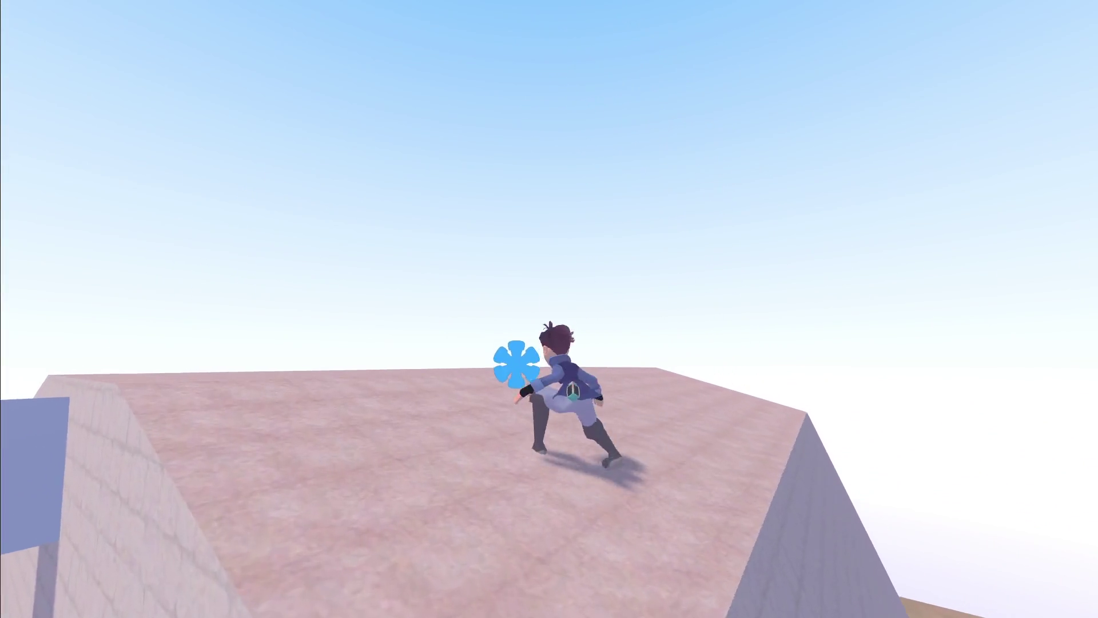
pyautogui.press('w')
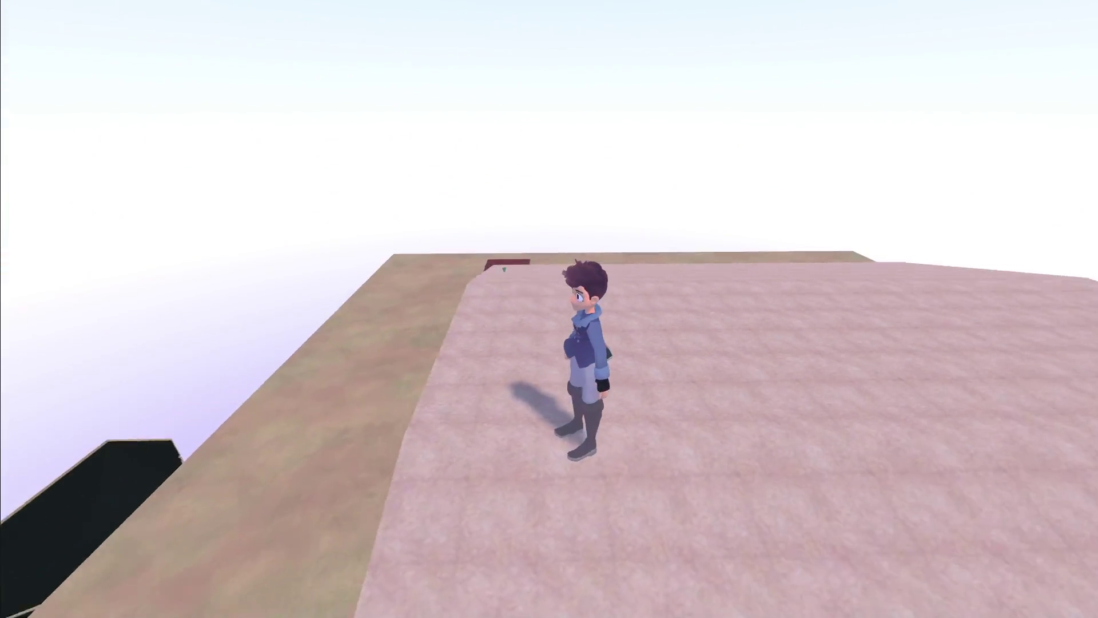
# Run off onto a brick wall, climb over it and run back and forth across the rooftop.
pyautogui.press('w')
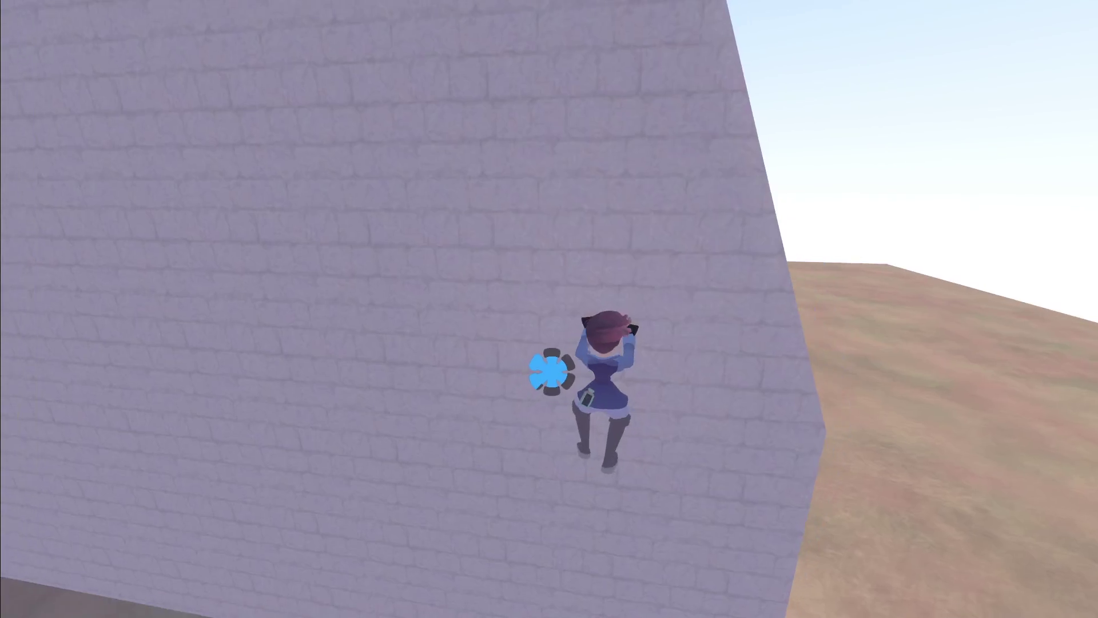
pyautogui.press('d')
pyautogui.press('d')
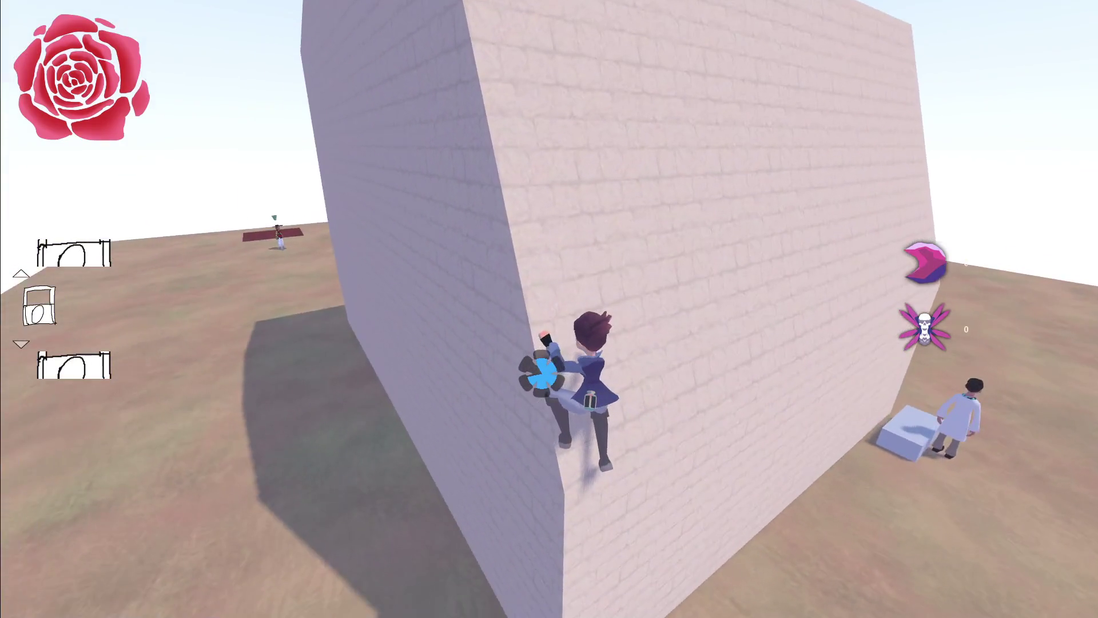
pyautogui.press('w')
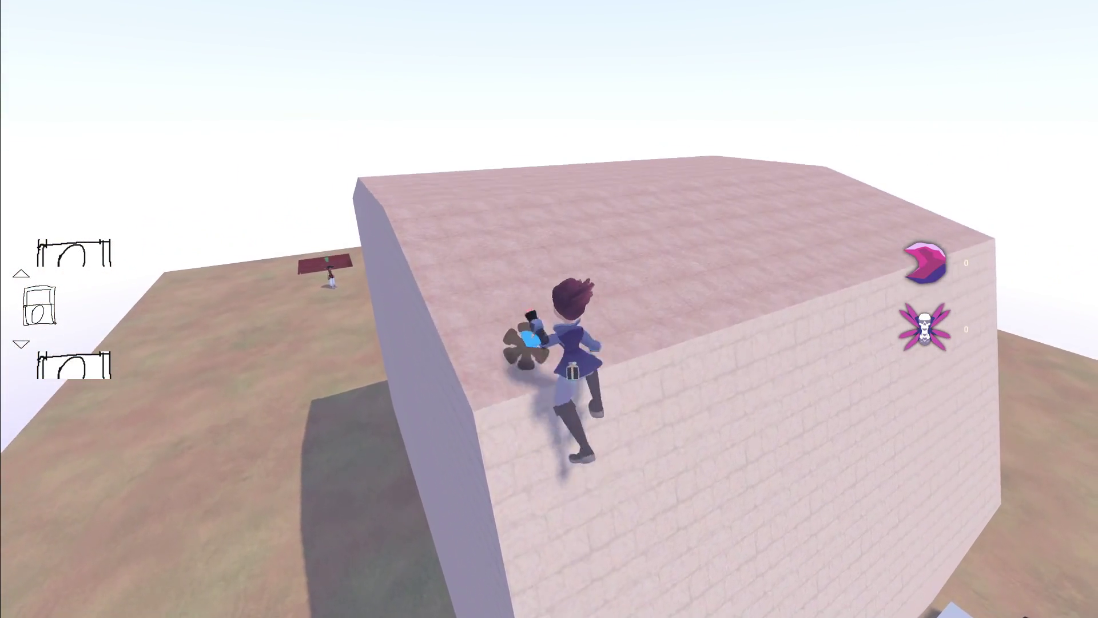
pyautogui.press('w')
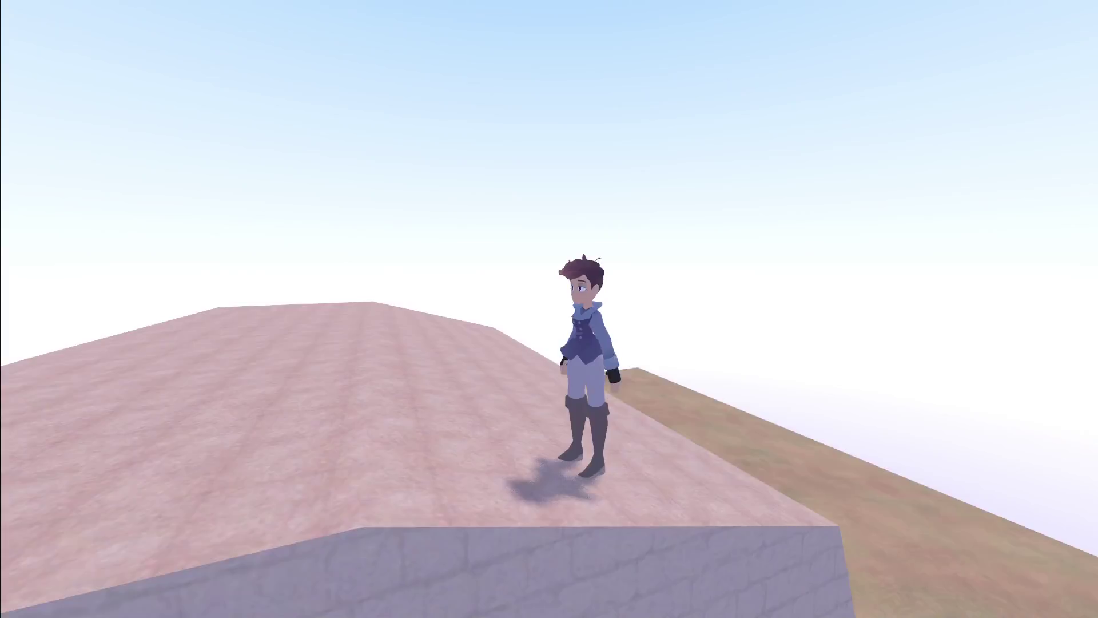
pyautogui.press('w')
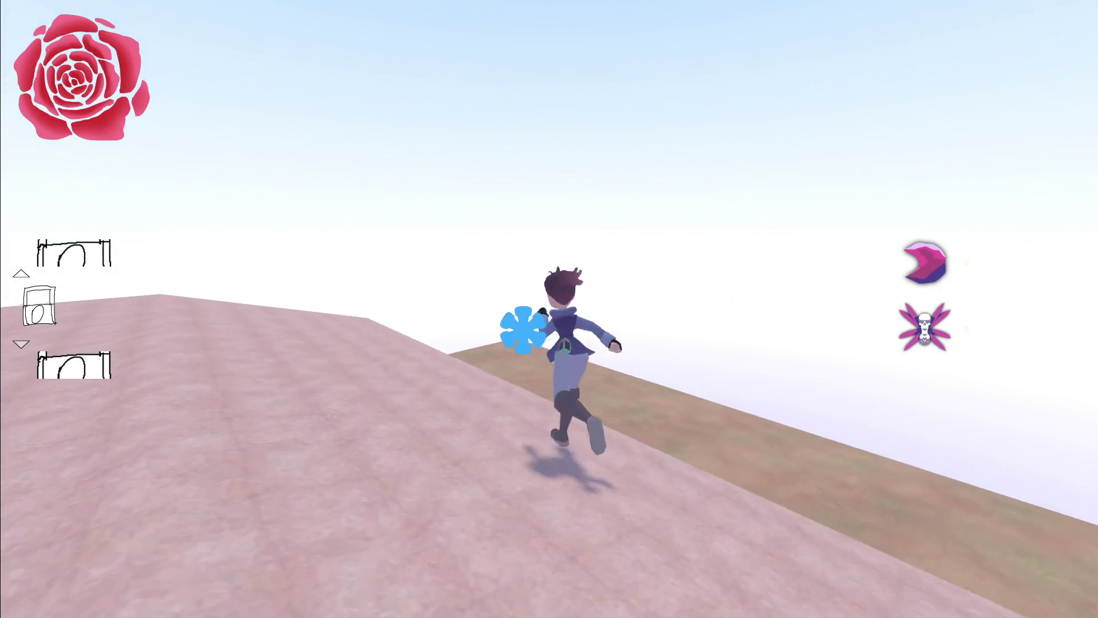
pyautogui.press('w')
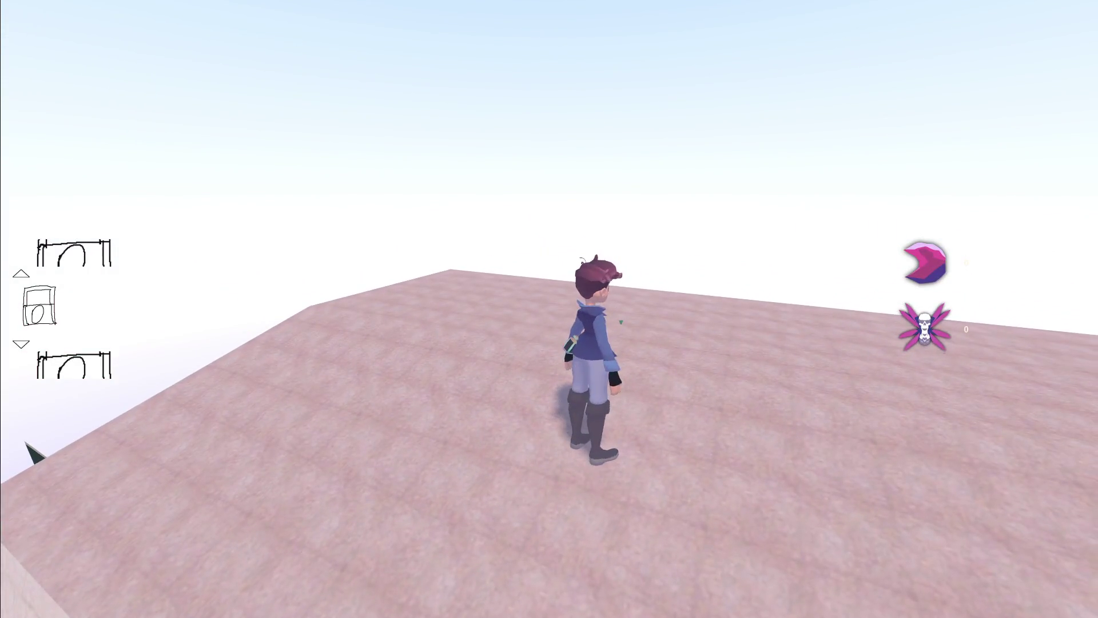
pyautogui.press('s')
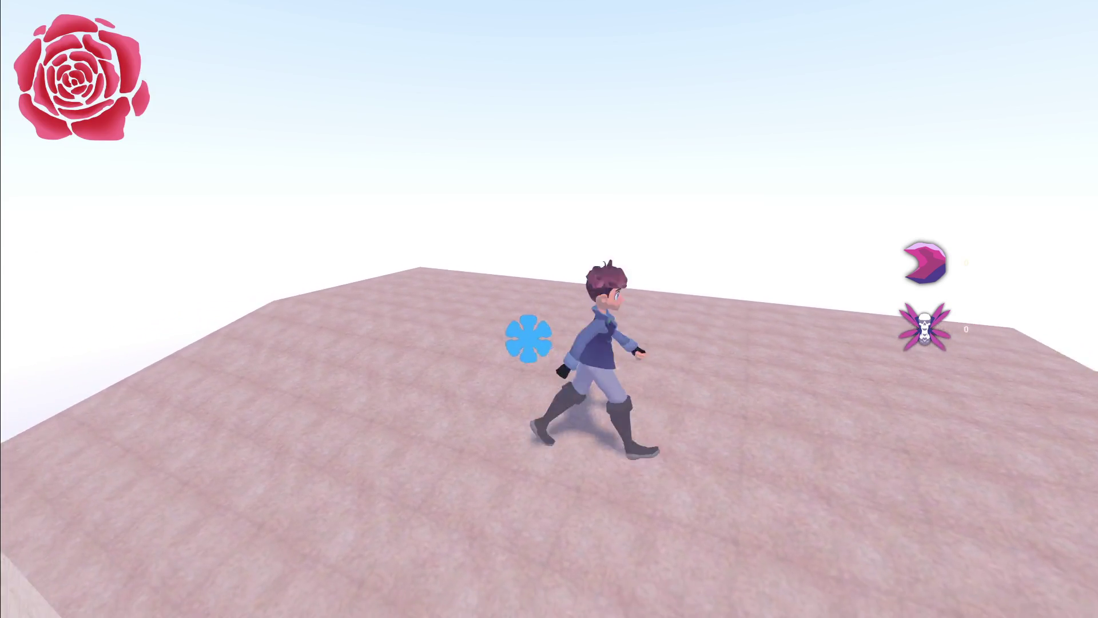
pyautogui.press('w')
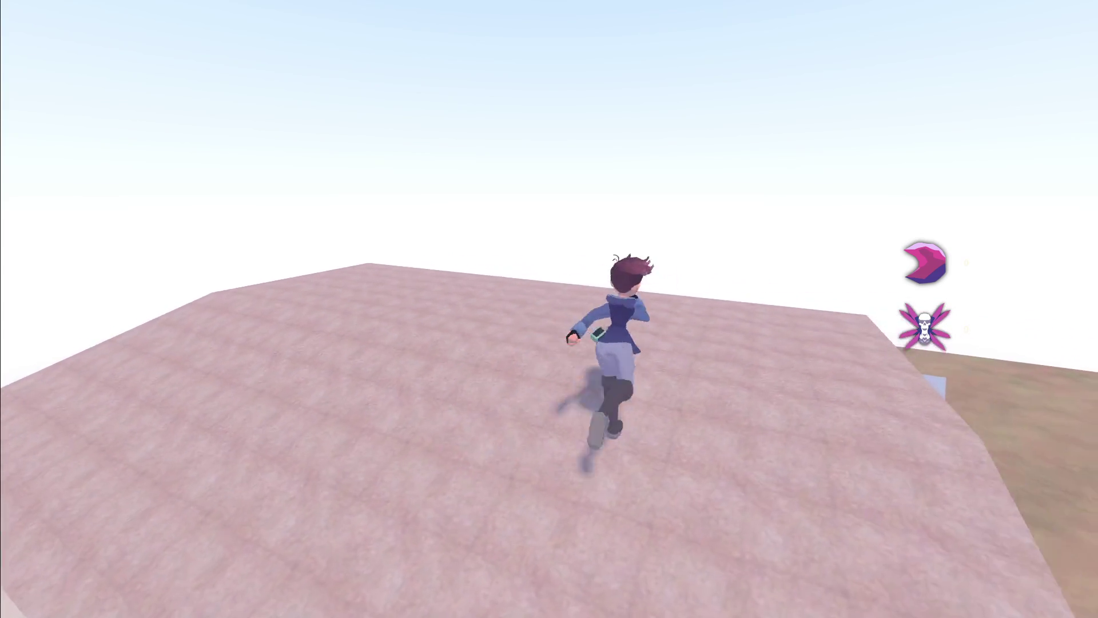
pyautogui.press('b')
pyautogui.press('s')
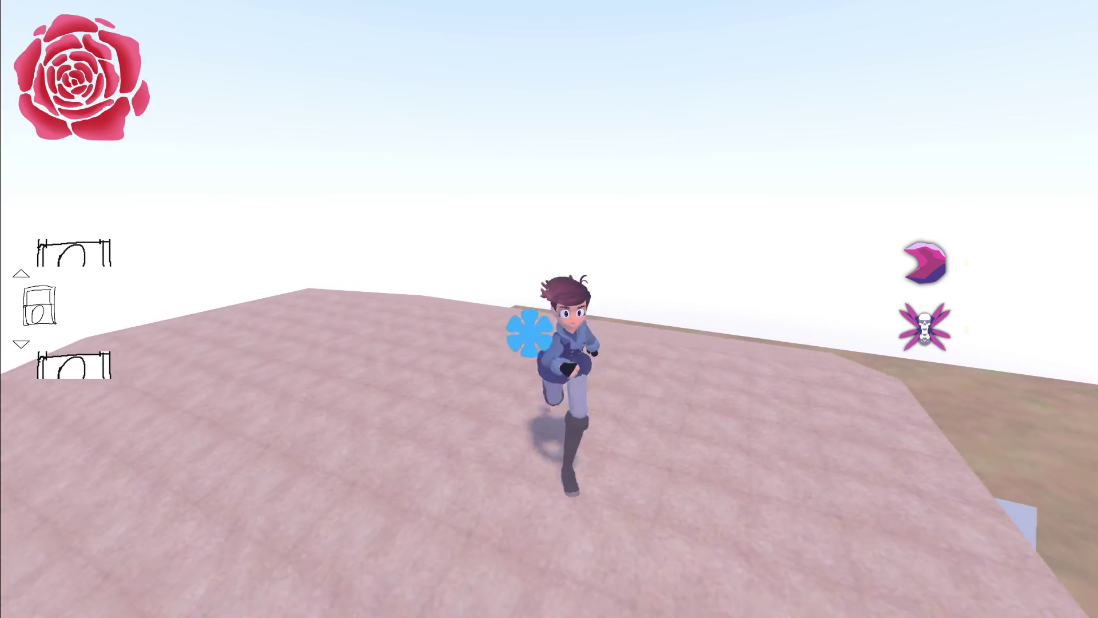
pyautogui.press('w')
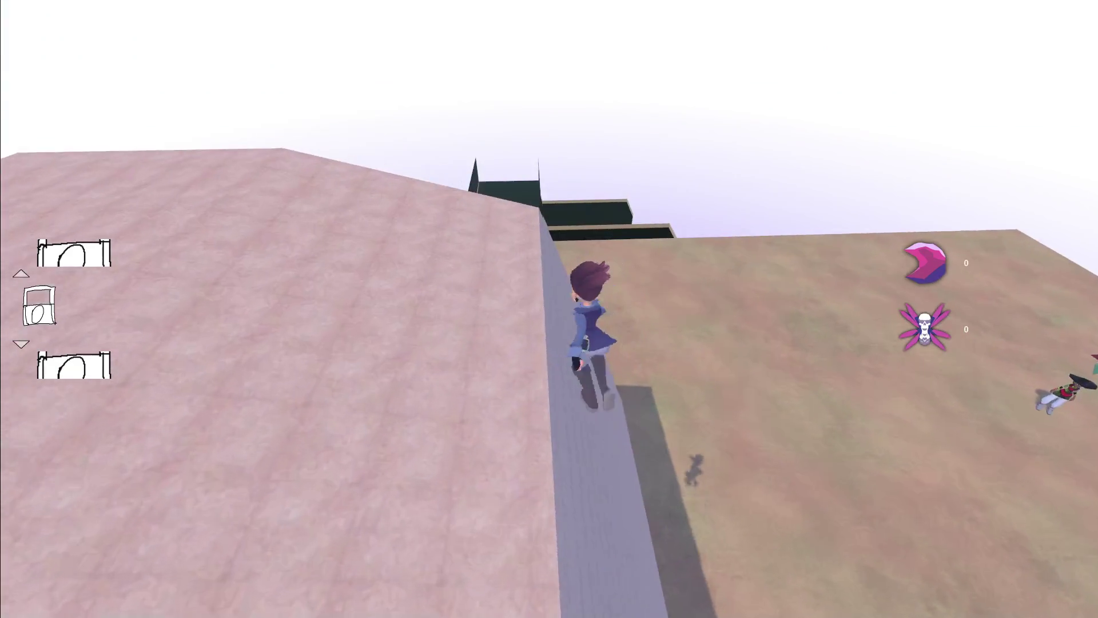
# Drop down, climb back up, leap to the neighbouring roof and pause the game.
pyautogui.press('b')
pyautogui.press('w')
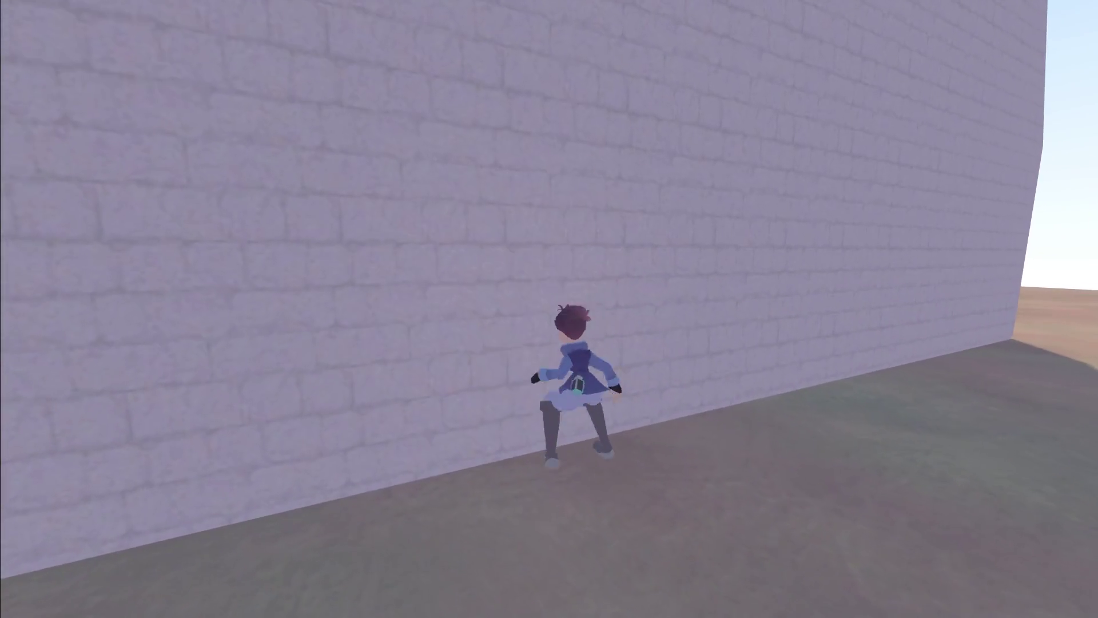
pyautogui.press('w')
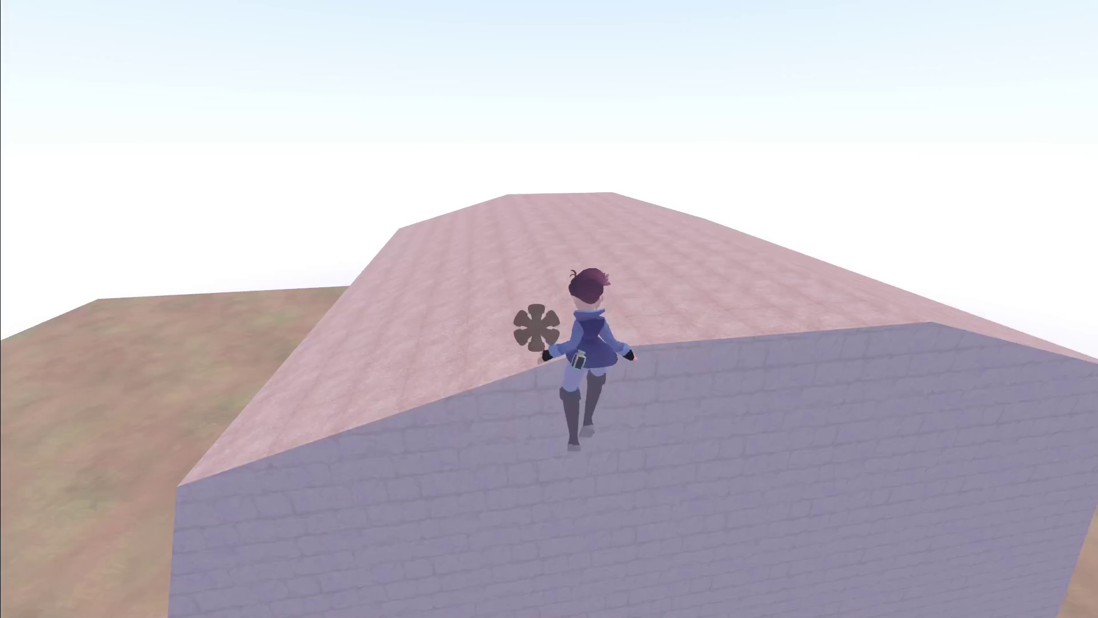
pyautogui.press('w')
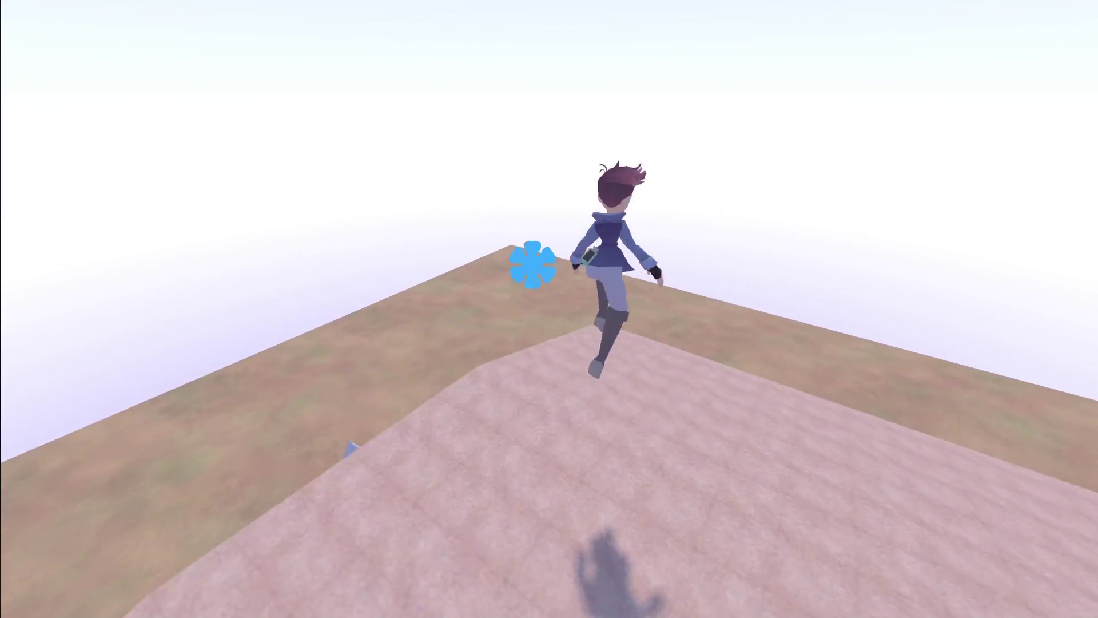
pyautogui.press('w')
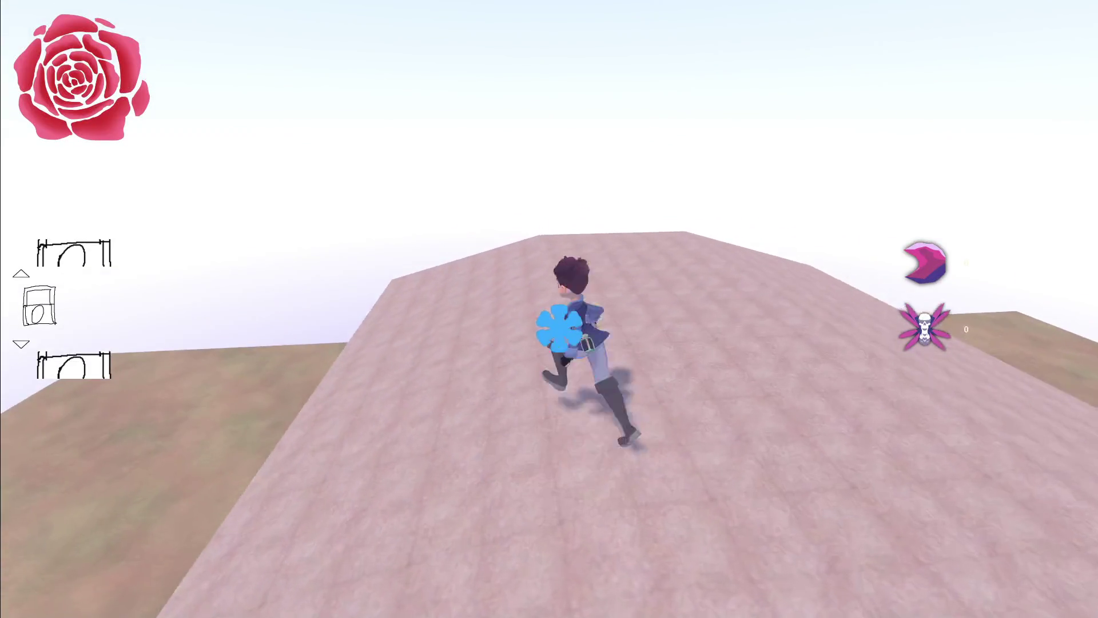
pyautogui.press('Escape')
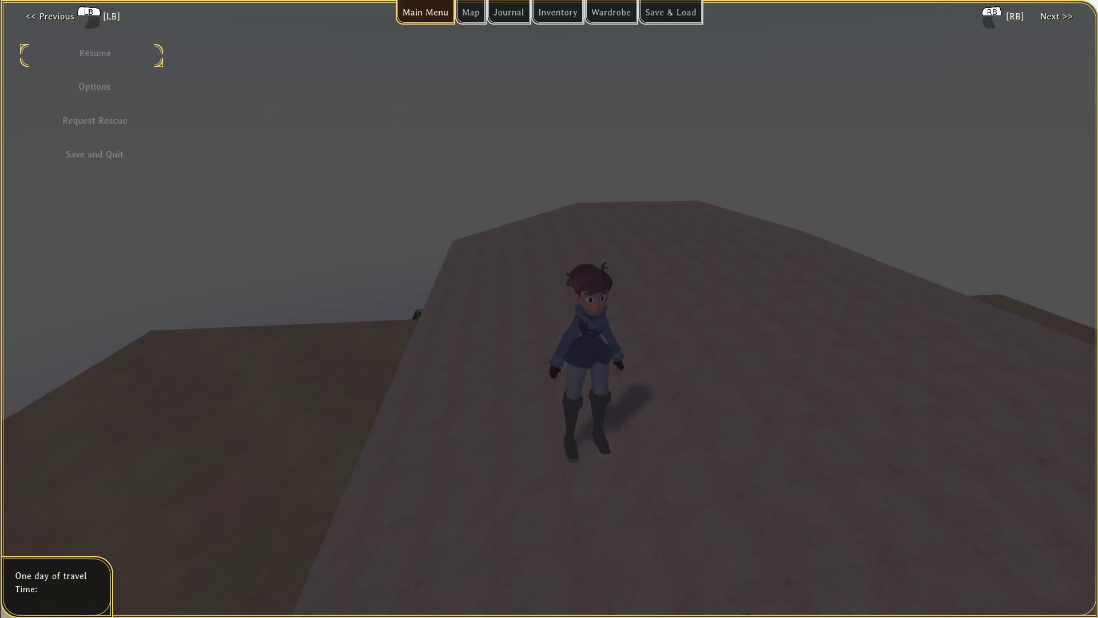
# Unpause, run off the roof onto the brick wall, climb it and pause again.
pyautogui.press('Escape')
pyautogui.press('w')
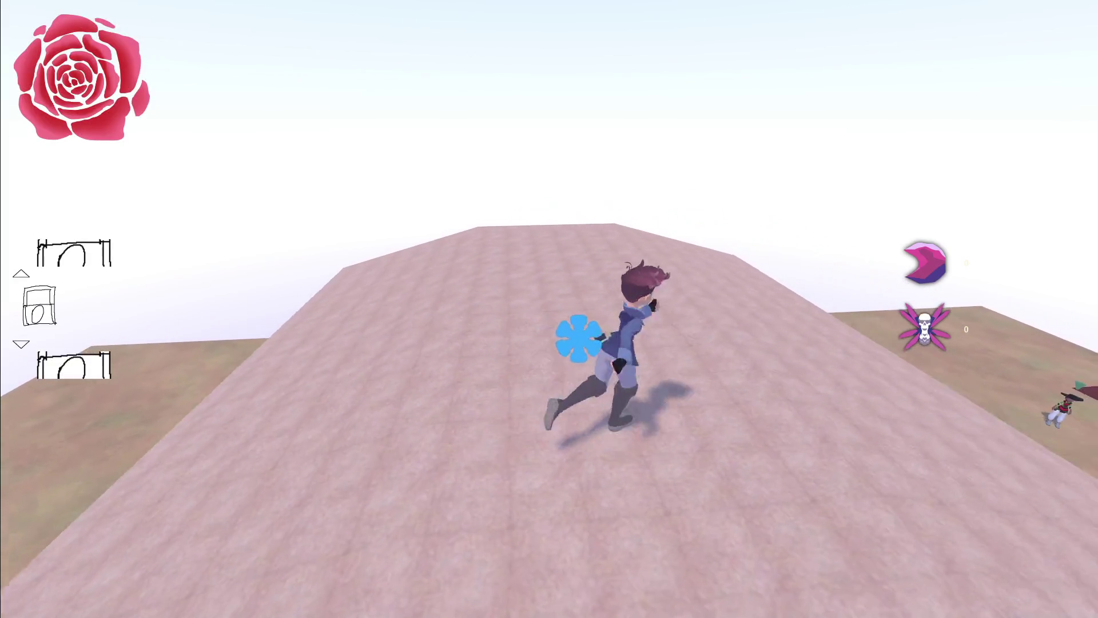
pyautogui.press('w')
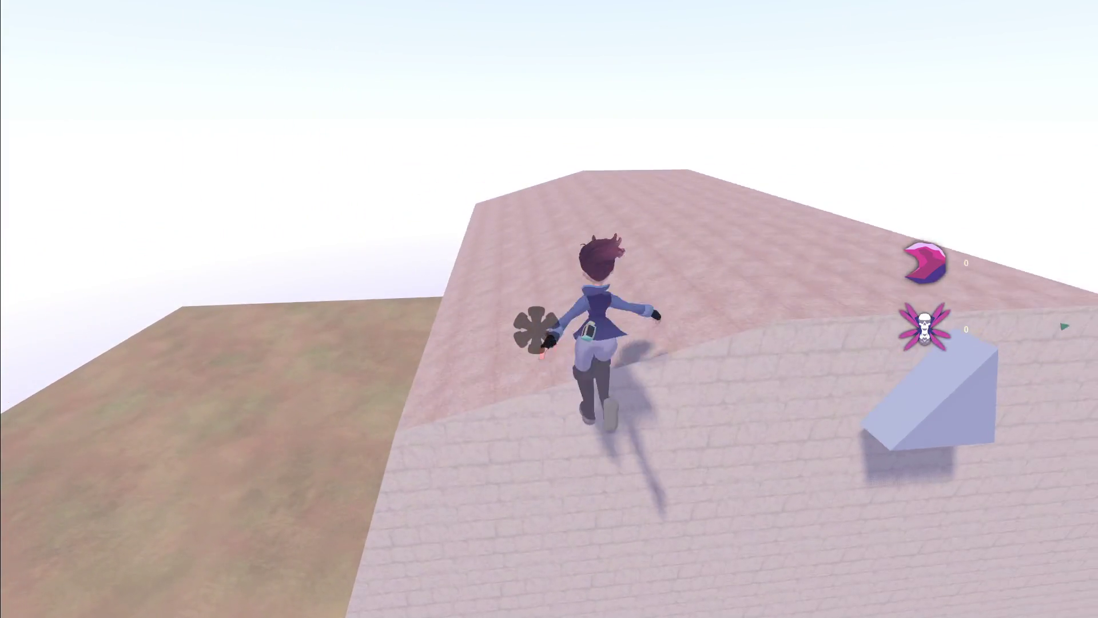
pyautogui.press('Escape')
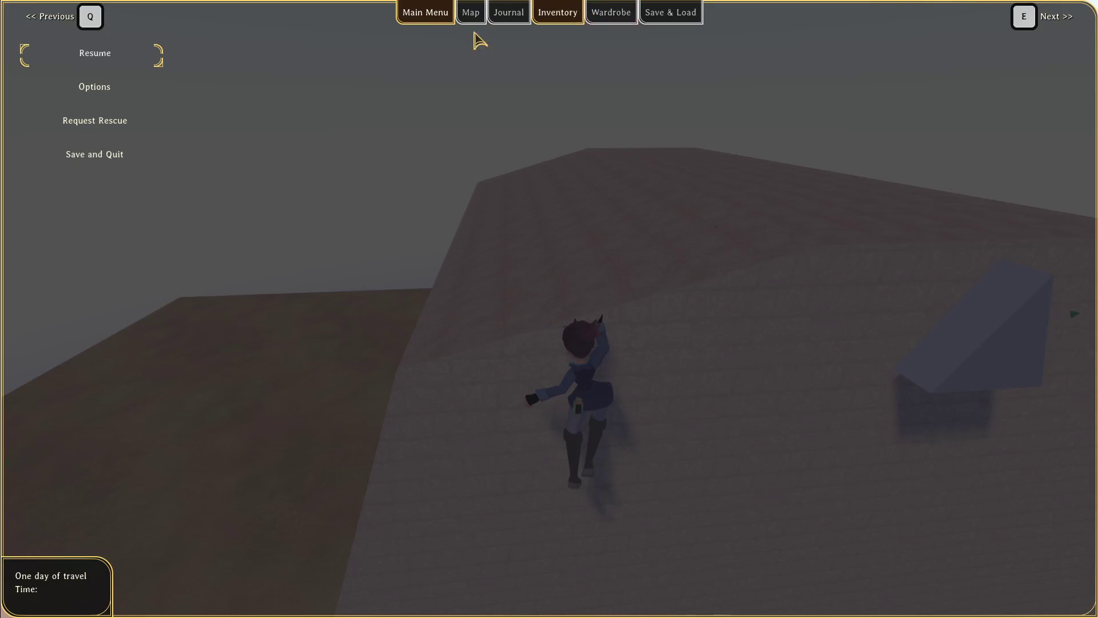
# Check the Map, Journal, Inventory, Wardrobe and Save & Load pages, then resume play.
pyautogui.click(468, 17)
pyautogui.click(525, 18)
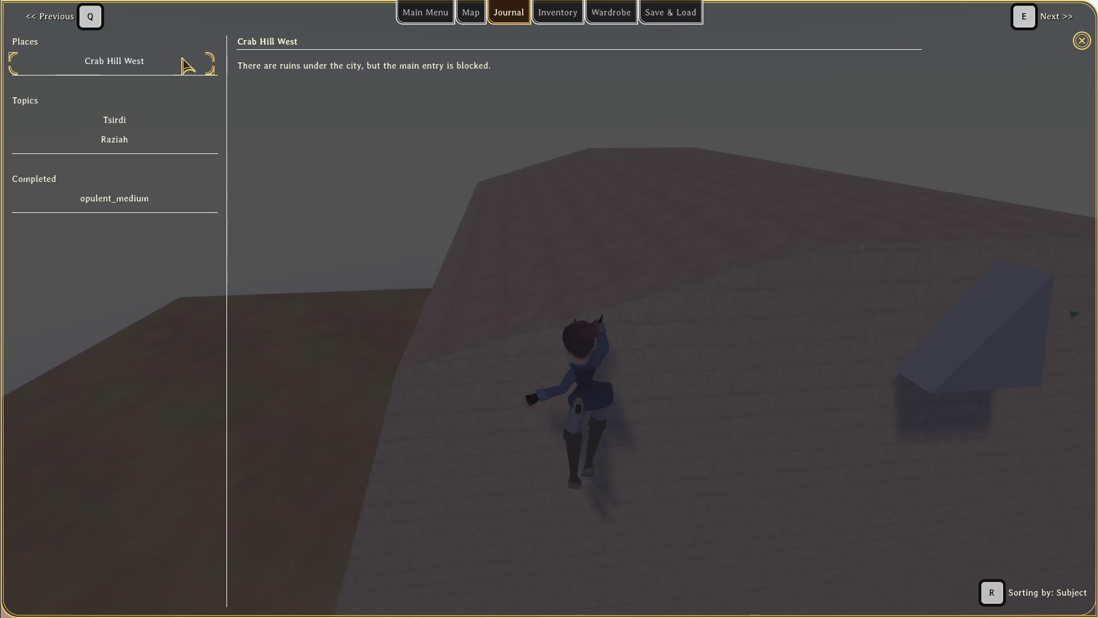
pyautogui.click(557, 12)
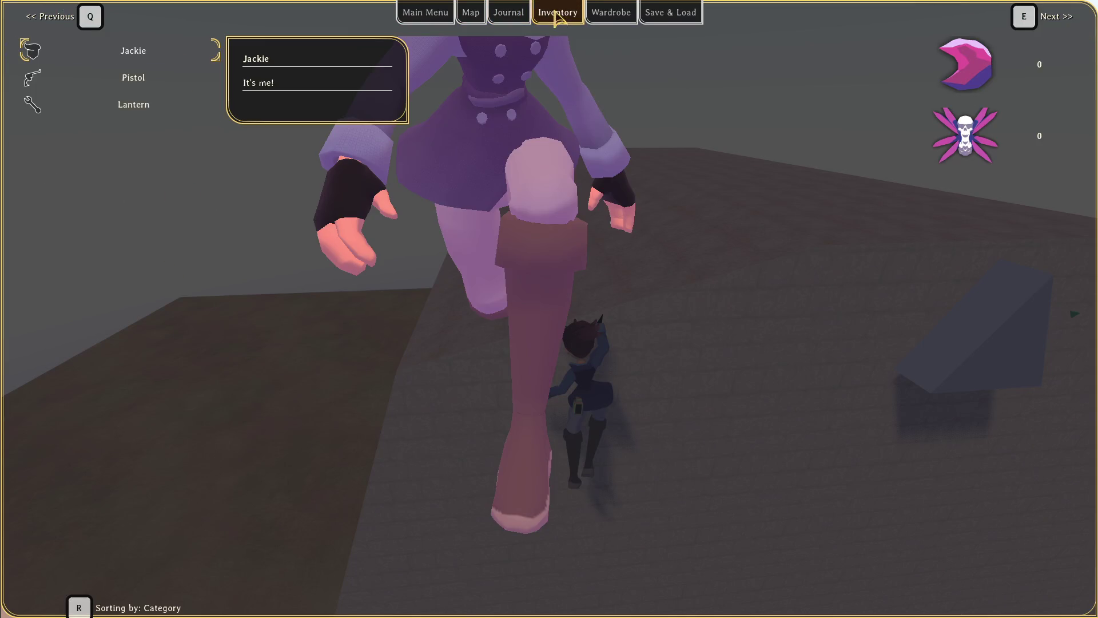
pyautogui.click(629, 17)
pyautogui.click(678, 19)
pyautogui.click(427, 17)
pyautogui.click(97, 56)
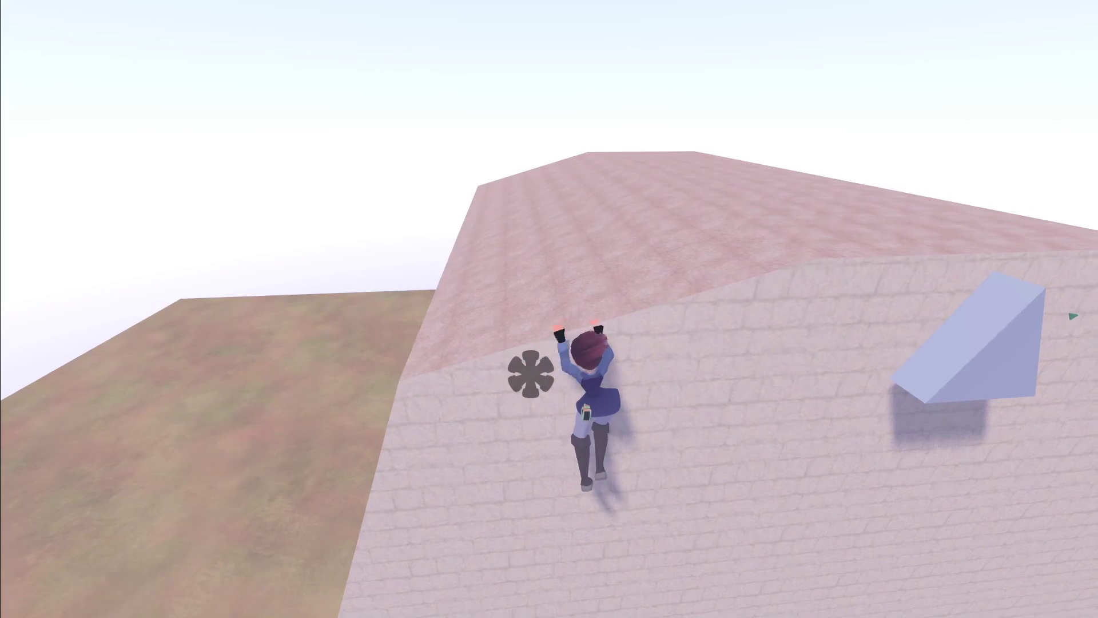
# Jump off the roof, run past the building and flip down into the walled pit.
pyautogui.press('space')
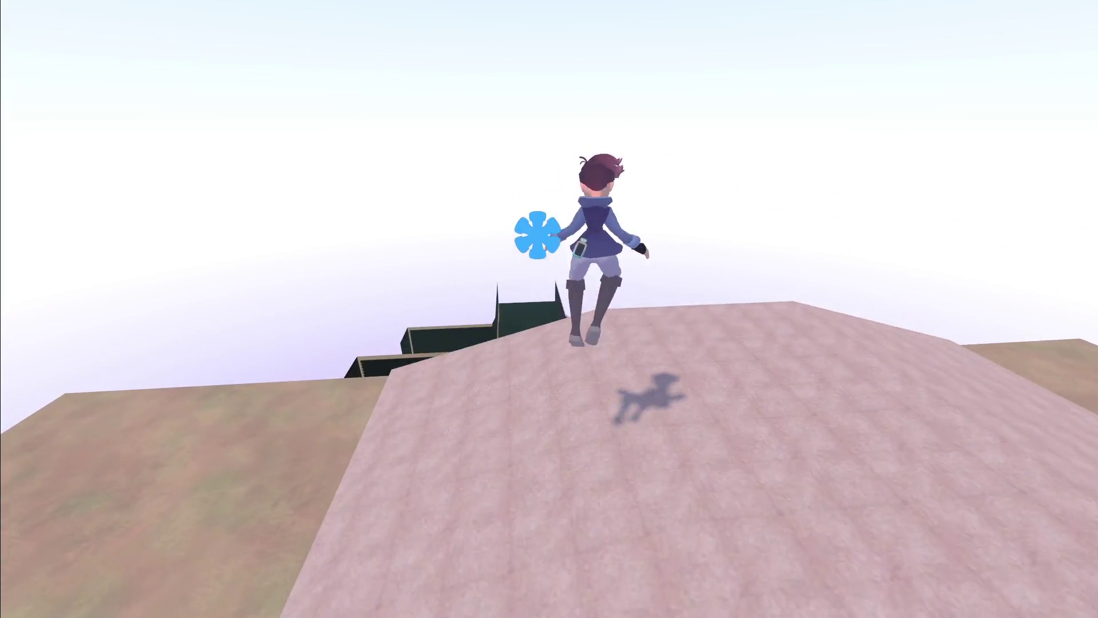
pyautogui.press('w')
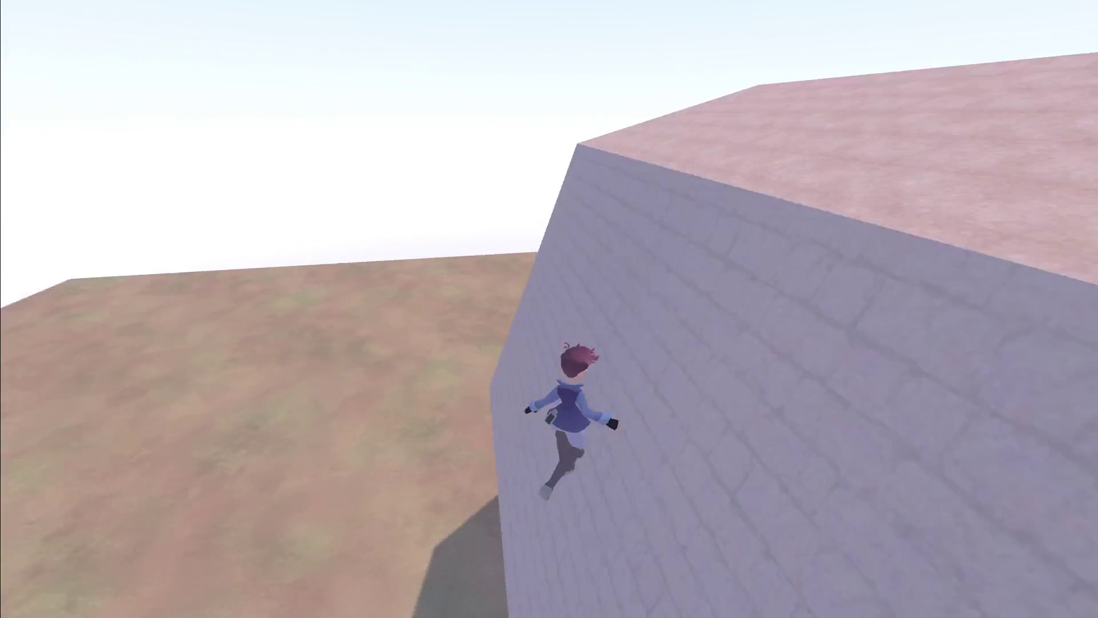
pyautogui.press('w')
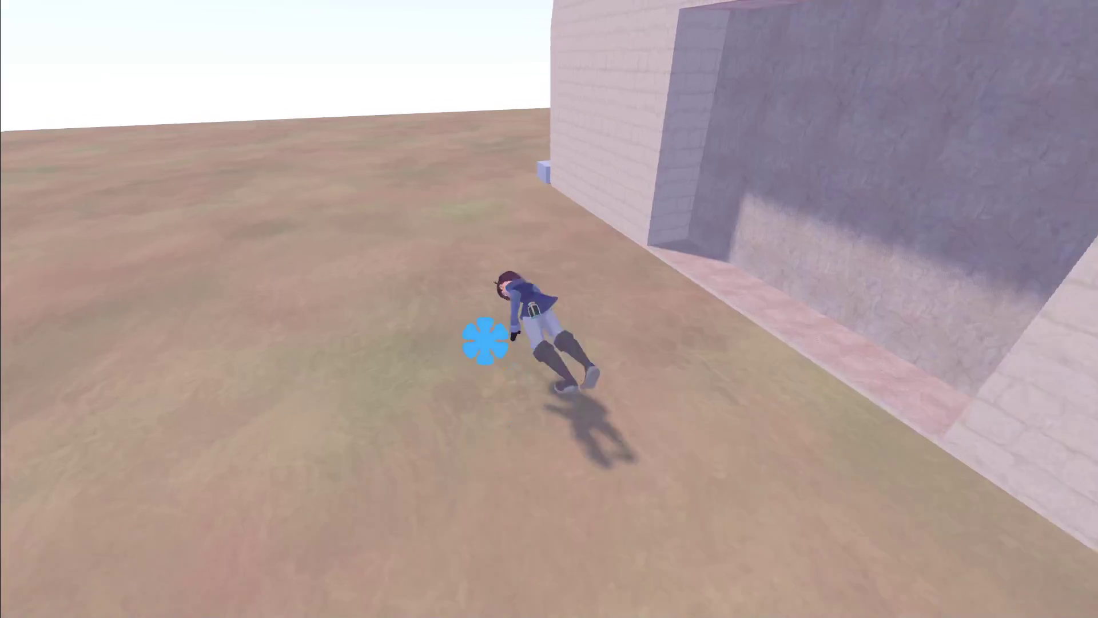
pyautogui.press('w')
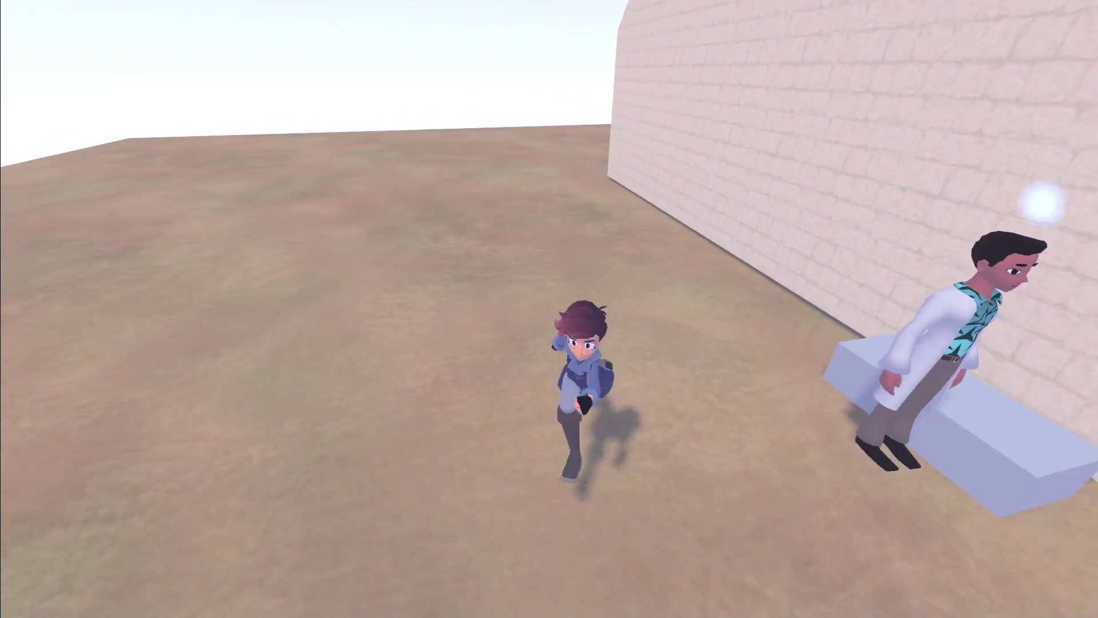
pyautogui.press('space')
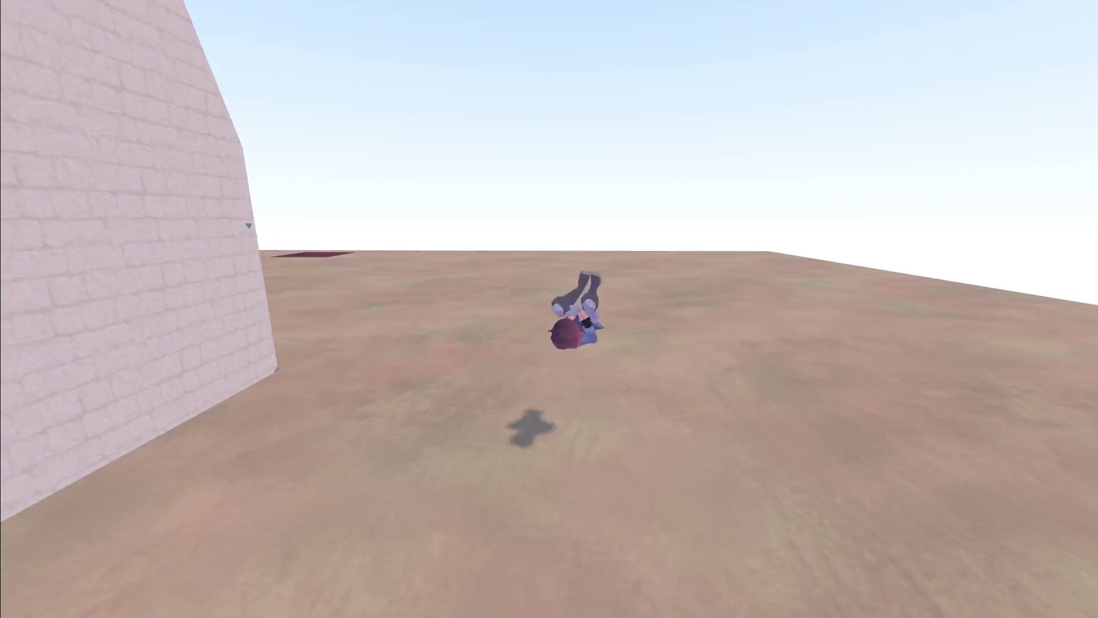
pyautogui.press('w')
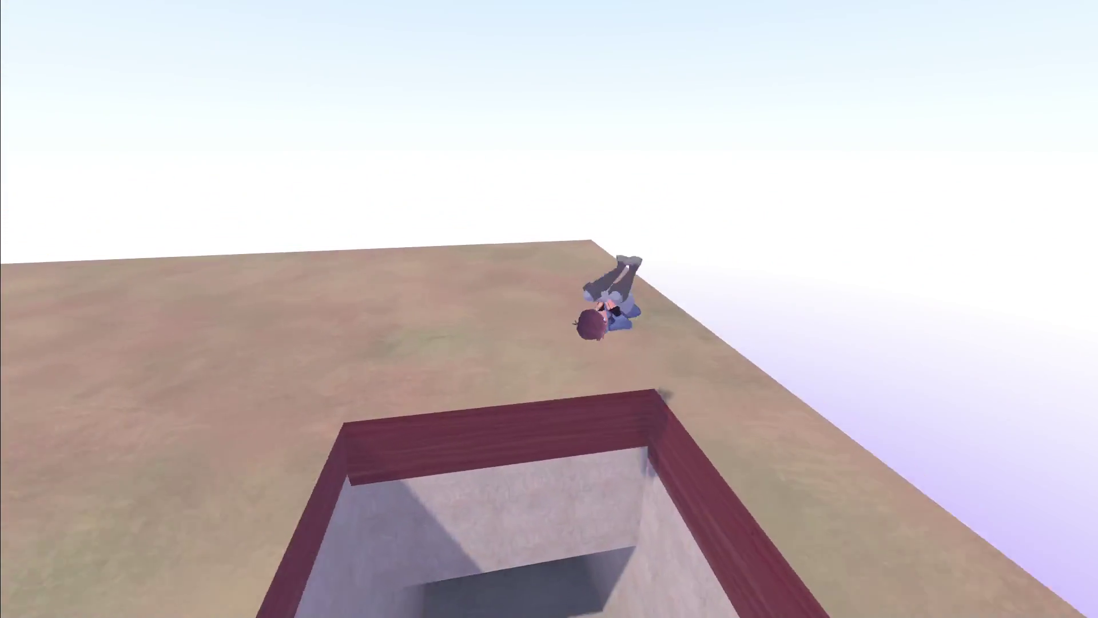
# Run through the corridor and dark room, turning the character to check the HUD display.
pyautogui.press('w')
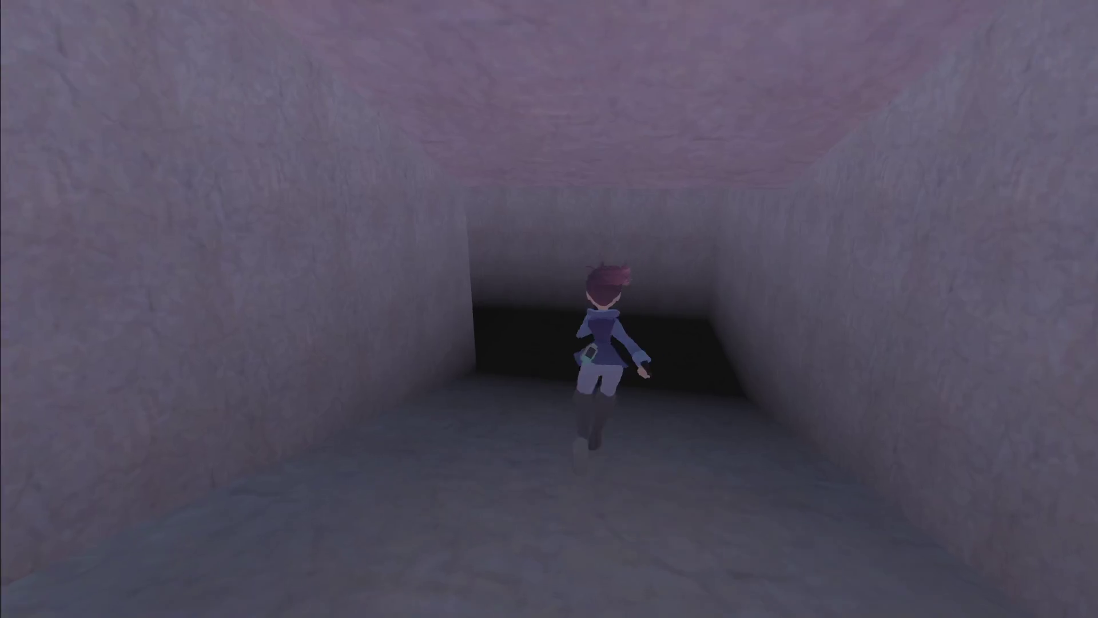
pyautogui.press('w')
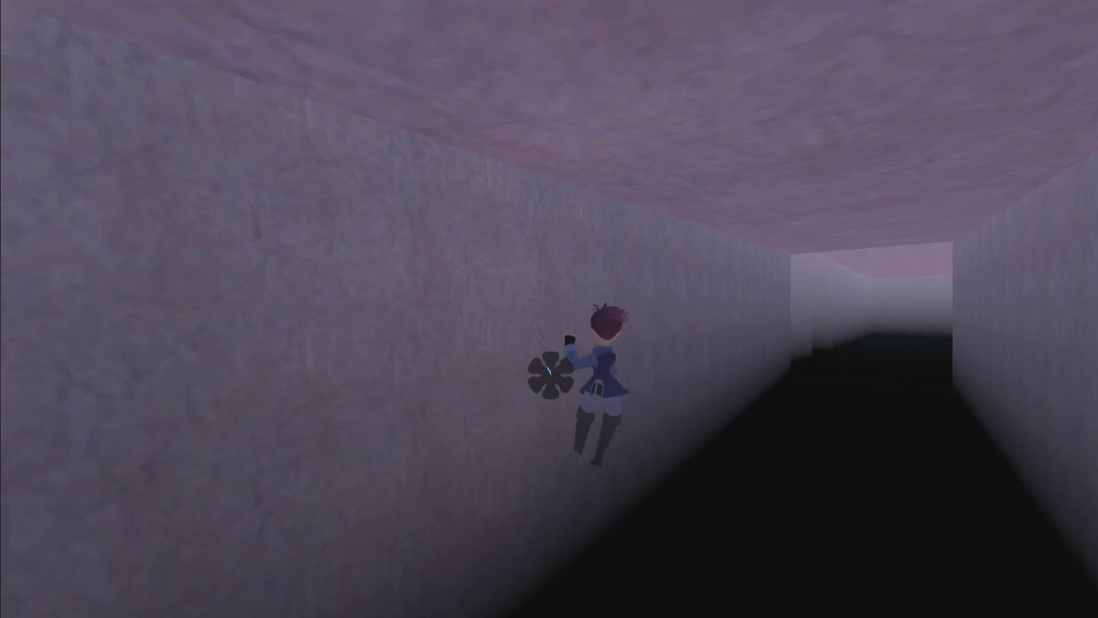
pyautogui.press('w')
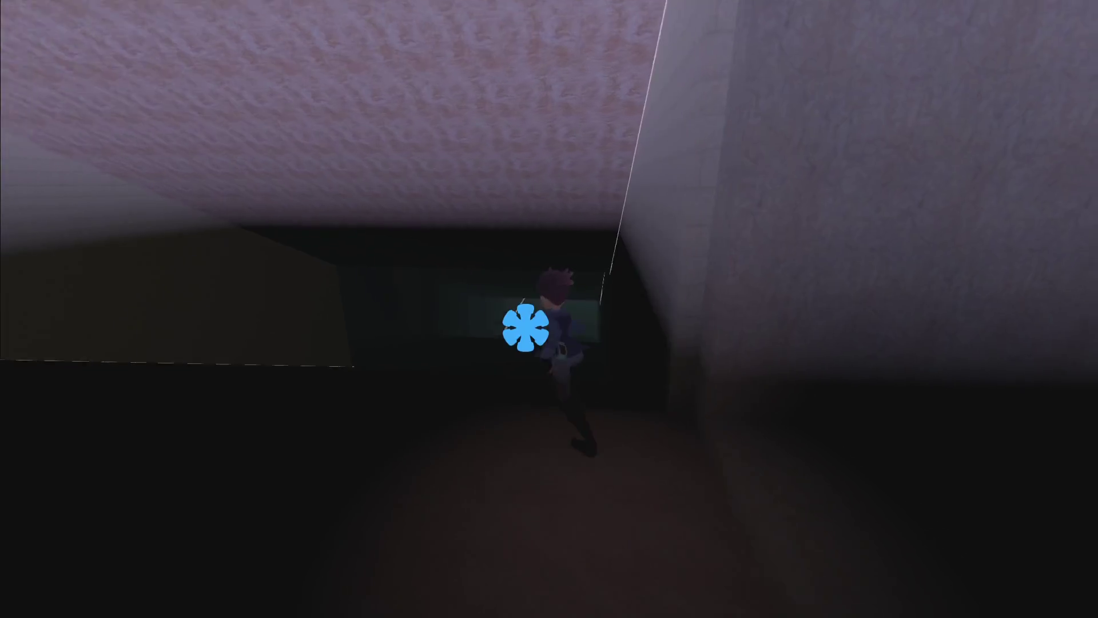
pyautogui.press('w')
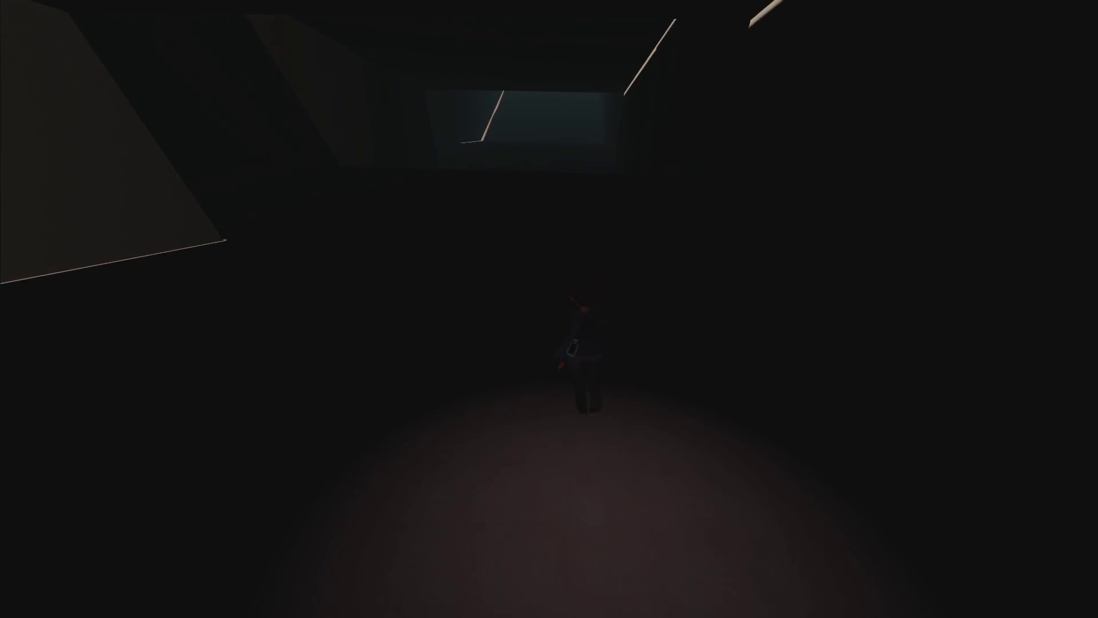
pyautogui.press('s')
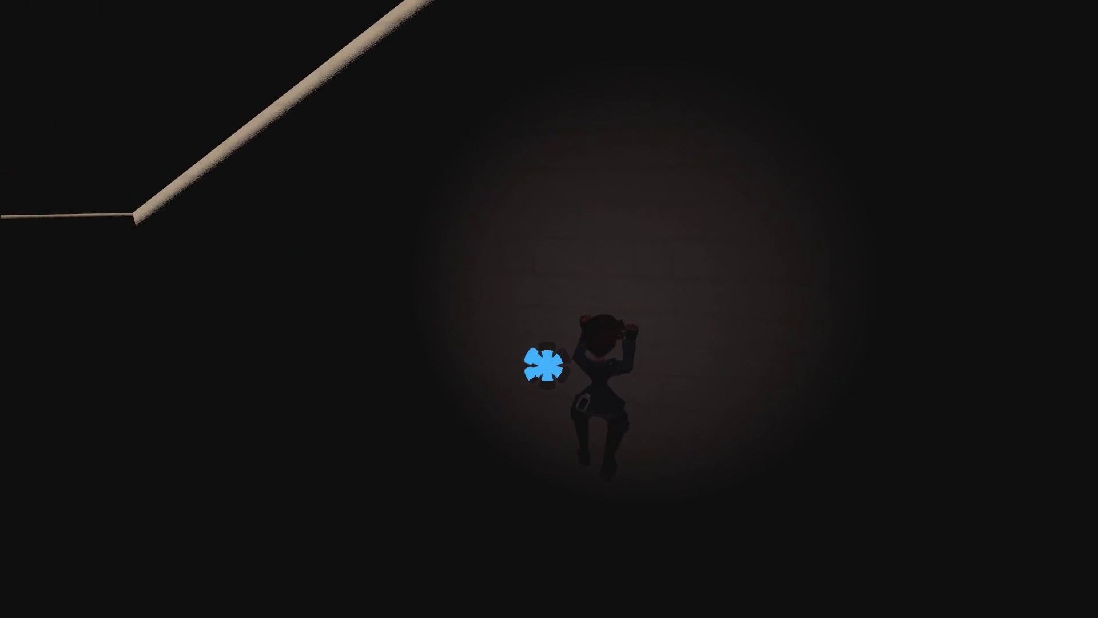
pyautogui.press('w')
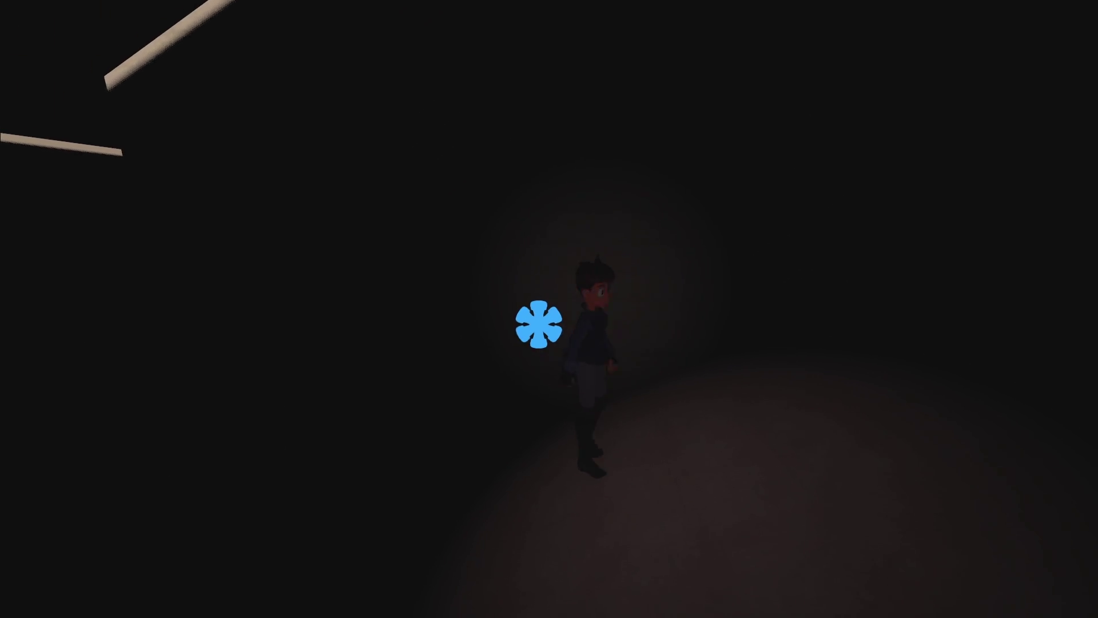
pyautogui.press('w')
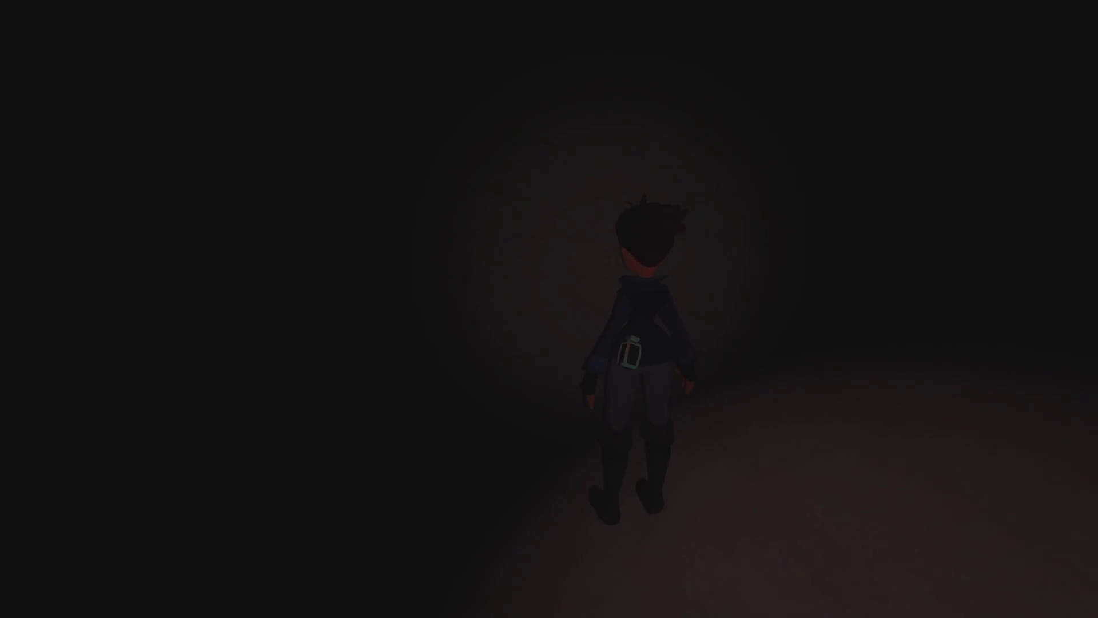
pyautogui.press('s')
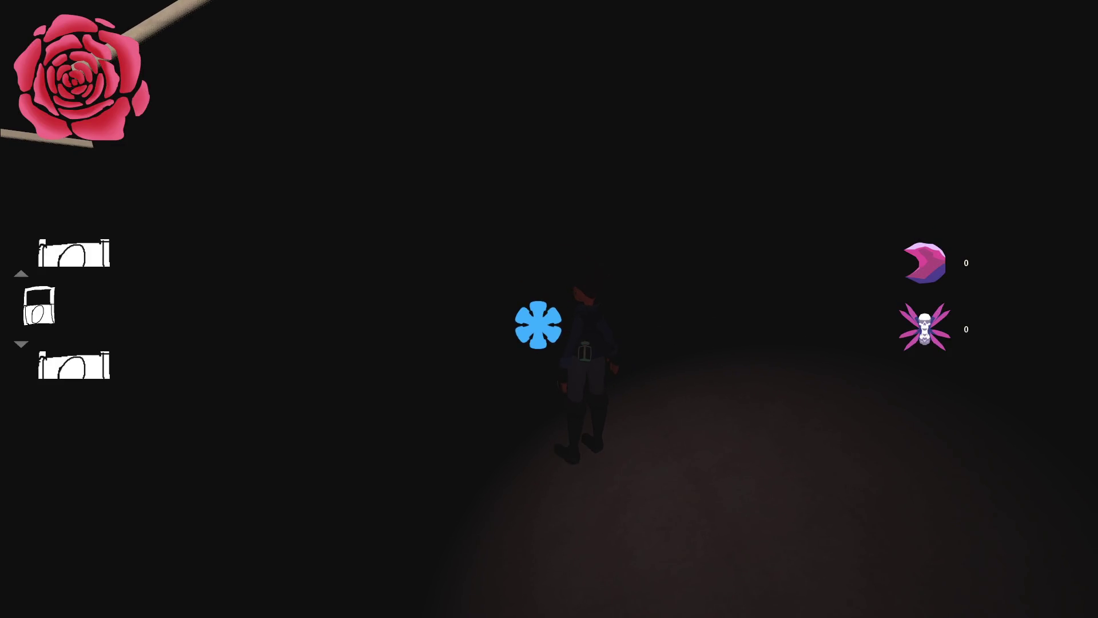
pyautogui.press('w')
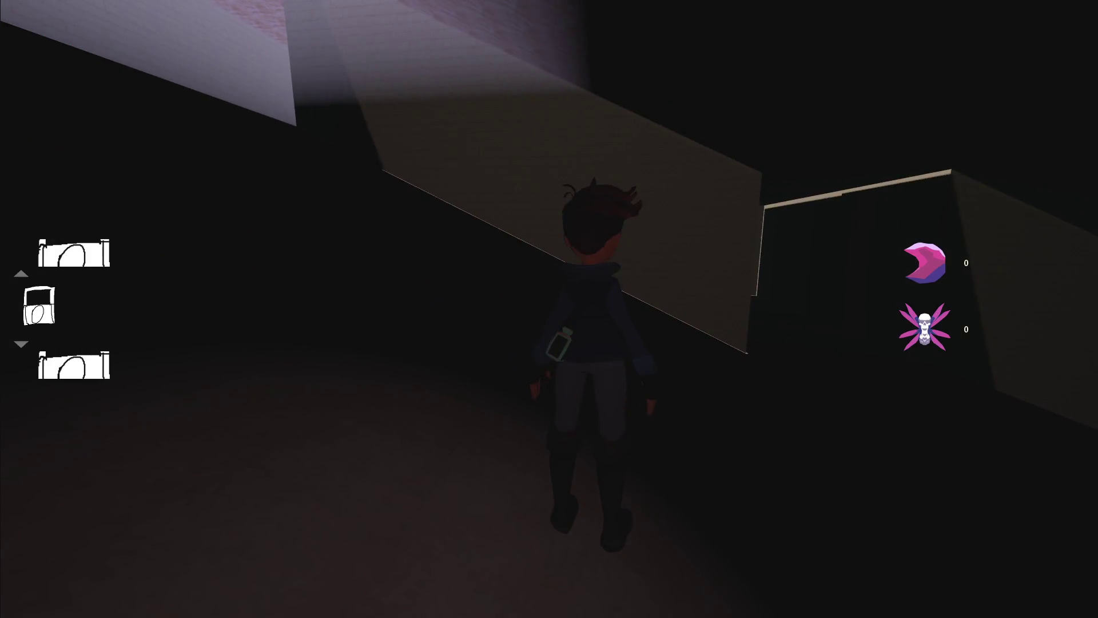
pyautogui.press('d')
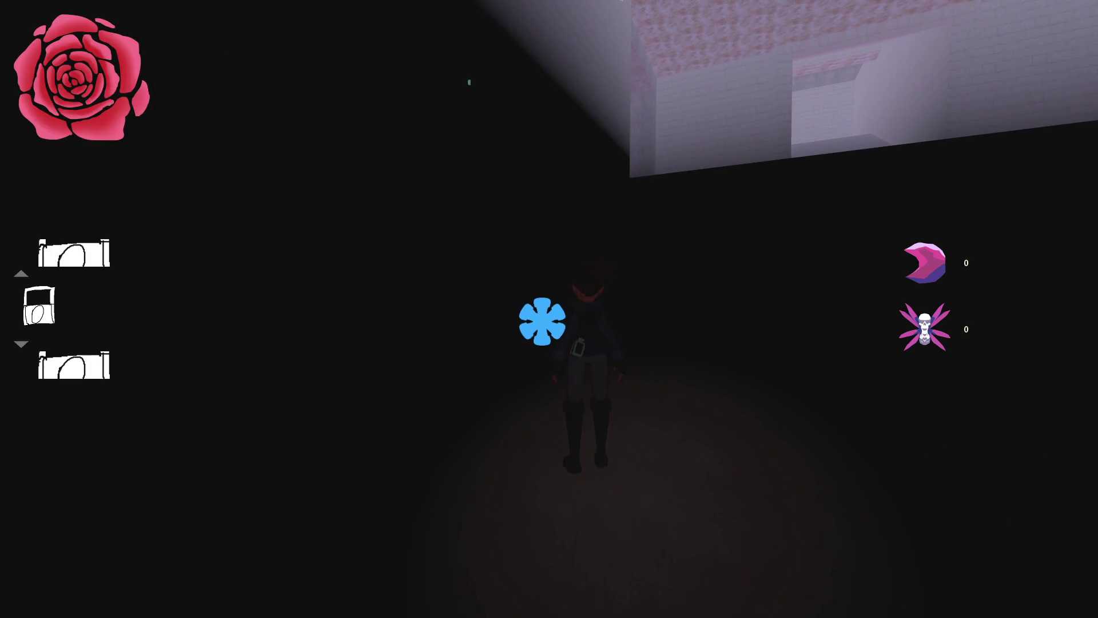
pyautogui.press('s')
pyautogui.press('w')
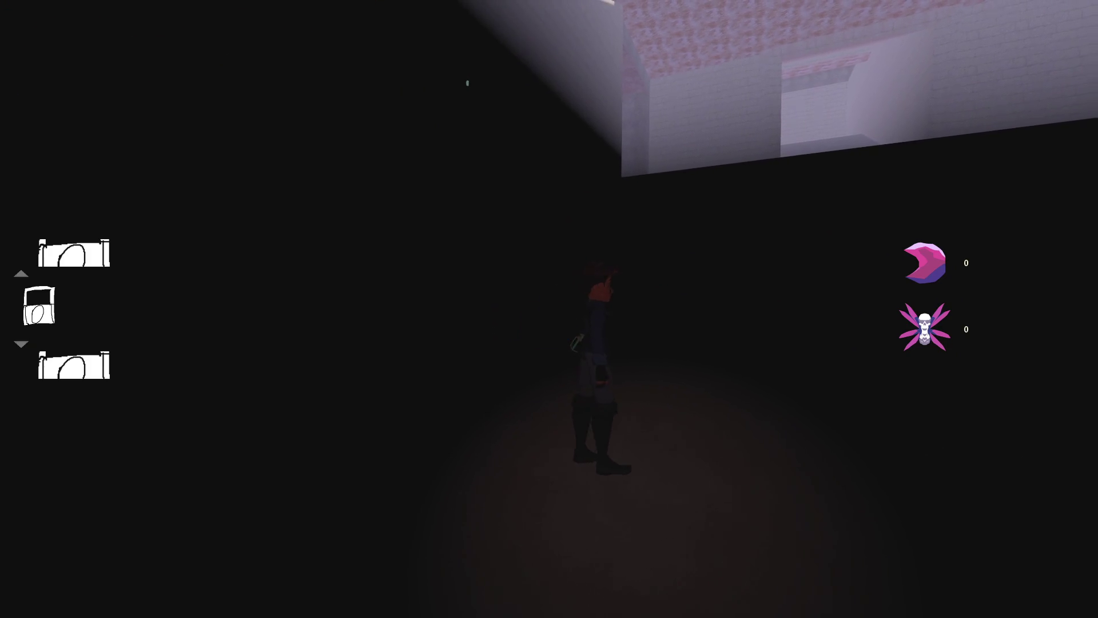
# Climb out of the pit, scale the brick wall onto the roof, then pause and stop the game.
pyautogui.press('w')
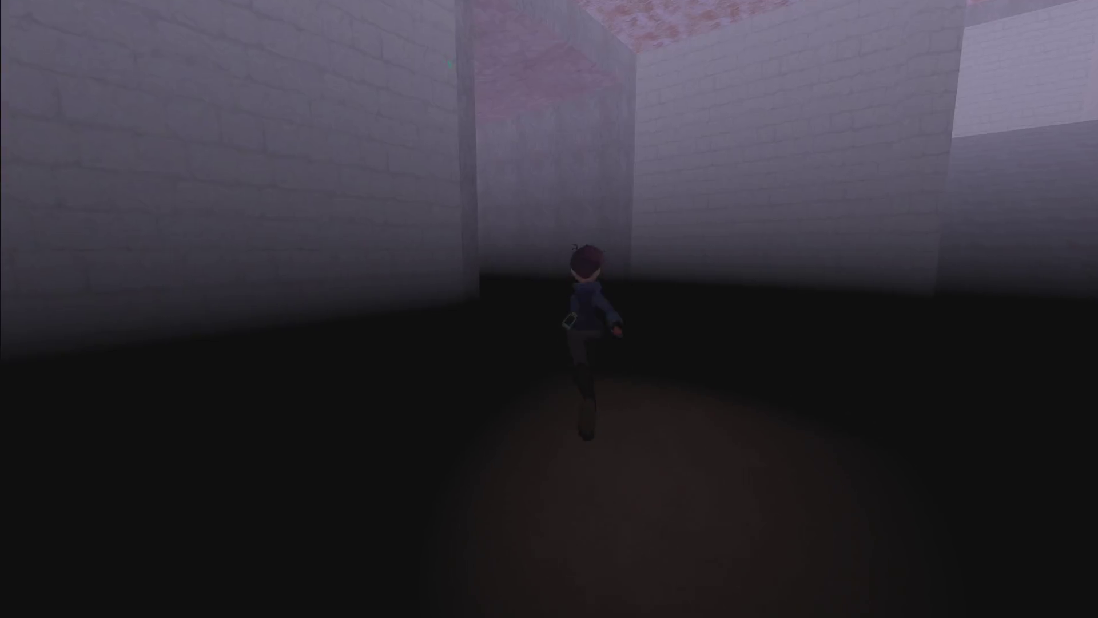
pyautogui.press('w')
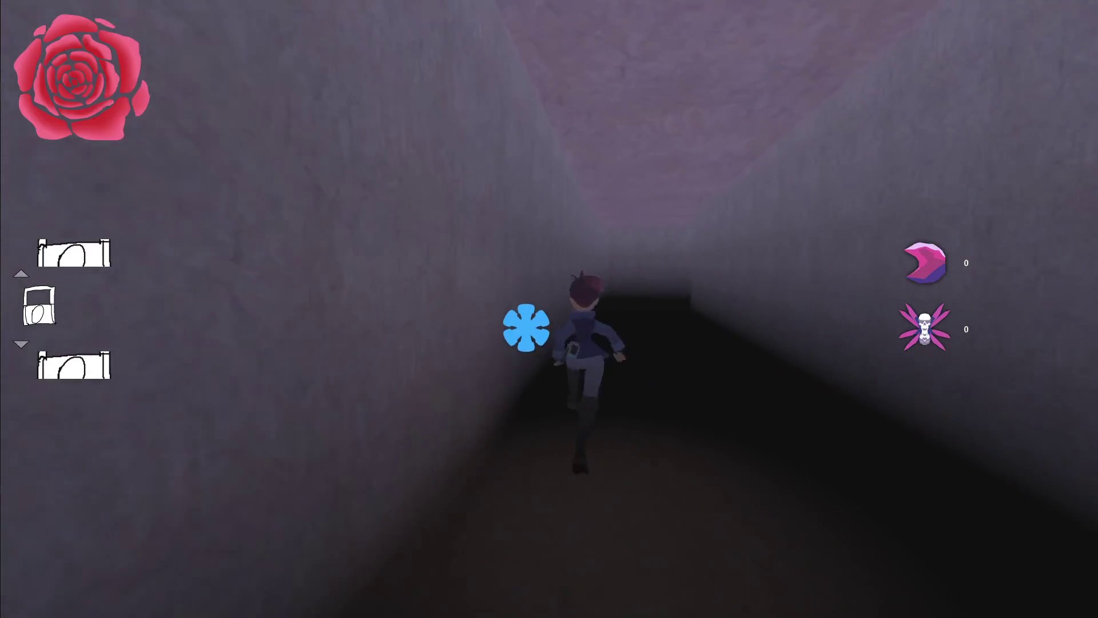
pyautogui.press('w')
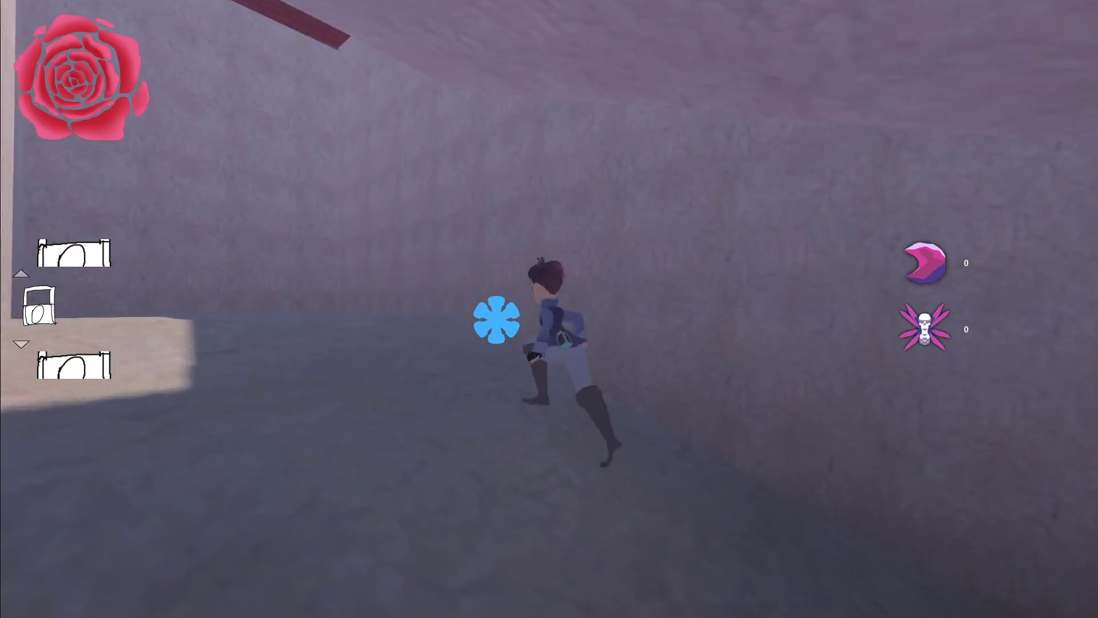
pyautogui.press('w')
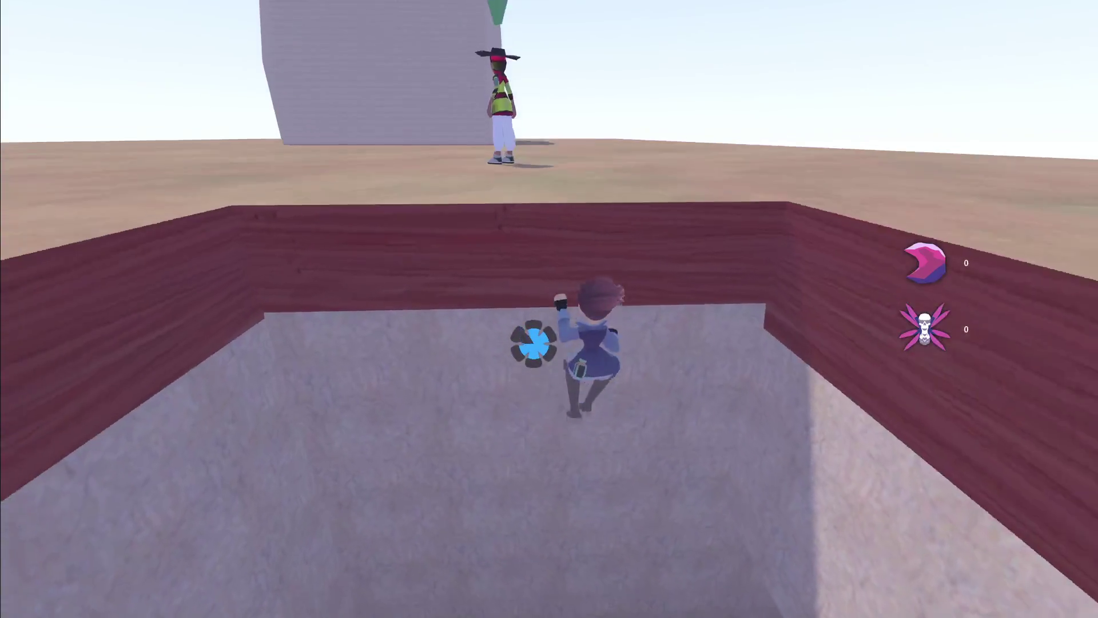
pyautogui.press('w')
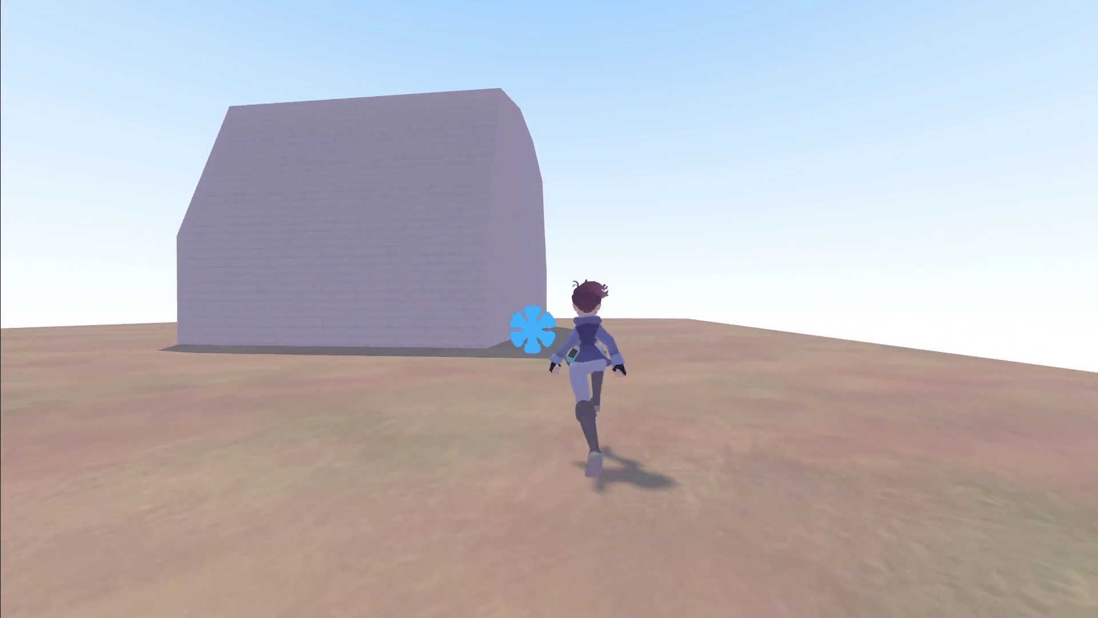
pyautogui.press('w')
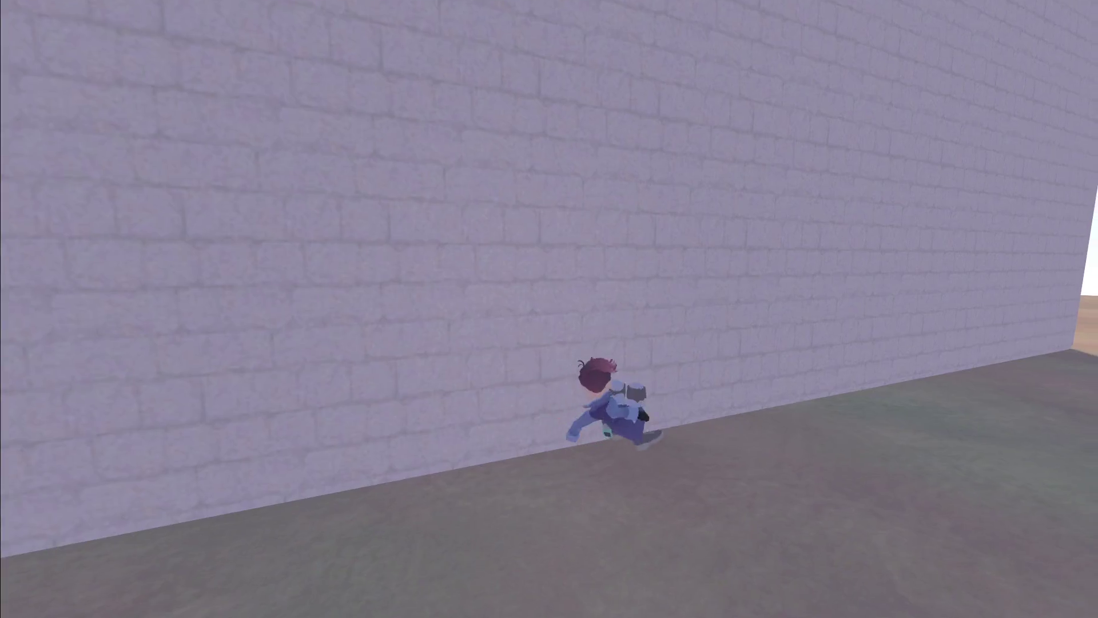
pyautogui.press('w')
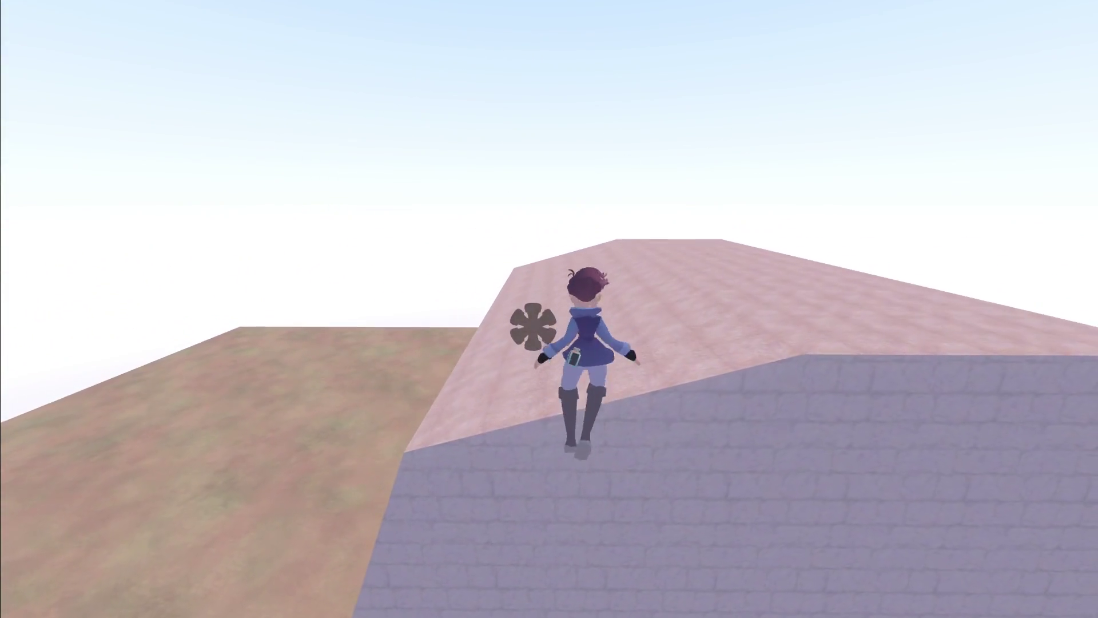
pyautogui.press('w')
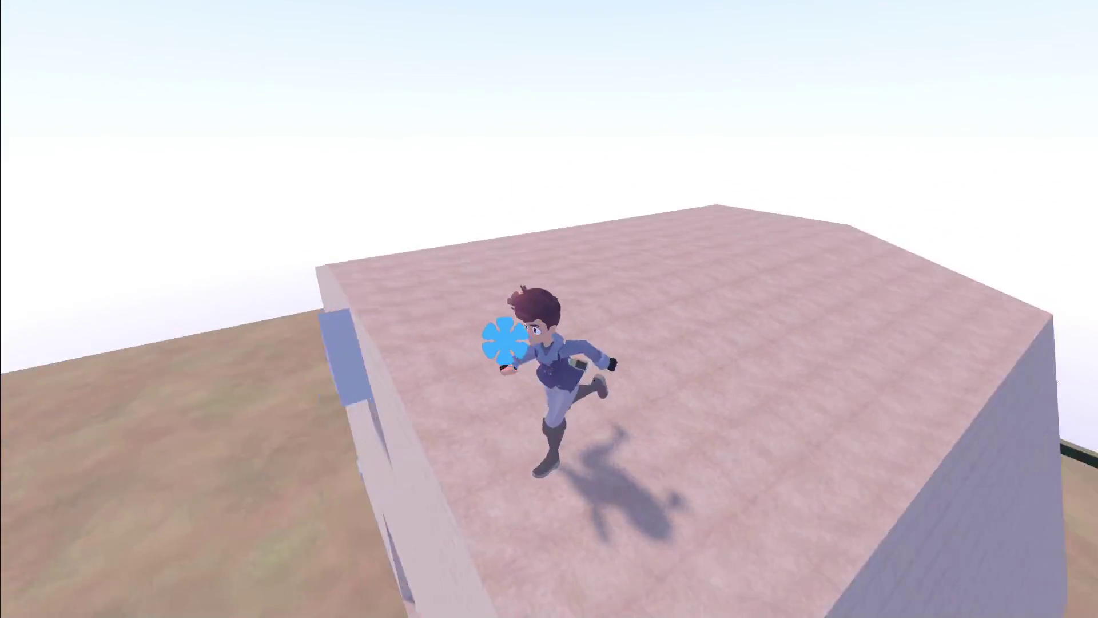
pyautogui.press('Escape')
pyautogui.press('Return')
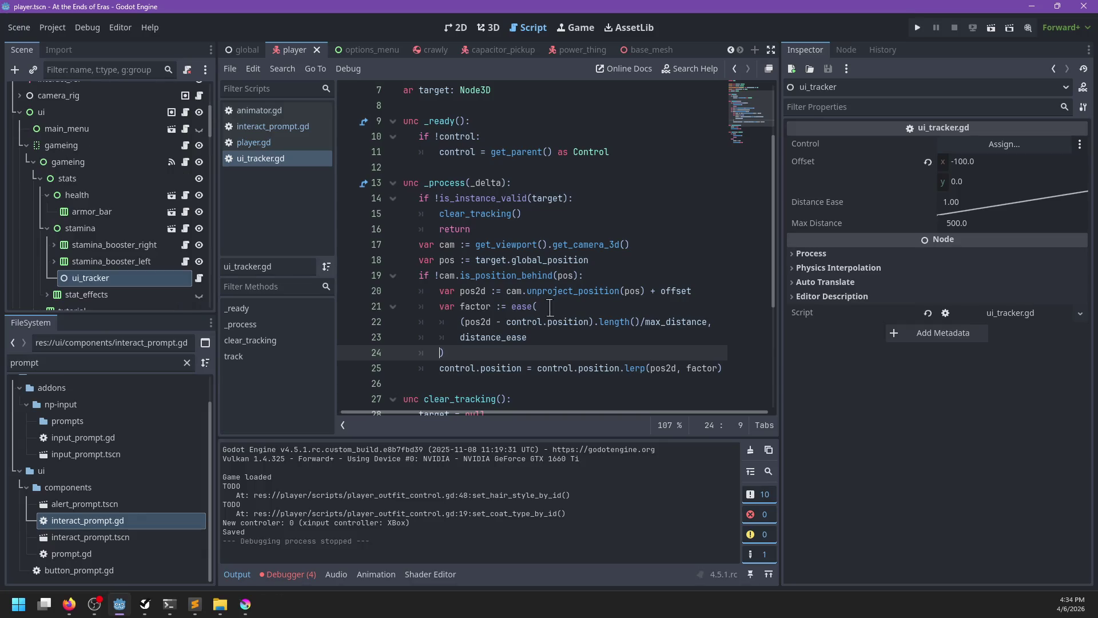
# Bring up PowerShell, run git status and start a git add command.
pyautogui.click(169, 604)
pyautogui.write('git status')
pyautogui.press('Return')
pyautogui.write('git co')
pyautogui.press('BackSpace')
pyautogui.press('BackSpace')
pyautogui.press('BackSpace')
pyautogui.write('add .')
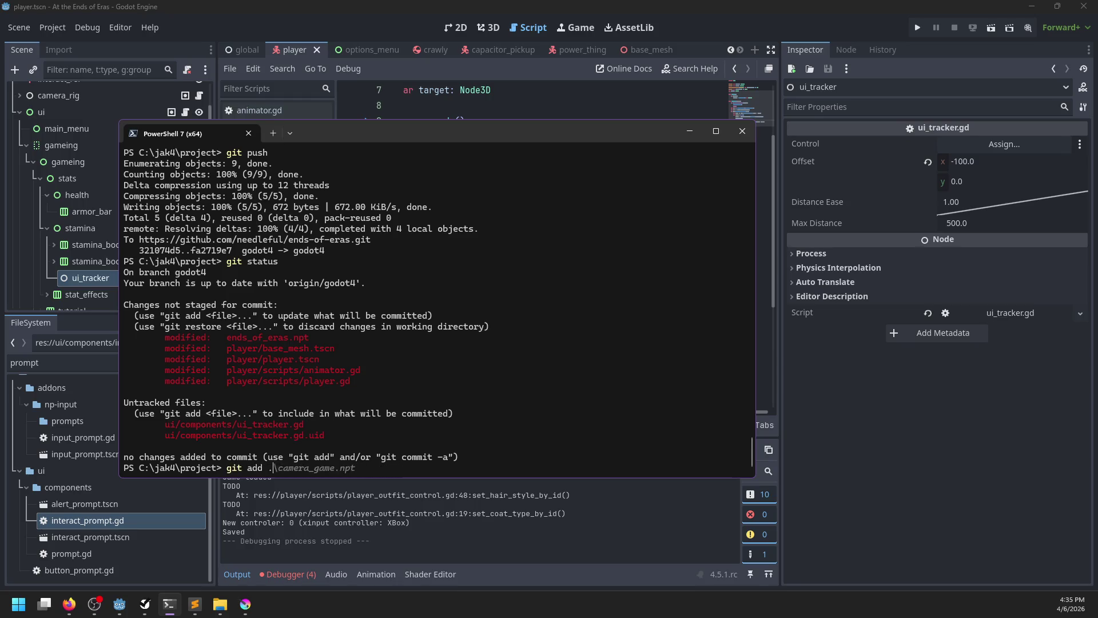
# Stage all files and commit them as "Stamina bar now follows player".
pyautogui.press('Return')
pyautogui.write('git co')
pyautogui.write('Tra')
pyautogui.write('ition of')
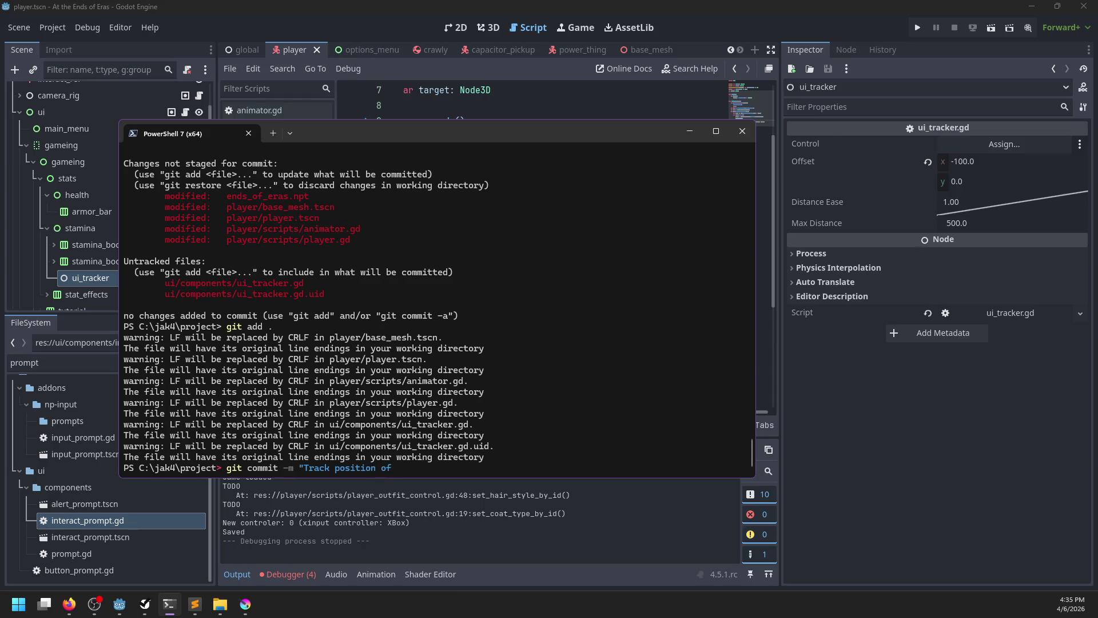
pyautogui.press('BackSpace')
pyautogui.press('BackSpace')
pyautogui.press('BackSpace')
pyautogui.press('BackSpace')
pyautogui.press('BackSpace')
pyautogui.press('BackSpace')
pyautogui.write('jk')
pyautogui.press('BackSpace')
pyautogui.press('BackSpace')
pyautogui.press('BackSpace')
pyautogui.press('BackSpace')
pyautogui.press('BackSpace')
pyautogui.press('BackSpace')
pyautogui.write('Stamina bar now follows')
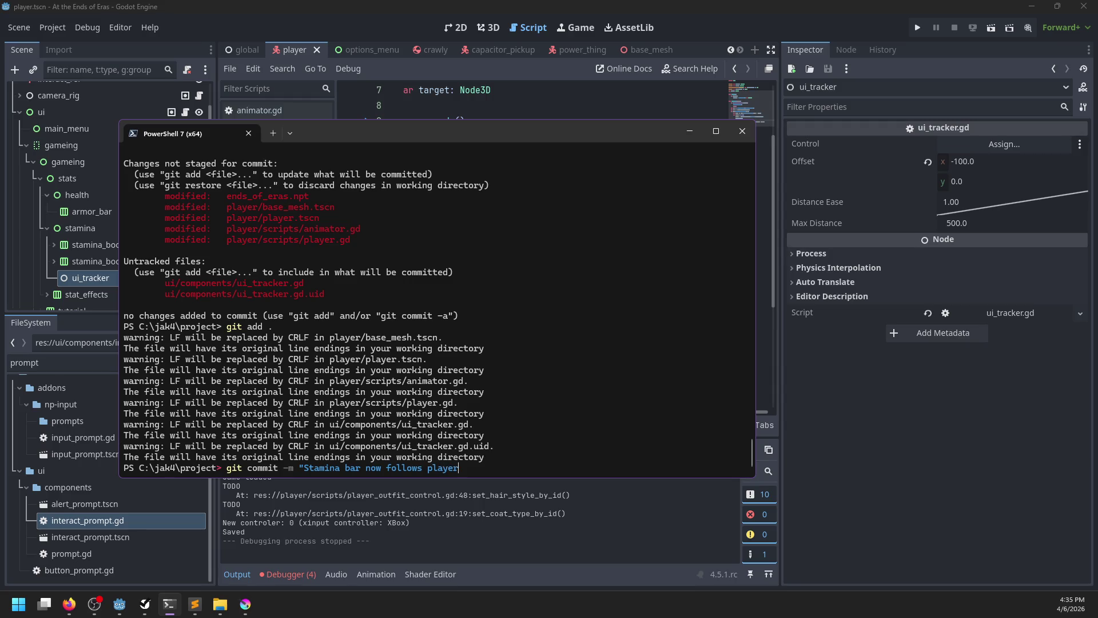
pyautogui.press('Return')
pyautogui.write('git pu')
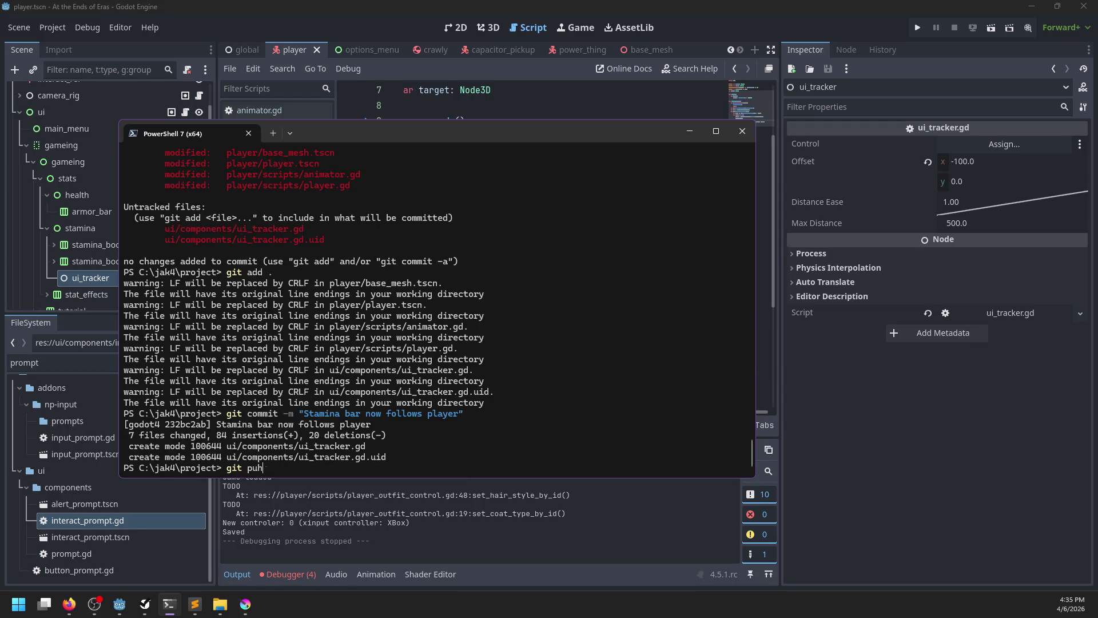
pyautogui.write('h')
# Fix the misspelled push command, push to the godot4 branch and bring up Krita.
pyautogui.press('Return')
pyautogui.press('Up')
pyautogui.press('Left')
pyautogui.press('Left')
pyautogui.press('Left')
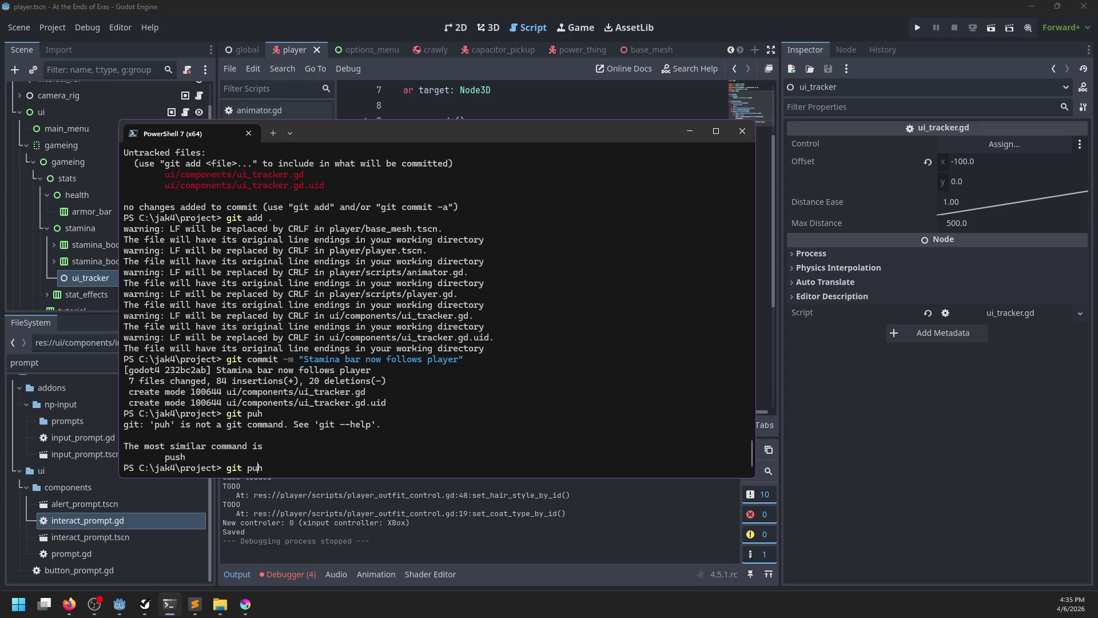
pyautogui.write('s')
pyautogui.press('Return')
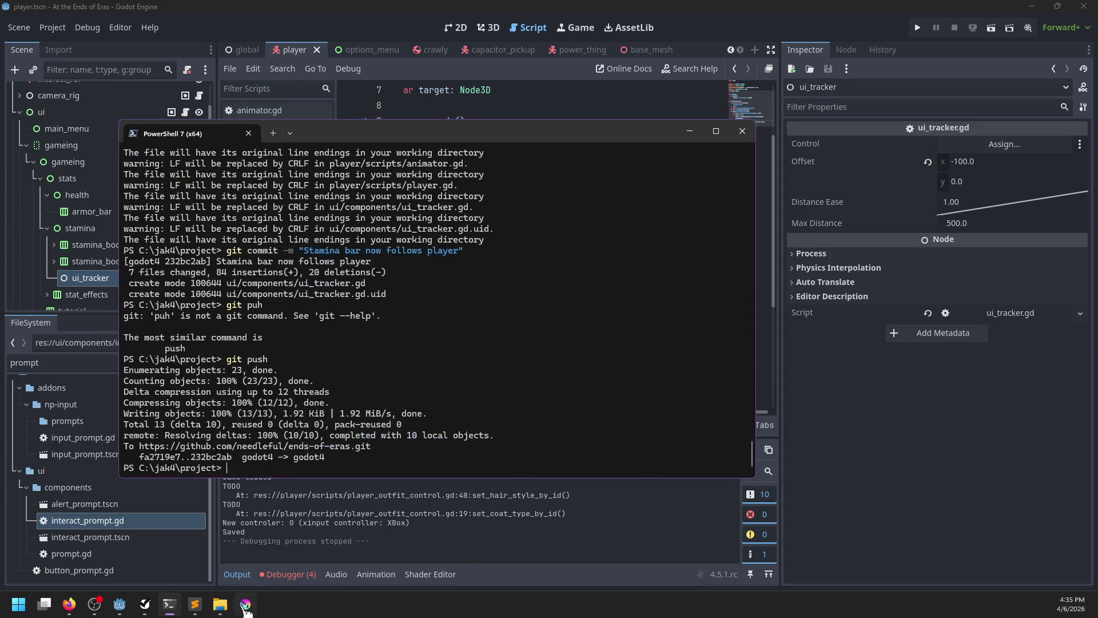
pyautogui.click(246, 602)
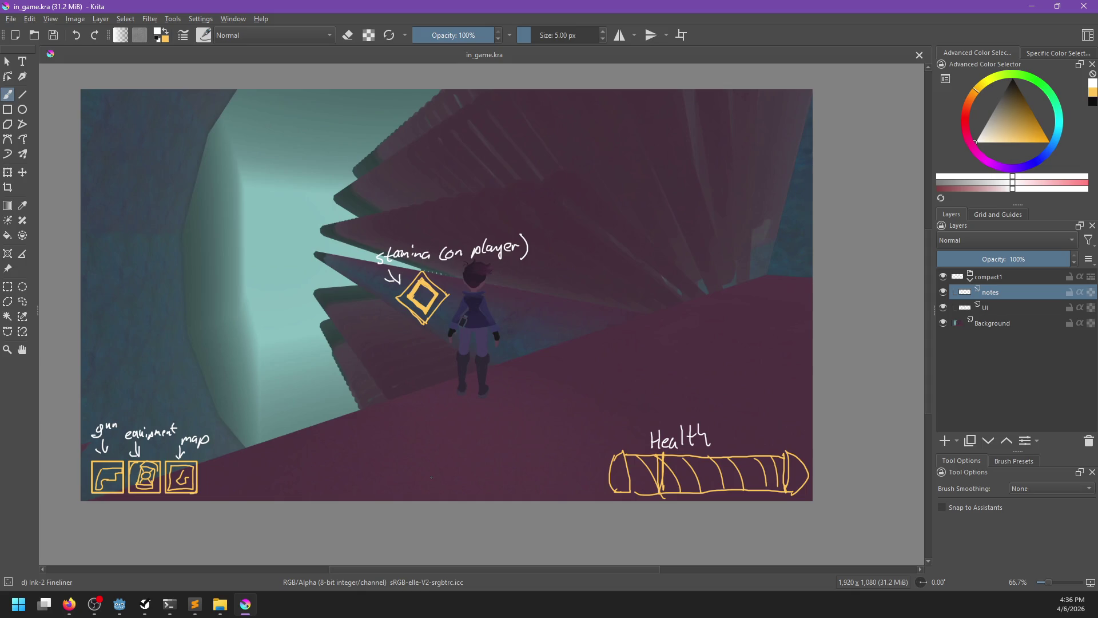
# Switch through PowerShell and Godot's 3D and 2D views toward the Krita in_game.kra mockup.
pyautogui.hotkey('alt', 'Tab')
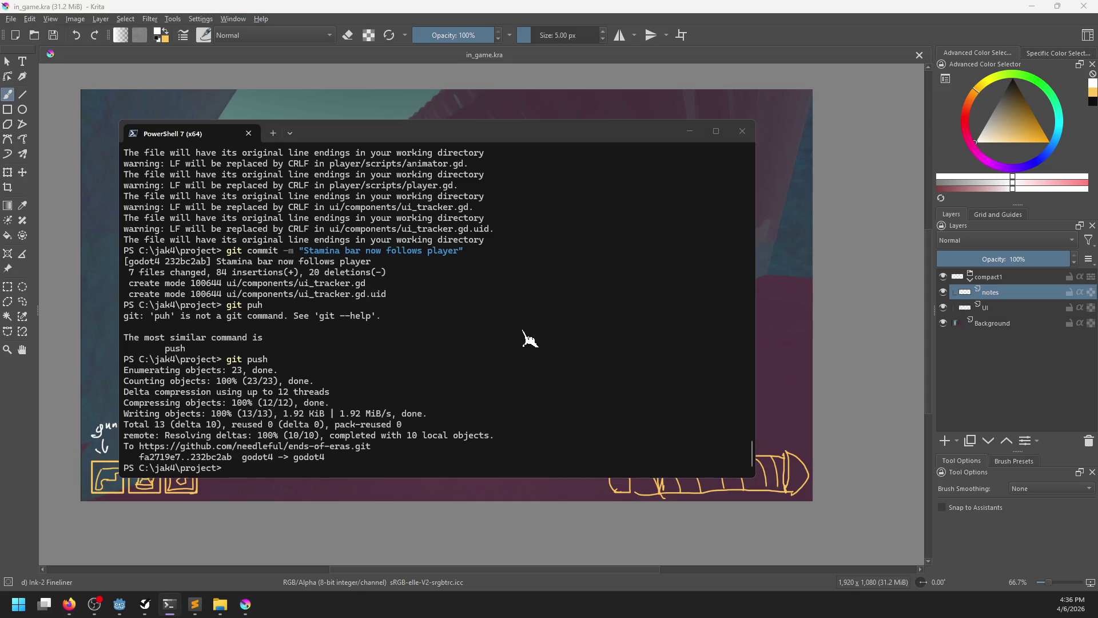
pyautogui.hotkey('alt', 'Tab')
pyautogui.click(488, 27)
pyautogui.click(456, 27)
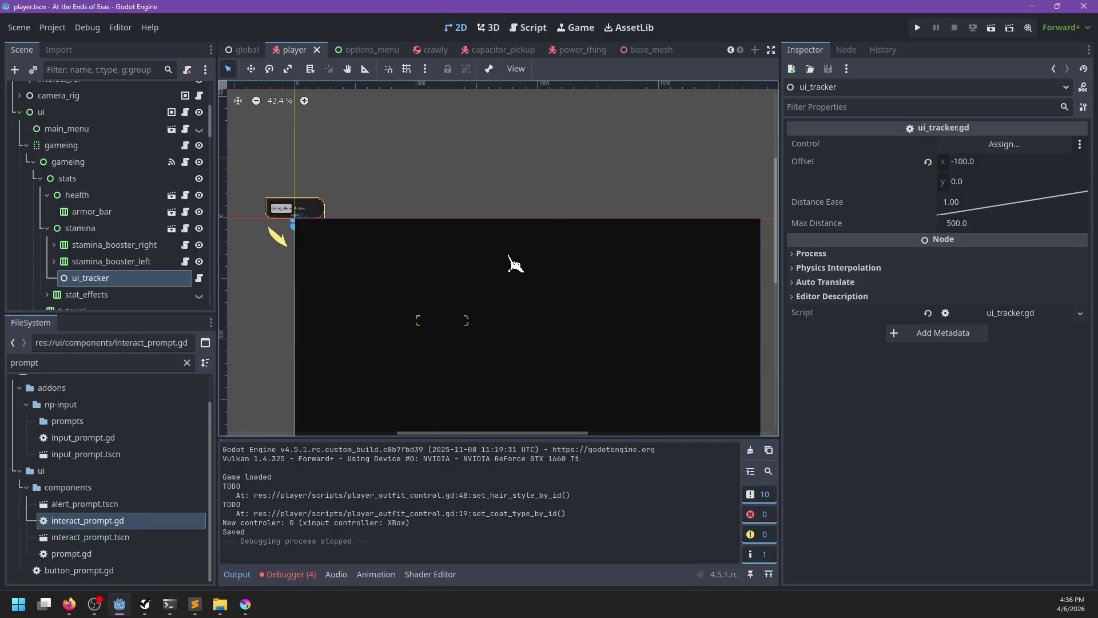
pyautogui.hotkey('alt', 'Tab')
pyautogui.hotkey('alt', 'Tab')
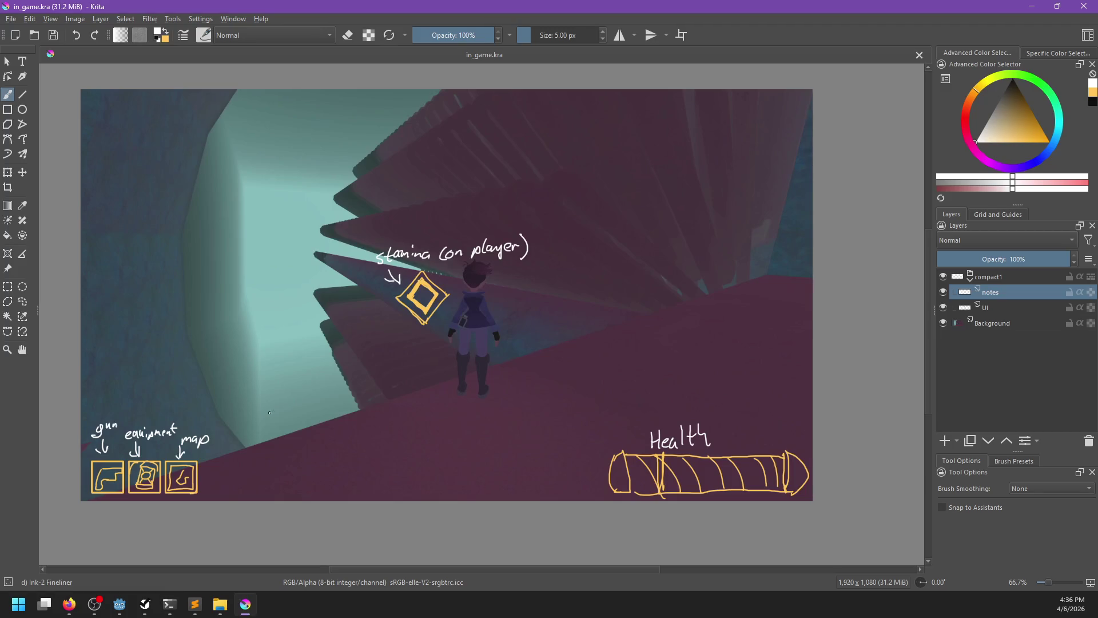
pyautogui.keyDown('ctrl'); pyautogui.scroll(2, 138, 476); pyautogui.keyUp('ctrl')
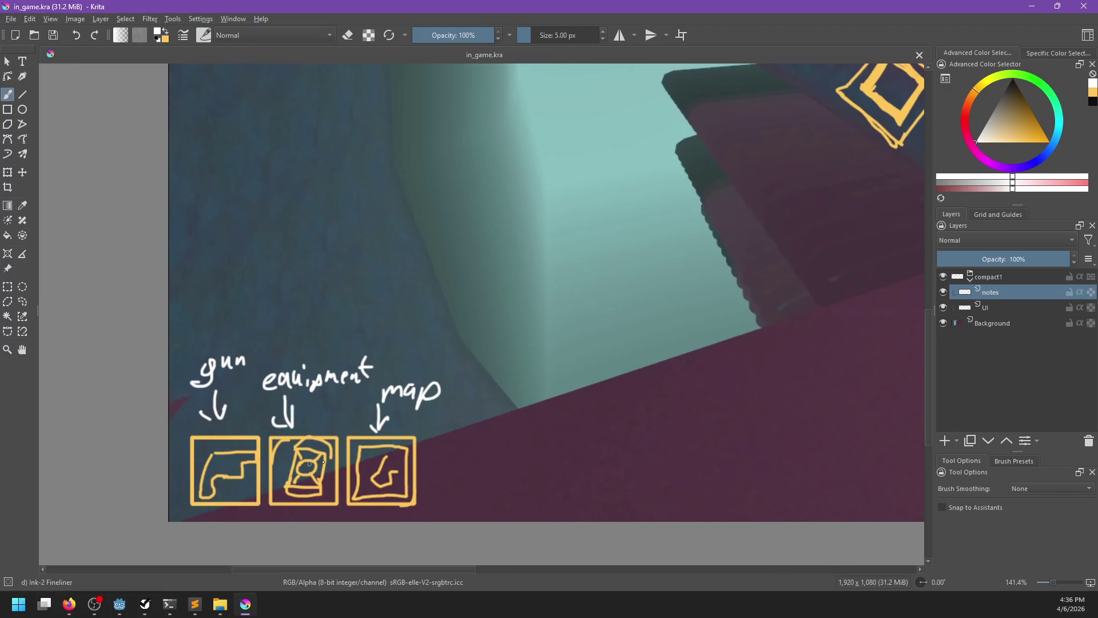
# Attempt to select and move the three slot icons on the UI layer, undoing the misfires and a stray rectangle.
pyautogui.click(987, 308)
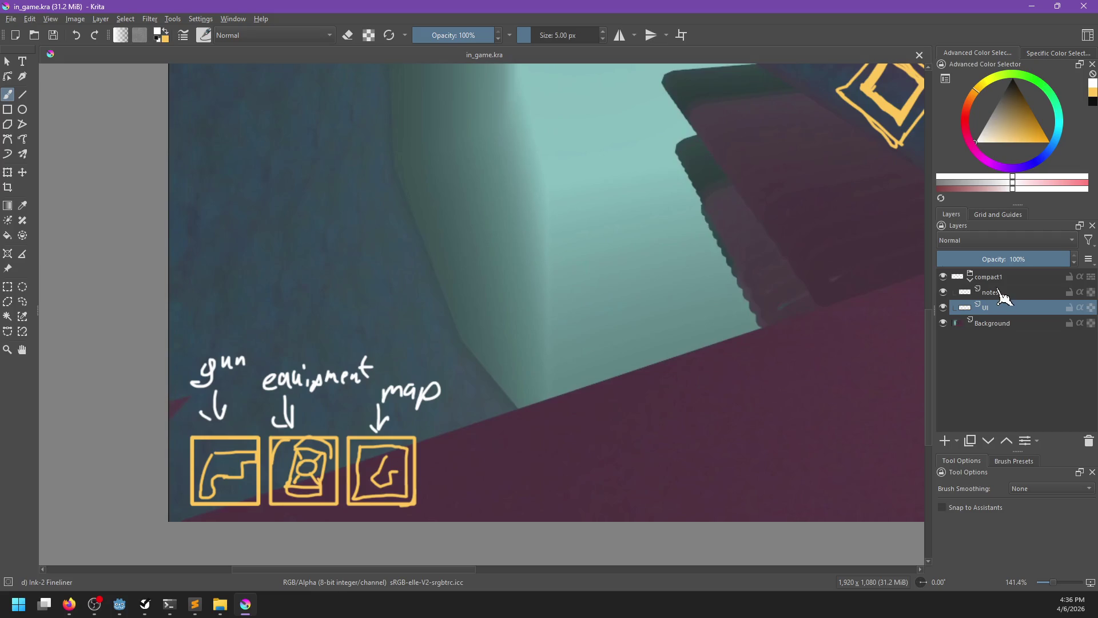
pyautogui.click(987, 277)
pyautogui.click(7, 286)
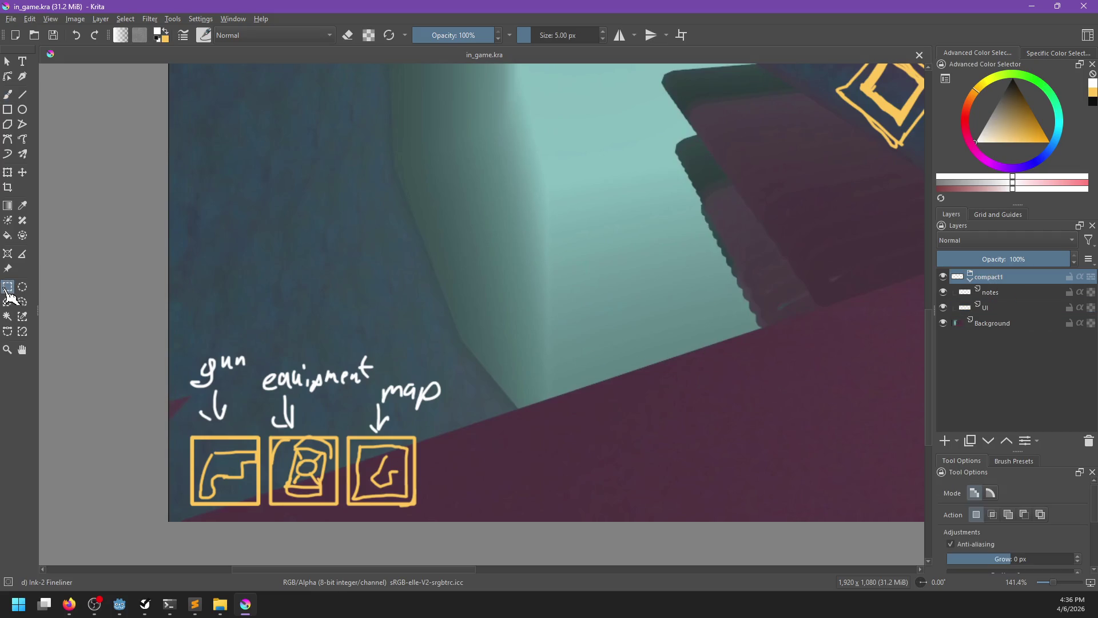
pyautogui.moveTo(152, 316); pyautogui.dragTo(516, 505)
pyautogui.click(987, 307)
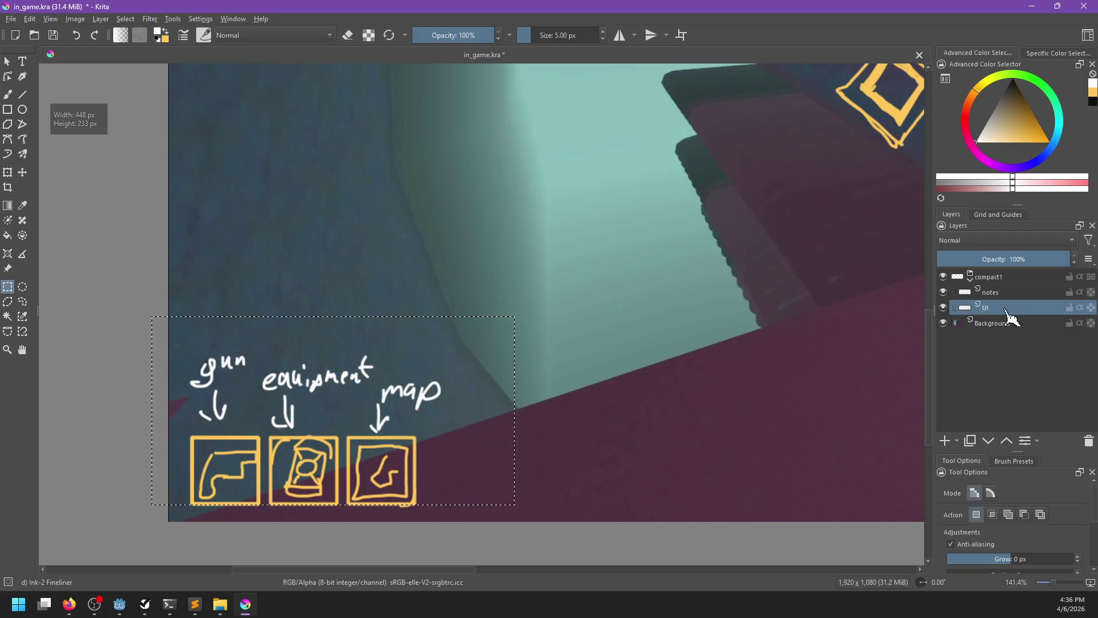
pyautogui.press('t')
pyautogui.moveTo(382, 459); pyautogui.dragTo(397, 440)
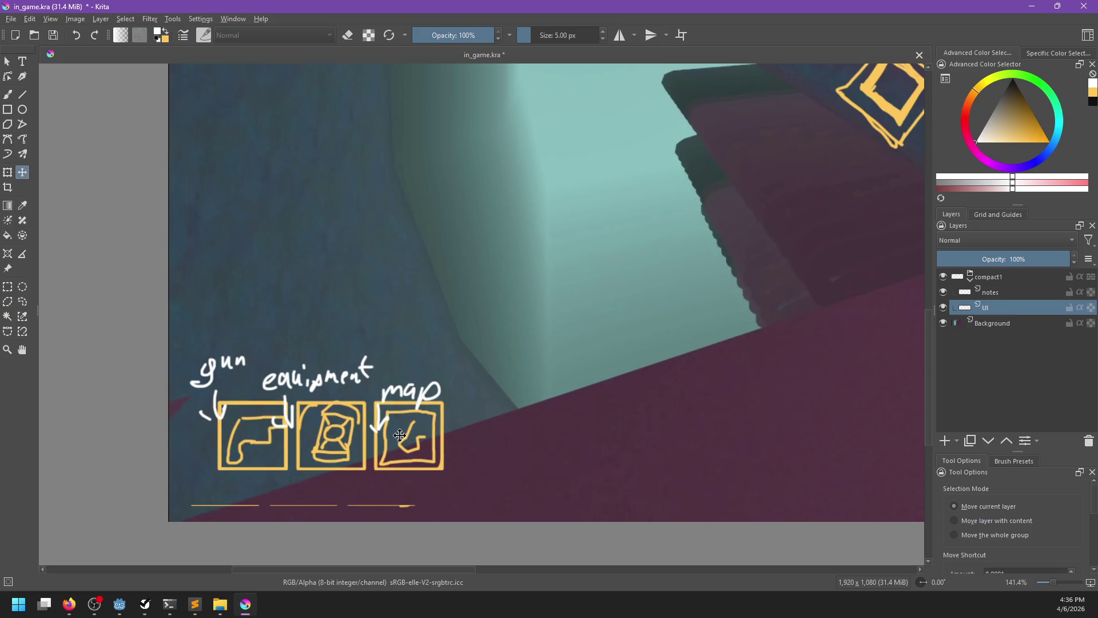
pyautogui.hotkey('ctrl', 'z')
pyautogui.click(7, 109)
pyautogui.moveTo(108, 290); pyautogui.dragTo(458, 522)
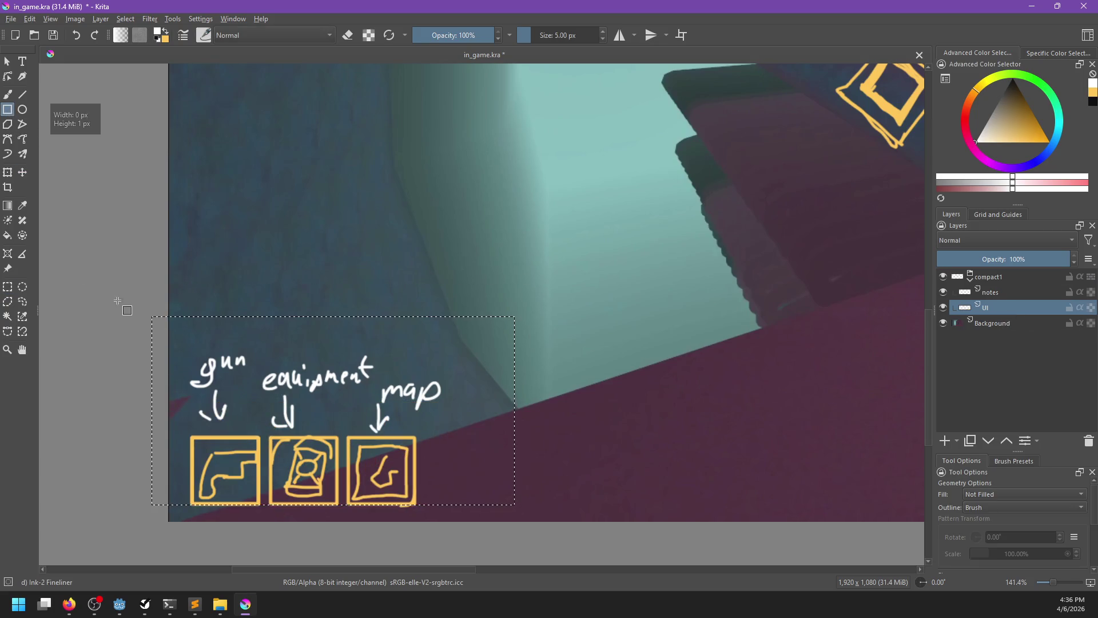
pyautogui.hotkey('ctrl', 'z')
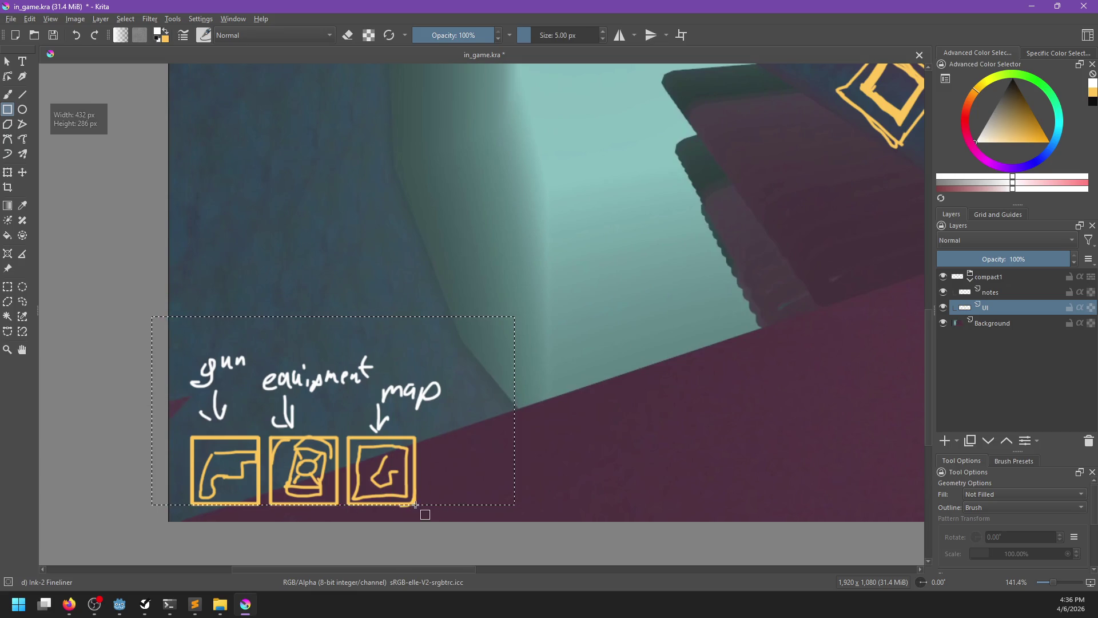
pyautogui.hotkey('ctrl', 'shift', 'a')
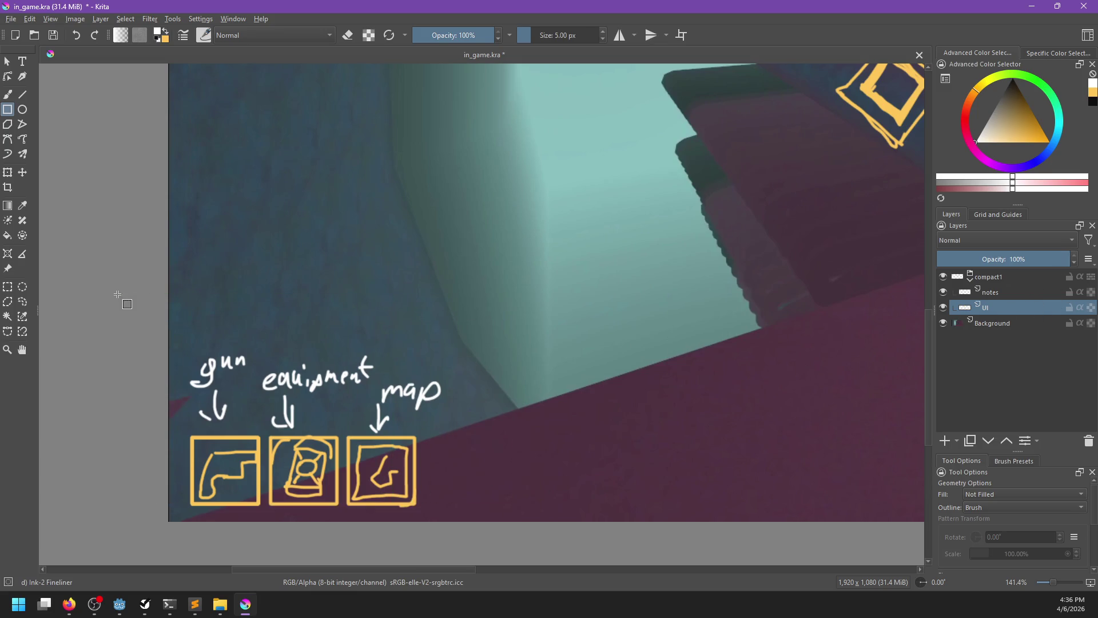
# Move the gun, equipment and map slot boxes up and to the right on the UI layer.
pyautogui.click(7, 287)
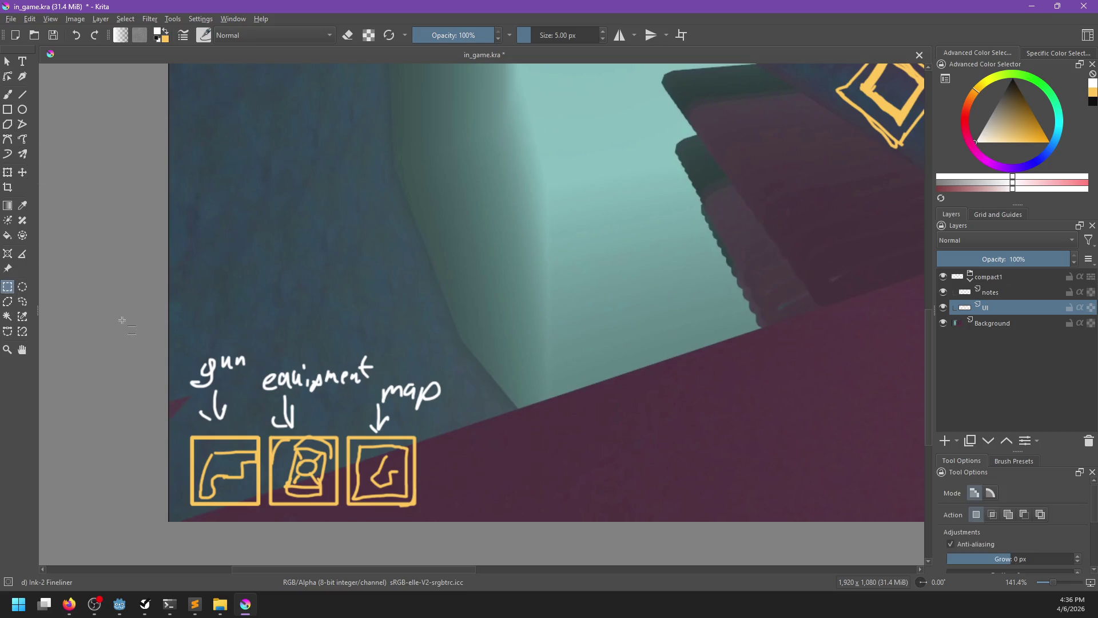
pyautogui.moveTo(122, 319); pyautogui.dragTo(472, 532)
pyautogui.press('t')
pyautogui.moveTo(388, 511); pyautogui.dragTo(474, 470)
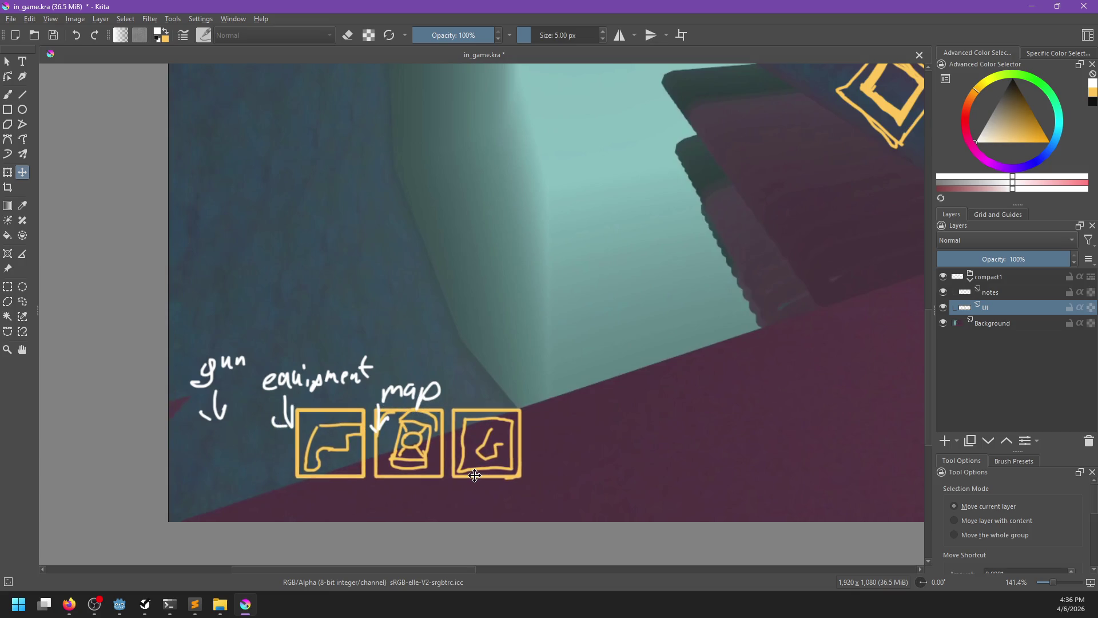
pyautogui.hotkey('ctrl', 'shift', 'a')
# Move the handwritten slot labels on the notes layer to sit above the shifted boxes.
pyautogui.click(993, 293)
pyautogui.click(7, 287)
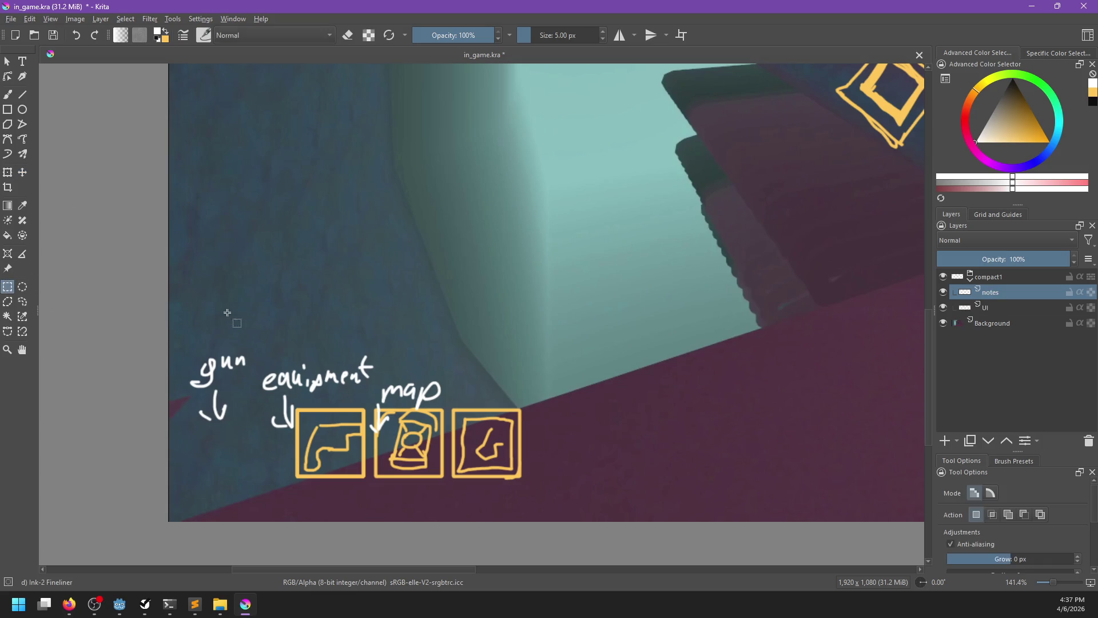
pyautogui.moveTo(96, 284); pyautogui.dragTo(488, 471)
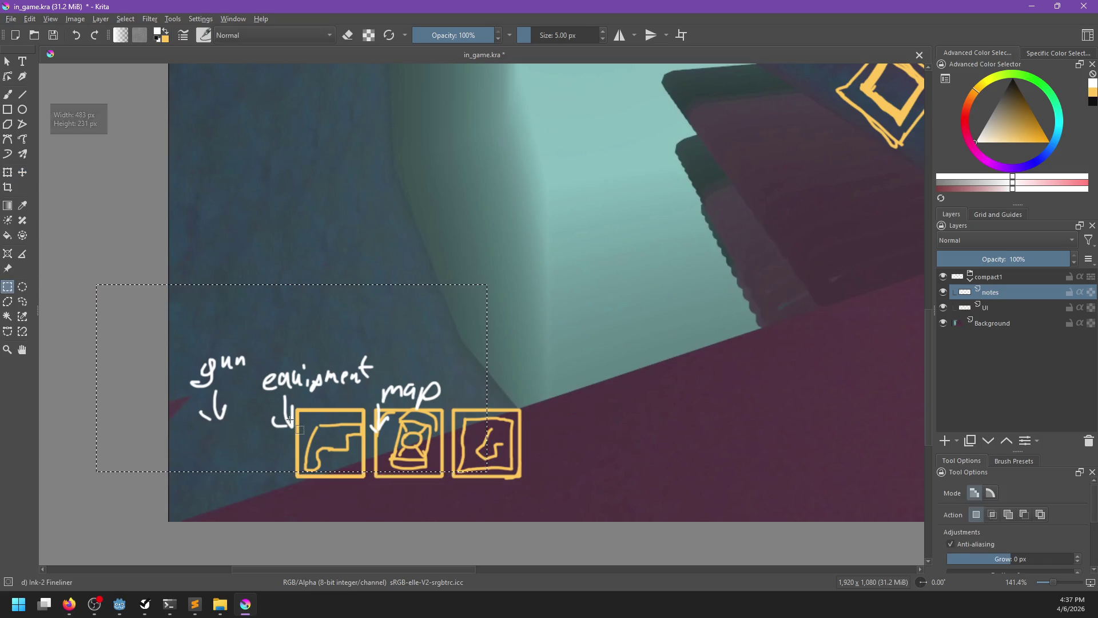
pyautogui.press('t')
pyautogui.moveTo(390, 395); pyautogui.dragTo(495, 371)
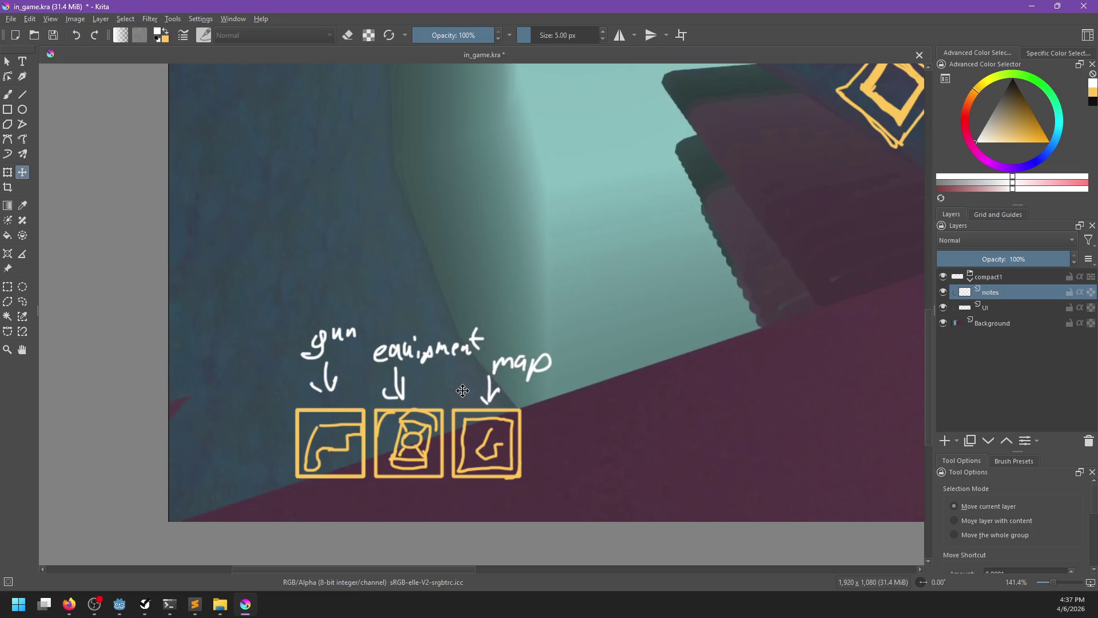
pyautogui.hotkey('ctrl', 'z')
pyautogui.moveTo(376, 421); pyautogui.dragTo(477, 386)
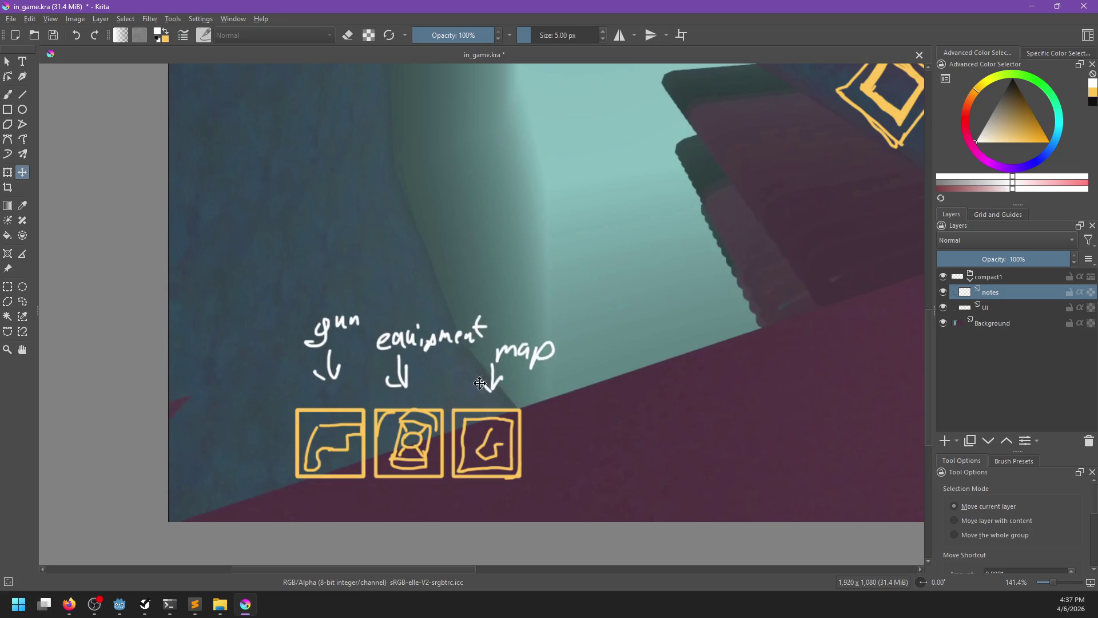
pyautogui.scroll(-3, 477, 387)
pyautogui.scroll(1, 532, 382)
pyautogui.scroll(1, 549, 386)
pyautogui.scroll(1, 459, 408)
# Review the mockup around the stamina note and make the UI layer active again.
pyautogui.moveTo(460, 409); pyautogui.dragTo(559, 412)
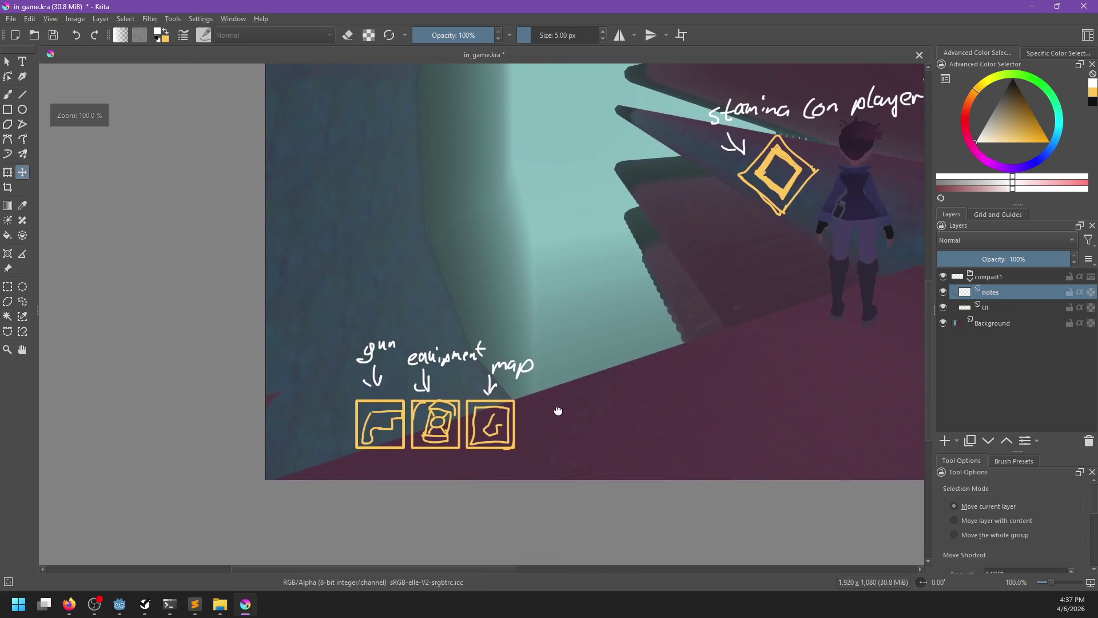
pyautogui.scroll(-2, 558, 411)
pyautogui.scroll(2, 424, 408)
pyautogui.moveTo(424, 407); pyautogui.dragTo(689, 355)
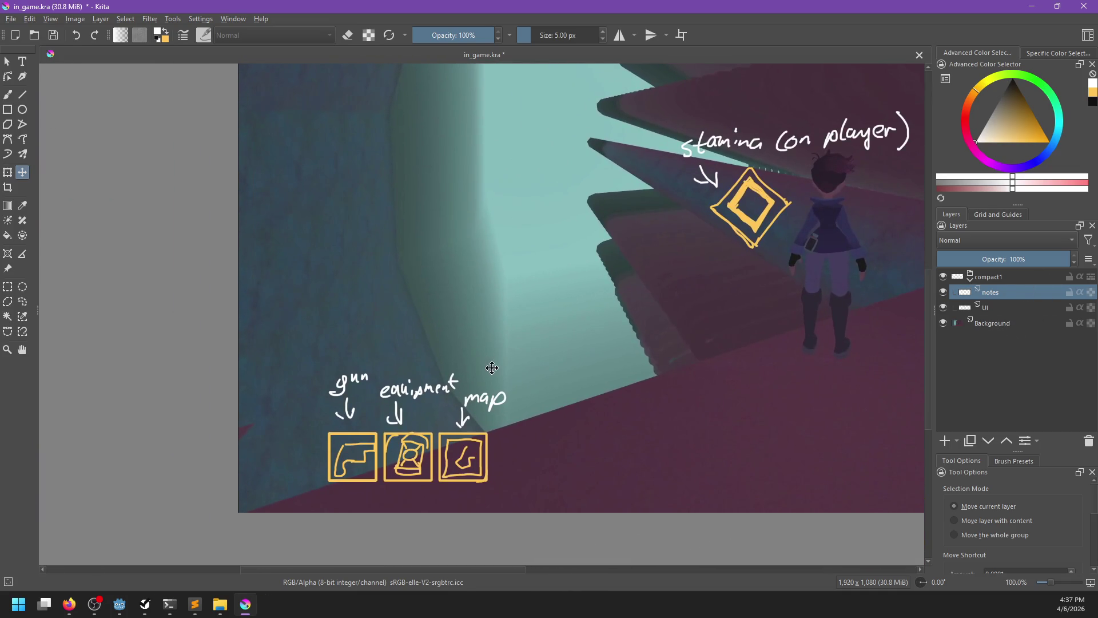
pyautogui.moveTo(622, 442); pyautogui.dragTo(551, 420)
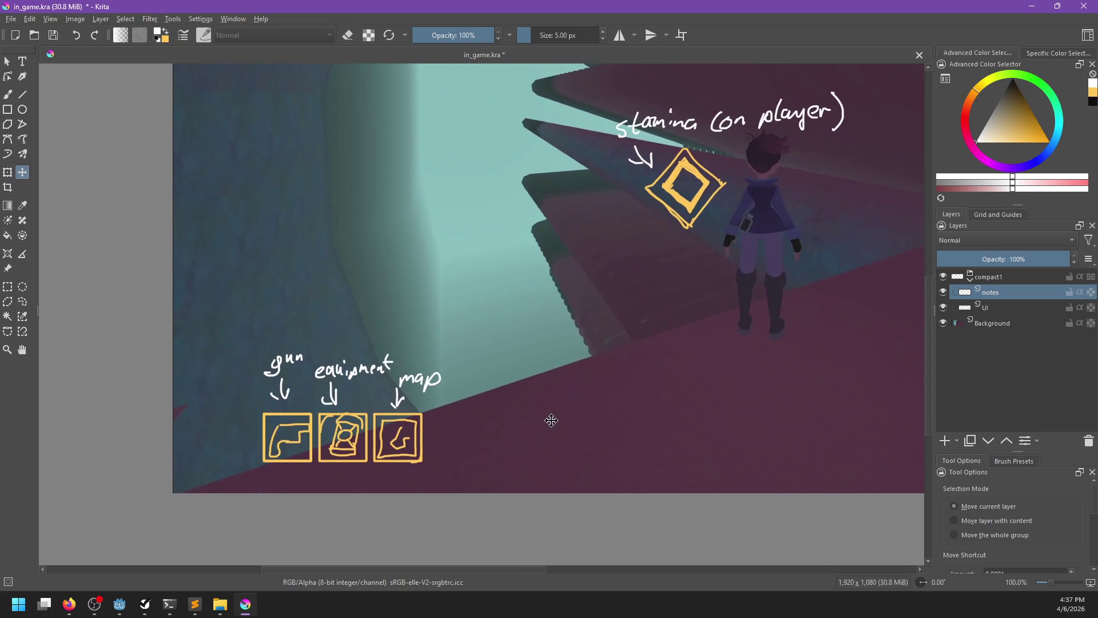
pyautogui.scroll(1, 550, 420)
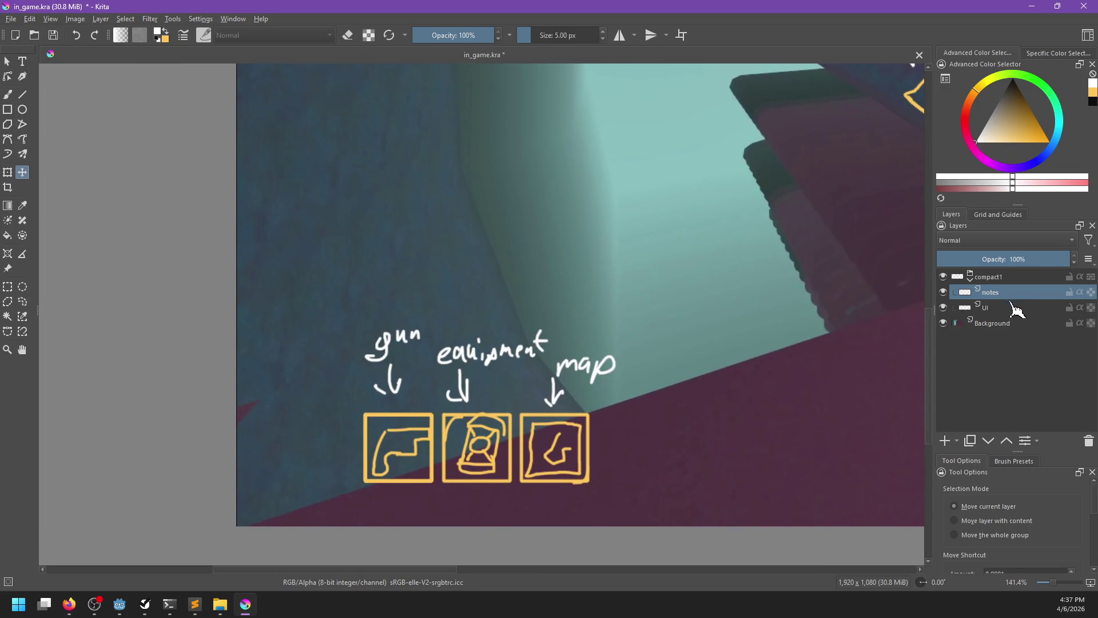
pyautogui.click(995, 308)
pyautogui.click(7, 287)
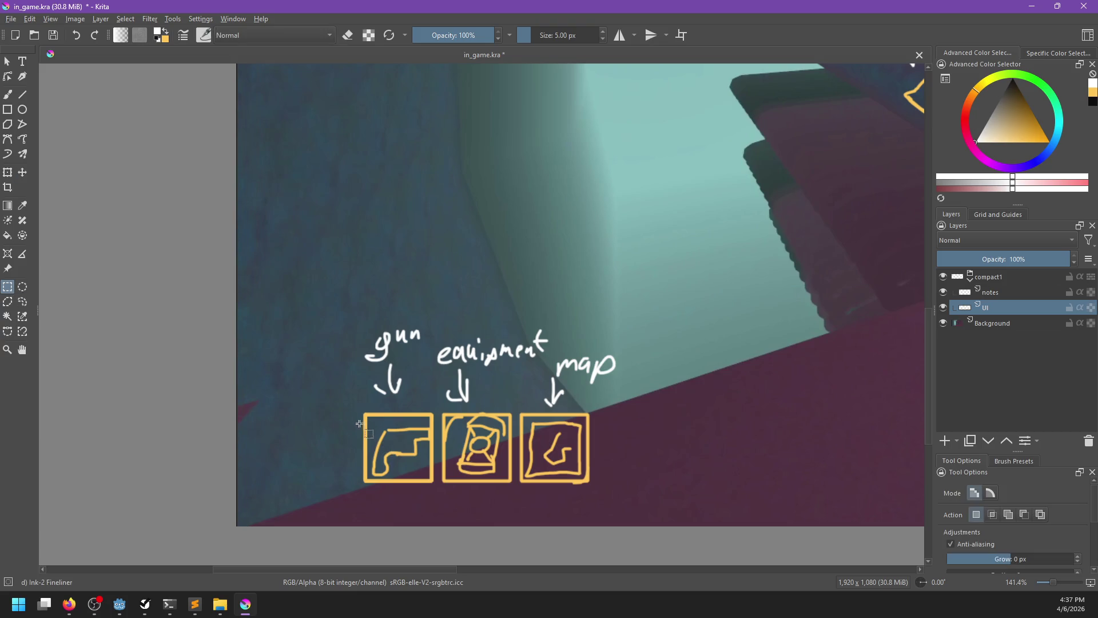
# Cut the square gun icon and draw a wide rectangle for the gun slot, then set the brush to orange.
pyautogui.moveTo(336, 404); pyautogui.dragTo(425, 477)
pyautogui.hotkey('ctrl', 'x')
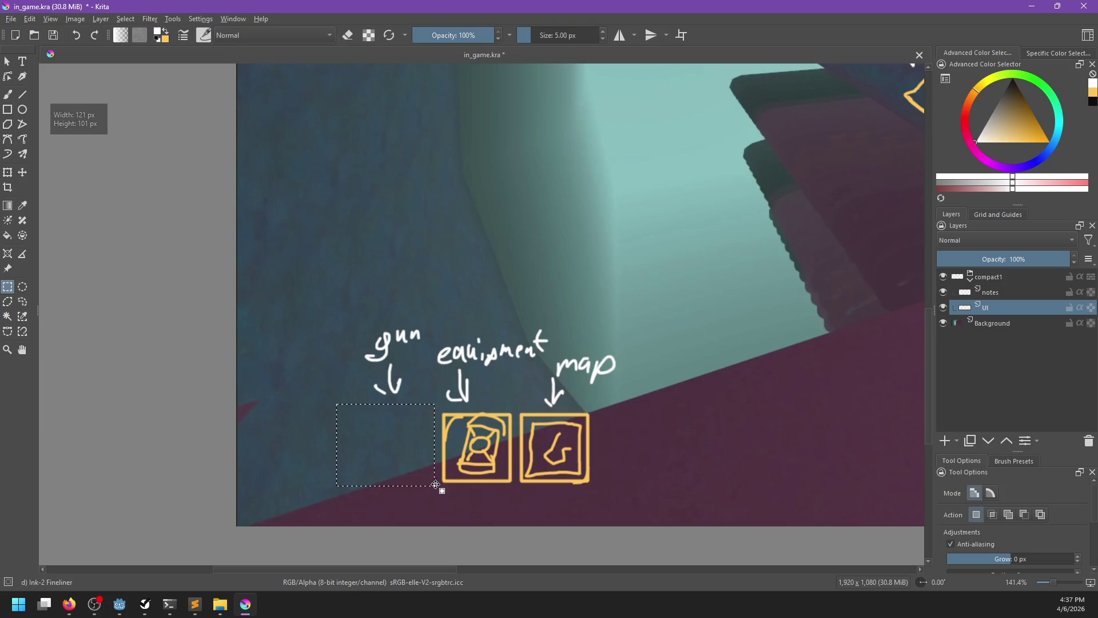
pyautogui.click(7, 108)
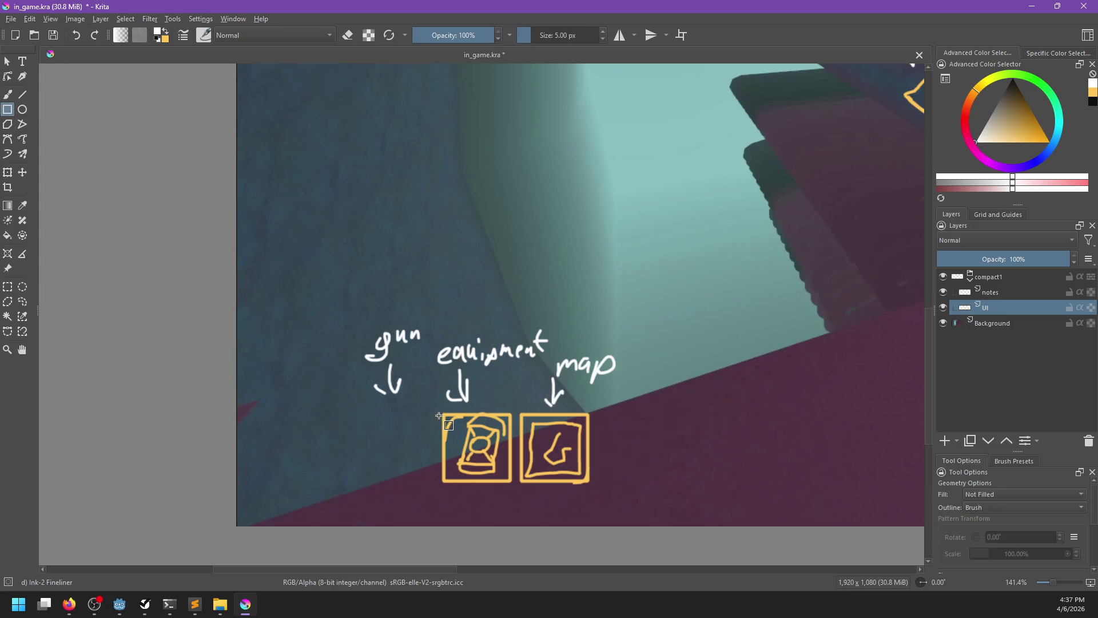
pyautogui.moveTo(408, 416)
pyautogui.mouseDown()
pyautogui.moveTo(253, 481)
pyautogui.moveTo(411, 414)
pyautogui.mouseUp()
pyautogui.hotkey('ctrl', 'z')
pyautogui.press('b')
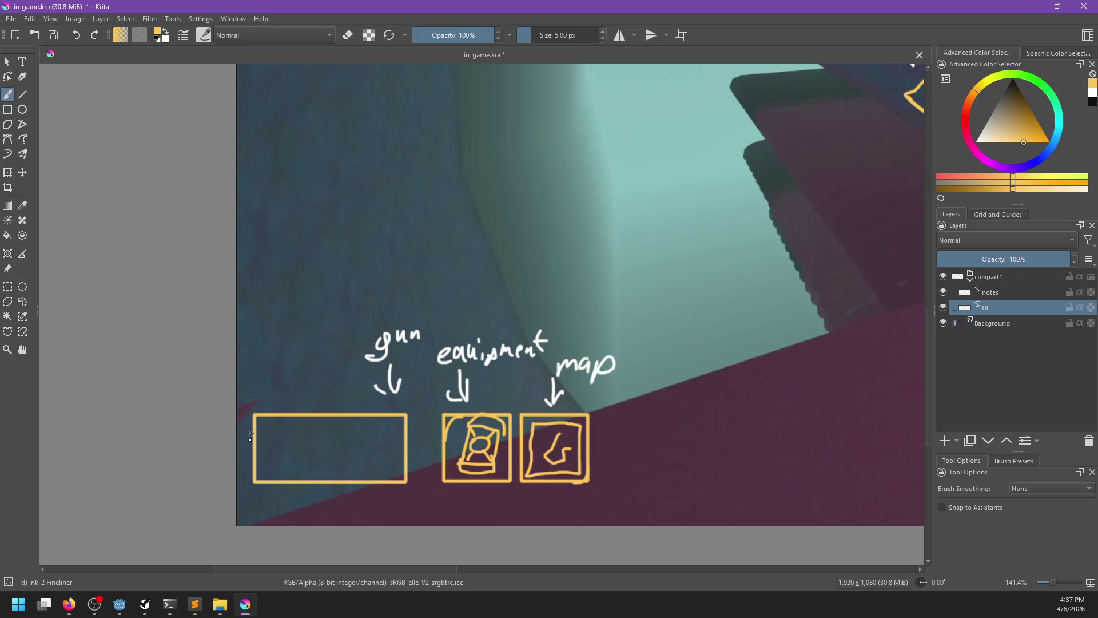
# Draw four small arrow triangles left, above, right and below the gun slot box.
pyautogui.moveTo(248, 435)
pyautogui.mouseDown()
pyautogui.moveTo(249, 458)
pyautogui.moveTo(258, 428)
pyautogui.mouseUp()
pyautogui.hotkey('ctrl', 'z')
pyautogui.moveTo(314, 407)
pyautogui.mouseDown()
pyautogui.moveTo(326, 394)
pyautogui.moveTo(338, 407)
pyautogui.moveTo(316, 407)
pyautogui.mouseUp()
pyautogui.moveTo(411, 458)
pyautogui.mouseDown()
pyautogui.moveTo(414, 442)
pyautogui.moveTo(414, 458)
pyautogui.mouseUp()
pyautogui.moveTo(313, 491)
pyautogui.mouseDown()
pyautogui.moveTo(324, 503)
pyautogui.moveTo(333, 491)
pyautogui.mouseUp()
pyautogui.moveTo(334, 491); pyautogui.dragTo(313, 492)
pyautogui.moveTo(332, 397); pyautogui.dragTo(326, 403)
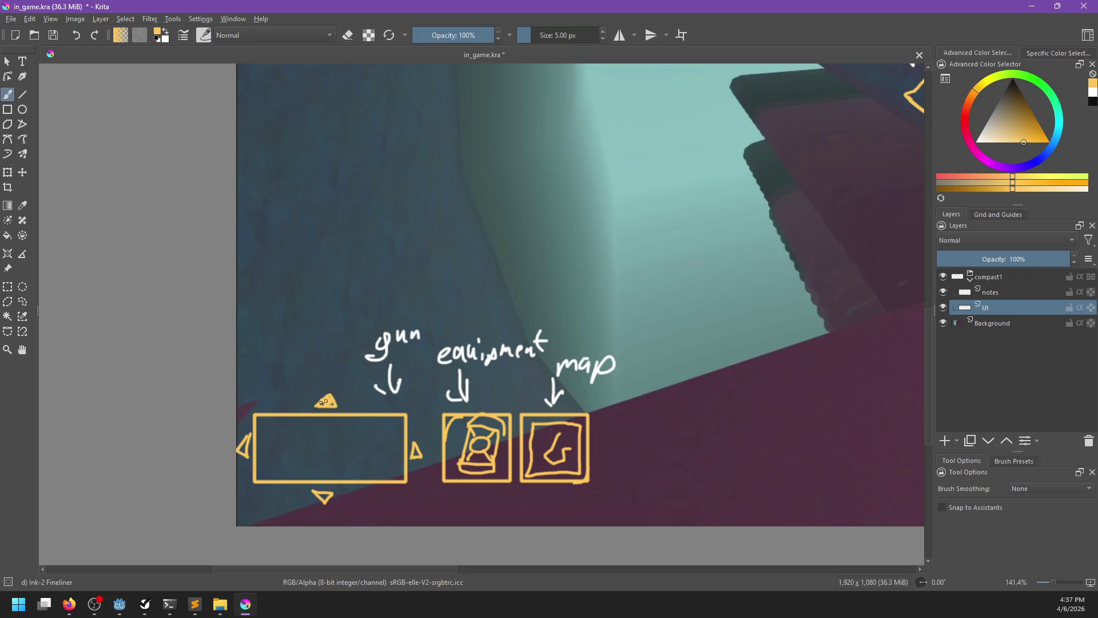
# Begin sketching the gun inside the slot, redrawing the grip outline after an undo.
pyautogui.moveTo(270, 464)
pyautogui.mouseDown()
pyautogui.moveTo(275, 440)
pyautogui.moveTo(300, 428)
pyautogui.mouseUp()
pyautogui.hotkey('ctrl', 'z')
pyautogui.hotkey('ctrl', 'z')
pyautogui.moveTo(266, 469)
pyautogui.mouseDown()
pyautogui.moveTo(287, 430)
pyautogui.moveTo(337, 426)
pyautogui.moveTo(335, 453)
pyautogui.moveTo(293, 453)
pyautogui.moveTo(284, 441)
pyautogui.moveTo(267, 469)
pyautogui.moveTo(285, 466)
pyautogui.mouseUp()
# Draw the revolver's handle and barrel, then zoom out and pan to review the full HUD canvas.
pyautogui.moveTo(337, 426)
pyautogui.mouseDown()
pyautogui.moveTo(398, 430)
pyautogui.moveTo(336, 435)
pyautogui.moveTo(393, 405)
pyautogui.mouseUp()
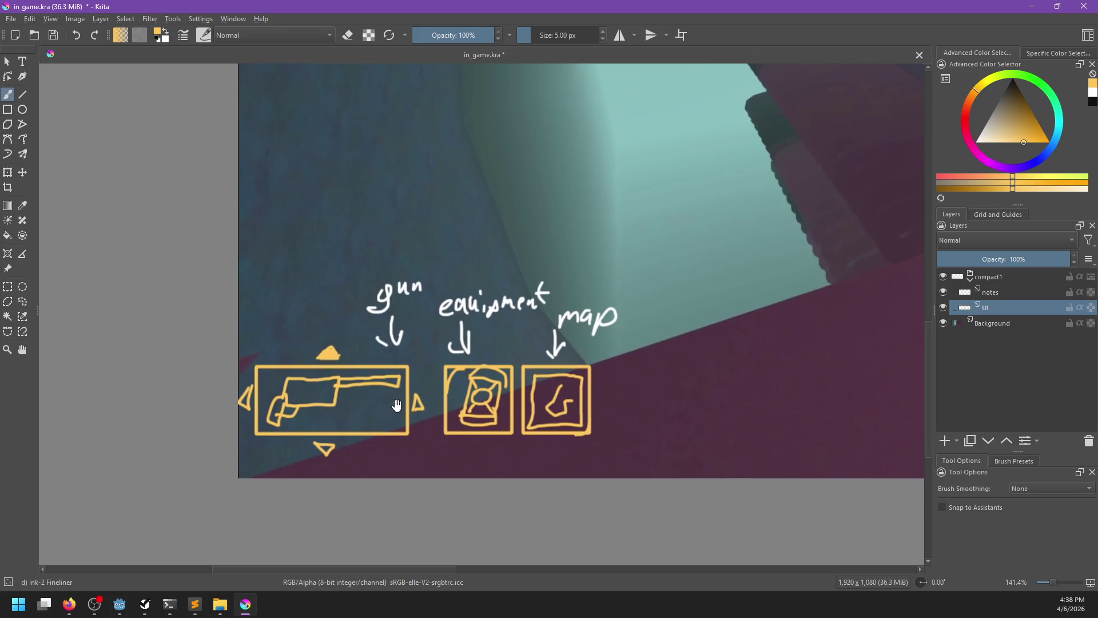
pyautogui.press('-')
pyautogui.press('-')
pyautogui.press('-')
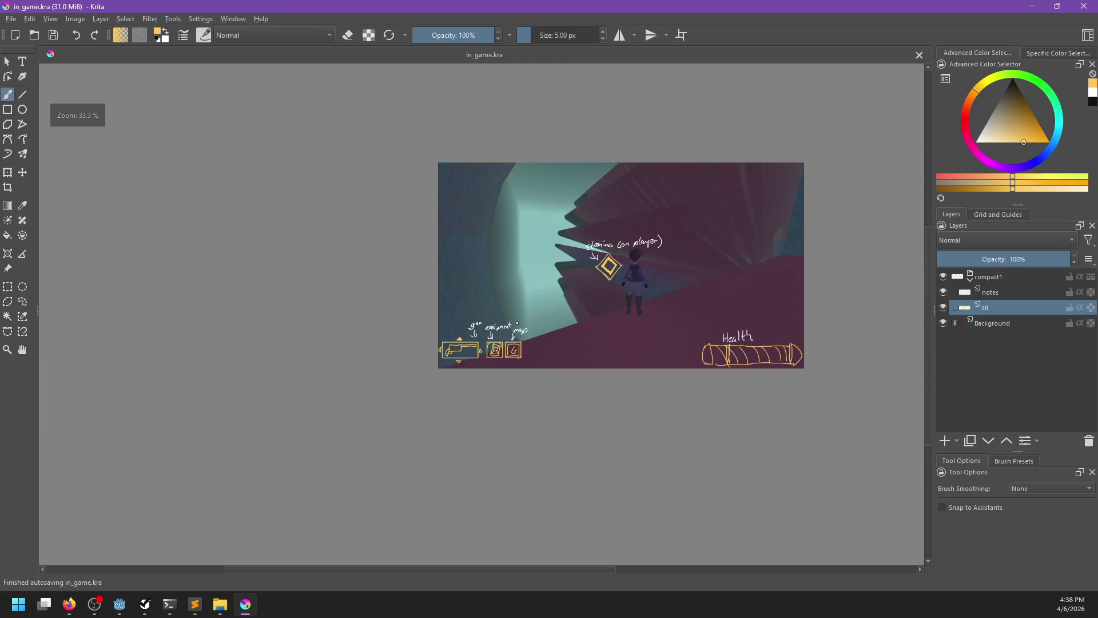
pyautogui.moveTo(517, 324)
pyautogui.mouseDown()
pyautogui.moveTo(410, 392)
pyautogui.moveTo(420, 381)
pyautogui.mouseUp()
pyautogui.scroll(1, 410, 392)
pyautogui.scroll(1, 410, 393)
pyautogui.scroll(1, 411, 392)
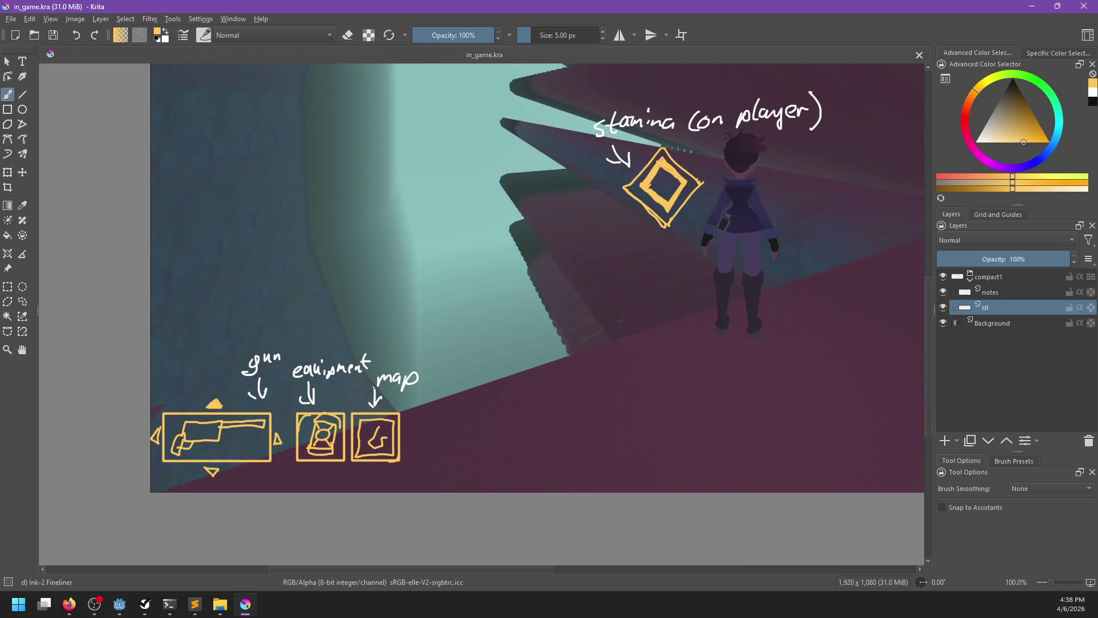
pyautogui.scroll(-3, 419, 381)
pyautogui.moveTo(444, 385); pyautogui.dragTo(327, 426)
pyautogui.scroll(2, 361, 409)
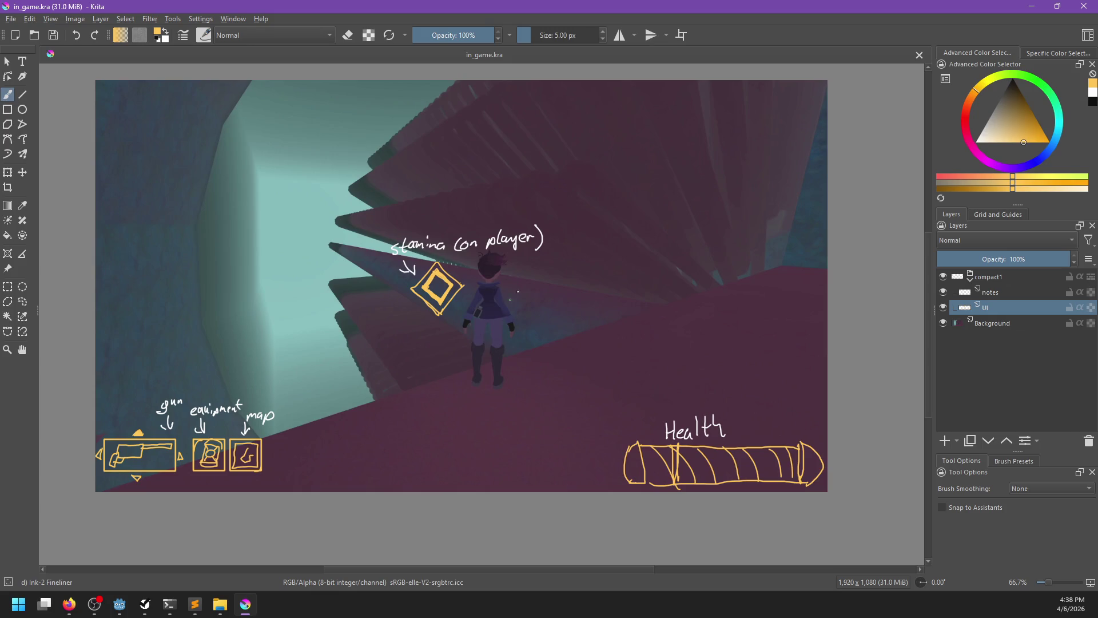
pyautogui.scroll(1, 457, 257)
pyautogui.scroll(1, 446, 262)
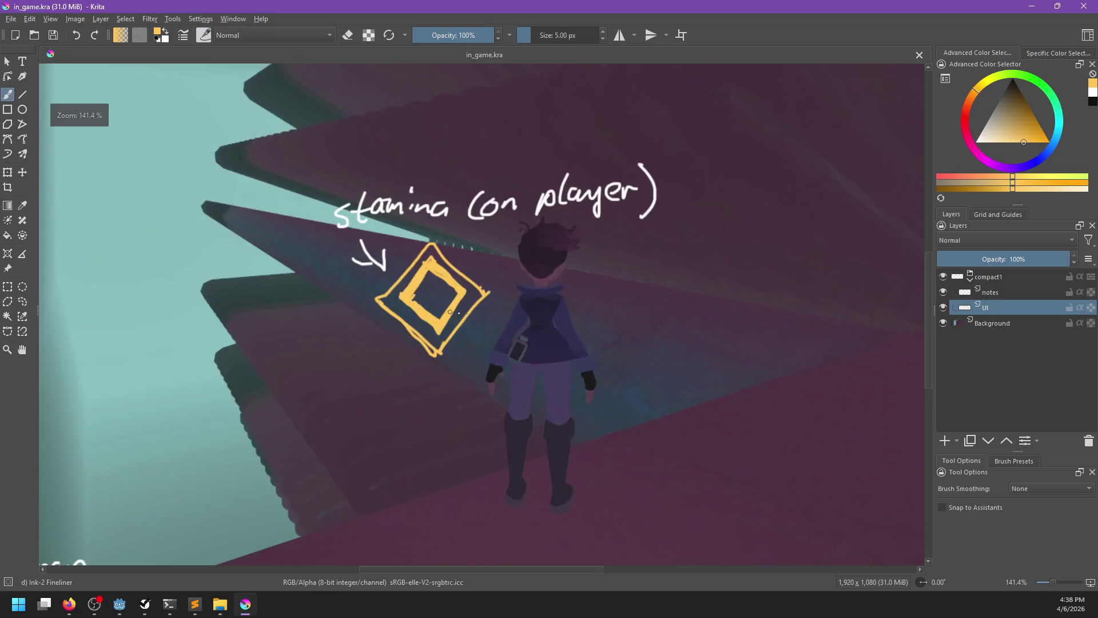
pyautogui.scroll(-1, 429, 273)
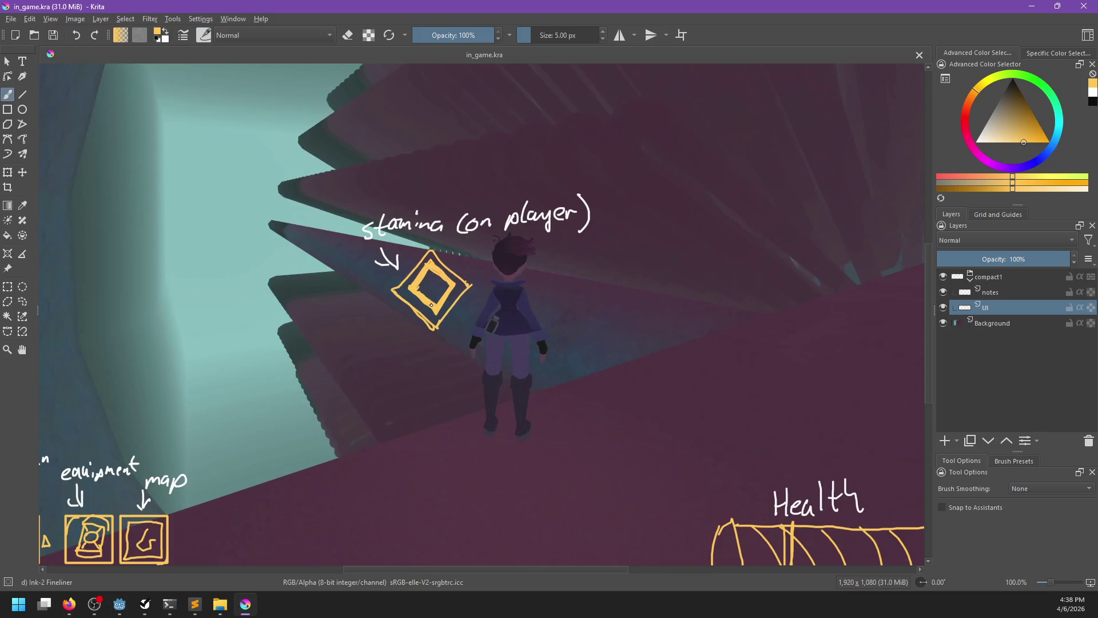
pyautogui.scroll(-2, 430, 262)
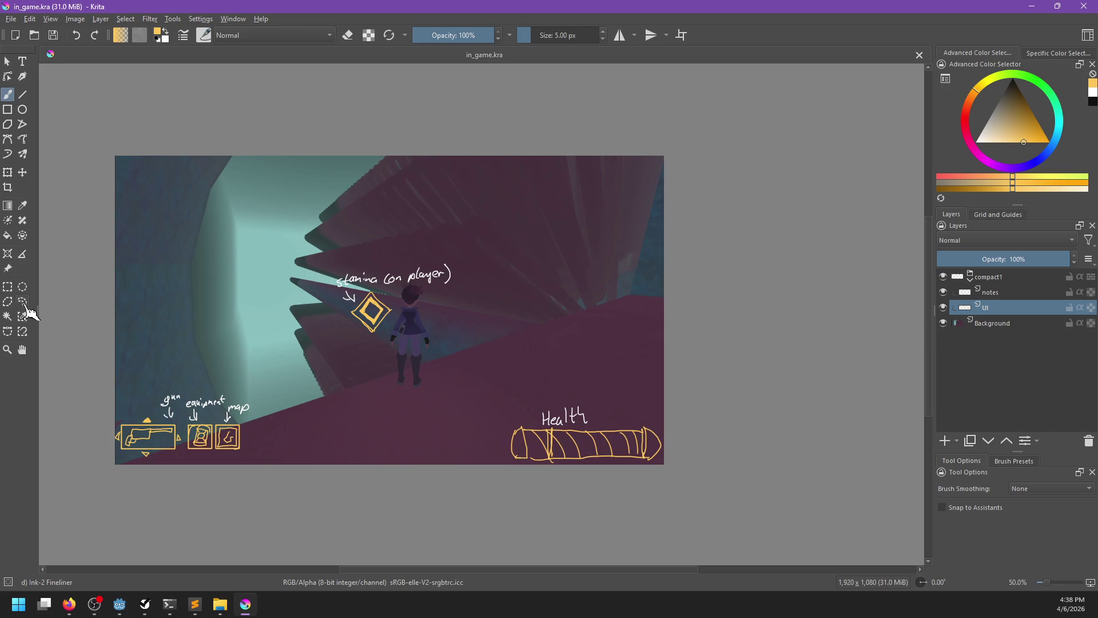
pyautogui.click(8, 287)
# Glance at the Godot editor, return to Krita and collapse the compact1 layer group.
pyautogui.moveTo(478, 412)
pyautogui.mouseDown()
pyautogui.moveTo(703, 475)
pyautogui.moveTo(676, 464)
pyautogui.mouseUp()
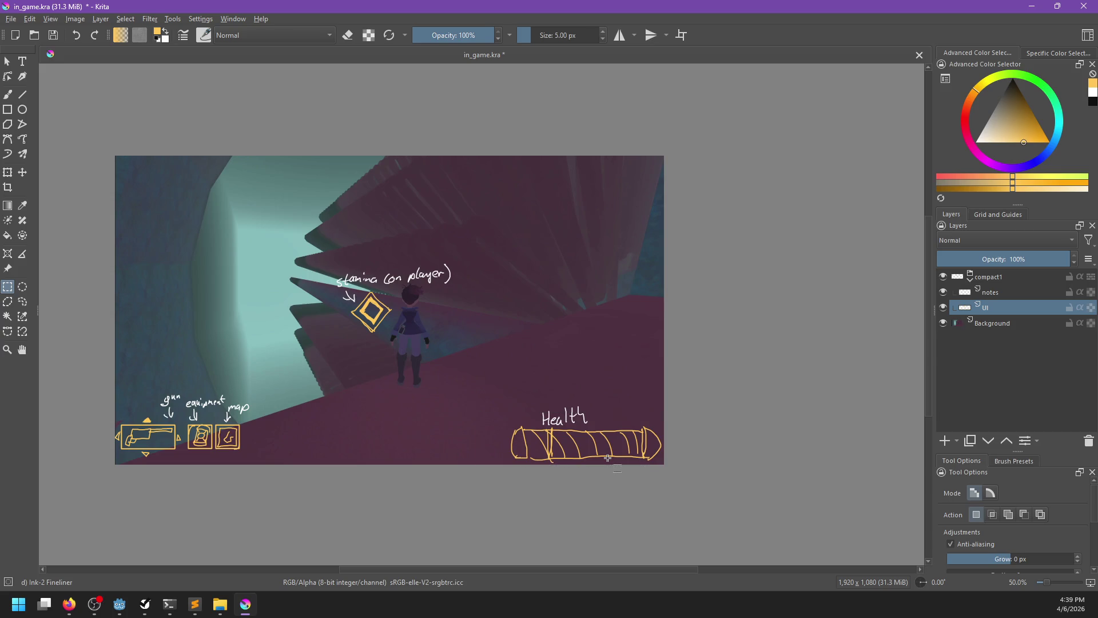
pyautogui.click(119, 603)
pyautogui.scroll(-2, 521, 335)
pyautogui.hscroll(1, 513, 354)
pyautogui.hotkey('alt', 'Tab')
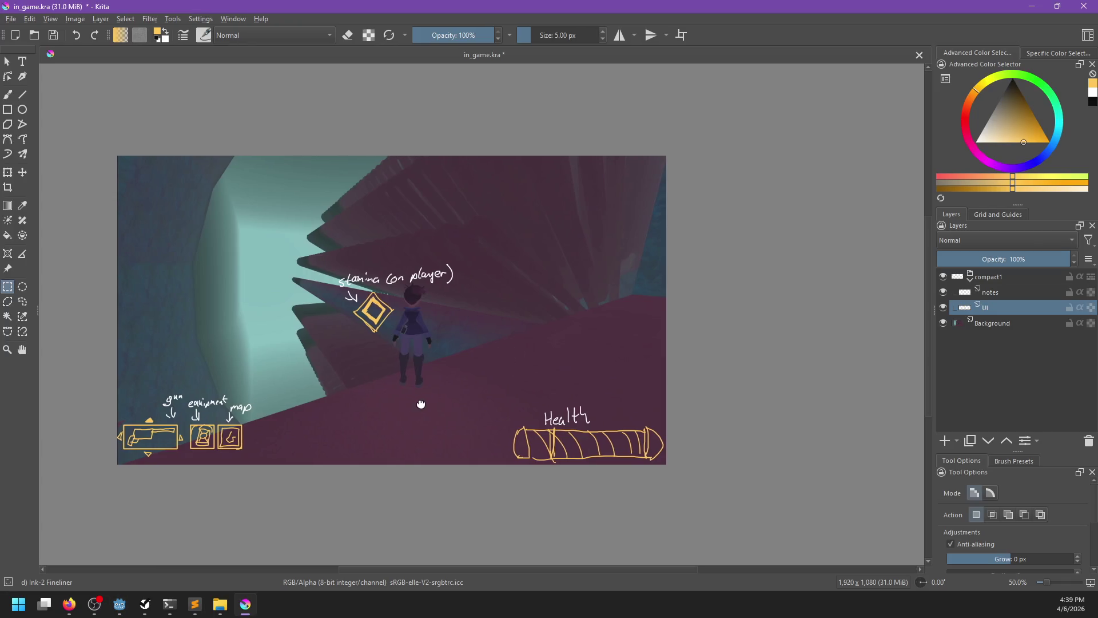
pyautogui.moveTo(417, 399); pyautogui.dragTo(483, 422)
pyautogui.scroll(3, 482, 421)
pyautogui.scroll(-3, 566, 463)
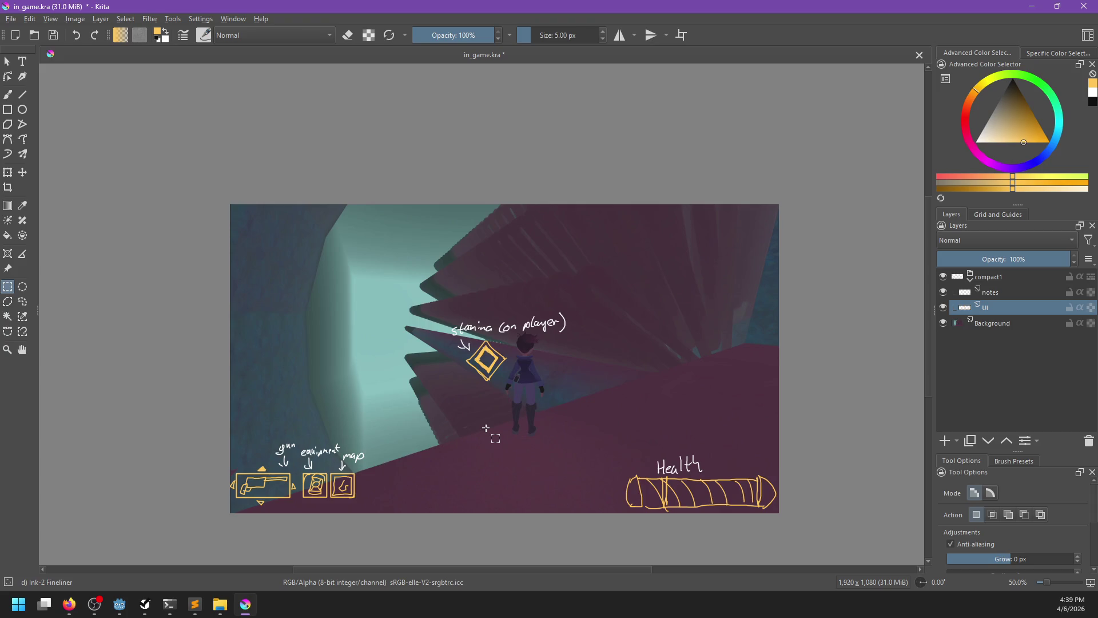
pyautogui.click(970, 280)
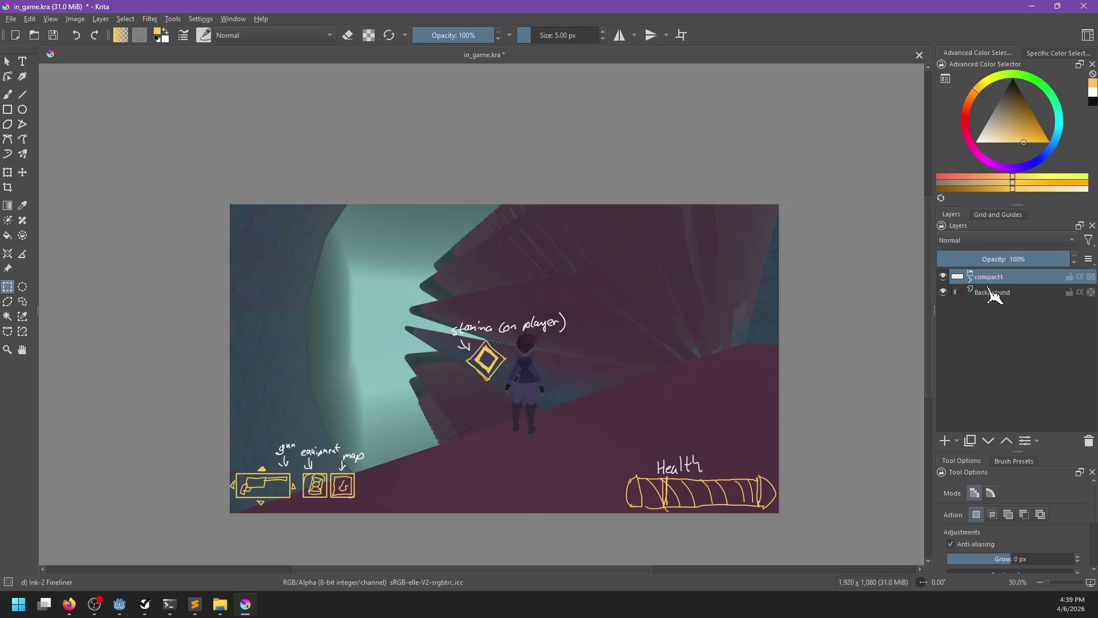
# Create a new layer inside a new group and name the group expanded1.
pyautogui.click(947, 443)
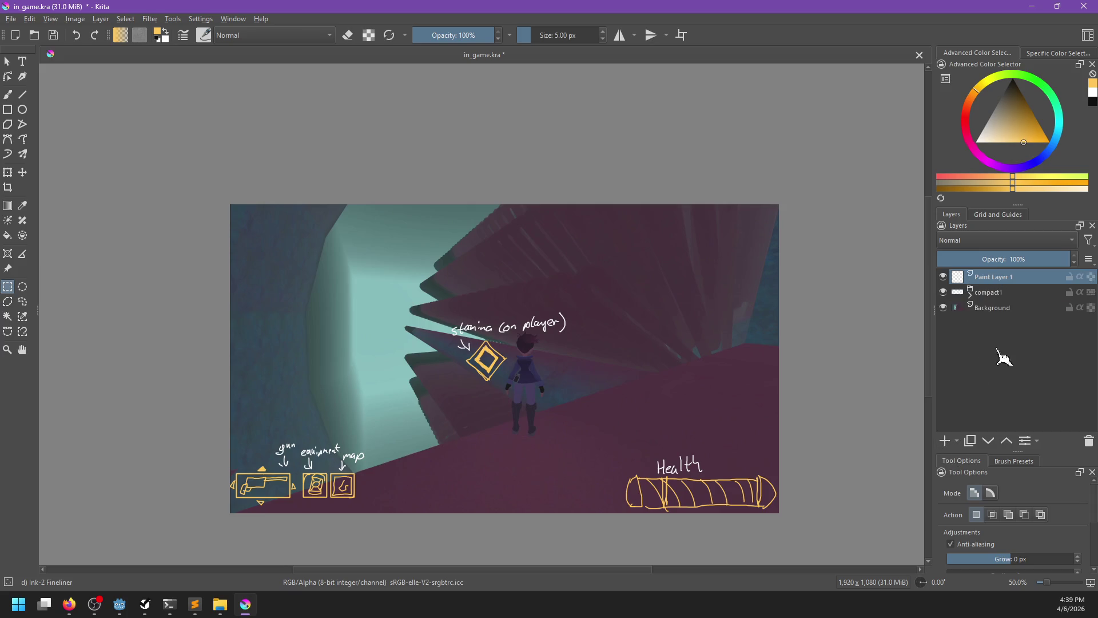
pyautogui.hotkey('ctrl', 'g')
pyautogui.doubleClick(1000, 277)
pyautogui.write('ex')
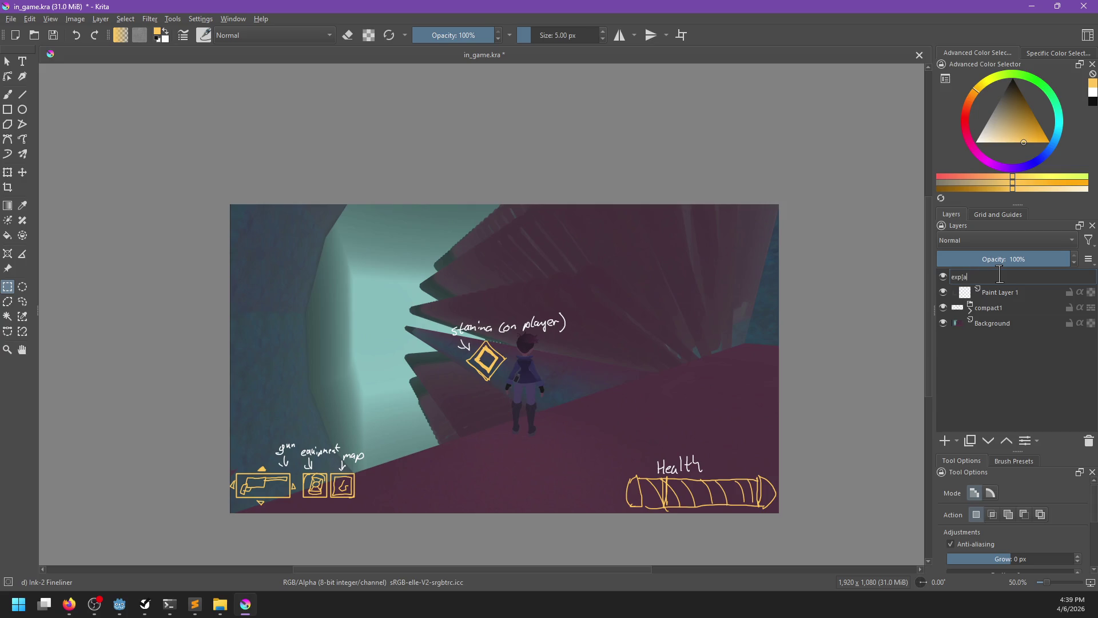
pyautogui.write('panded1')
pyautogui.press('Return')
pyautogui.click(991, 308)
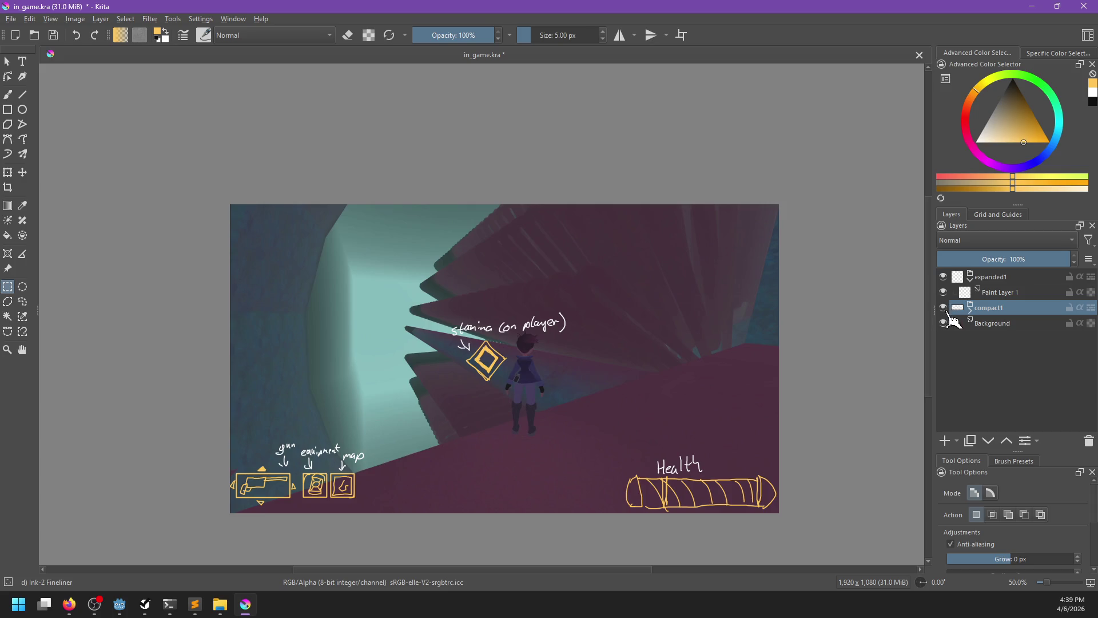
pyautogui.scroll(2, 421, 459)
pyautogui.moveTo(430, 464); pyautogui.dragTo(670, 402)
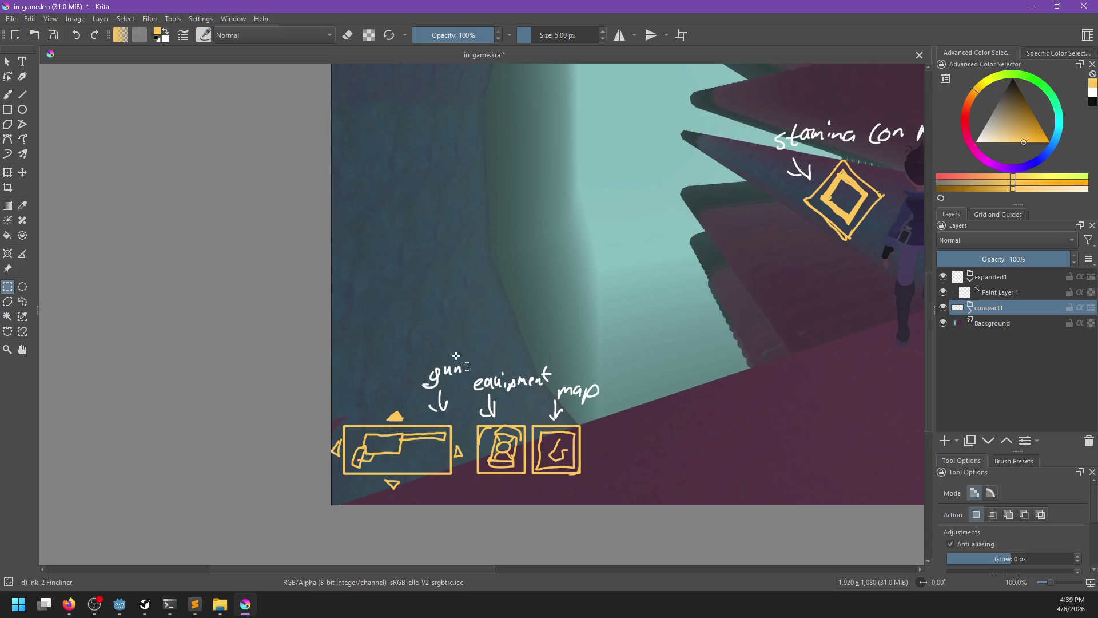
# Paste a copy of compact1's UI layer into expanded1, delete the empty Paint Layer 1 and hide compact1.
pyautogui.click(999, 292)
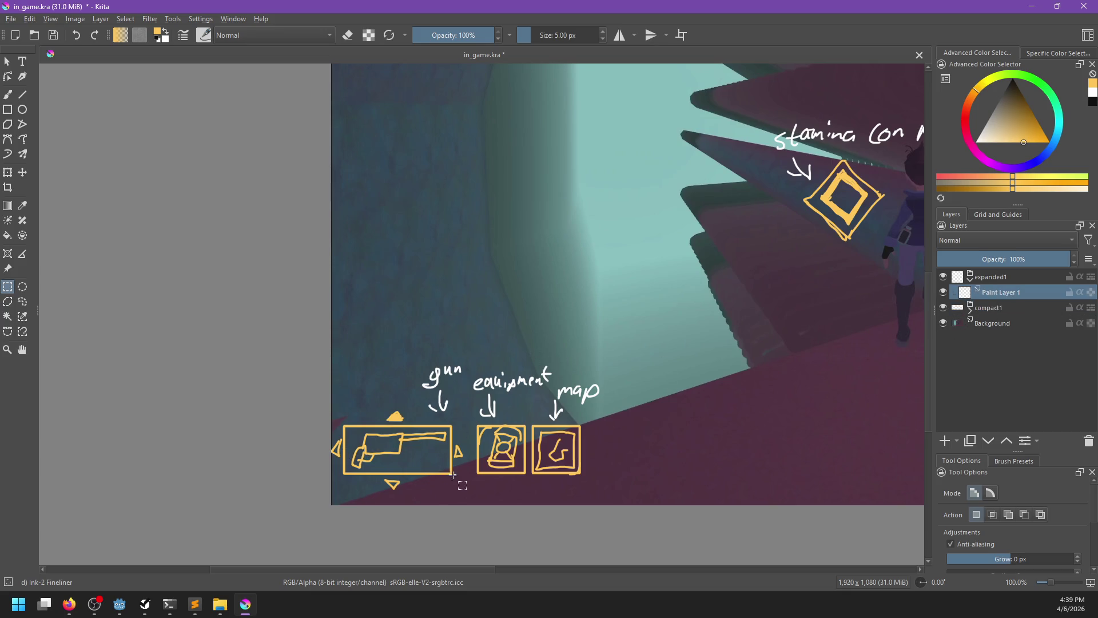
pyautogui.click(962, 307)
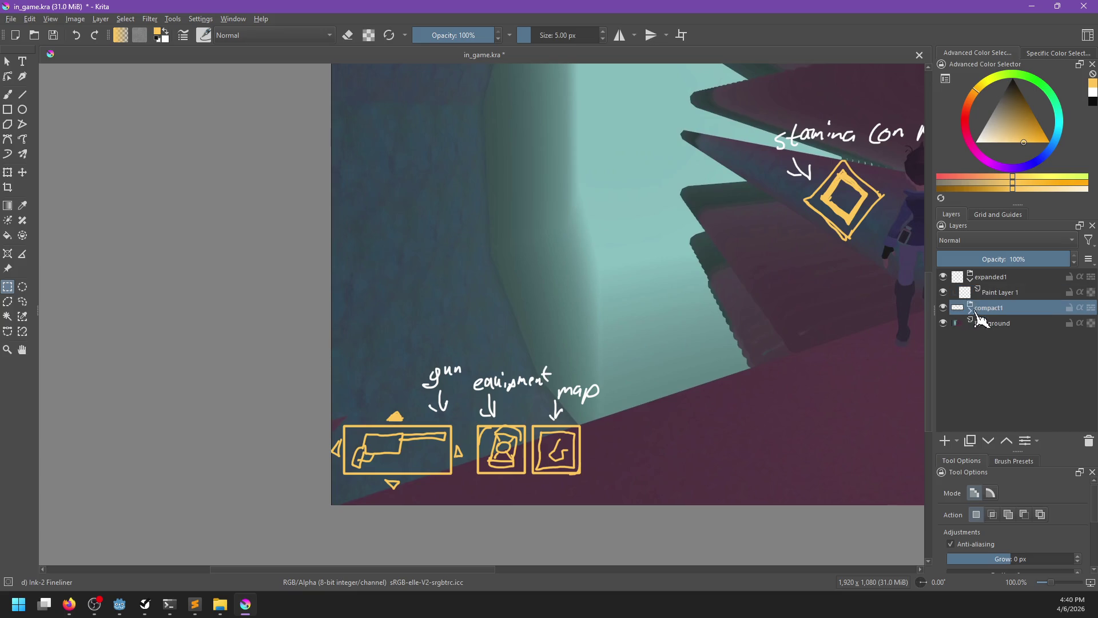
pyautogui.click(991, 339)
pyautogui.click(1002, 293)
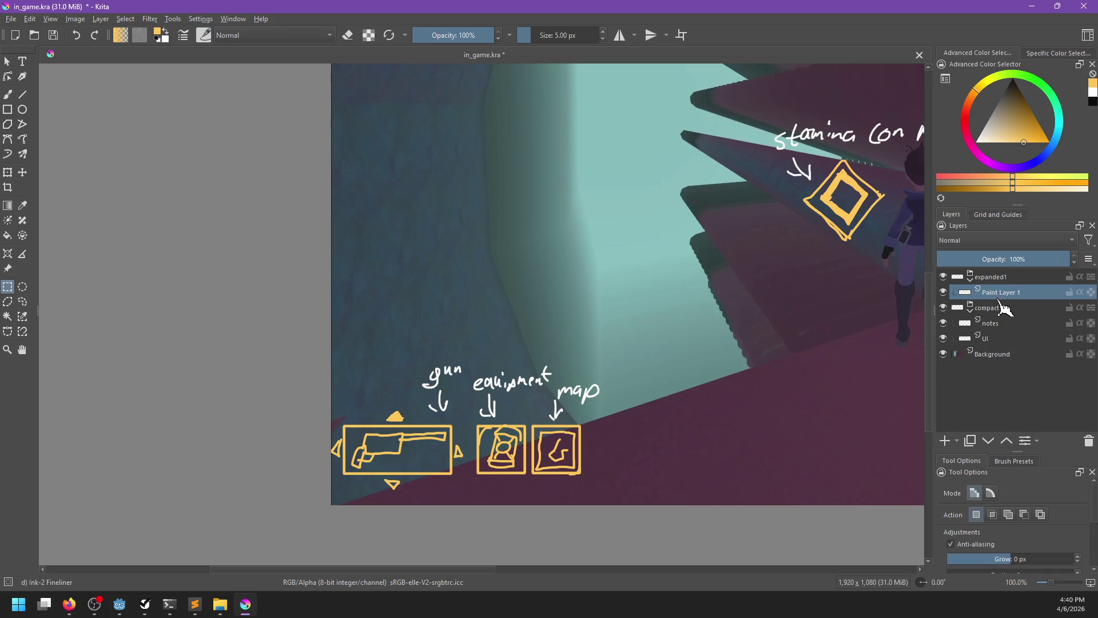
pyautogui.hotkey('ctrl', 'v')
pyautogui.hotkey('shift', 'Delete')
pyautogui.click(945, 307)
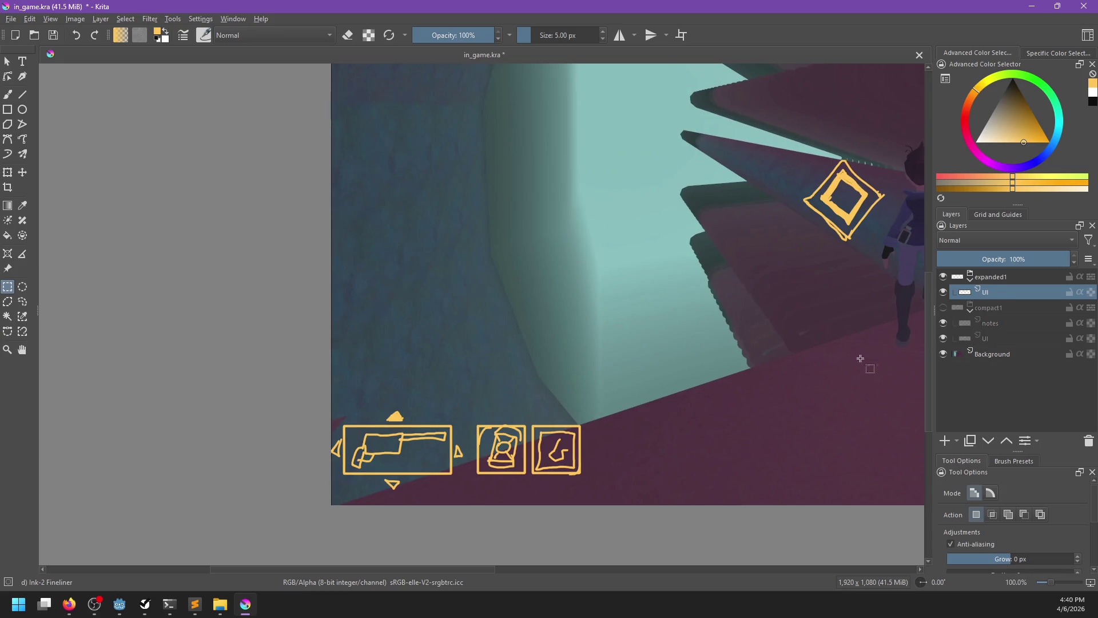
pyautogui.hscroll(2, 628, 408)
pyautogui.hscroll(3, 723, 363)
pyautogui.hscroll(-3, 623, 371)
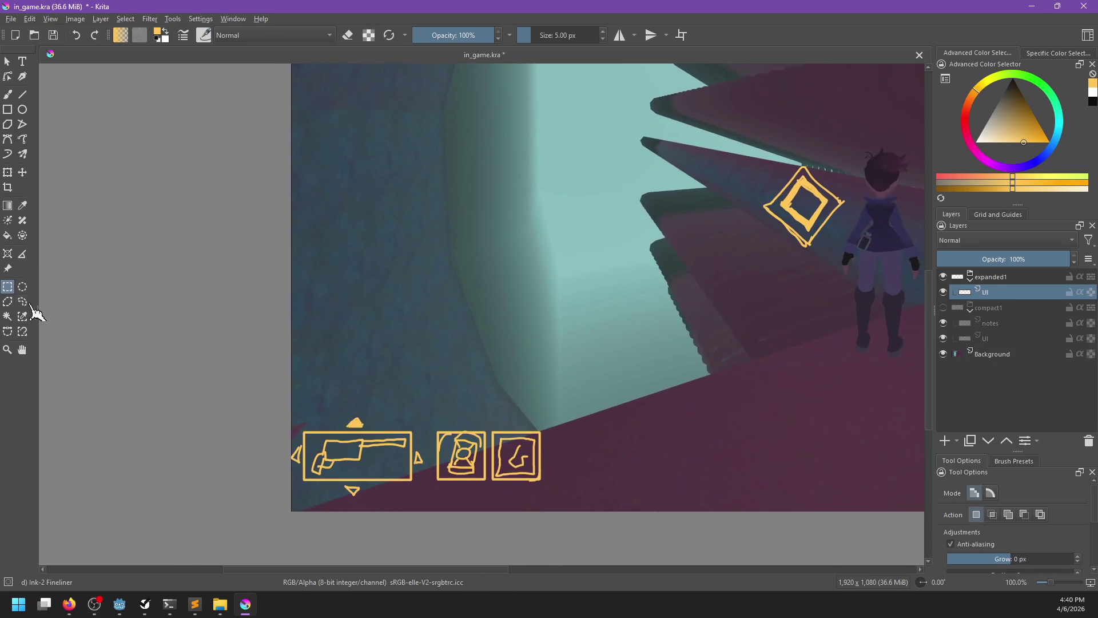
# Select and erase the arrow triangles around the gun slot.
pyautogui.click(8, 301)
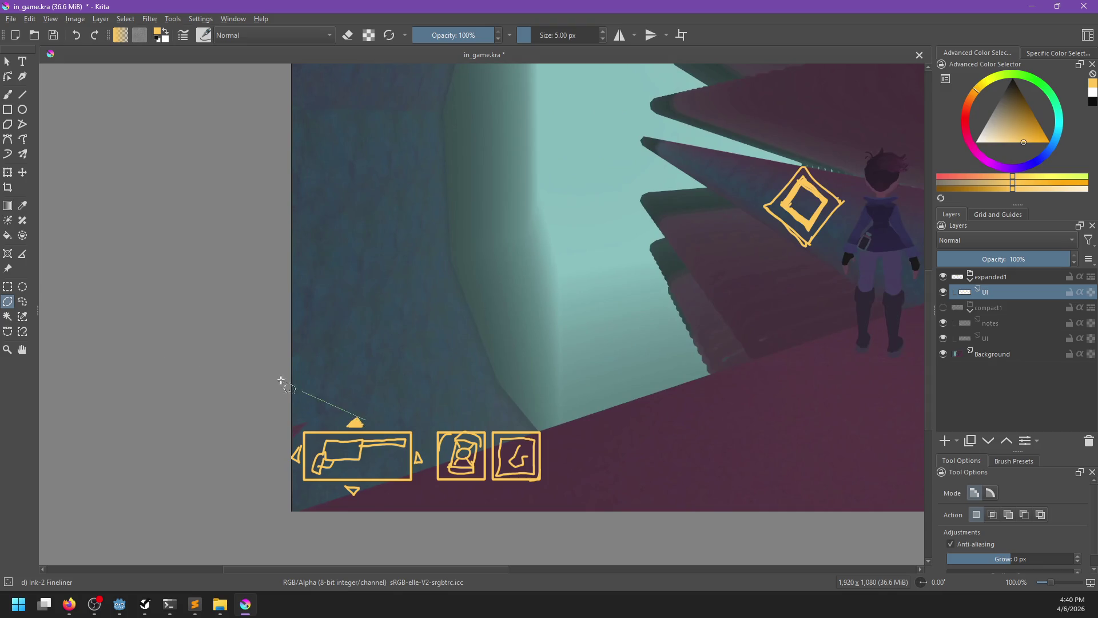
pyautogui.click(7, 286)
pyautogui.moveTo(313, 399)
pyautogui.mouseDown()
pyautogui.moveTo(377, 430)
pyautogui.moveTo(413, 474)
pyautogui.moveTo(334, 482)
pyautogui.mouseUp()
pyautogui.press('Delete')
pyautogui.press('Delete')
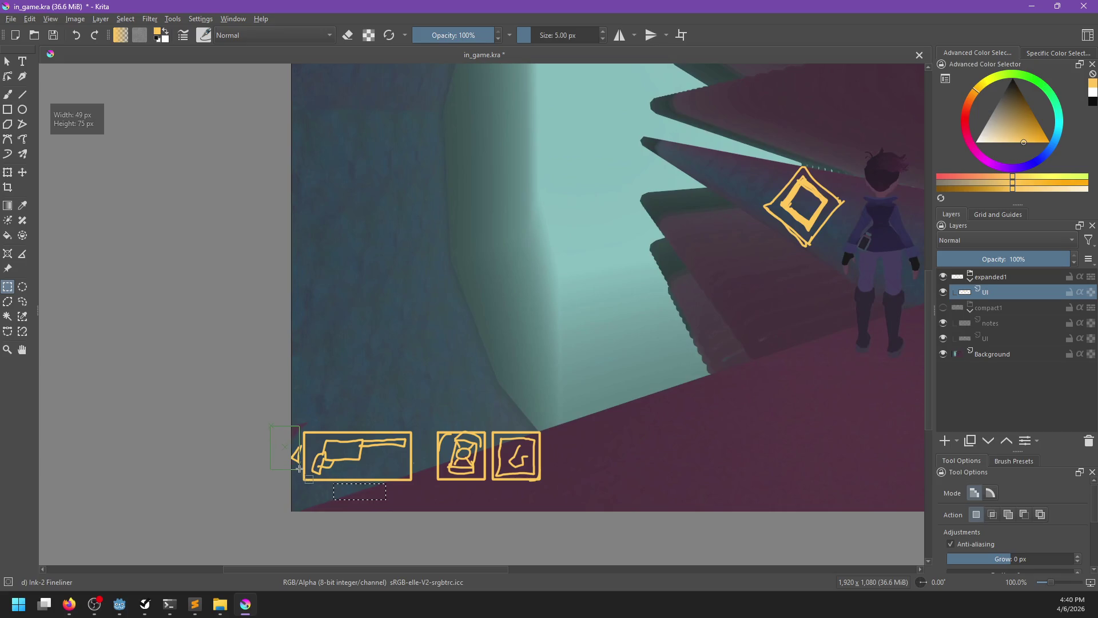
pyautogui.moveTo(271, 426); pyautogui.dragTo(302, 467)
pyautogui.press('Delete')
pyautogui.click(378, 429)
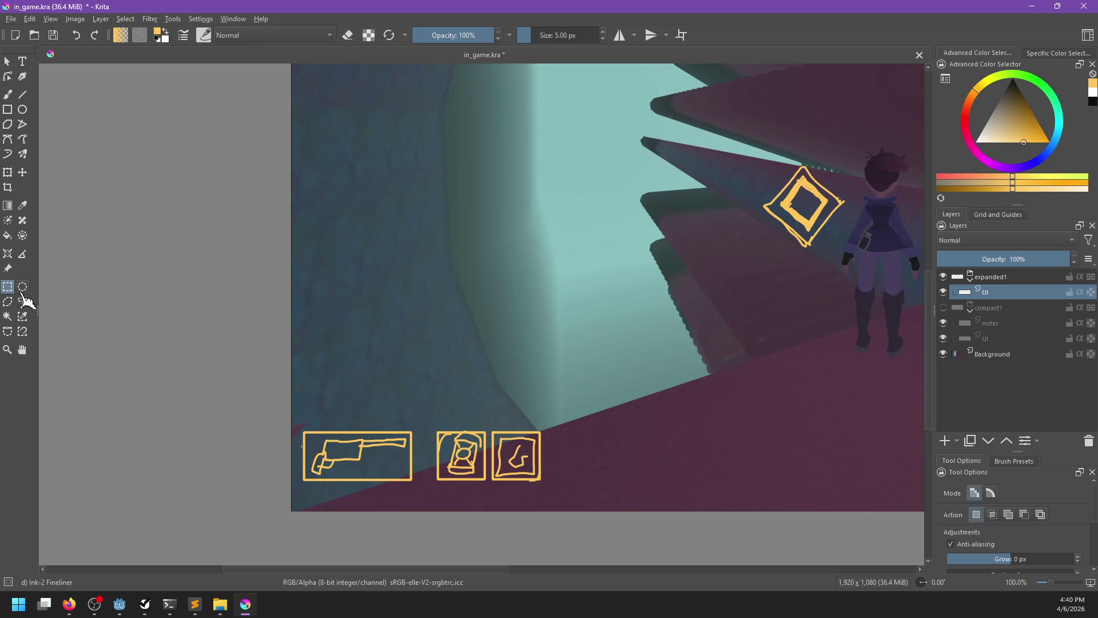
# Copy the whole row of slot sketches to a new layer (Ctrl+Alt+J) and move the copy upward.
pyautogui.click(8, 109)
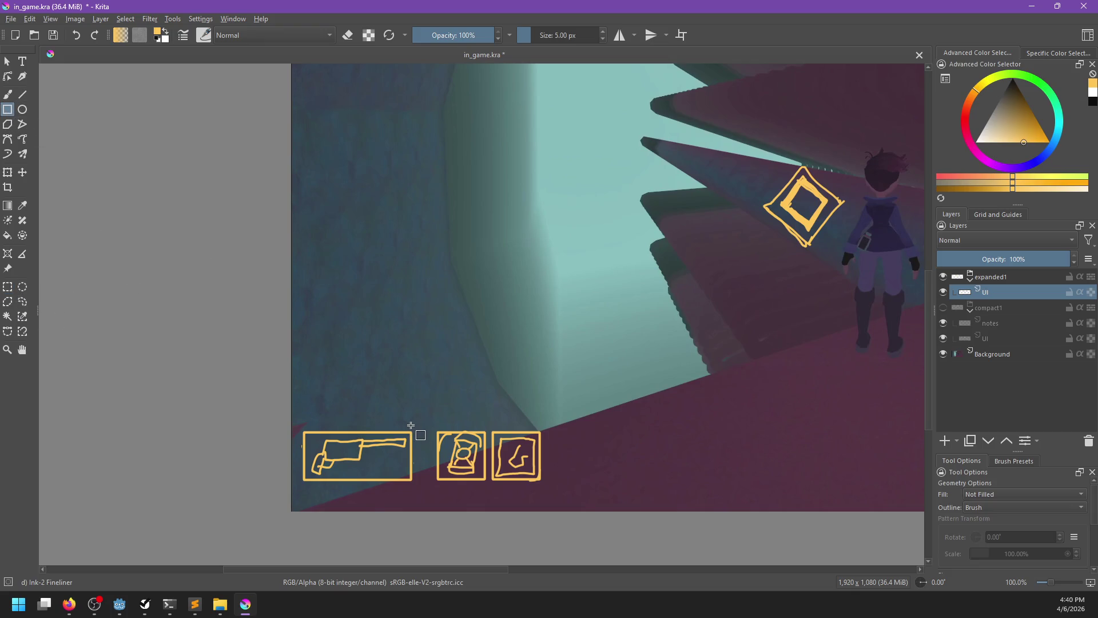
pyautogui.click(7, 286)
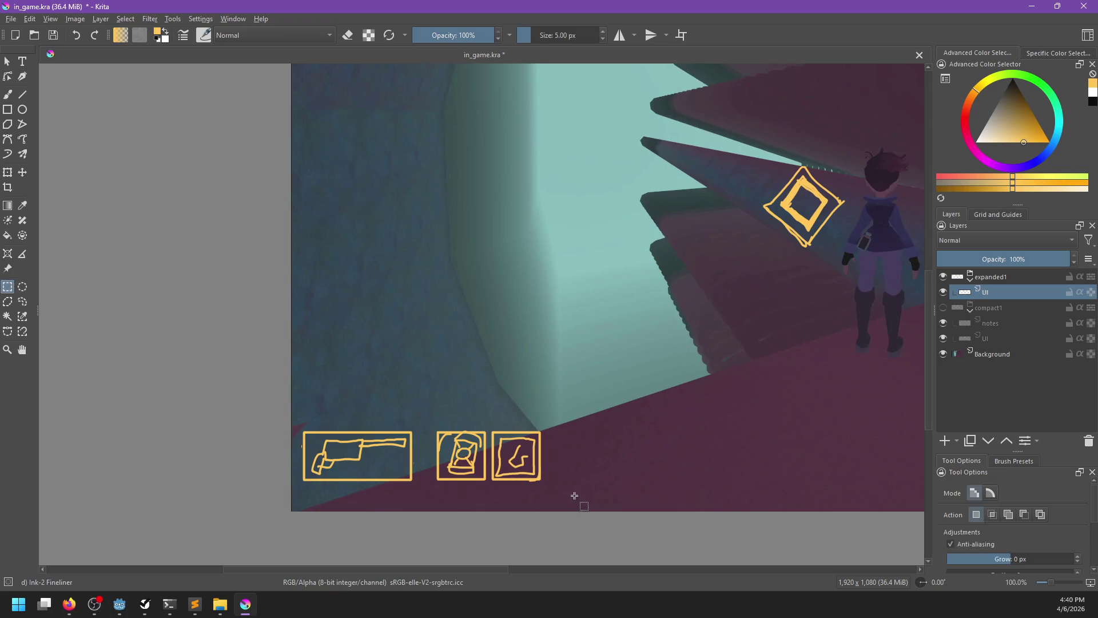
pyautogui.moveTo(573, 496); pyautogui.dragTo(278, 395)
pyautogui.hotkey('ctrl', 'alt', 'j')
pyautogui.press('t')
pyautogui.moveTo(423, 470); pyautogui.dragTo(427, 418)
# Duplicate the slot row layer twice and move the newest copy up to form a fourth row.
pyautogui.hotkey('ctrl', 'j')
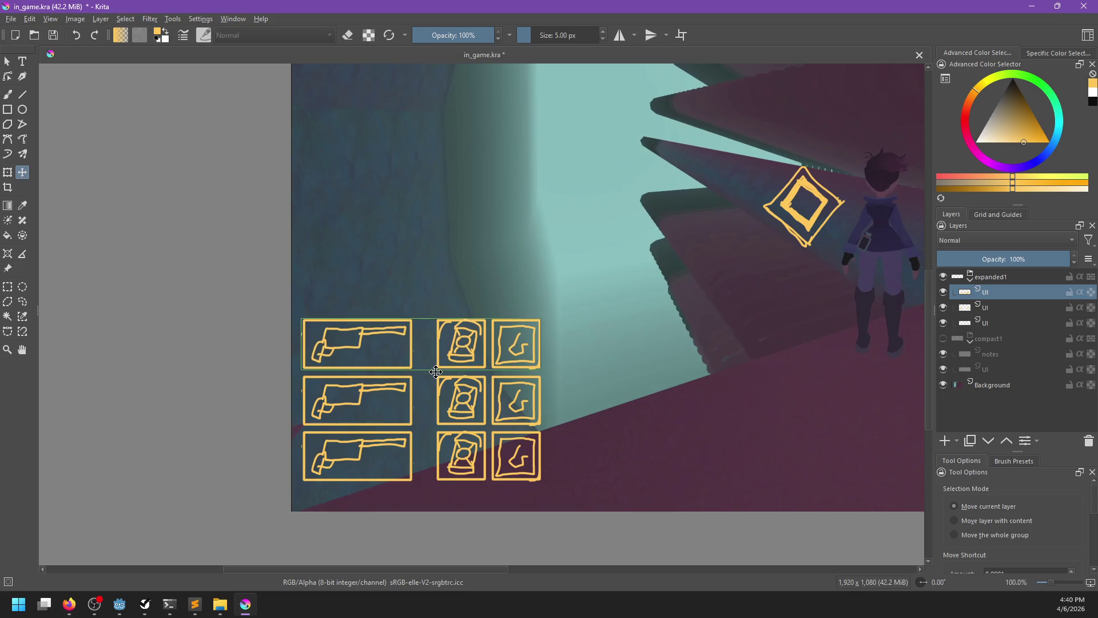
pyautogui.hotkey('ctrl', 'j')
pyautogui.moveTo(429, 481); pyautogui.dragTo(438, 324)
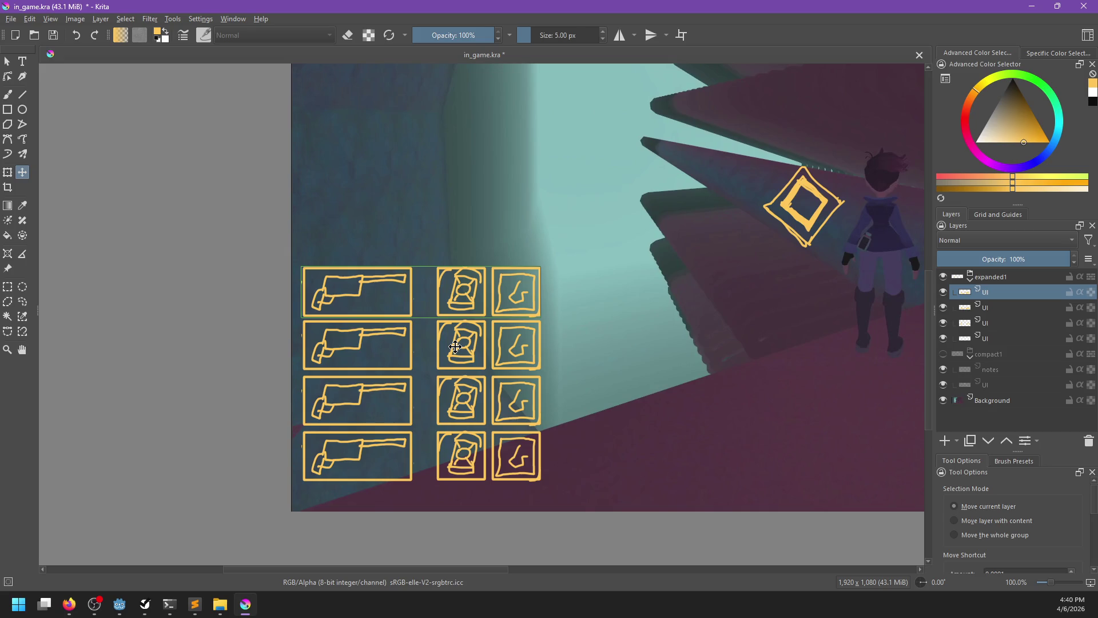
pyautogui.scroll(-2, 449, 342)
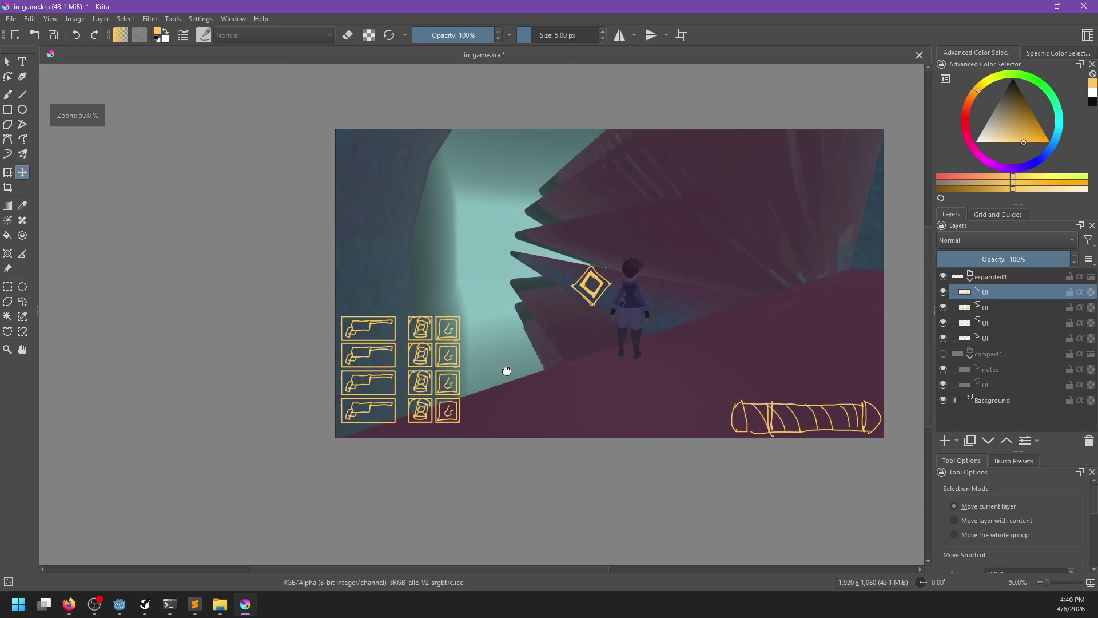
pyautogui.moveTo(512, 345); pyautogui.dragTo(495, 396)
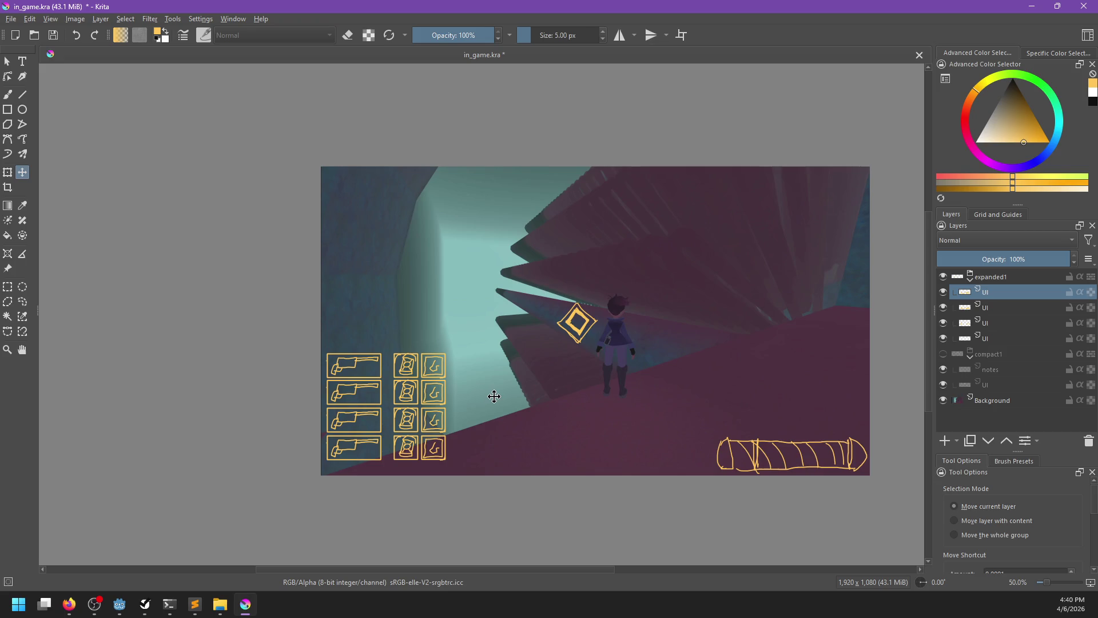
pyautogui.scroll(1, 495, 396)
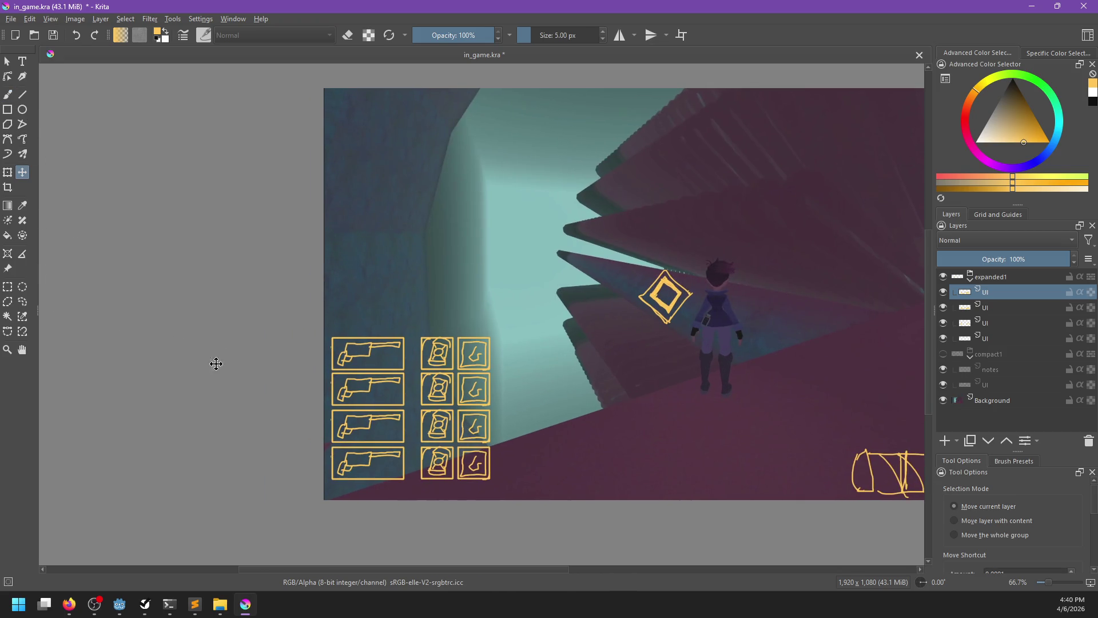
pyautogui.scroll(1, 218, 370)
pyautogui.press('b')
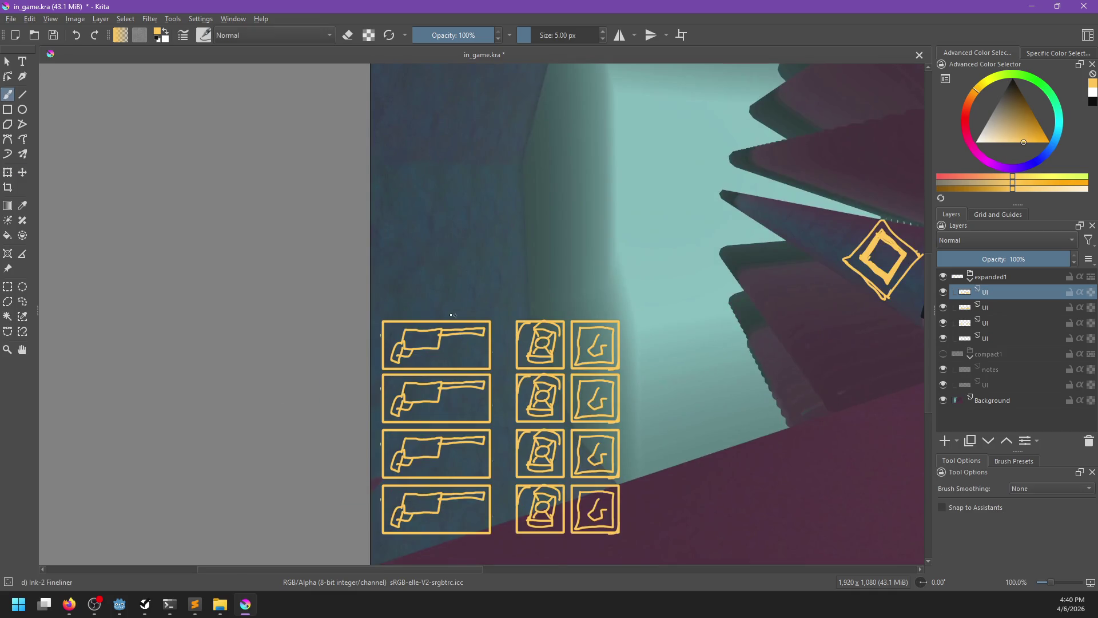
# Draw a filled up-triangle above the top gun slot and a down-triangle below the bottom one.
pyautogui.moveTo(427, 302)
pyautogui.mouseDown()
pyautogui.moveTo(439, 312)
pyautogui.moveTo(422, 310)
pyautogui.moveTo(438, 308)
pyautogui.mouseUp()
pyautogui.hotkey('ctrl', 'z')
pyautogui.moveTo(462, 350); pyautogui.dragTo(472, 263)
pyautogui.moveTo(432, 457)
pyautogui.mouseDown()
pyautogui.moveTo(443, 471)
pyautogui.moveTo(453, 456)
pyautogui.moveTo(431, 456)
pyautogui.moveTo(447, 460)
pyautogui.mouseUp()
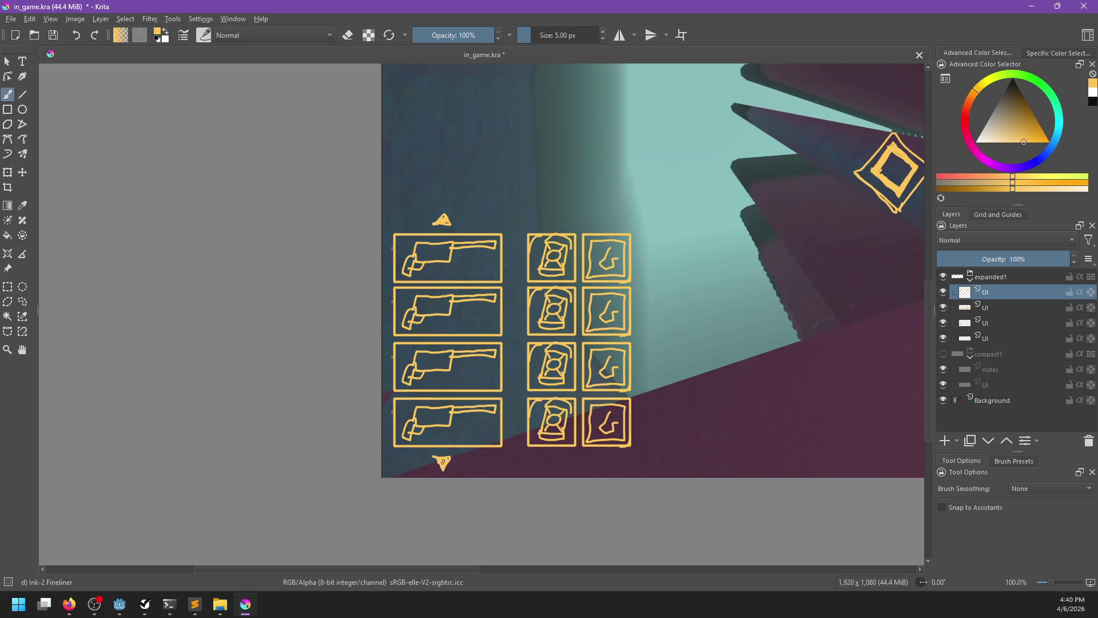
pyautogui.moveTo(527, 441); pyautogui.dragTo(447, 458)
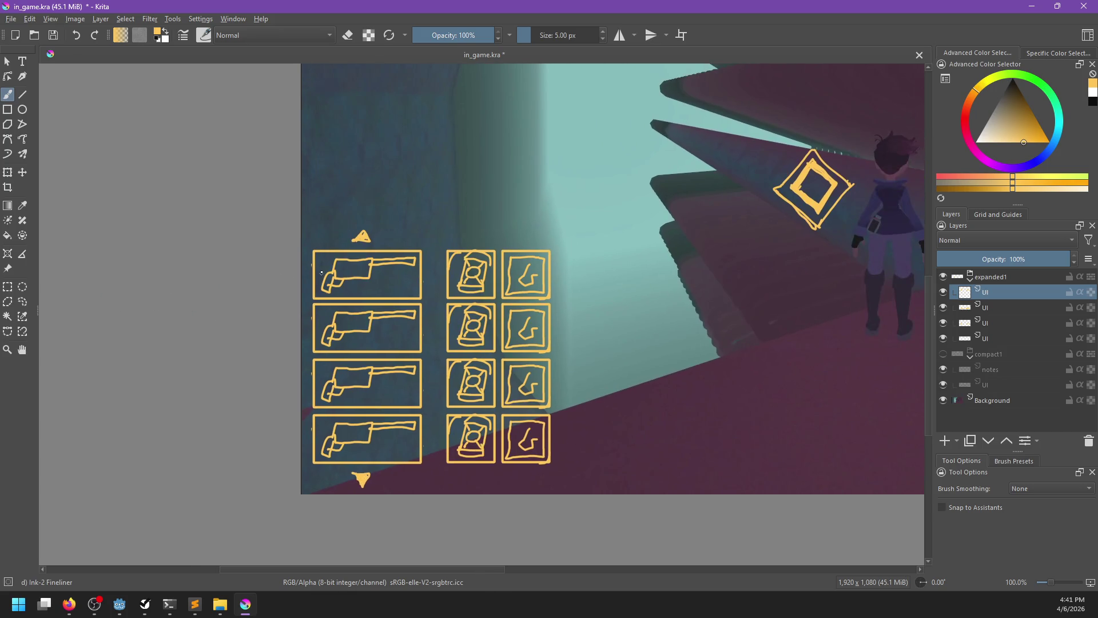
# Draw corner brackets around the stacked slots, undo the extra stroke, merge the UI layers and switch to white.
pyautogui.moveTo(318, 243); pyautogui.dragTo(310, 256)
pyautogui.moveTo(429, 452); pyautogui.dragTo(417, 472)
pyautogui.scroll(-3, 589, 350)
pyautogui.scroll(1, 564, 364)
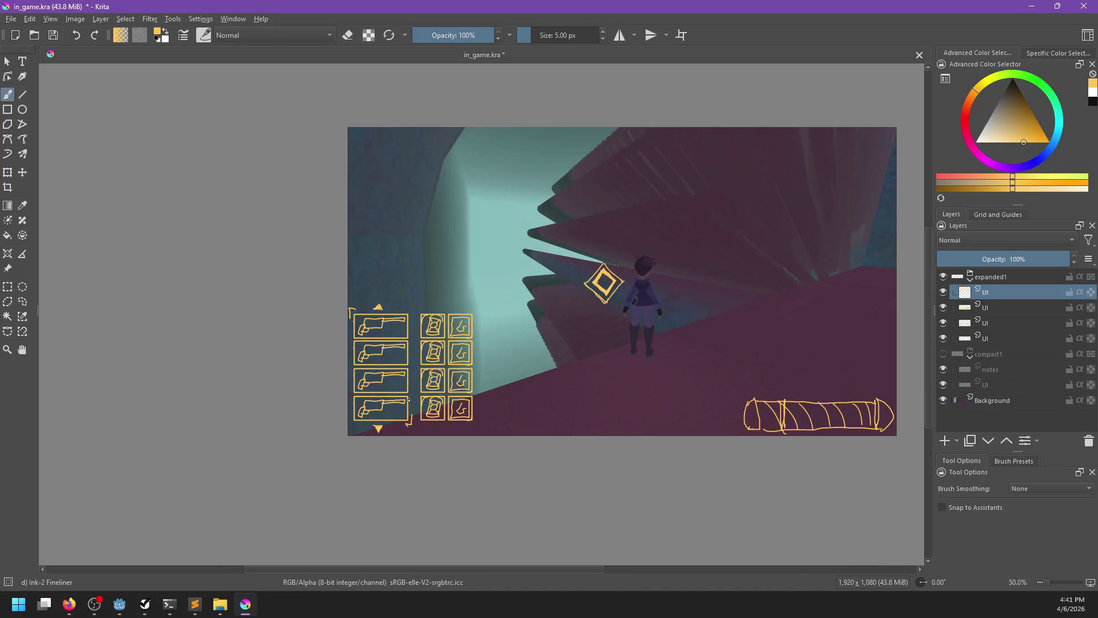
pyautogui.scroll(2, 406, 414)
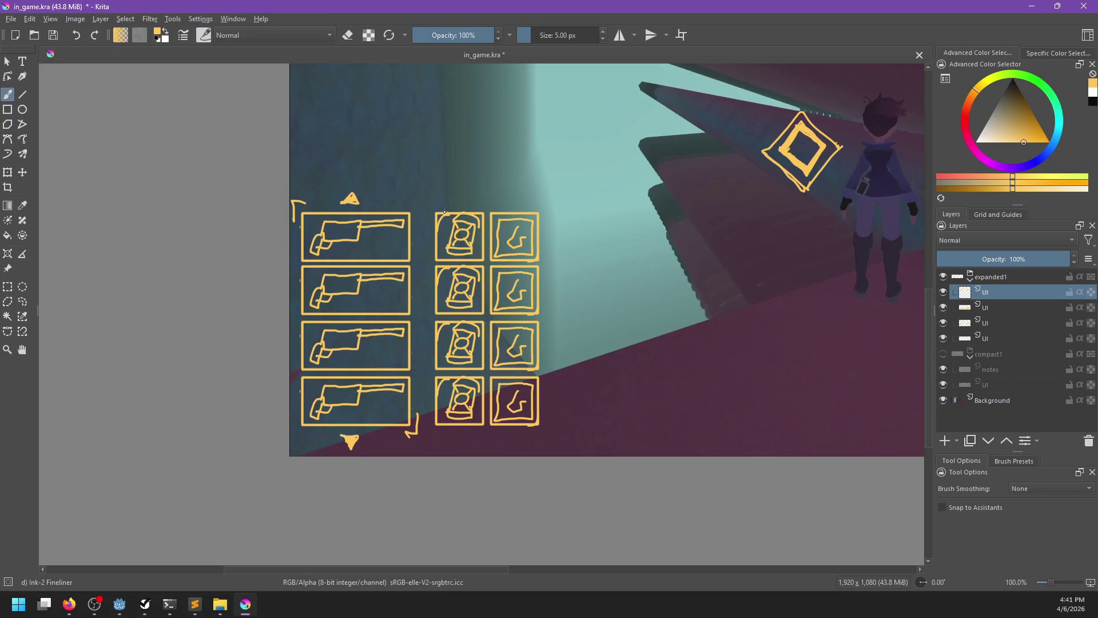
pyautogui.moveTo(438, 202); pyautogui.dragTo(430, 226)
pyautogui.hotkey('ctrl', 'z')
pyautogui.press('x')
pyautogui.hotkey('ctrl', 'z')
pyautogui.hotkey('ctrl', 'z')
pyautogui.hotkey('ctrl', 'z')
# Add a new paint layer in expanded1 and name it notes.
pyautogui.click(945, 440)
pyautogui.doubleClick(1001, 292)
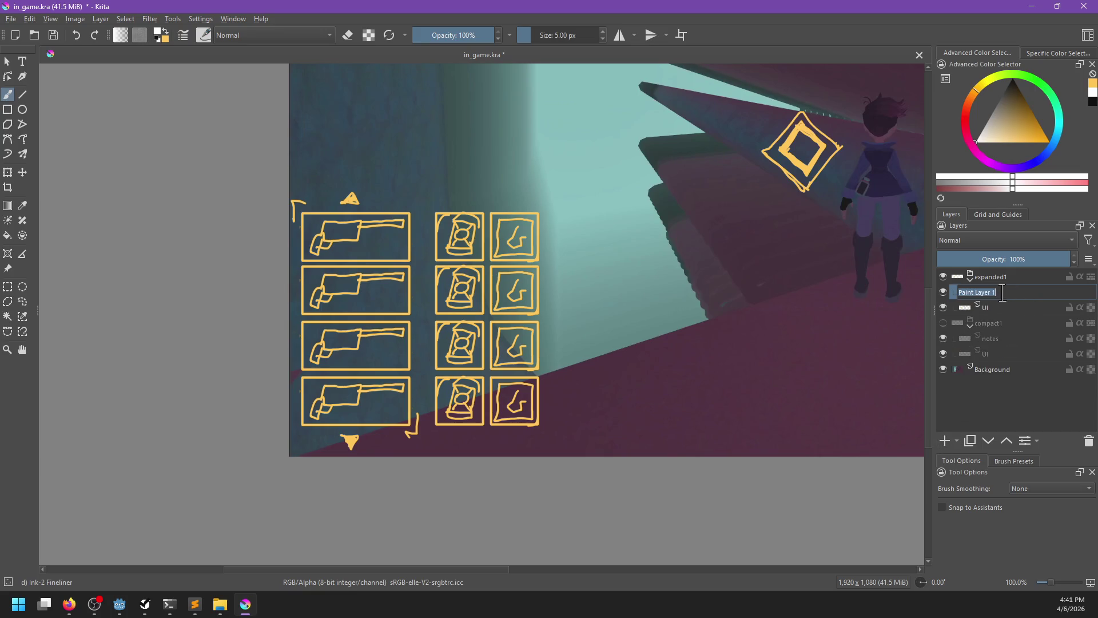
pyautogui.write('notes')
pyautogui.press('Return')
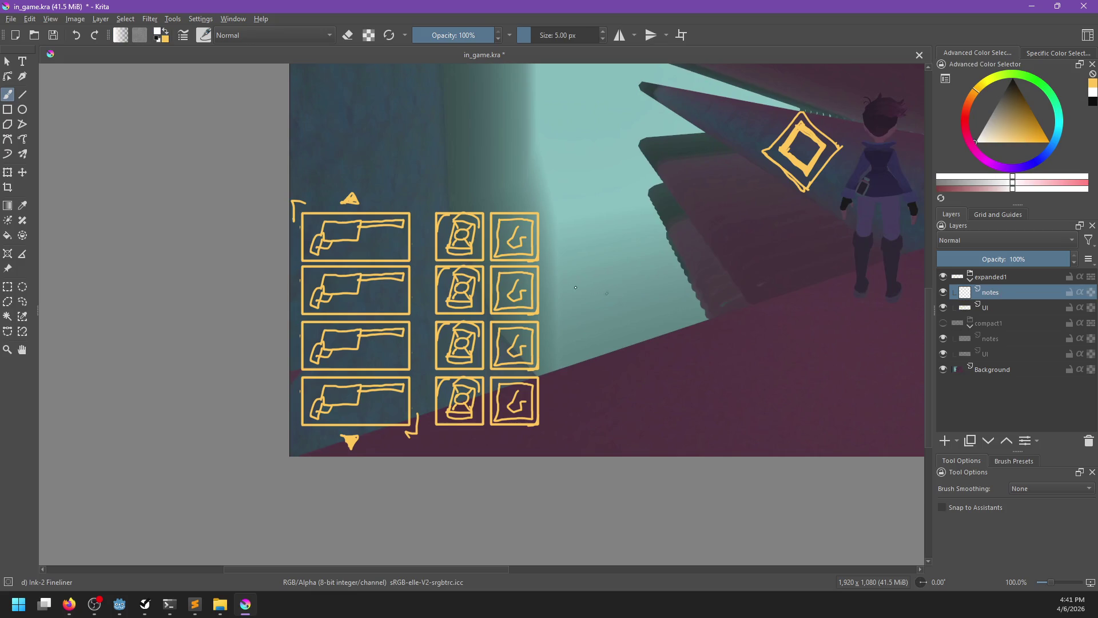
# Write 'active slot' in white with arrows pointing at the gun slots and the equipment and map slots.
pyautogui.moveTo(380, 176)
pyautogui.mouseDown()
pyautogui.moveTo(392, 153)
pyautogui.moveTo(383, 161)
pyautogui.mouseUp()
pyautogui.hotkey('ctrl', 'z')
pyautogui.moveTo(395, 151); pyautogui.dragTo(424, 159)
pyautogui.moveTo(427, 154)
pyautogui.mouseDown()
pyautogui.moveTo(438, 153)
pyautogui.moveTo(405, 175)
pyautogui.moveTo(418, 177)
pyautogui.mouseUp()
pyautogui.moveTo(430, 168); pyautogui.dragTo(439, 178)
pyautogui.moveTo(431, 168)
pyautogui.mouseDown()
pyautogui.moveTo(443, 167)
pyautogui.moveTo(280, 226)
pyautogui.mouseUp()
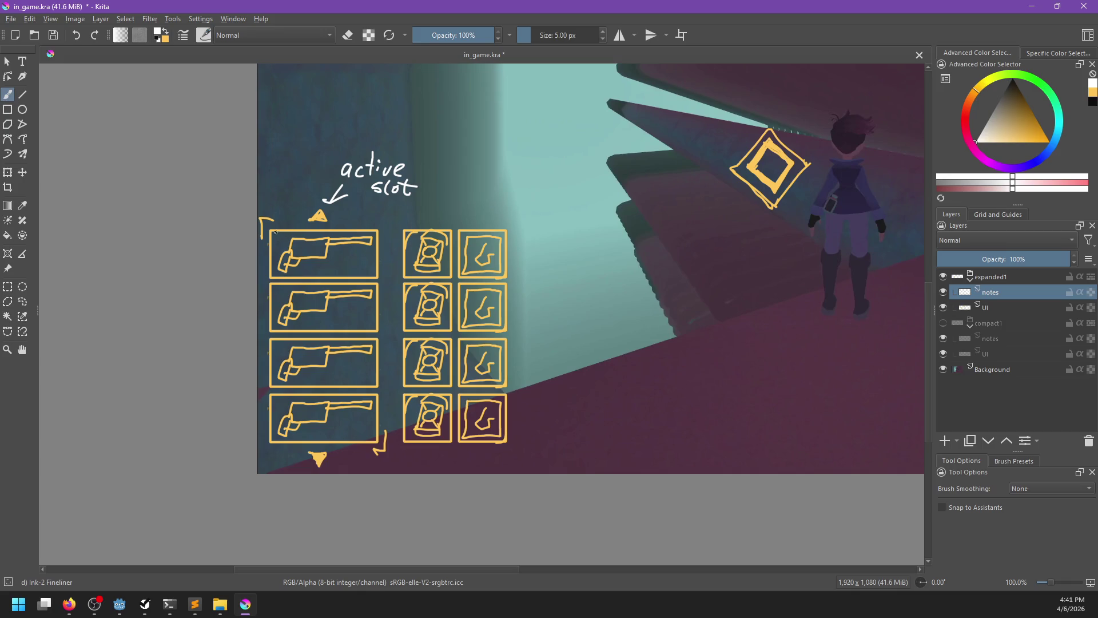
pyautogui.moveTo(363, 218)
pyautogui.mouseDown()
pyautogui.moveTo(420, 221)
pyautogui.moveTo(412, 225)
pyautogui.mouseUp()
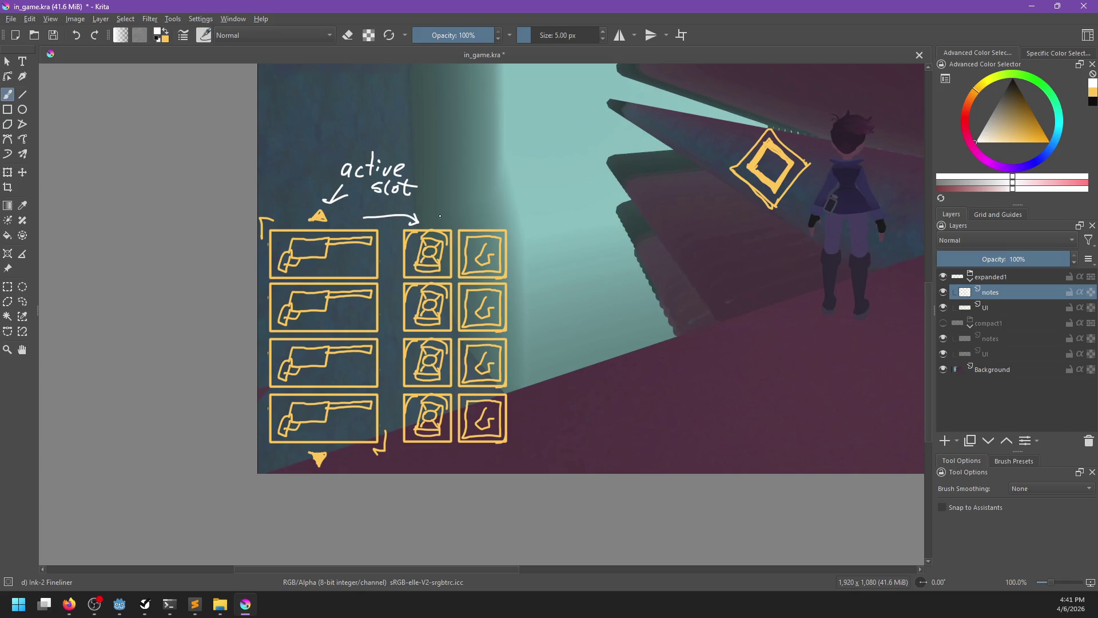